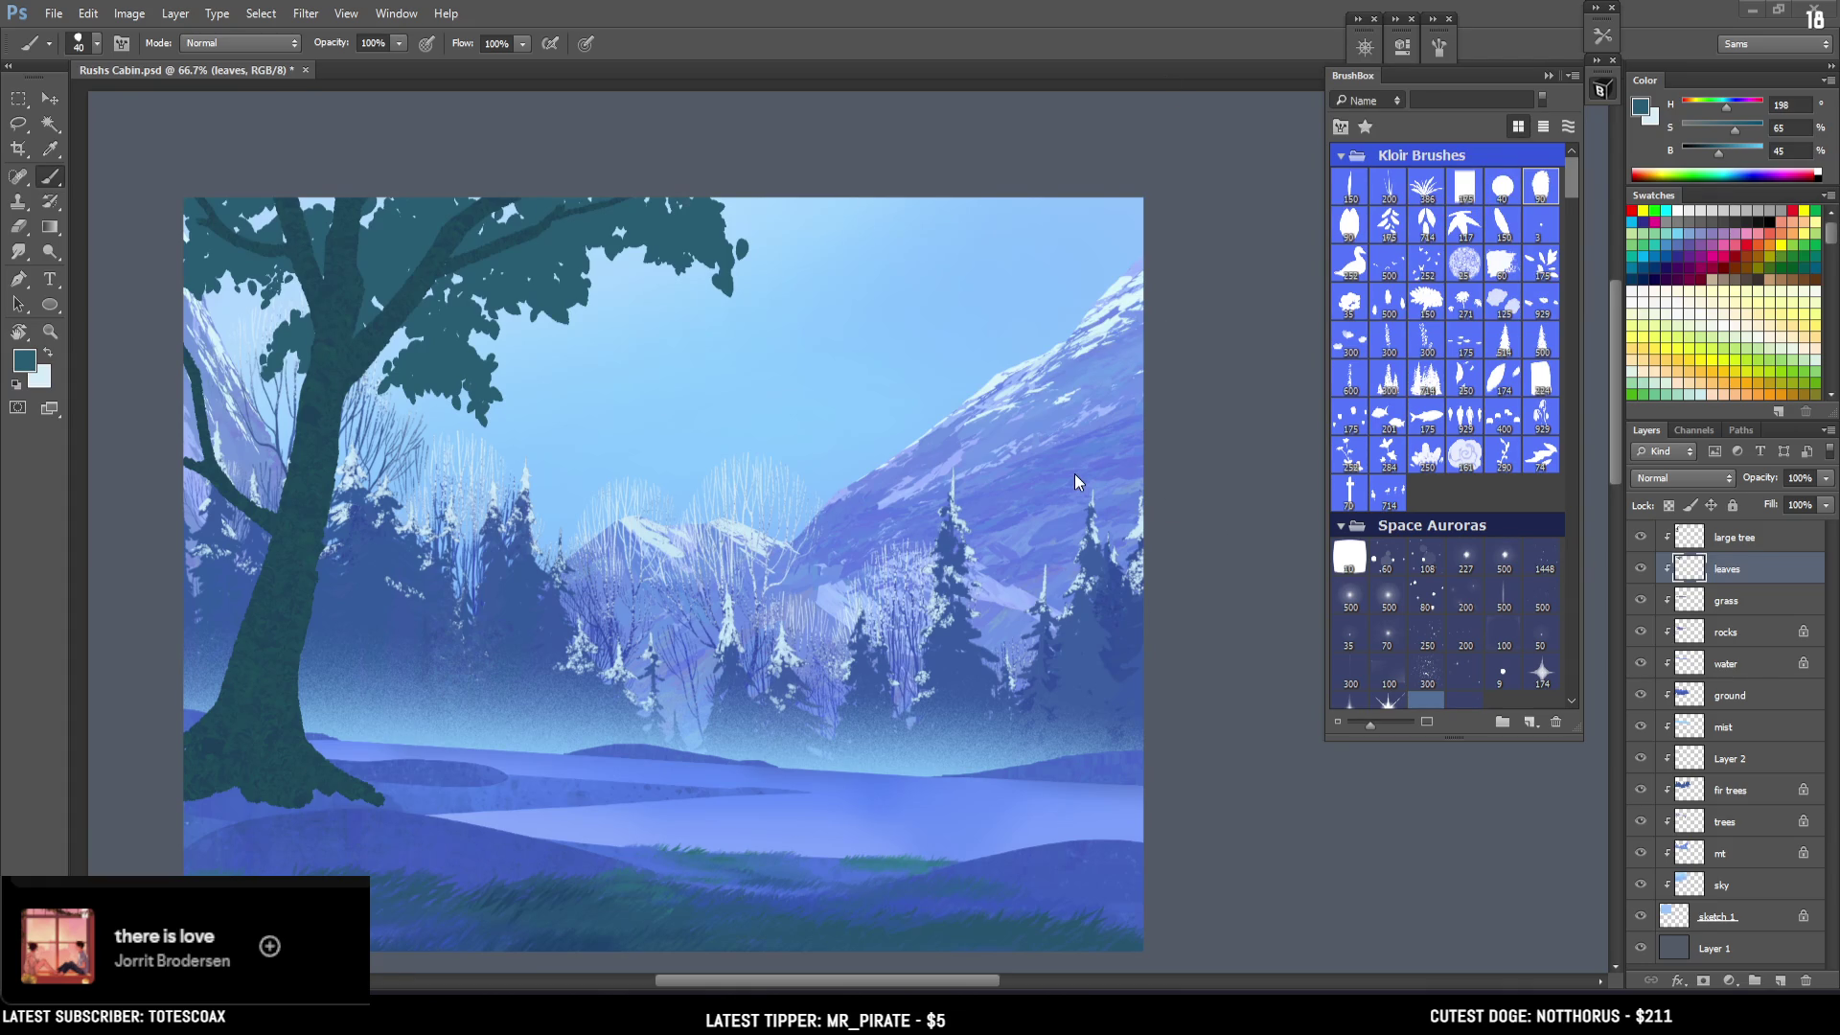
# Leave The Game Awards Best Multiplayer page and return to the Rushs Cabin painting in Photoshop.
pyautogui.scroll(-2, 1074, 473)
pyautogui.scroll(2, 1073, 473)
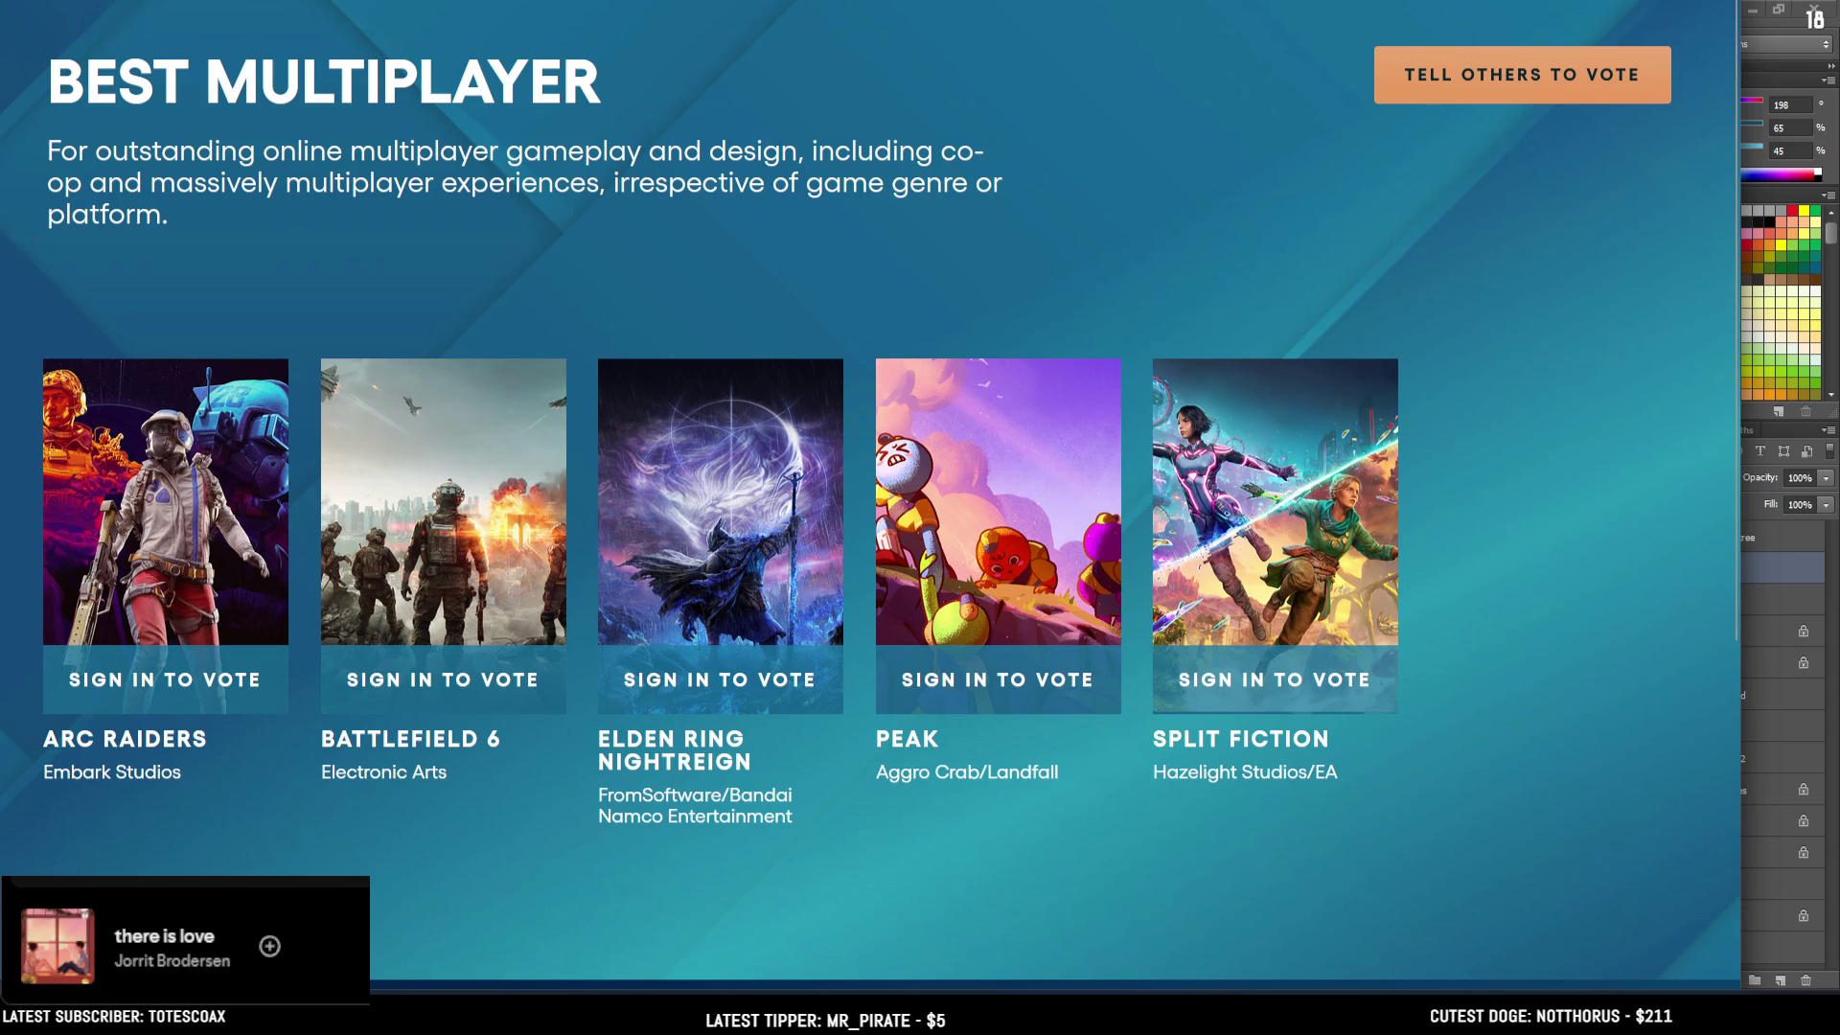
pyautogui.hotkey('alt', 'Tab')
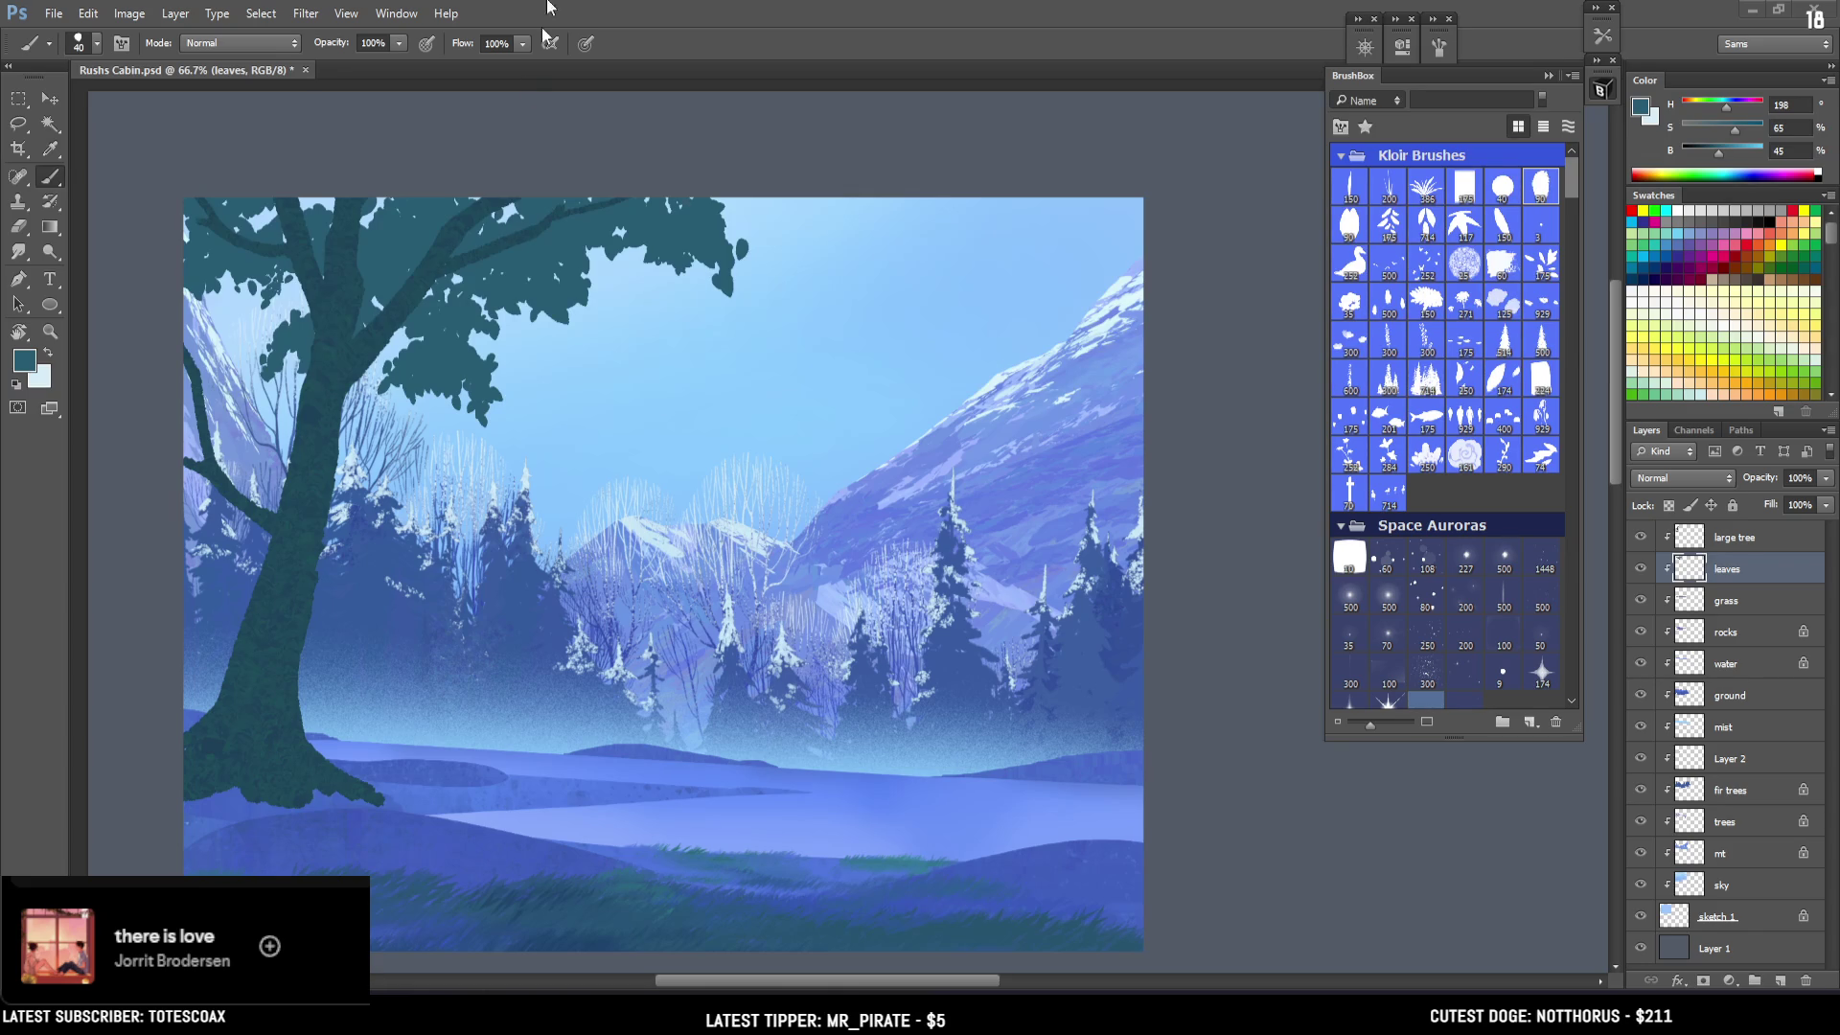
# Paint new dark leaf clusters along the canopy's upper right edge and the tree's left side.
pyautogui.scroll(-3, 720, 418)
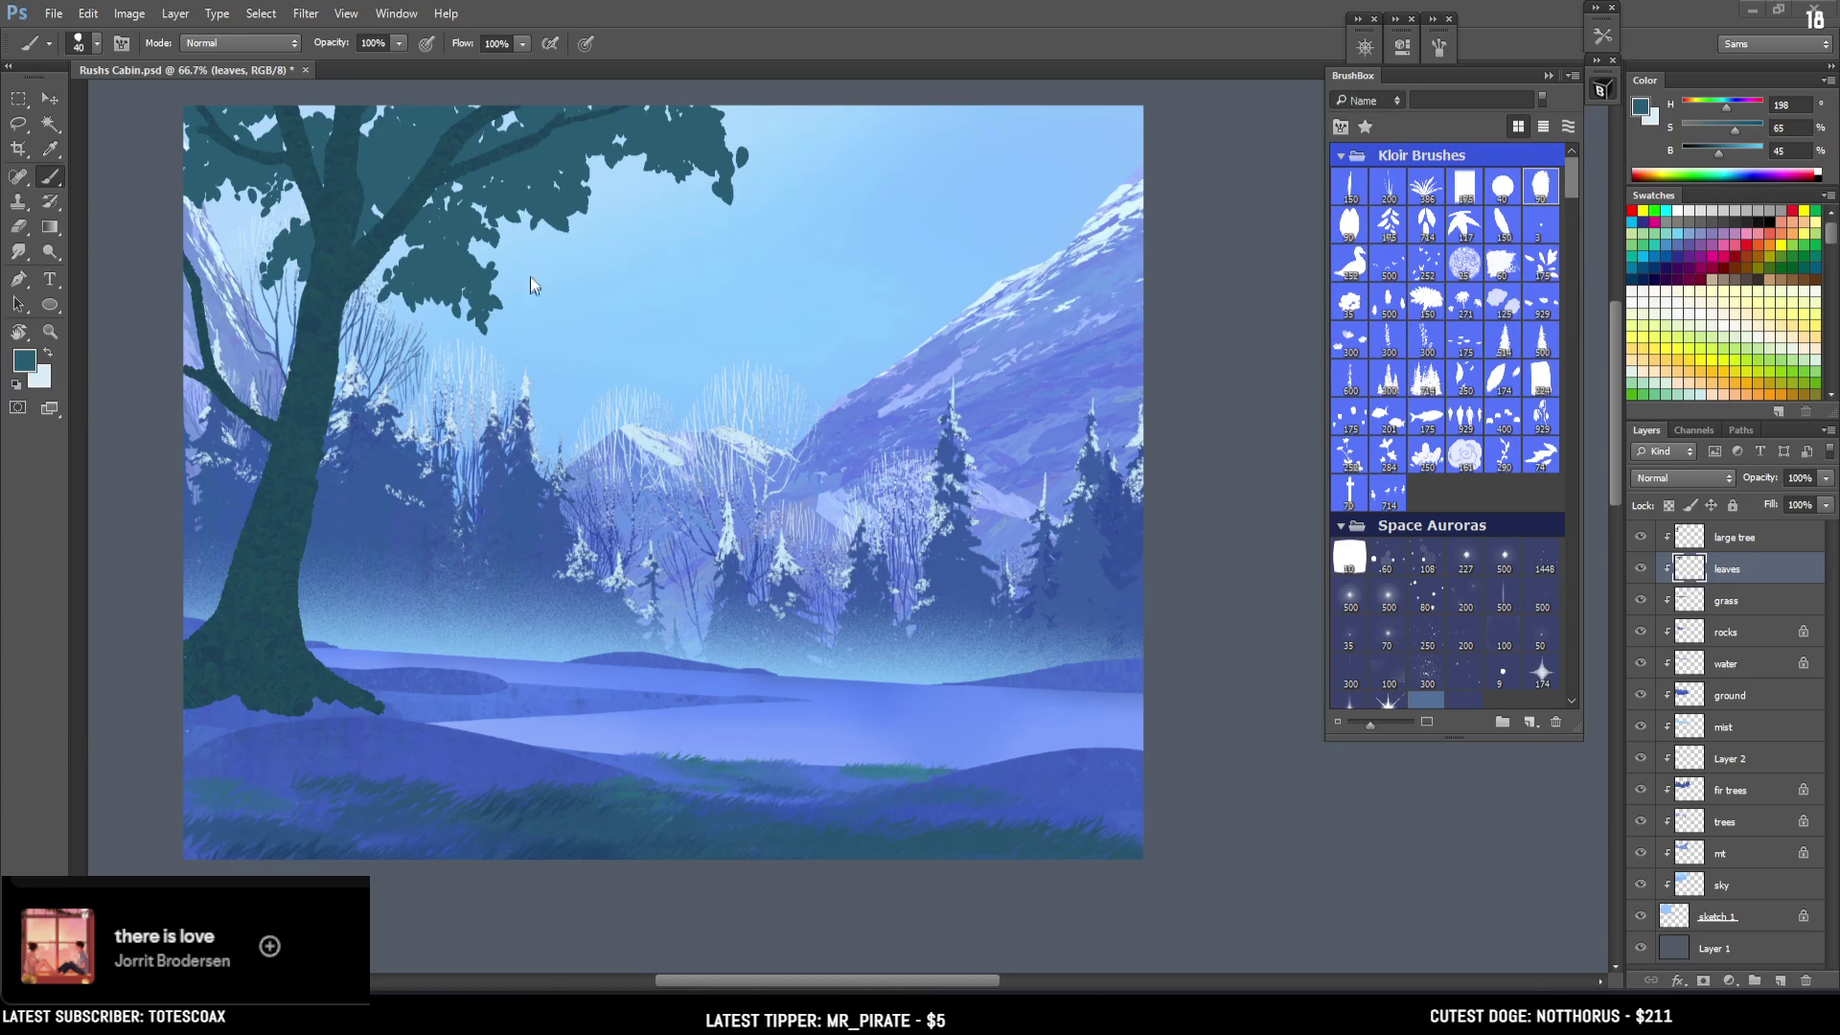
pyautogui.scroll(3, 535, 297)
pyautogui.scroll(-4, 657, 304)
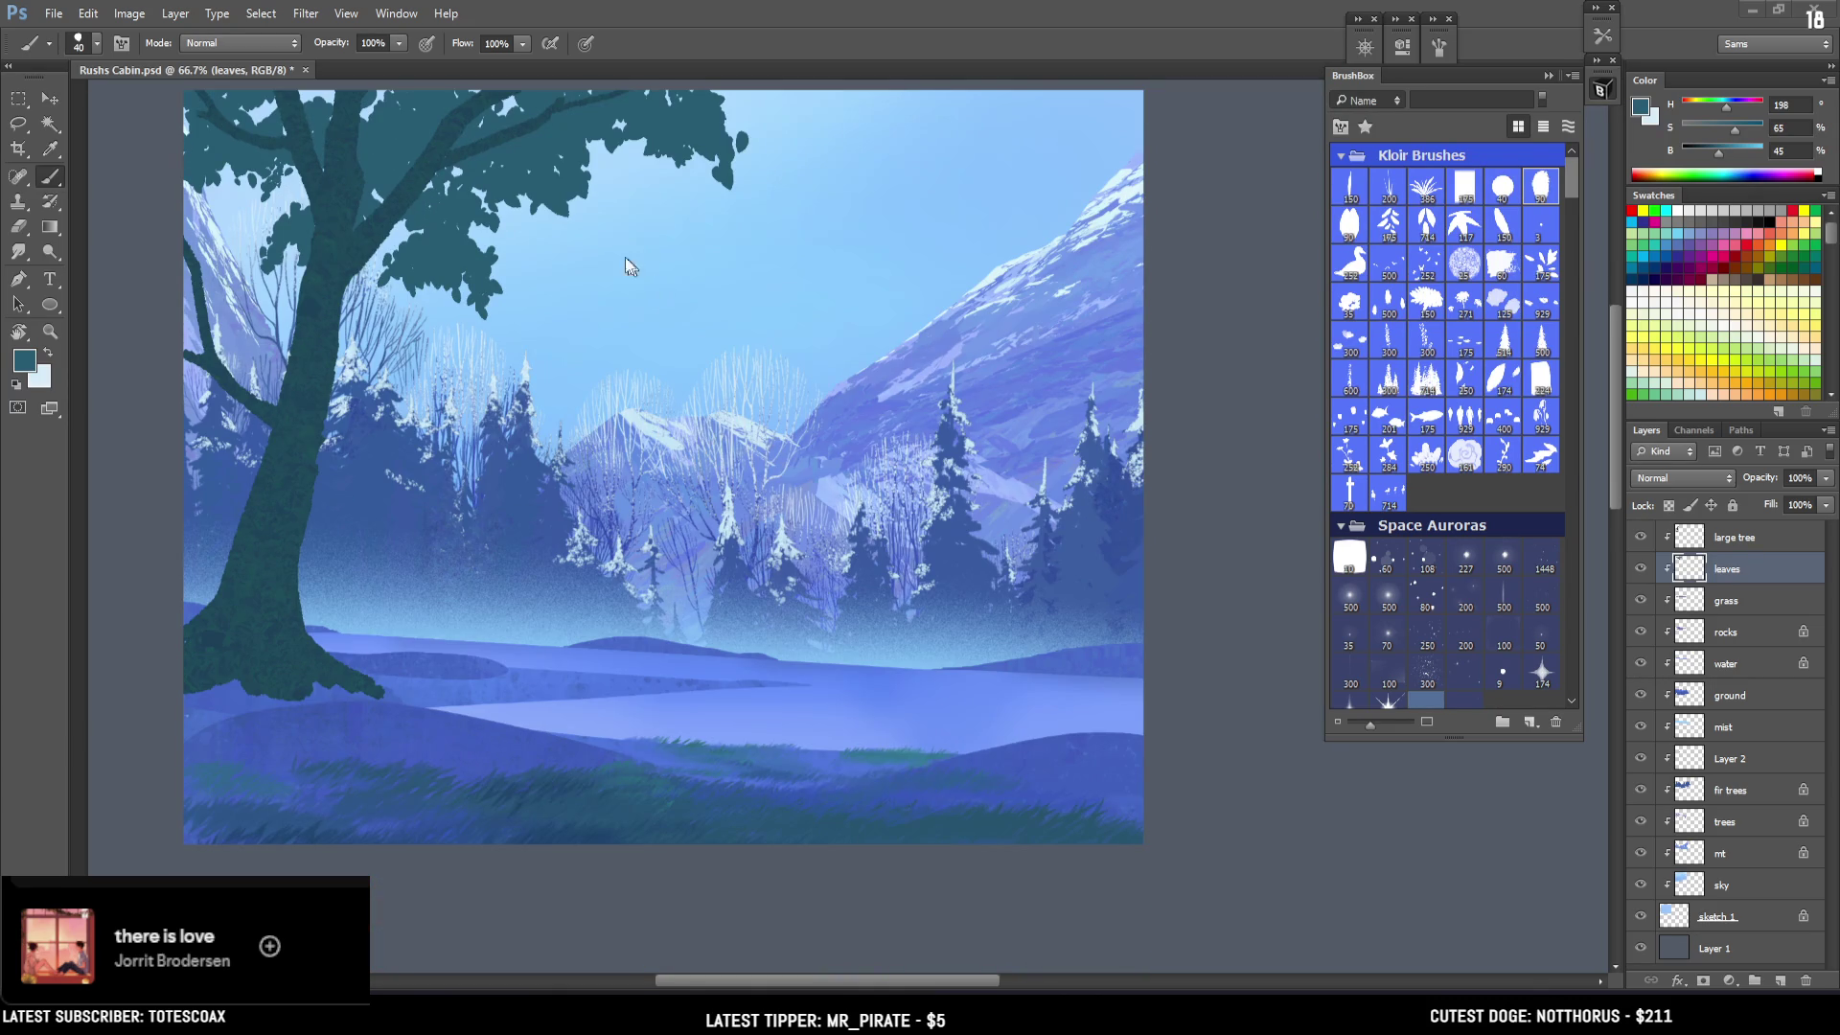
pyautogui.scroll(2, 628, 307)
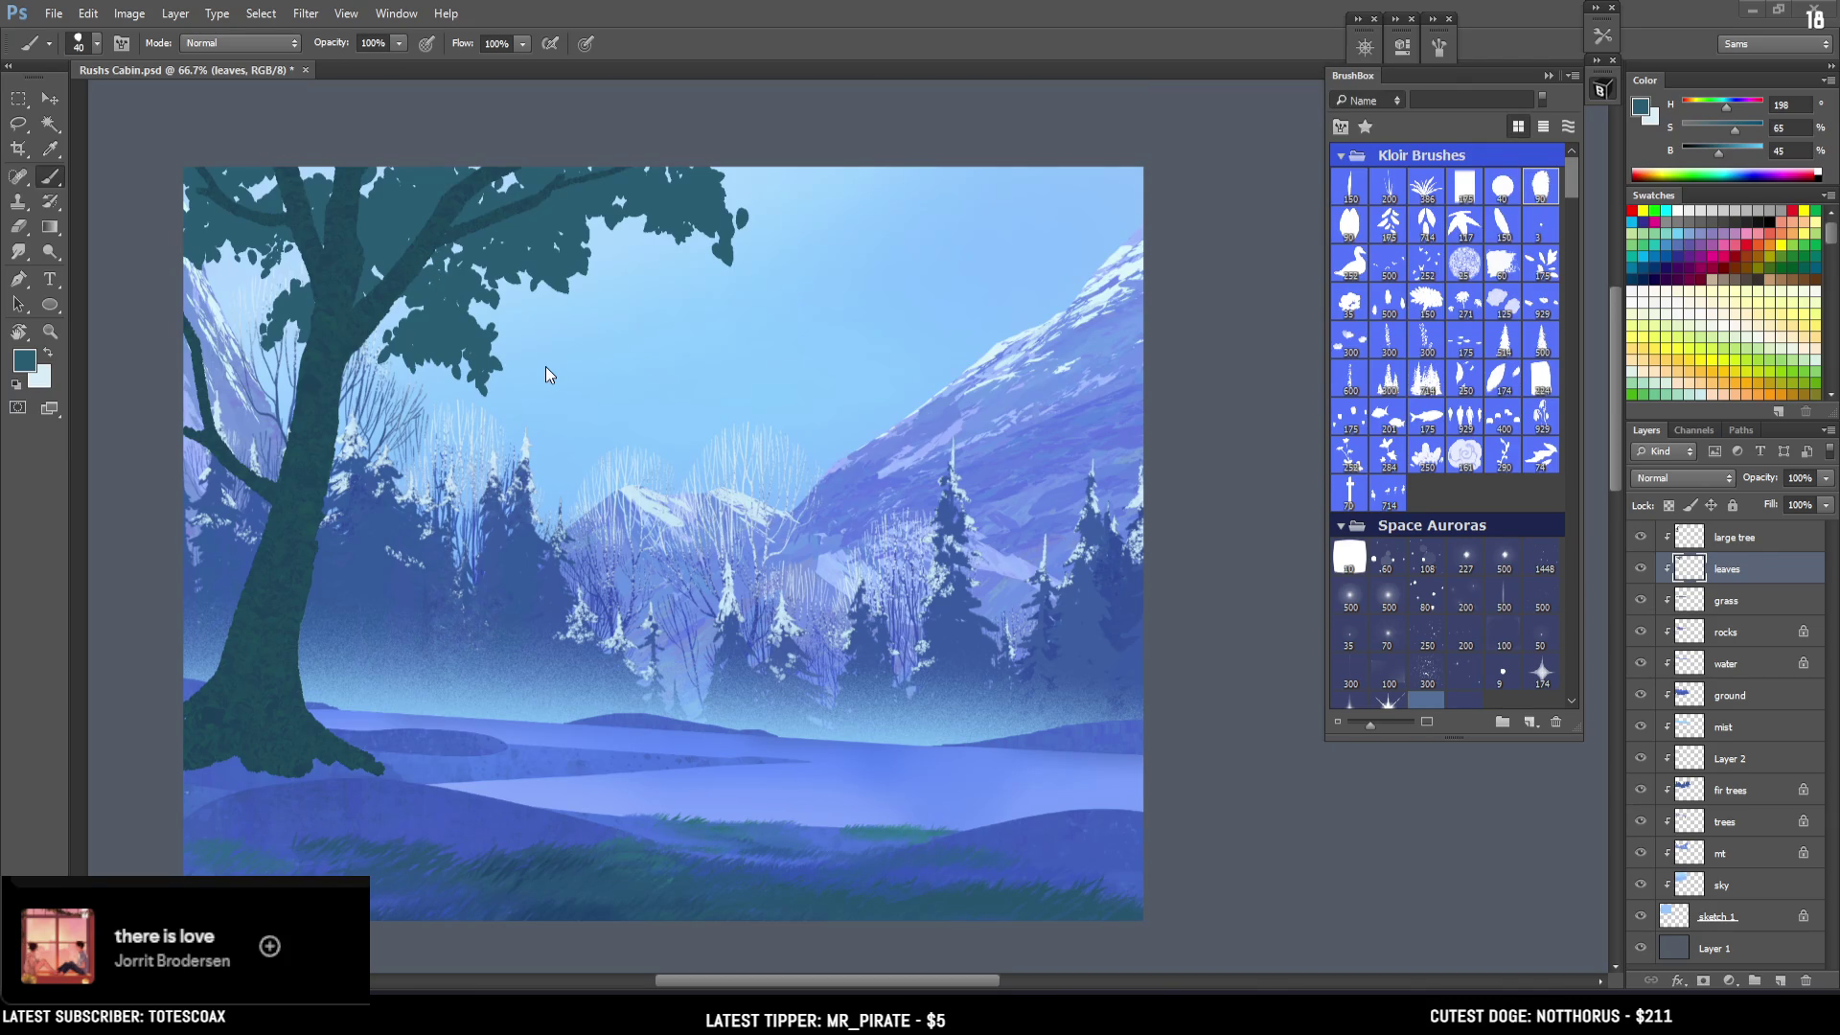
pyautogui.moveTo(685, 191)
pyautogui.mouseDown()
pyautogui.moveTo(759, 205)
pyautogui.moveTo(767, 180)
pyautogui.moveTo(742, 178)
pyautogui.moveTo(757, 225)
pyautogui.moveTo(714, 251)
pyautogui.moveTo(717, 288)
pyautogui.moveTo(724, 251)
pyautogui.moveTo(710, 286)
pyautogui.moveTo(714, 263)
pyautogui.moveTo(623, 234)
pyautogui.mouseUp()
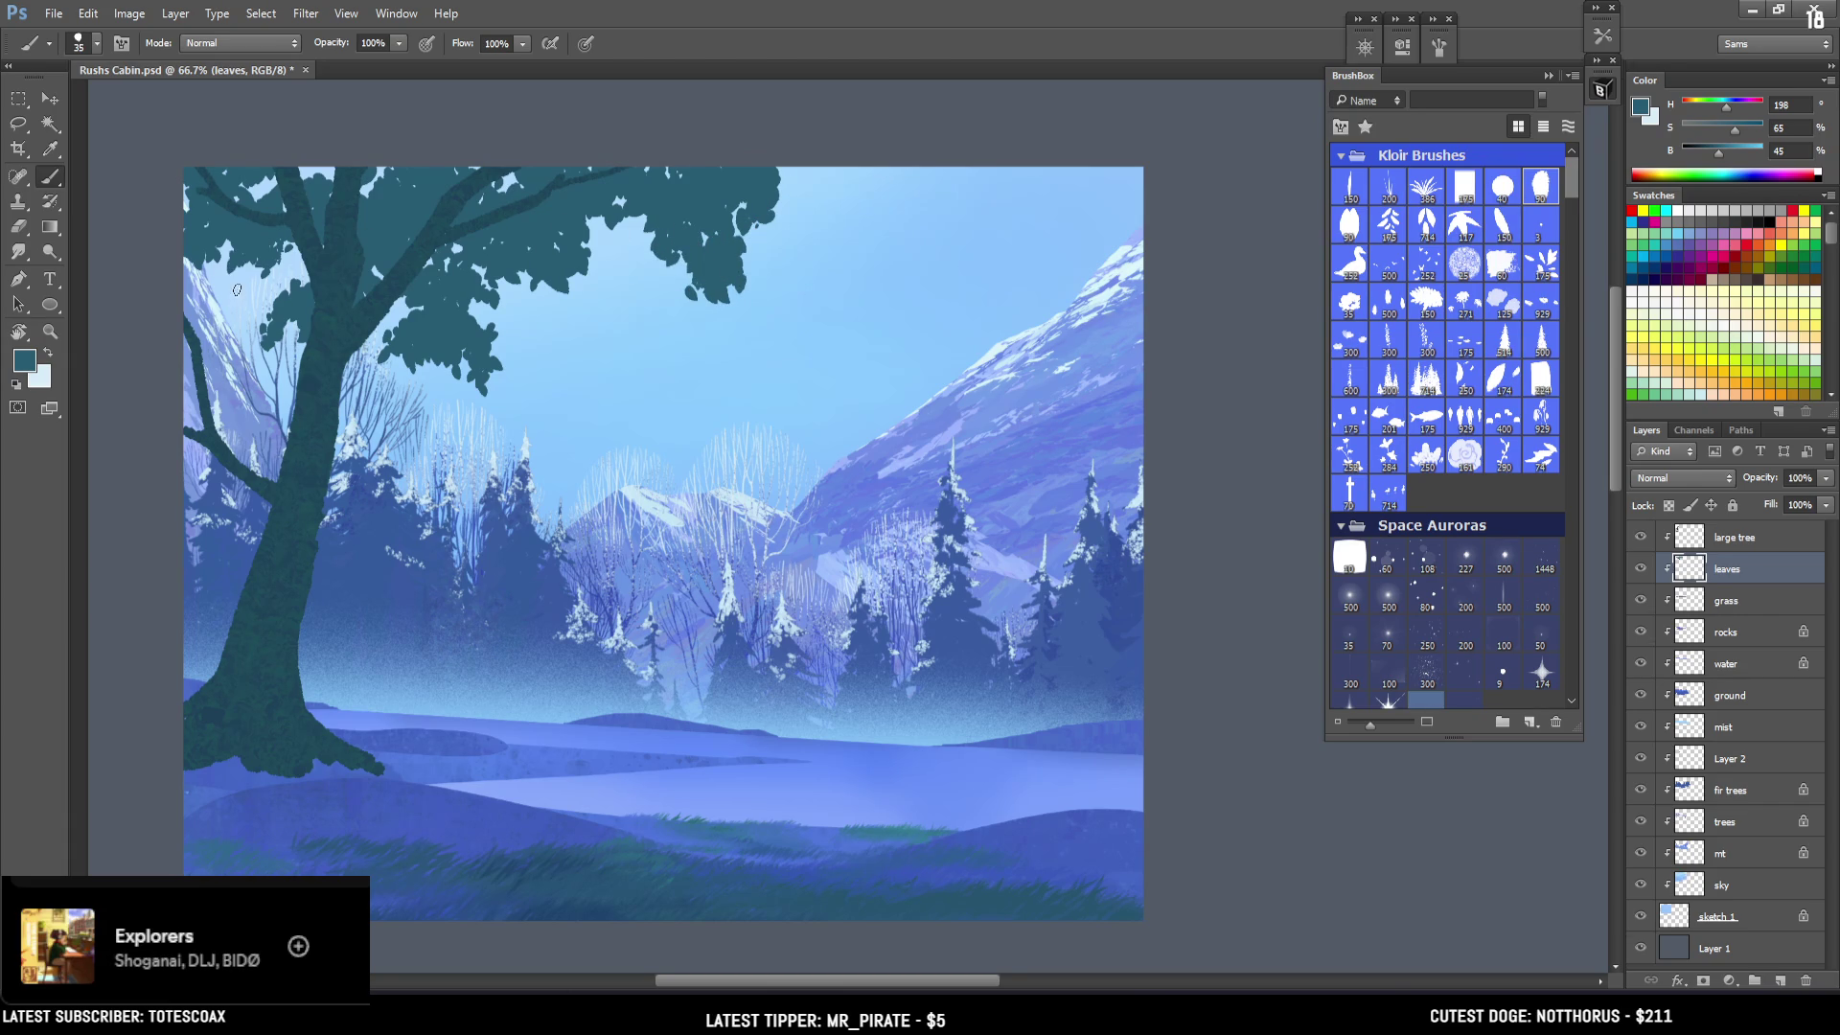
pyautogui.moveTo(200, 336)
pyautogui.mouseDown()
pyautogui.moveTo(193, 314)
pyautogui.moveTo(236, 355)
pyautogui.mouseUp()
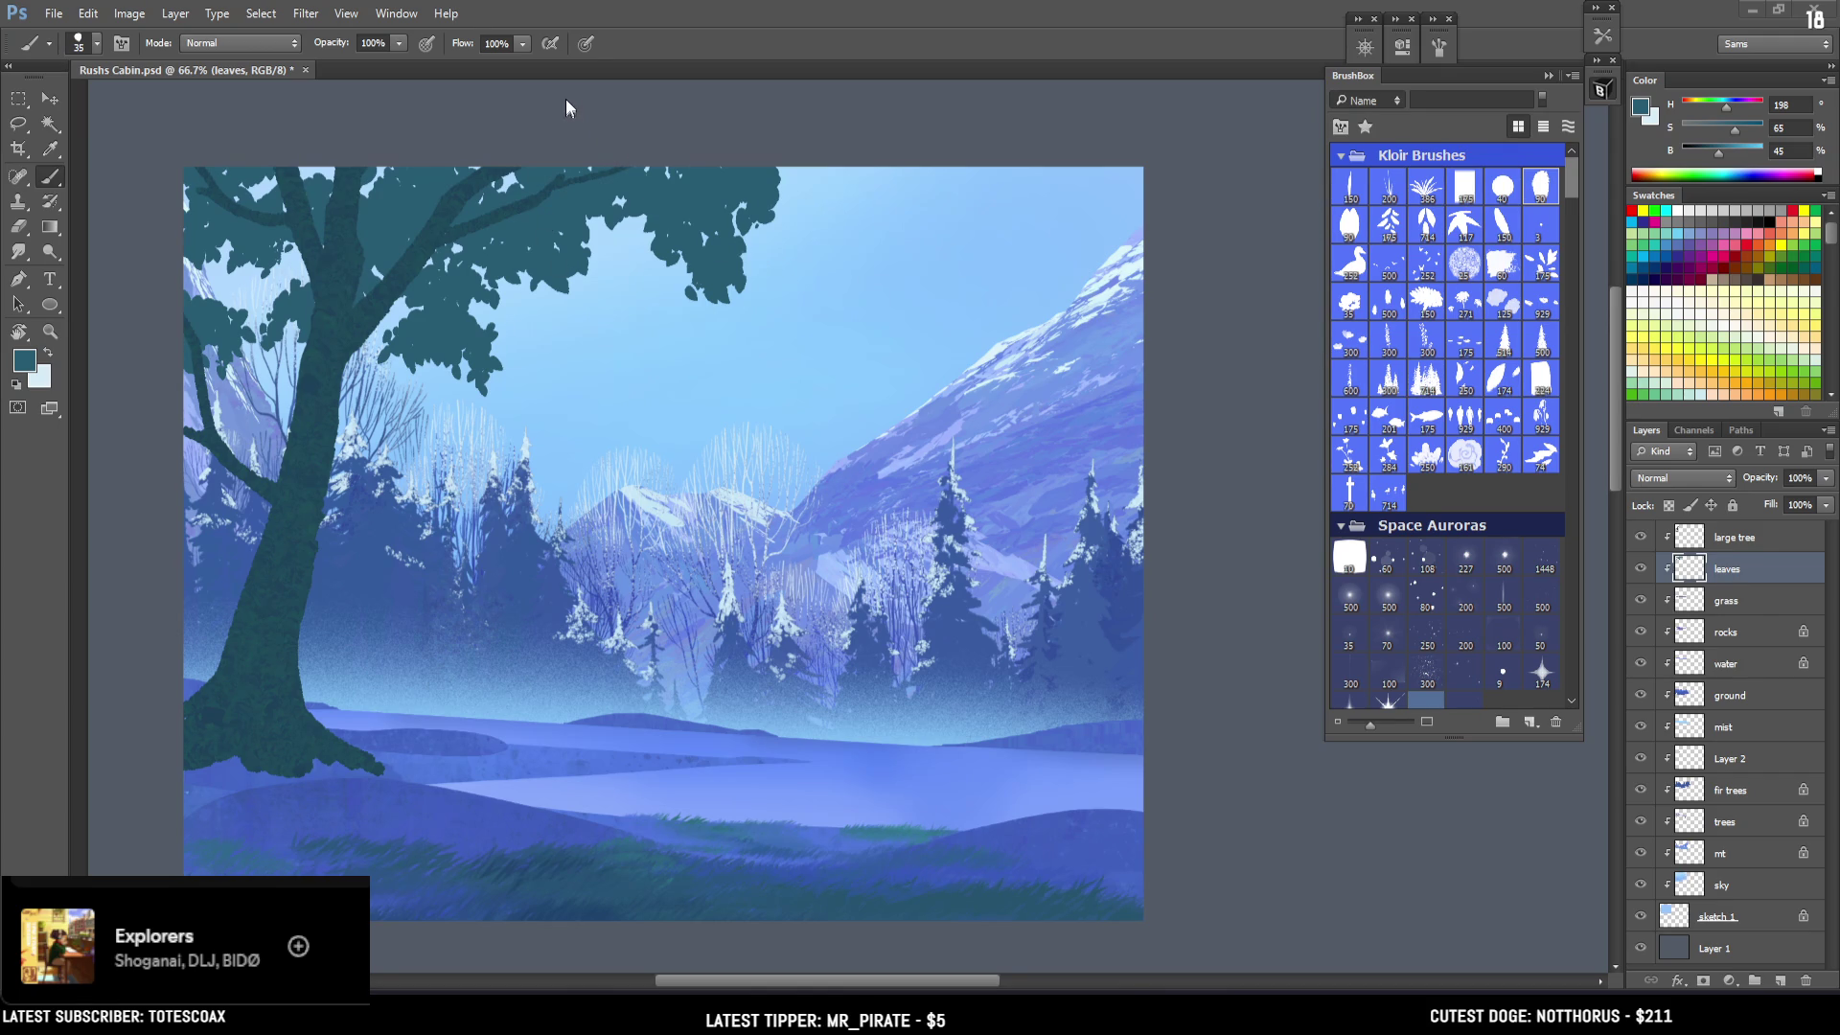
# Scatter small dark leaf dabs beneath the tree's foliage, resizing the brush between dabs.
pyautogui.scroll(-2, 673, 337)
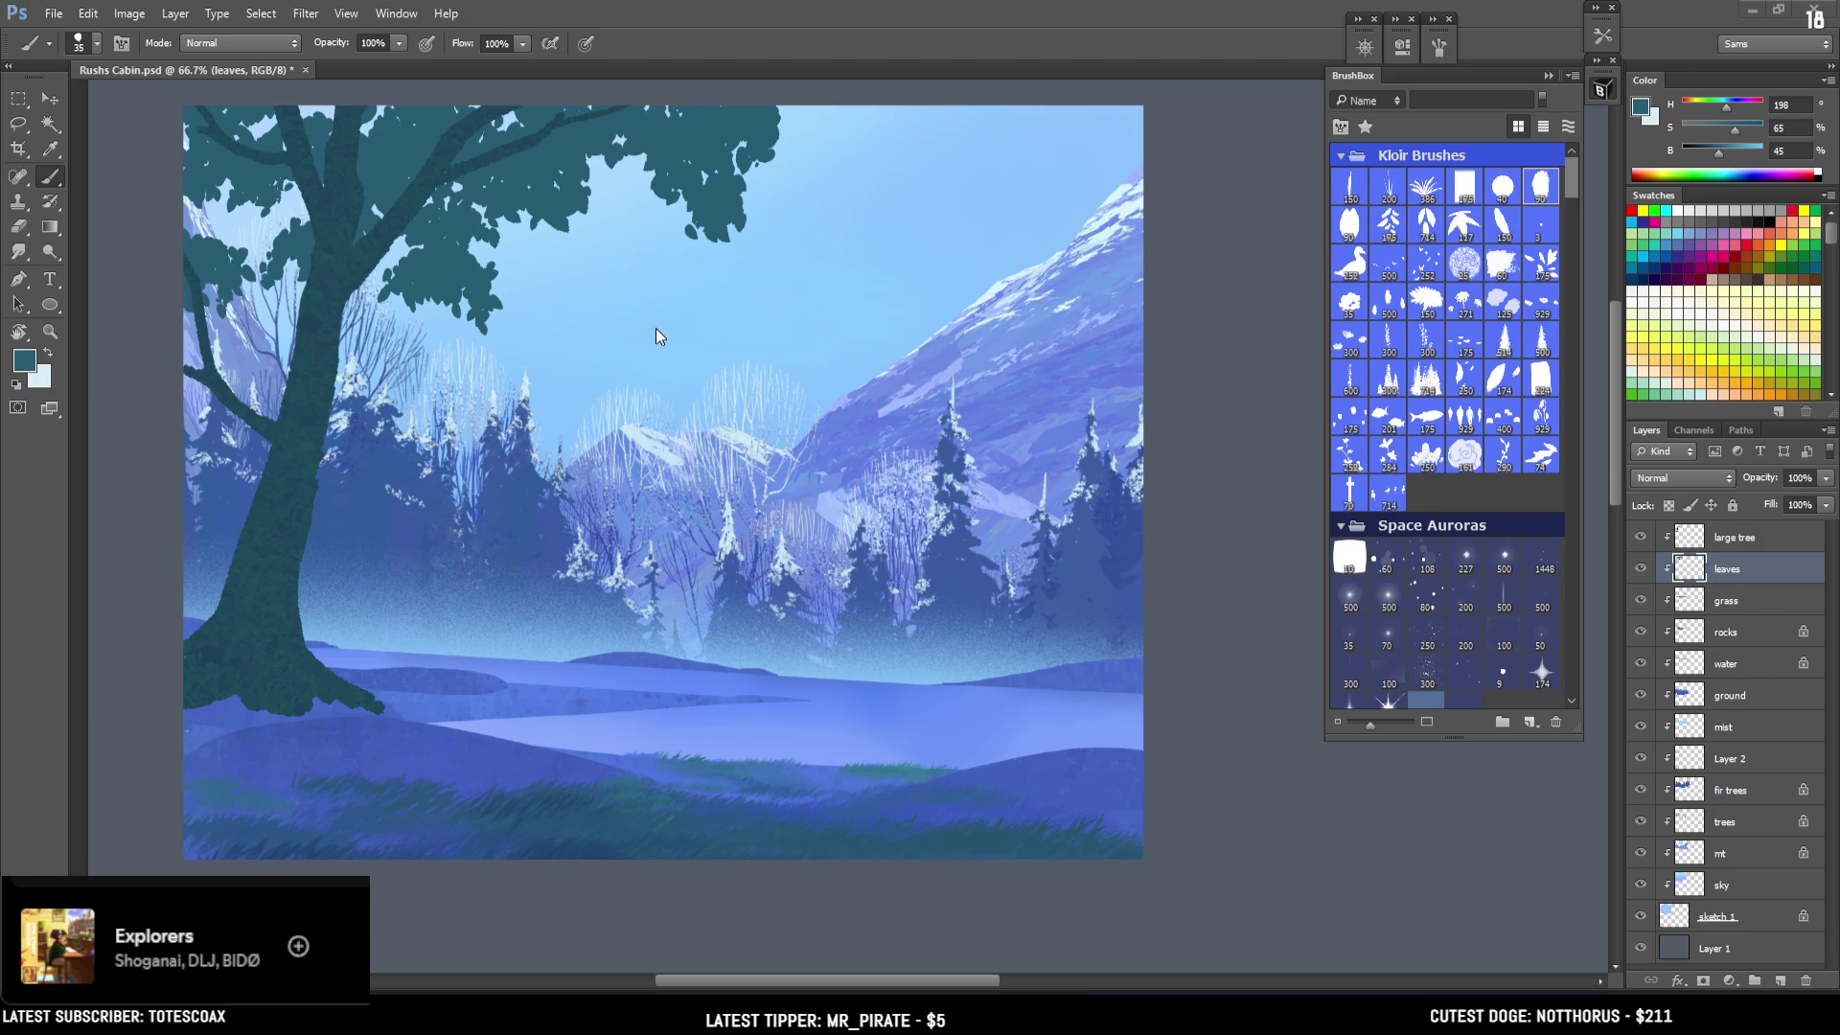
pyautogui.scroll(2, 623, 326)
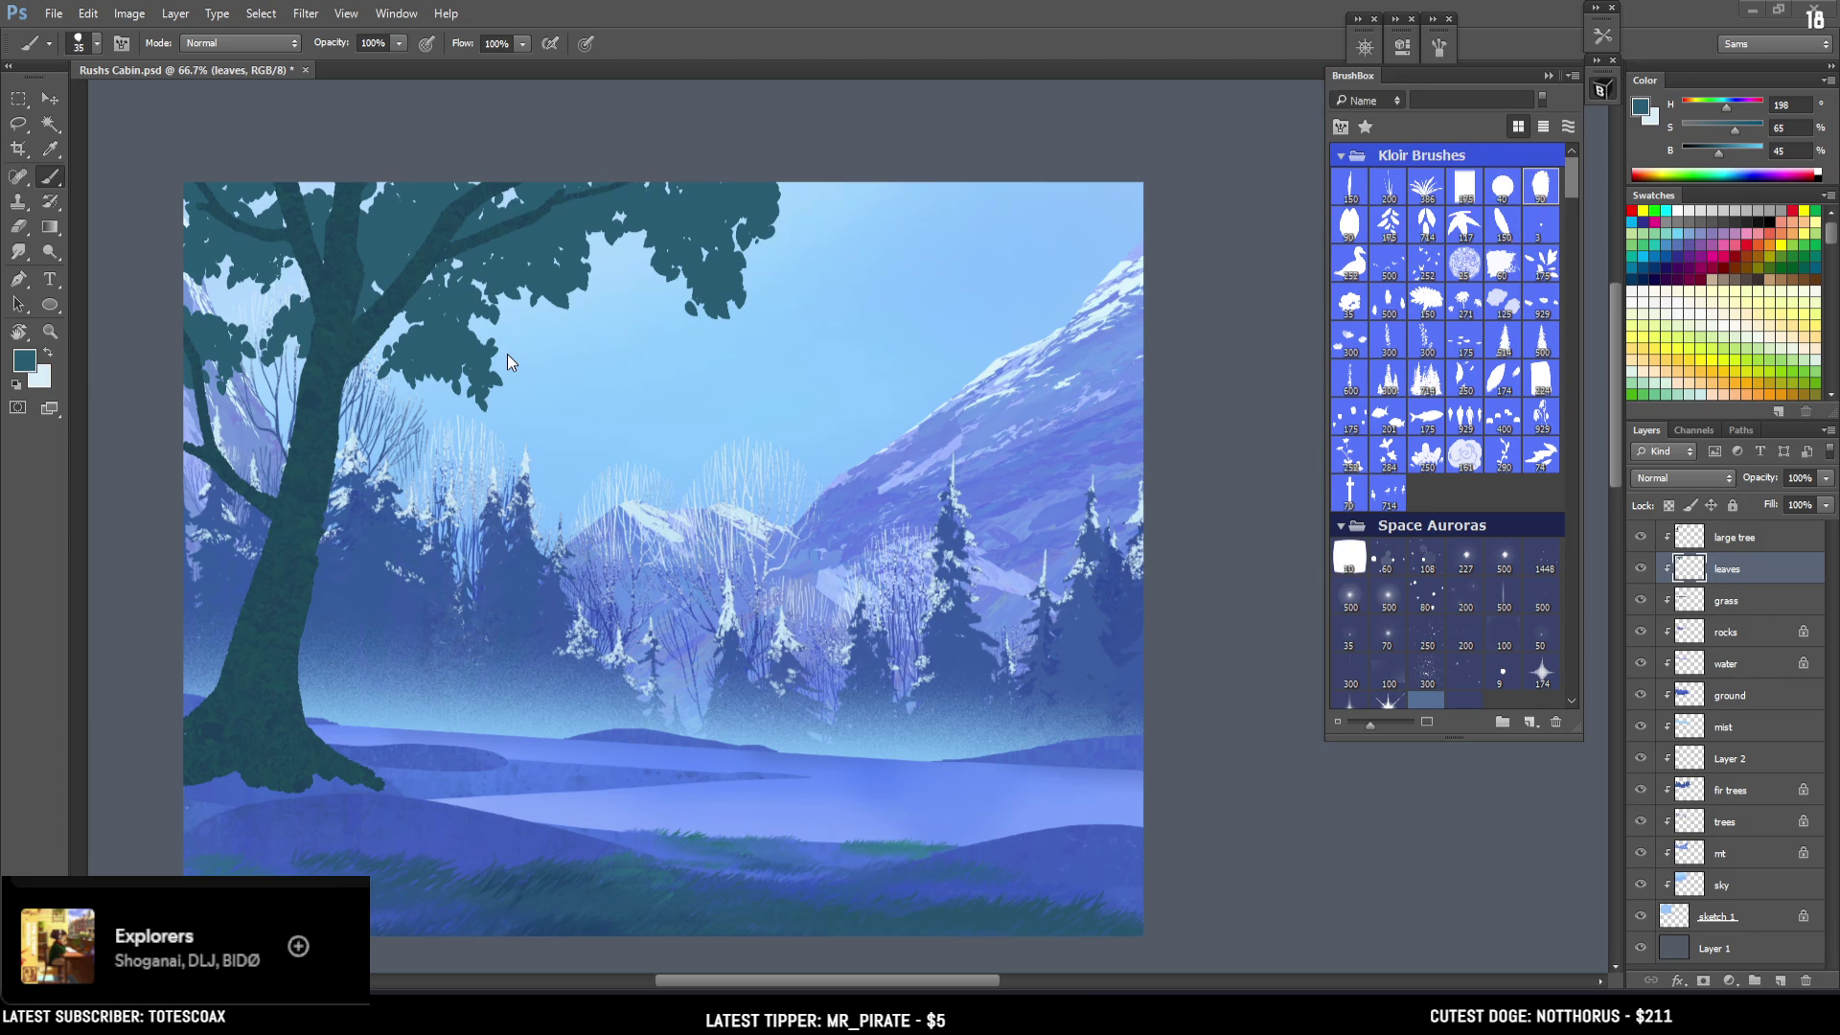
pyautogui.moveTo(1692, 572); pyautogui.dragTo(1694, 569)
pyautogui.press('[')
pyautogui.press('[')
pyautogui.press('[')
pyautogui.press('[')
pyautogui.click(508, 293)
pyautogui.click(524, 299)
pyautogui.click(535, 302)
pyautogui.press(']')
pyautogui.press(']')
pyautogui.click(519, 325)
pyautogui.click(512, 317)
pyautogui.click(529, 331)
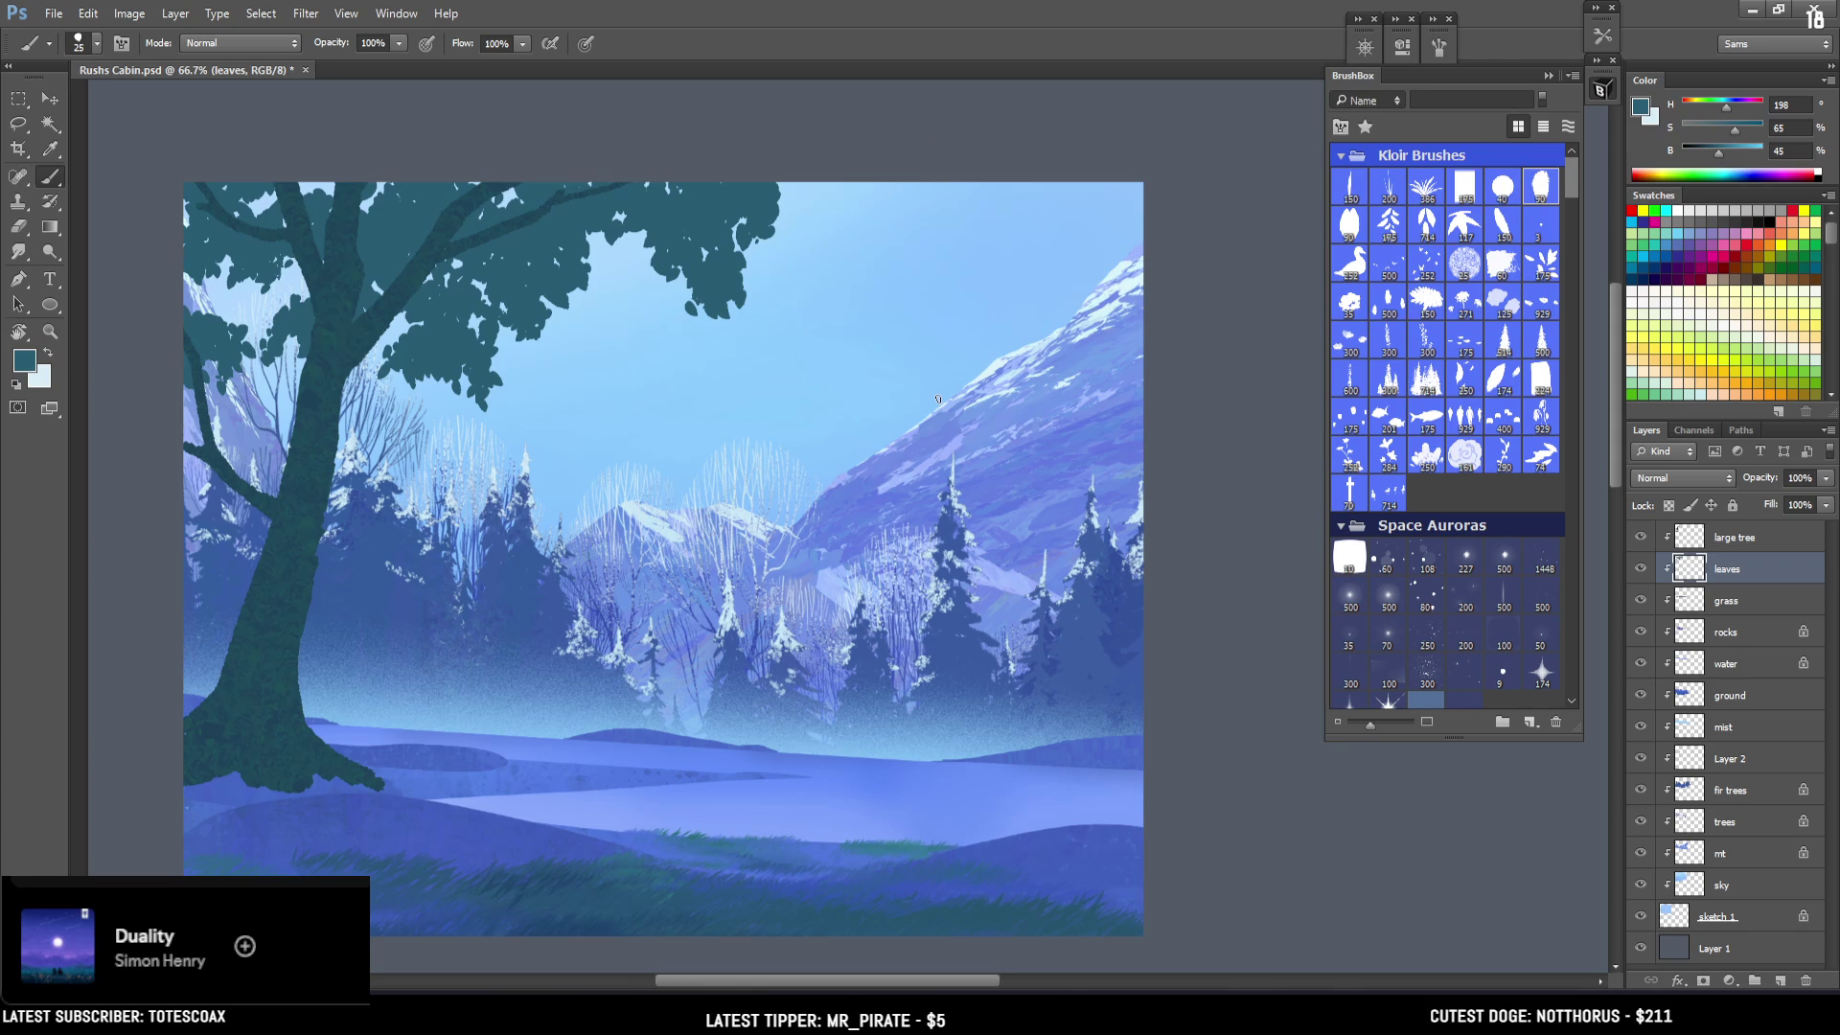
# Save the painting, nudge the view slightly and shrink the brush further.
pyautogui.hotkey('ctrl', 's')
pyautogui.press('[')
pyautogui.click(447, 302)
pyautogui.moveTo(449, 301)
pyautogui.mouseDown()
pyautogui.moveTo(458, 324)
pyautogui.moveTo(504, 308)
pyautogui.mouseUp()
pyautogui.press('[')
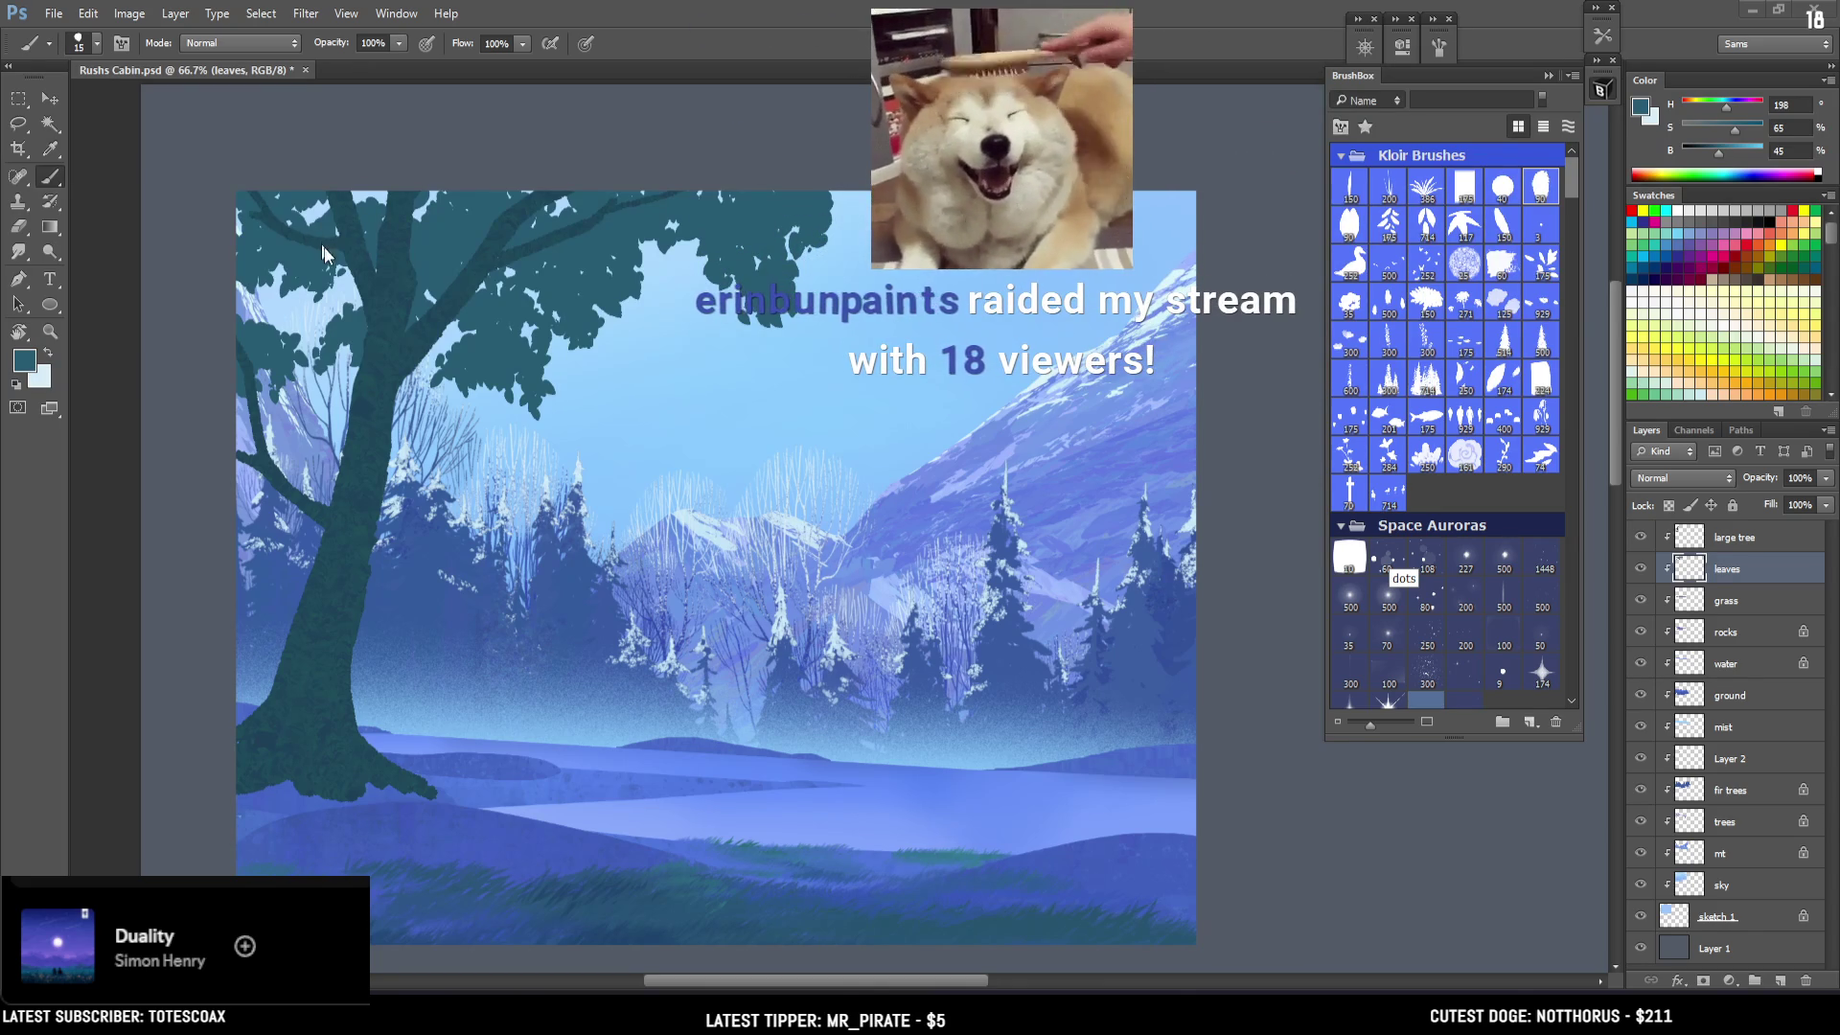
pyautogui.press(']')
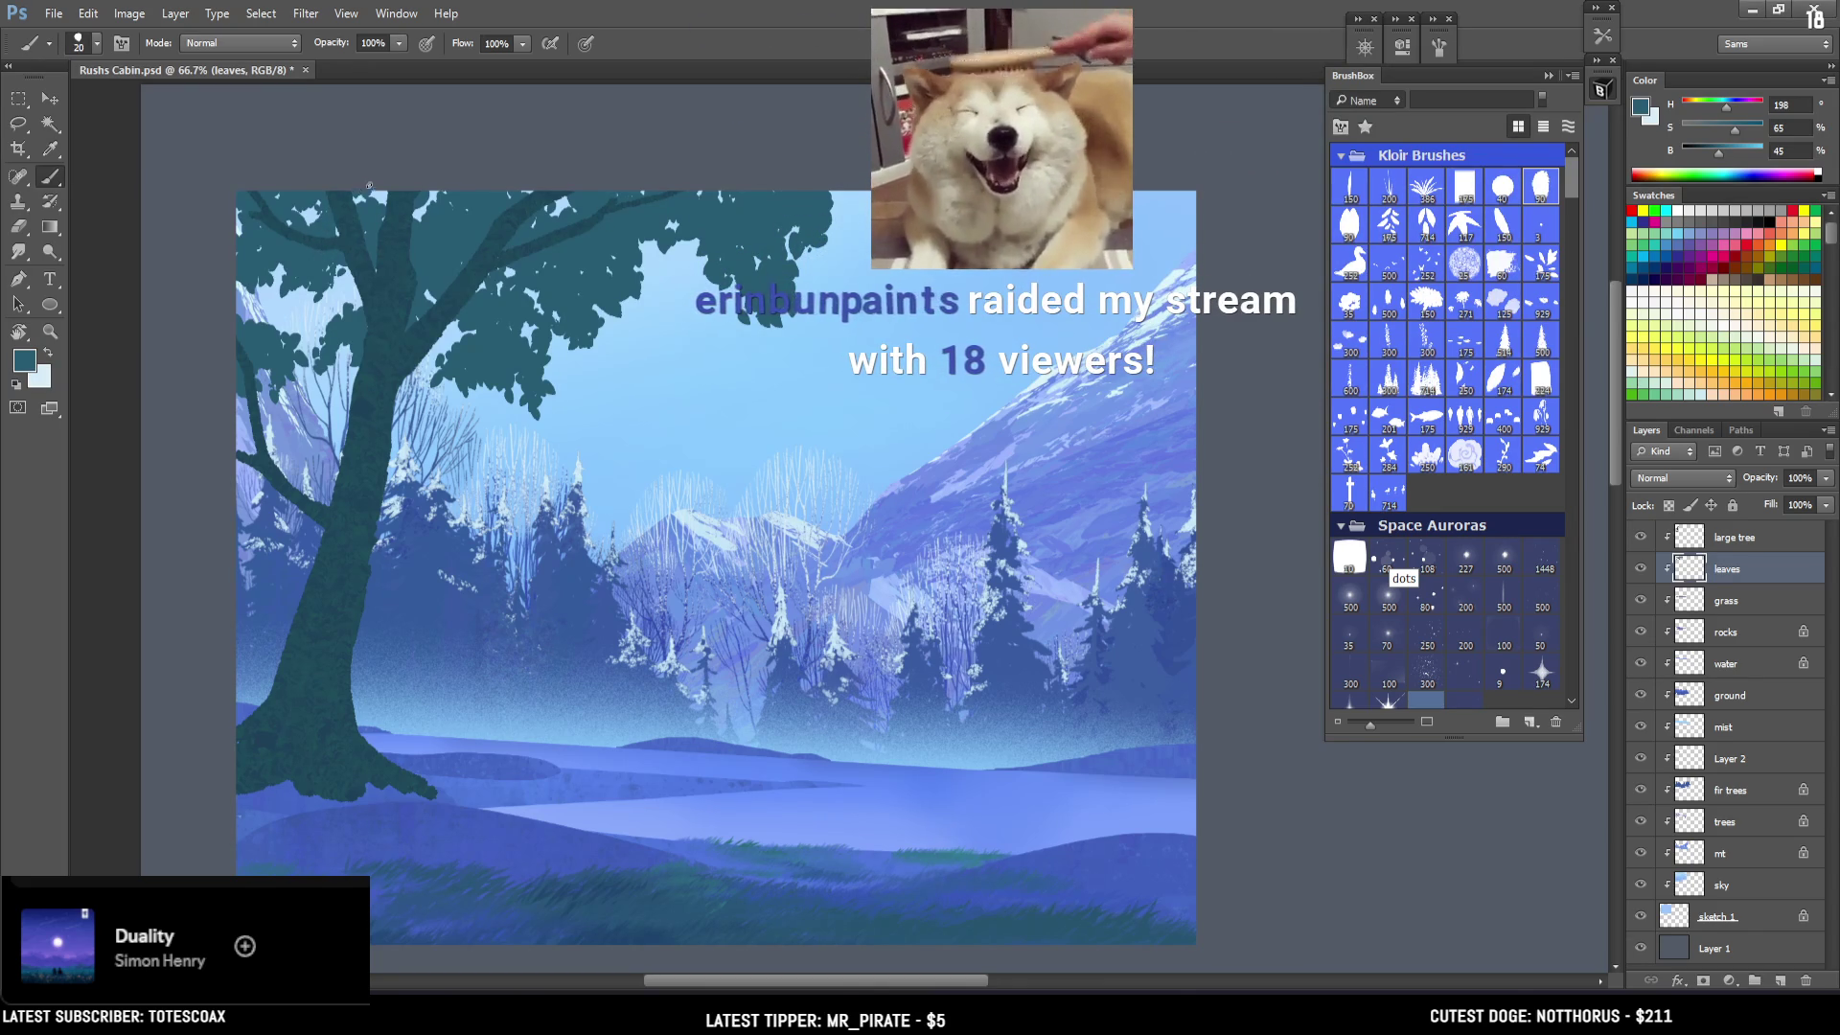
pyautogui.press(']')
pyautogui.press(']')
pyautogui.press(']')
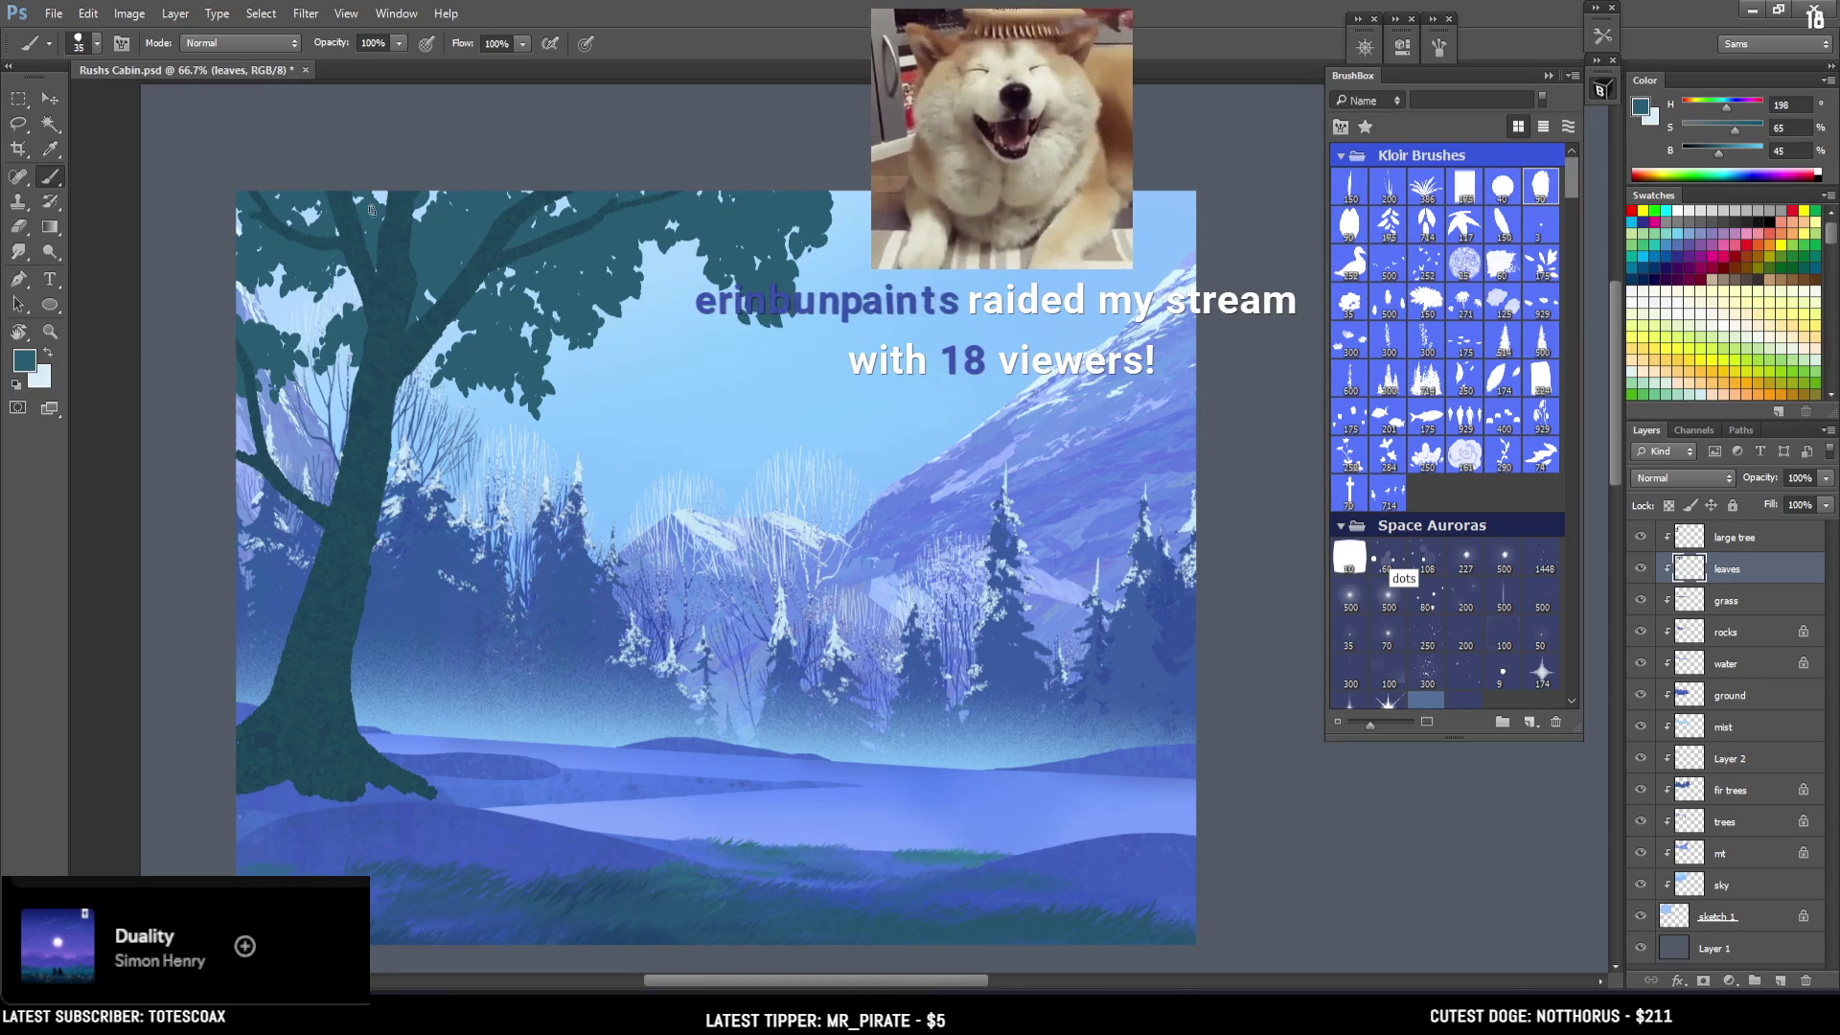
pyautogui.press(']')
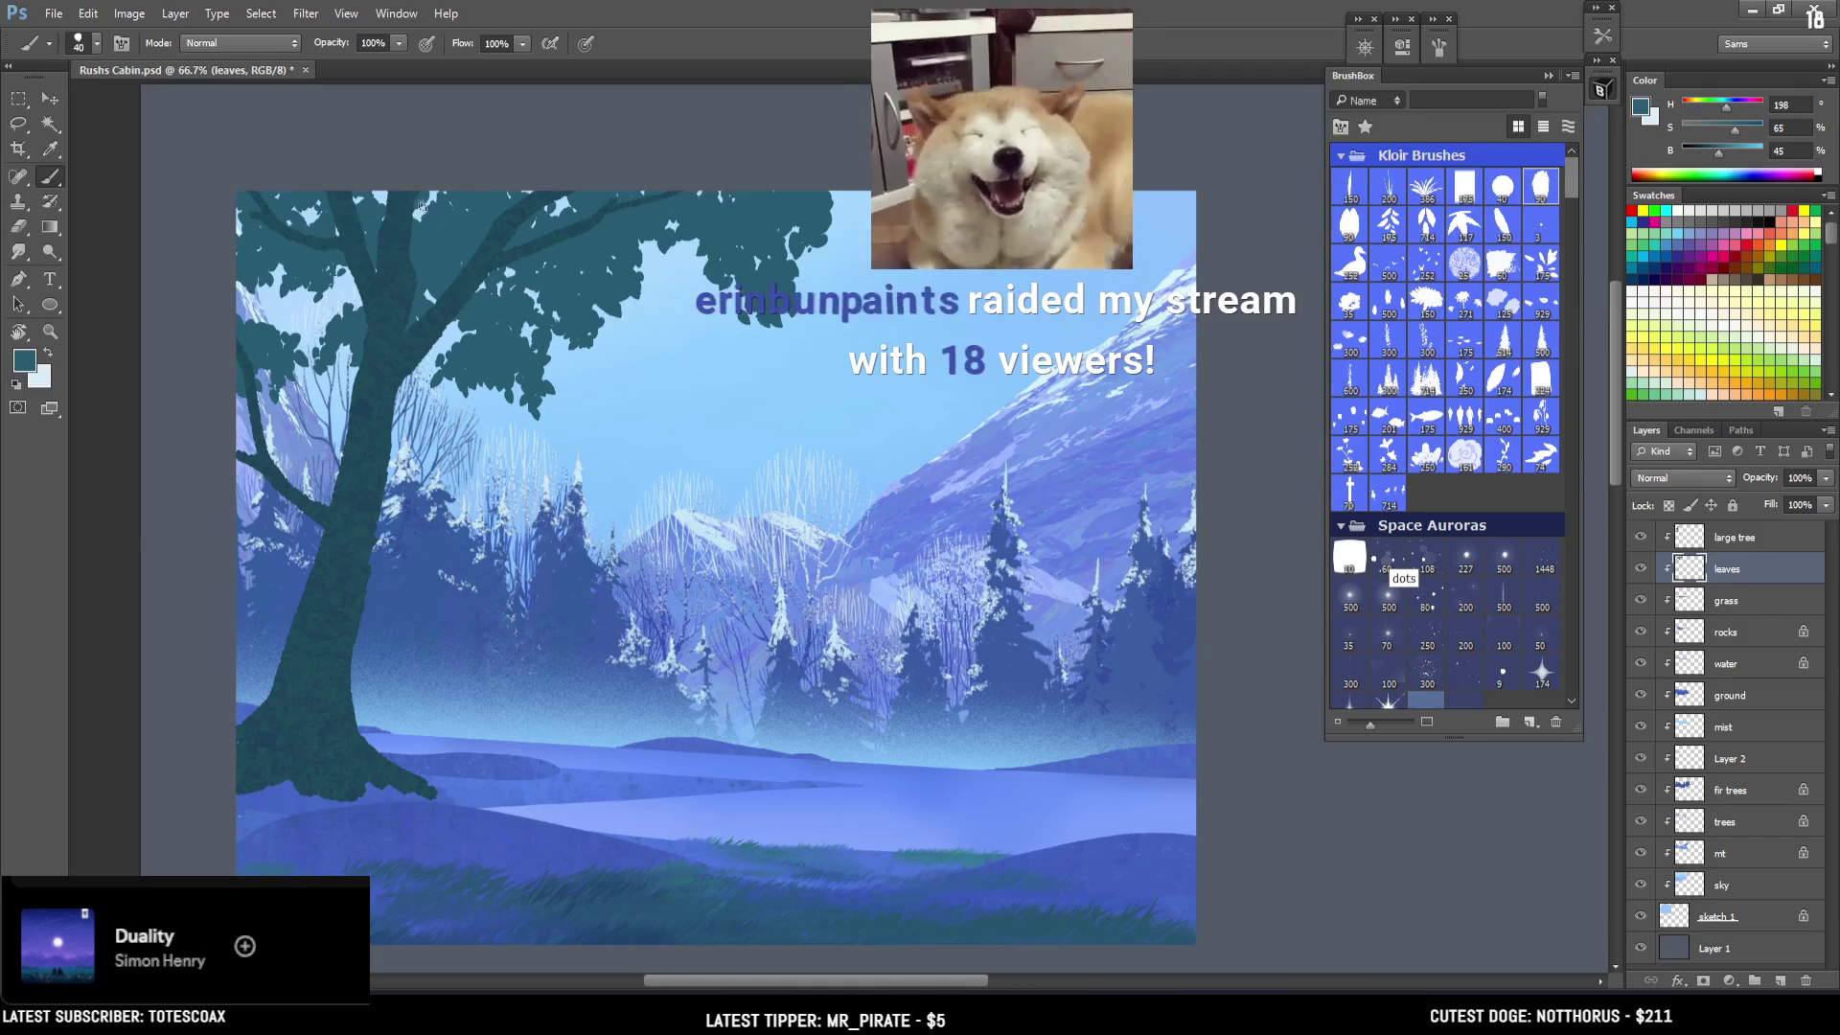
pyautogui.press('[')
pyautogui.press('[')
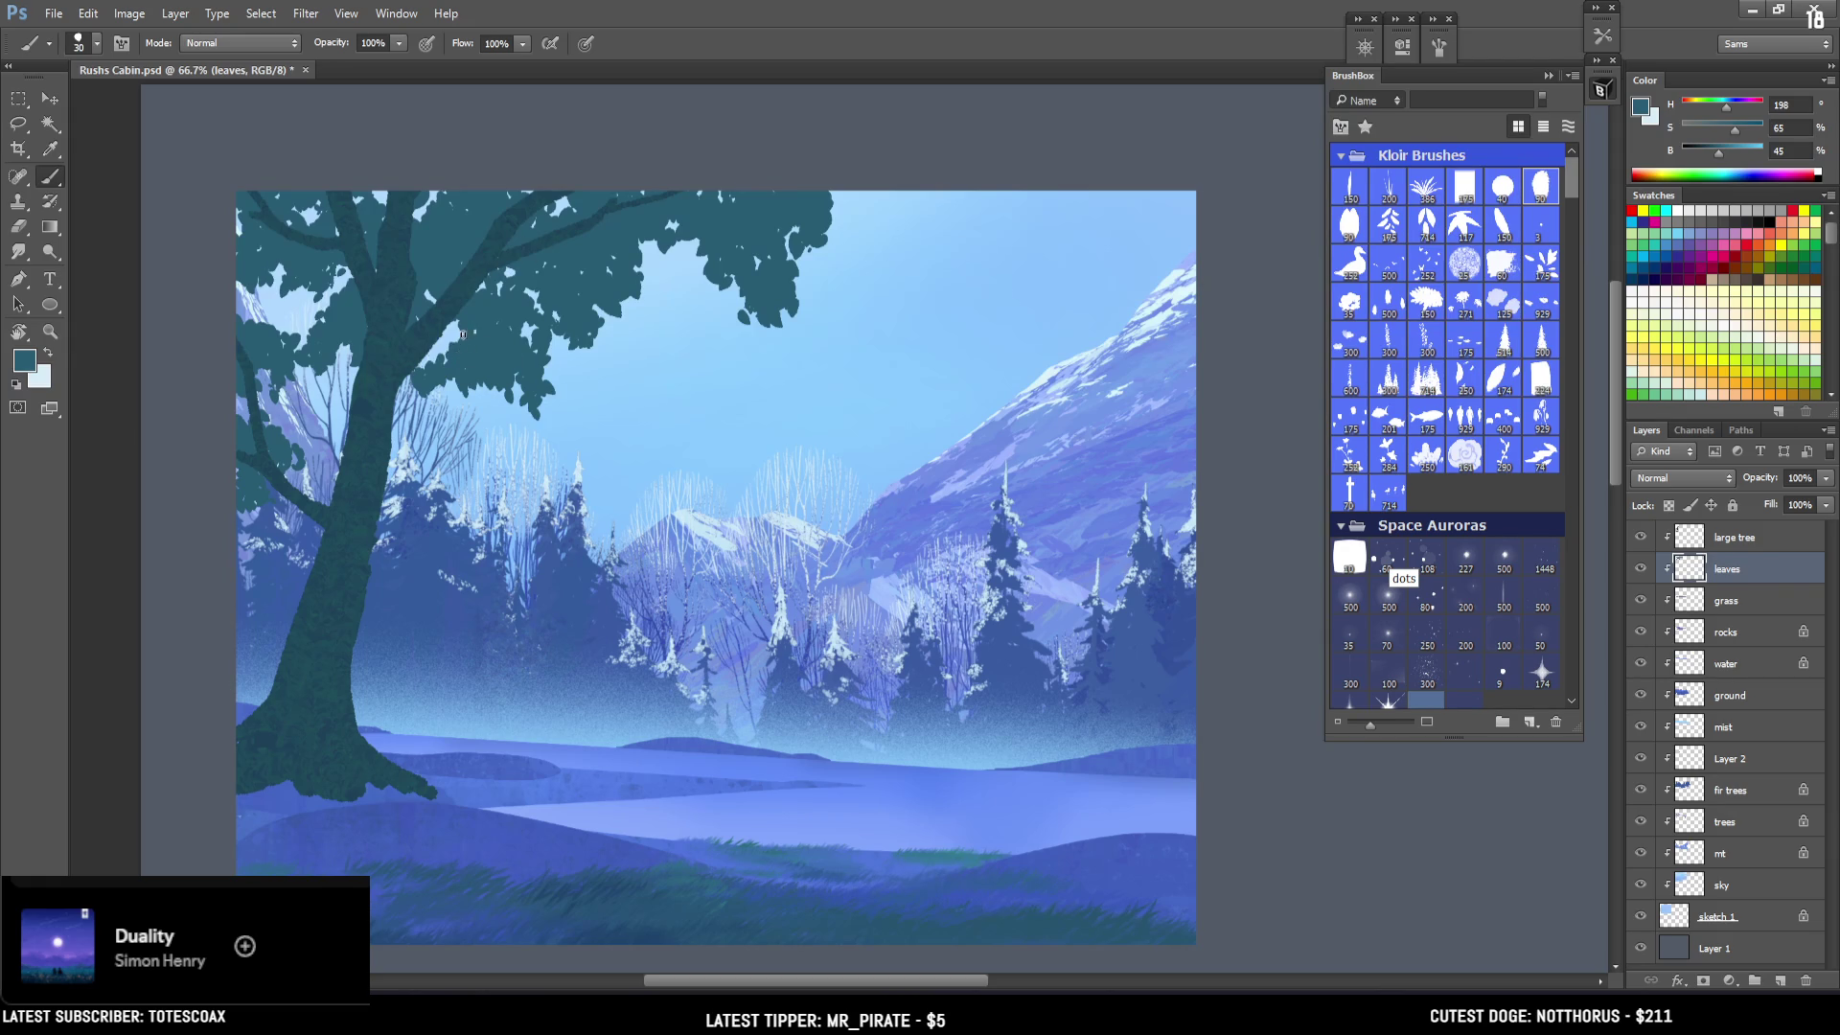
pyautogui.click(601, 350)
# Paint leaves on the canopy's top-right edge, then add a clipped layer named 'leaves top'.
pyautogui.press(']')
pyautogui.moveTo(844, 182); pyautogui.dragTo(848, 222)
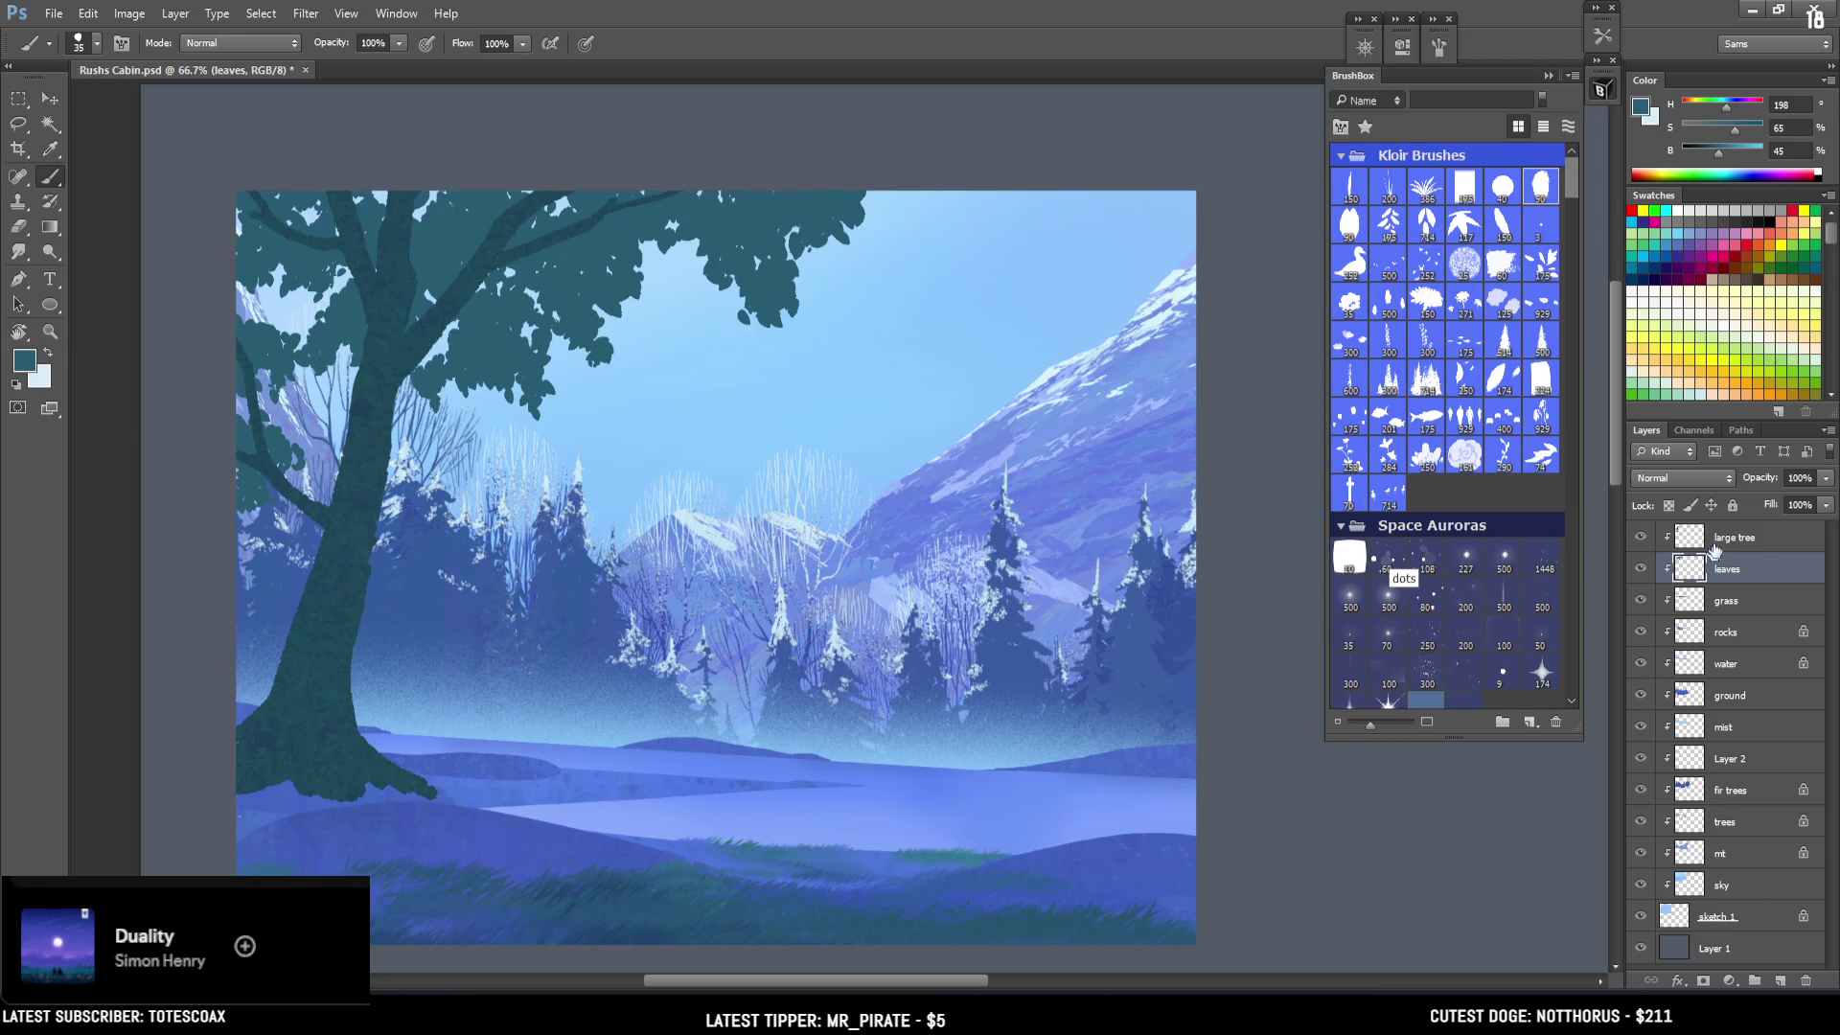
pyautogui.click(1744, 543)
pyautogui.hotkey('ctrl', 'shift', 'alt', 'n')
pyautogui.hotkey('ctrl', 'alt', 'g')
pyautogui.doubleClick(1737, 543)
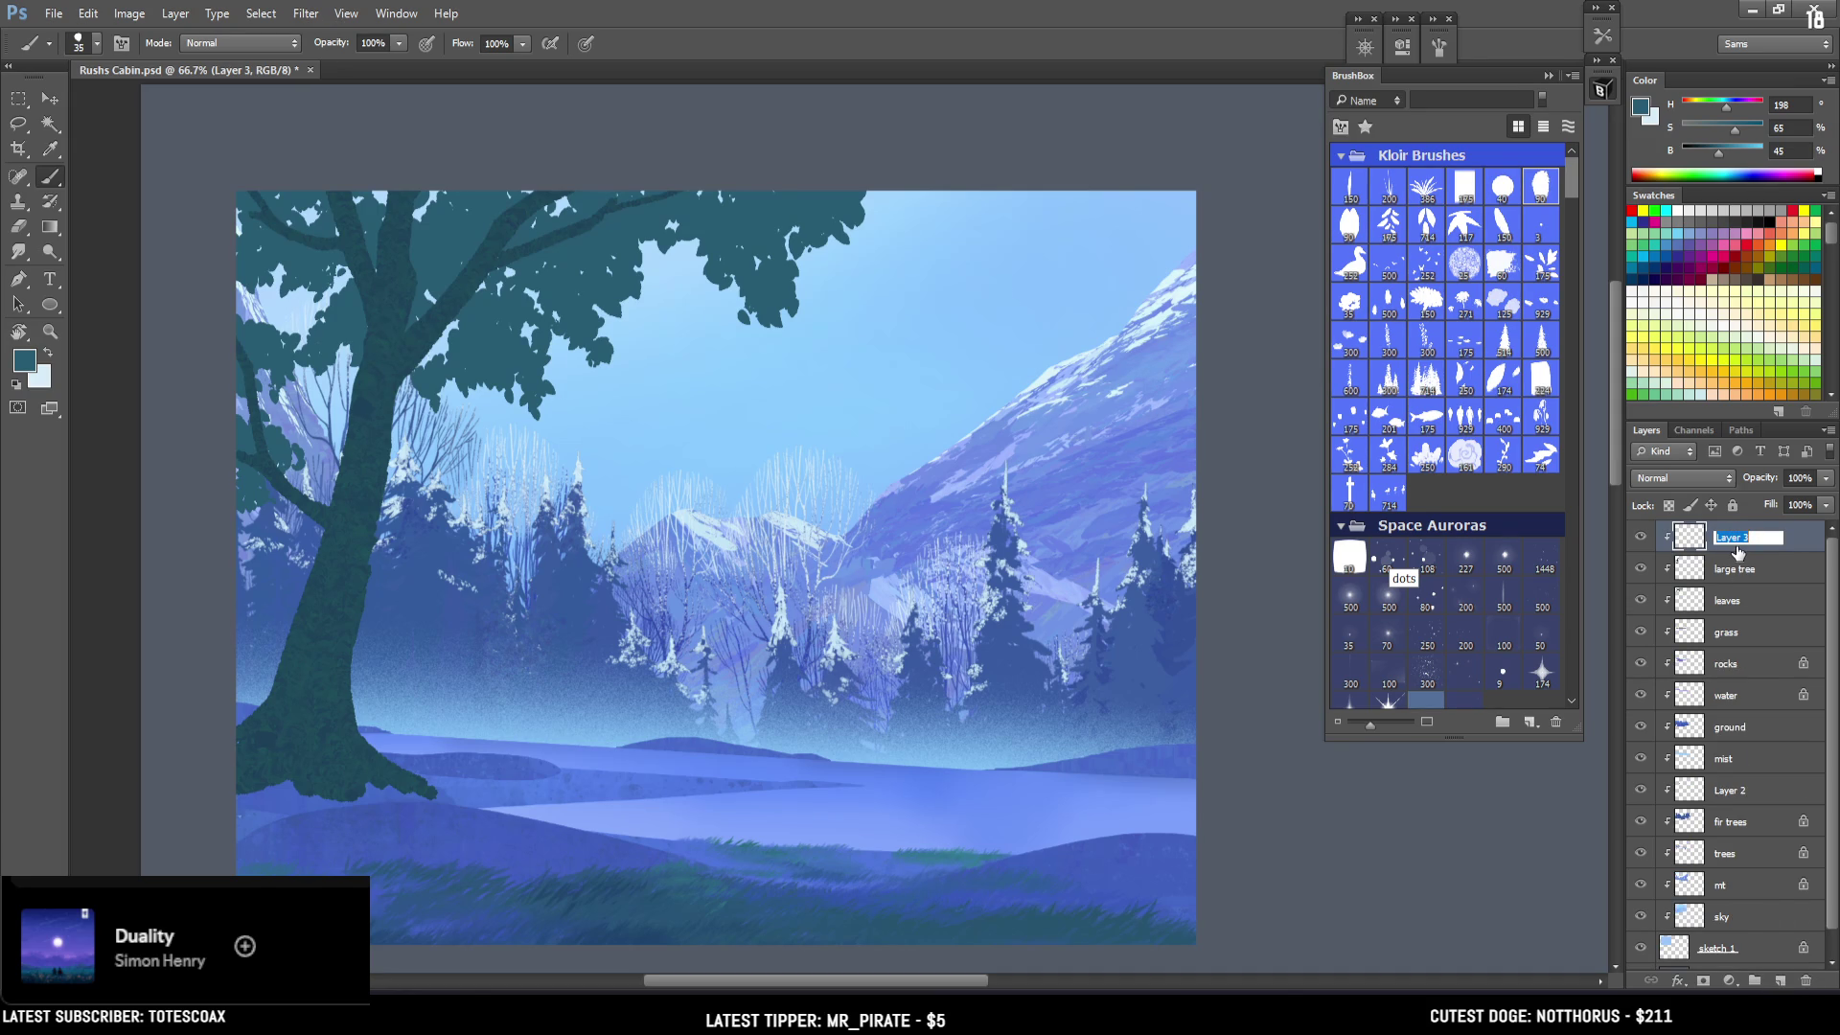
pyautogui.write('leaves top')
pyautogui.press('Return')
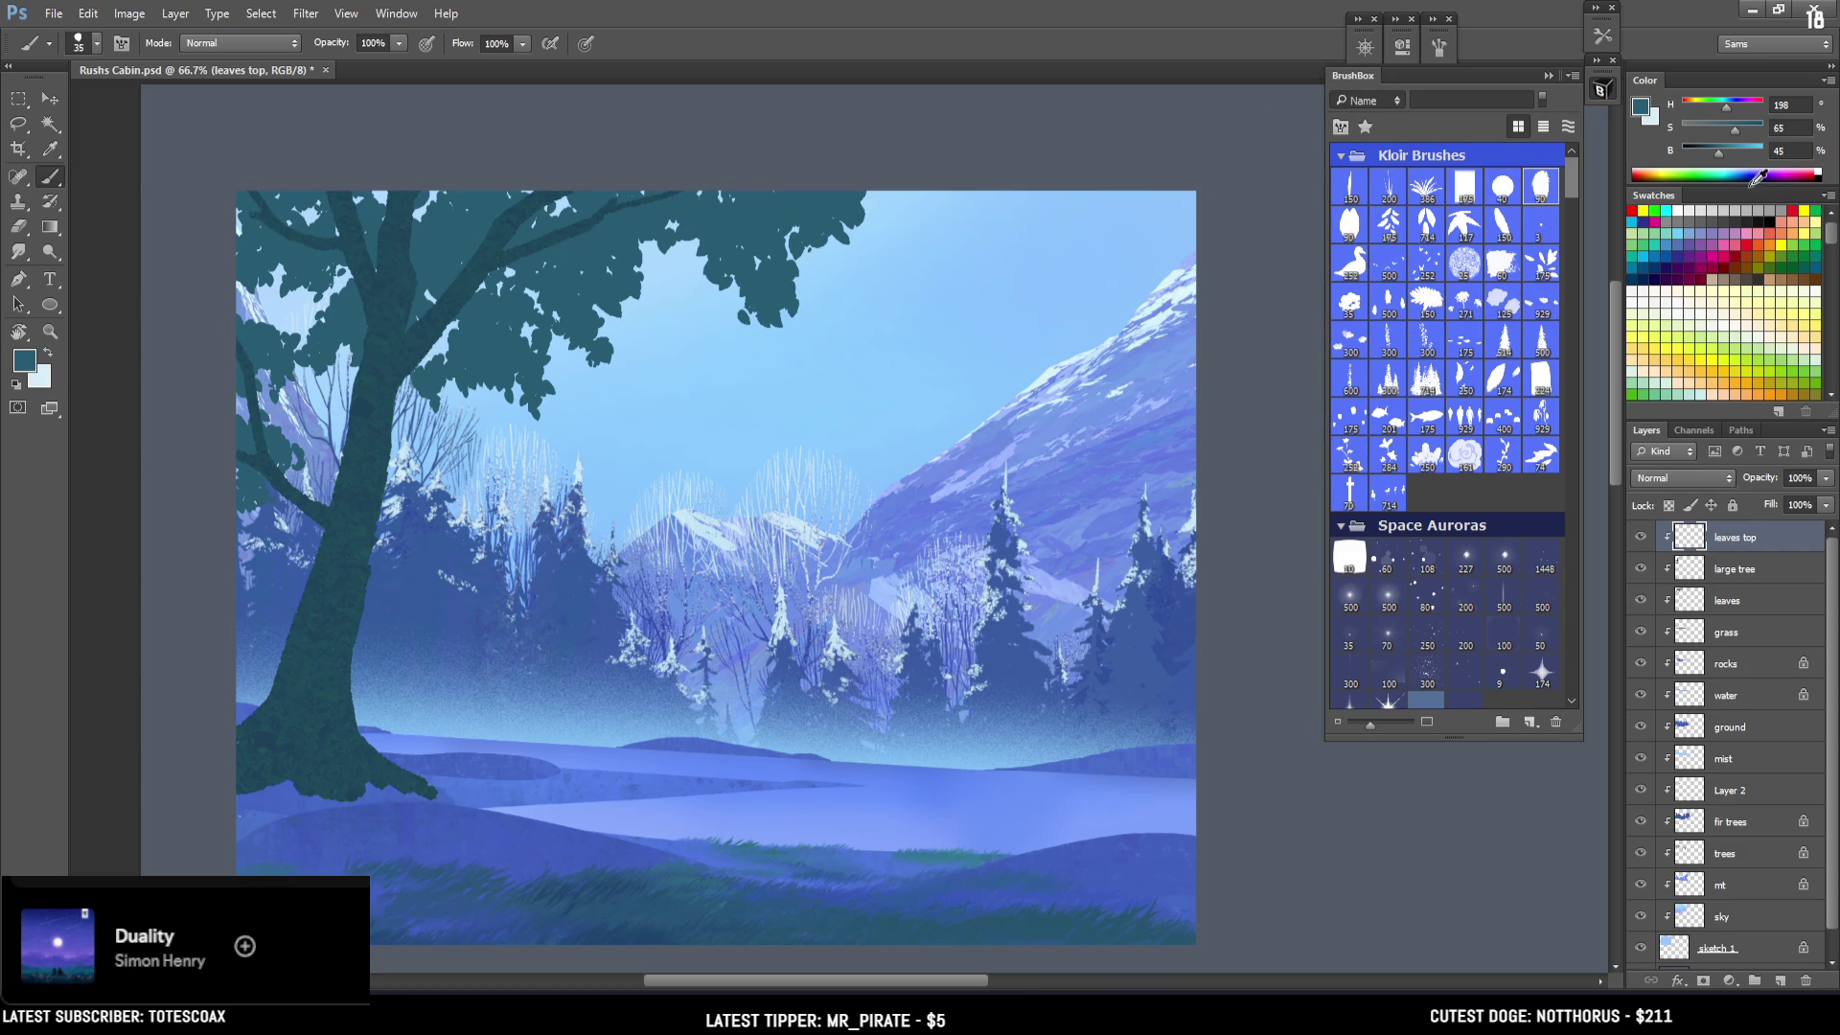
# Make the leaf colour darker and more saturated, then paint dark clusters at the tree top.
pyautogui.click(1716, 152)
pyautogui.moveTo(1717, 154); pyautogui.dragTo(1746, 130)
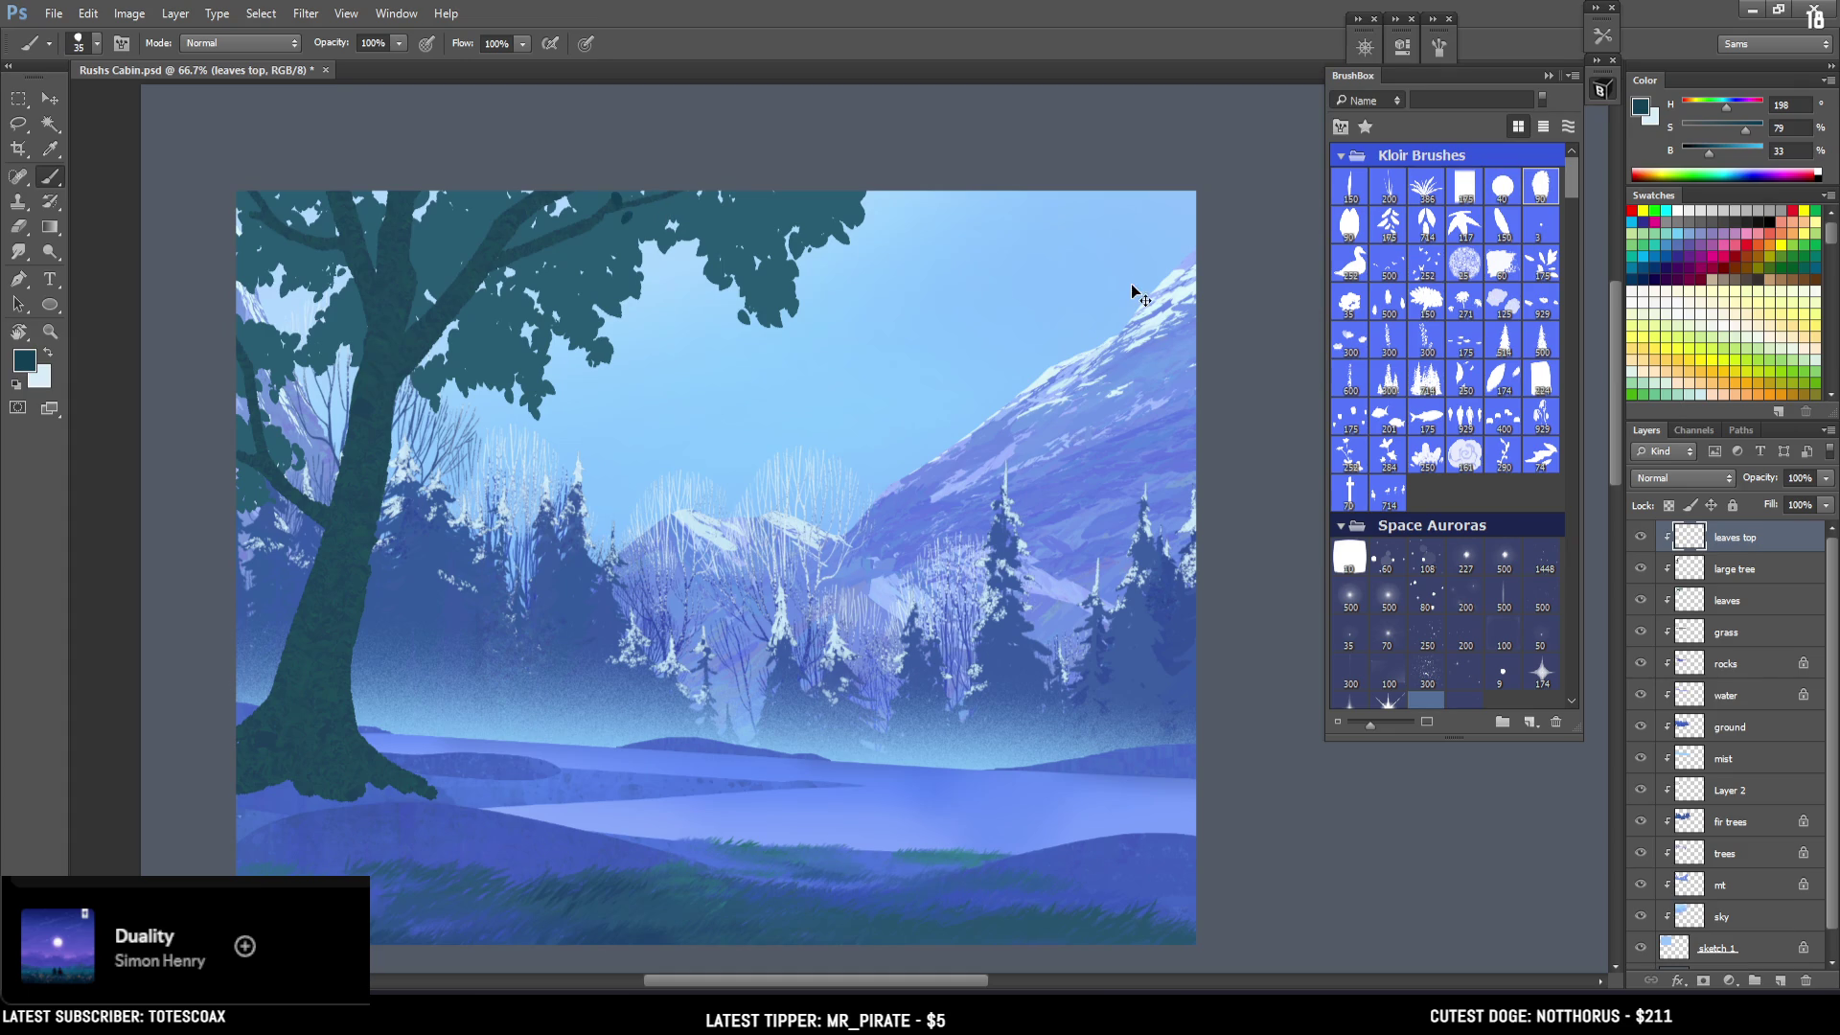
pyautogui.press(']')
pyautogui.moveTo(648, 205); pyautogui.dragTo(701, 242)
pyautogui.hotkey('ctrl', '-')
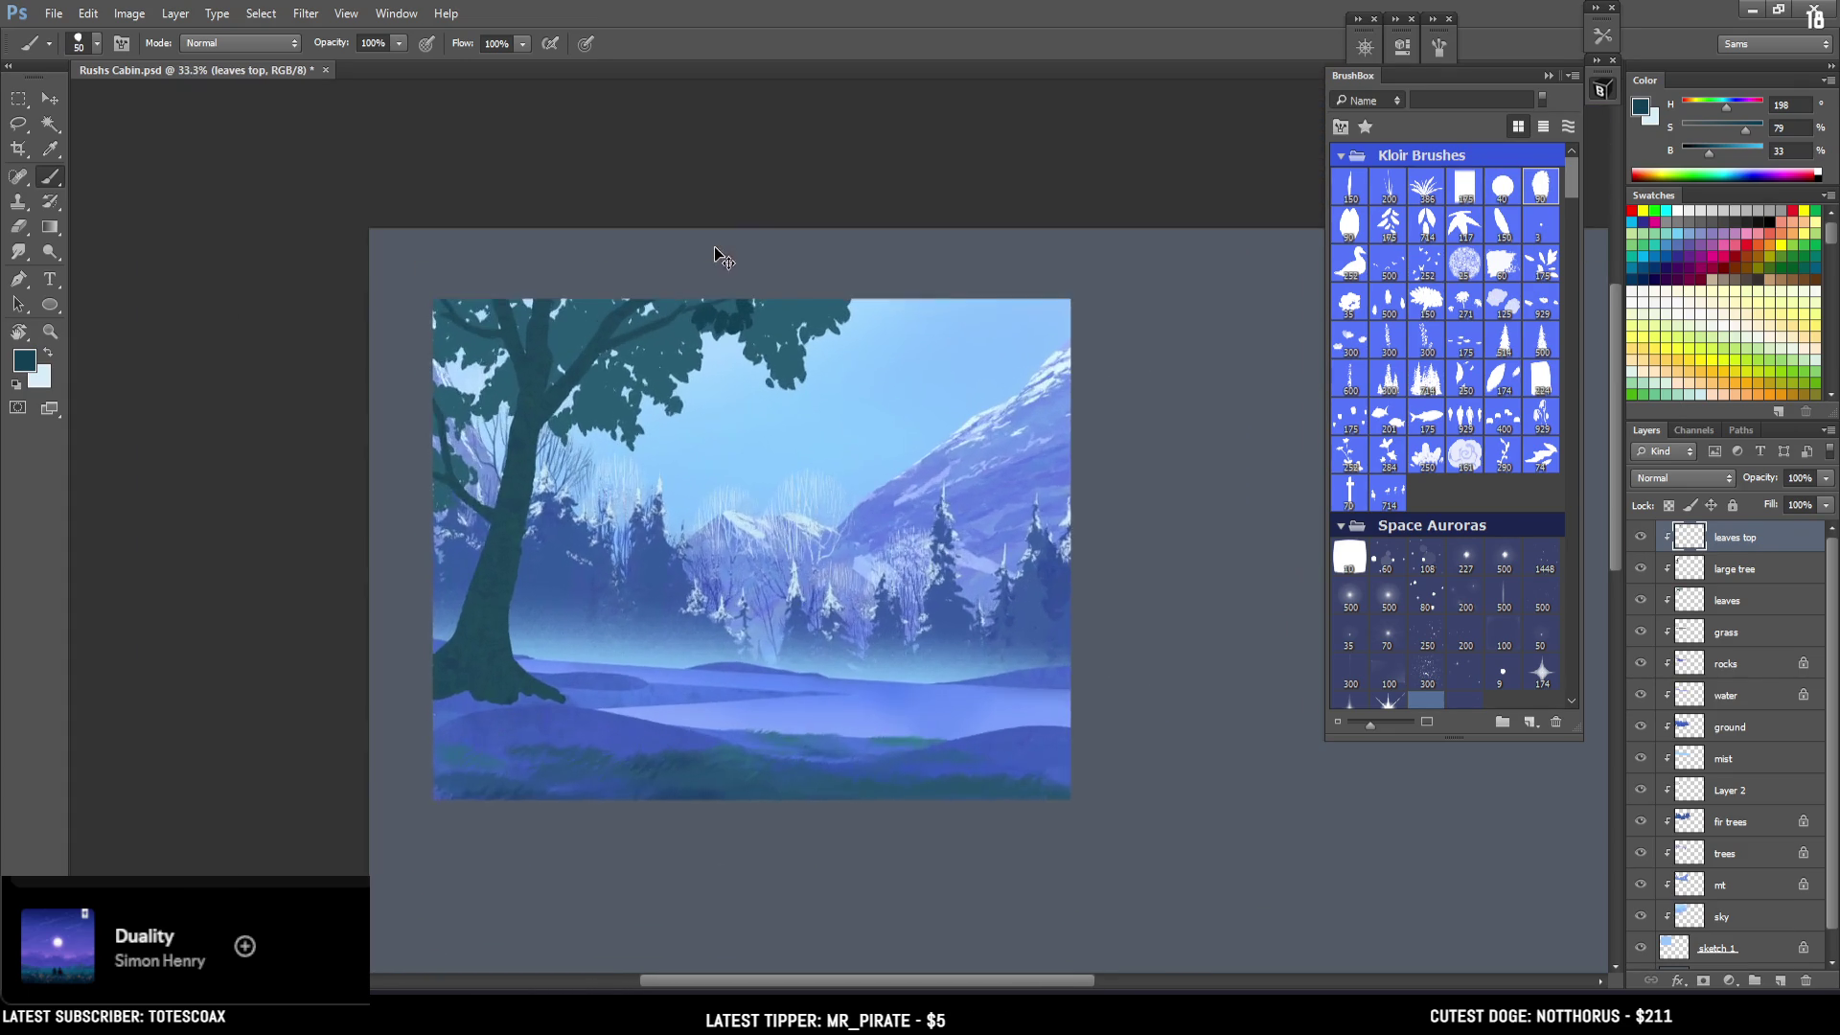
pyautogui.hotkey('ctrl', '+')
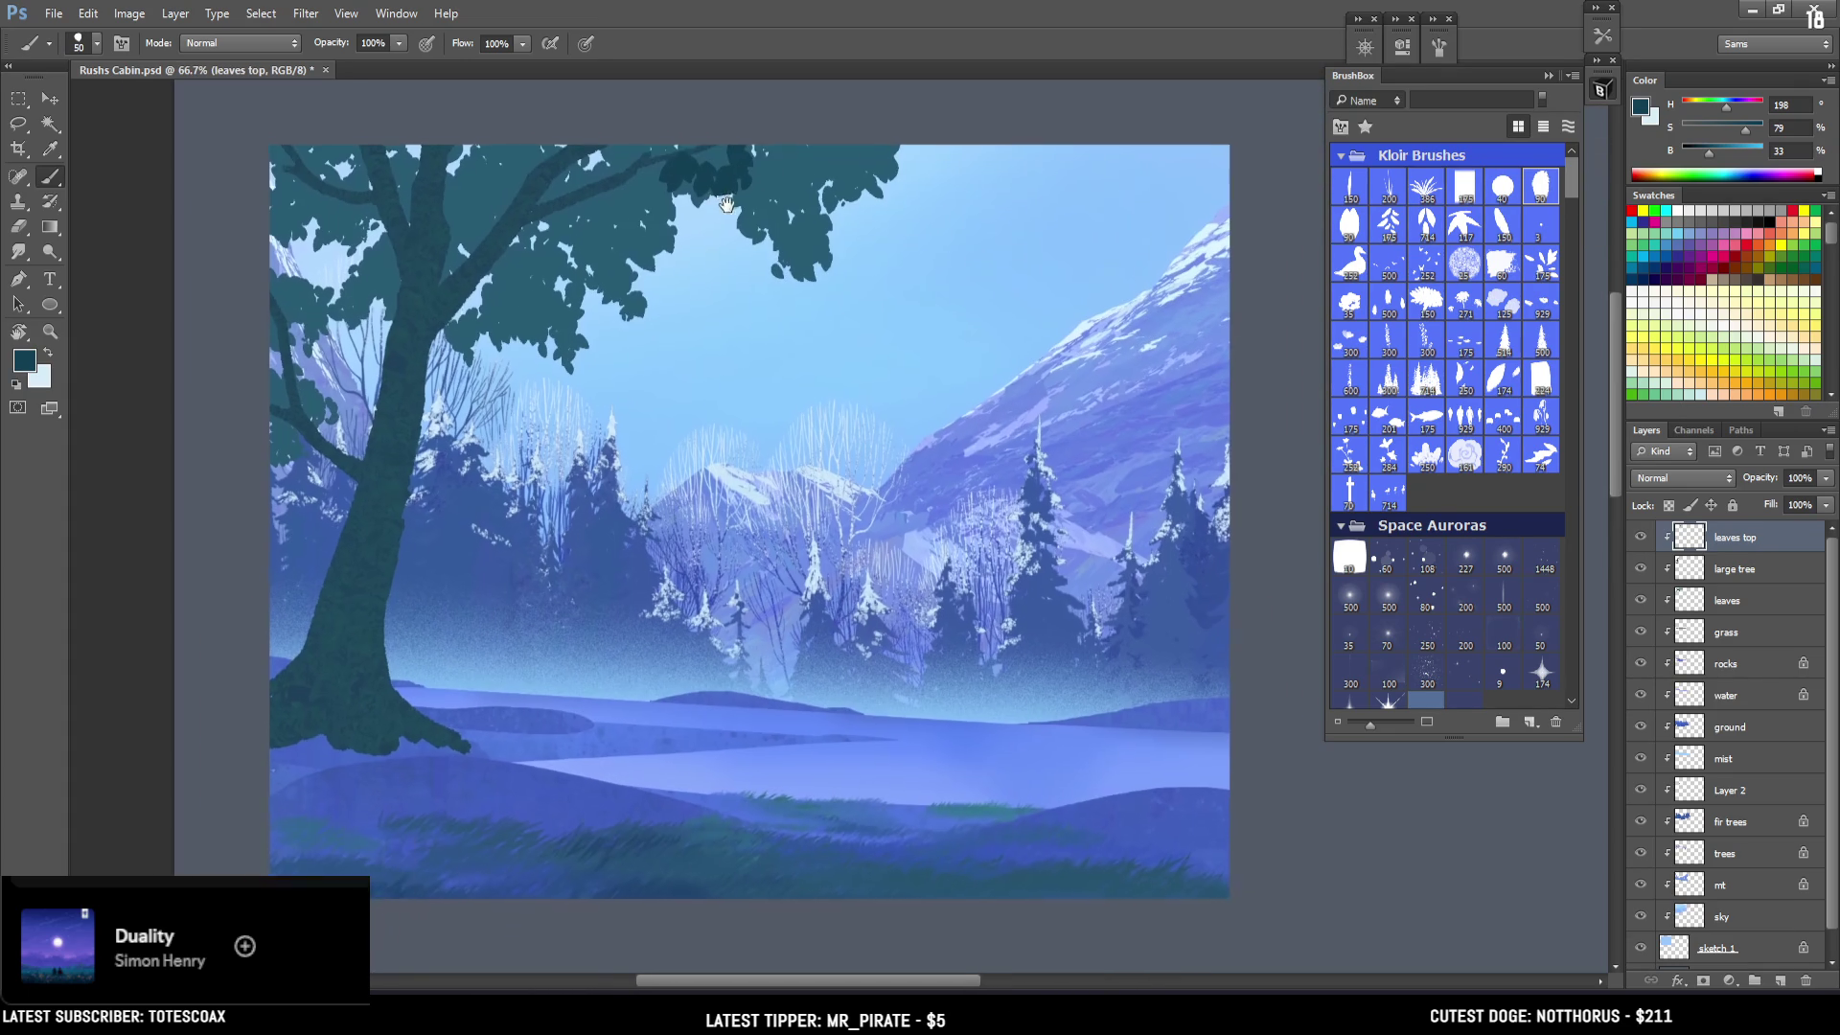
# Fill the upper right canopy and top-left sky gaps with dense dark leaf strokes.
pyautogui.moveTo(680, 137)
pyautogui.mouseDown()
pyautogui.moveTo(734, 197)
pyautogui.moveTo(696, 178)
pyautogui.mouseUp()
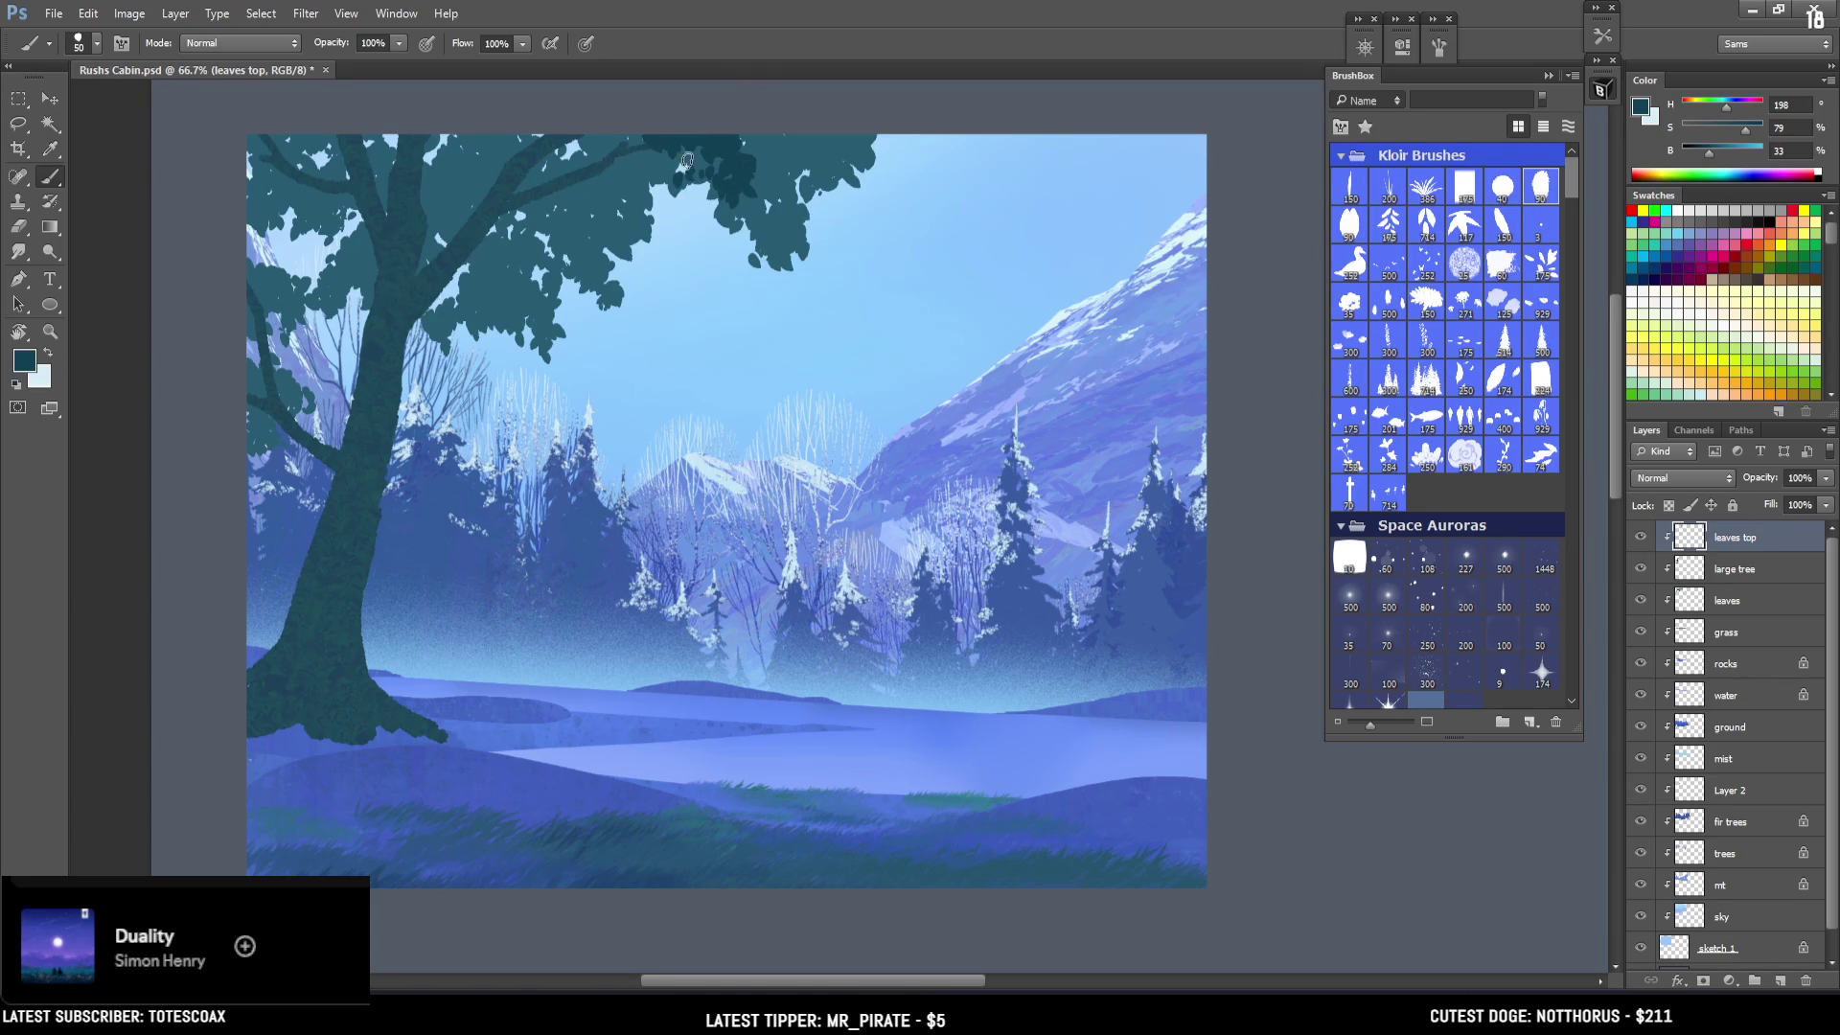
pyautogui.press('[')
pyautogui.moveTo(691, 194)
pyautogui.mouseDown()
pyautogui.moveTo(699, 211)
pyautogui.moveTo(638, 156)
pyautogui.moveTo(769, 219)
pyautogui.mouseUp()
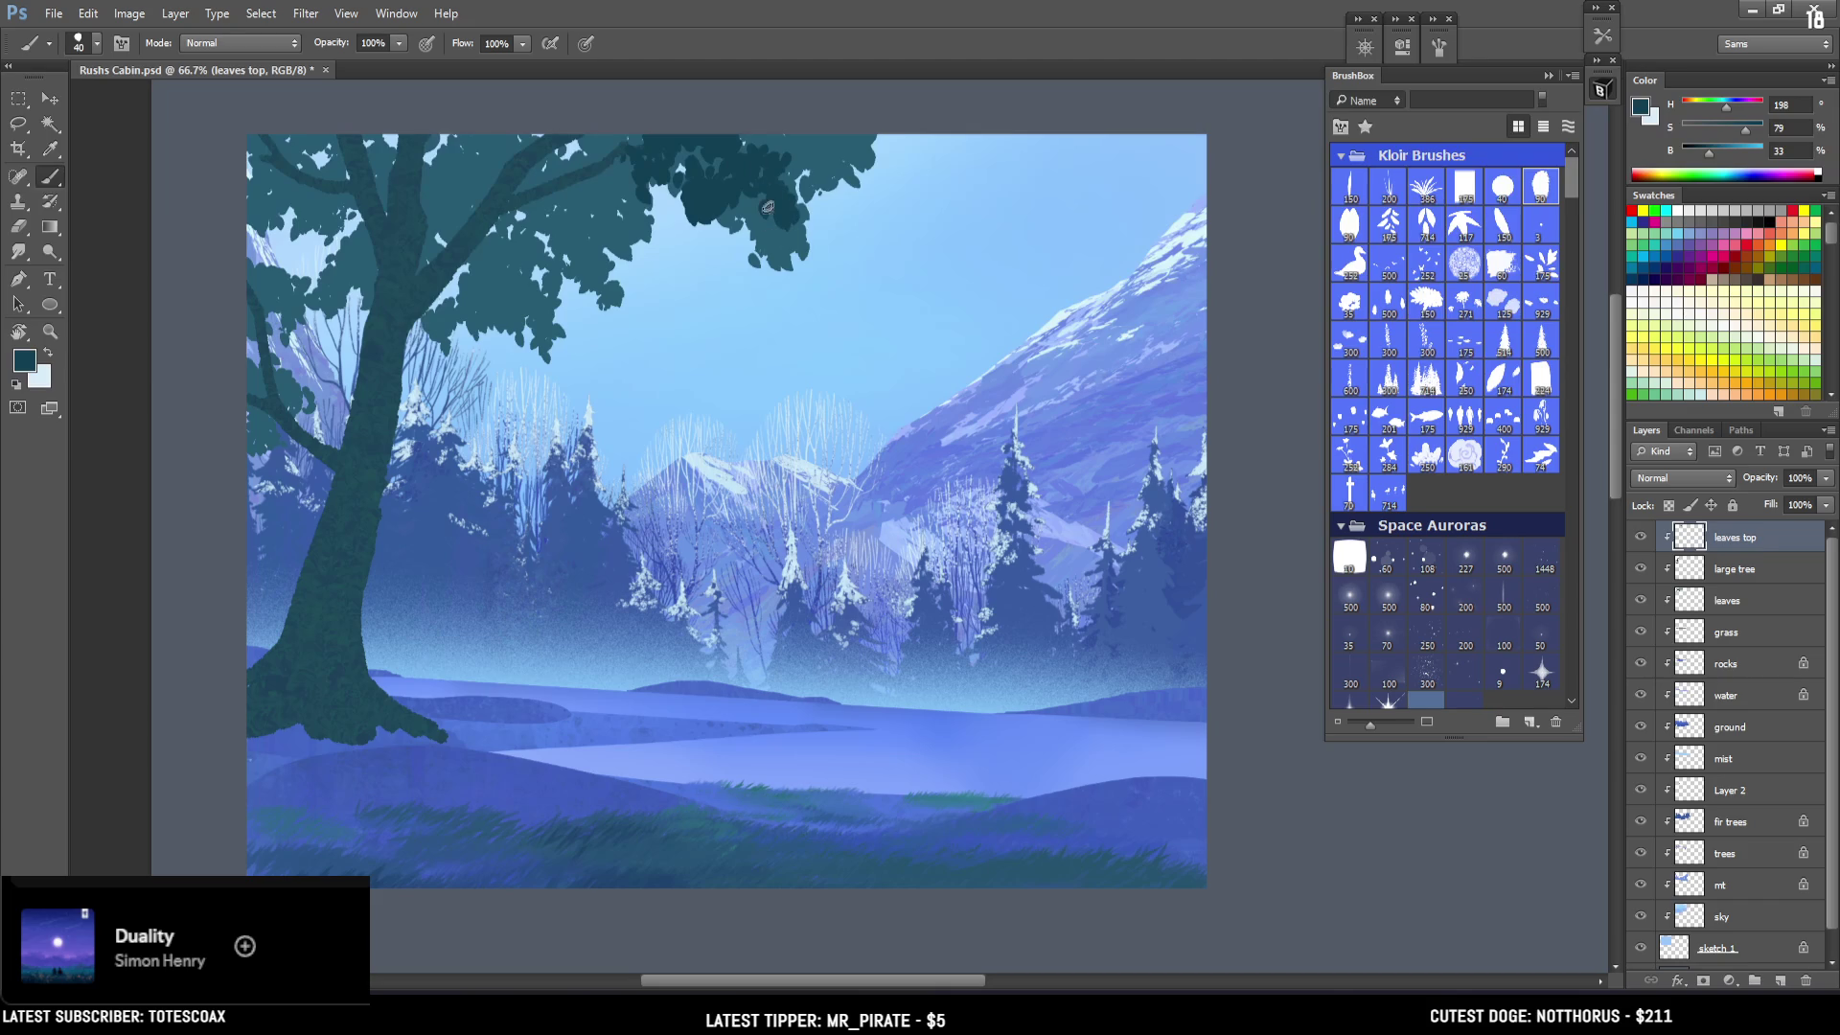
pyautogui.moveTo(793, 139); pyautogui.dragTo(845, 244)
pyautogui.press(']')
pyautogui.moveTo(422, 192)
pyautogui.mouseDown()
pyautogui.moveTo(428, 124)
pyautogui.moveTo(518, 188)
pyautogui.moveTo(554, 273)
pyautogui.moveTo(614, 144)
pyautogui.moveTo(604, 216)
pyautogui.mouseUp()
pyautogui.moveTo(297, 176)
pyautogui.mouseDown()
pyautogui.moveTo(257, 240)
pyautogui.moveTo(278, 215)
pyautogui.moveTo(292, 230)
pyautogui.moveTo(261, 209)
pyautogui.moveTo(286, 360)
pyautogui.moveTo(499, 288)
pyautogui.moveTo(451, 311)
pyautogui.moveTo(507, 354)
pyautogui.moveTo(427, 292)
pyautogui.moveTo(532, 350)
pyautogui.moveTo(494, 369)
pyautogui.moveTo(566, 398)
pyautogui.moveTo(534, 391)
pyautogui.moveTo(523, 420)
pyautogui.mouseUp()
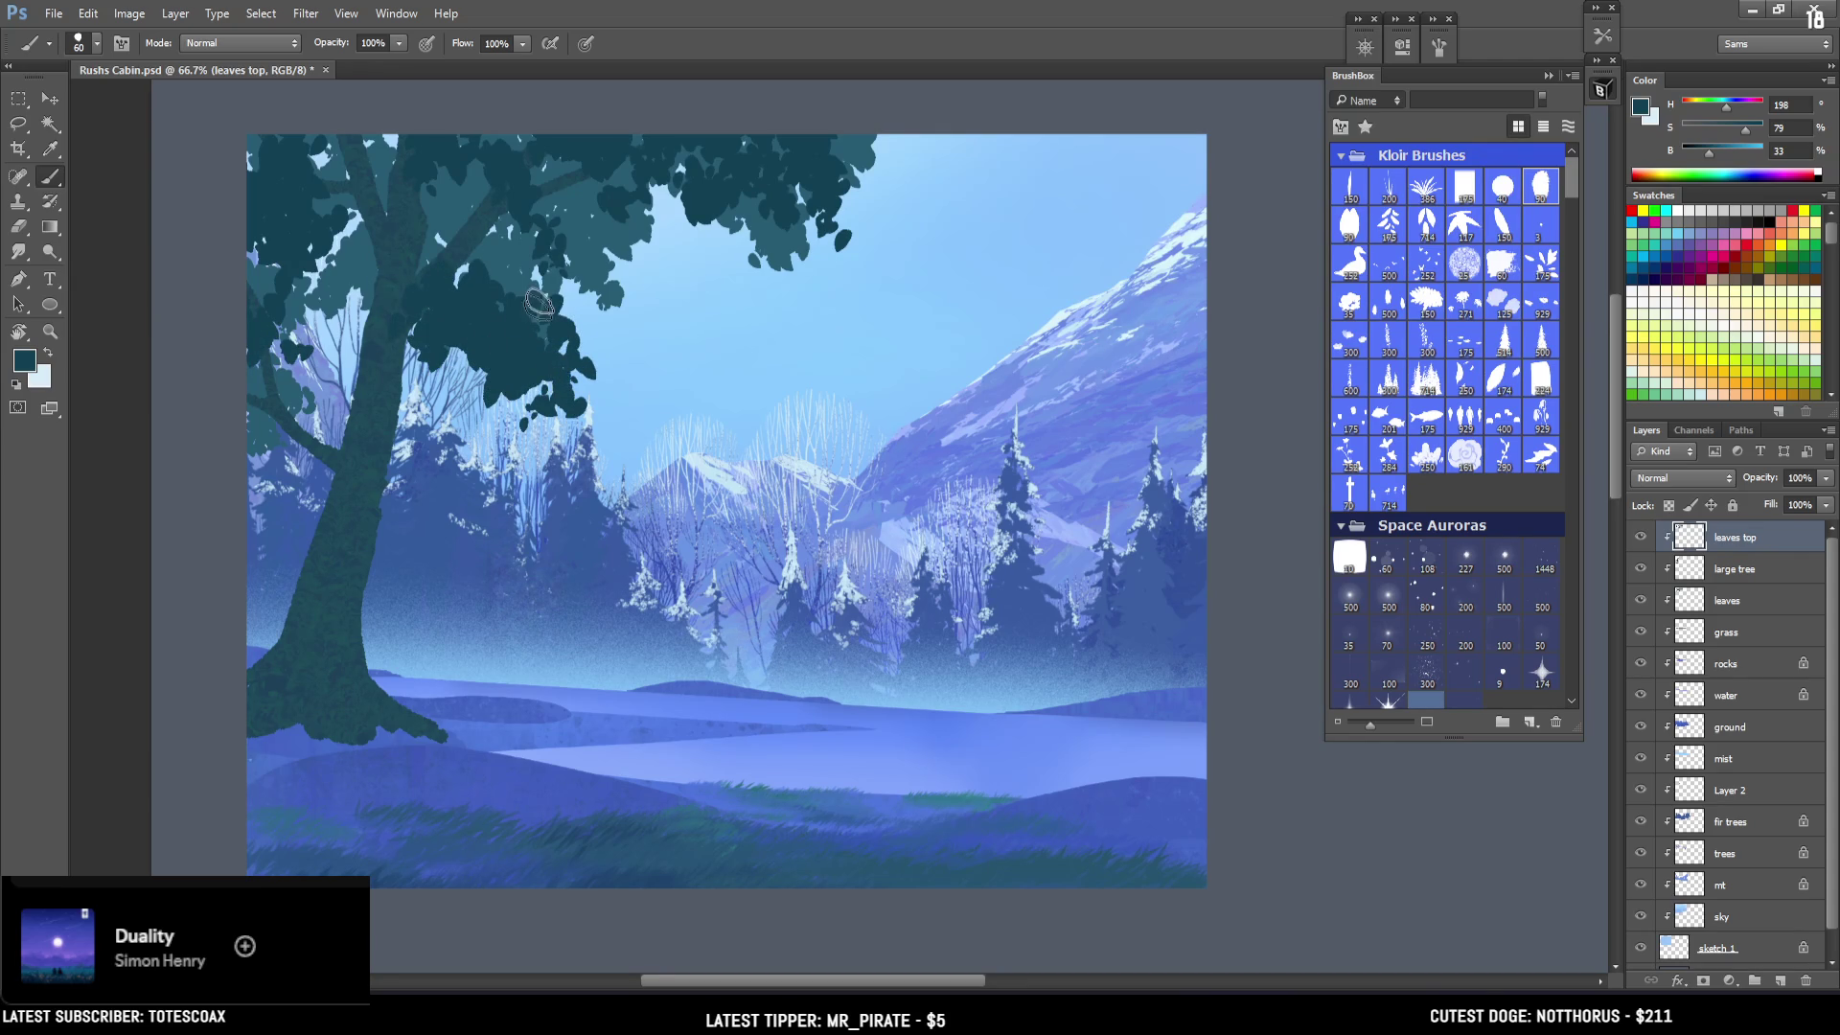
pyautogui.moveTo(708, 208); pyautogui.dragTo(695, 203)
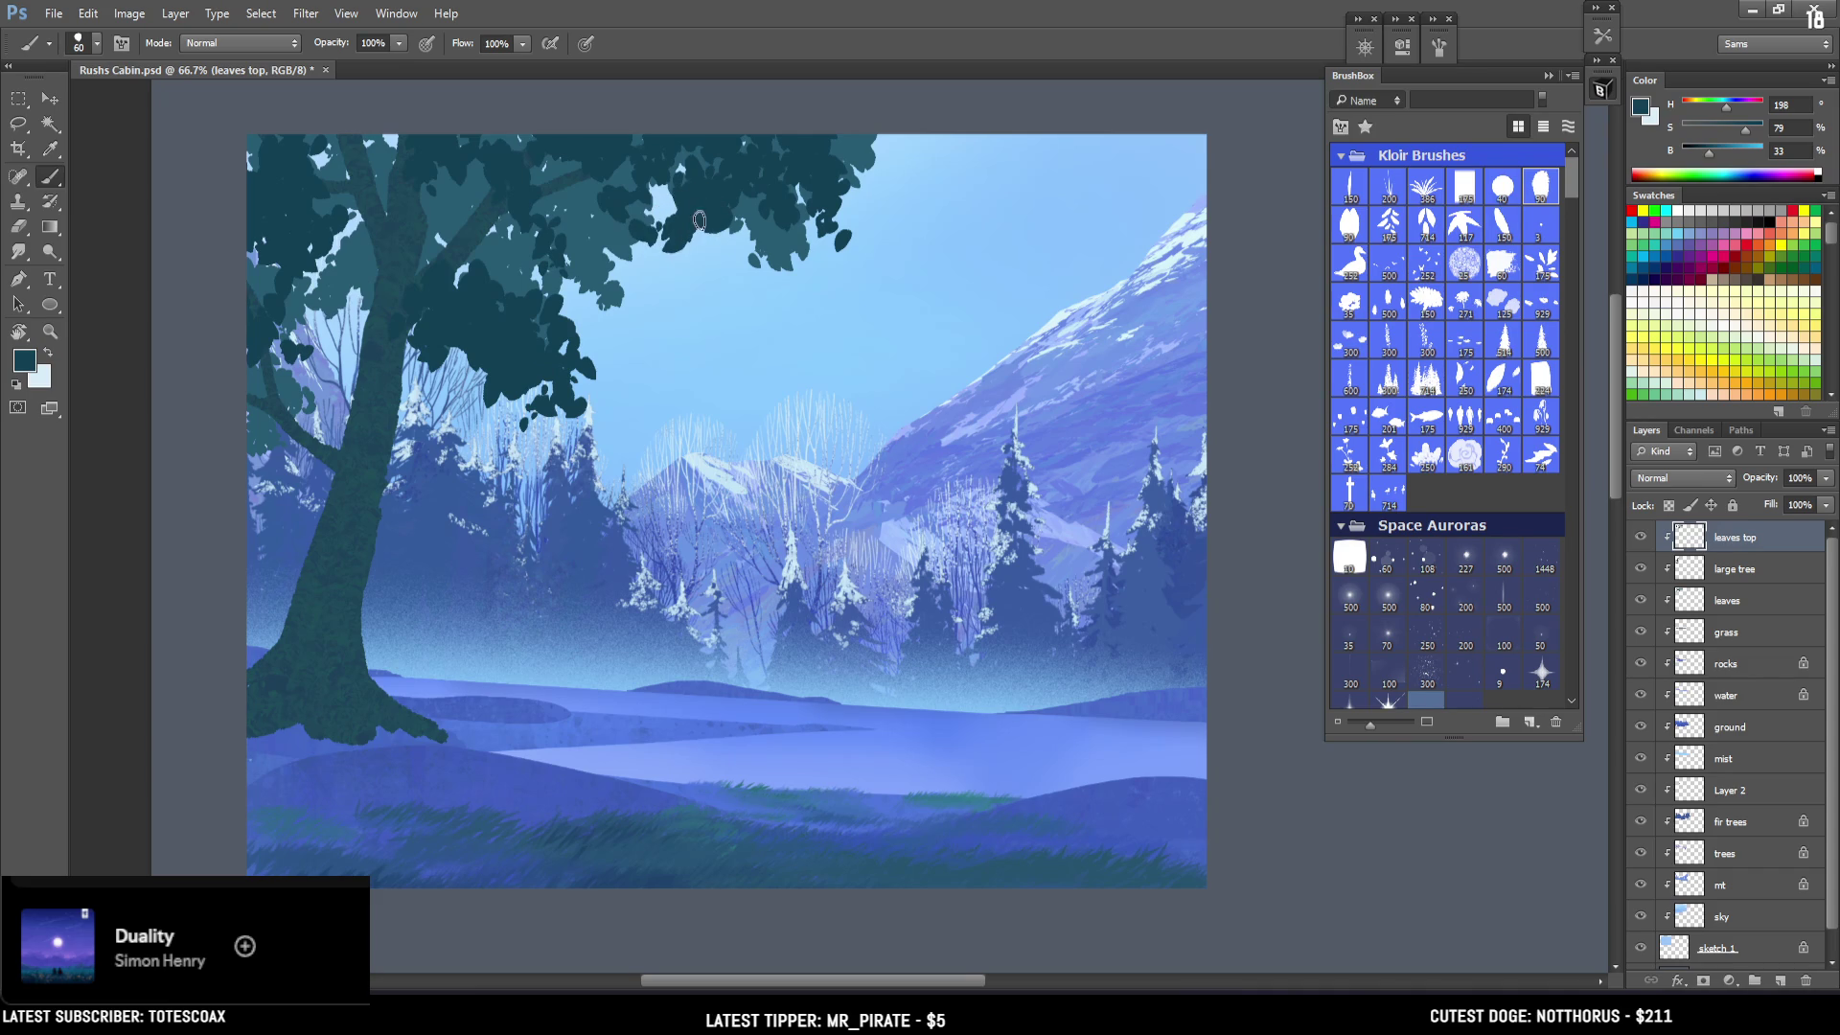
pyautogui.click(1739, 596)
# Sample the original leaf colour, rename the layer 'leaves back' and save the painting.
pyautogui.press('x')
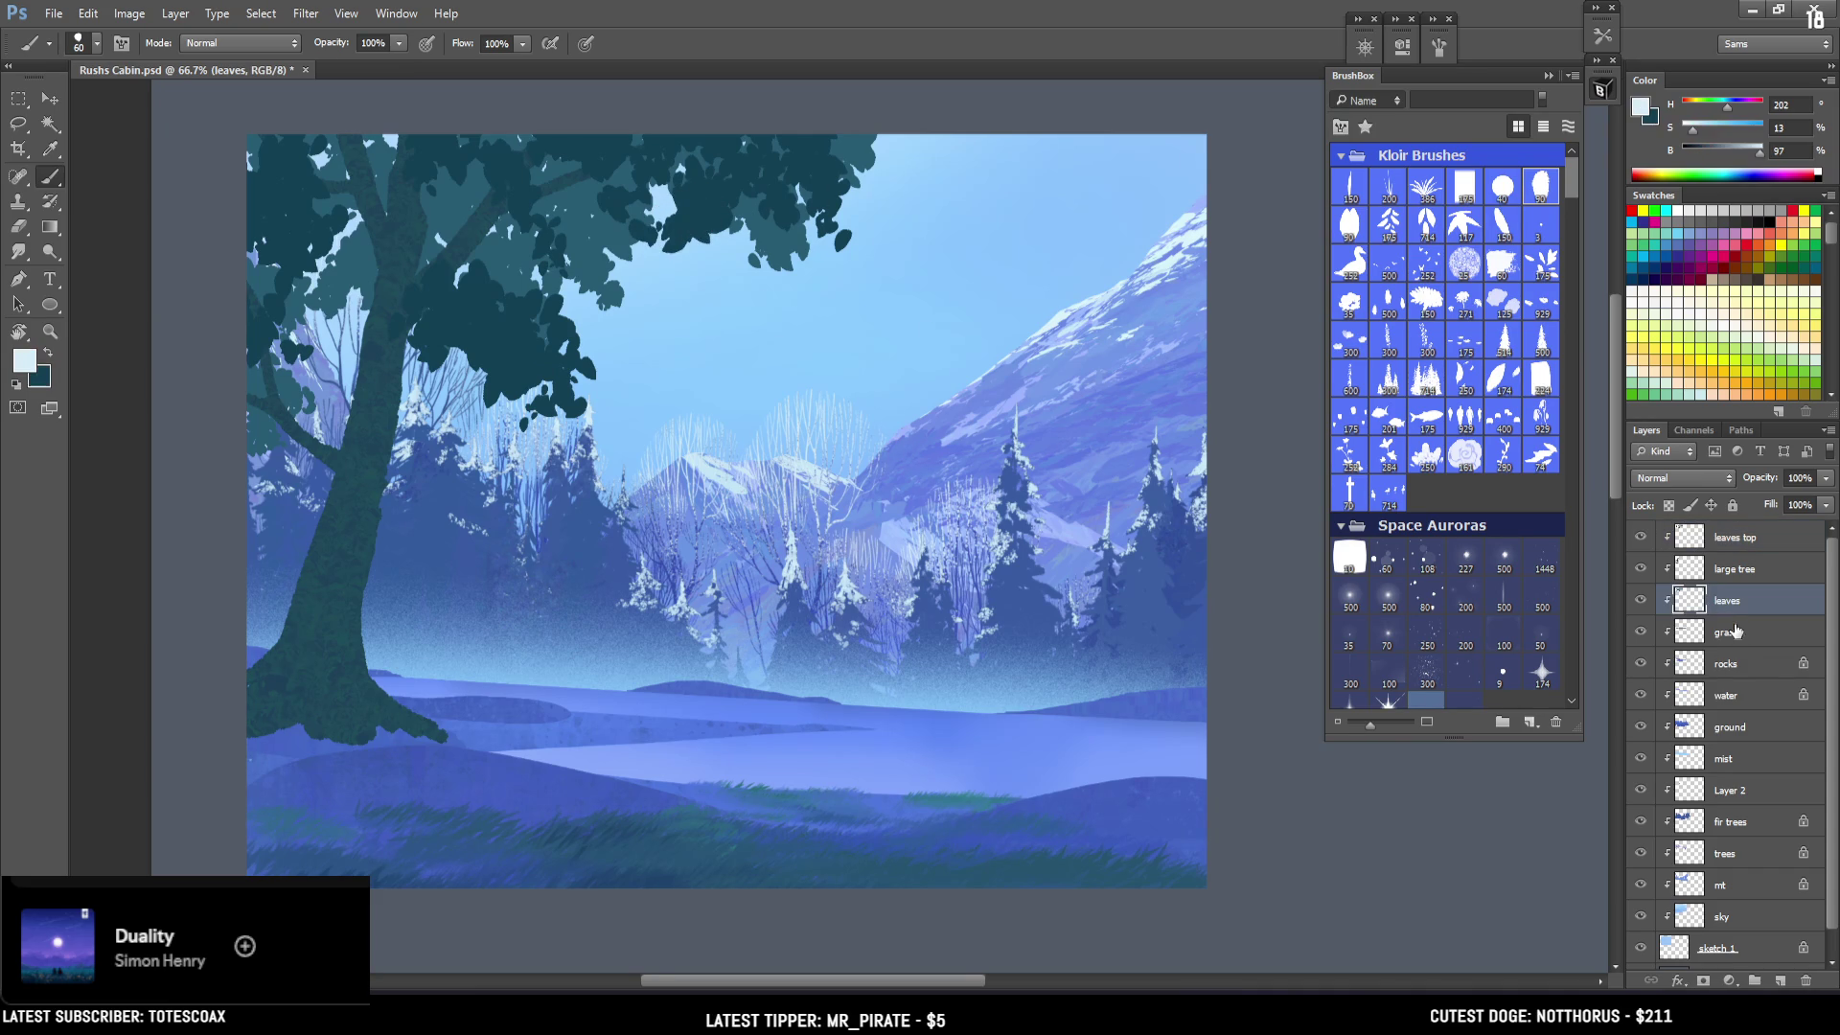
pyautogui.keyDown('alt'); pyautogui.click(510, 257); pyautogui.keyUp('alt')
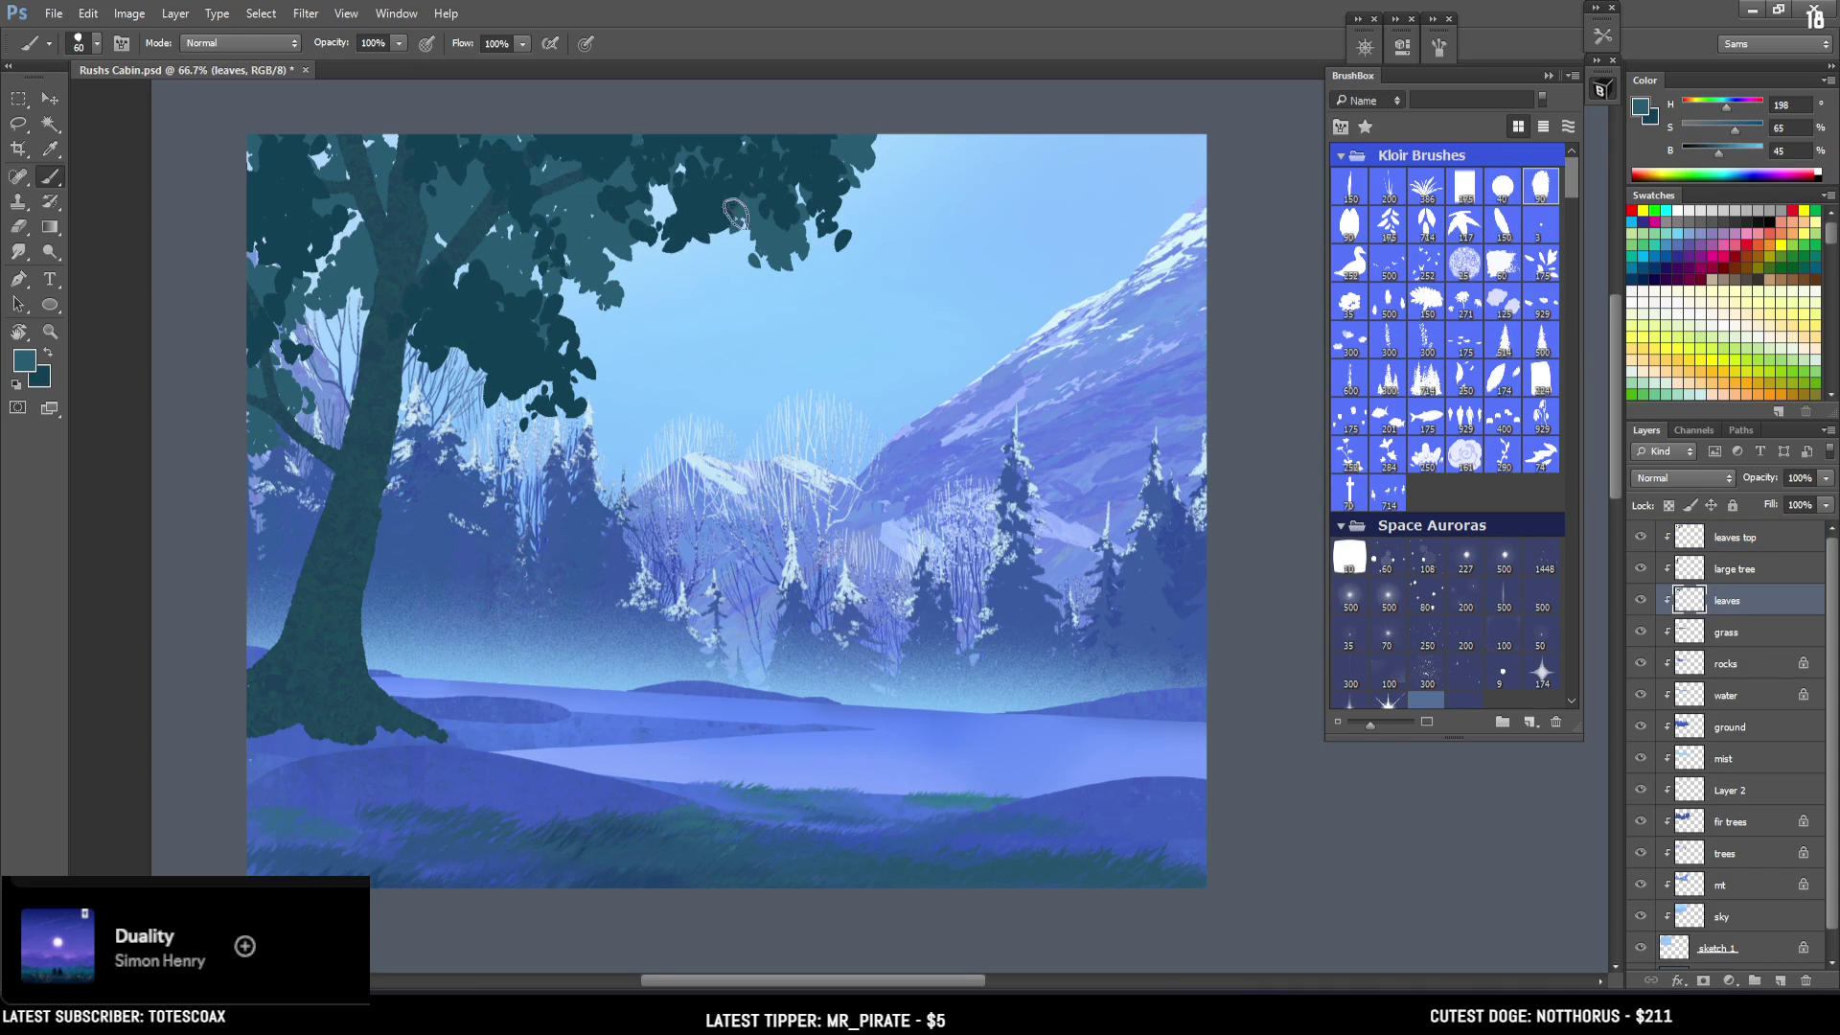
pyautogui.doubleClick(1729, 601)
pyautogui.write('back')
pyautogui.press('Return')
pyautogui.hotkey('ctrl', 's')
# Paint dark leaf clusters under the canopy and along its edges with a smaller brush.
pyautogui.press('[')
pyautogui.press('[')
pyautogui.press('[')
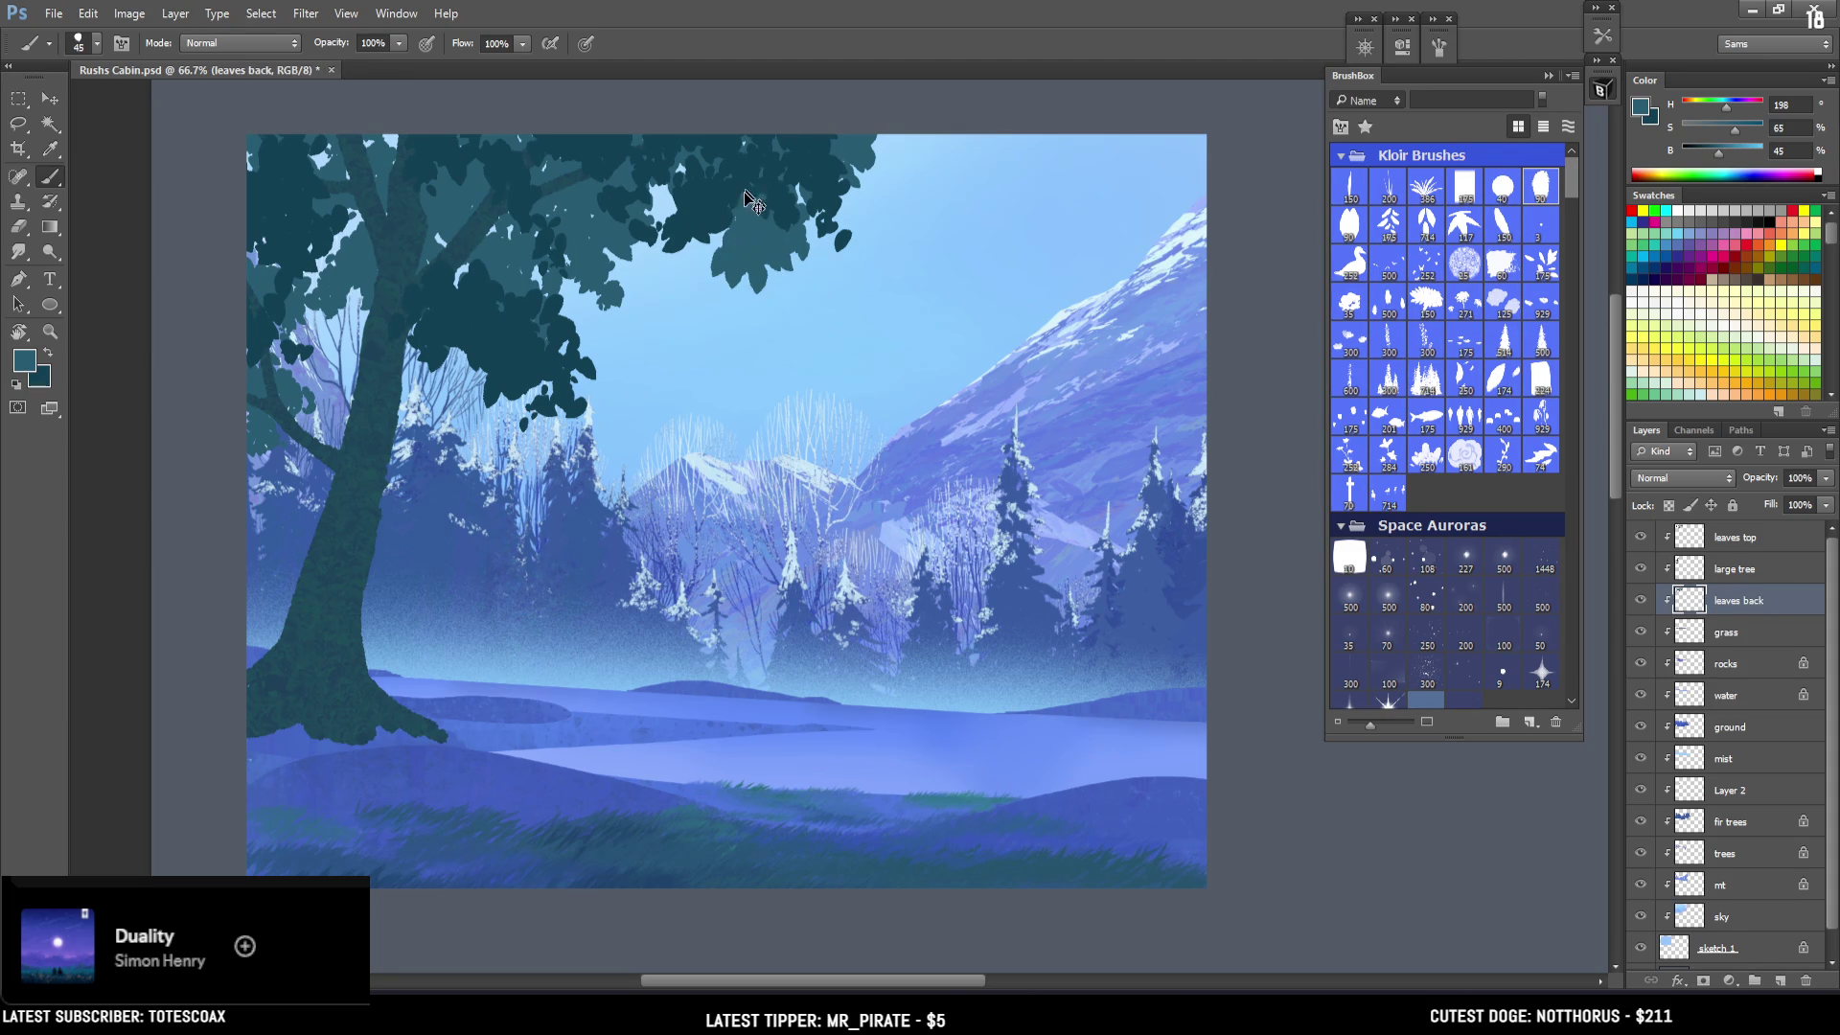
pyautogui.moveTo(739, 240)
pyautogui.mouseDown()
pyautogui.moveTo(750, 251)
pyautogui.moveTo(700, 245)
pyautogui.moveTo(682, 276)
pyautogui.moveTo(655, 199)
pyautogui.mouseUp()
pyautogui.press(']')
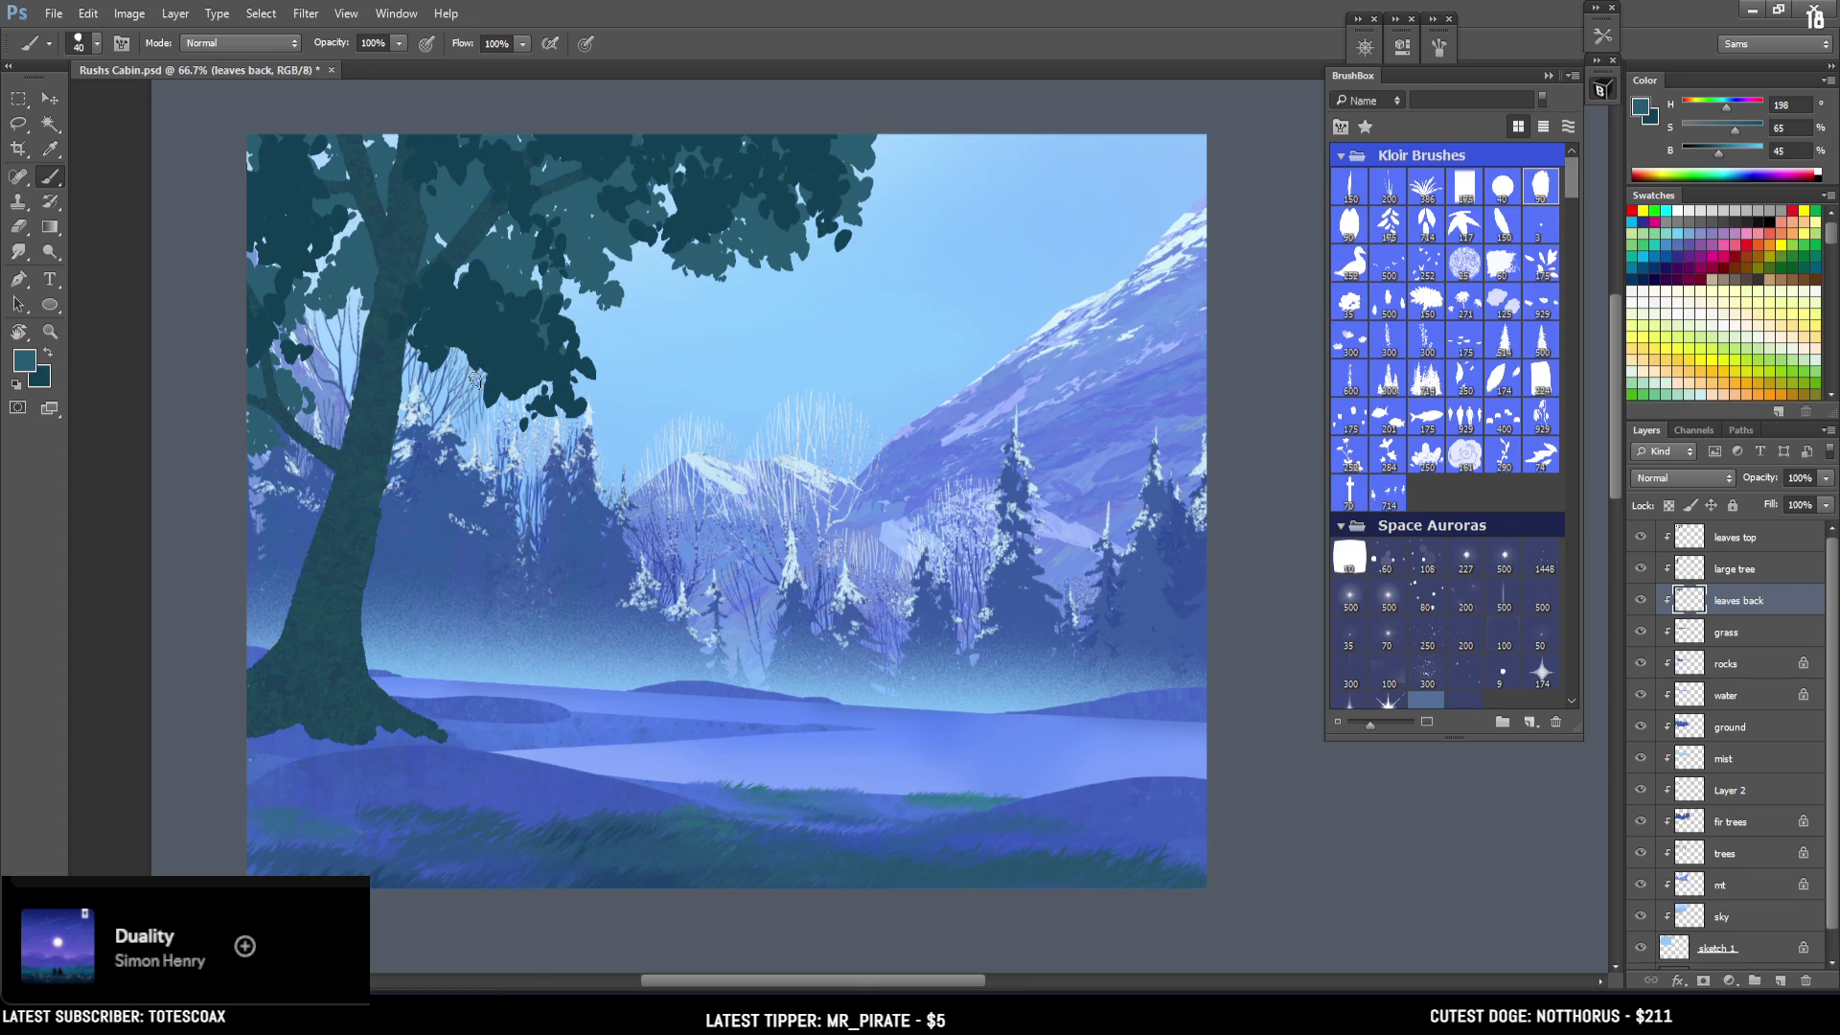
pyautogui.moveTo(479, 375); pyautogui.dragTo(513, 406)
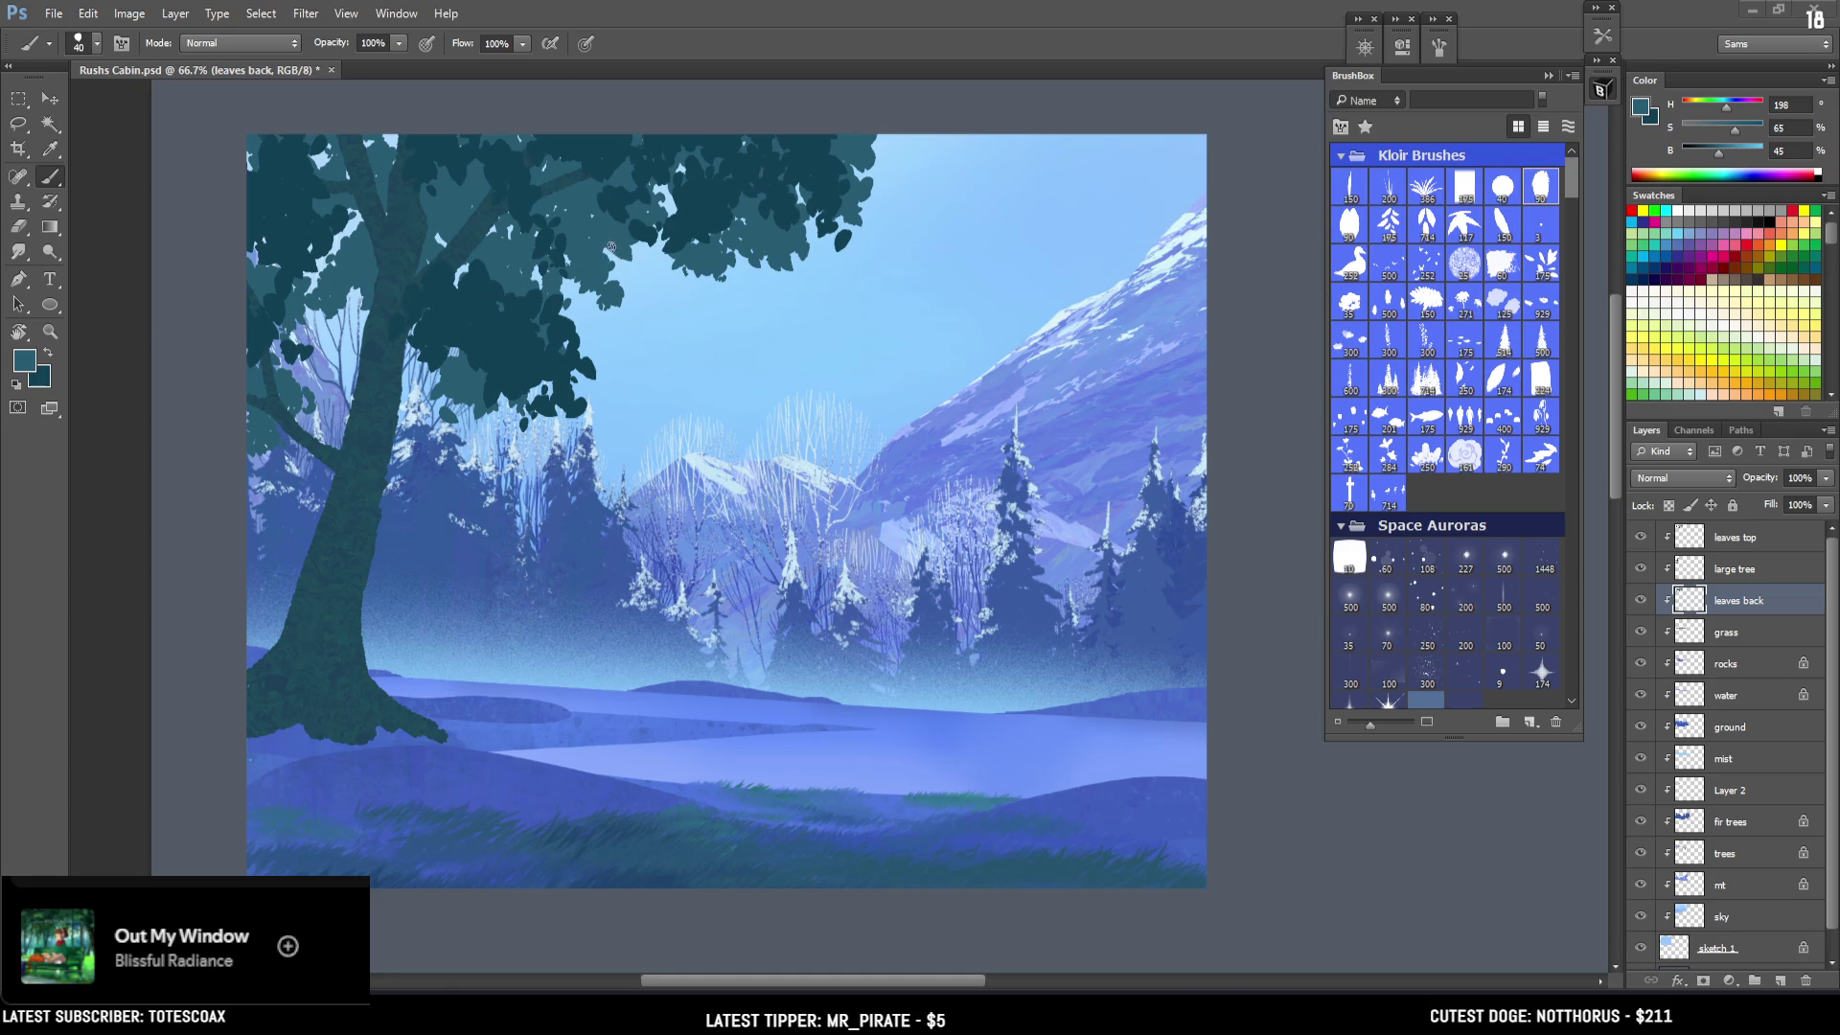
pyautogui.moveTo(621, 237); pyautogui.dragTo(614, 251)
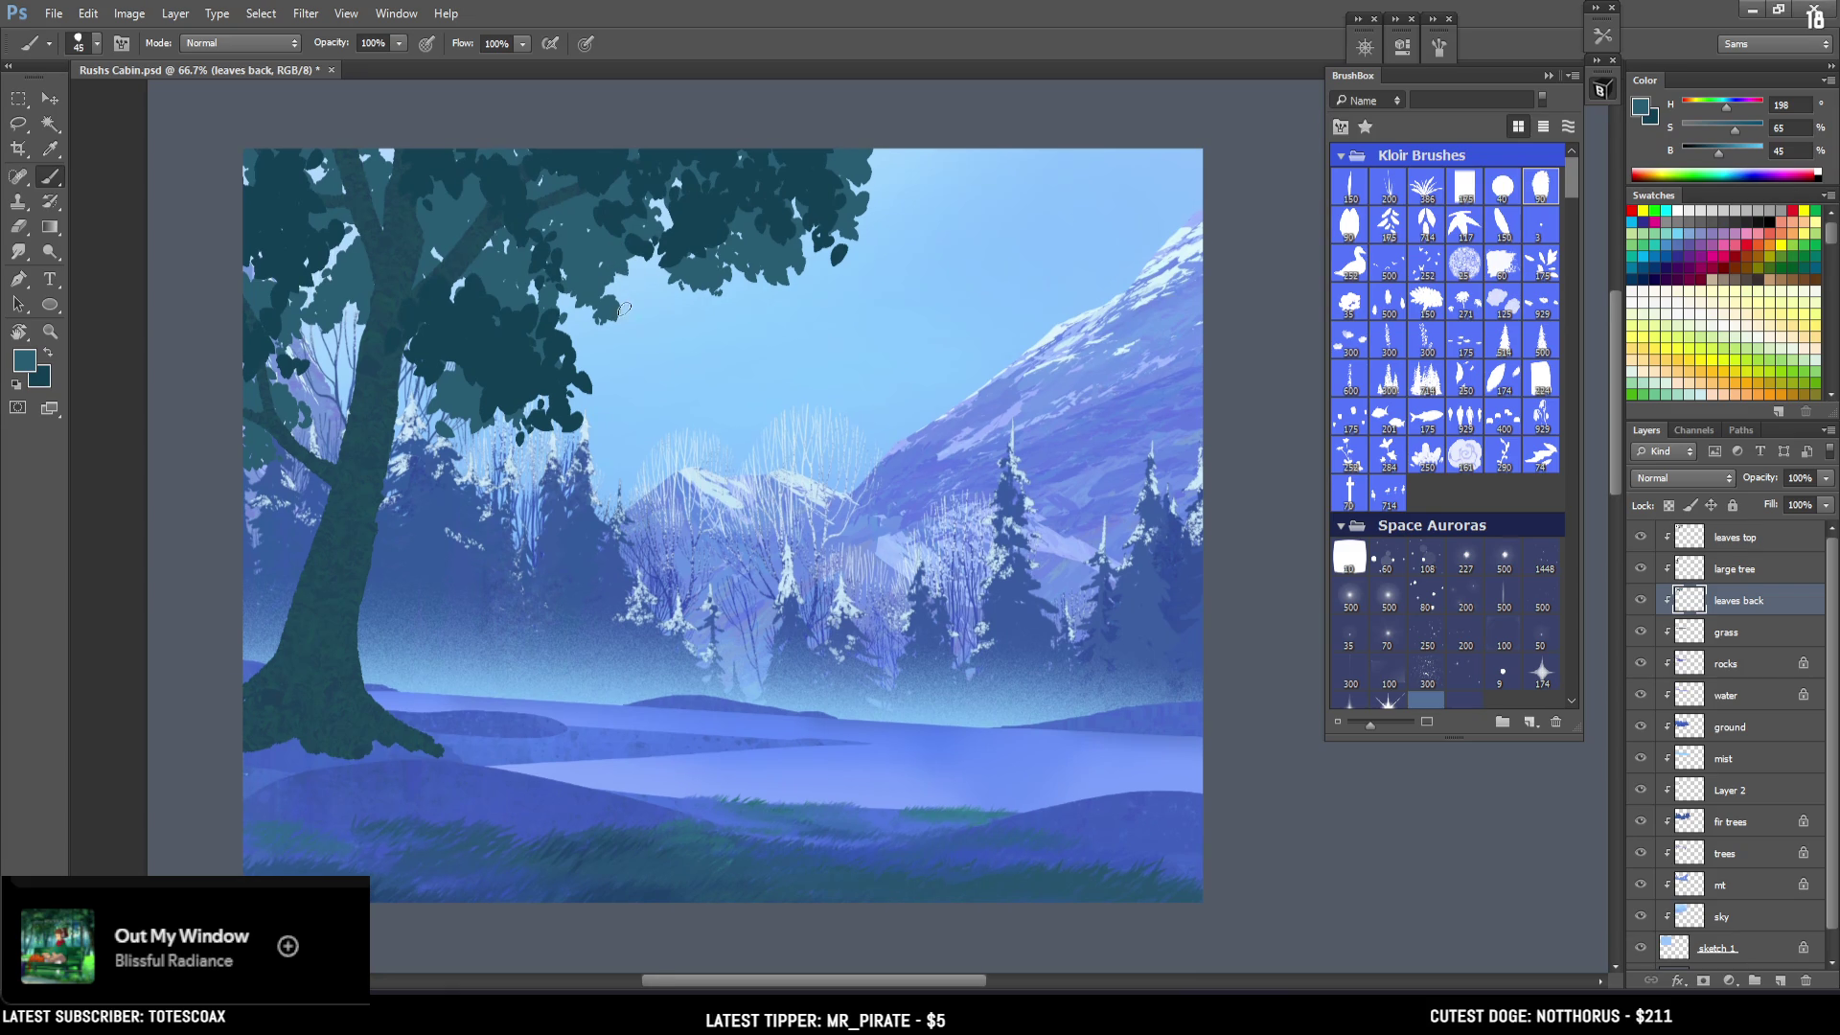
pyautogui.moveTo(570, 333)
pyautogui.mouseDown()
pyautogui.moveTo(594, 379)
pyautogui.moveTo(580, 335)
pyautogui.moveTo(532, 474)
pyautogui.moveTo(517, 451)
pyautogui.moveTo(599, 404)
pyautogui.mouseUp()
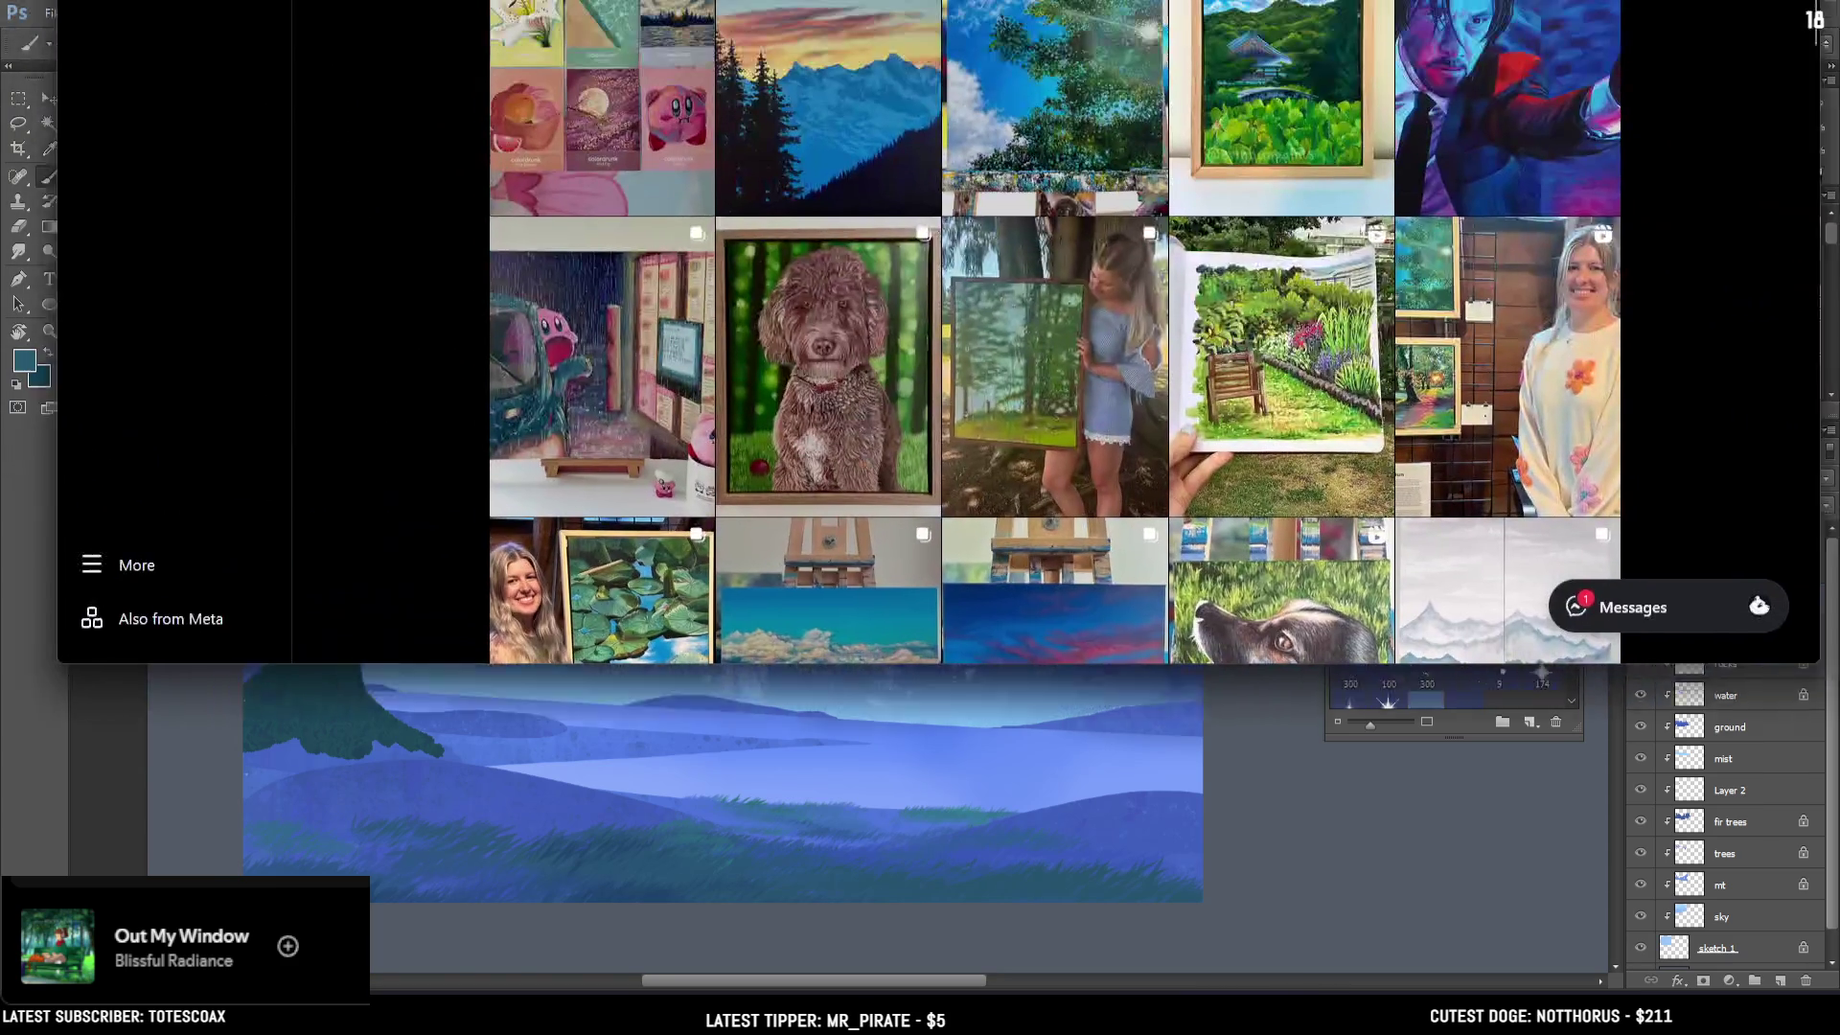
# Scroll the Instagram profile grid and open the mountain sunset painting post.
pyautogui.scroll(1, 1034, 134)
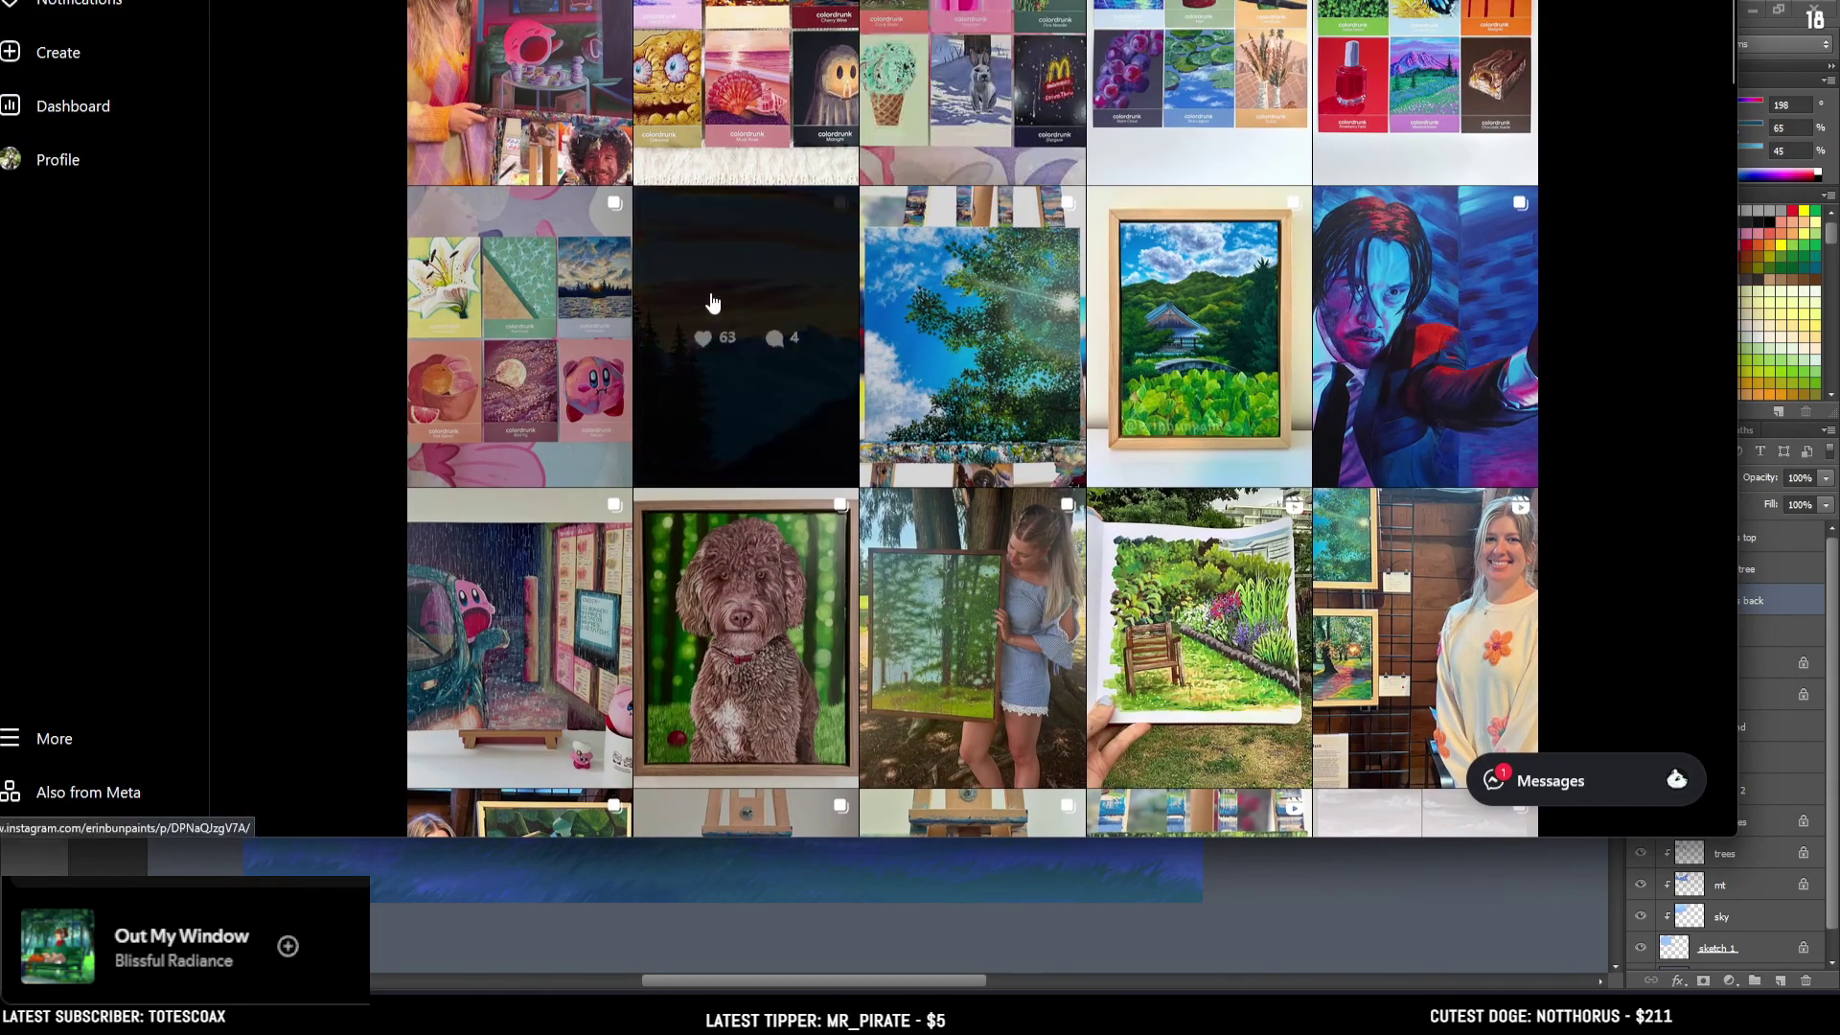
pyautogui.click(710, 293)
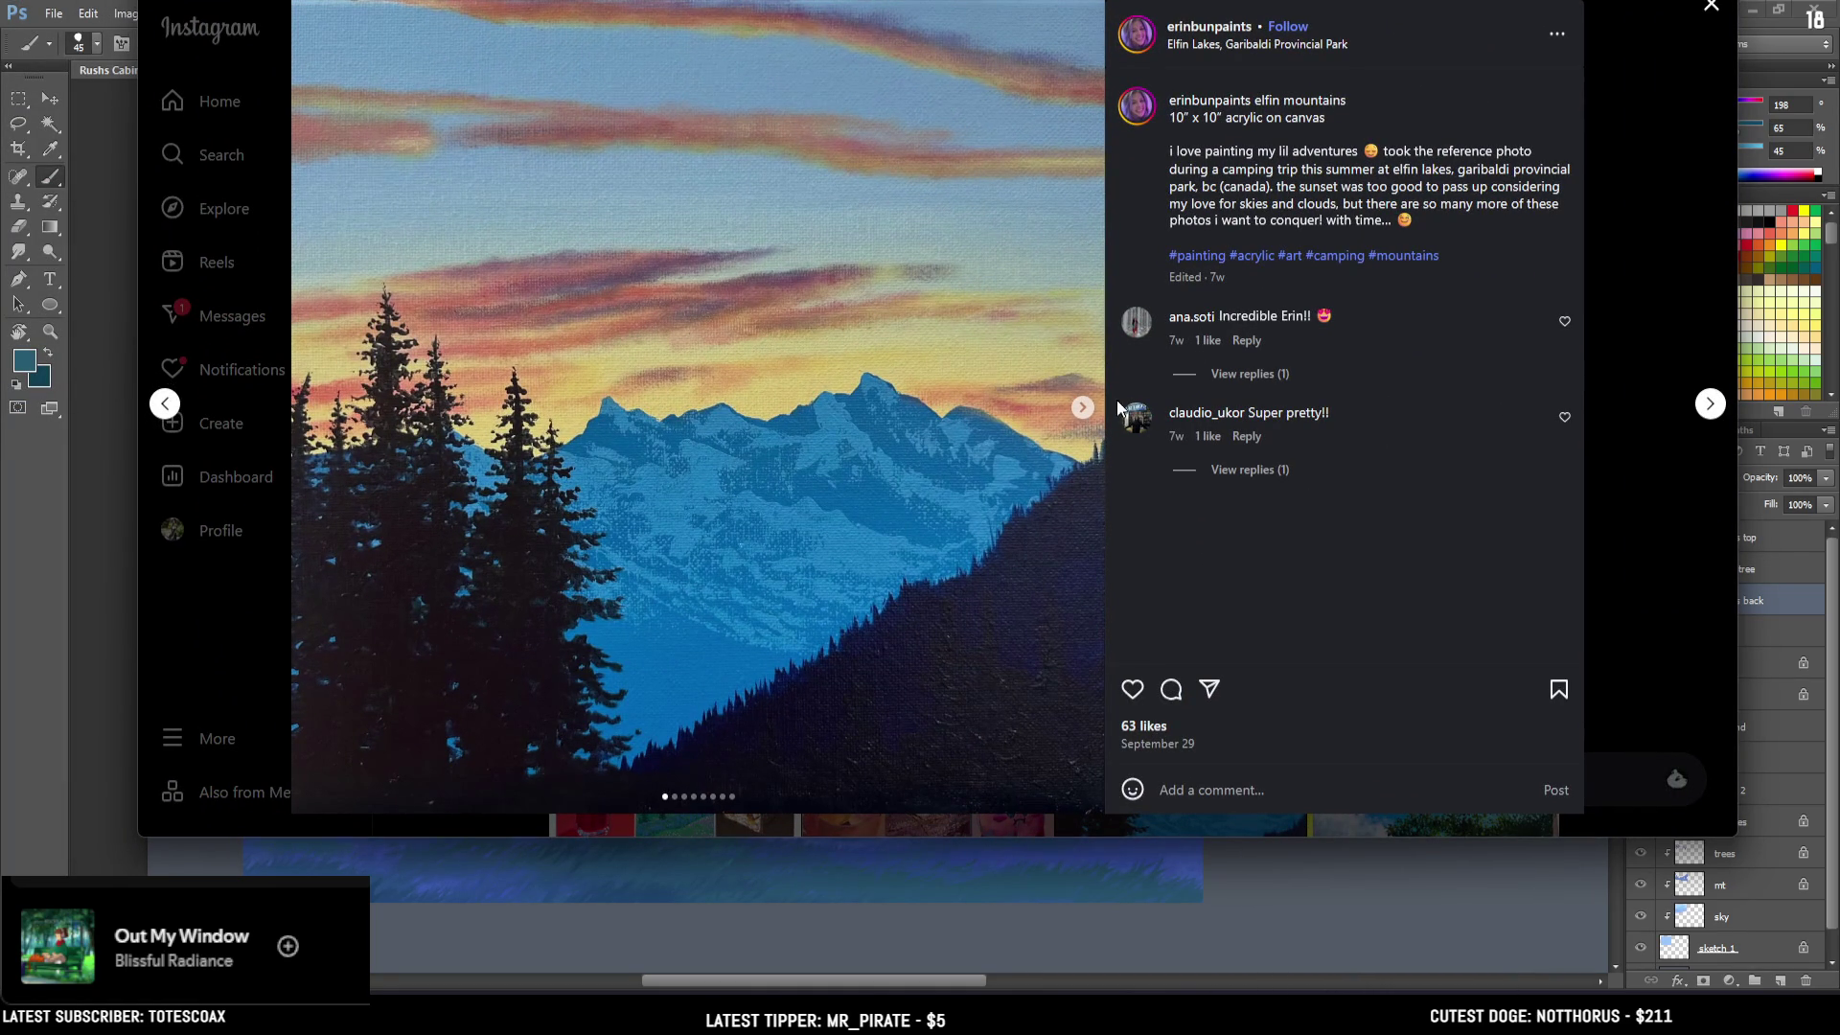
# Browse the mountain post's reference photo slides, return to the painting, and close the post.
pyautogui.click(1081, 412)
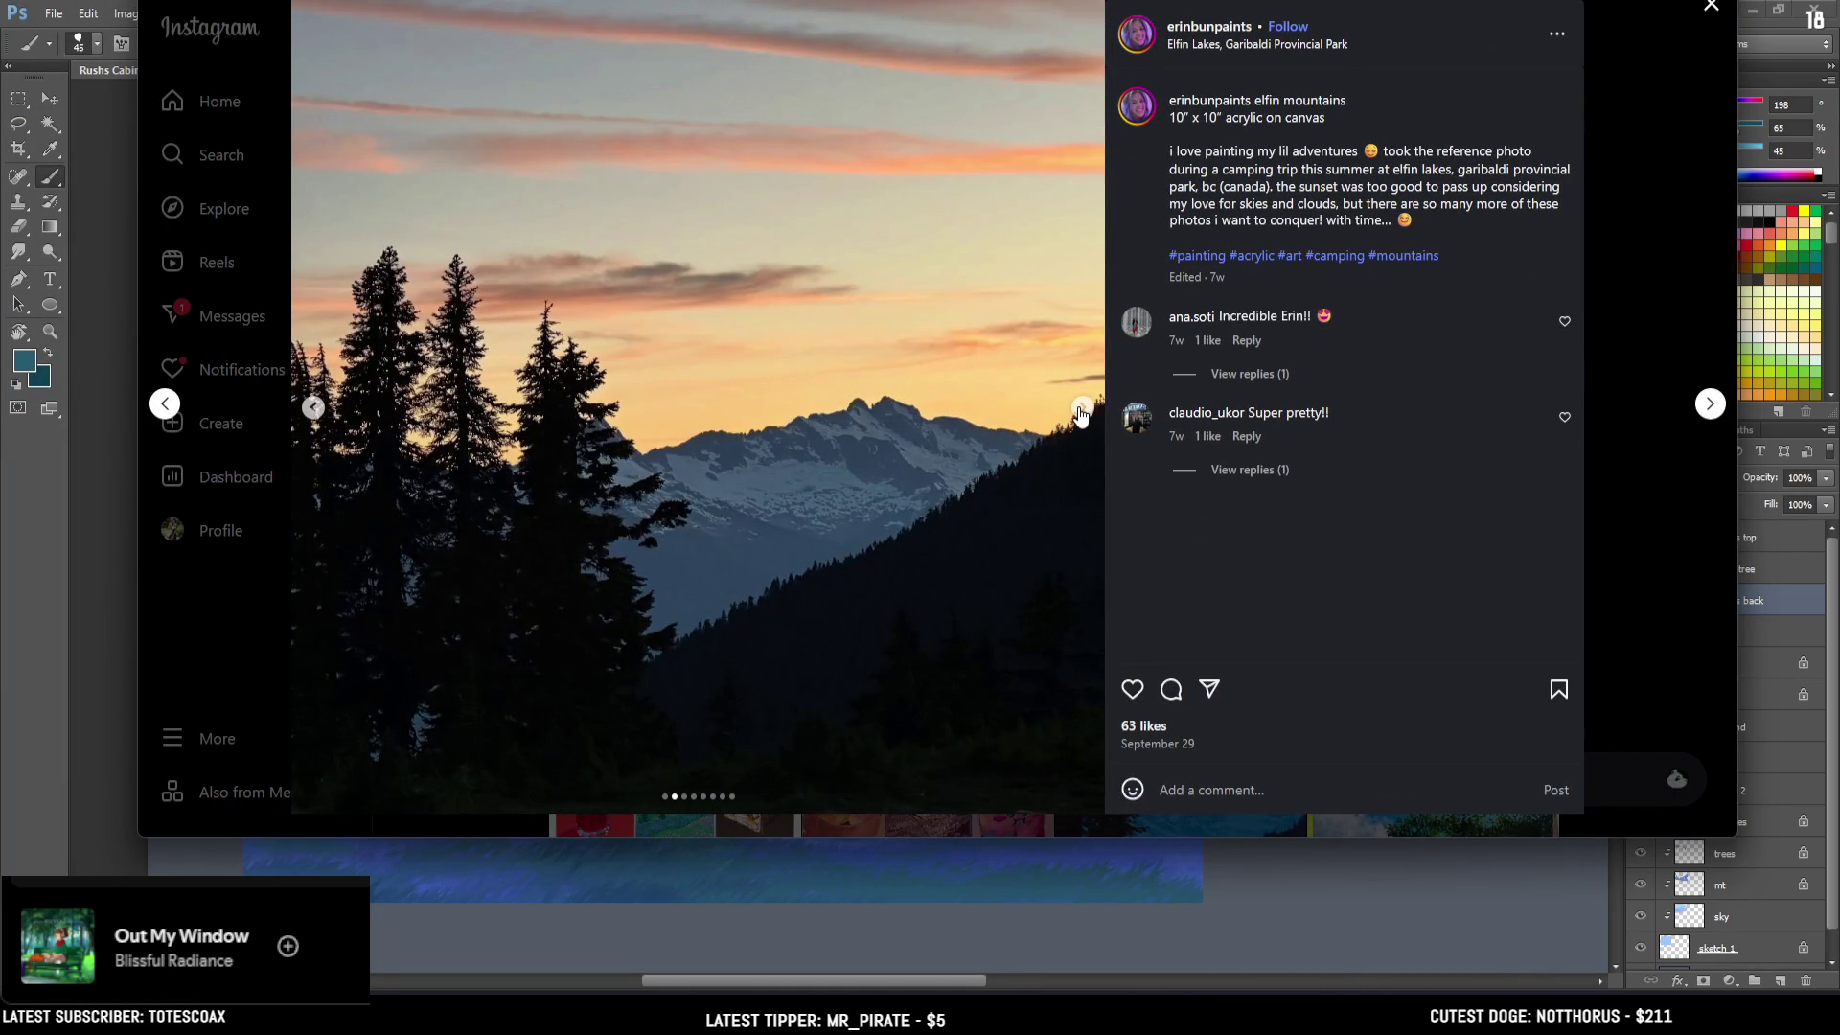
pyautogui.click(1081, 407)
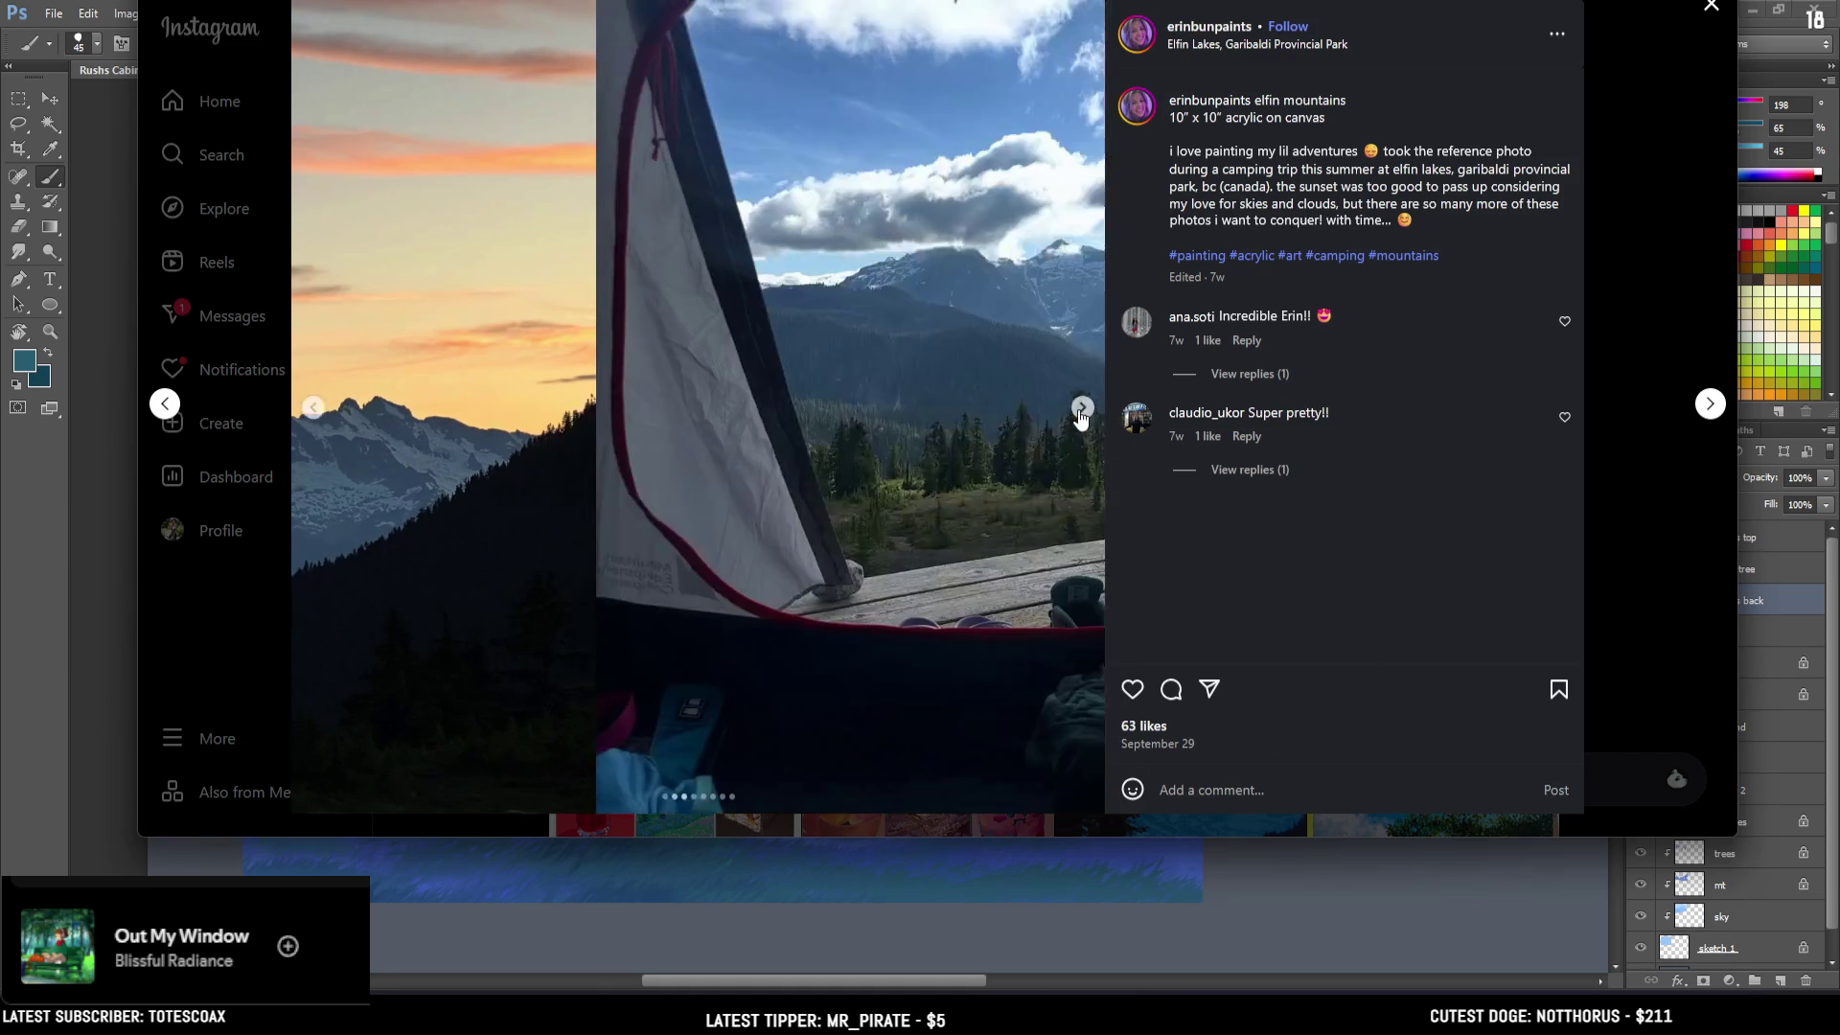
pyautogui.click(313, 409)
pyautogui.click(313, 408)
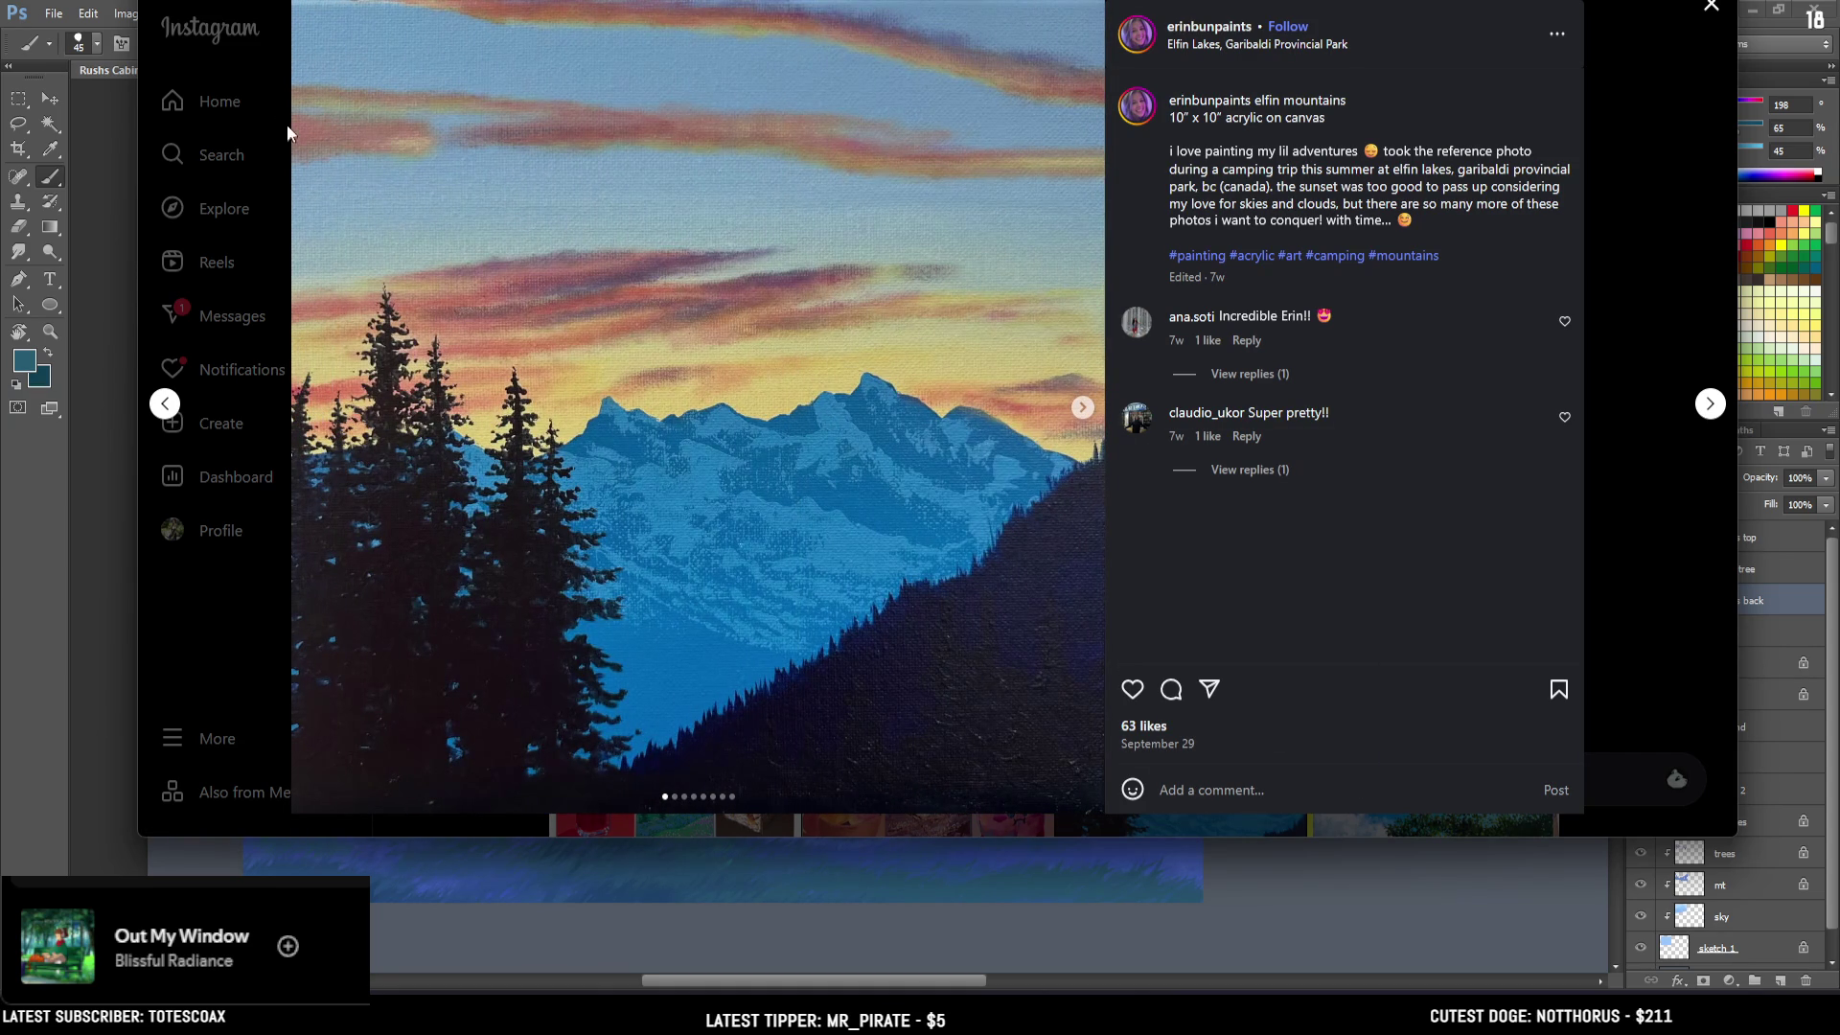
pyautogui.click(254, 59)
# Open and close each of the two colour card challenge posts from the grid.
pyautogui.scroll(-2, 1273, 389)
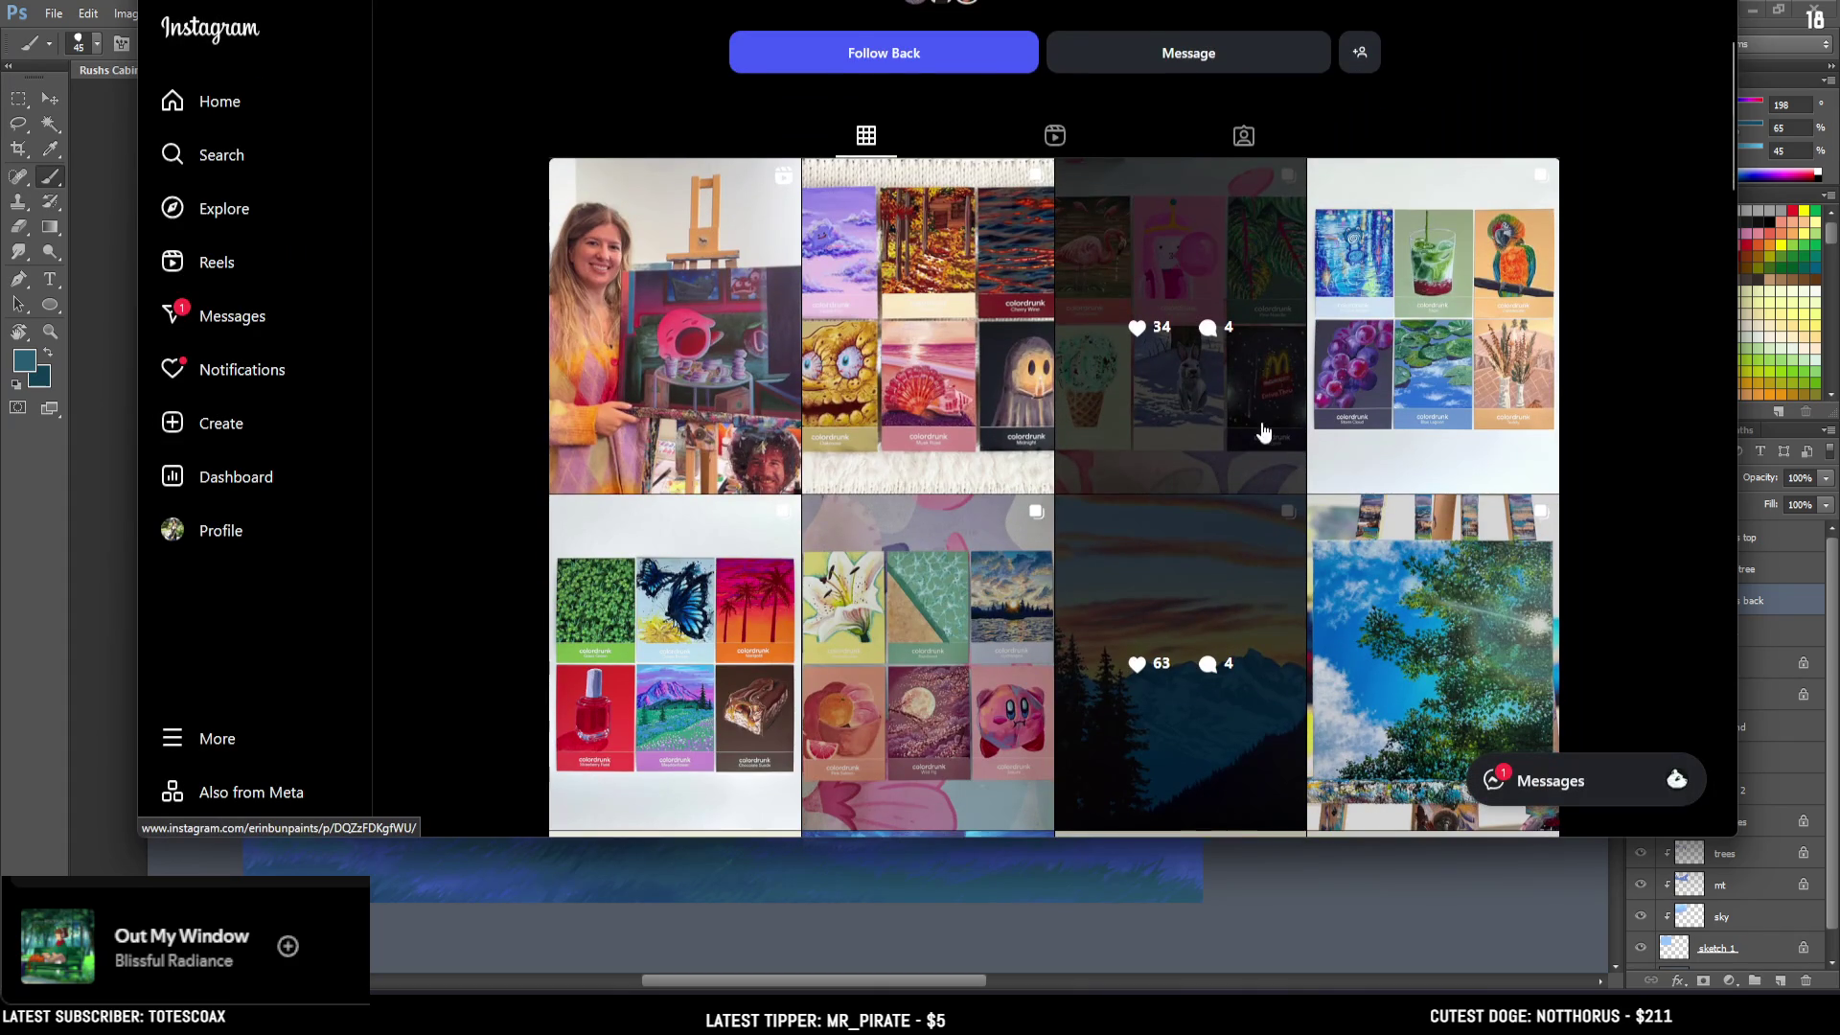
pyautogui.scroll(-1, 1098, 428)
pyautogui.click(1397, 284)
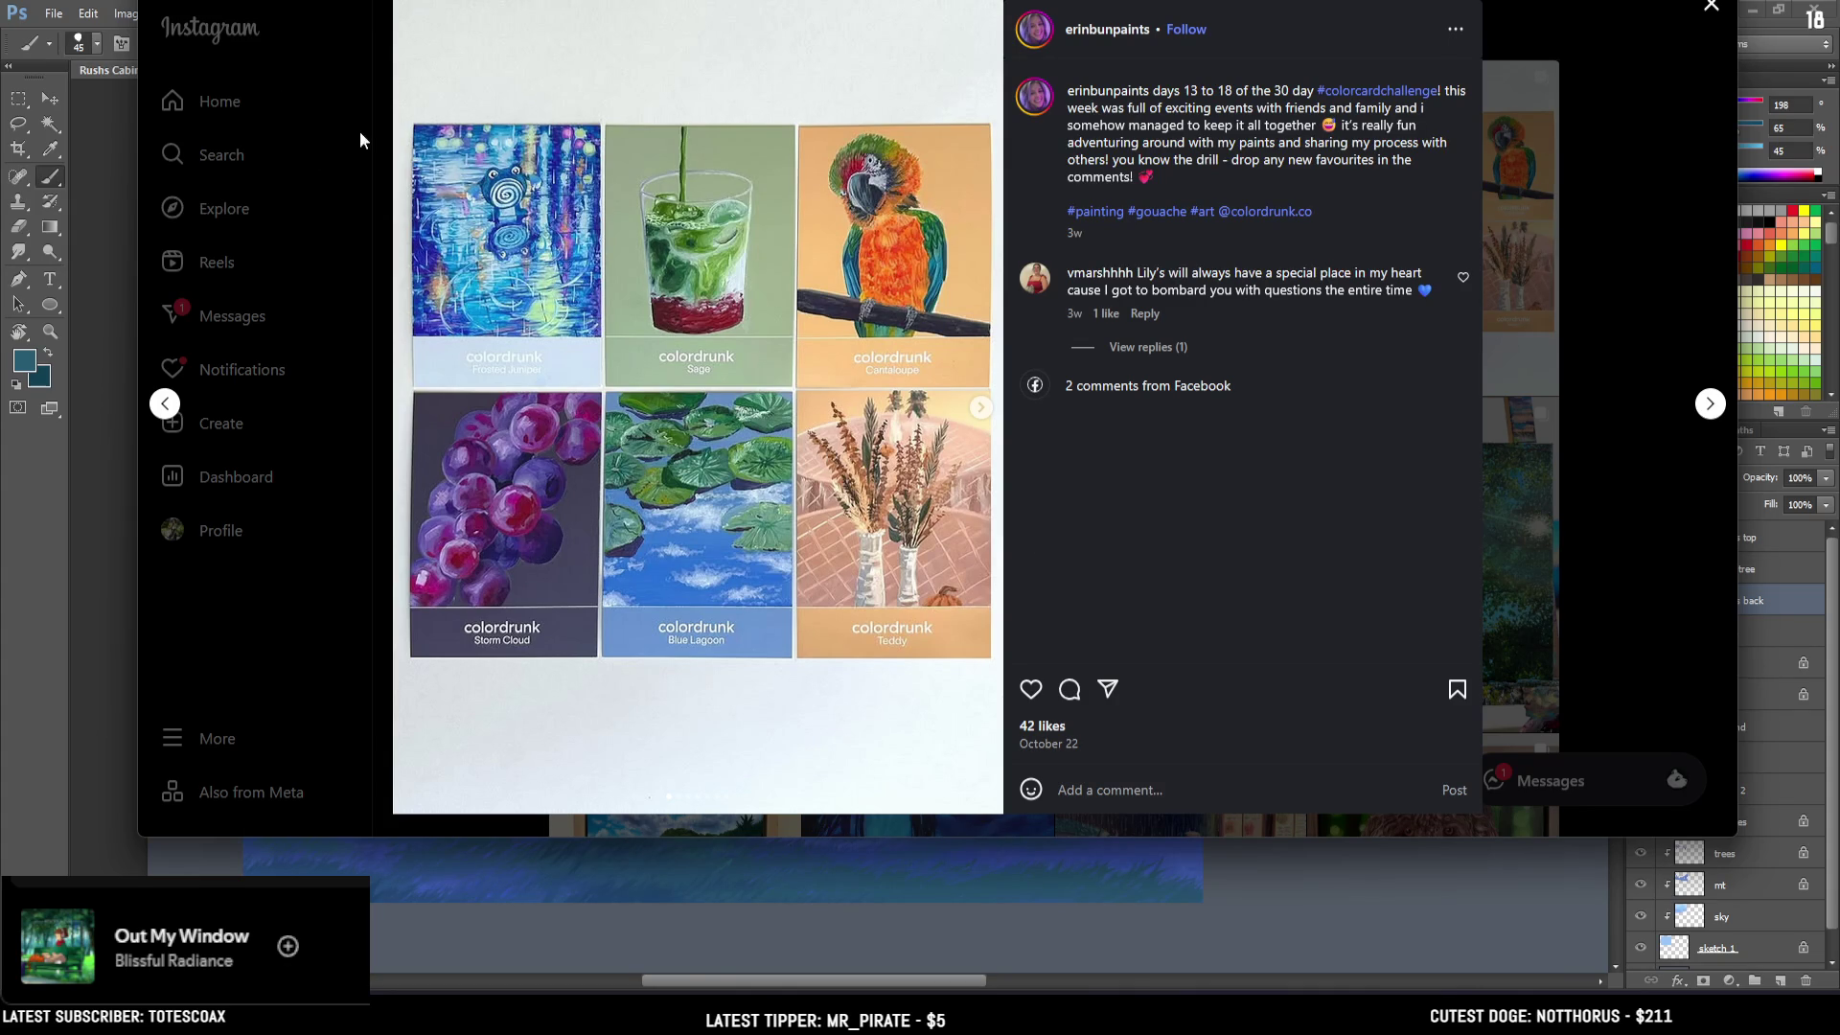
pyautogui.click(319, 59)
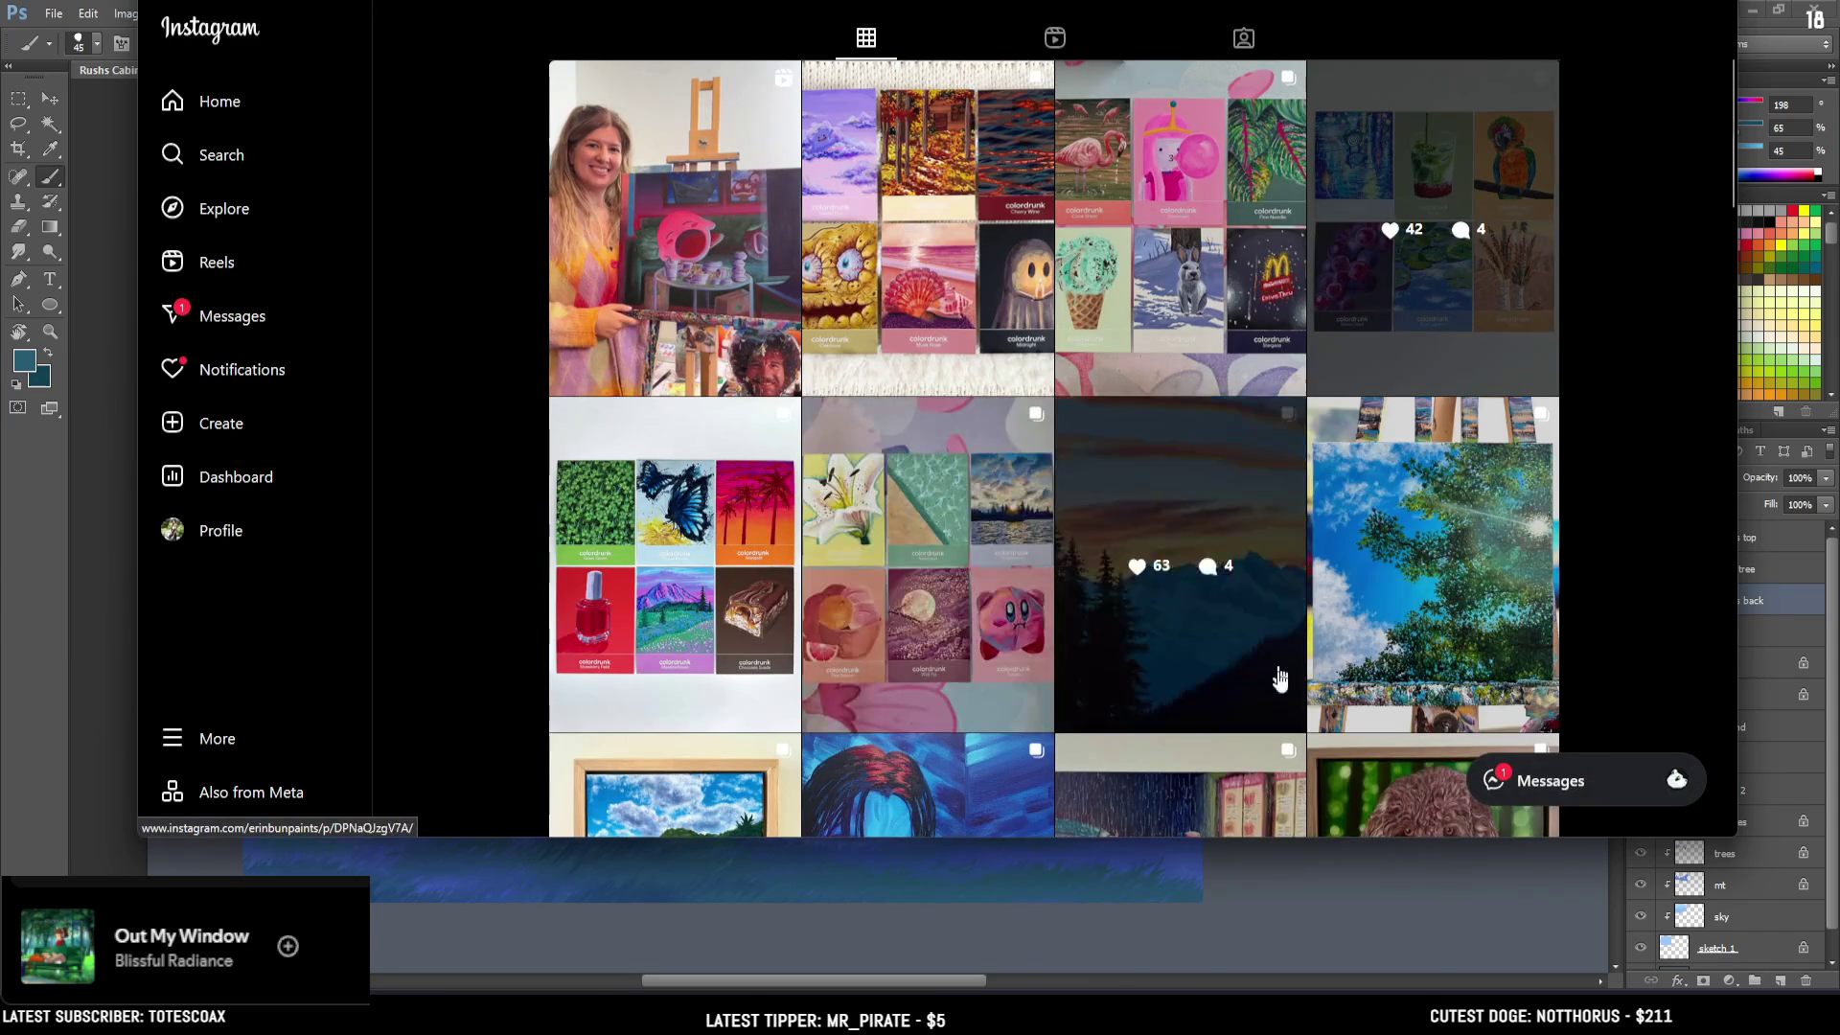
pyautogui.scroll(-2, 1198, 516)
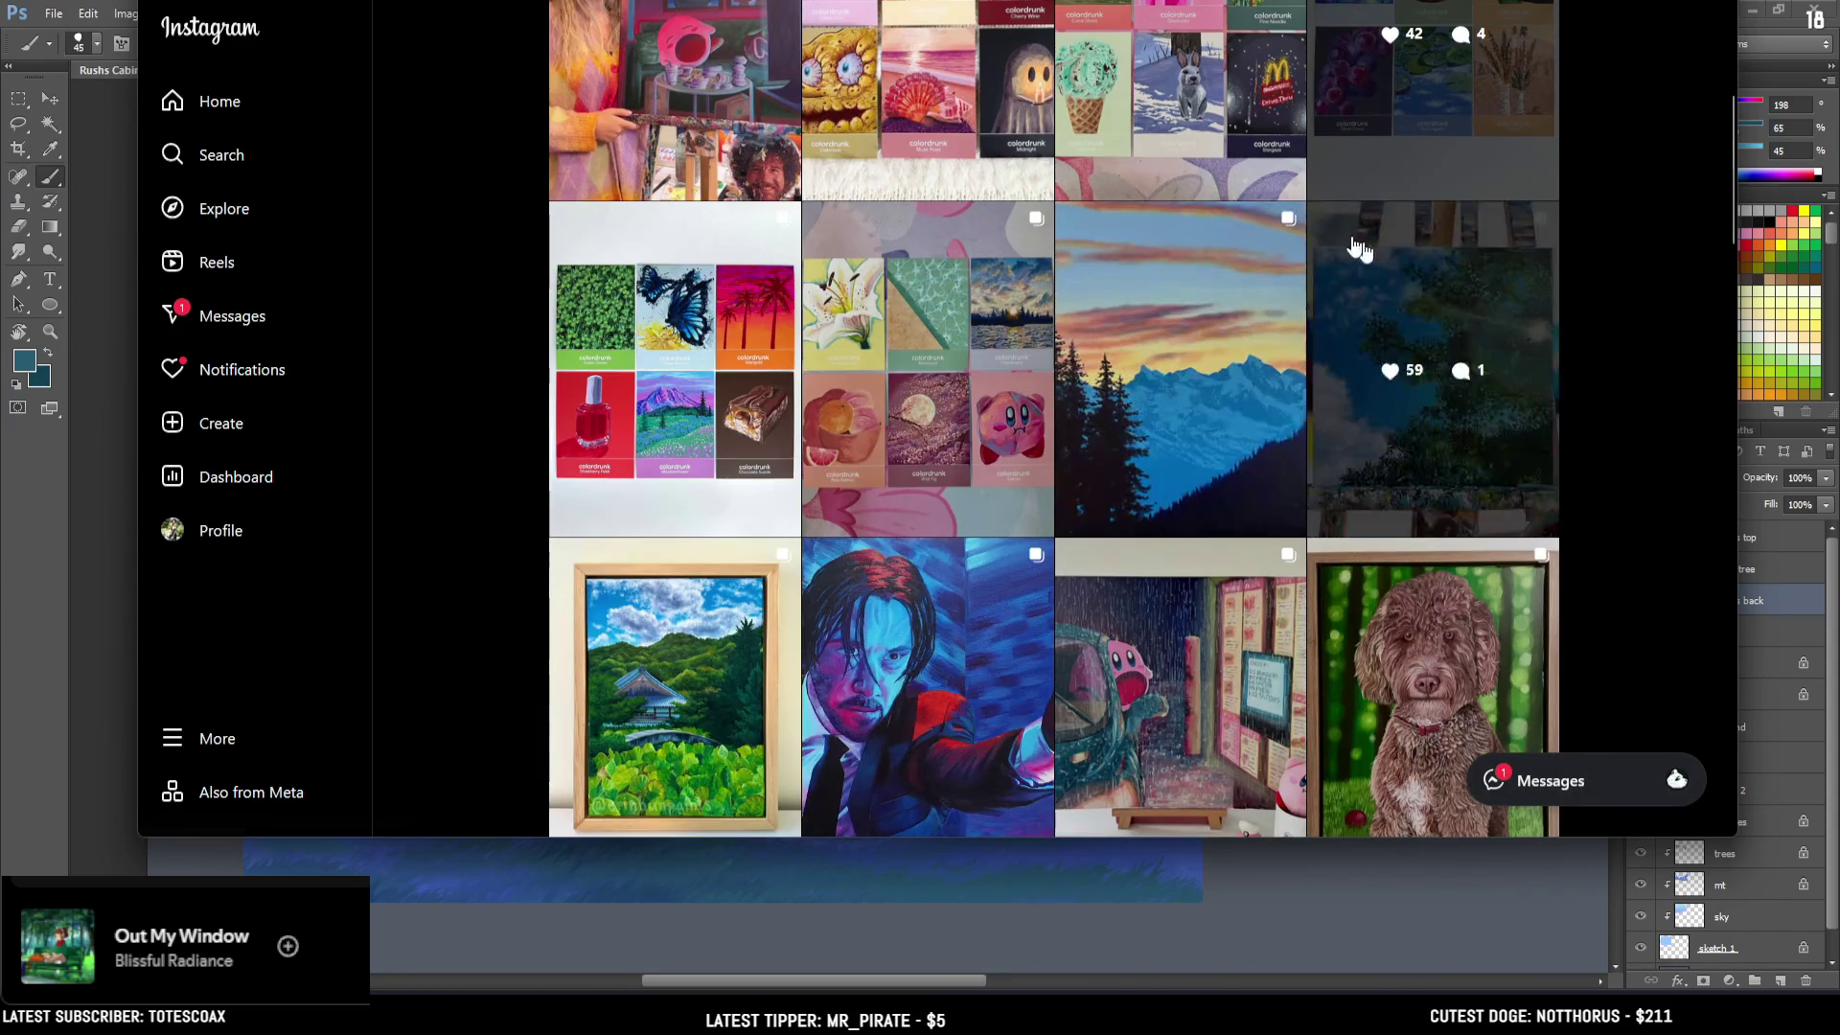
pyautogui.click(731, 487)
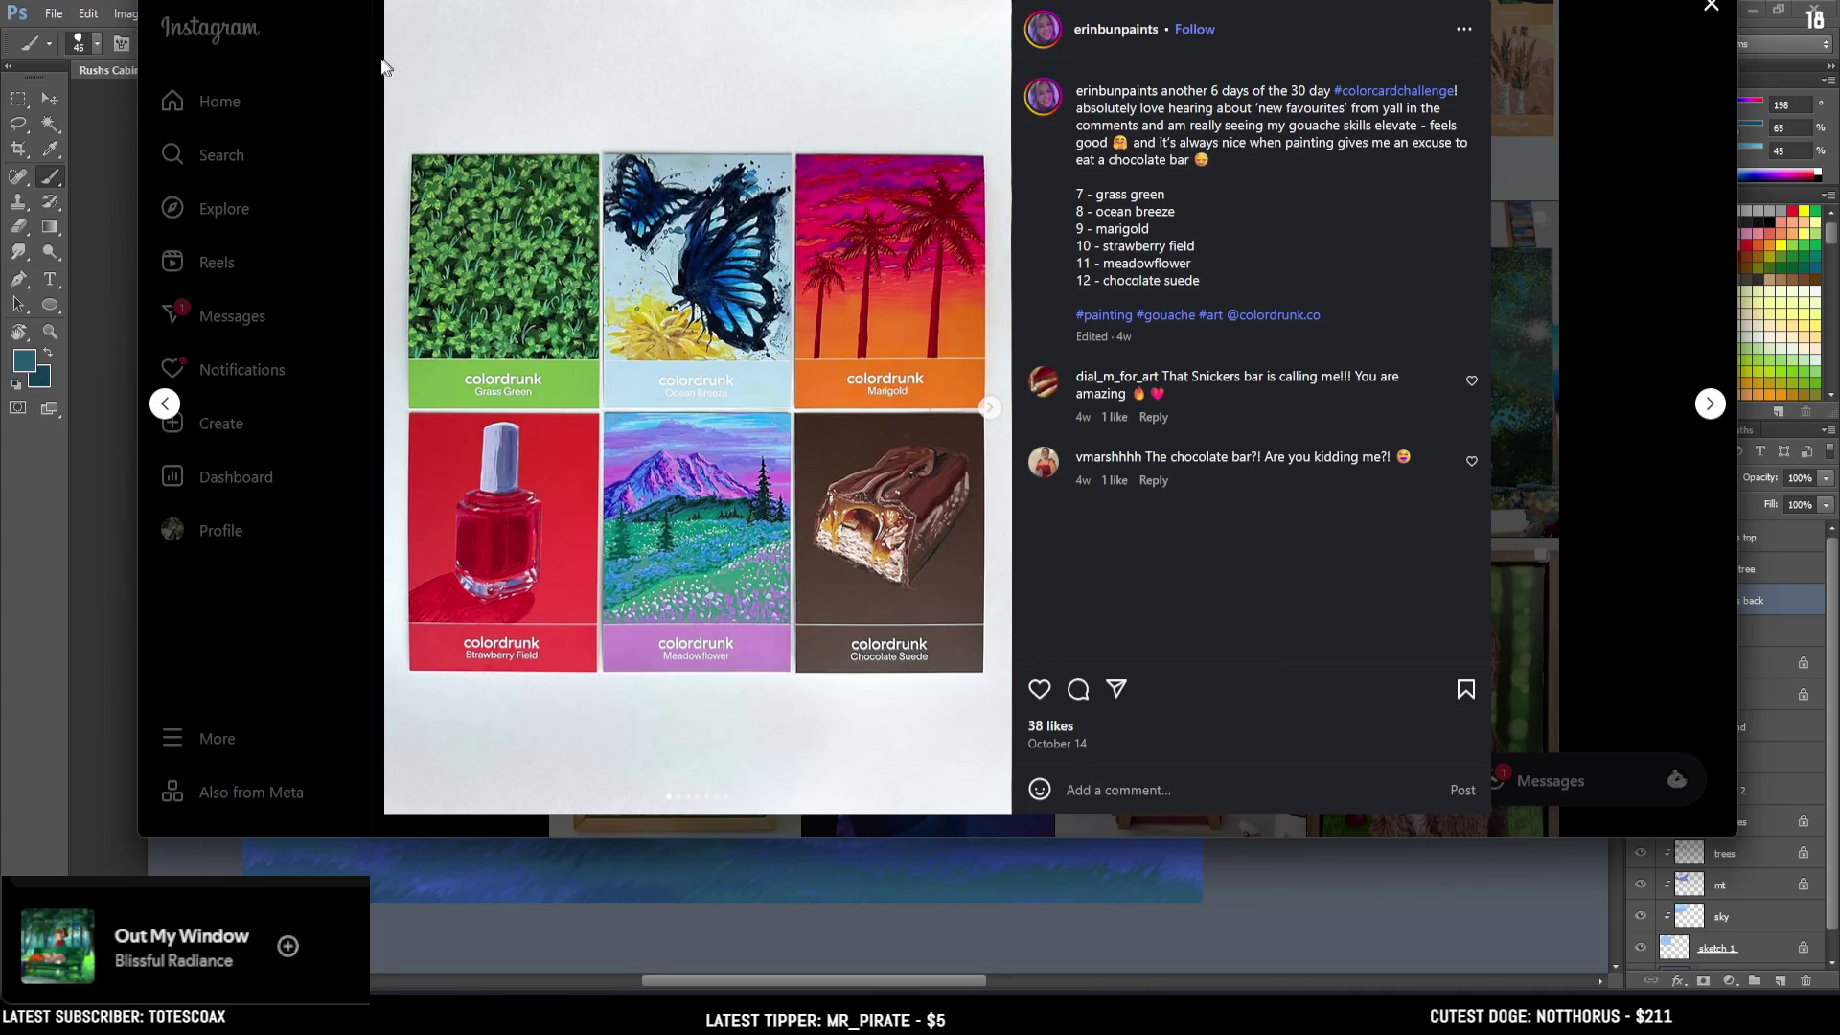
pyautogui.click(361, 66)
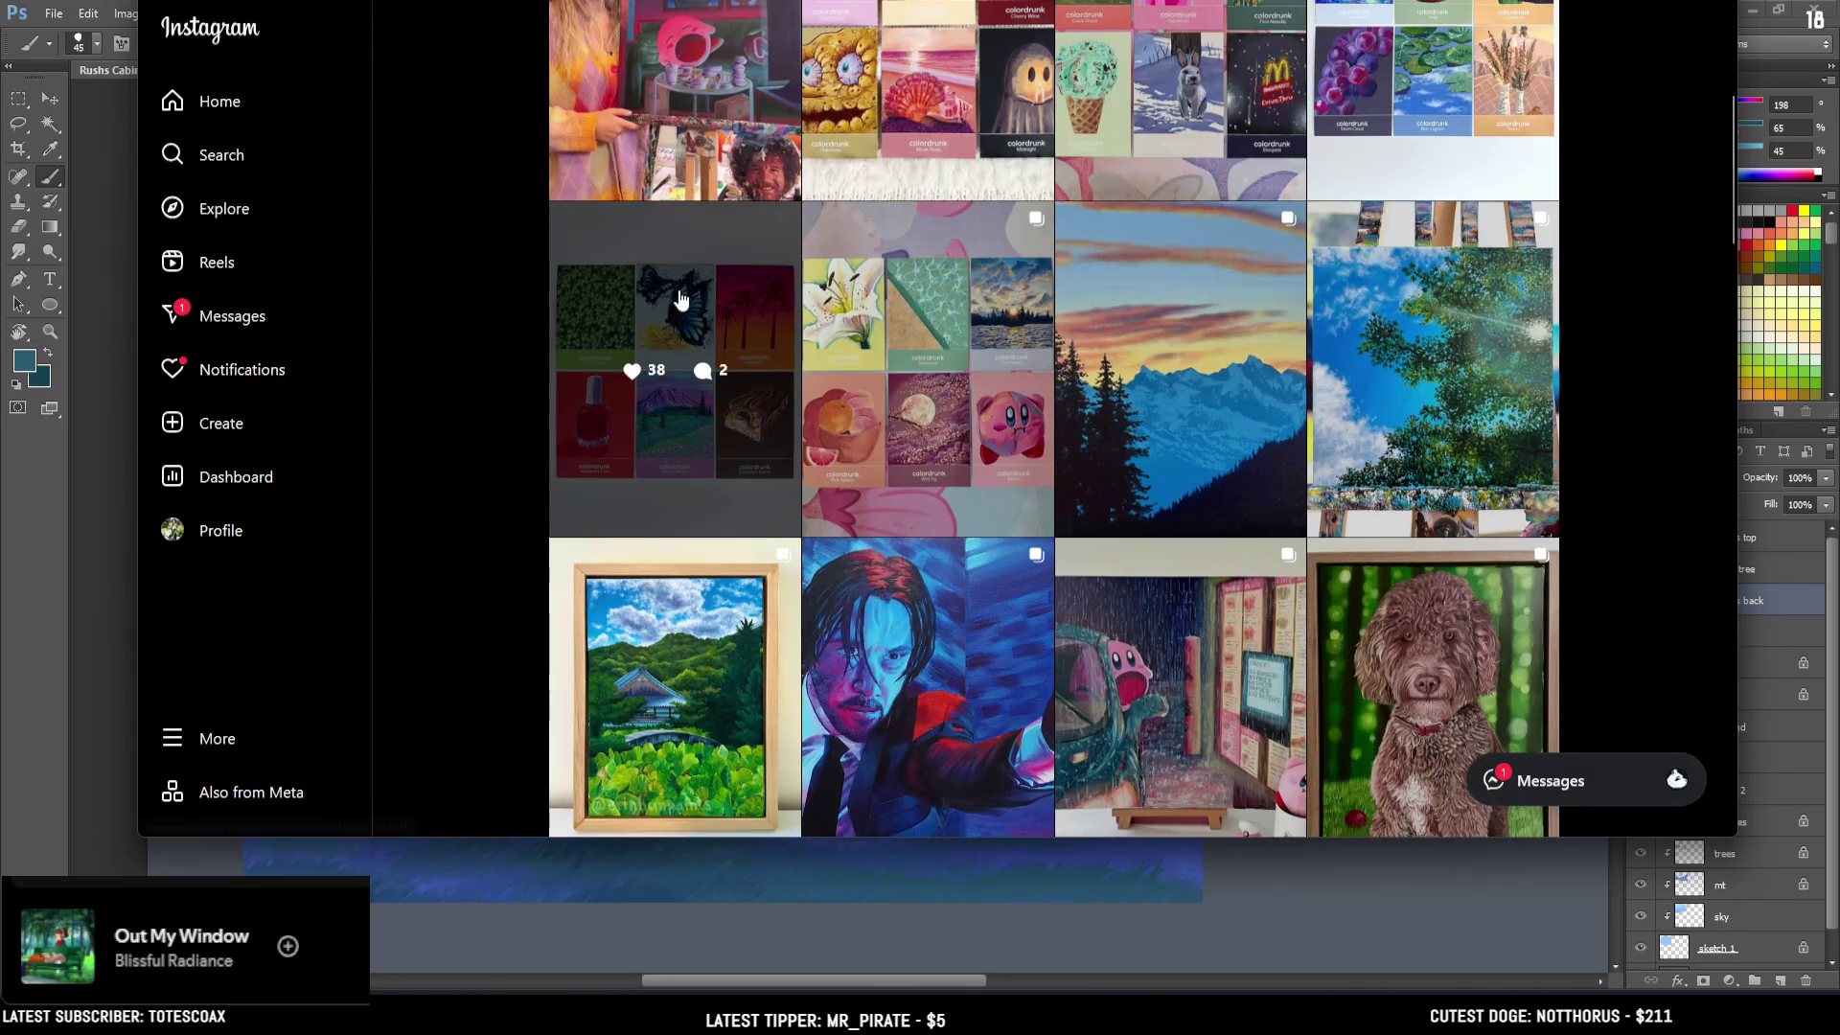
# View the rainy Kirby drive-through painting post, then close it.
pyautogui.scroll(-2, 675, 229)
pyautogui.click(1135, 434)
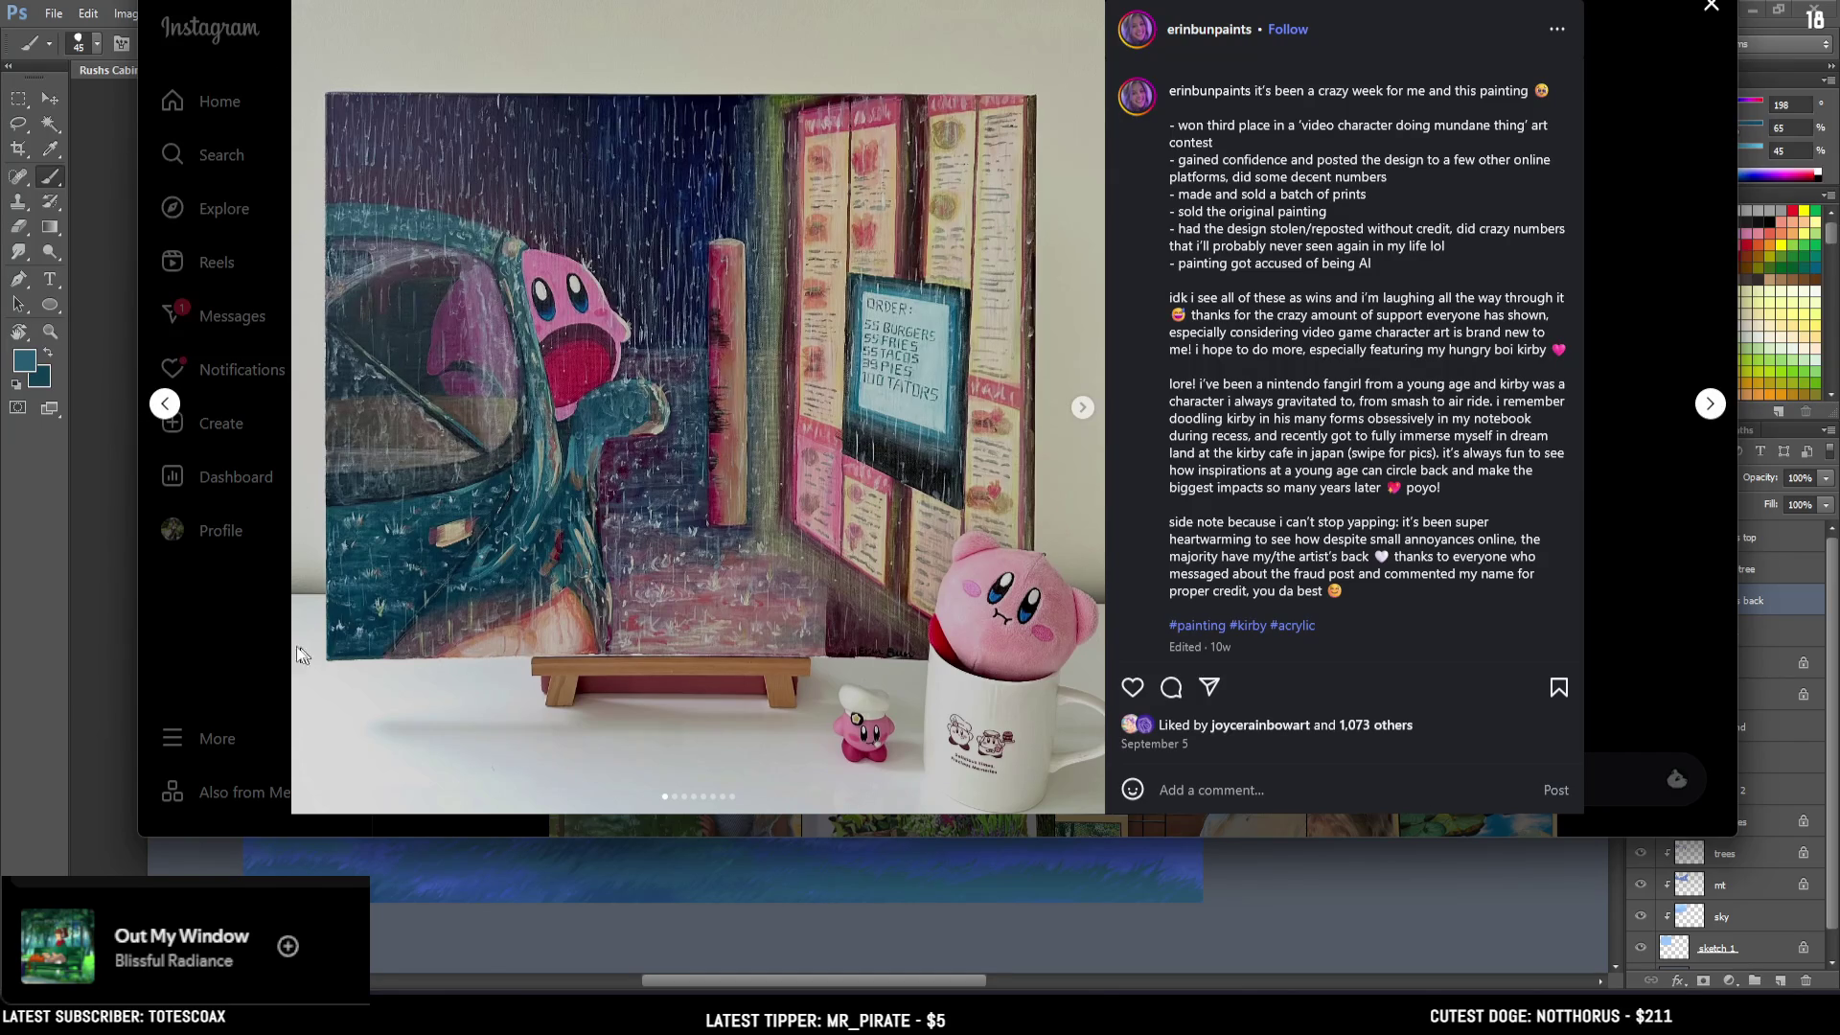
pyautogui.click(215, 629)
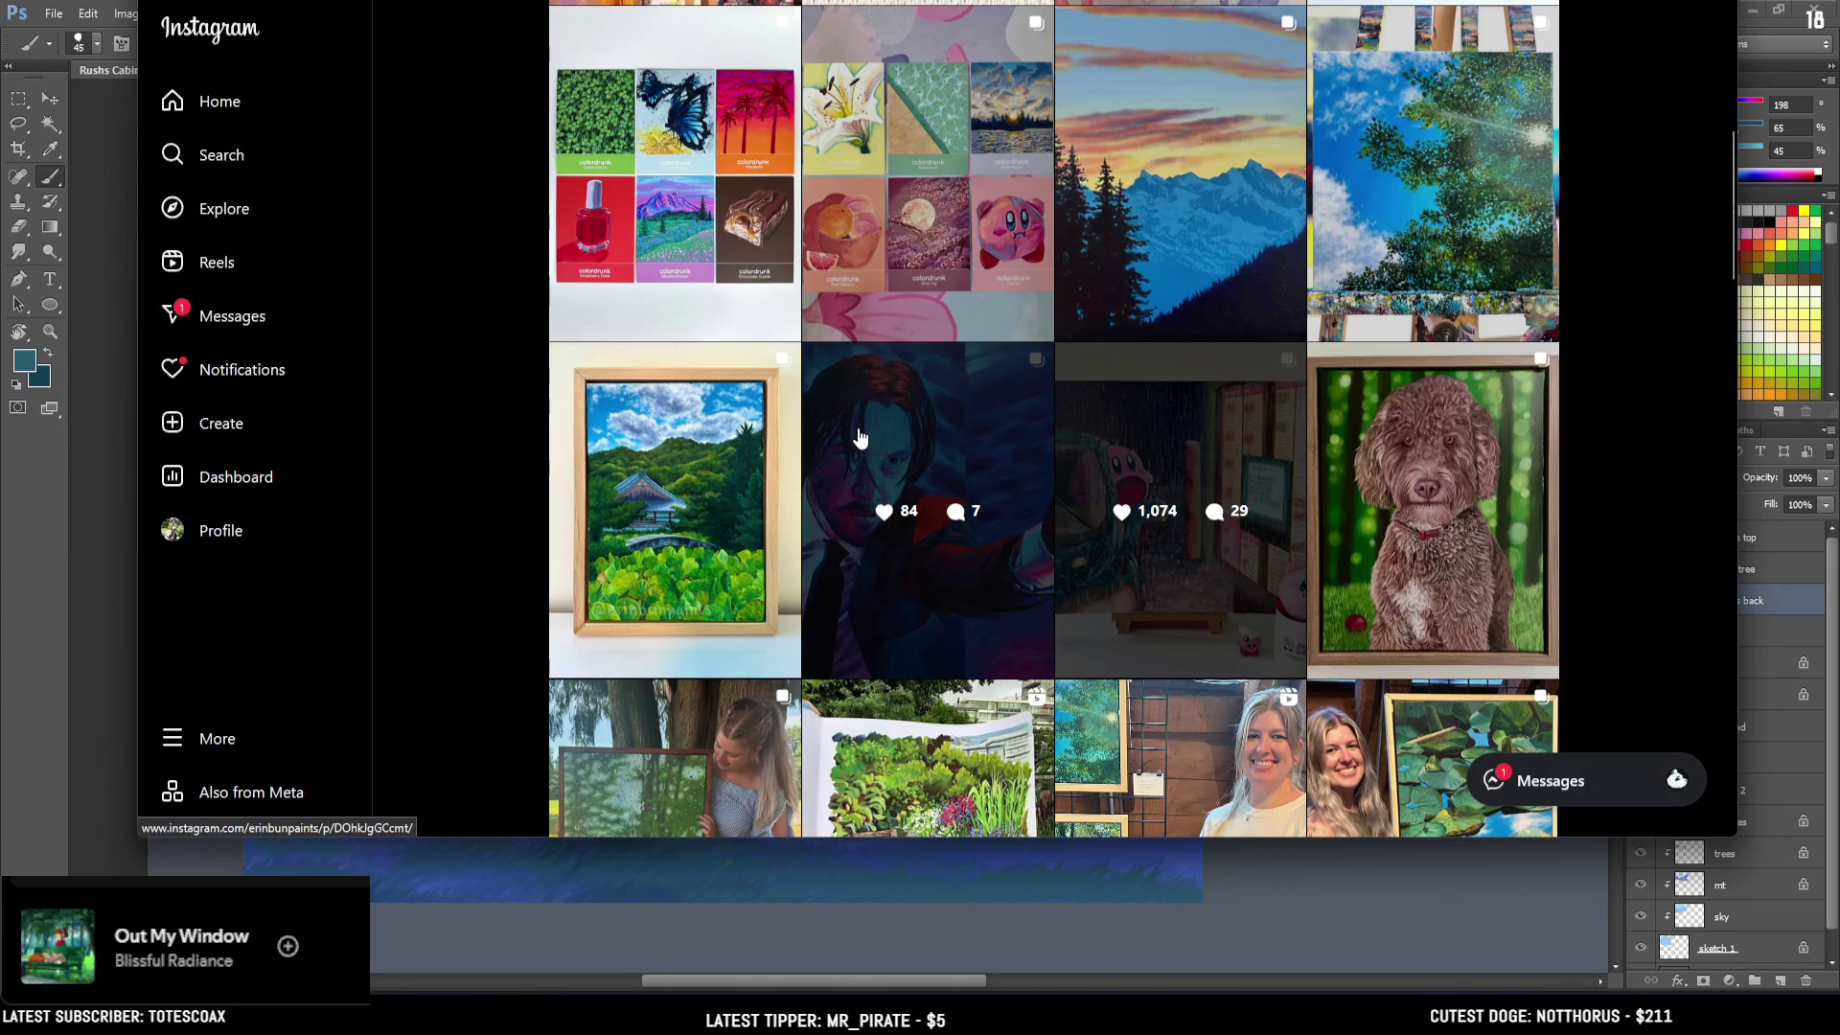
# Open the framed temple painting post and close it again.
pyautogui.scroll(1, 859, 431)
pyautogui.scroll(-1, 1054, 336)
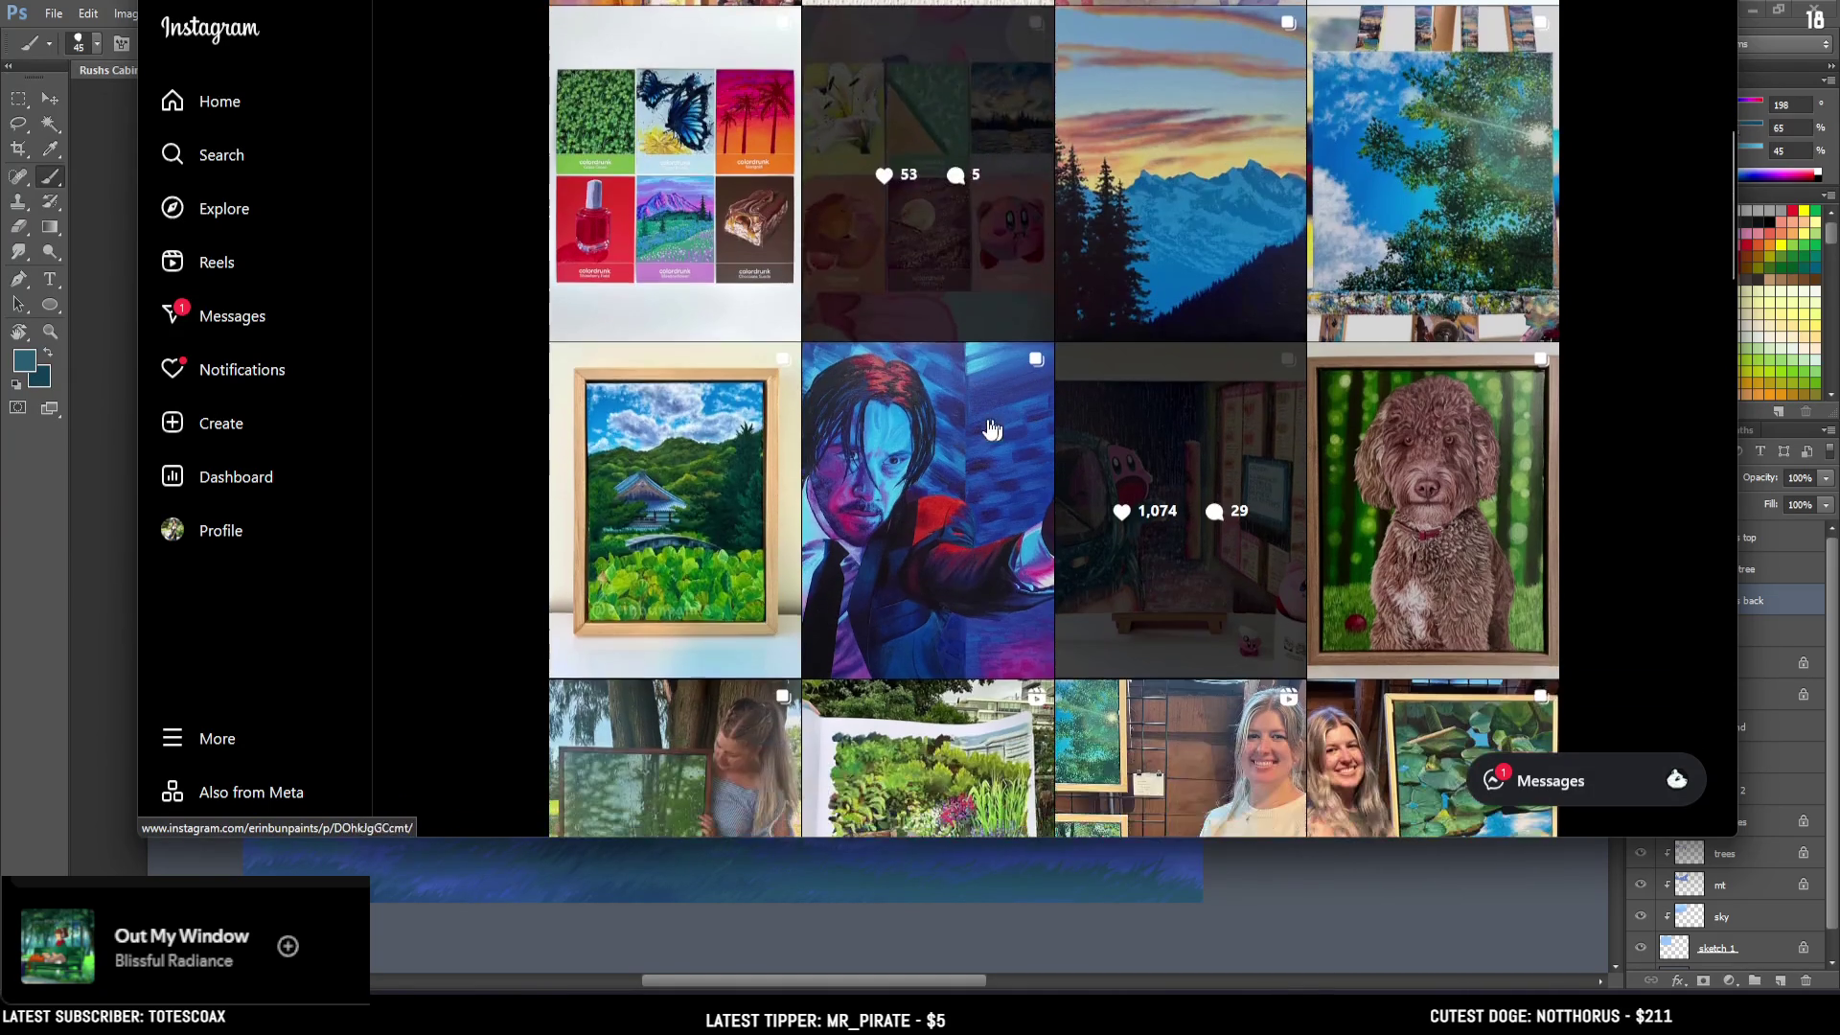
pyautogui.click(739, 604)
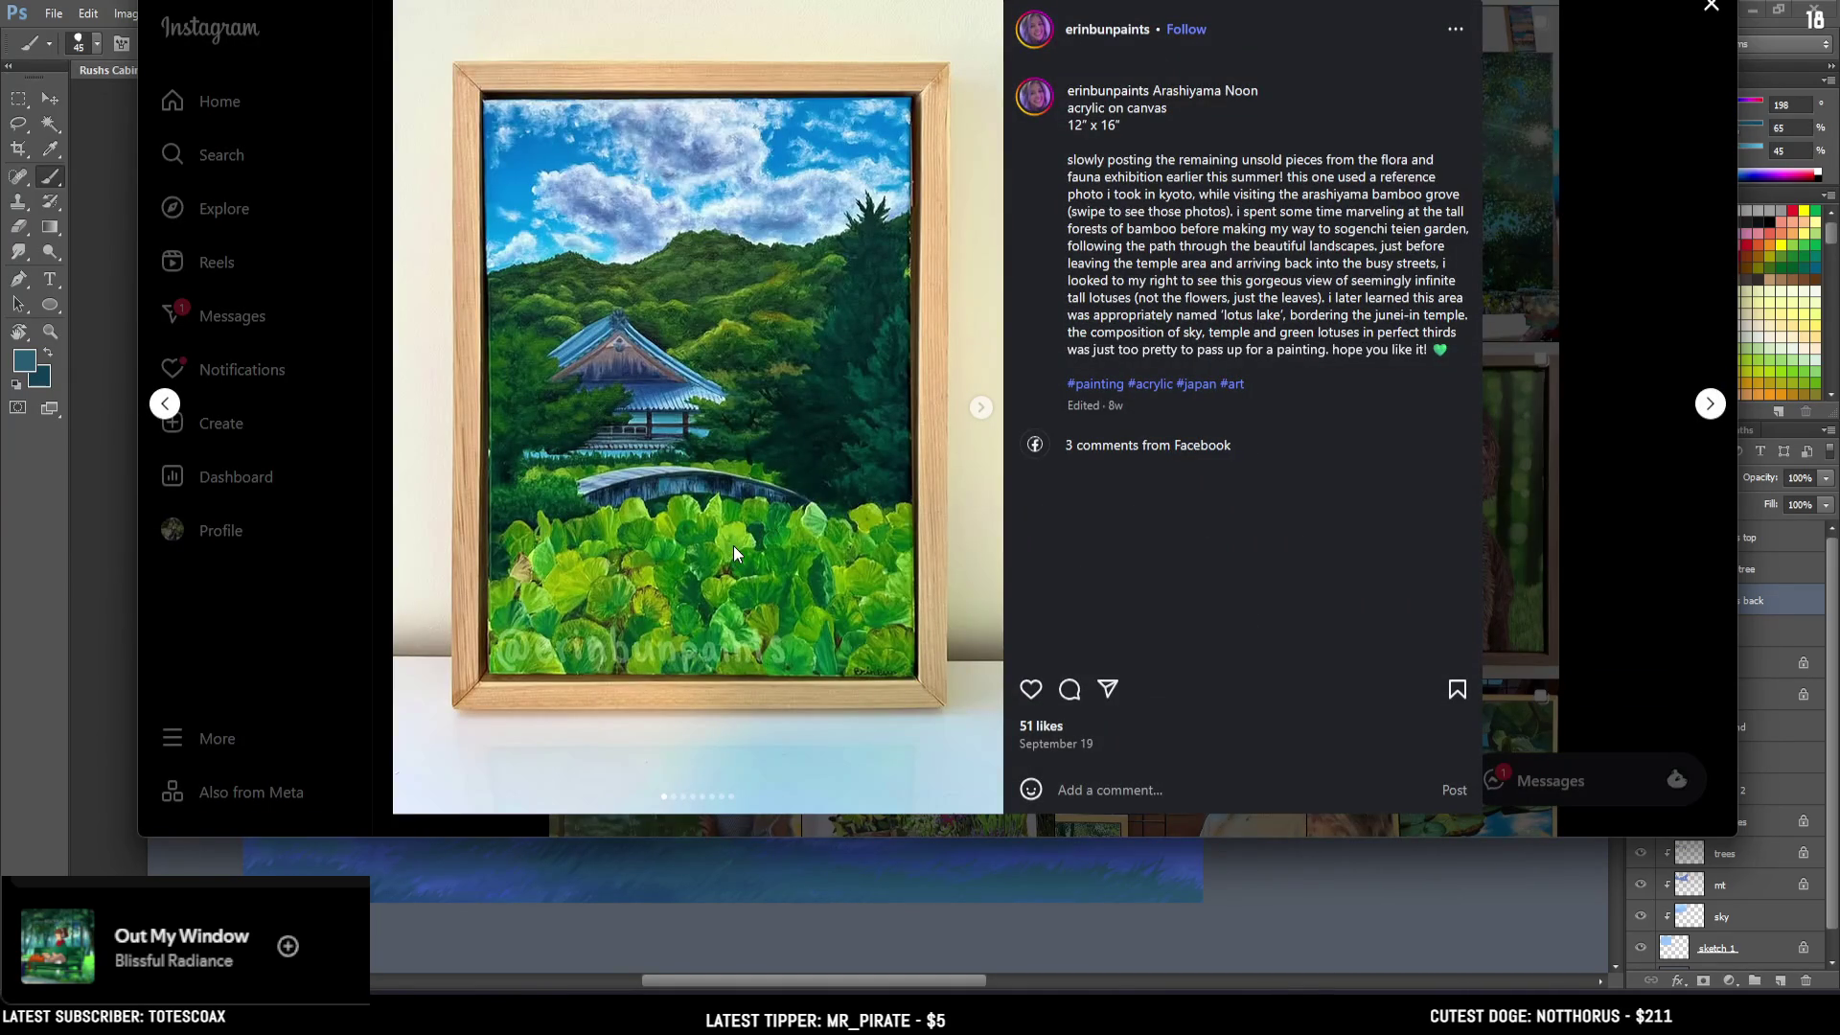
pyautogui.click(337, 612)
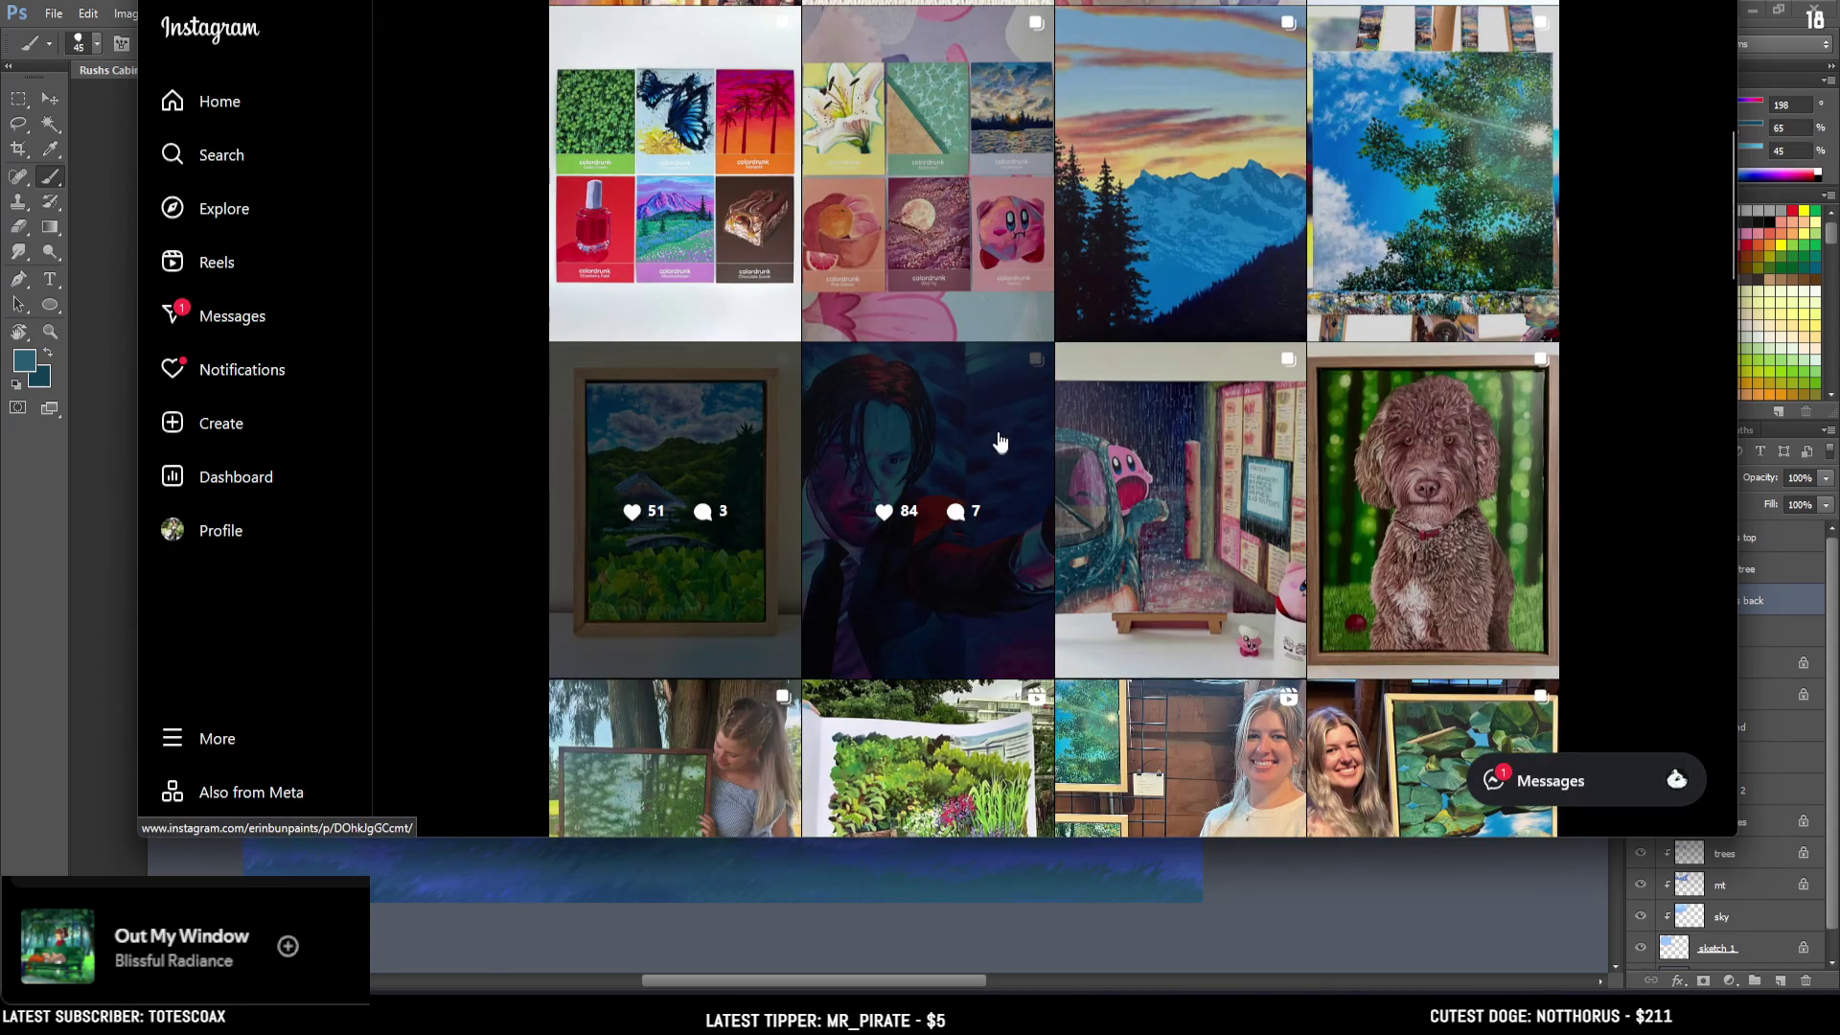
# Revisit the mountain sunset post, browse the grid, then go back to Photoshop.
pyautogui.scroll(5, 991, 422)
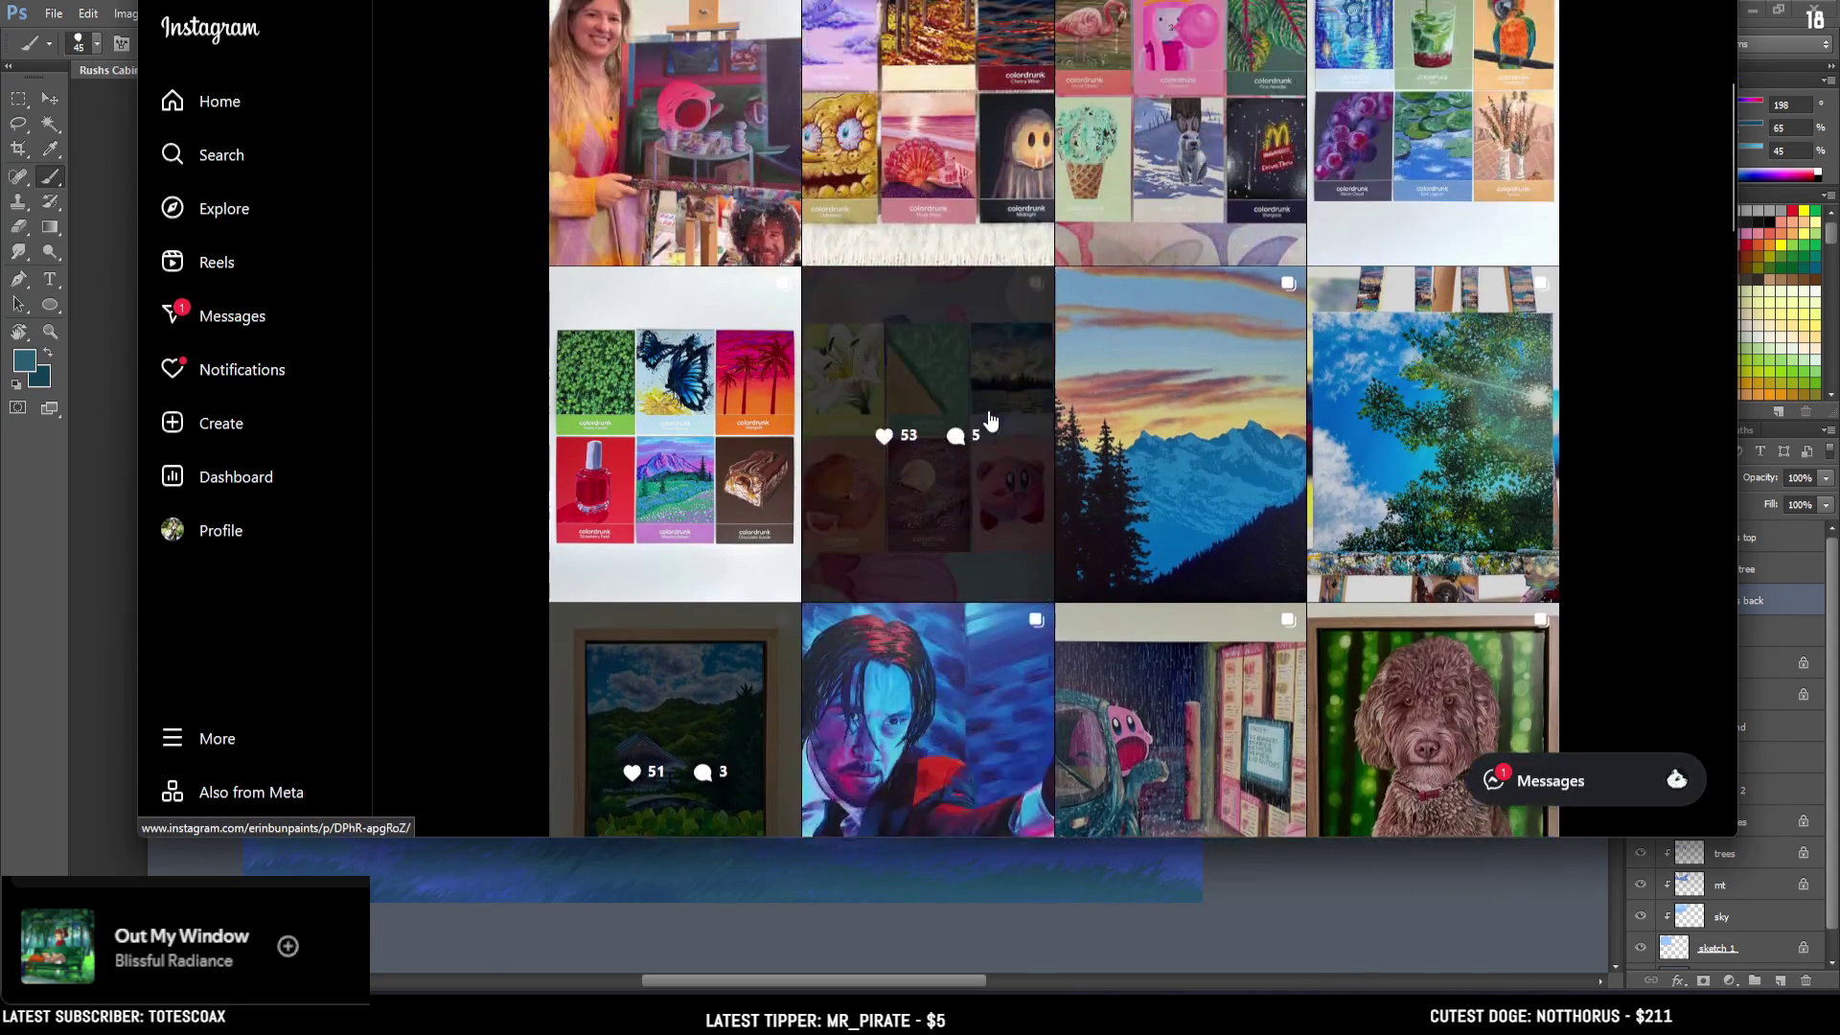
pyautogui.click(1219, 690)
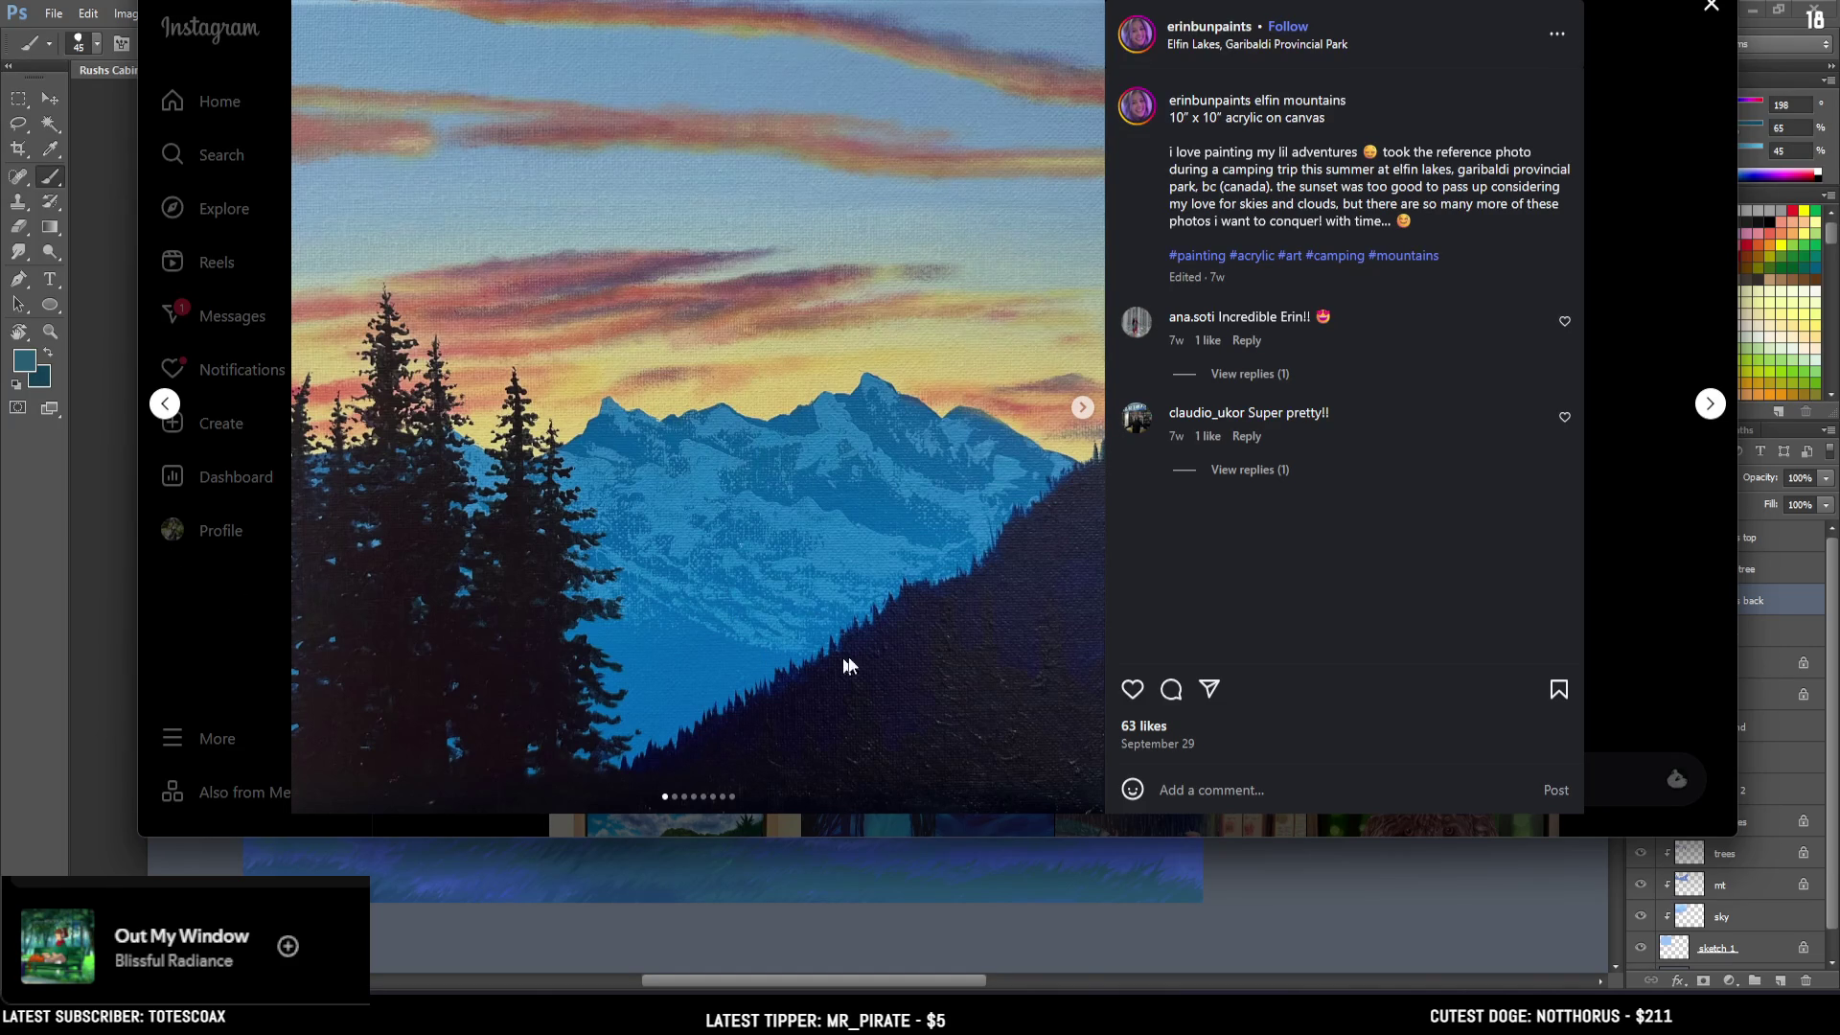
pyautogui.click(188, 625)
pyautogui.scroll(-10, 997, 642)
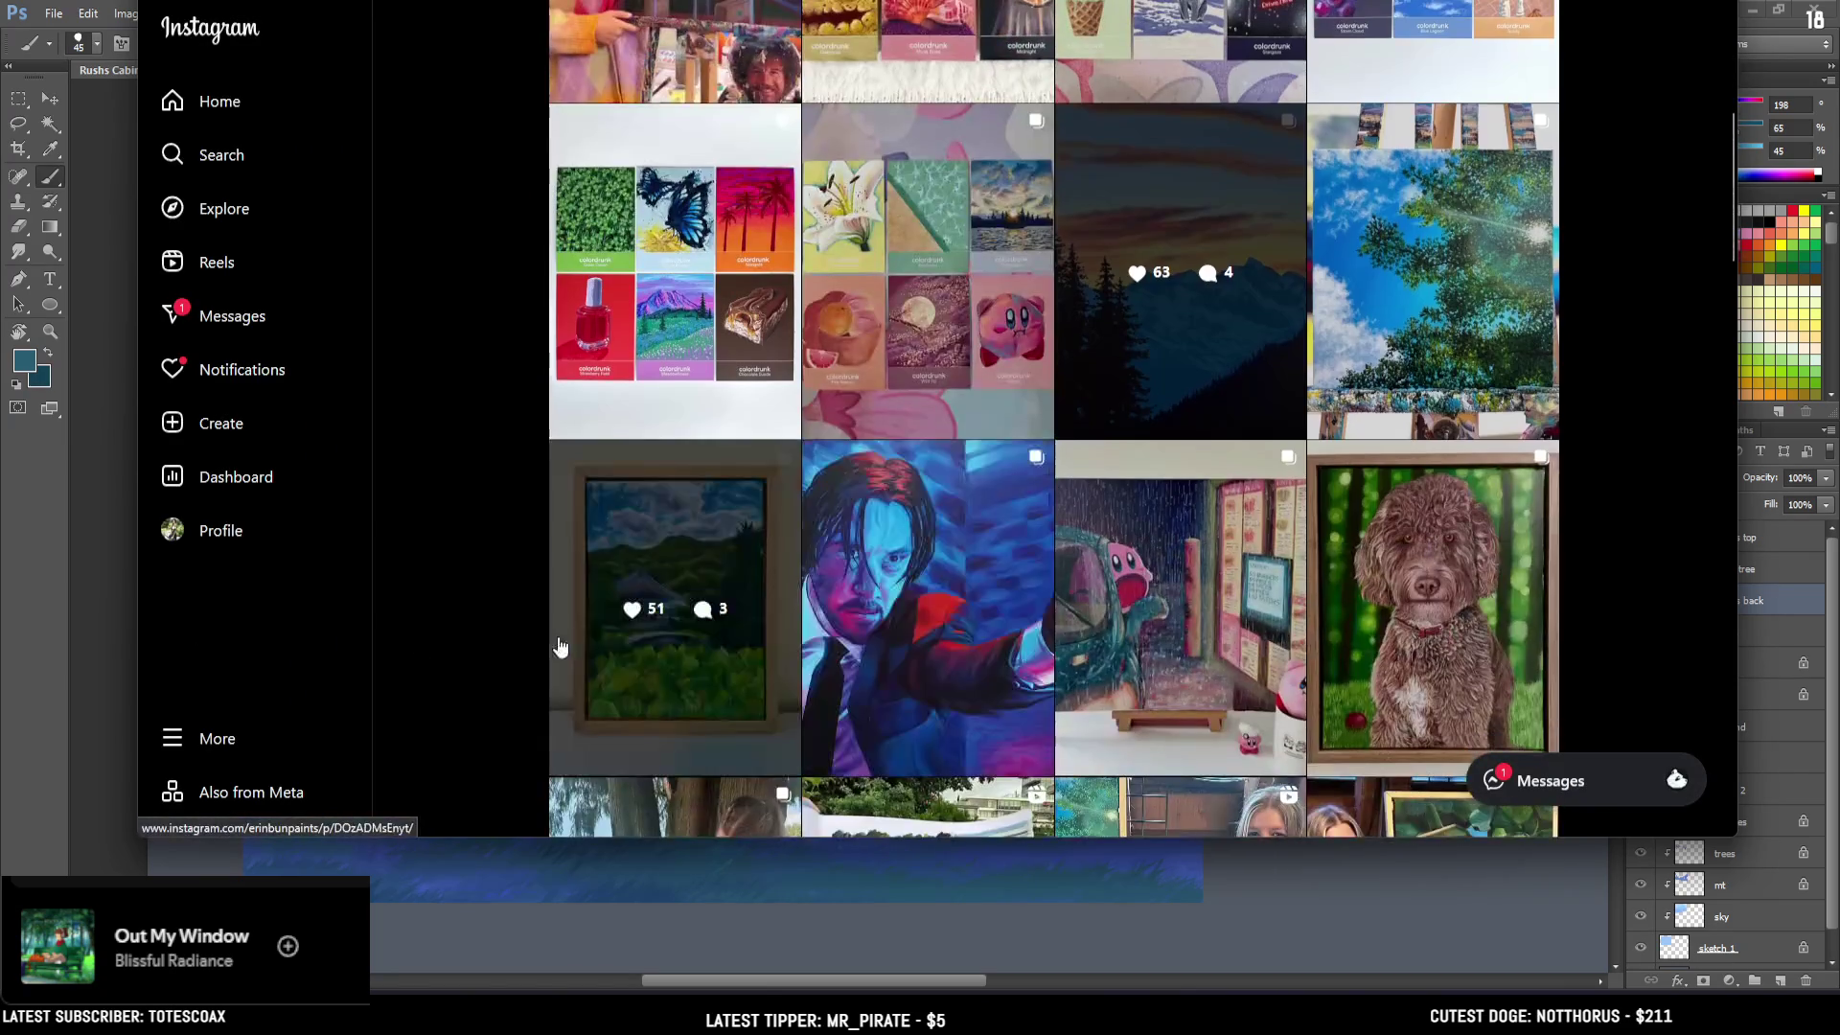
pyautogui.scroll(-6, 1081, 287)
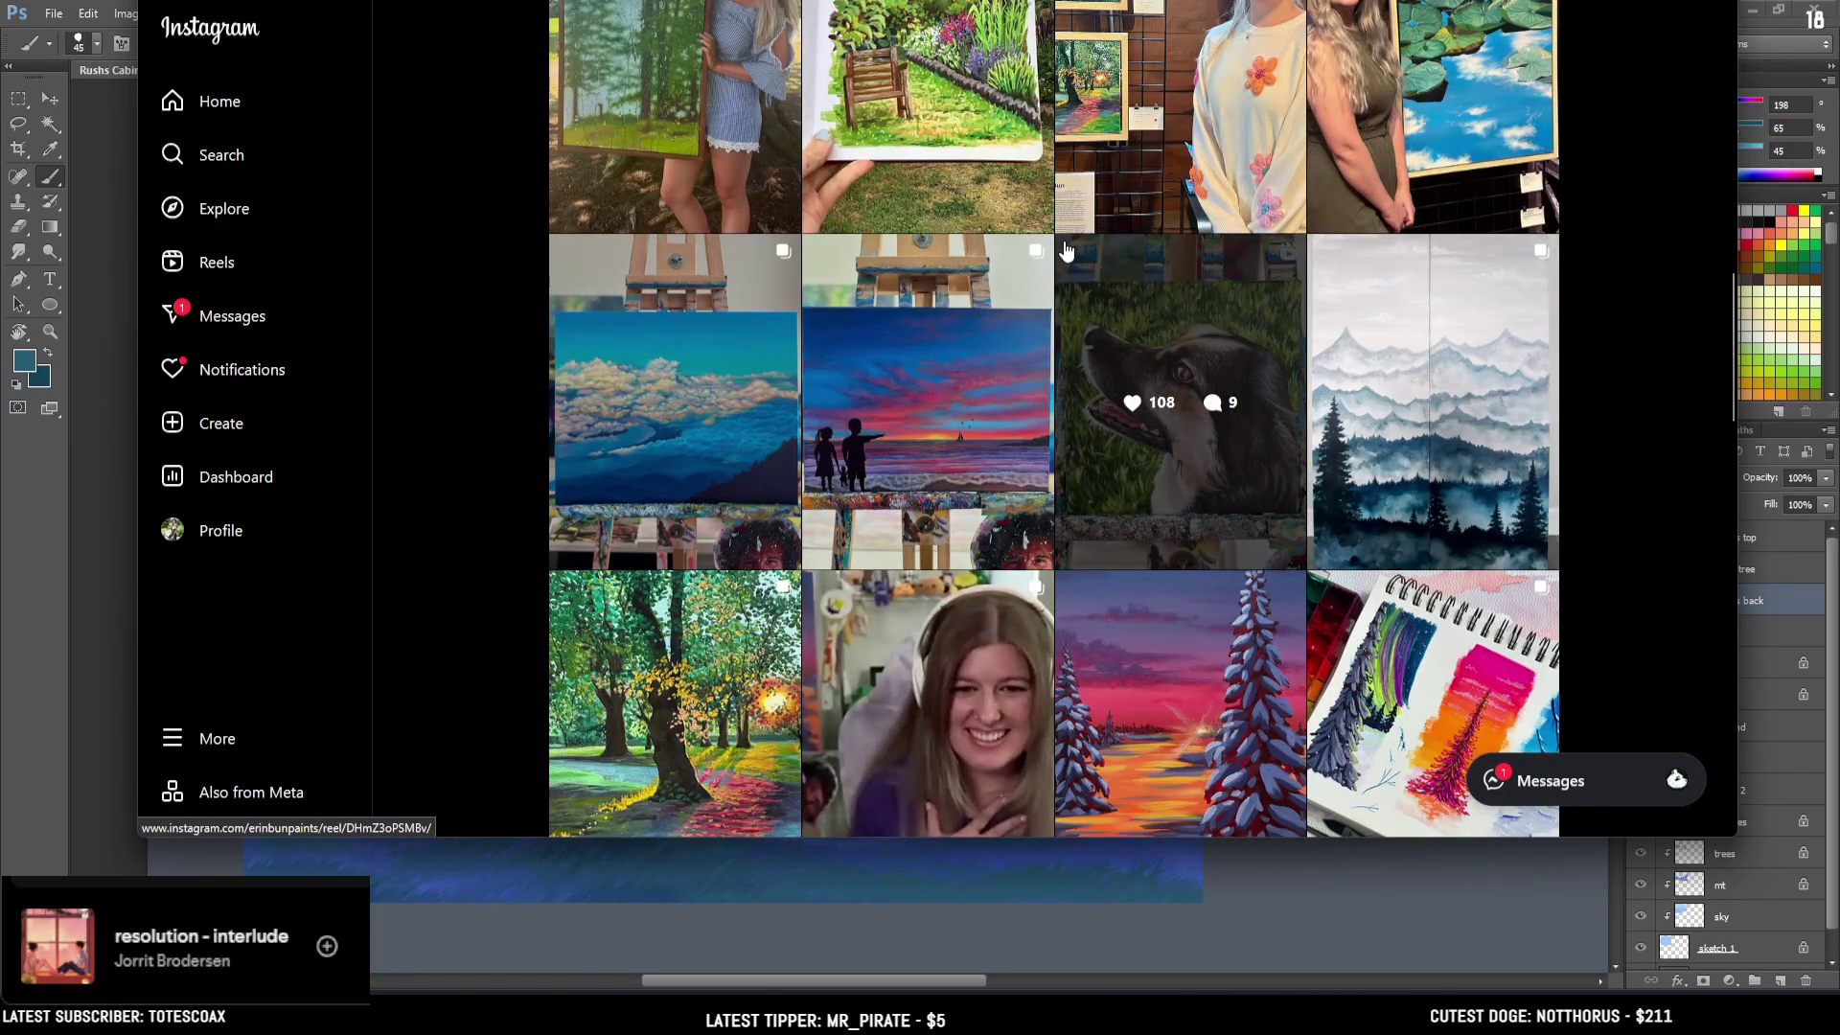
pyautogui.scroll(3, 1066, 251)
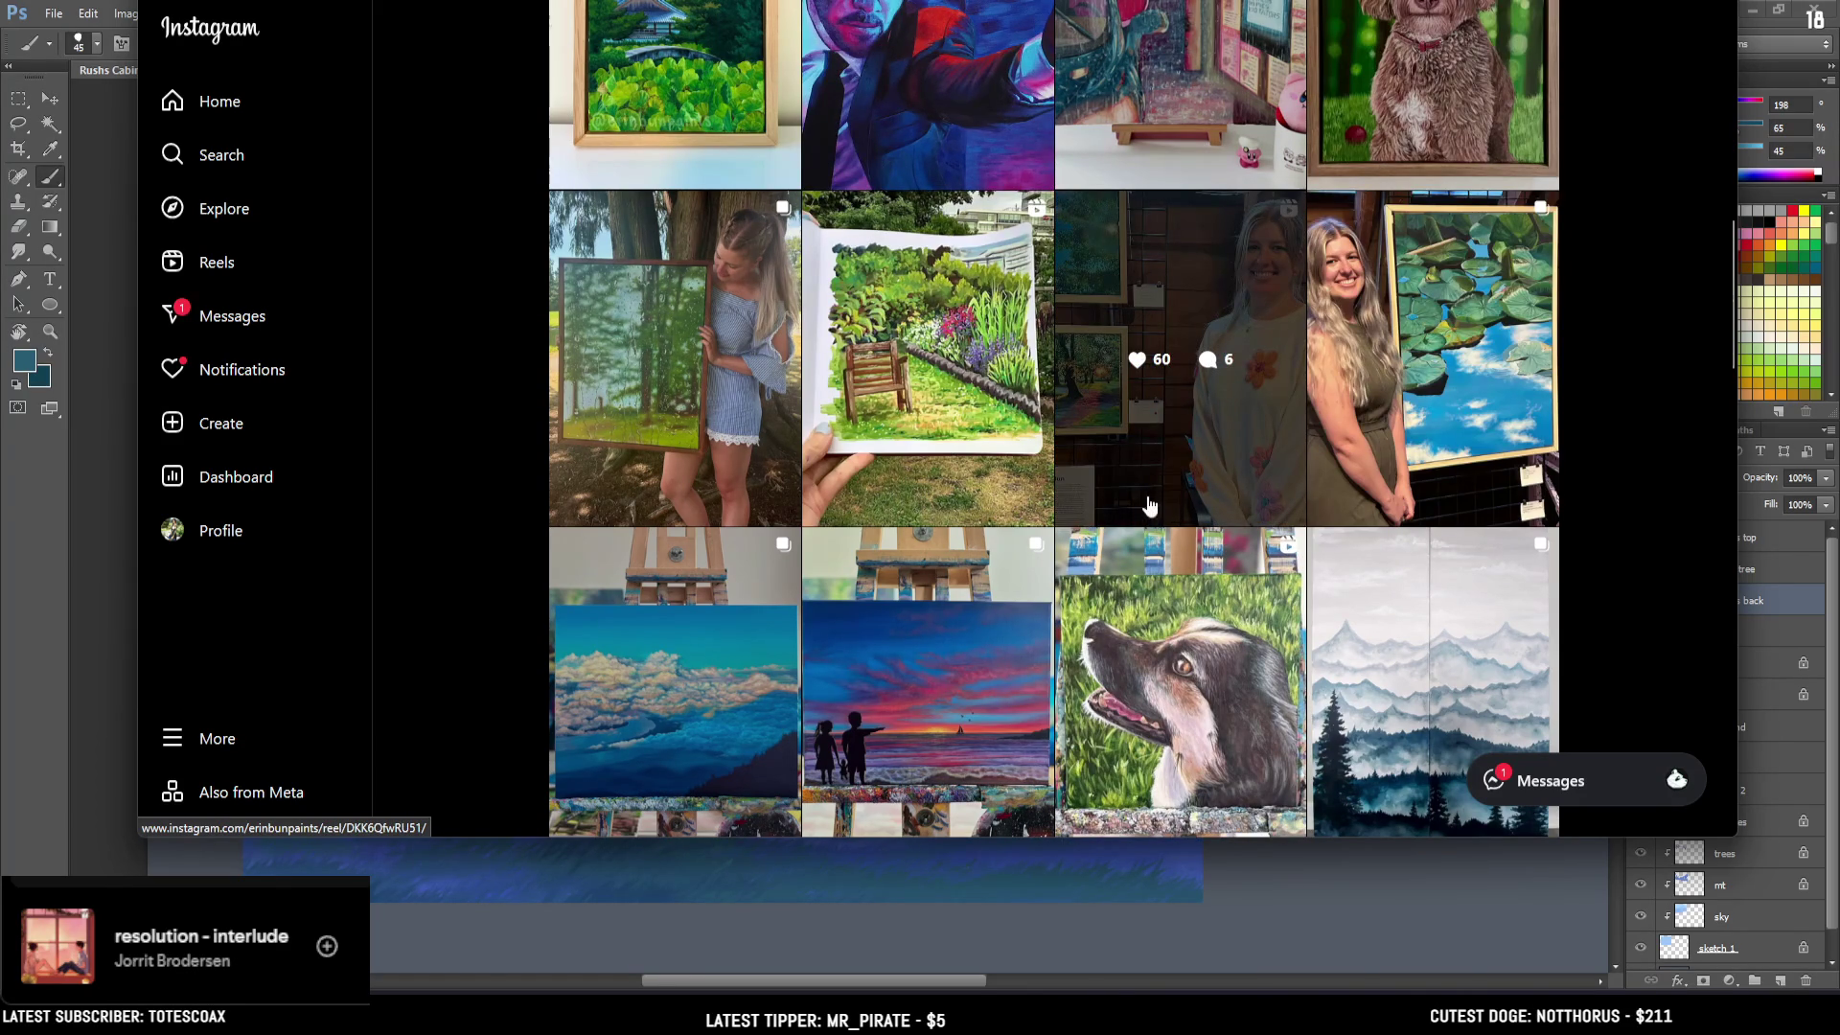
pyautogui.scroll(7, 1150, 506)
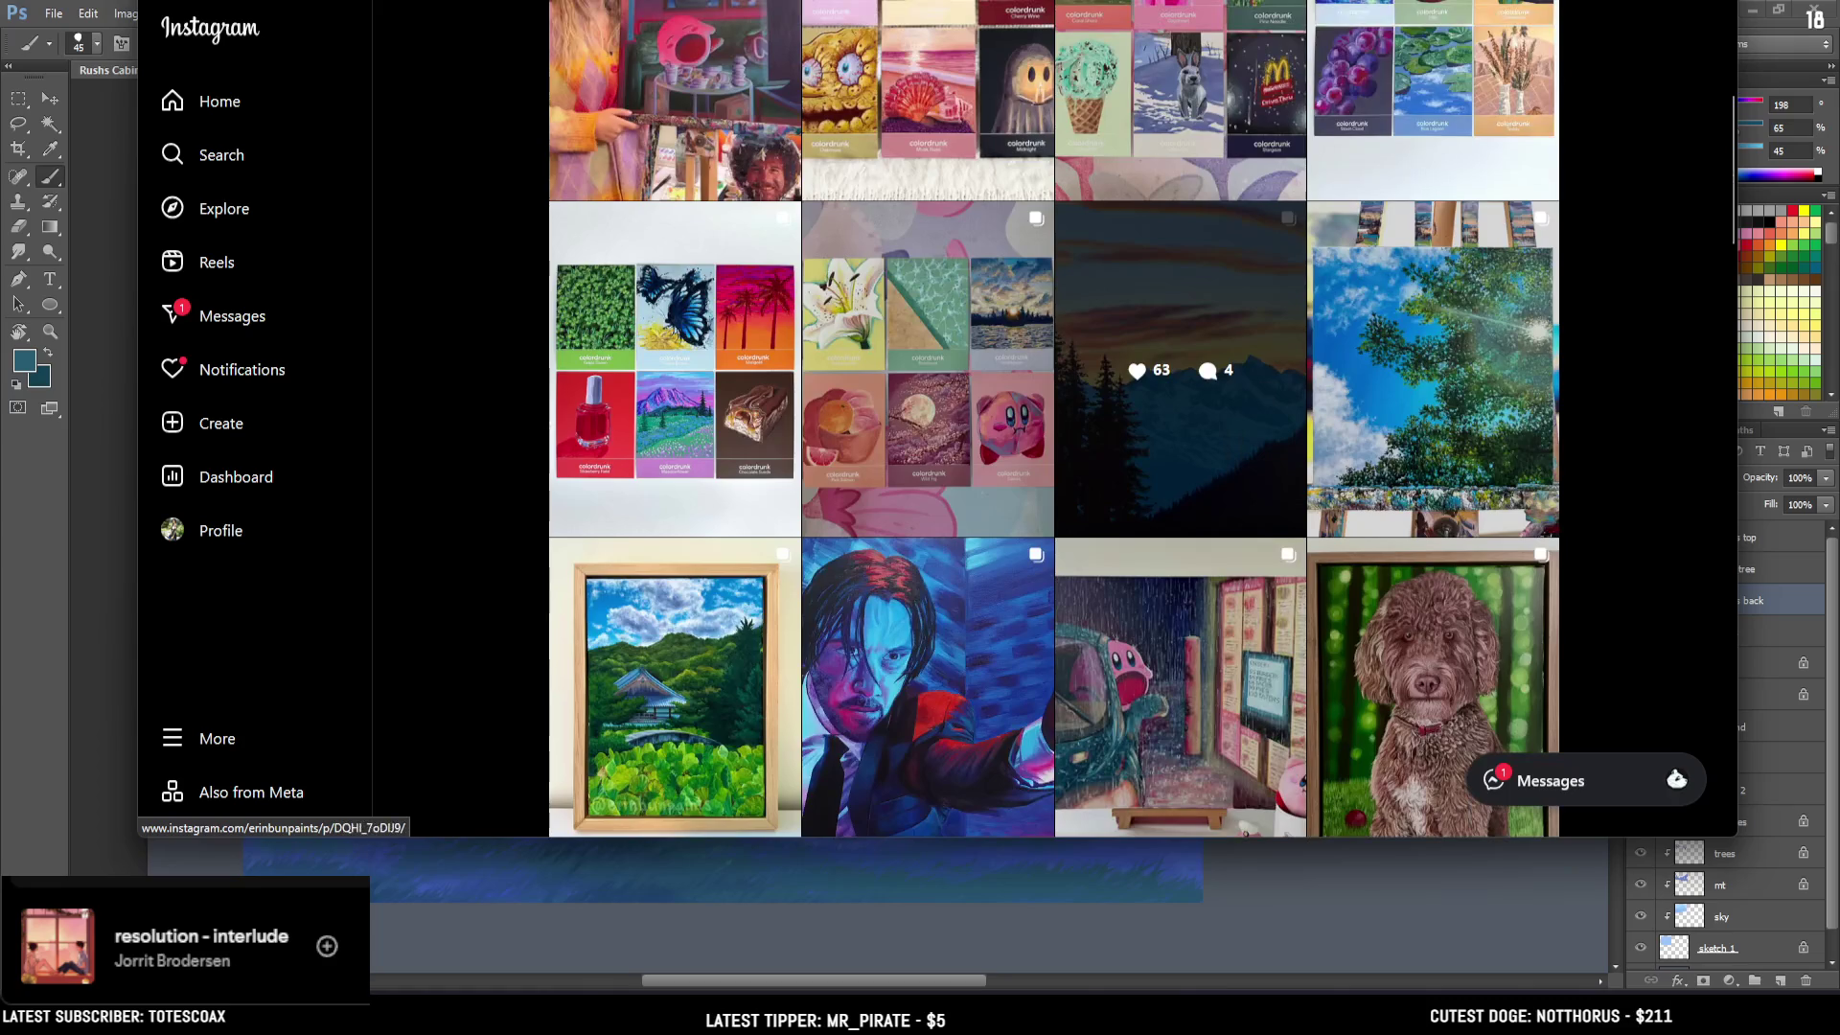
pyautogui.hotkey('alt', 'Tab')
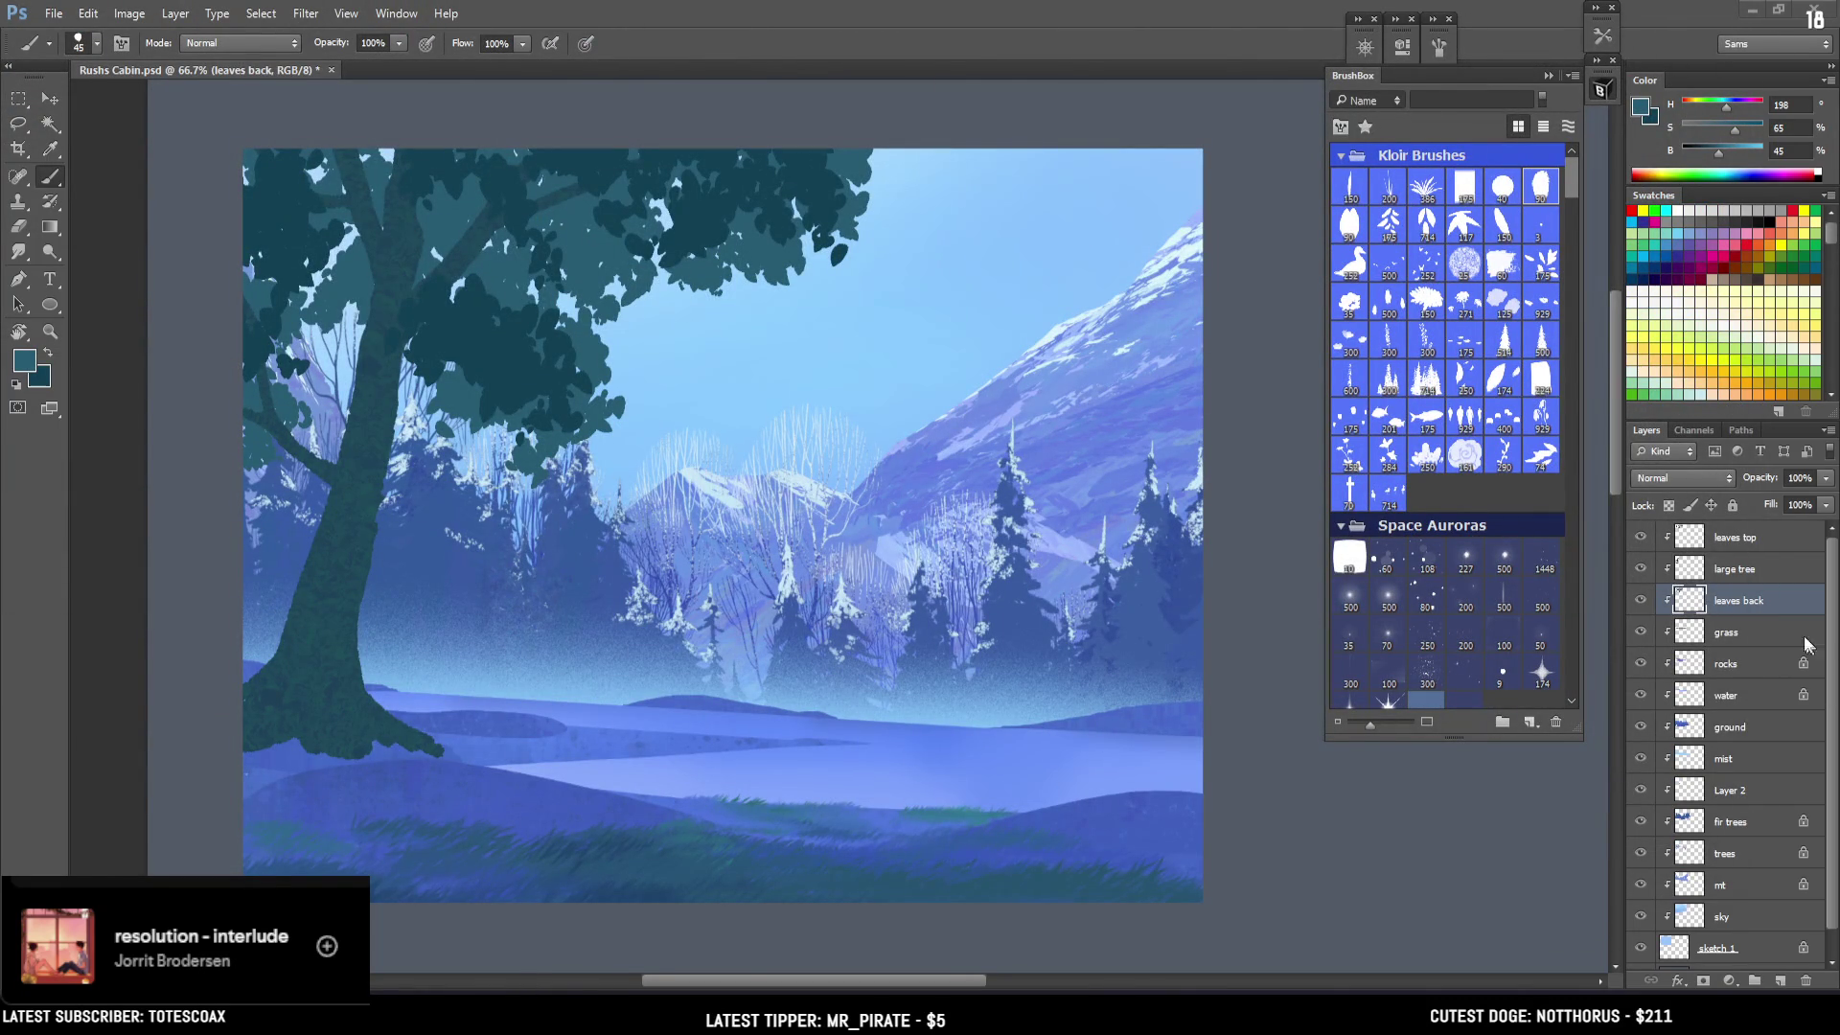
# Compare the leaves back and leaves top layers on and off, then select the visible large tree layer.
pyautogui.click(1639, 601)
pyautogui.click(1639, 601)
pyautogui.click(1638, 601)
pyautogui.click(1641, 602)
pyautogui.click(1645, 543)
pyautogui.click(1645, 543)
pyautogui.click(1661, 573)
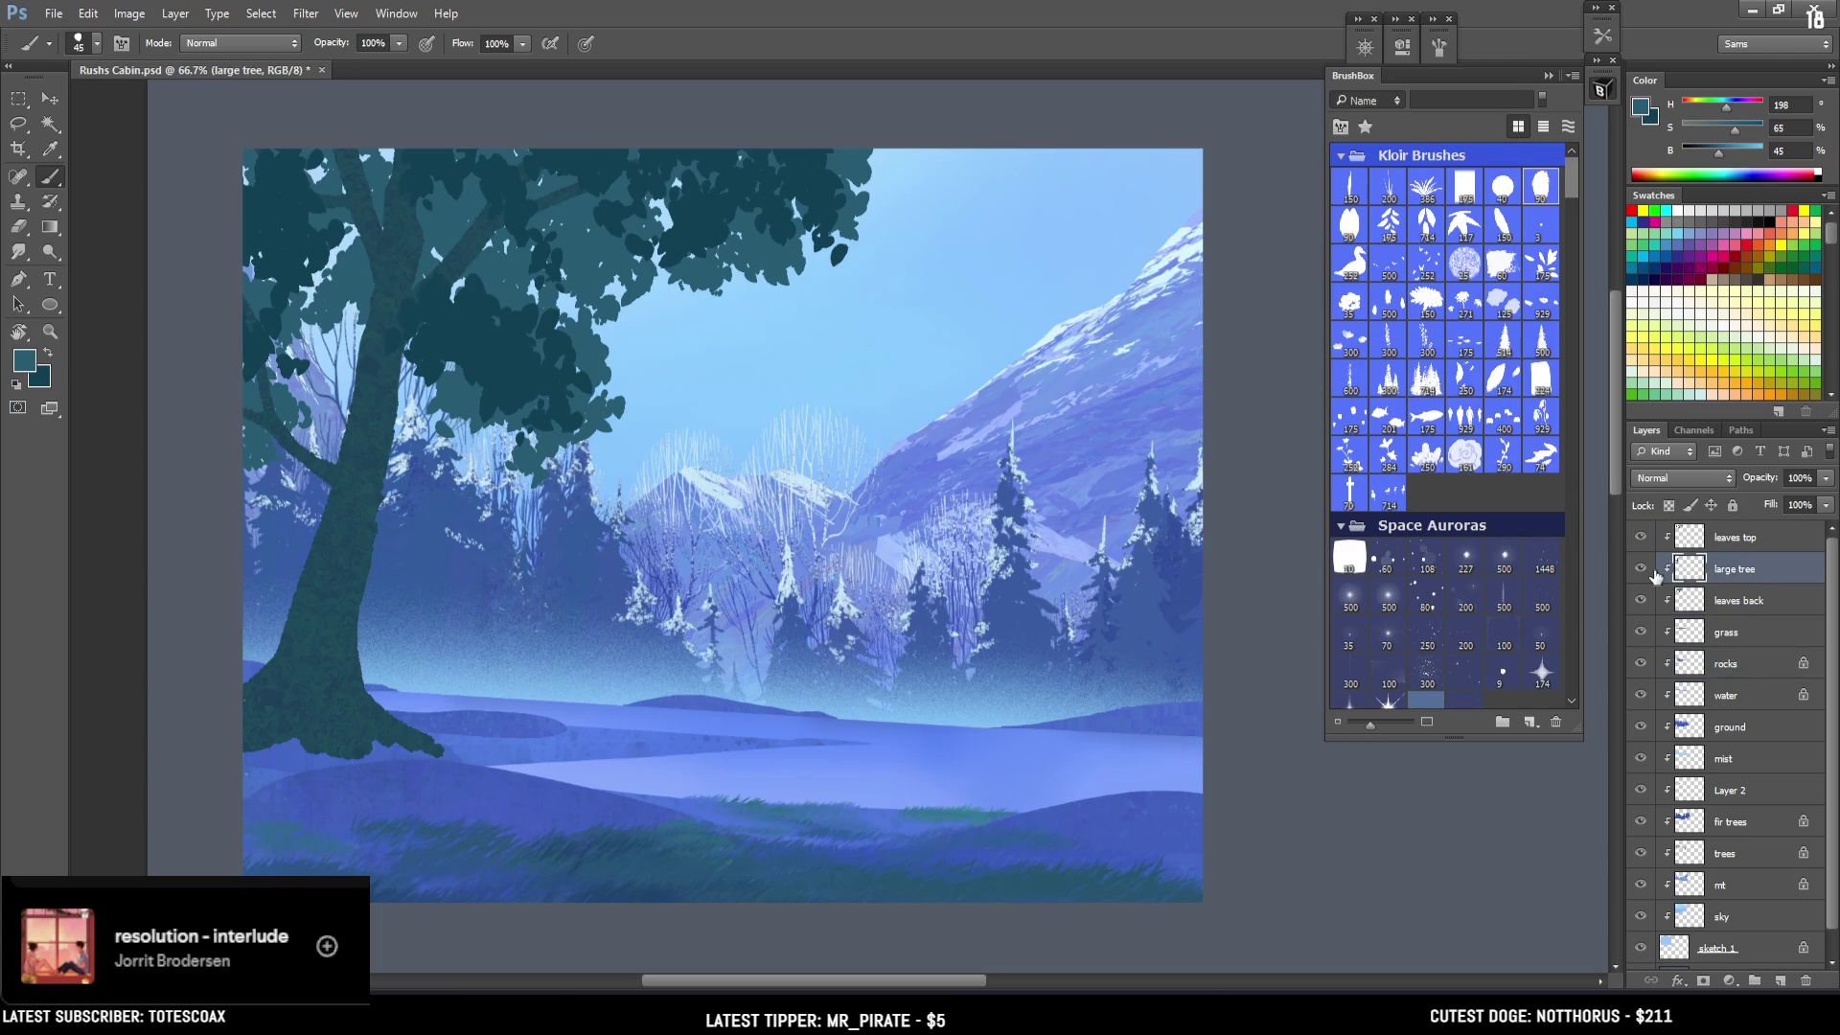
pyautogui.click(1642, 569)
# Load a large textured brush from the GGomezBrushes set and size it to 250.
pyautogui.scroll(-15, 1409, 280)
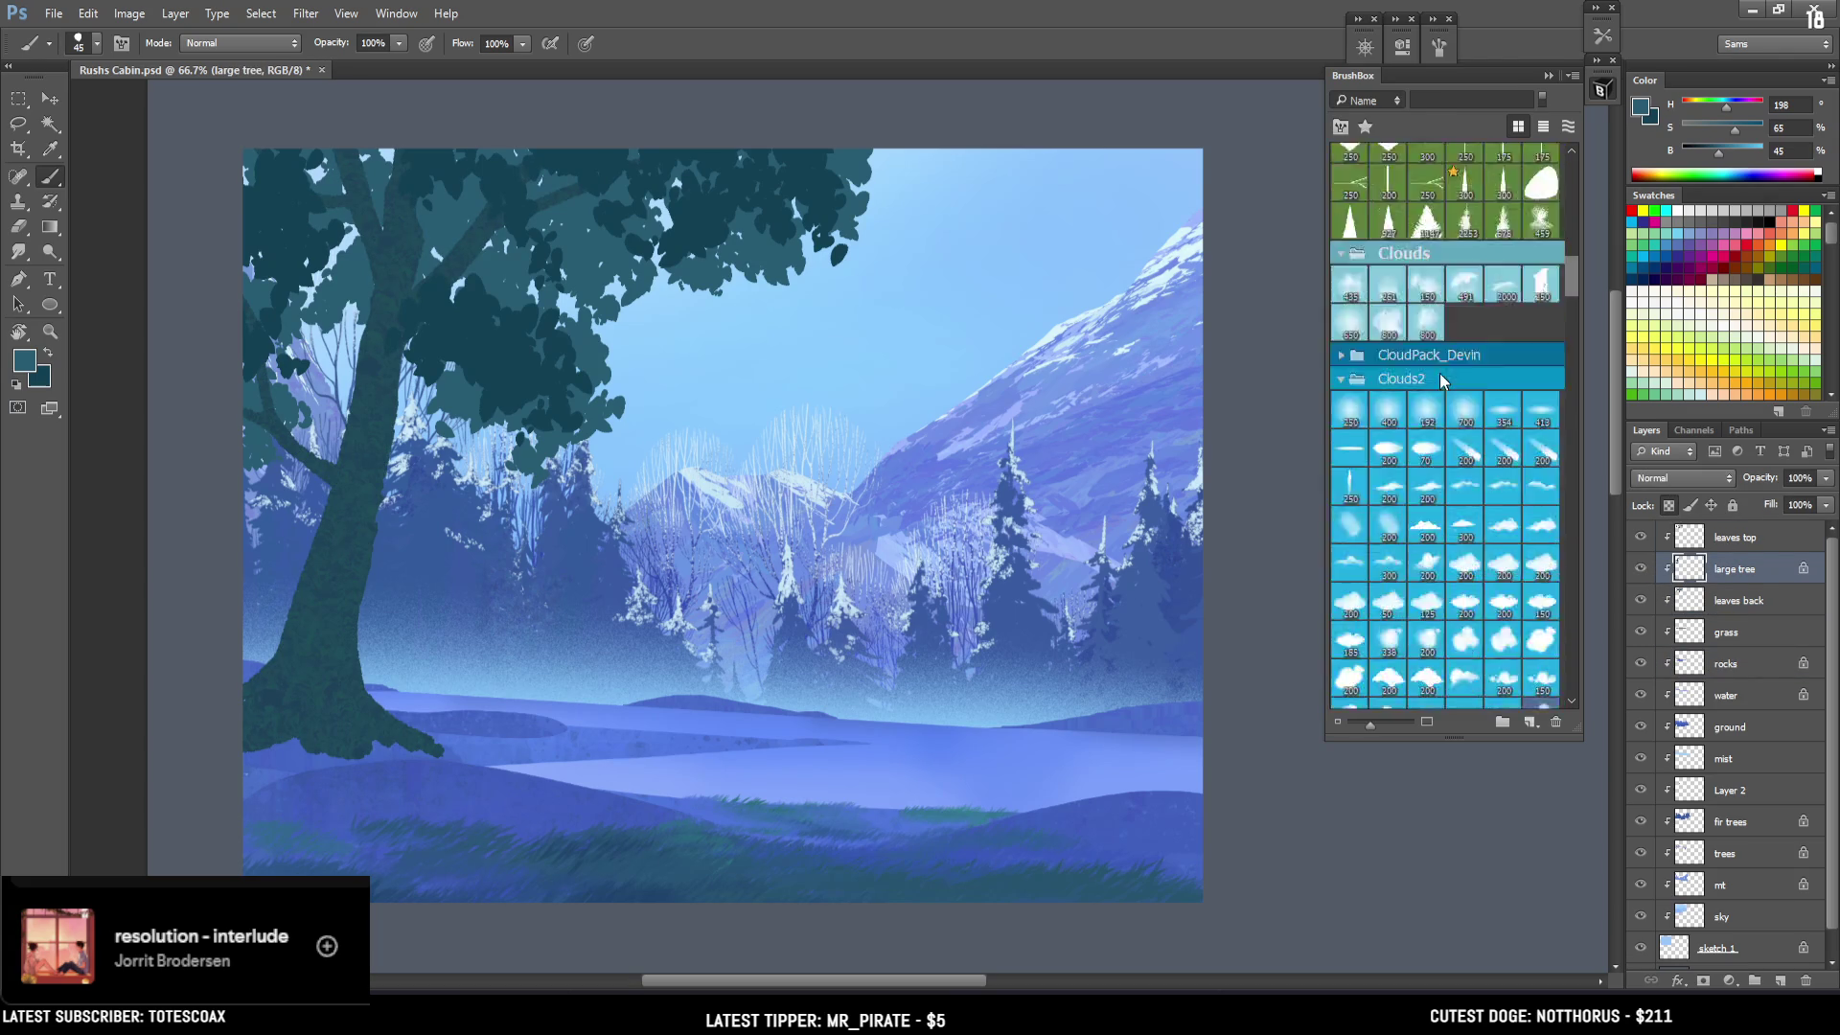
pyautogui.scroll(-10, 1438, 382)
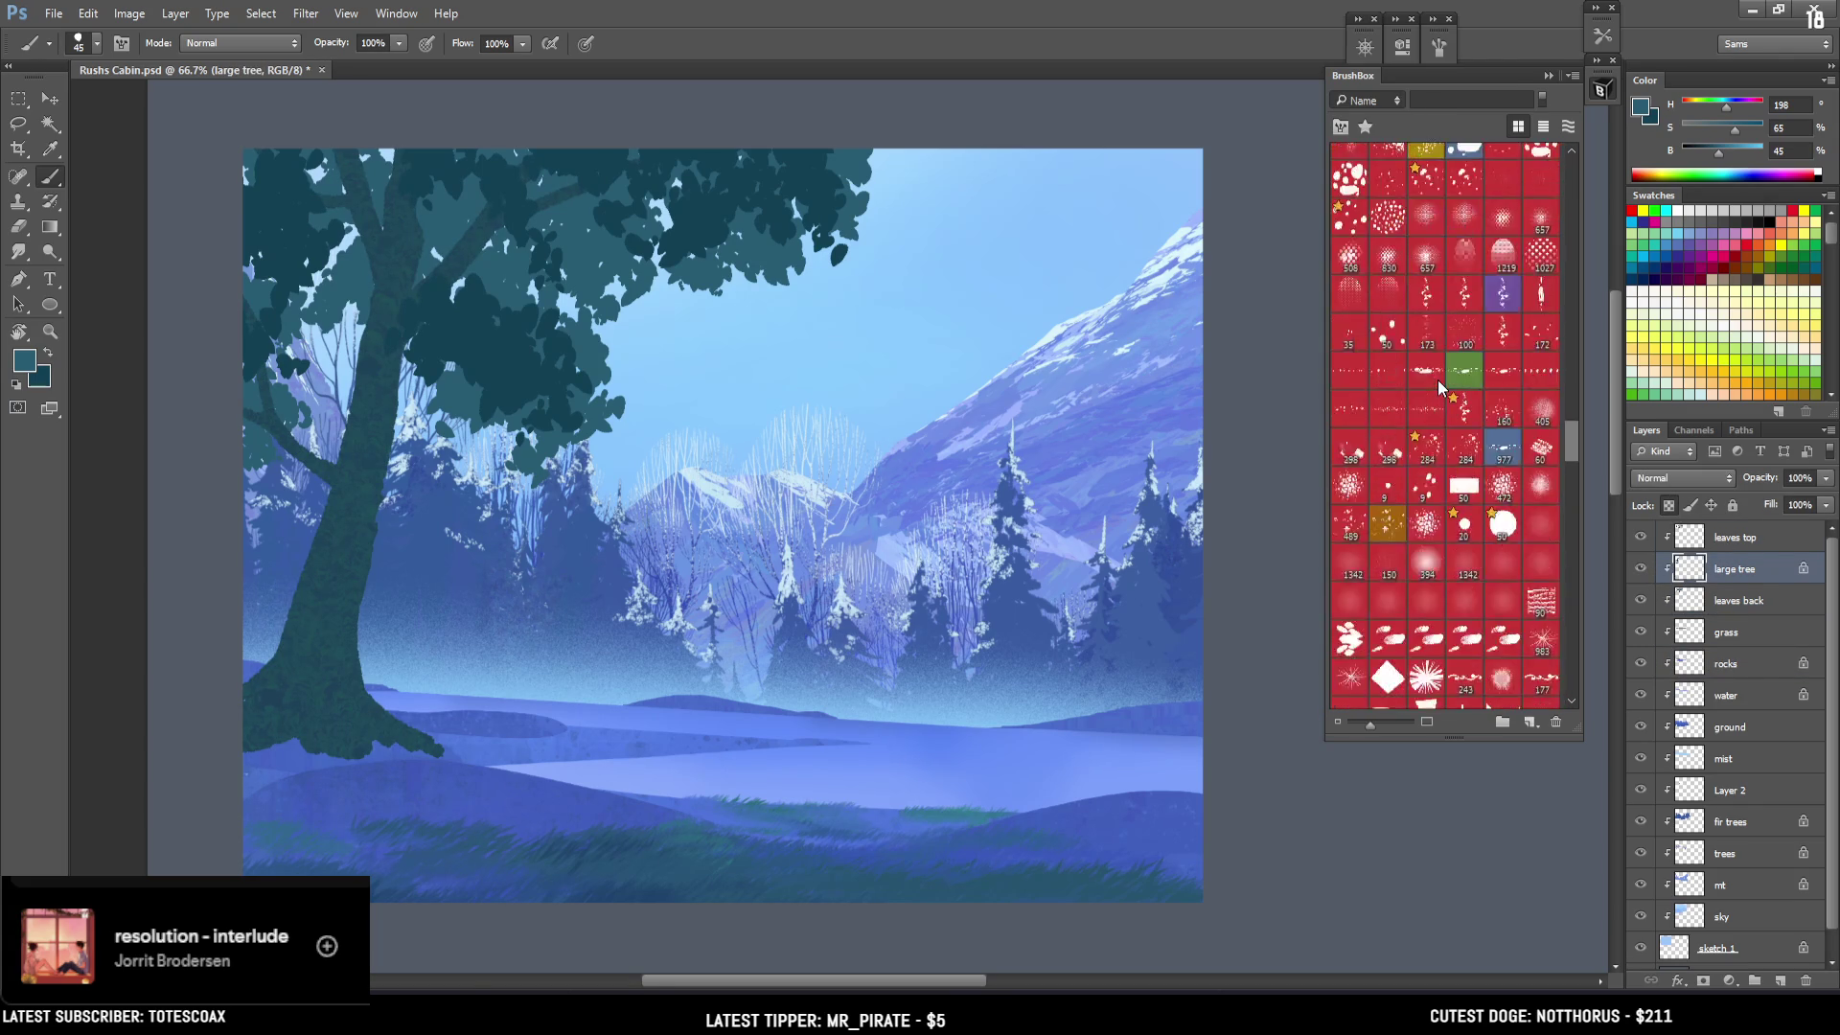
pyautogui.click(1346, 216)
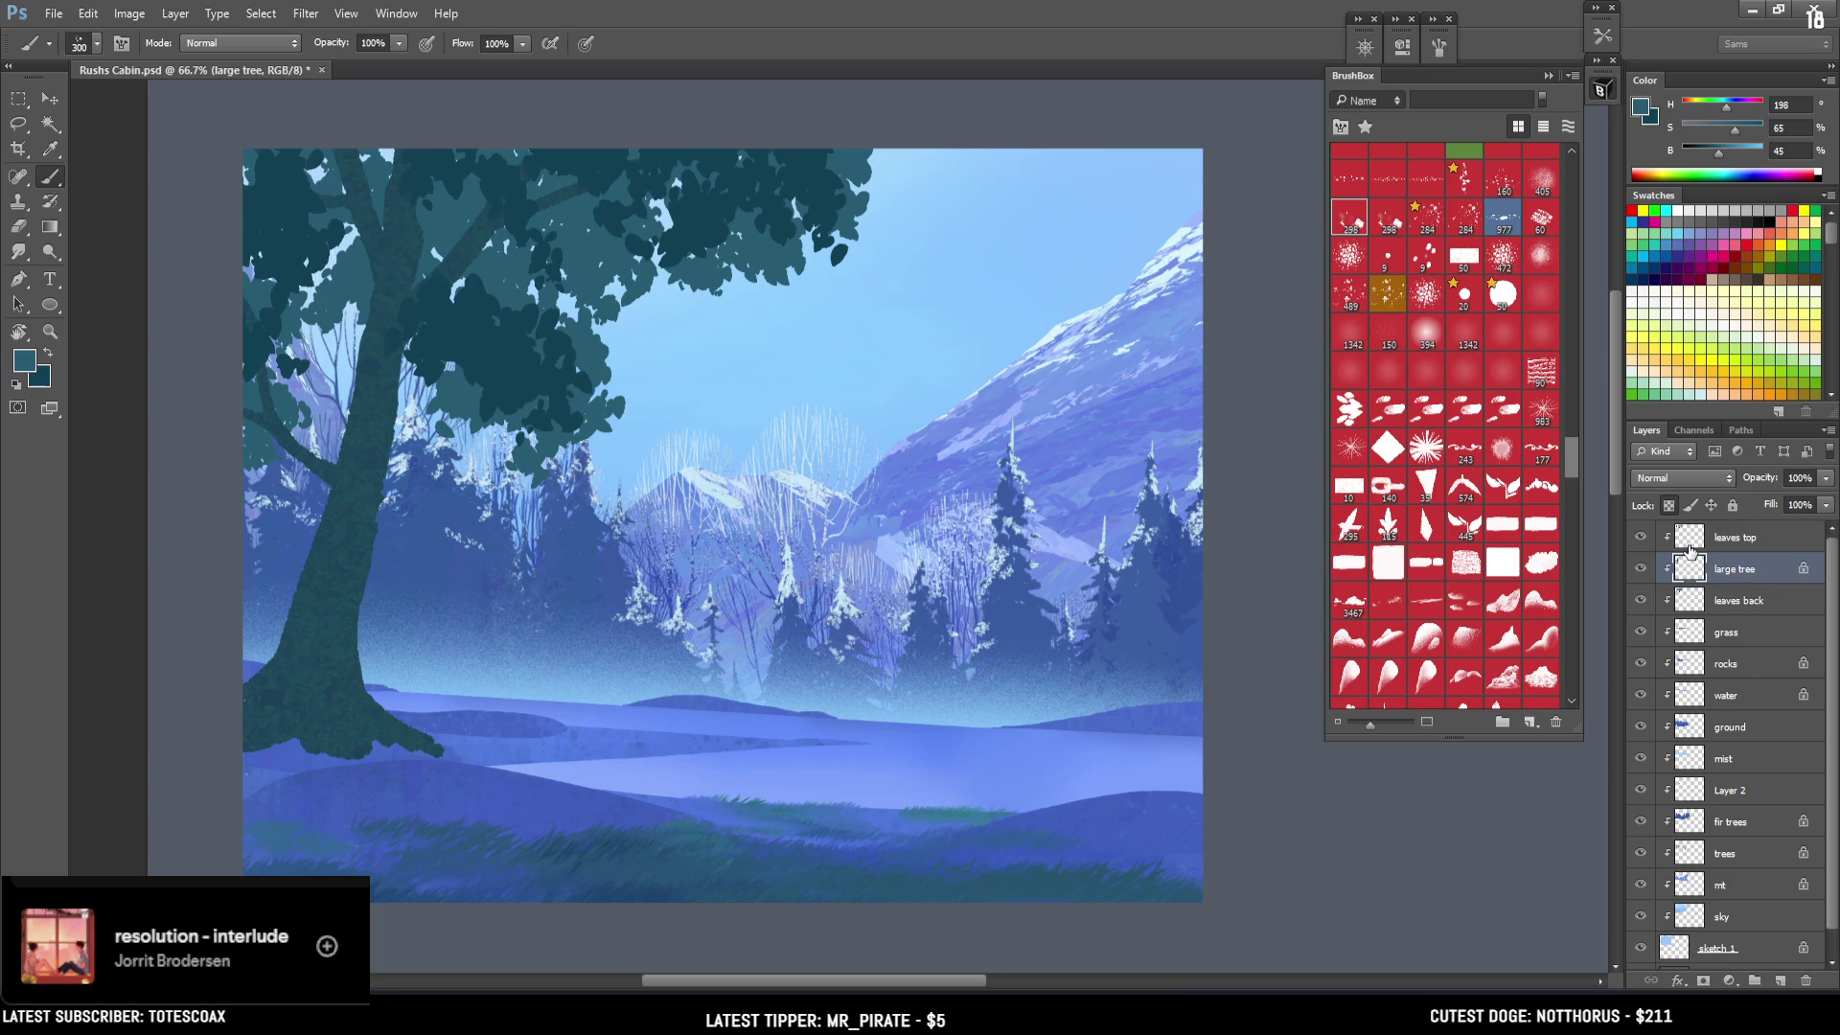
pyautogui.press('[')
# Try lighter texture on the lower trunk, undo it, and pick a slightly darker colour and smaller brush.
pyautogui.moveTo(329, 698)
pyautogui.mouseDown()
pyautogui.moveTo(349, 514)
pyautogui.moveTo(330, 695)
pyautogui.moveTo(287, 678)
pyautogui.mouseUp()
pyautogui.hotkey('ctrl', 'alt', 'z')
pyautogui.hotkey('ctrl', 'alt', 'z')
pyautogui.press(']')
pyautogui.press(']')
pyautogui.press(']')
pyautogui.keyDown('alt'); pyautogui.click(337, 633); pyautogui.keyUp('alt')
pyautogui.press('[')
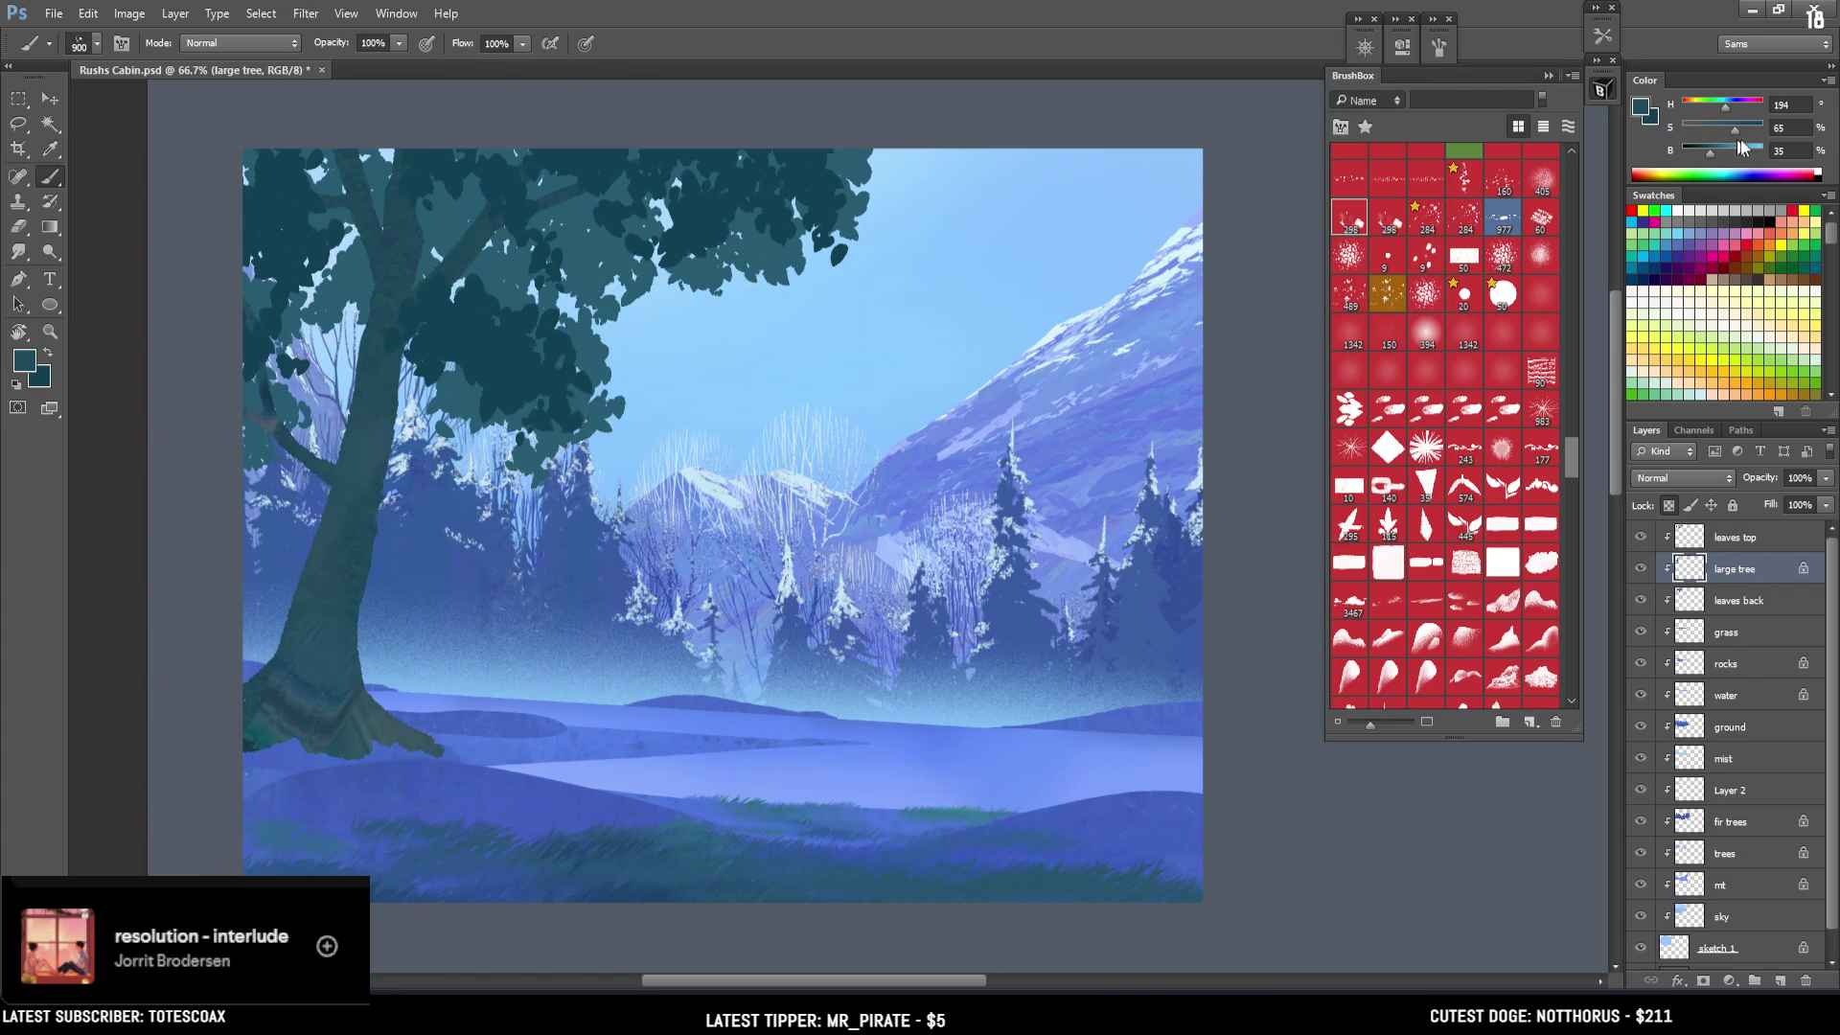
pyautogui.press('[')
pyautogui.press('[')
pyautogui.press('[')
# Paint teal and dark texture streaks up the trunk, growing the brush to 600 then 800.
pyautogui.moveTo(349, 489); pyautogui.dragTo(369, 249)
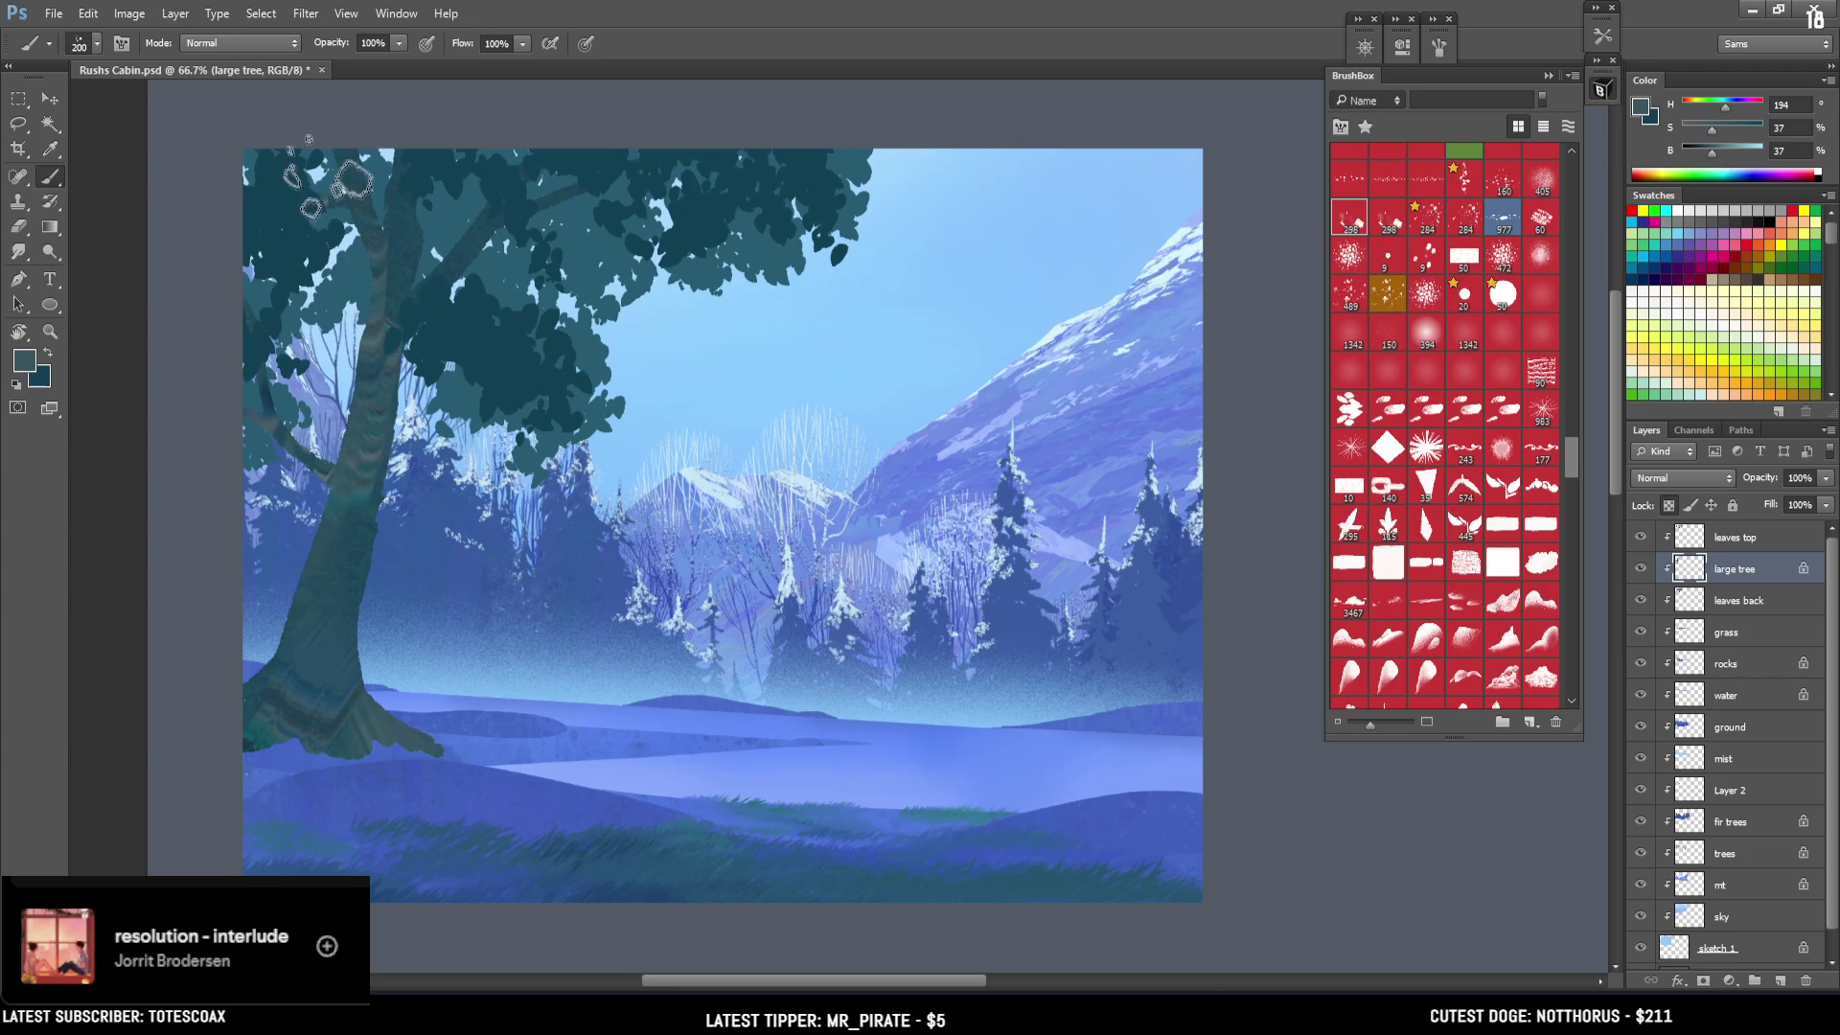
pyautogui.press(']')
pyautogui.press(']')
pyautogui.press(']')
pyautogui.press(']')
pyautogui.press(']')
pyautogui.moveTo(431, 575); pyautogui.dragTo(556, 297)
pyautogui.press(']')
pyautogui.press(']')
pyautogui.moveTo(498, 384)
pyautogui.mouseDown()
pyautogui.moveTo(450, 498)
pyautogui.moveTo(446, 451)
pyautogui.mouseUp()
pyautogui.press(']')
pyautogui.press(']')
pyautogui.moveTo(359, 515); pyautogui.dragTo(283, 517)
pyautogui.press('[')
pyautogui.press('[')
pyautogui.moveTo(389, 436); pyautogui.dragTo(317, 575)
pyautogui.press('[')
pyautogui.press('[')
pyautogui.press('[')
pyautogui.press('[')
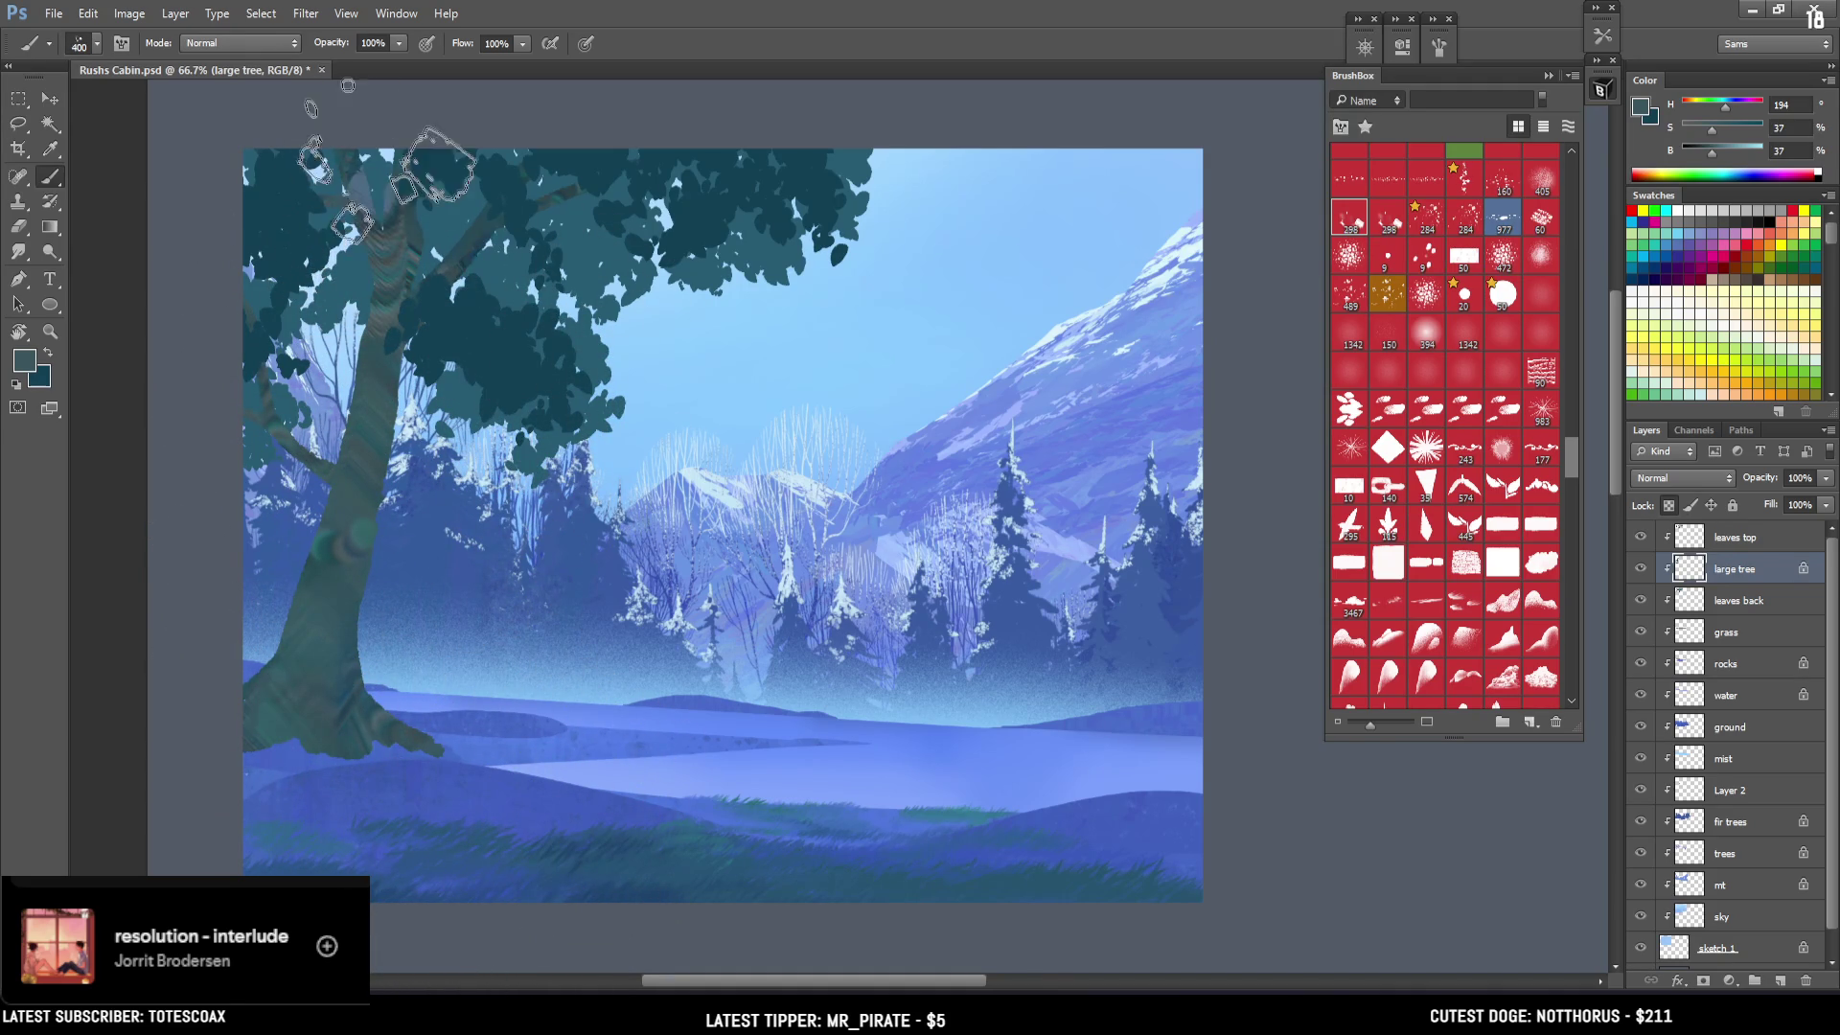
pyautogui.press(']')
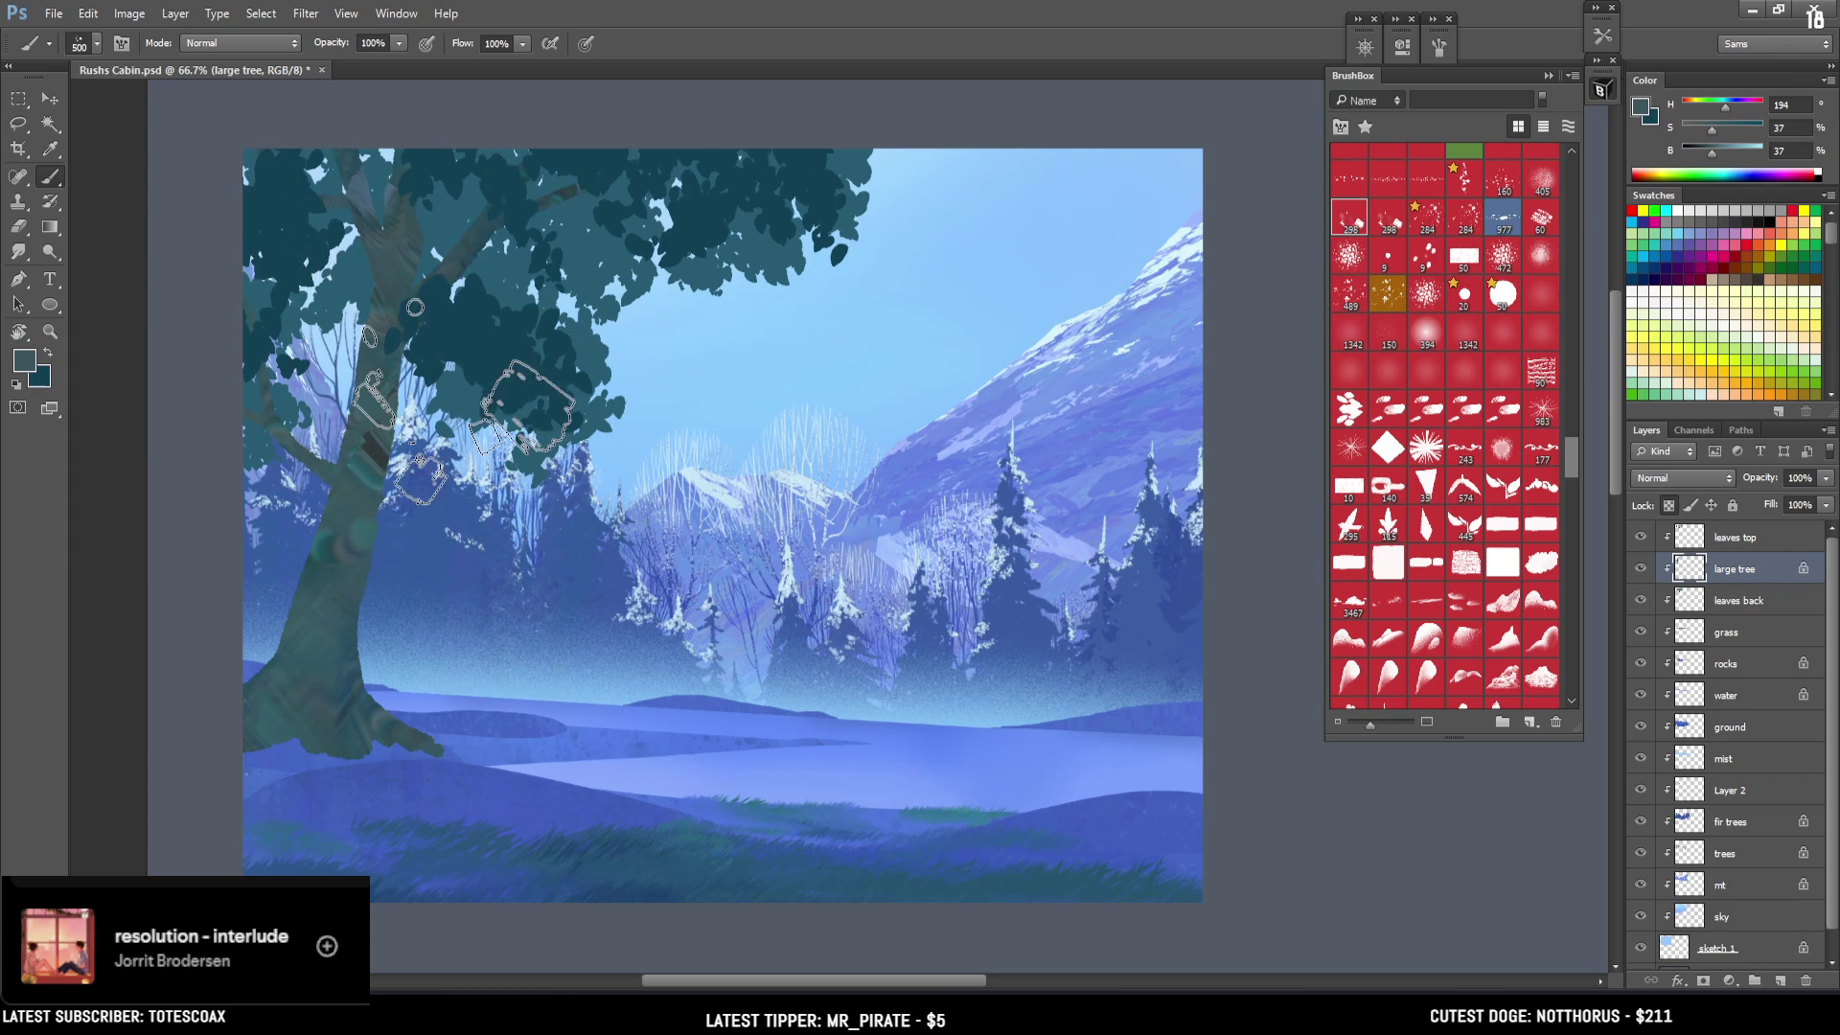
# Paint the trunk base with the textured bark brush in sampled trunk colour, undo, then select leaves back.
pyautogui.moveTo(1570, 458); pyautogui.dragTo(1584, 210)
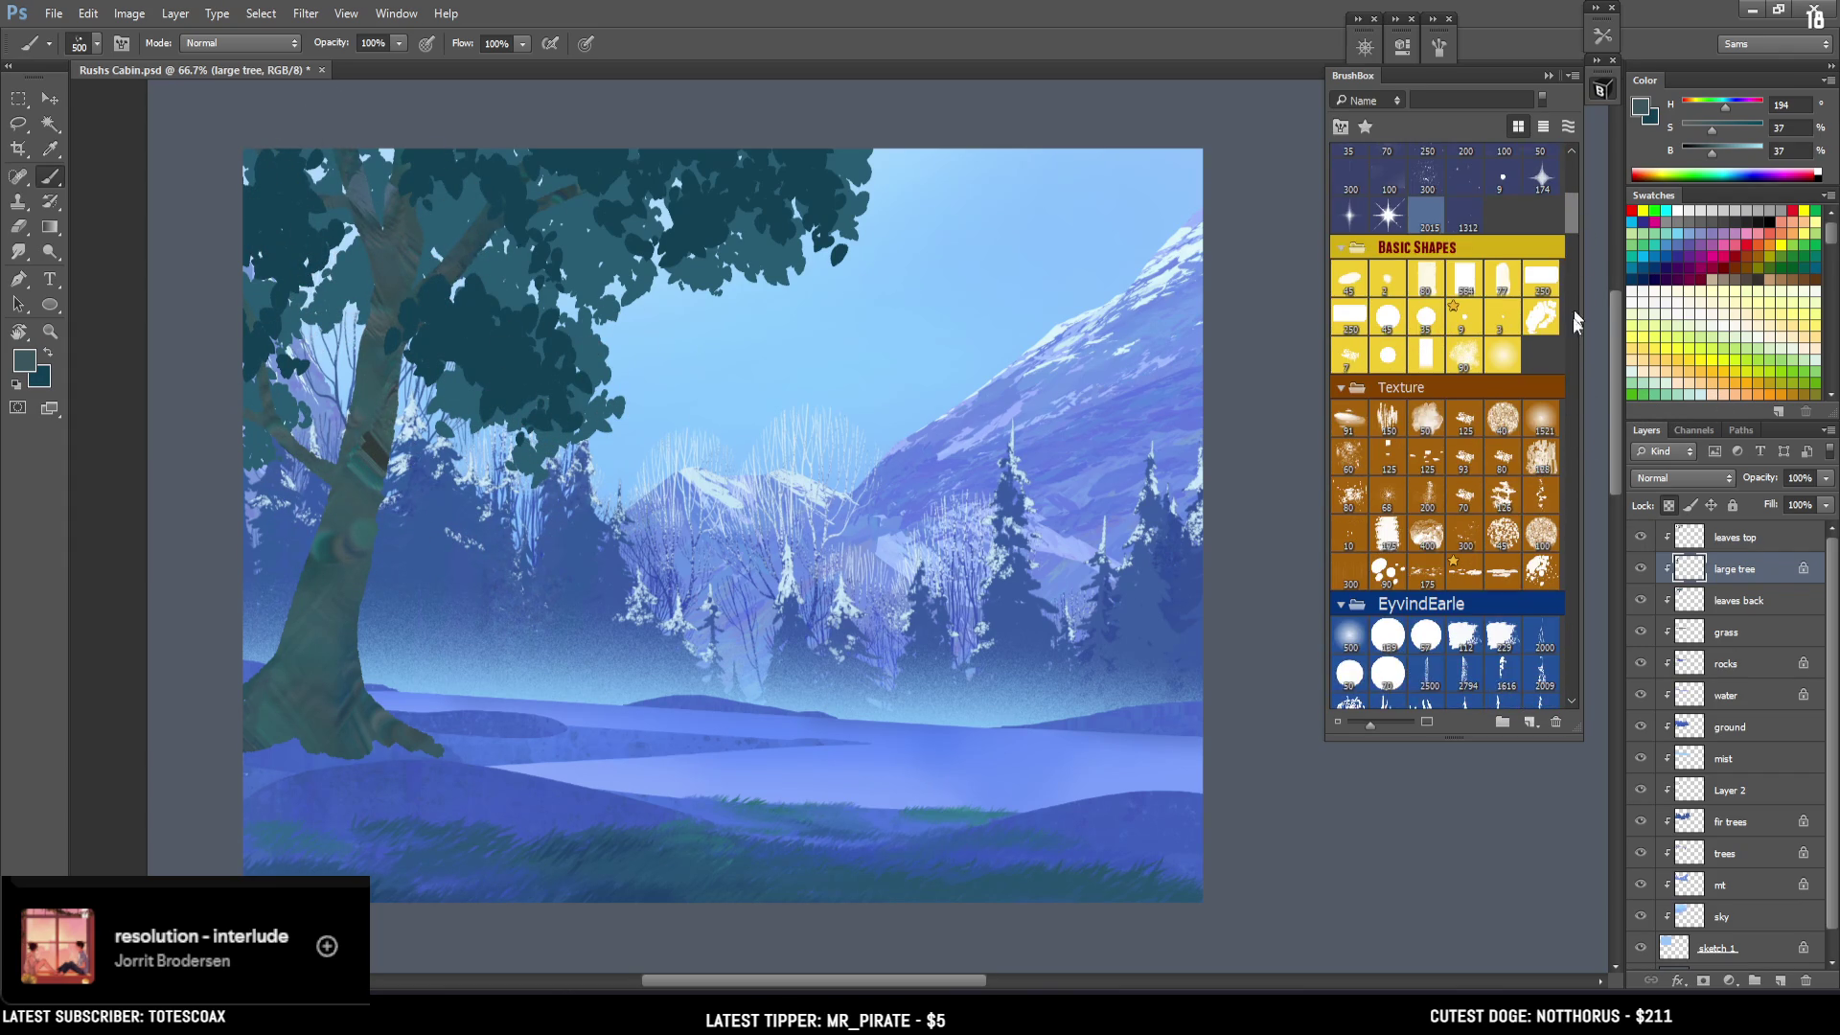
pyautogui.click(1537, 463)
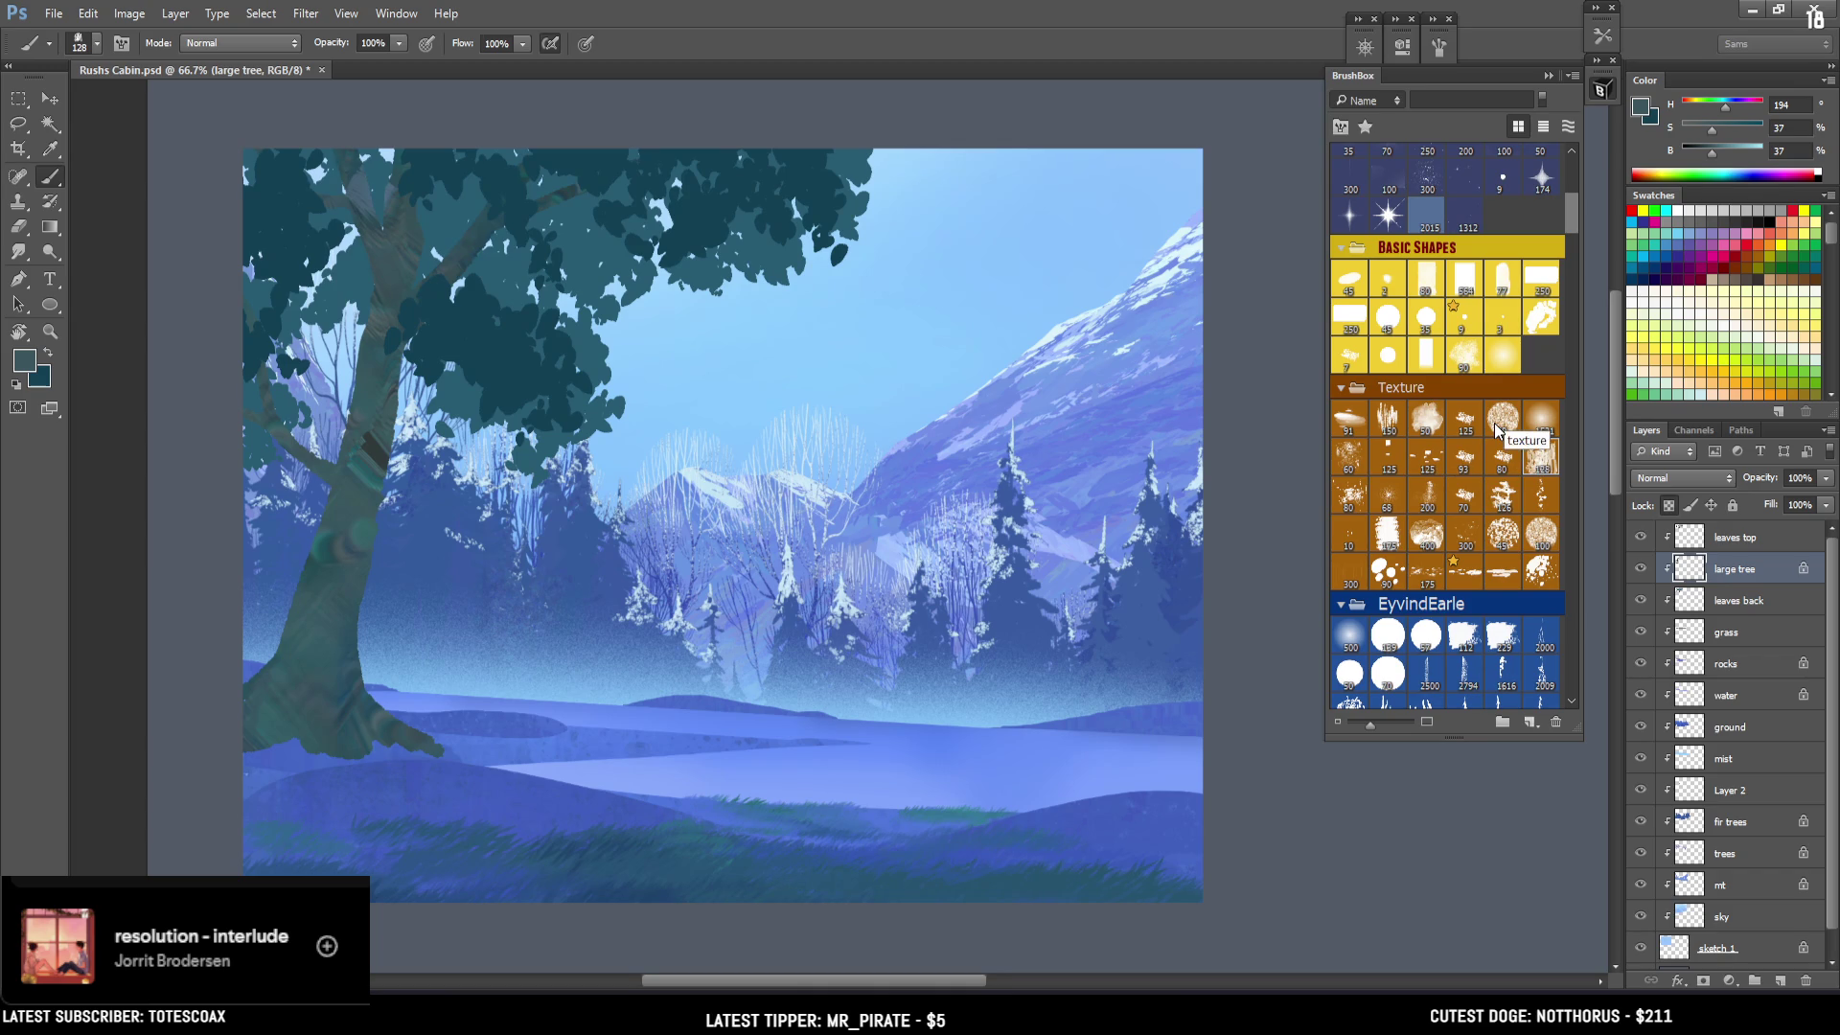
pyautogui.keyDown('alt'); pyautogui.click(372, 458); pyautogui.keyUp('alt')
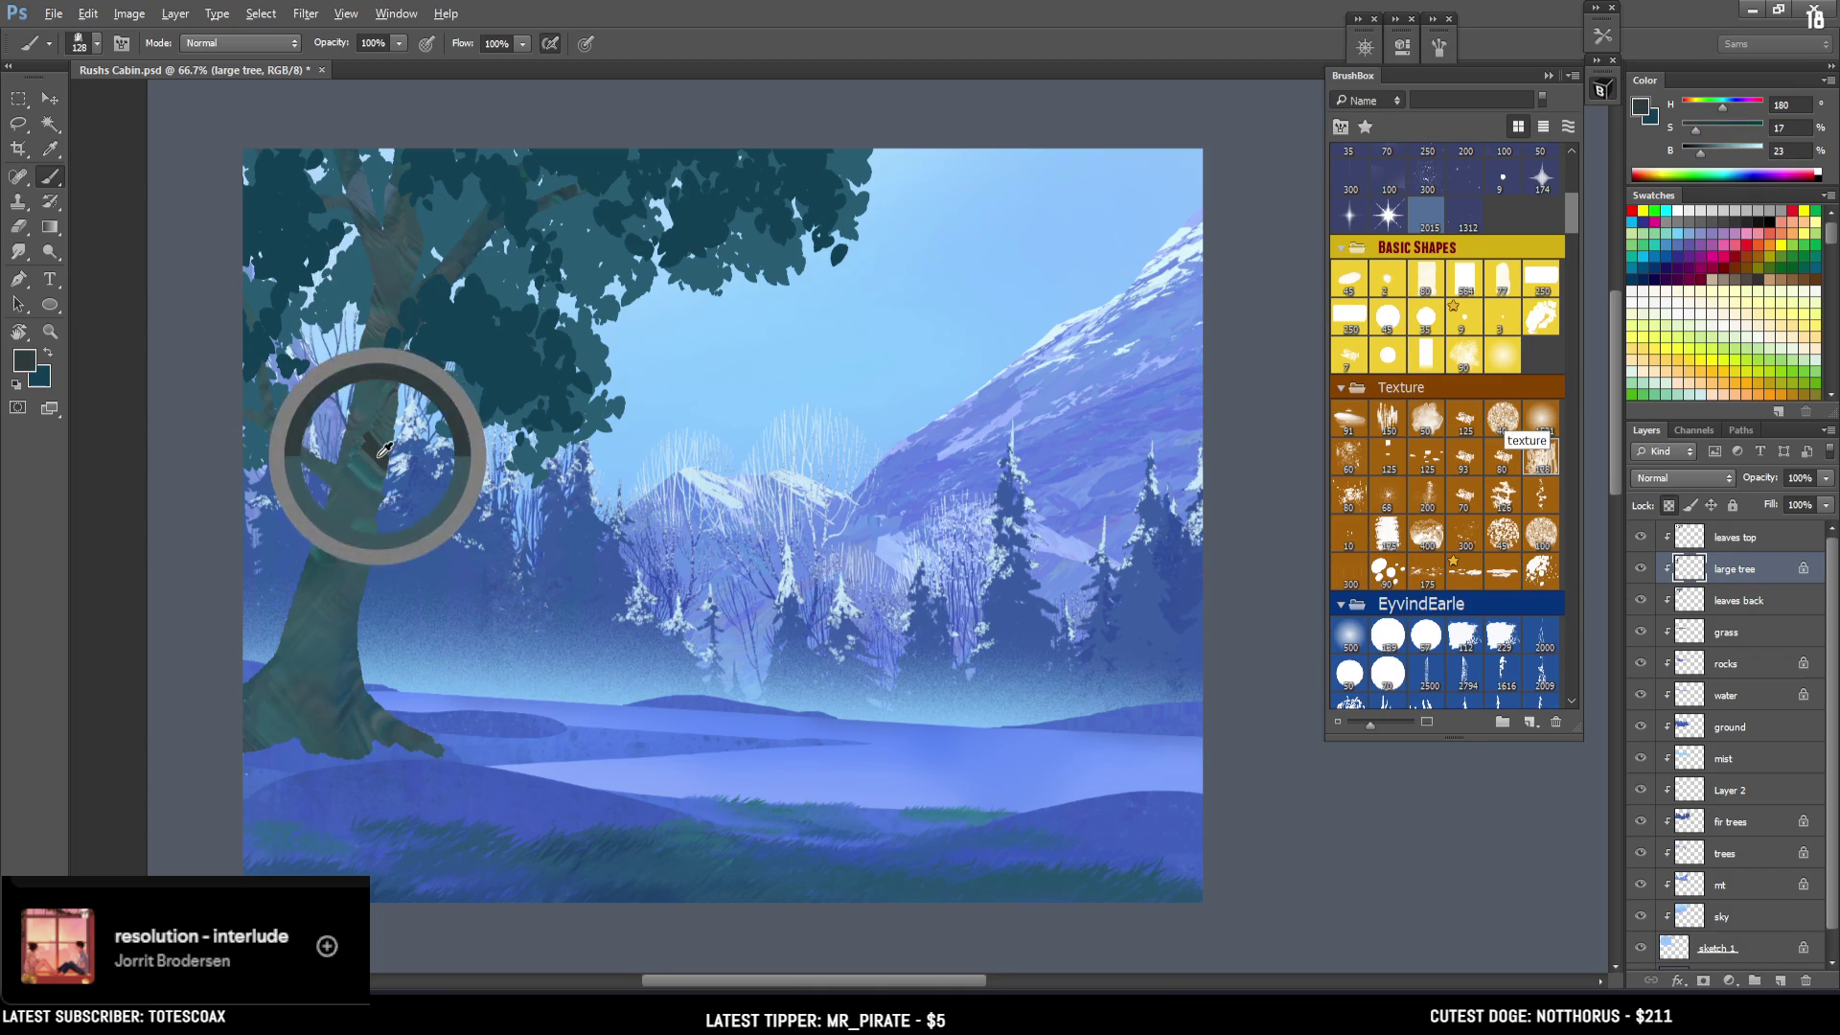
pyautogui.moveTo(355, 709)
pyautogui.mouseDown()
pyautogui.moveTo(308, 719)
pyautogui.moveTo(267, 772)
pyautogui.moveTo(345, 732)
pyautogui.mouseUp()
pyautogui.hotkey('ctrl', 'z')
pyautogui.press('[')
pyautogui.press('[')
pyautogui.press('[')
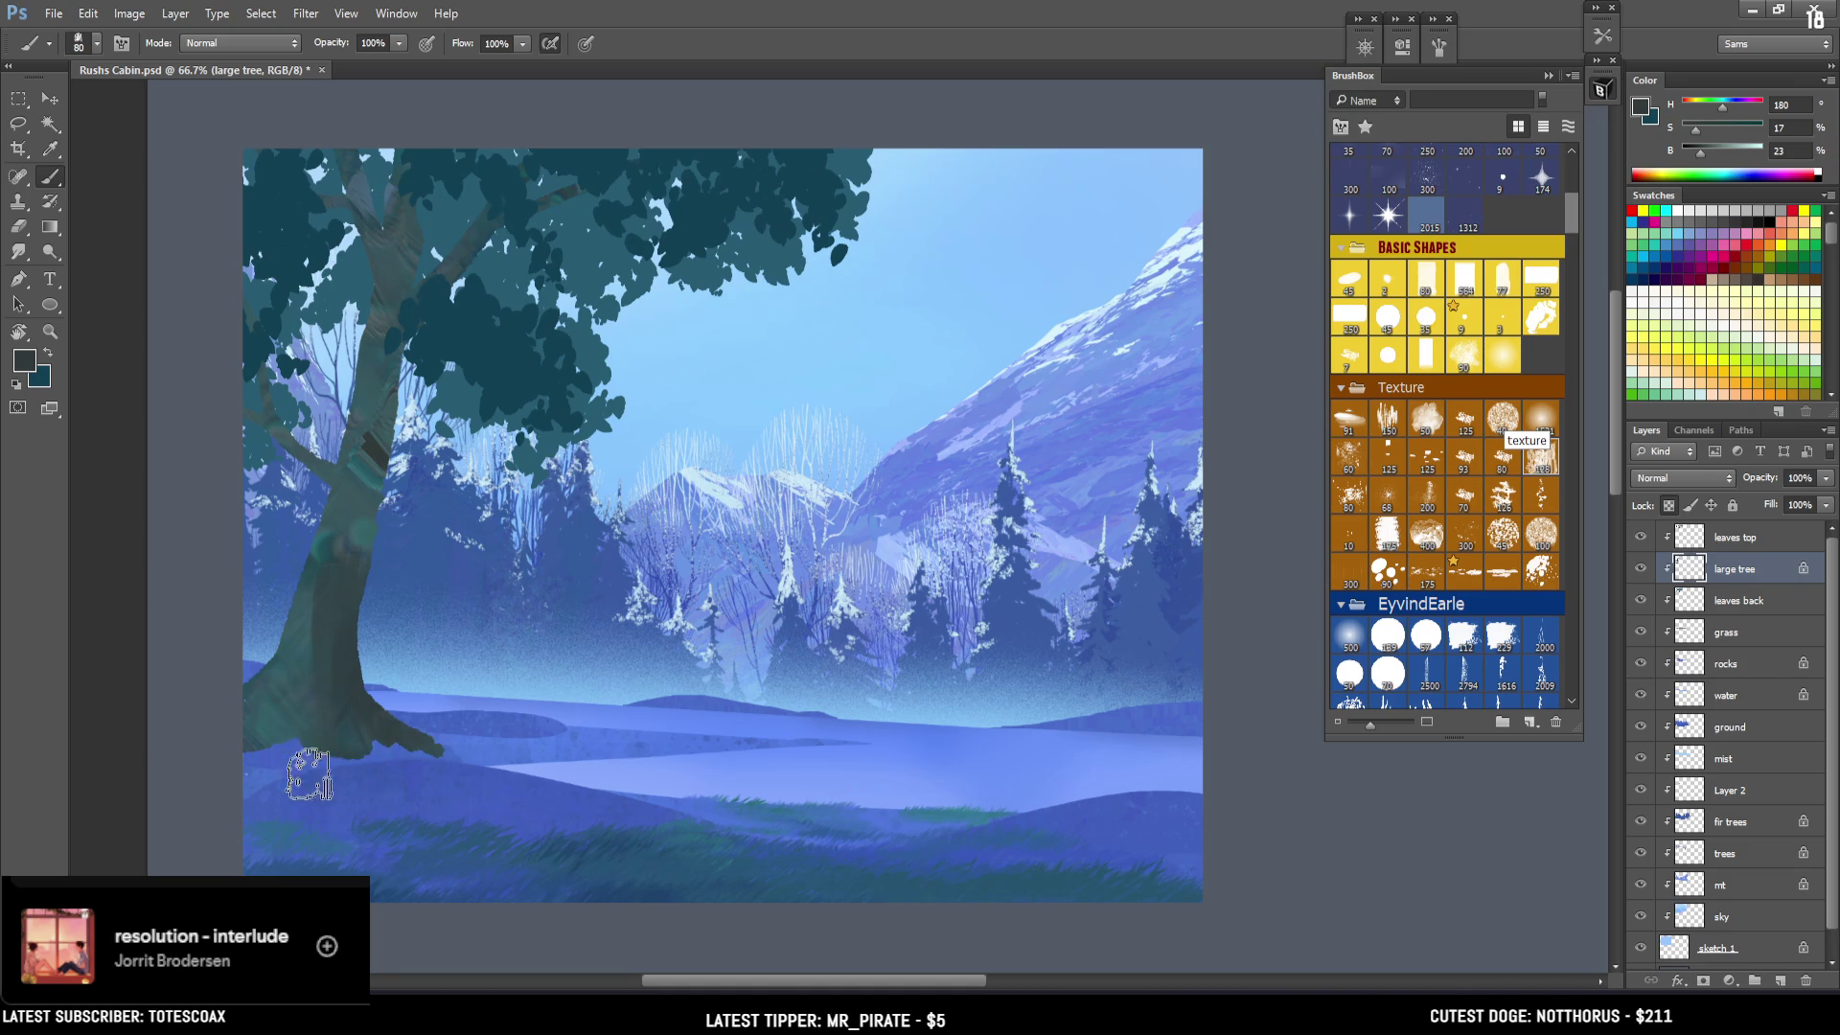
pyautogui.press('[')
pyautogui.moveTo(284, 1018)
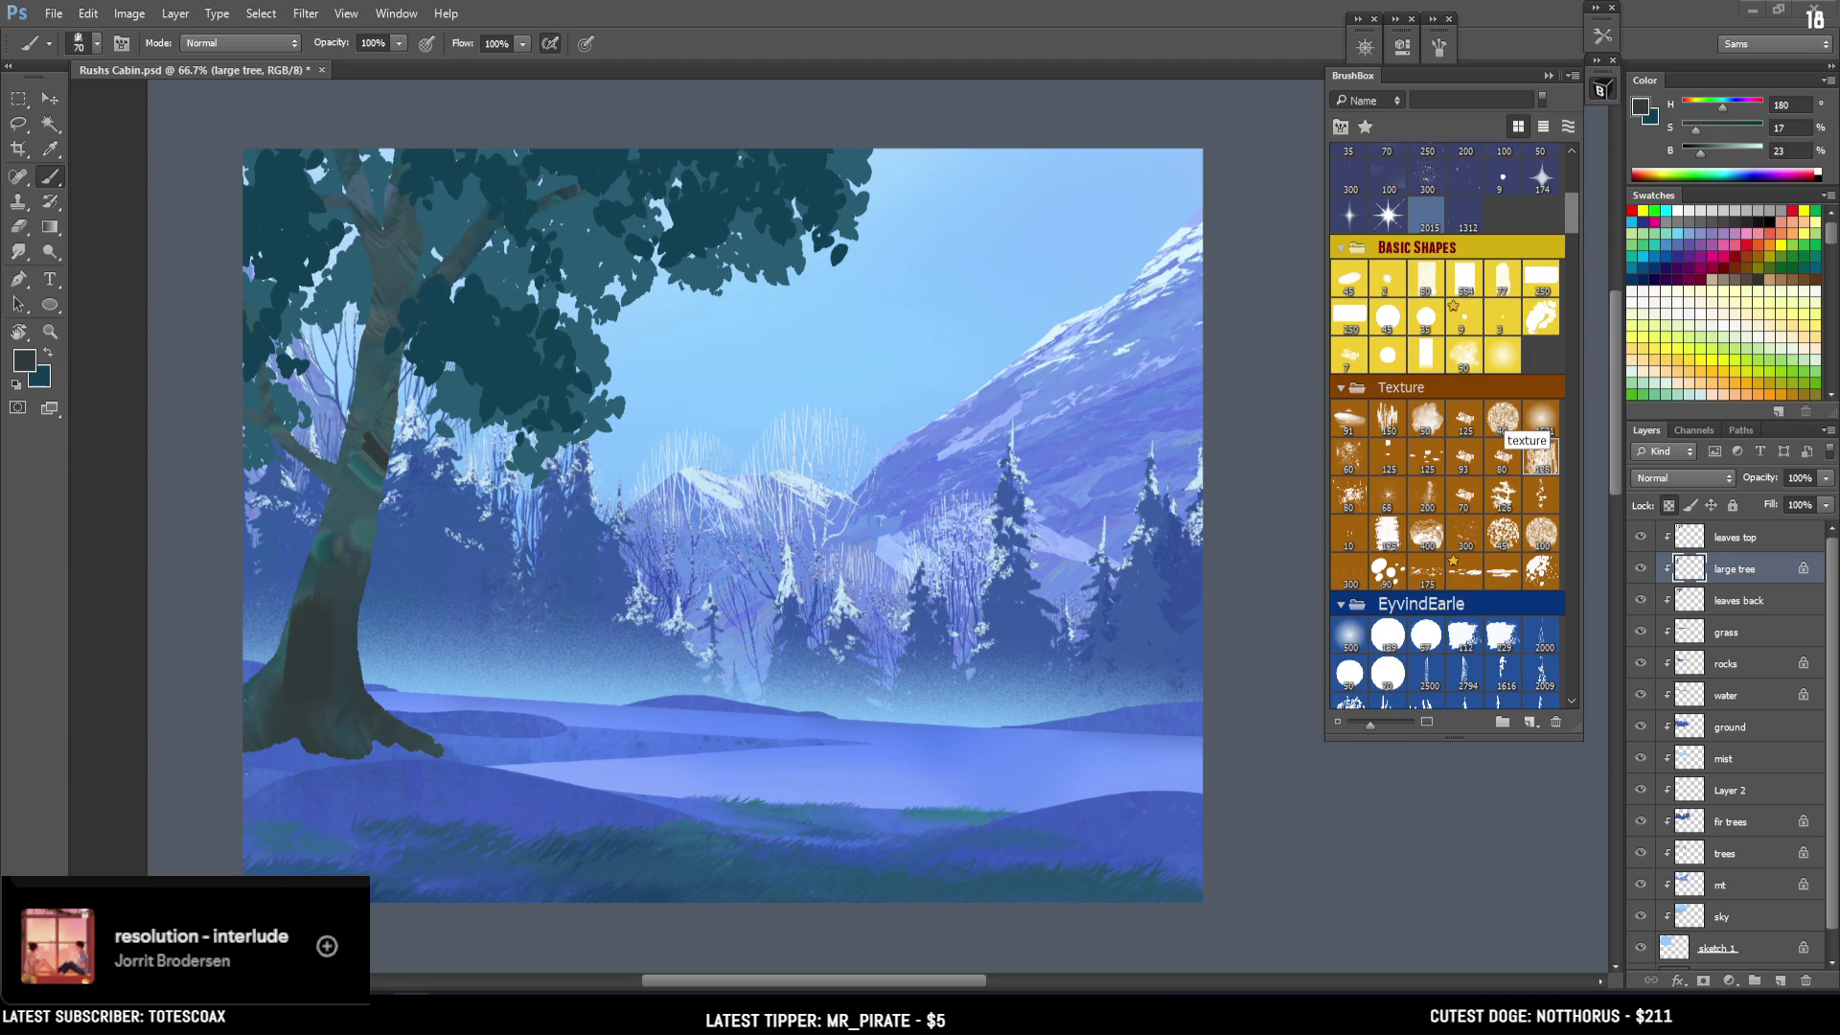
pyautogui.click(1734, 604)
# Perspective-transform the leaves back layer so its bottom edge spreads wider.
pyautogui.hotkey('ctrl', 't')
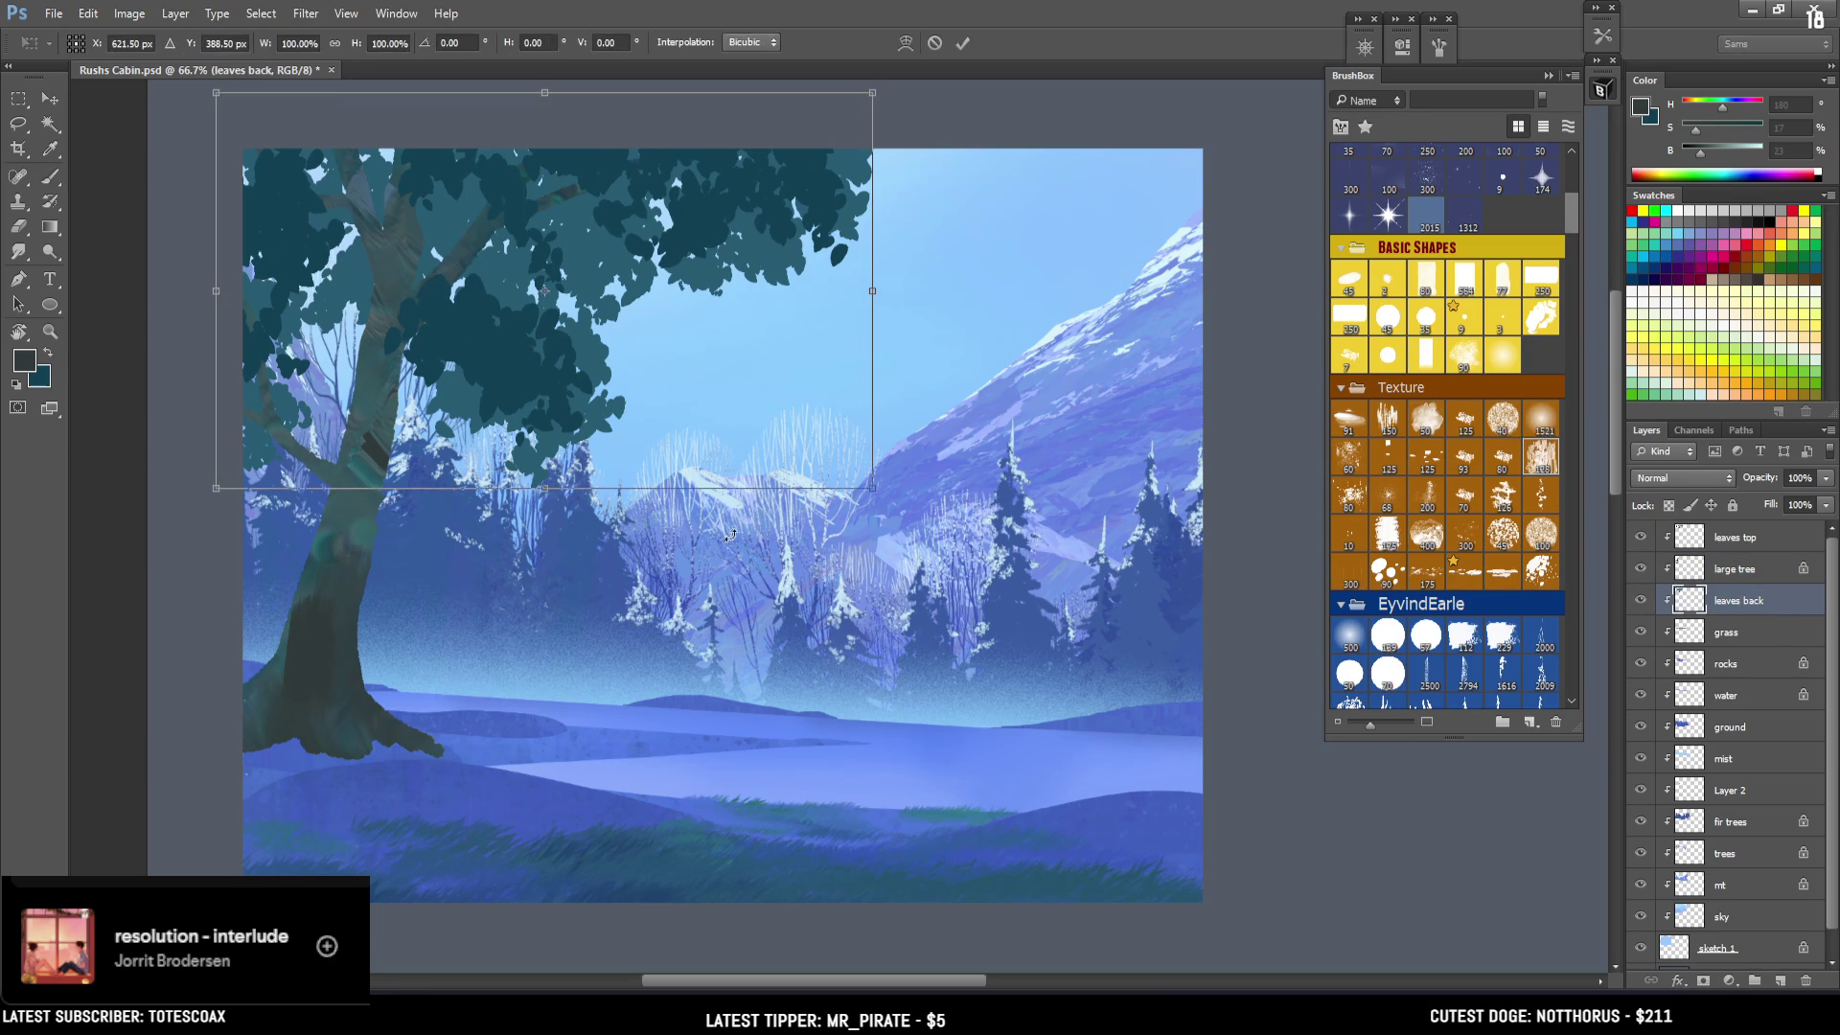
pyautogui.rightClick(780, 490)
pyautogui.click(862, 635)
pyautogui.moveTo(873, 487); pyautogui.dragTo(959, 496)
pyautogui.press('Return')
pyautogui.press('b')
# Widen the bottom of the leaves top layer with a perspective transform, then select the large tree layer.
pyautogui.click(1750, 550)
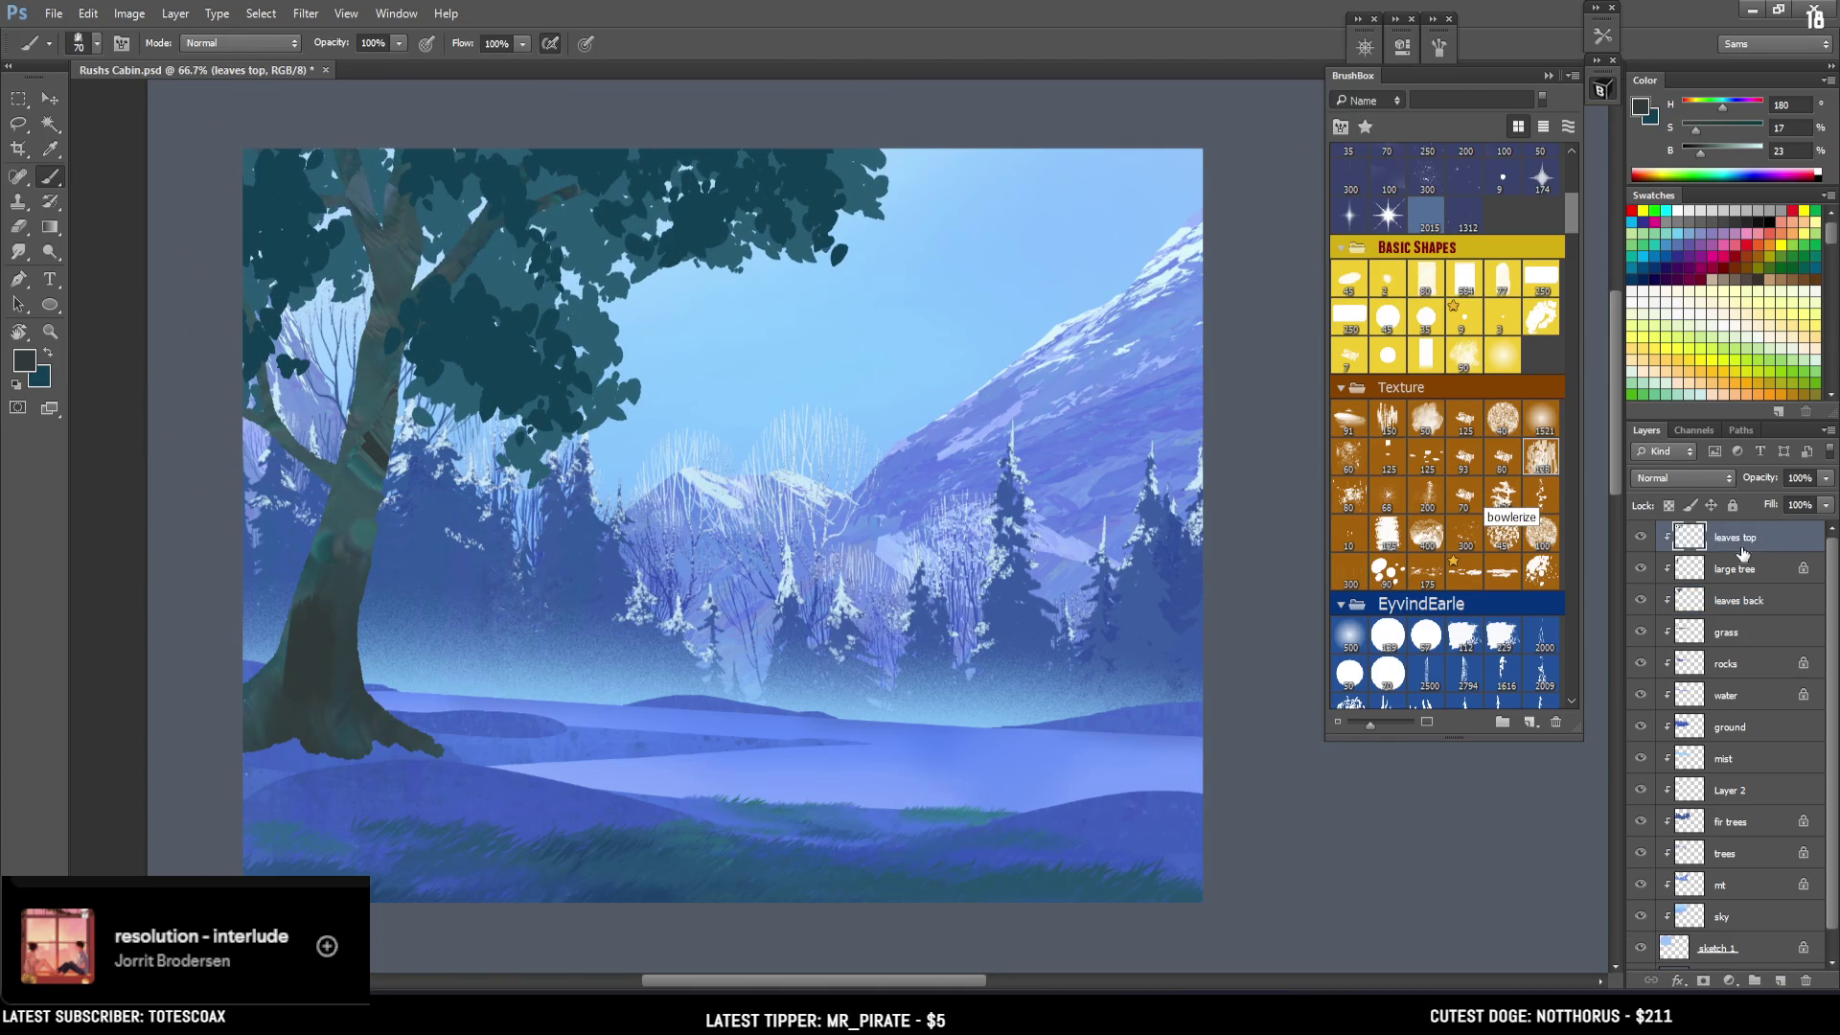
pyautogui.hotkey('ctrl', 't')
pyautogui.rightClick(820, 458)
pyautogui.click(883, 583)
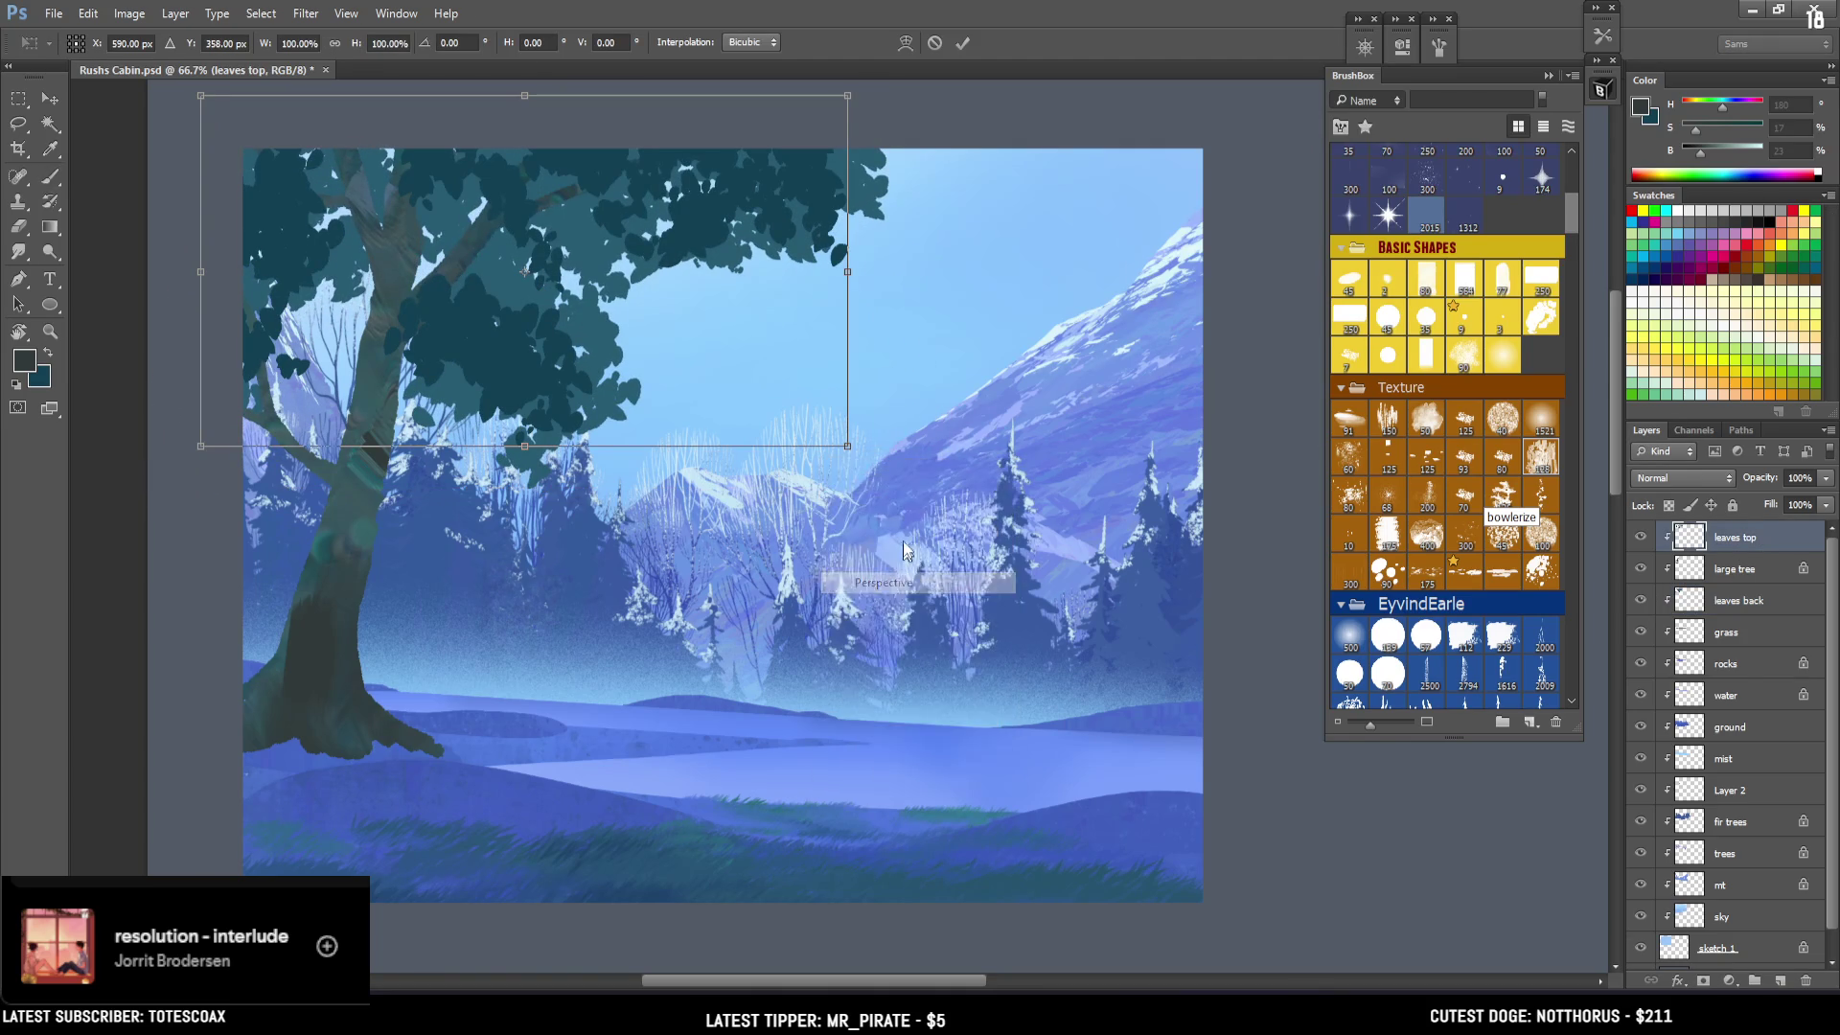
pyautogui.moveTo(848, 446); pyautogui.dragTo(912, 447)
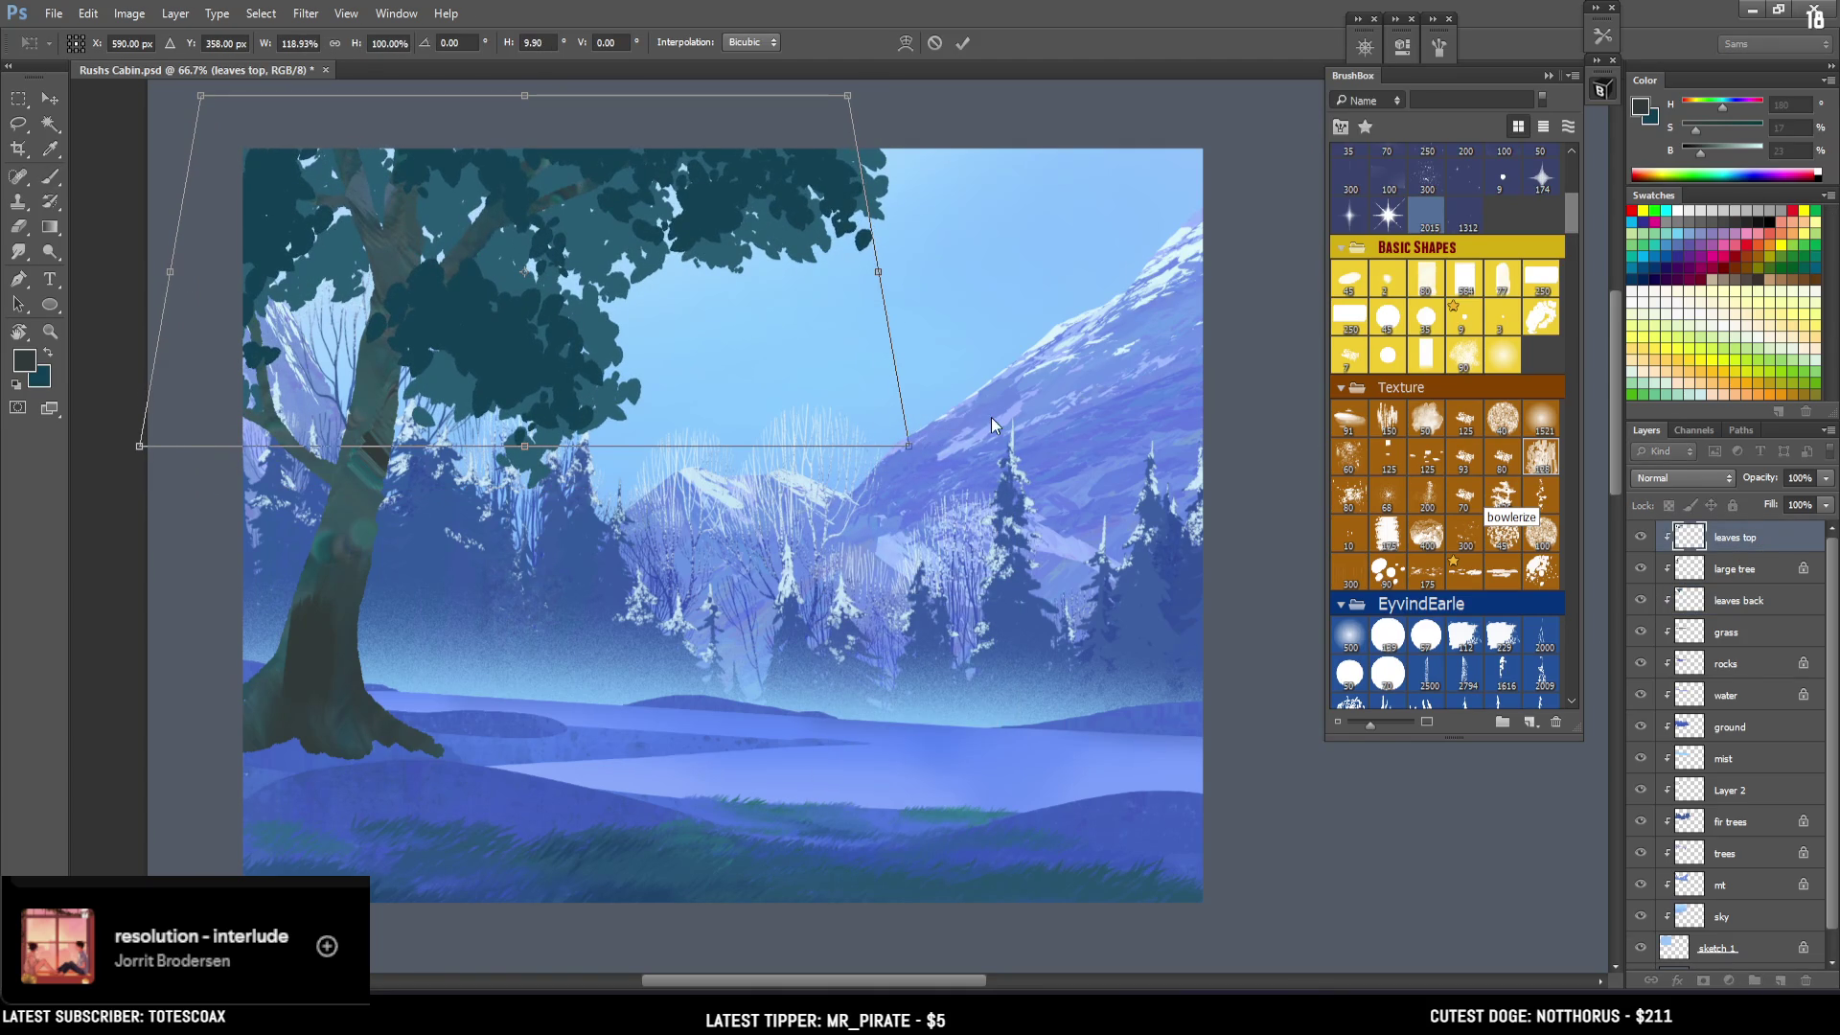
pyautogui.press('Return')
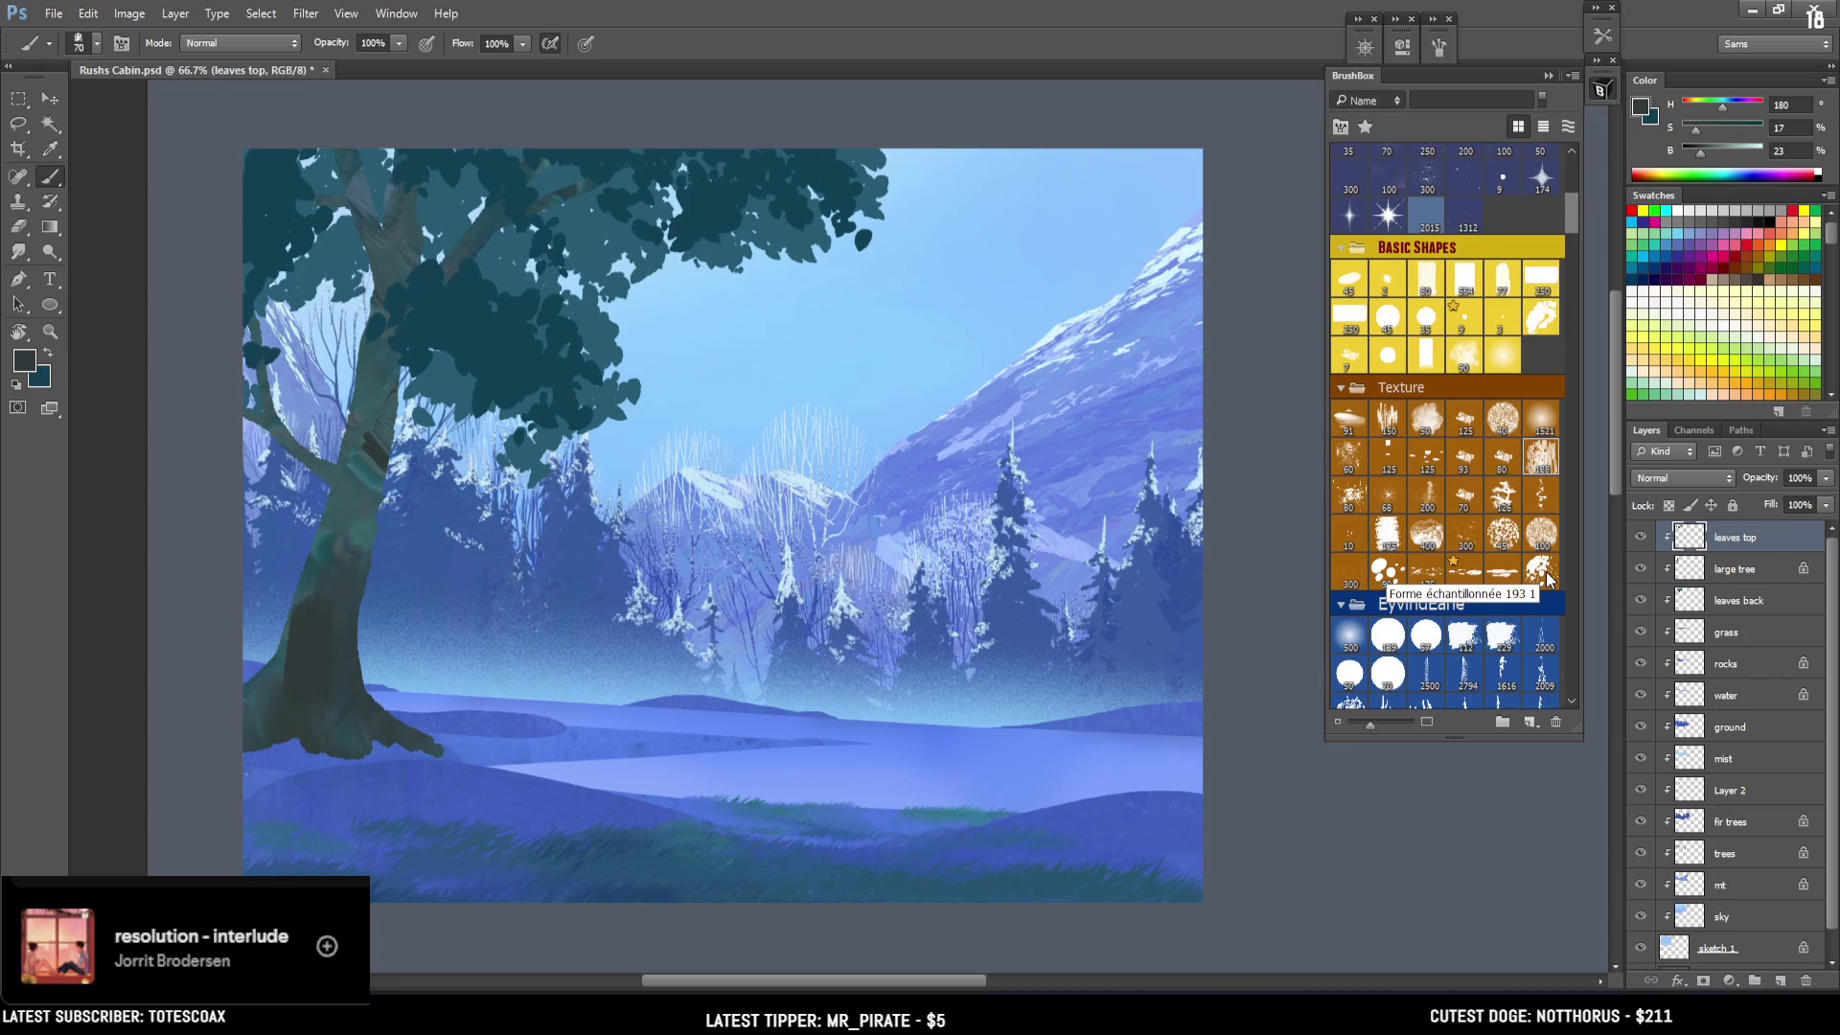
pyautogui.click(1776, 575)
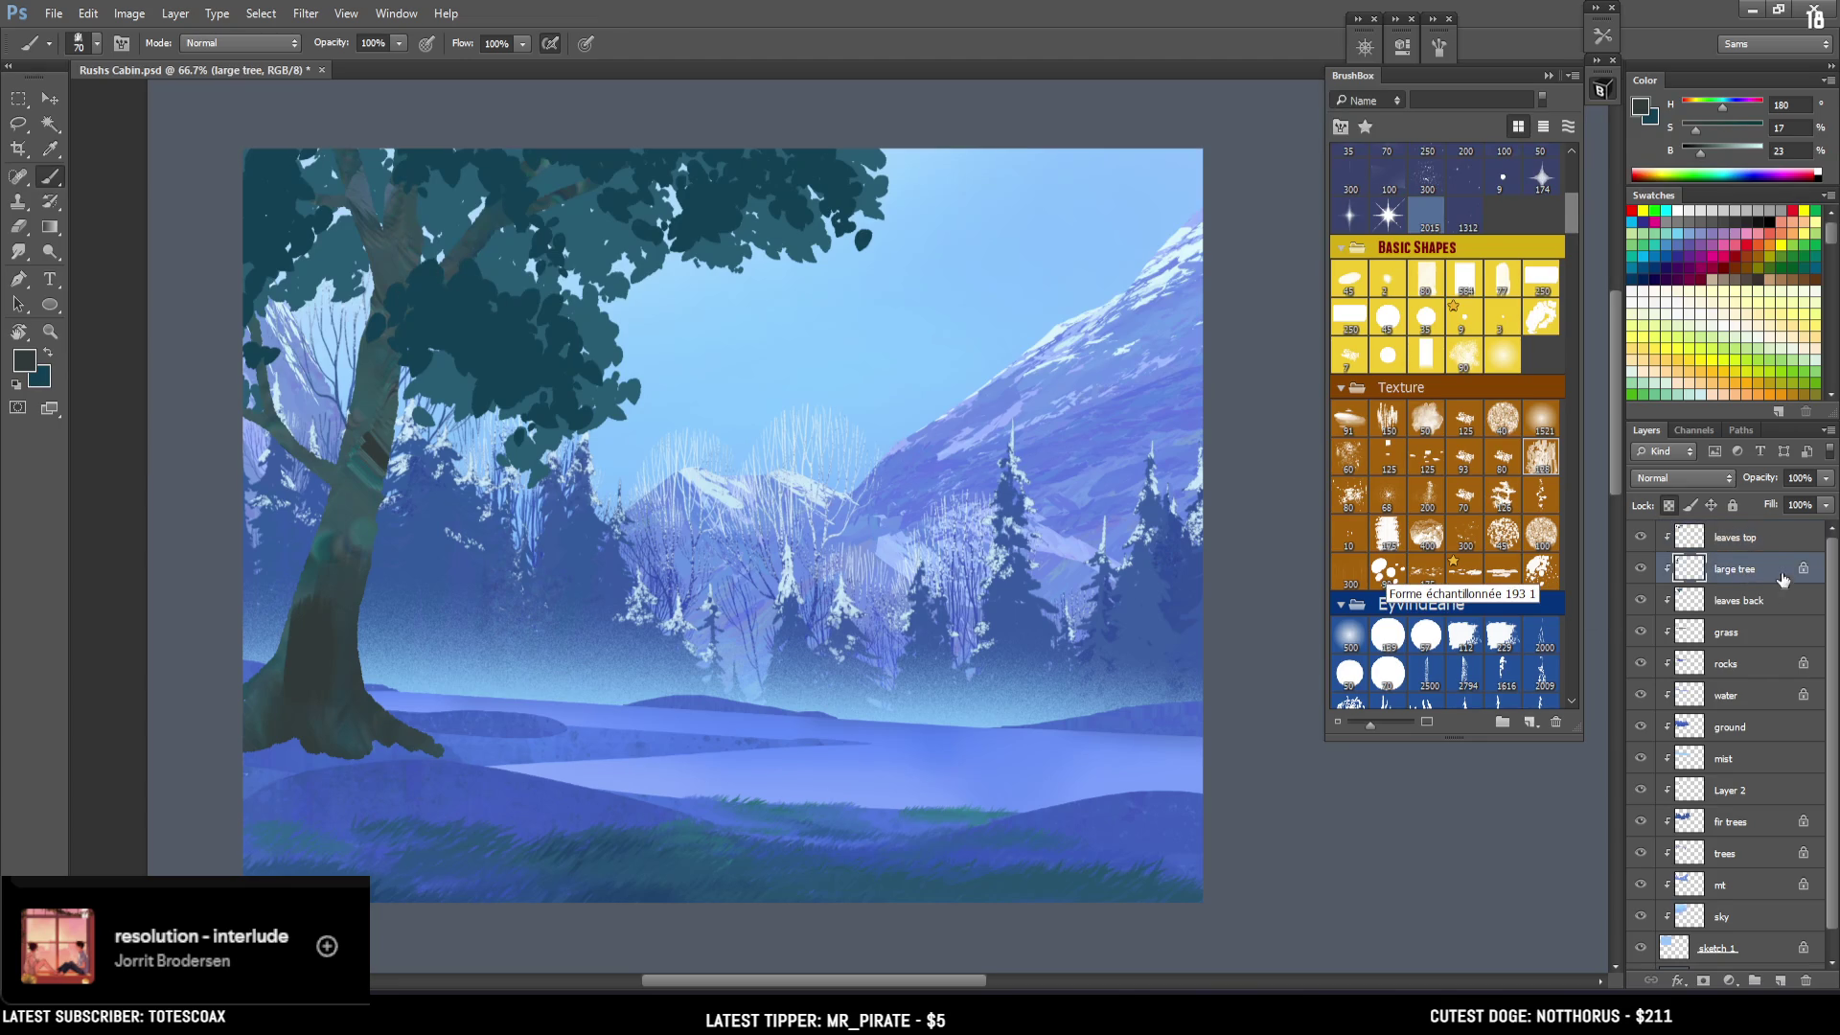
# Sample several trunk colours and paint a lighter highlight stroke up the trunk's right side.
pyautogui.press('[')
pyautogui.press('[')
pyautogui.keyDown('alt'); pyautogui.click(321, 515); pyautogui.keyUp('alt')
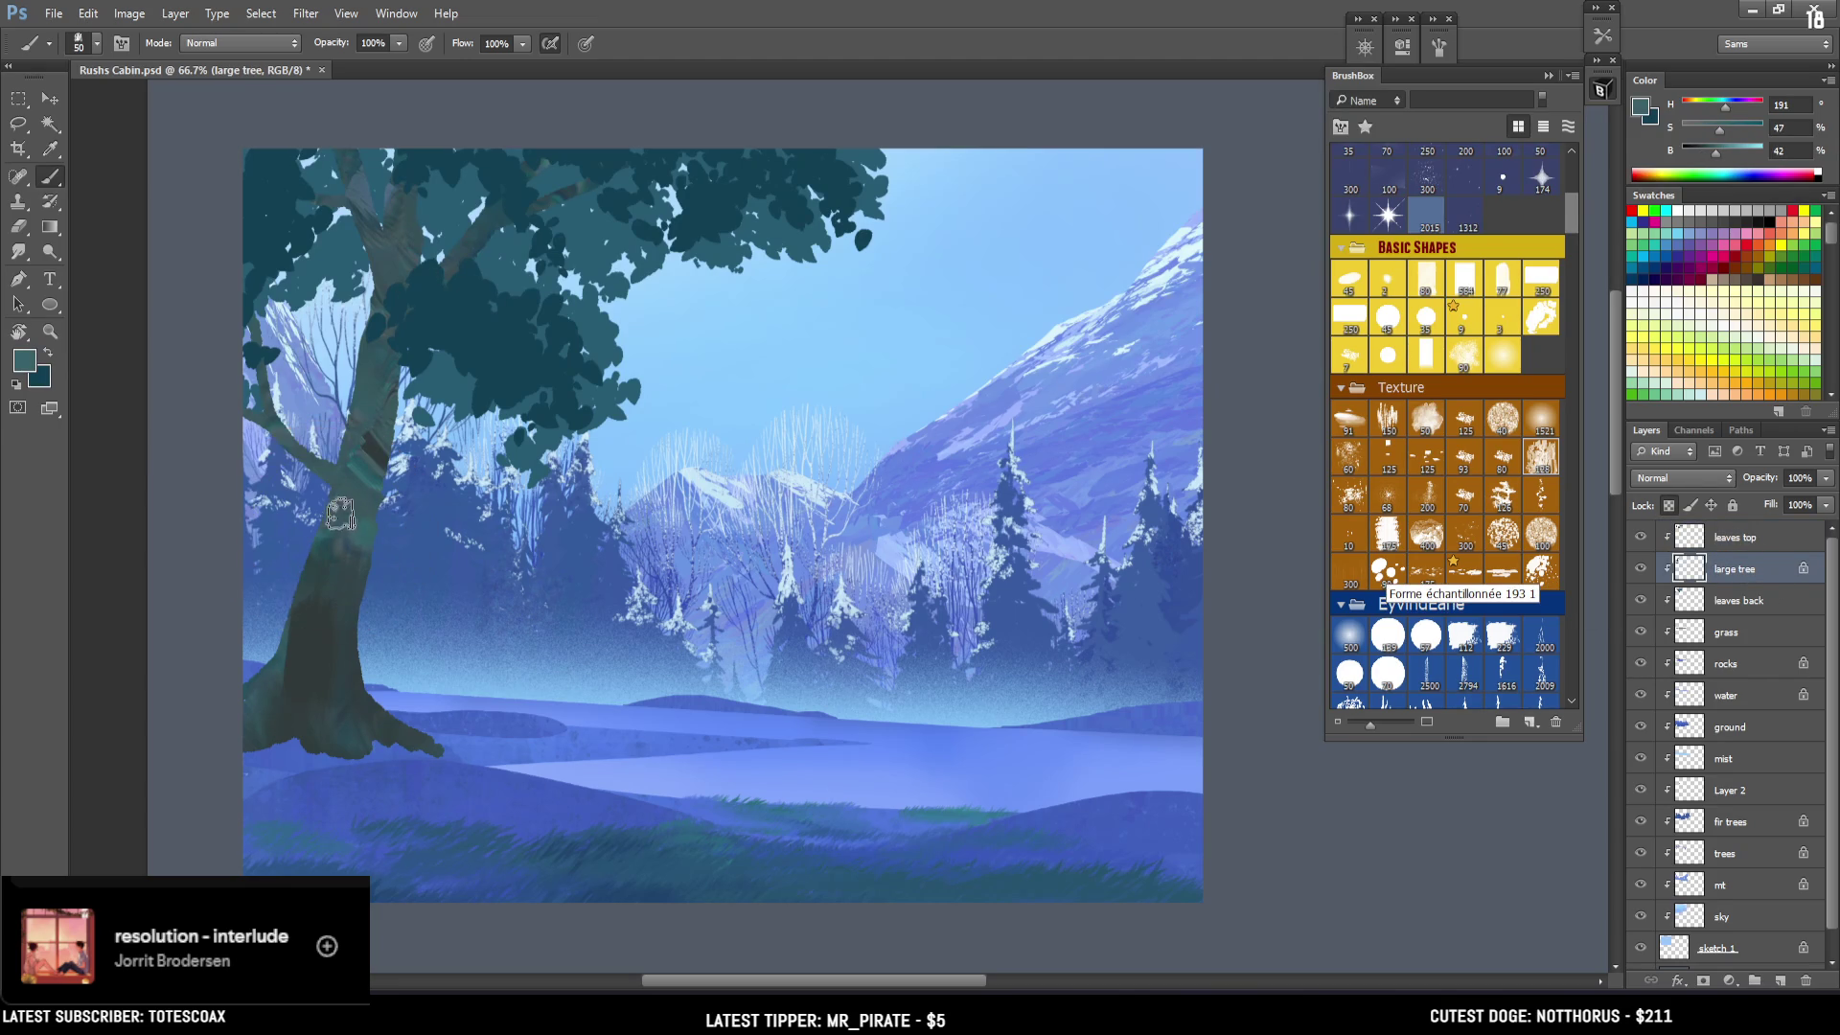
pyautogui.press('[')
pyautogui.press('[')
pyautogui.press('[')
pyautogui.keyDown('alt'); pyautogui.click(380, 446); pyautogui.keyUp('alt')
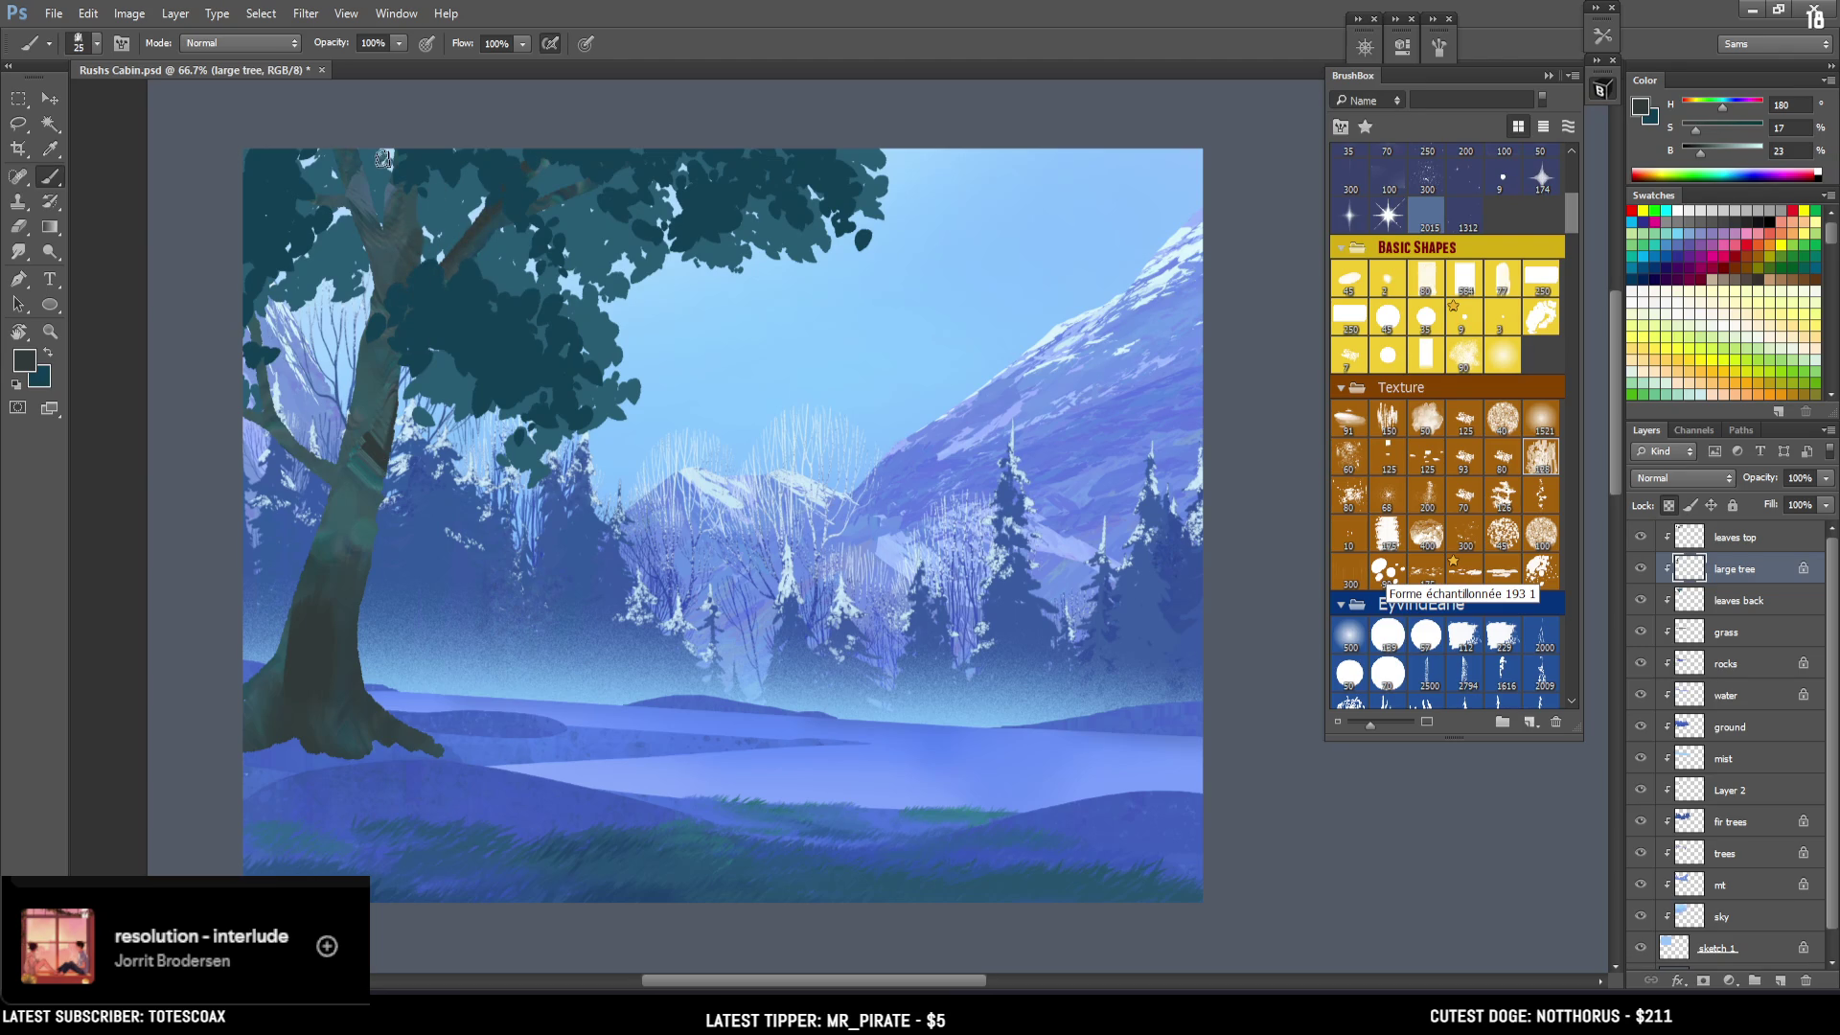
pyautogui.press('[')
pyautogui.keyDown('alt'); pyautogui.click(353, 196); pyautogui.keyUp('alt')
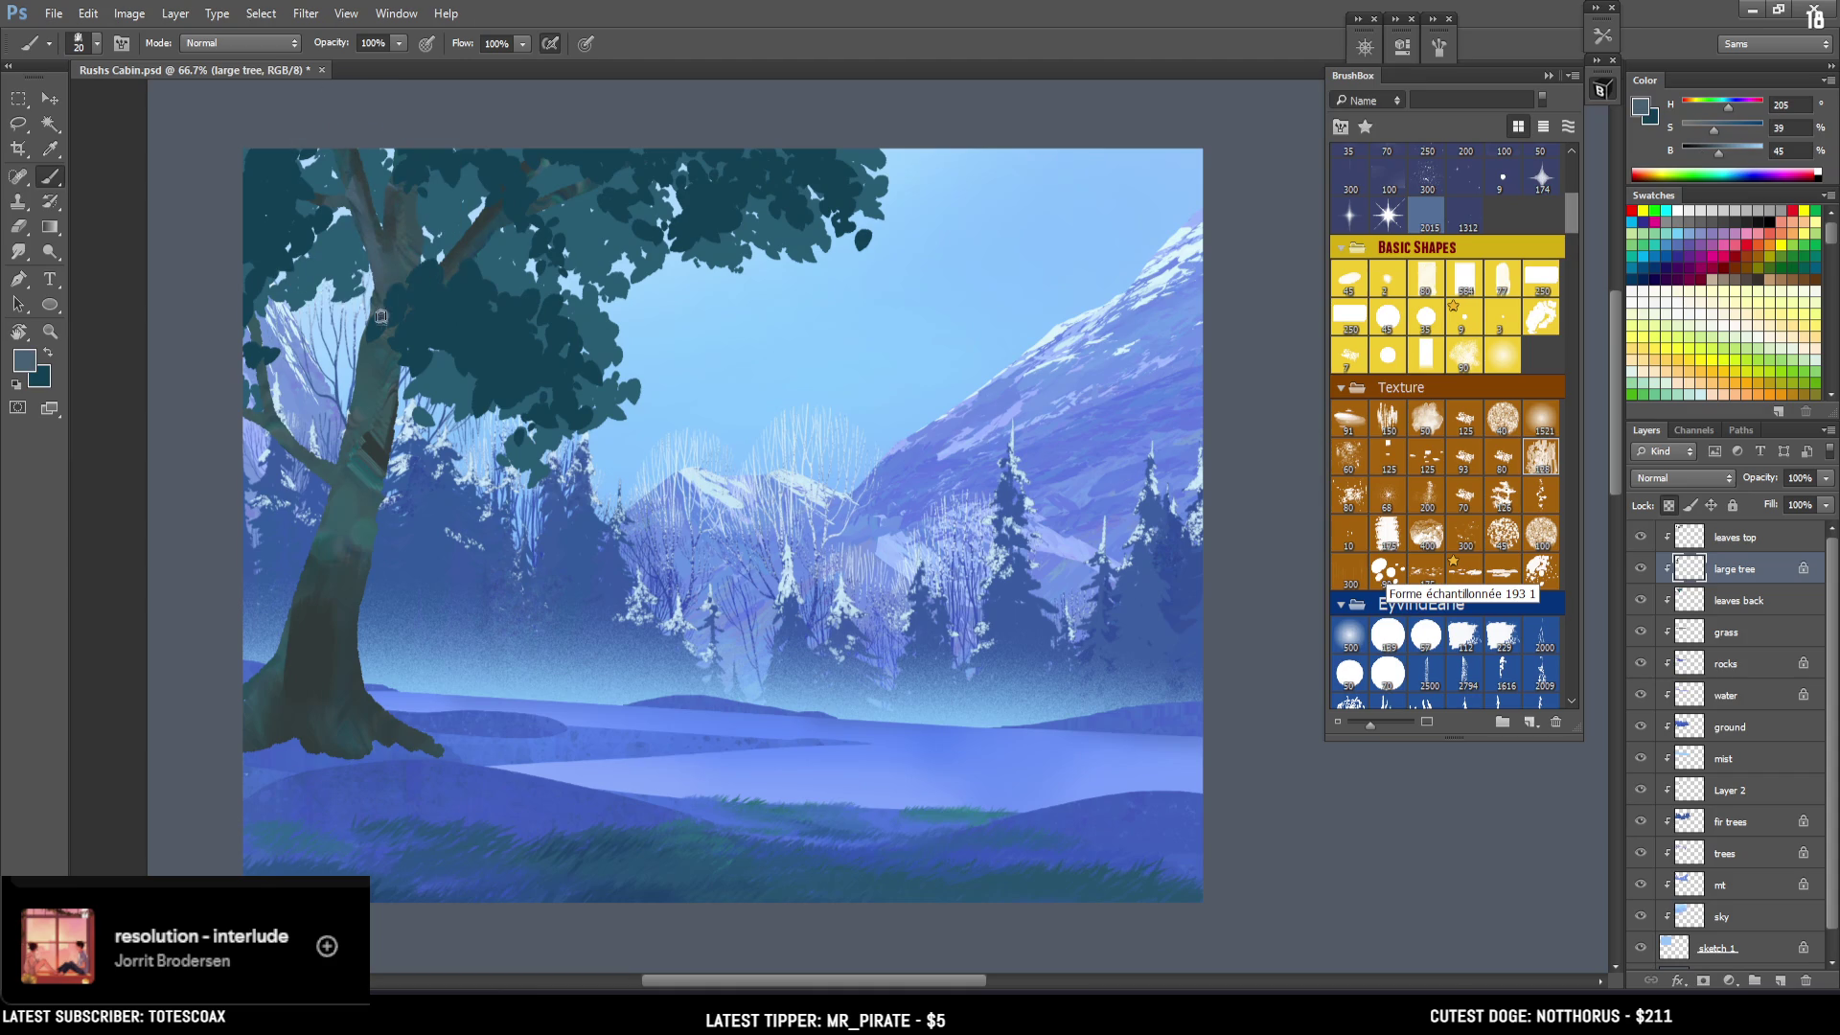
pyautogui.keyDown('alt'); pyautogui.click(373, 440); pyautogui.keyUp('alt')
pyautogui.keyDown('alt'); pyautogui.click(362, 397); pyautogui.keyUp('alt')
pyautogui.moveTo(380, 452)
pyautogui.mouseDown()
pyautogui.moveTo(384, 376)
pyautogui.moveTo(348, 408)
pyautogui.mouseUp()
# Sample darker trunk colours and paint dark leaf dabs at the tree's left edge.
pyautogui.press('[')
pyautogui.press('[')
pyautogui.press('[')
pyautogui.keyDown('alt'); pyautogui.click(348, 407); pyautogui.keyUp('alt')
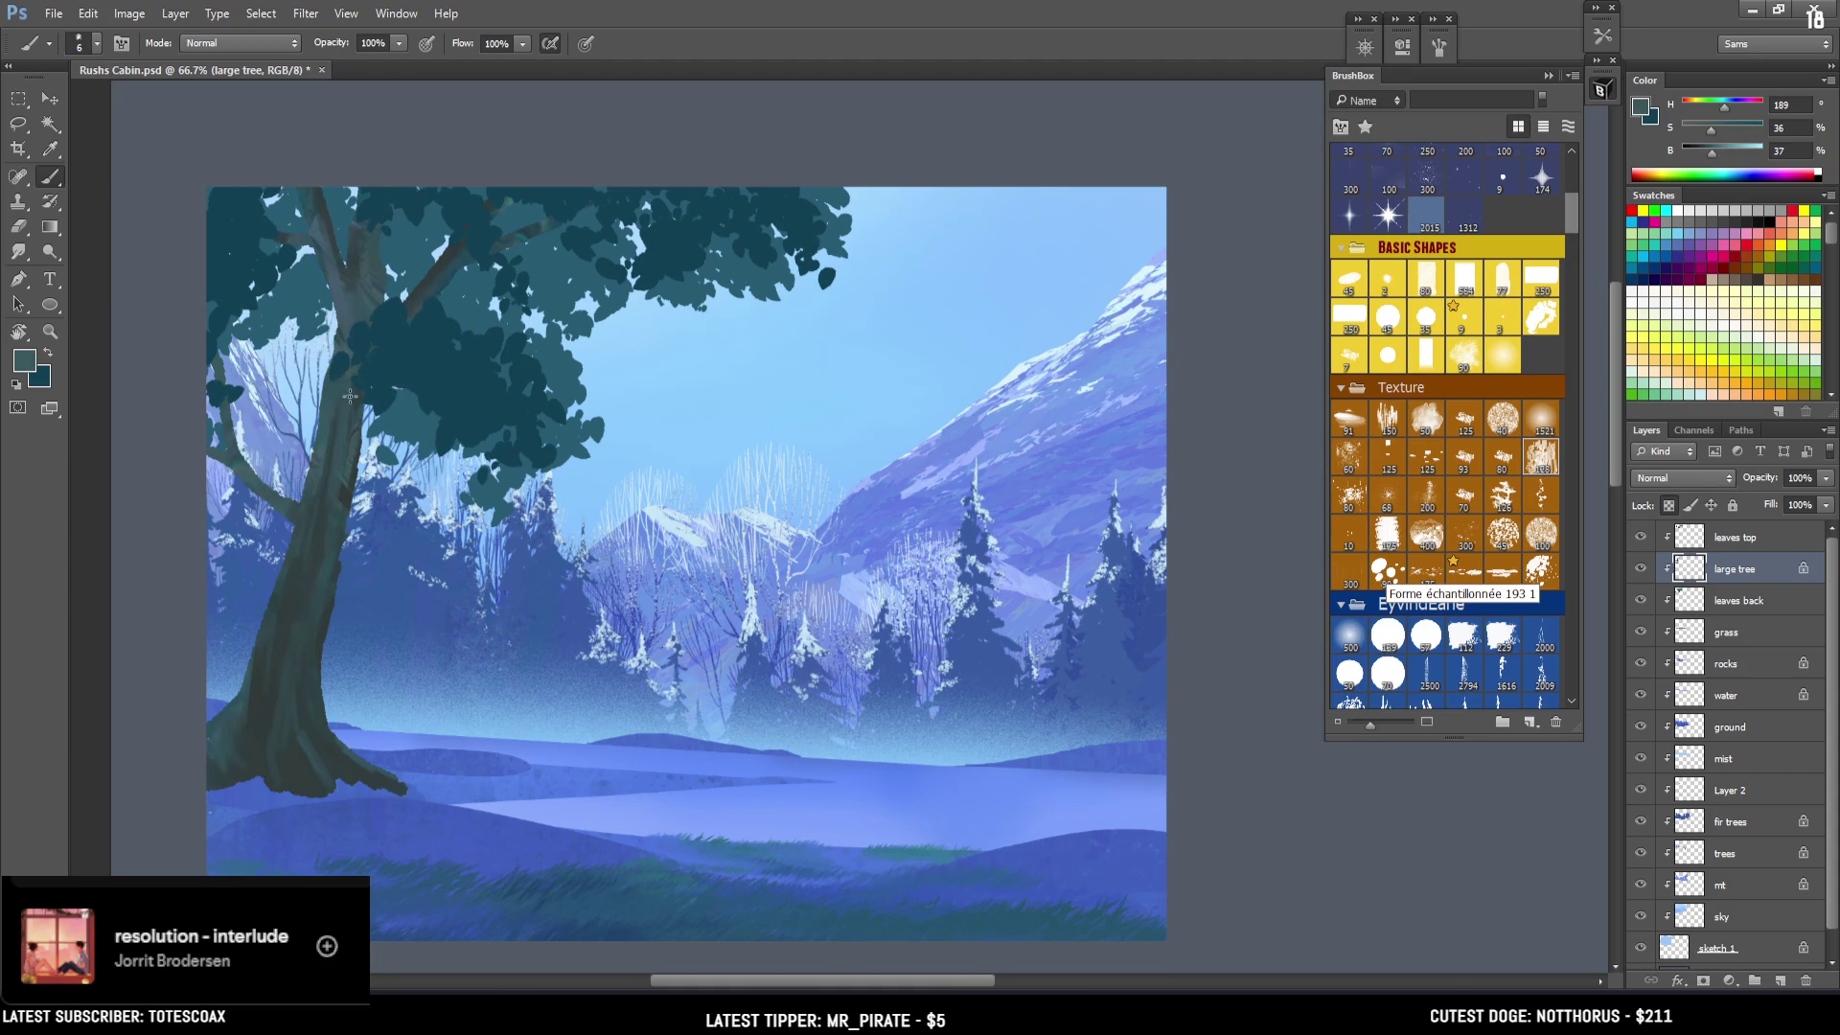
pyautogui.keyDown('alt'); pyautogui.click(353, 248); pyautogui.keyUp('alt')
pyautogui.press(']')
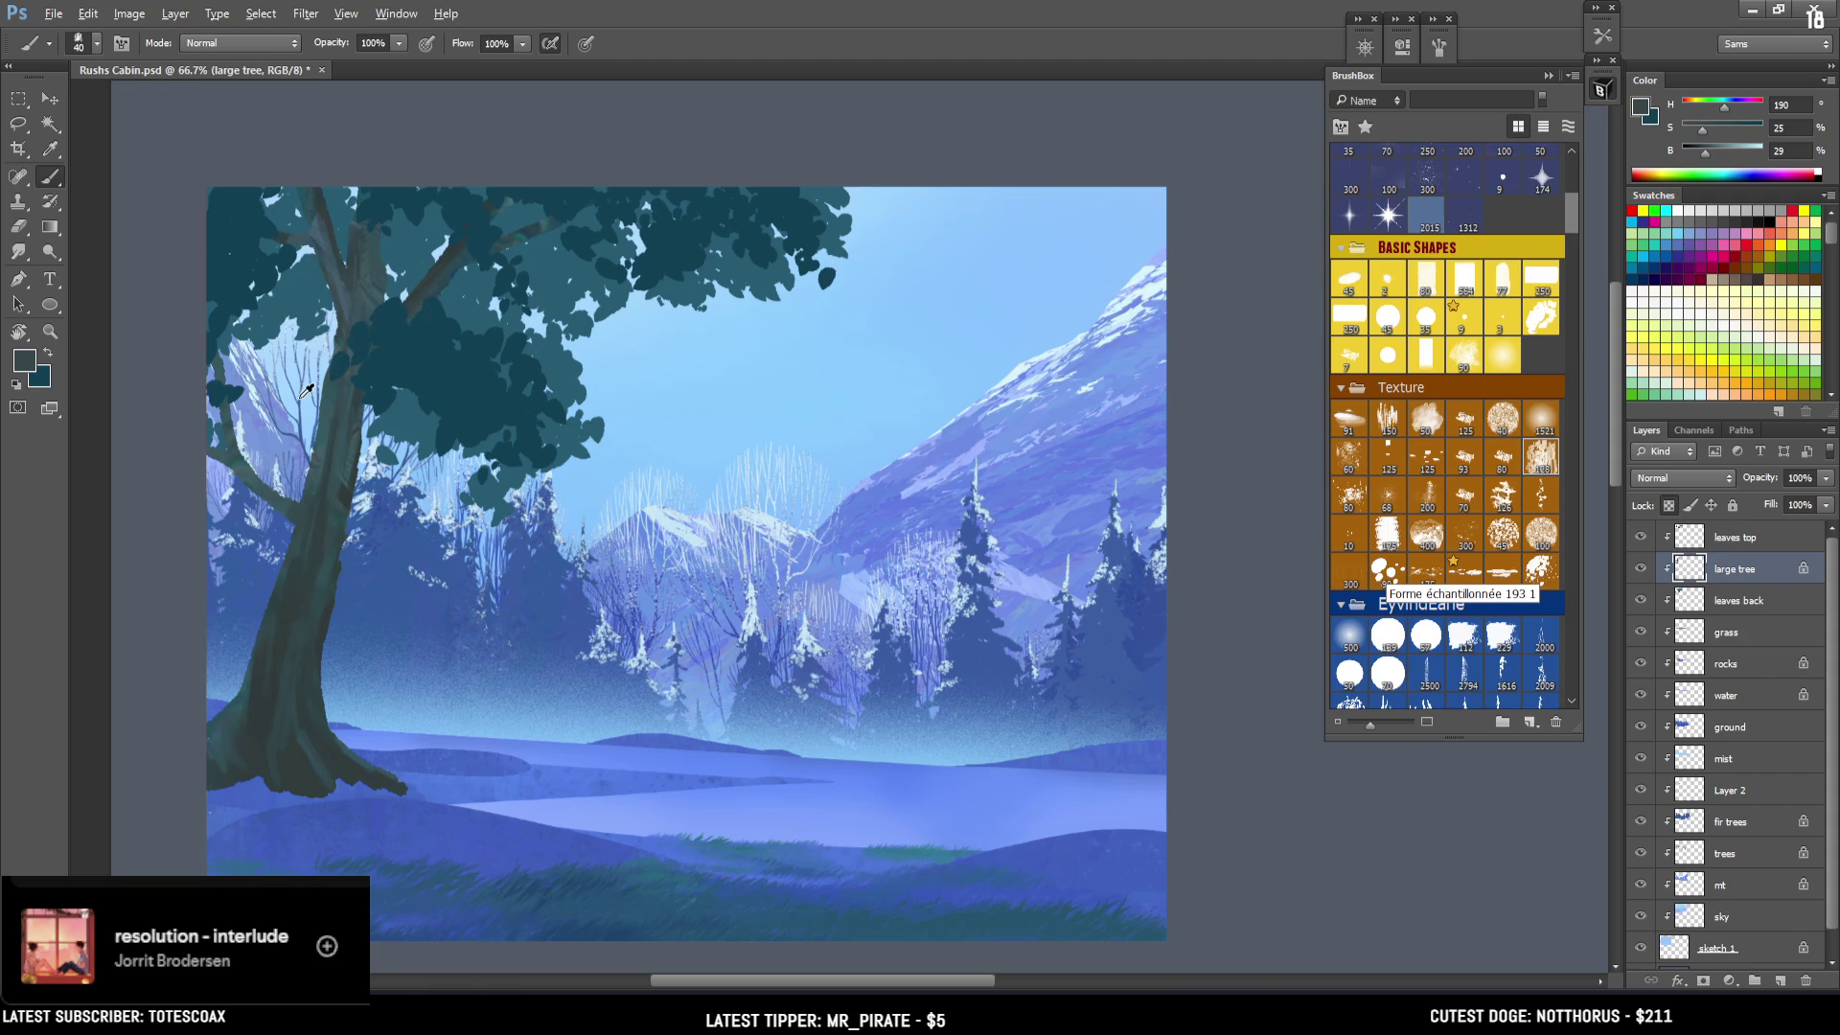
pyautogui.keyDown('alt'); pyautogui.click(347, 489); pyautogui.keyUp('alt')
pyautogui.press(']')
pyautogui.moveTo(228, 375); pyautogui.dragTo(220, 403)
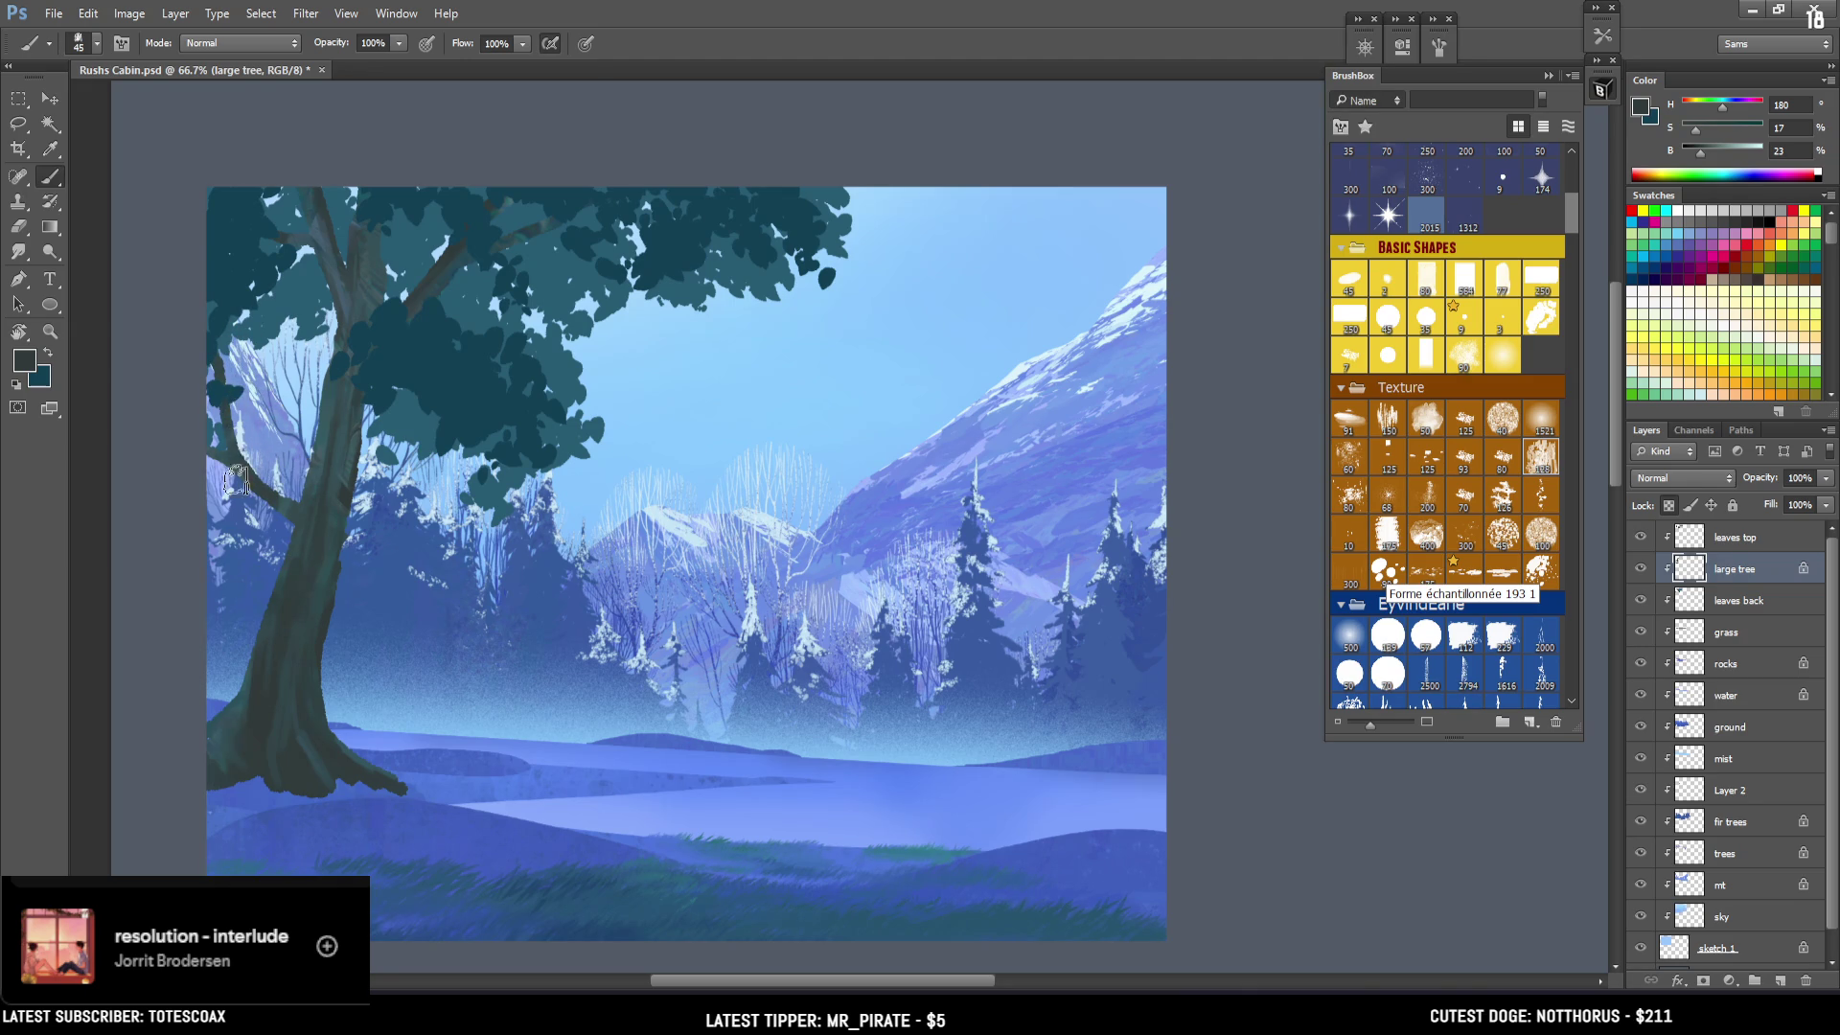
# Sample more trunk colours, toggle the large tree layer to compare, and unlock its transparent pixels.
pyautogui.press('[')
pyautogui.press('[')
pyautogui.keyDown('alt'); pyautogui.click(314, 486); pyautogui.keyUp('alt')
pyautogui.press('[')
pyautogui.keyDown('alt'); pyautogui.click(326, 453); pyautogui.keyUp('alt')
pyautogui.keyDown('alt'); pyautogui.click(314, 480); pyautogui.keyUp('alt')
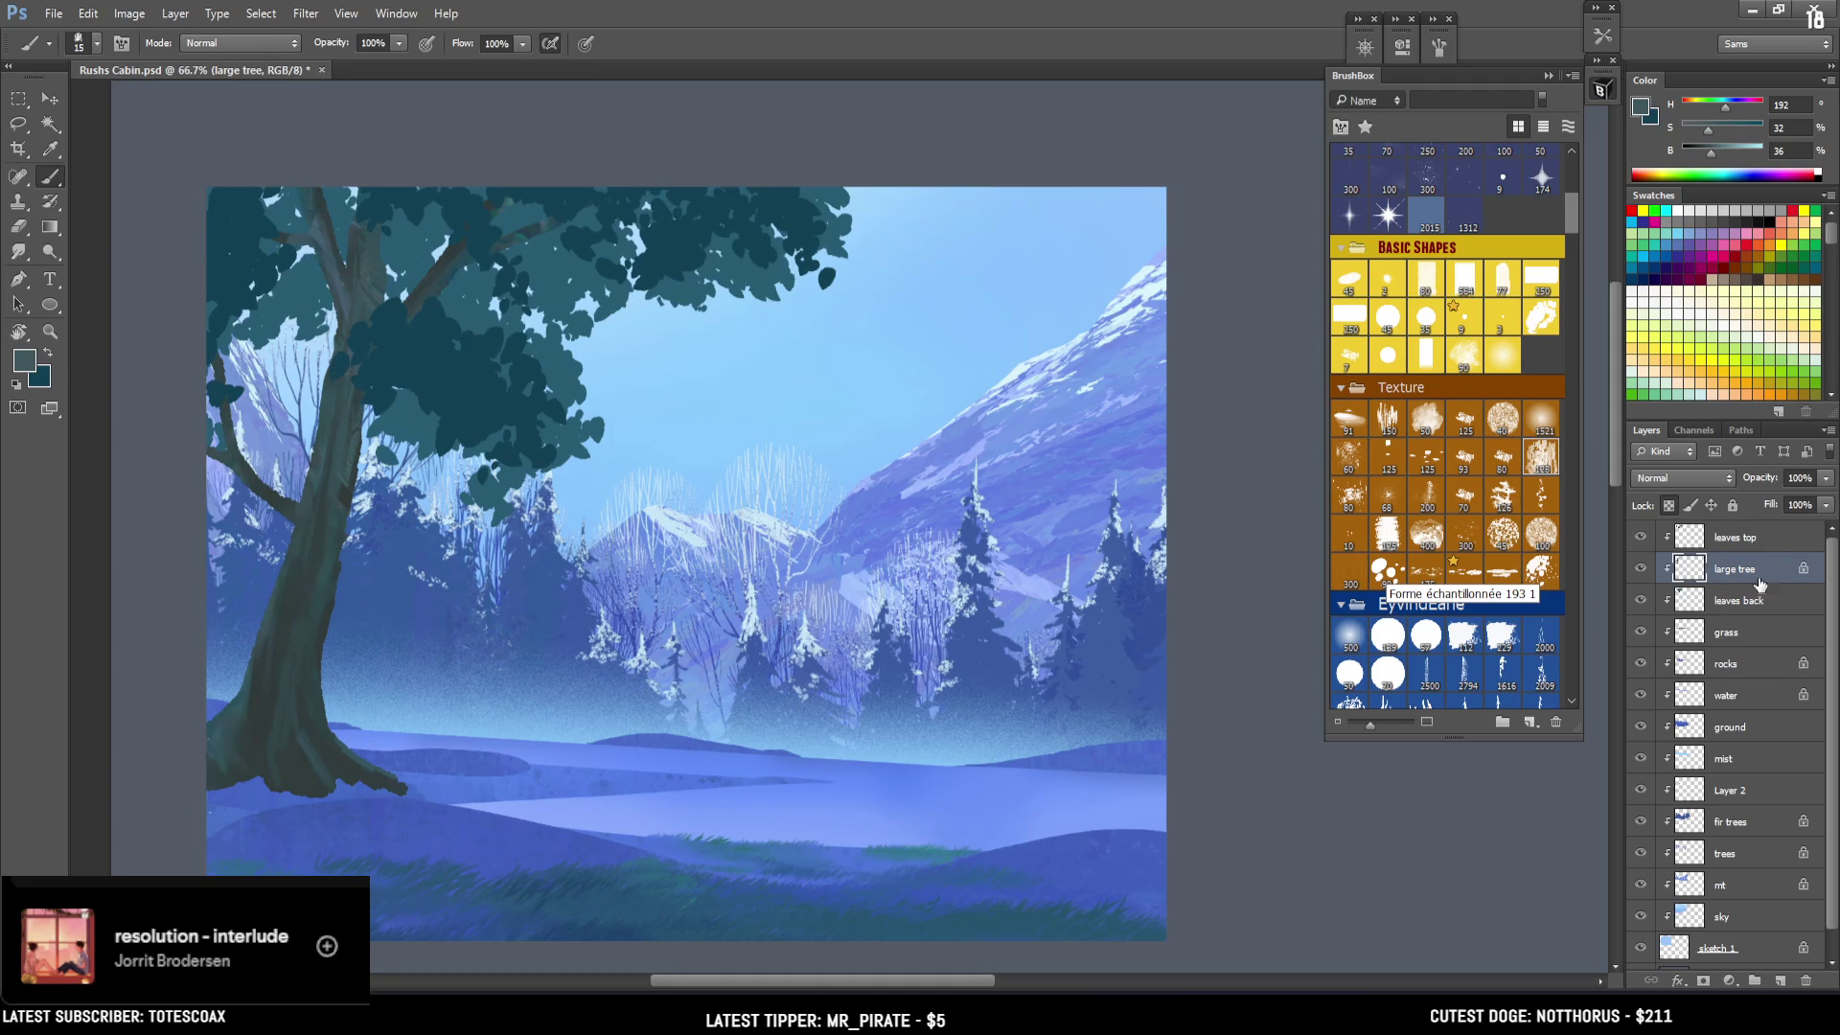
pyautogui.click(1639, 570)
pyautogui.click(1639, 569)
pyautogui.click(1671, 506)
pyautogui.press('l')
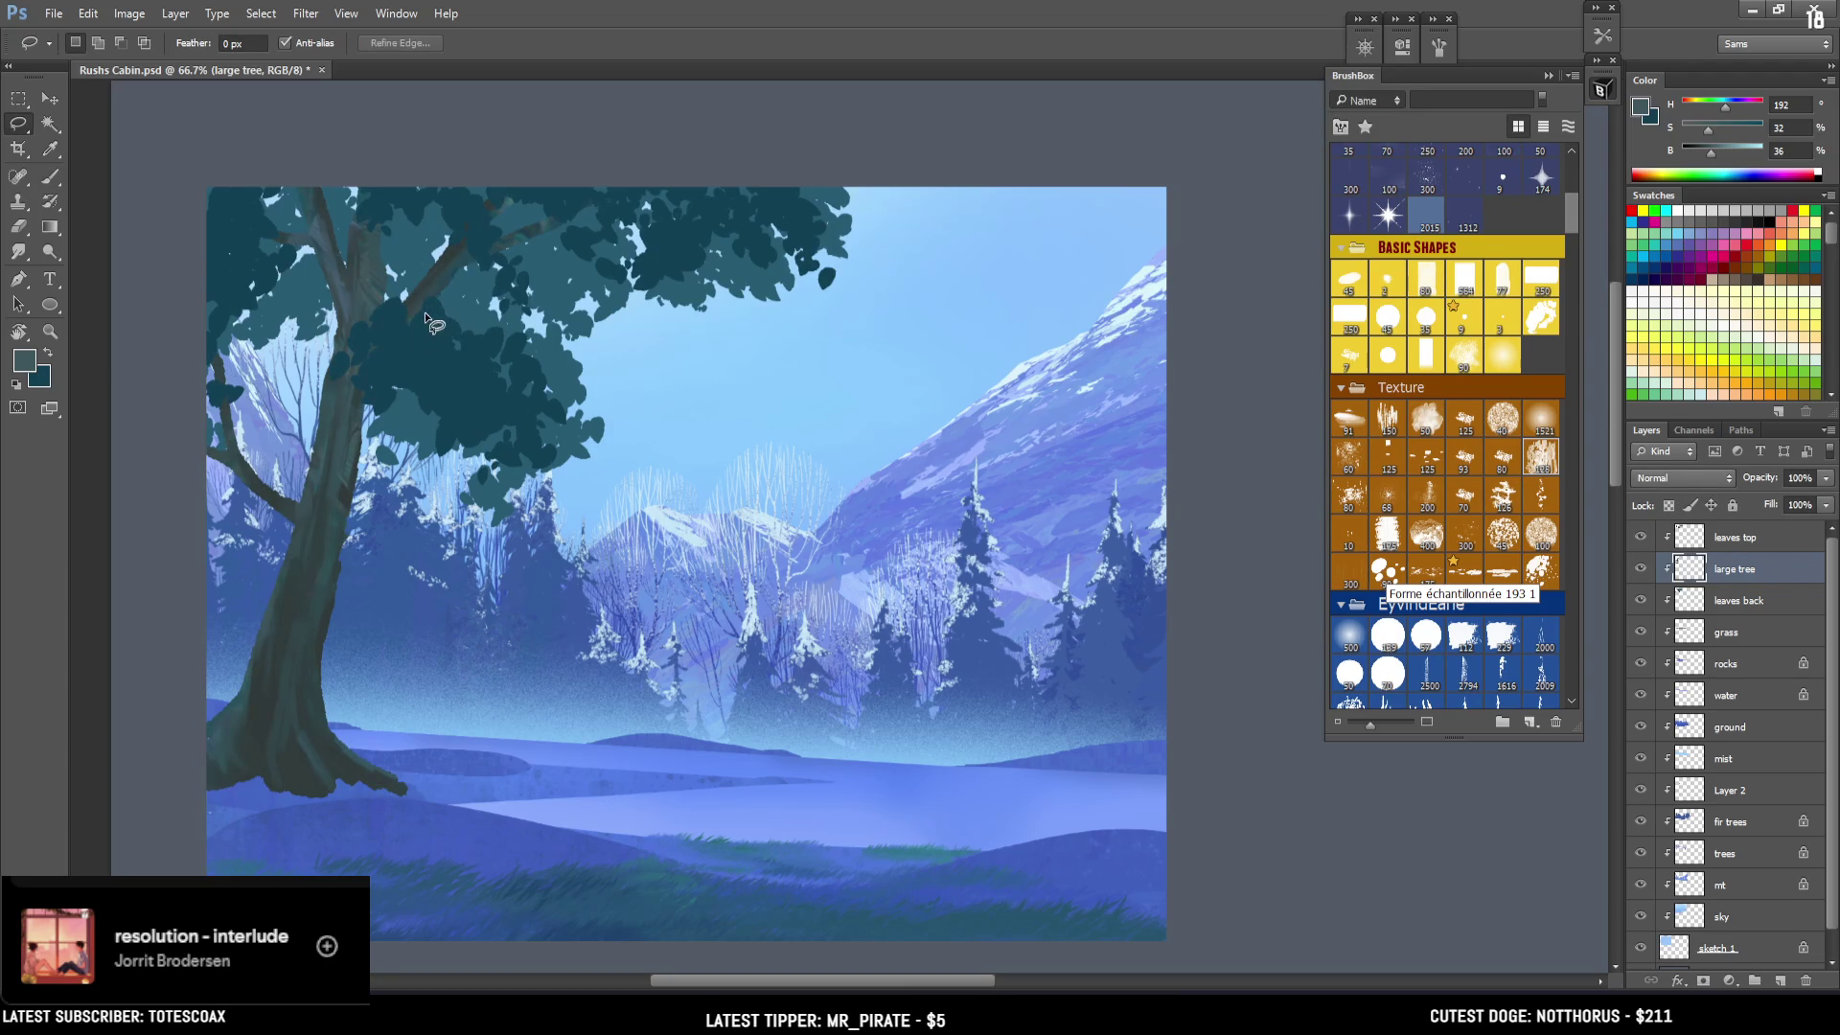
# Lasso a sliver along the trunk edge, paint it in a sampled trunk colour, and deselect.
pyautogui.moveTo(432, 297); pyautogui.dragTo(362, 405)
pyautogui.moveTo(346, 469); pyautogui.dragTo(345, 455)
pyautogui.moveTo(340, 529)
pyautogui.mouseDown()
pyautogui.moveTo(327, 705)
pyautogui.moveTo(340, 518)
pyautogui.mouseUp()
pyautogui.press('b')
pyautogui.keyDown('alt'); pyautogui.click(330, 573); pyautogui.keyUp('alt')
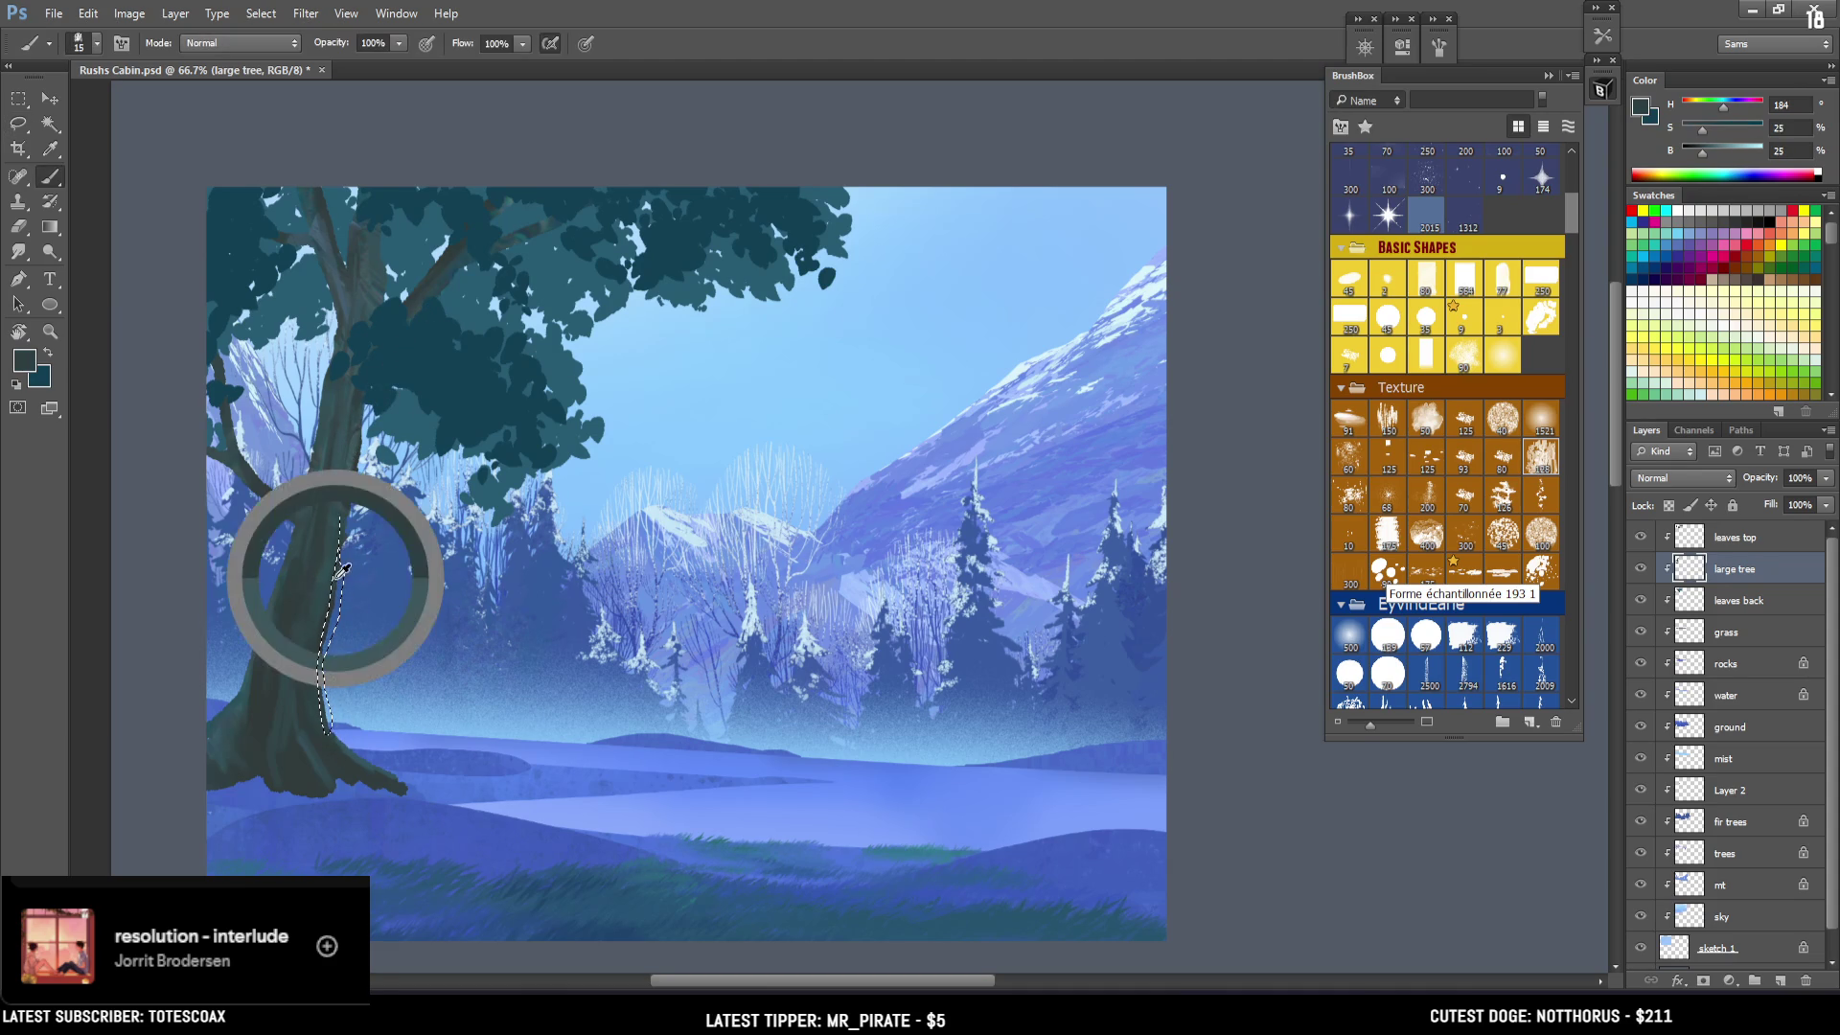
pyautogui.press(']')
pyautogui.press(']')
pyautogui.press(']')
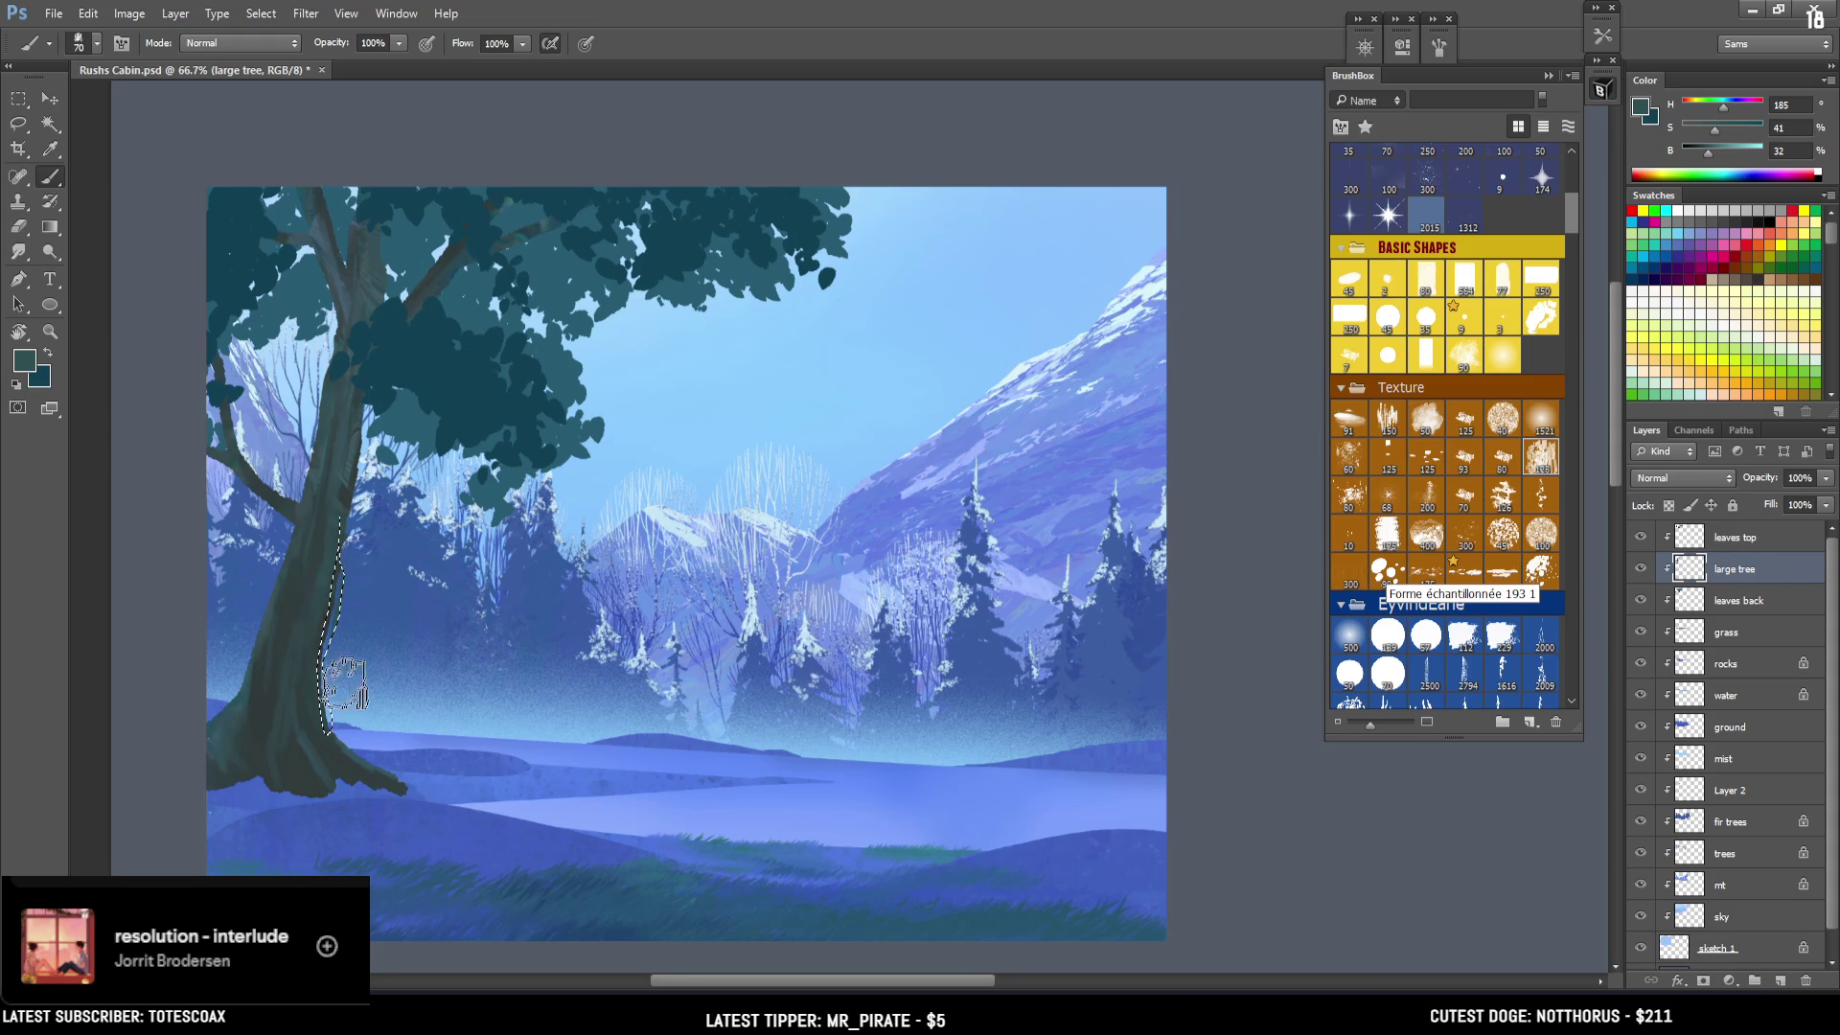
pyautogui.hotkey('ctrl', 'd')
pyautogui.press('e')
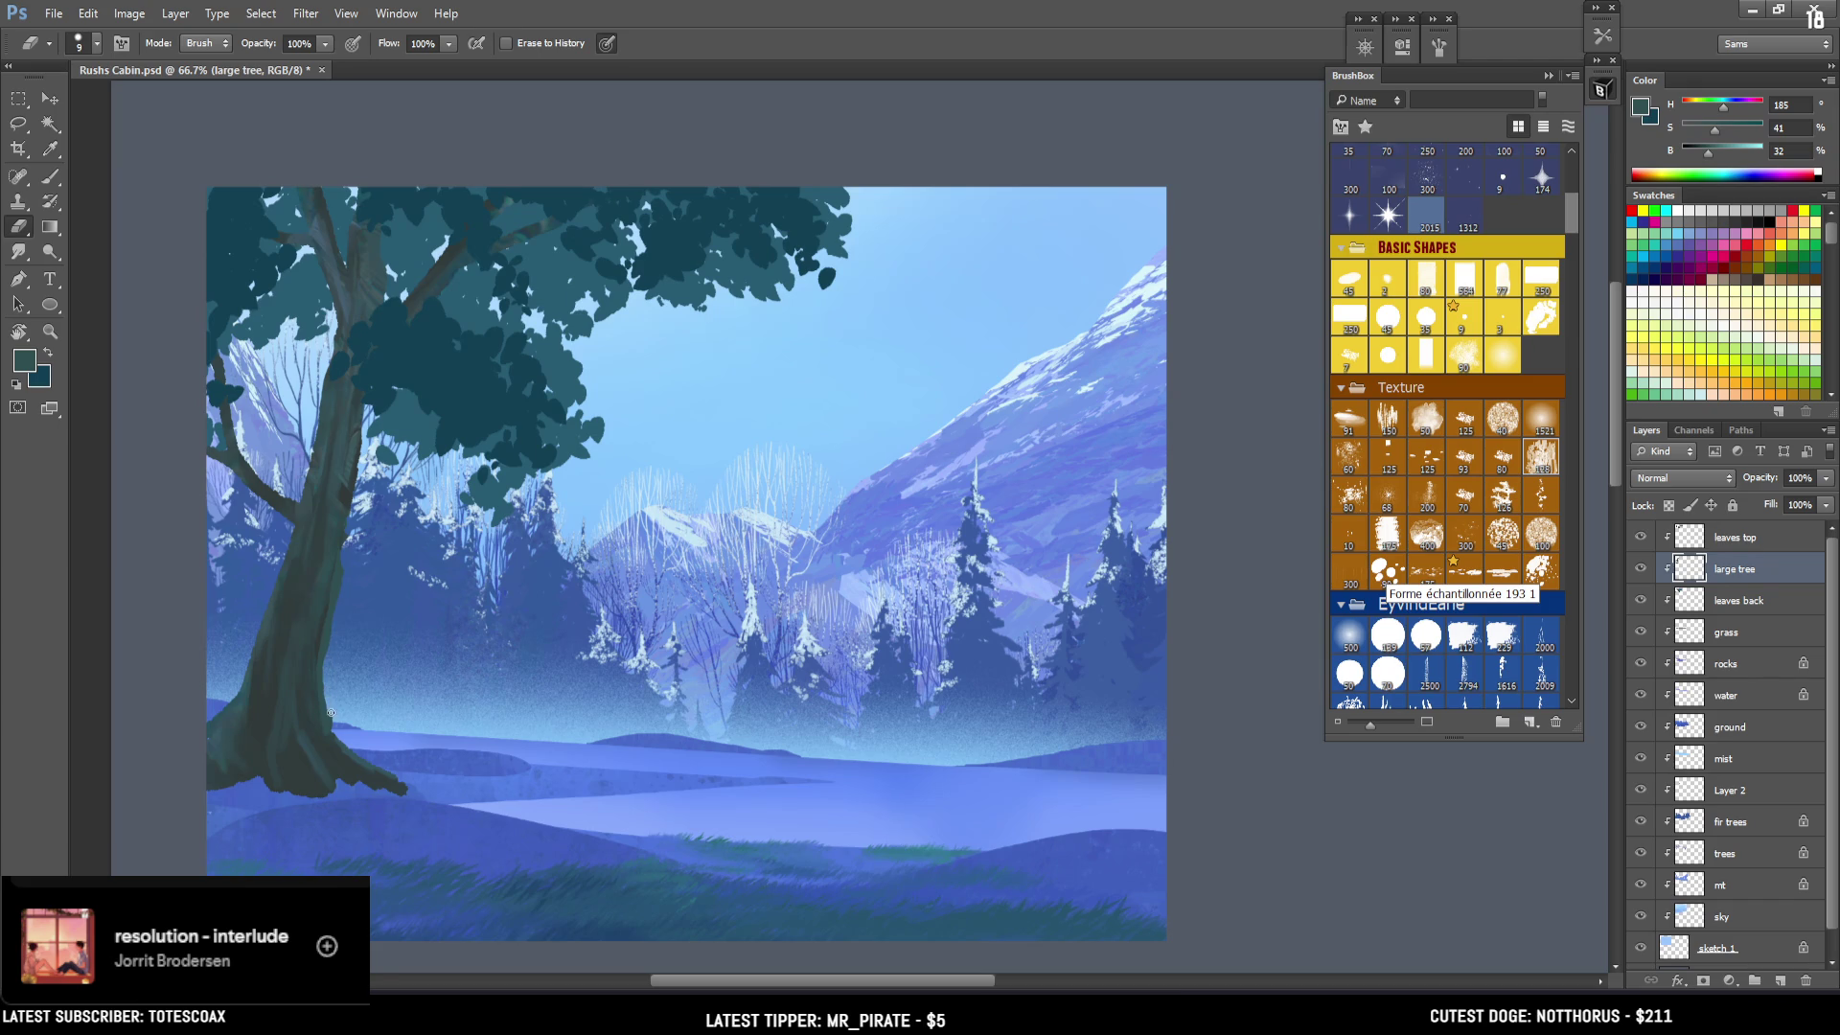
# Lasso along the tree base, fill it with a darker, duller blue, and undo an erased notch.
pyautogui.press('l')
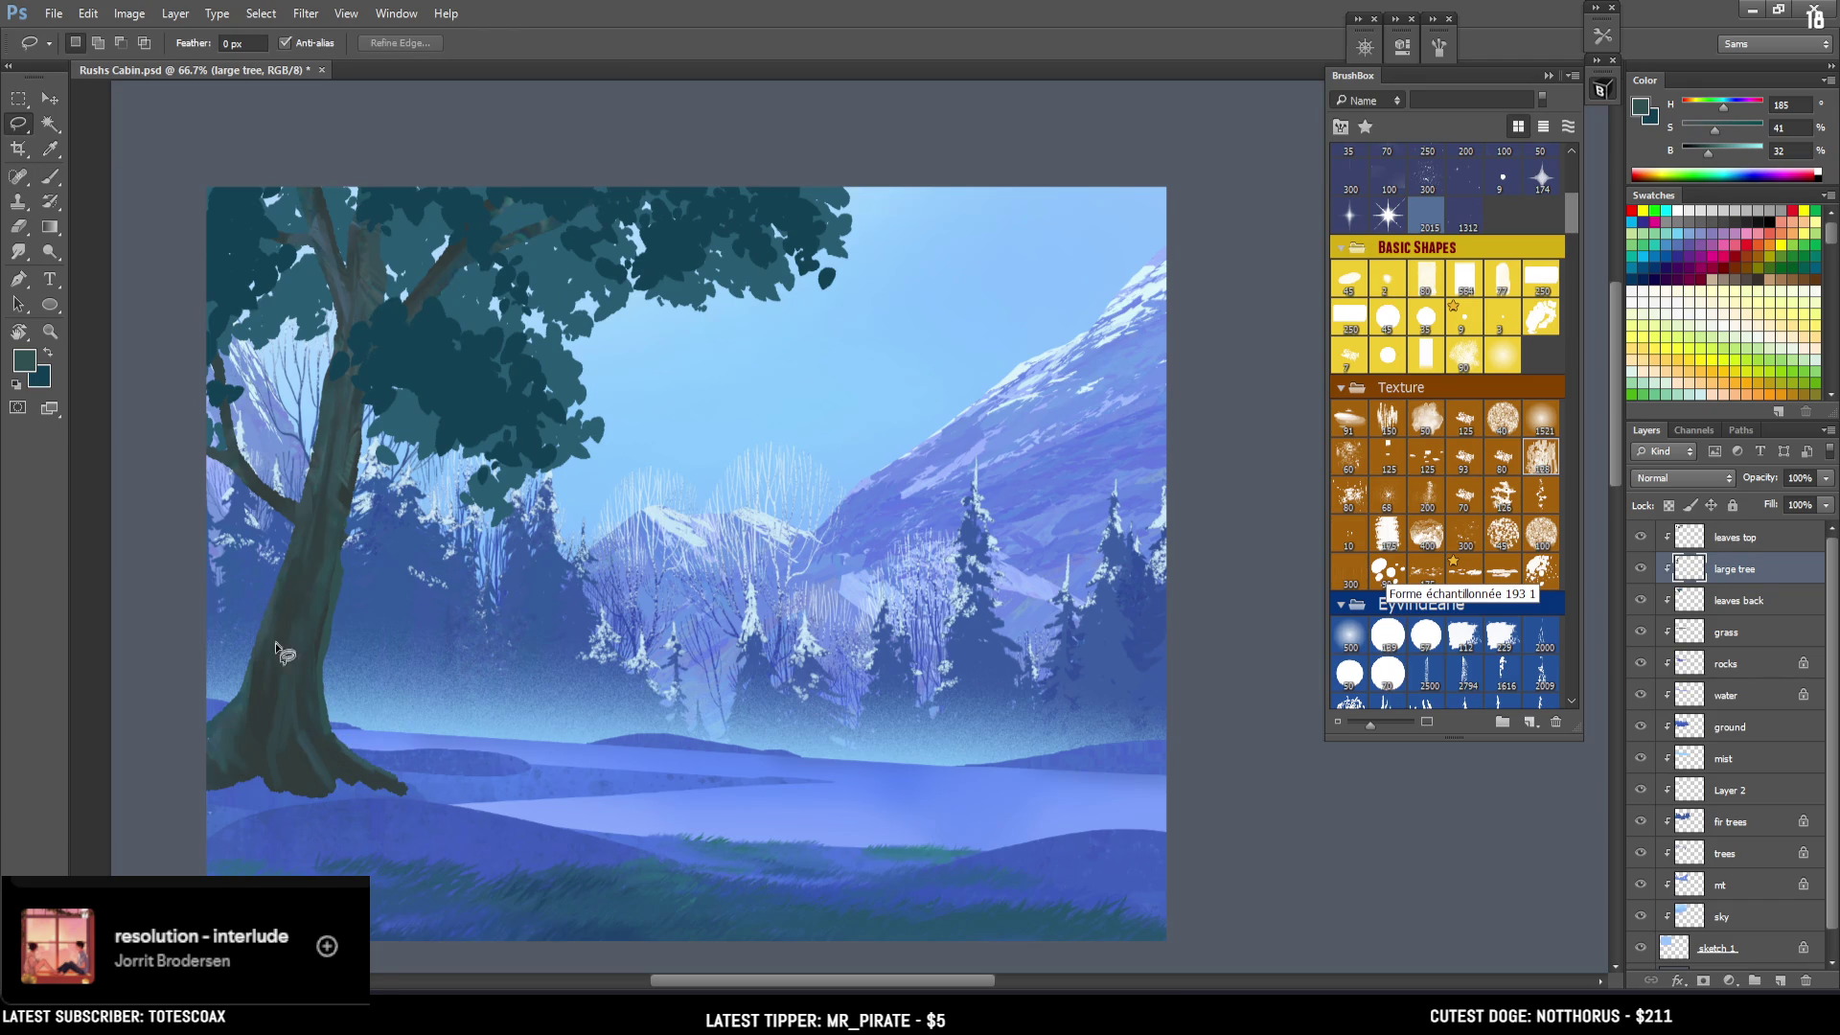
pyautogui.moveTo(336, 744); pyautogui.dragTo(391, 776)
pyautogui.moveTo(422, 785); pyautogui.dragTo(435, 797)
pyautogui.press('b')
pyautogui.keyDown('alt'); pyautogui.click(361, 770); pyautogui.keyUp('alt')
pyautogui.hotkey('ctrl', 'd')
pyautogui.press('e')
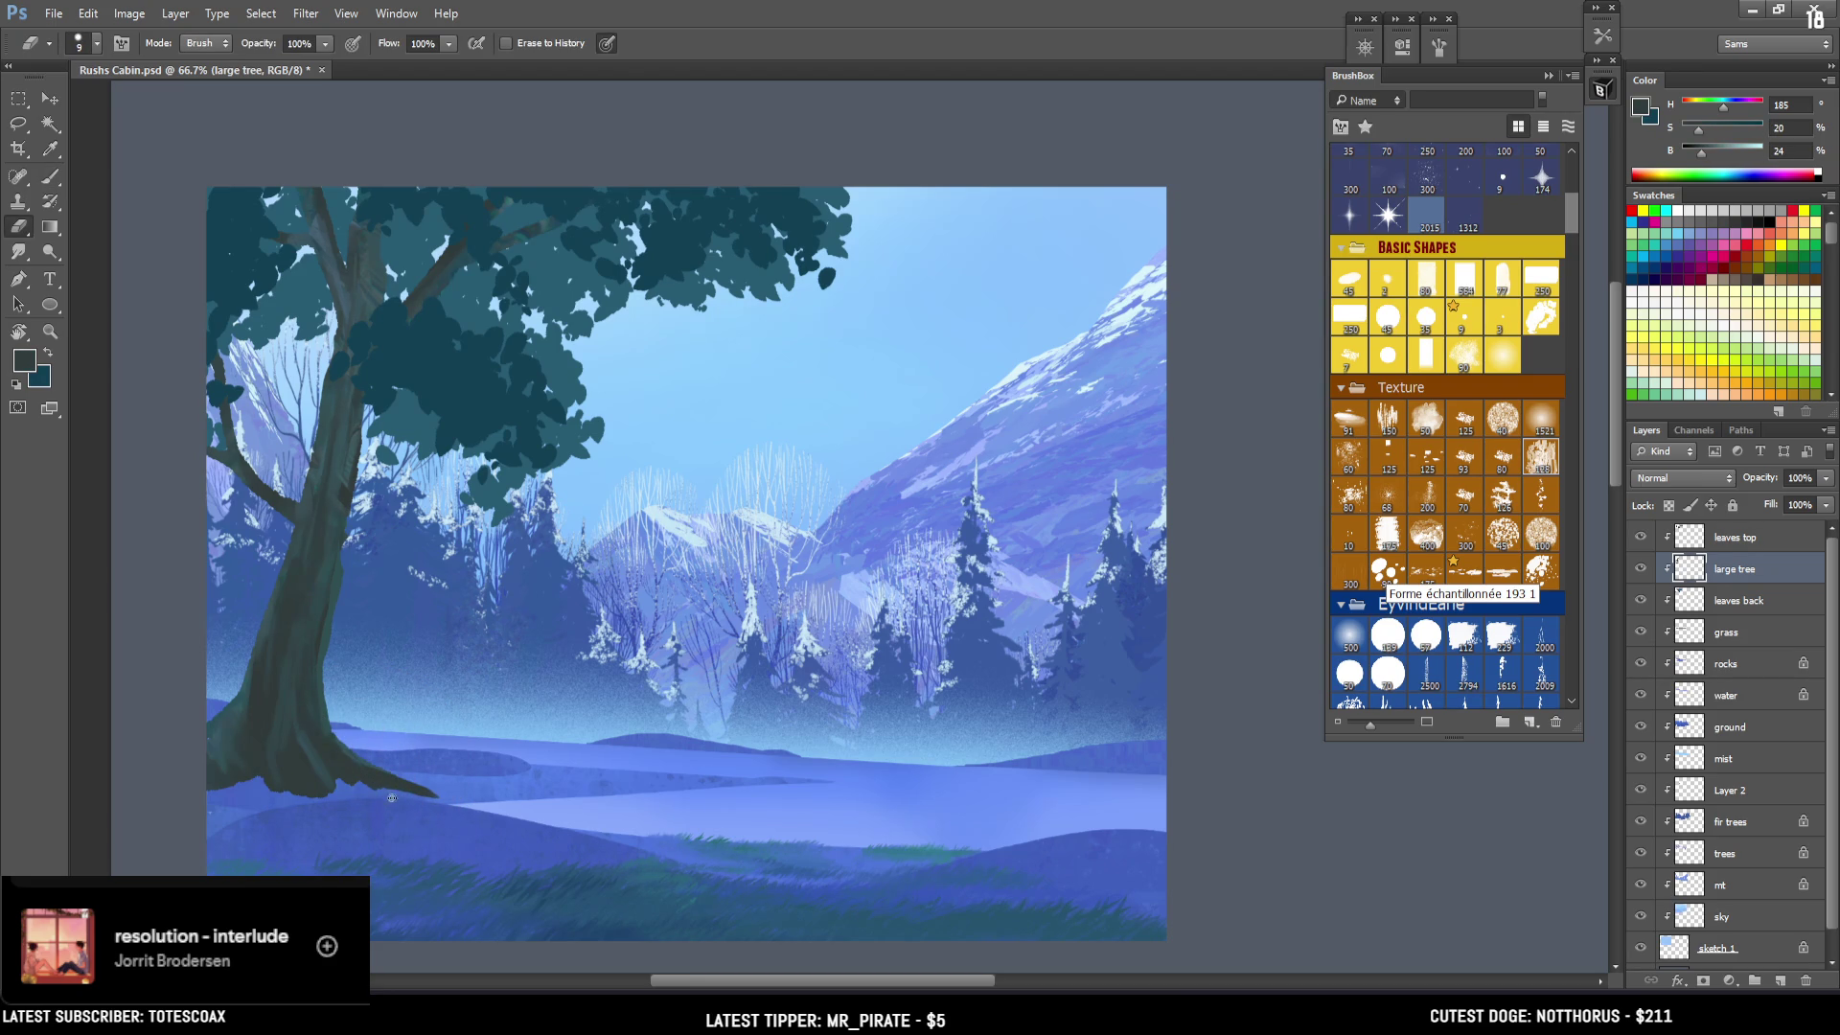
pyautogui.moveTo(342, 782); pyautogui.dragTo(329, 757)
pyautogui.hotkey('ctrl', 'z')
# Select a triangle where the trunk meets the root and fill it with dark paint.
pyautogui.press('l')
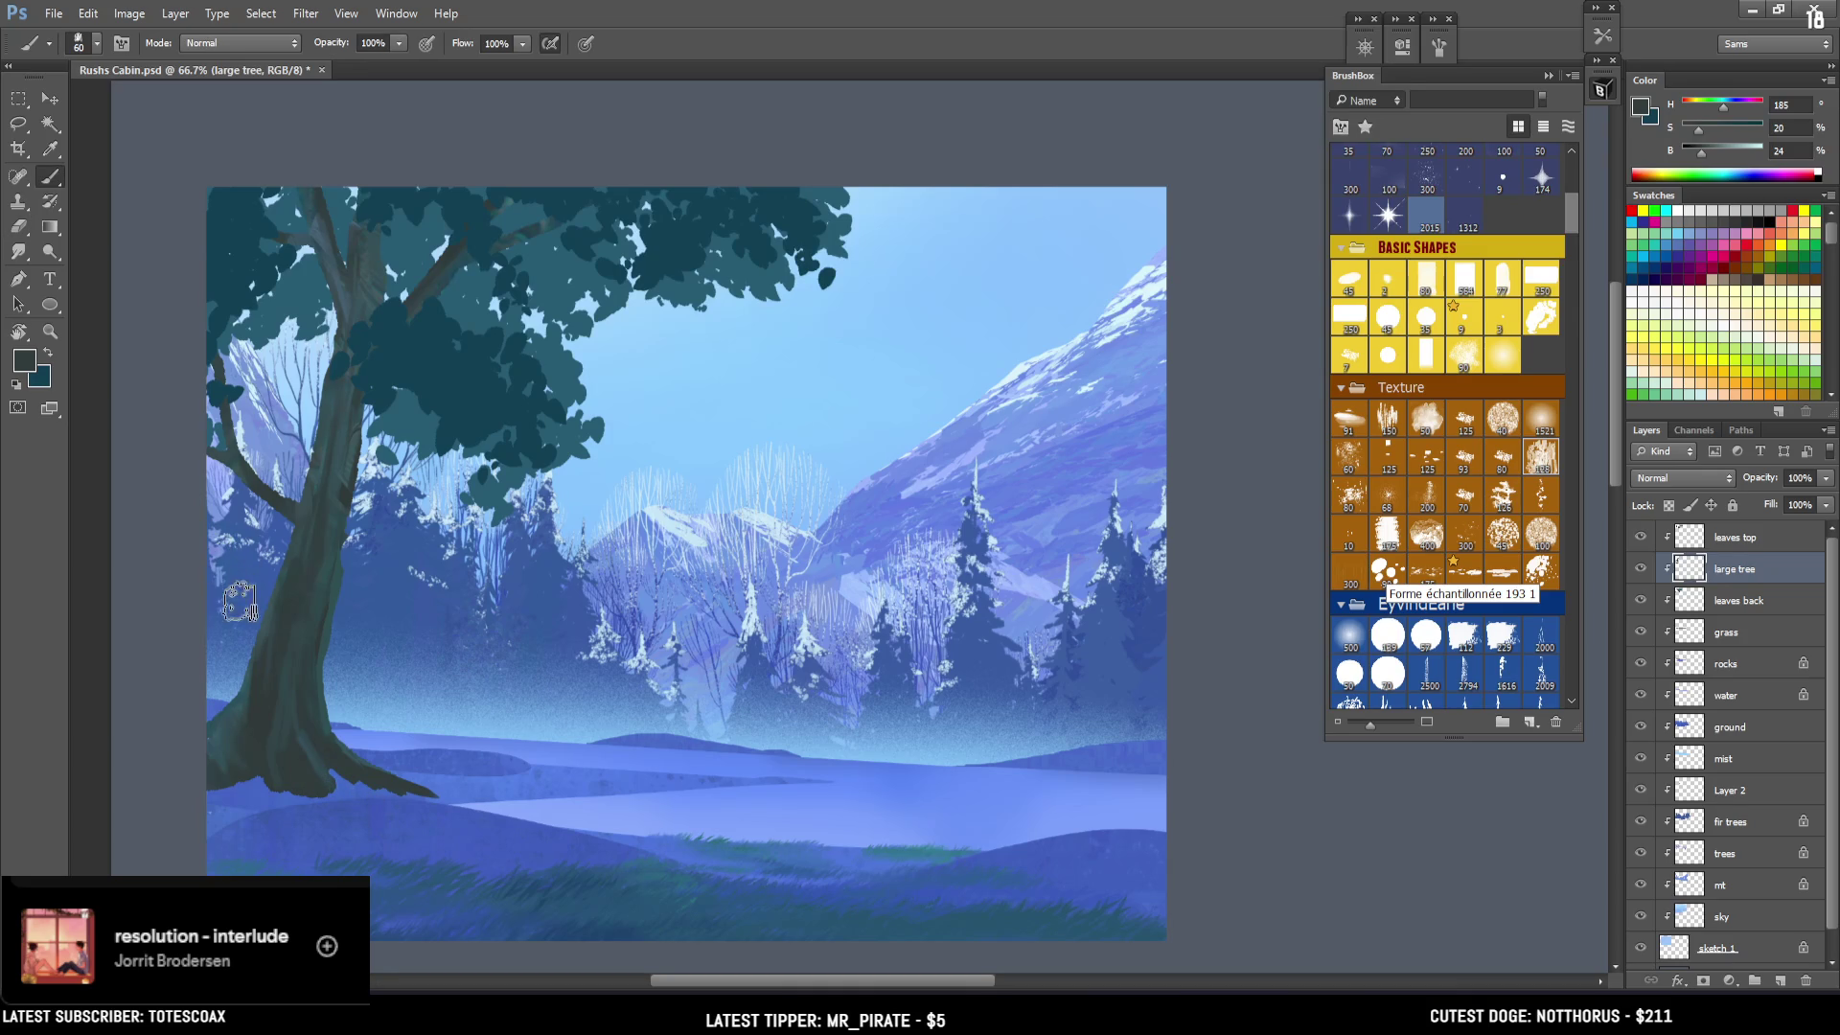
pyautogui.moveTo(367, 808)
pyautogui.mouseDown()
pyautogui.moveTo(290, 793)
pyautogui.moveTo(321, 771)
pyautogui.mouseUp()
pyautogui.press('b')
pyautogui.hotkey('ctrl', 'd')
pyautogui.press('e')
pyautogui.press('[')
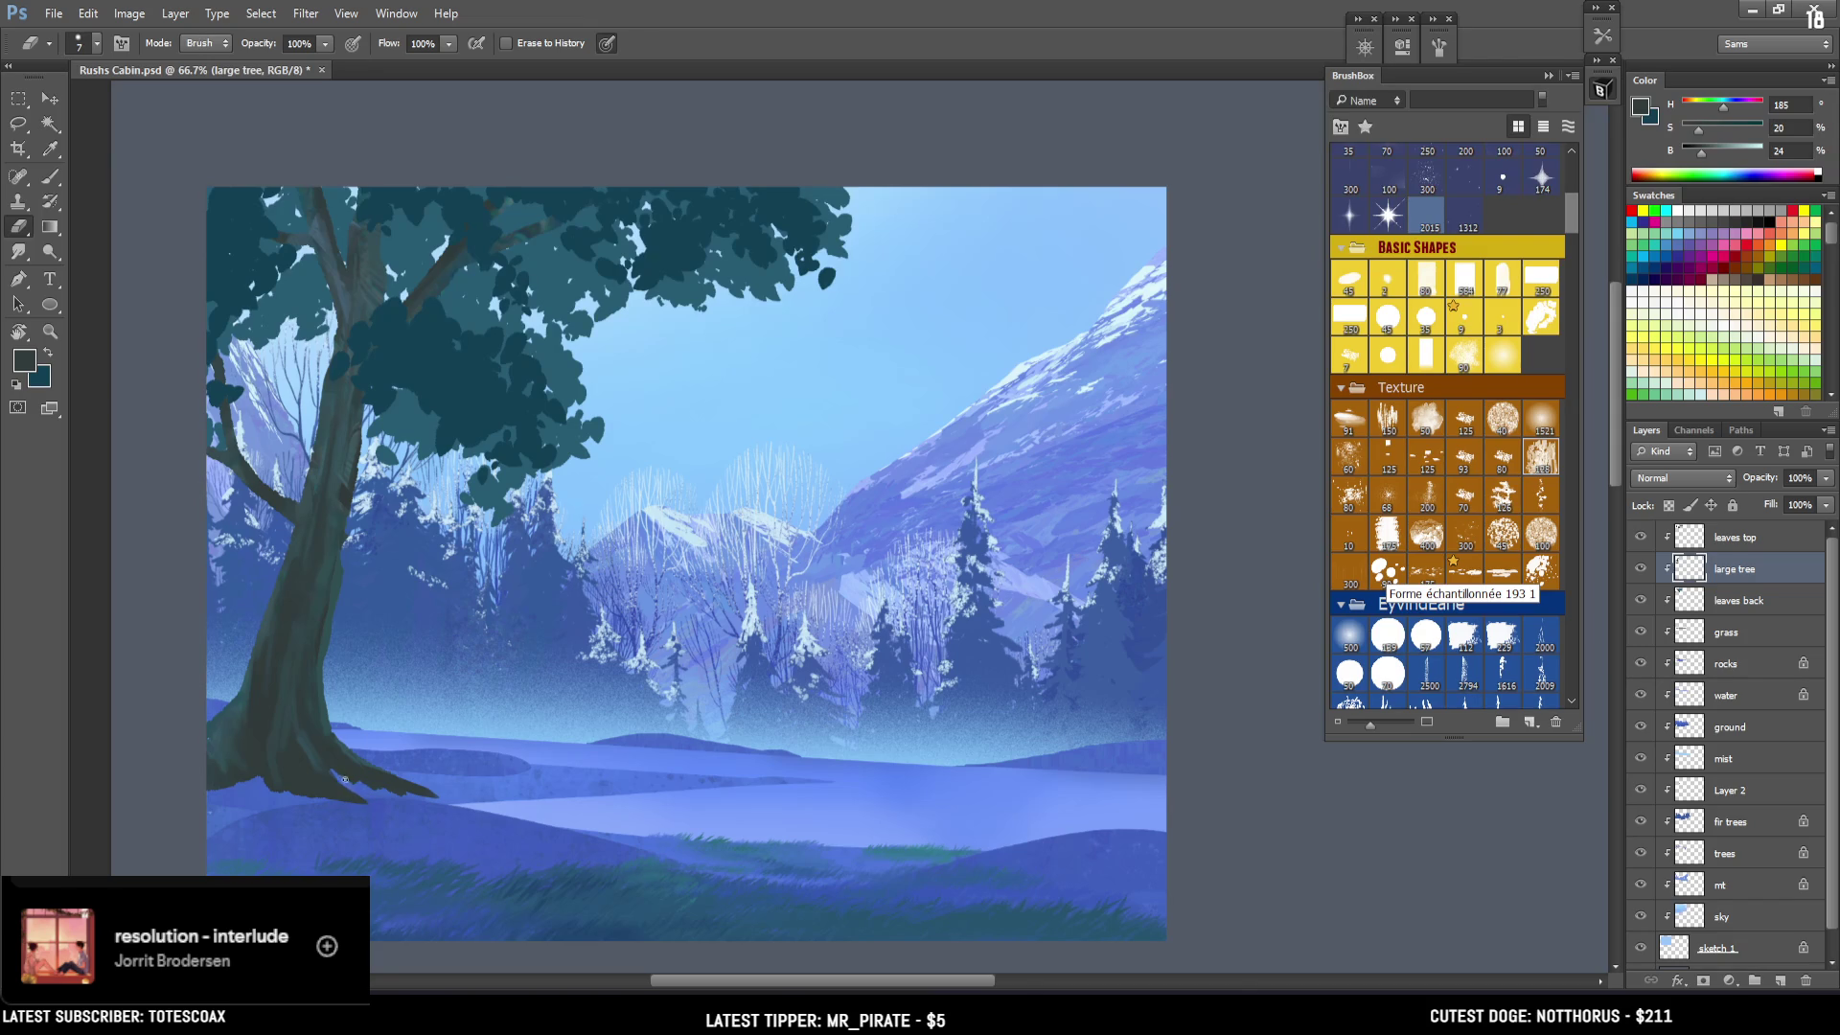
pyautogui.press('b')
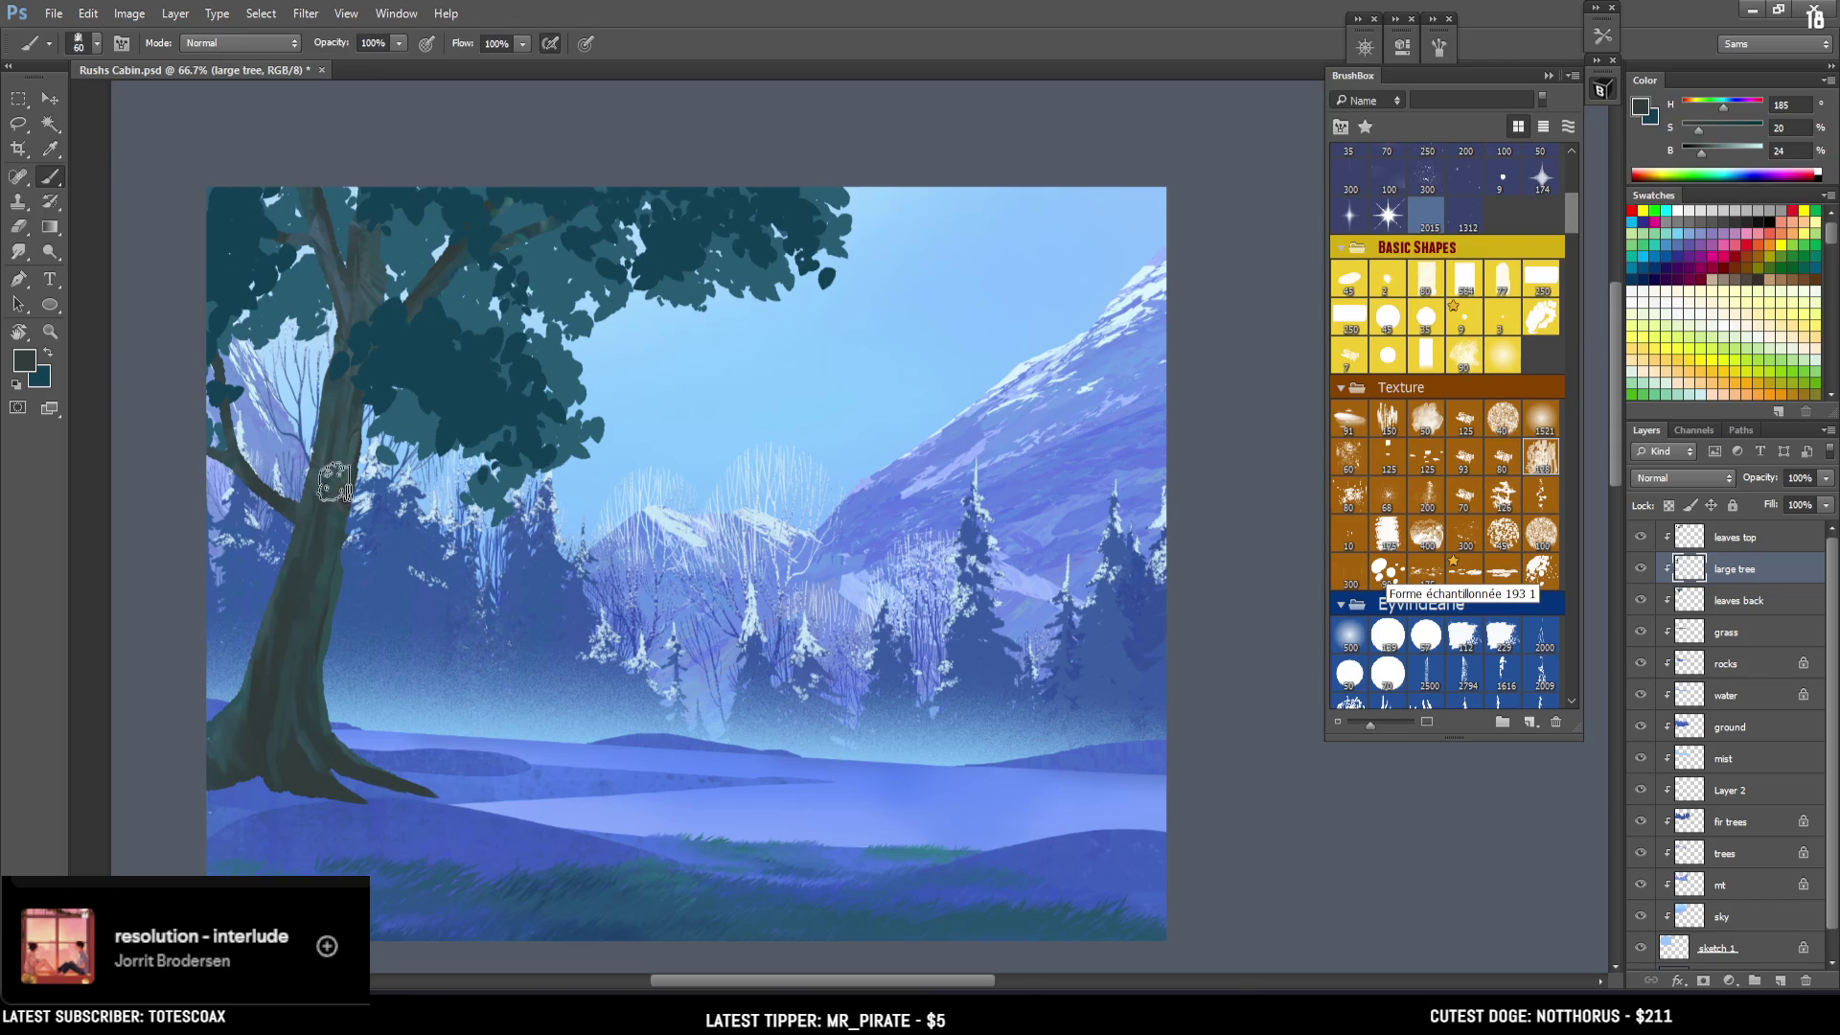
pyautogui.press('[')
pyautogui.press('[')
# Sample a trunk colour, hide and re-show the leaves top layer, and select it.
pyautogui.keyDown('alt'); pyautogui.click(354, 422); pyautogui.keyUp('alt')
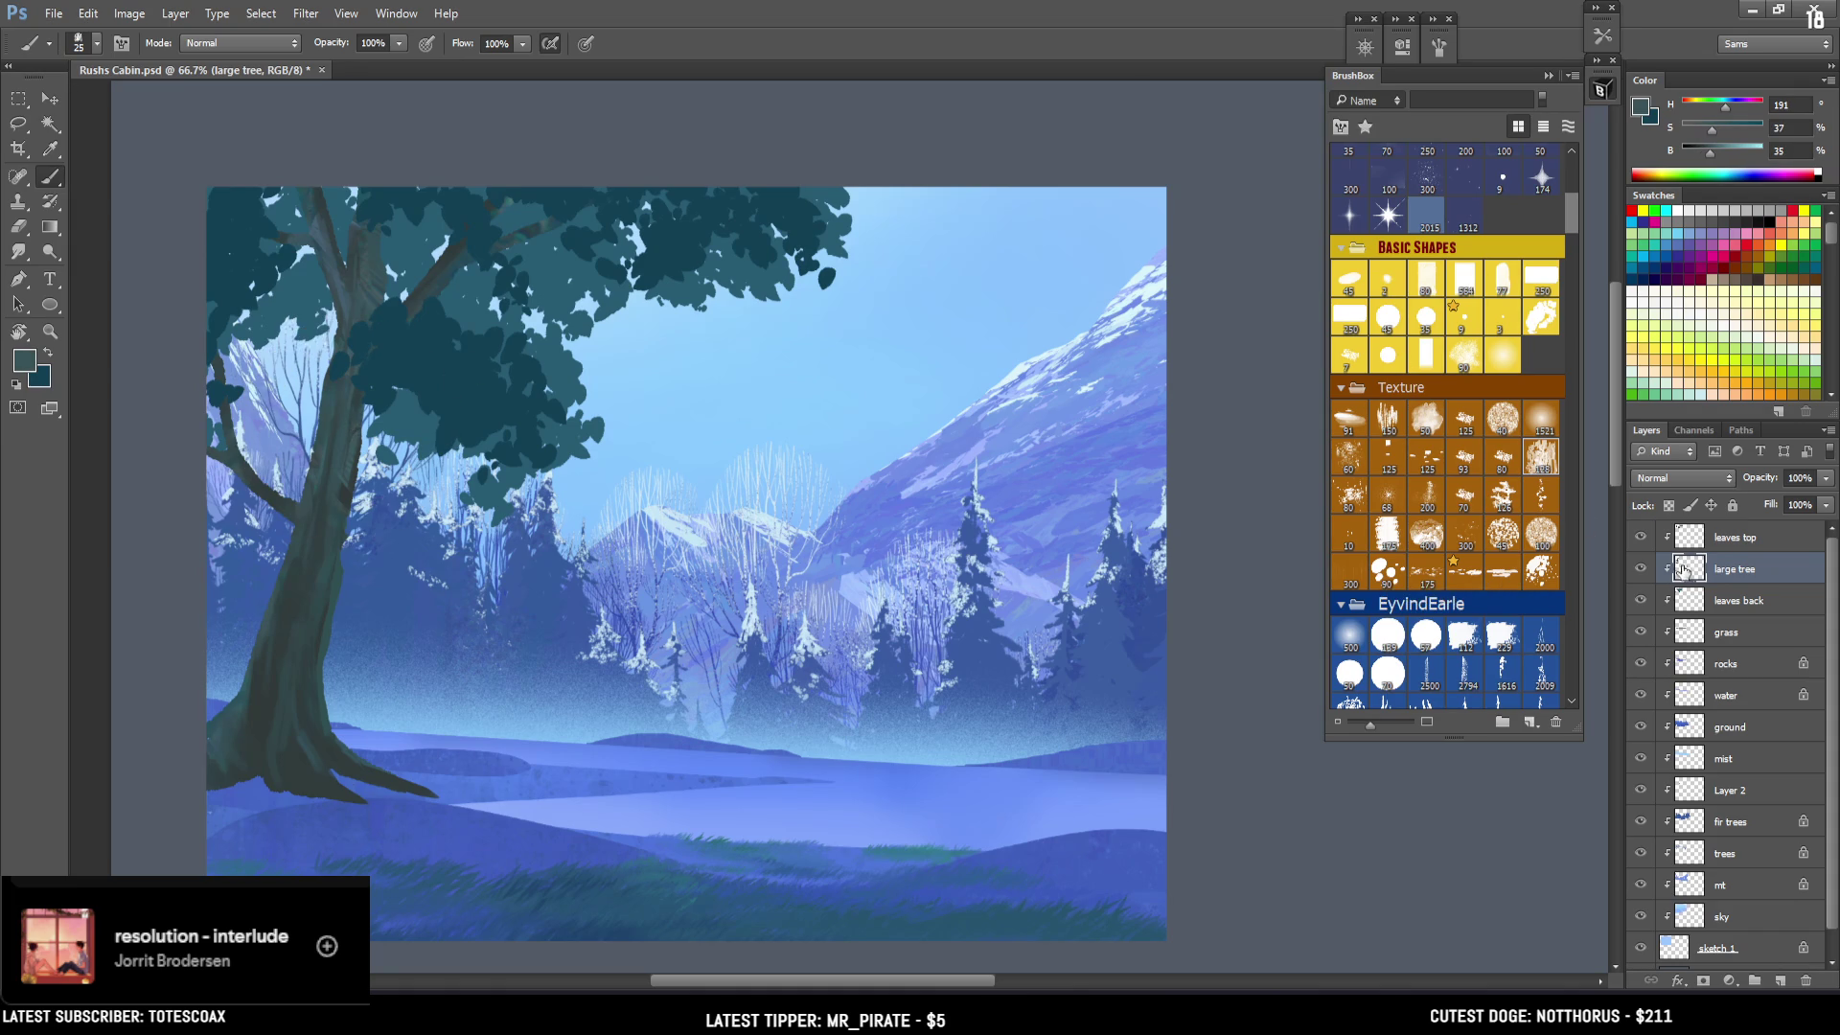
pyautogui.click(1642, 538)
pyautogui.click(1644, 538)
pyautogui.click(1701, 548)
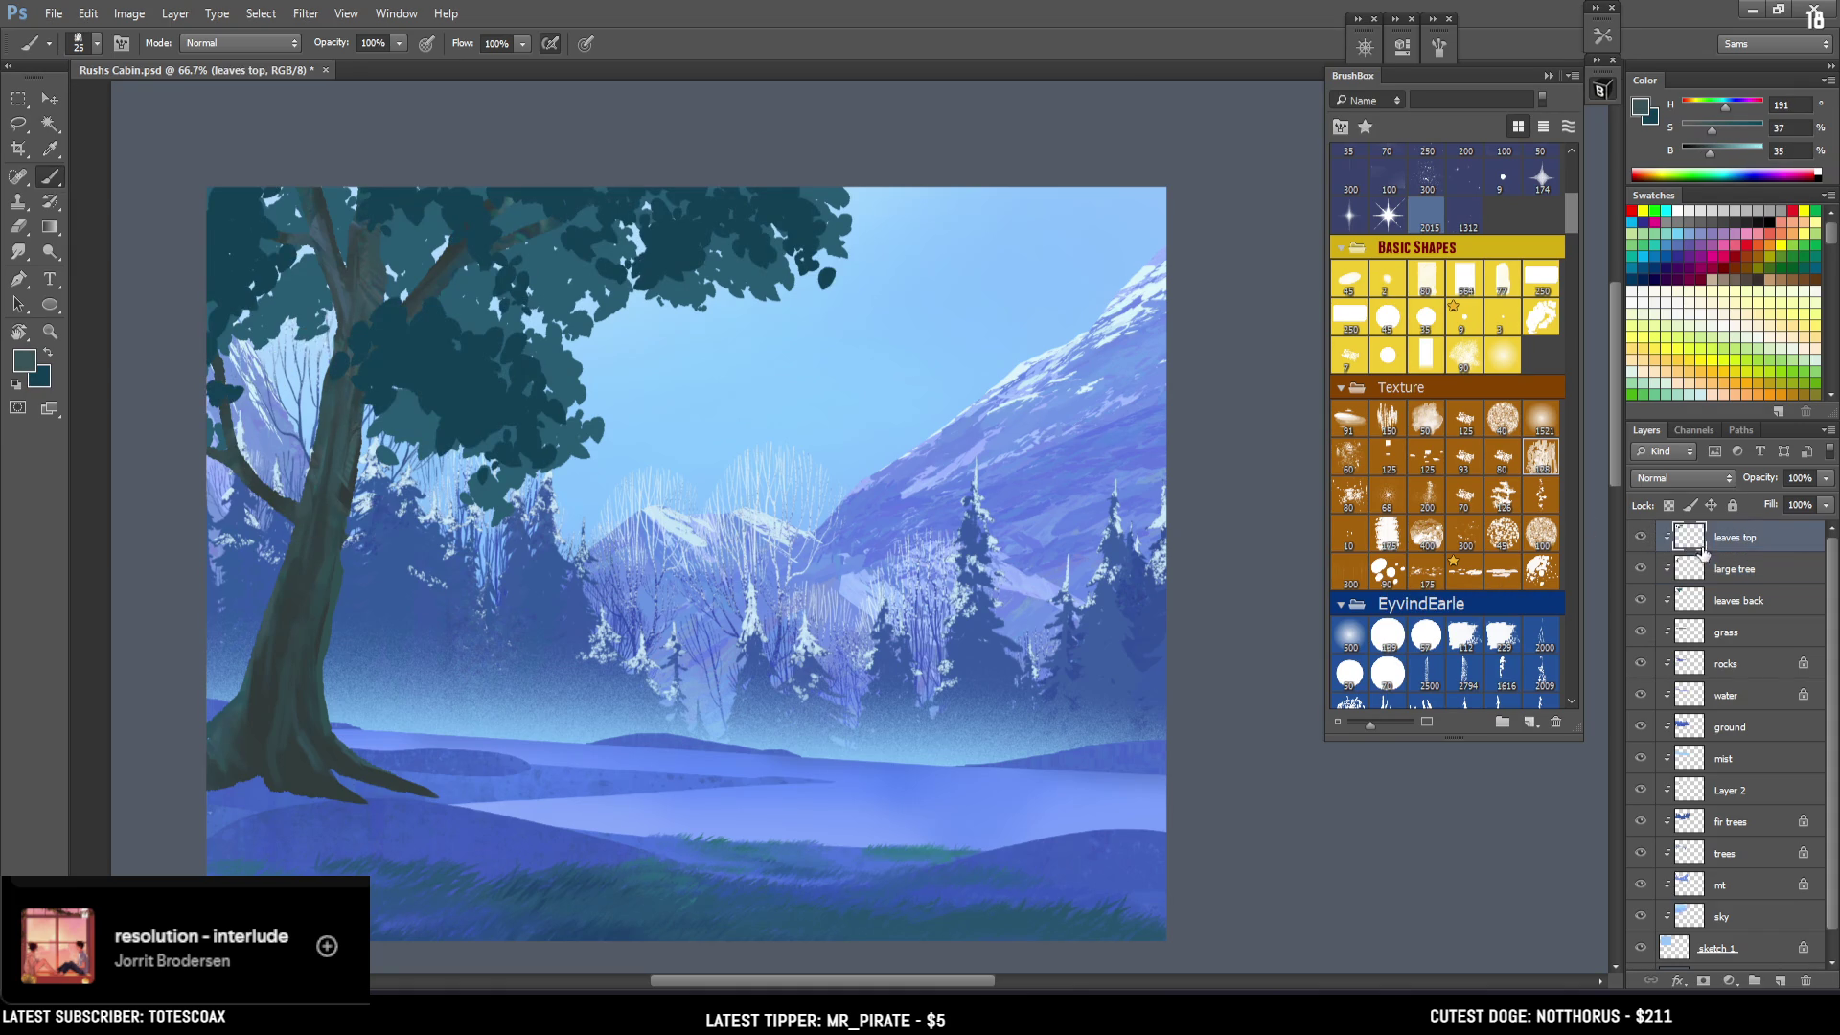
# Lock leaves top transparency, pick the soft 500 px brush, and try a blue canopy tint, then undo it.
pyautogui.click(1669, 506)
pyautogui.click(1351, 635)
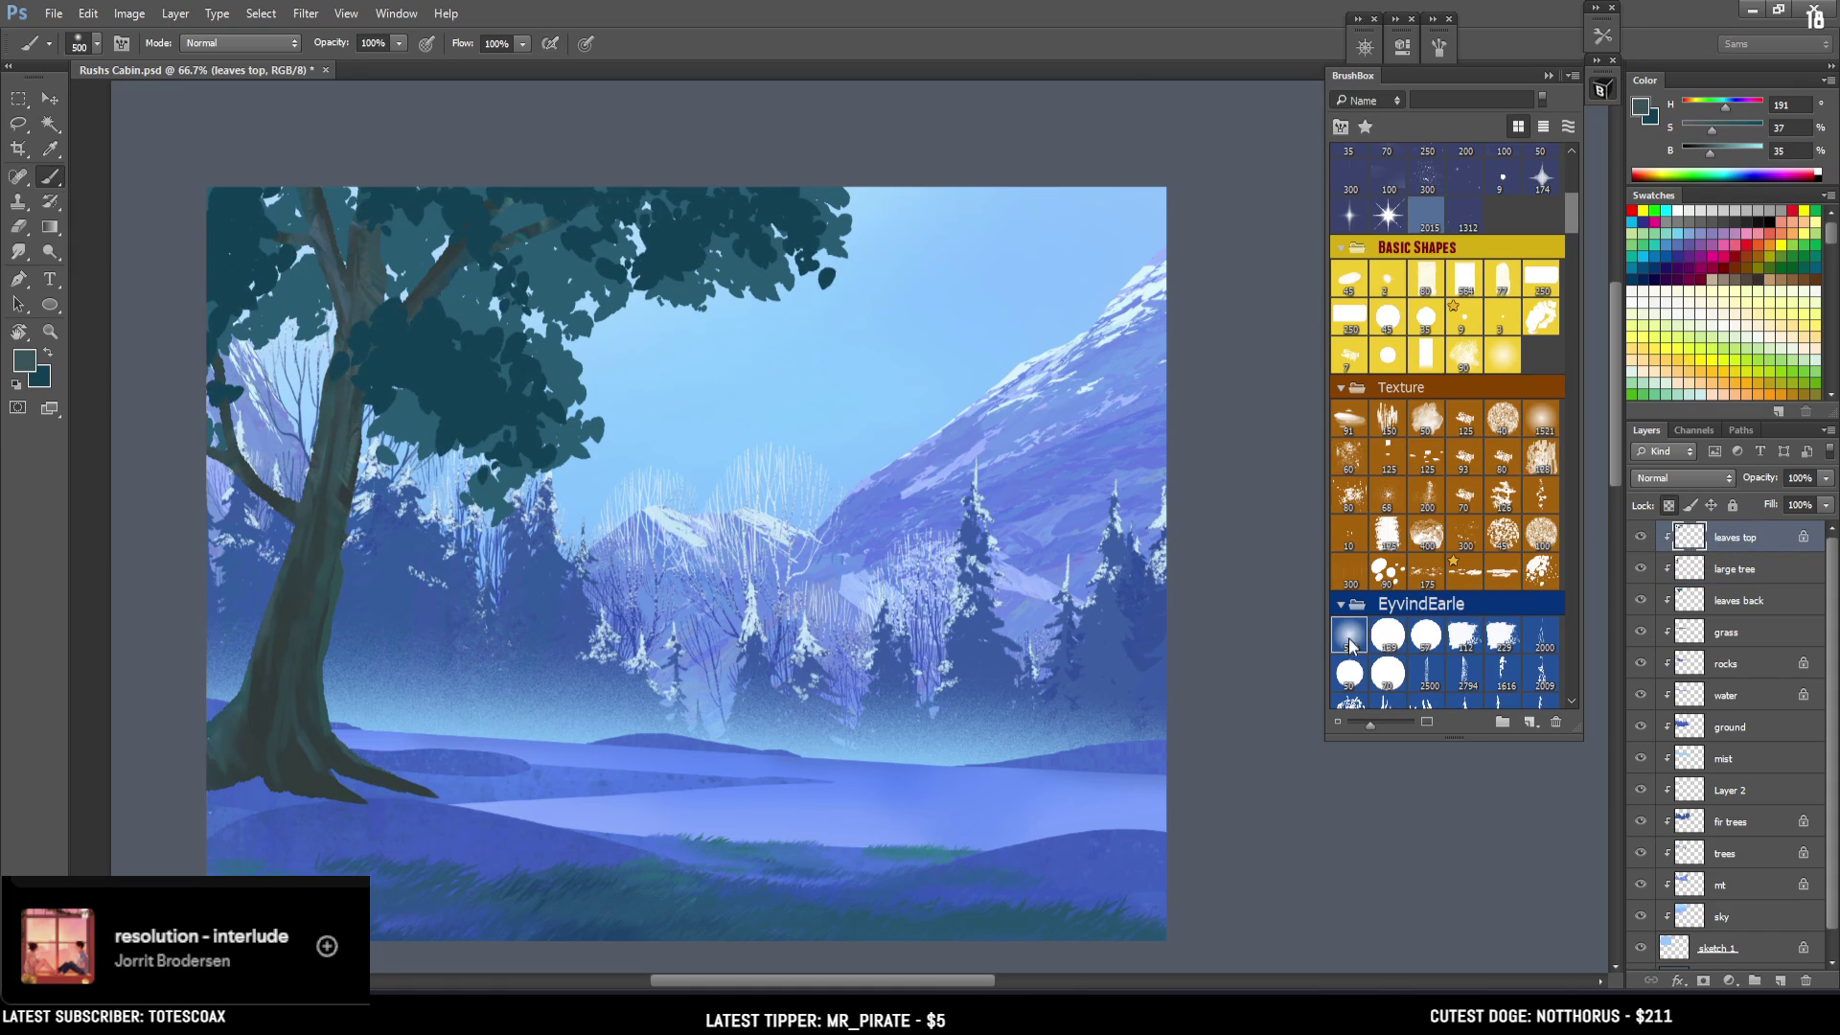
pyautogui.keyDown('alt'); pyautogui.click(772, 230); pyautogui.keyUp('alt')
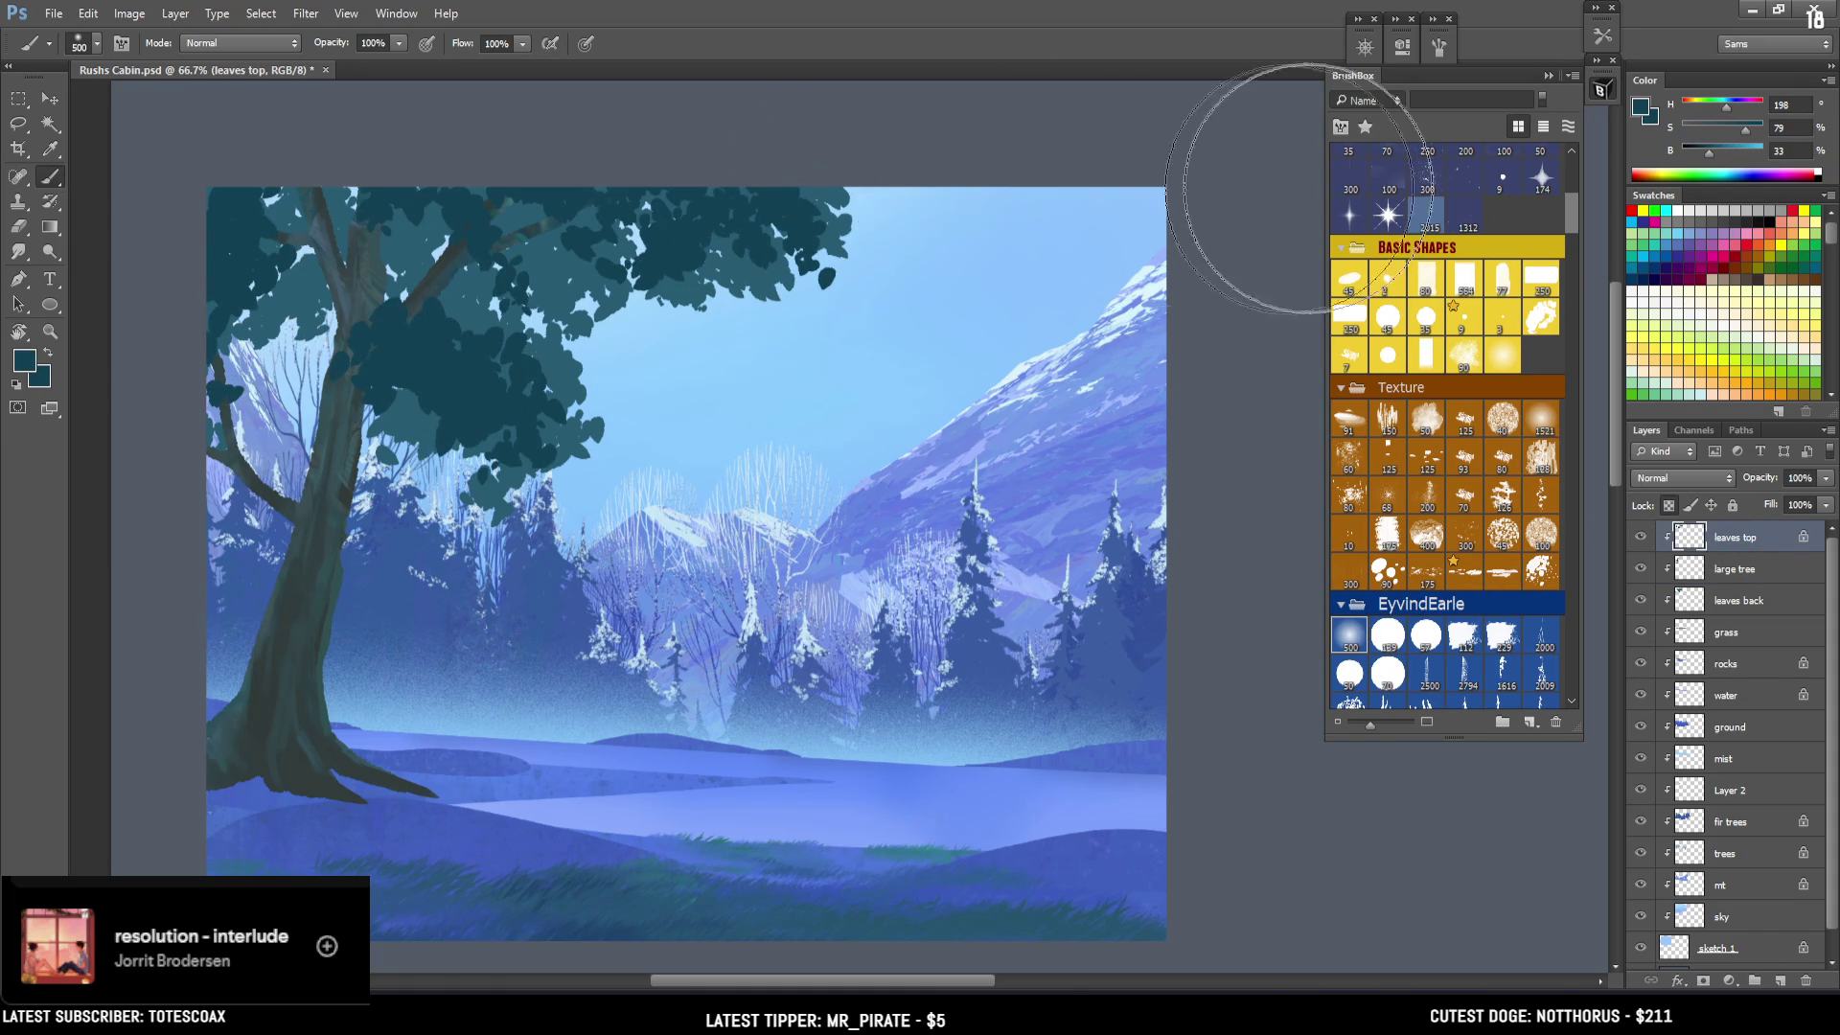
pyautogui.moveTo(1745, 130)
pyautogui.mouseDown()
pyautogui.moveTo(1707, 153)
pyautogui.moveTo(1731, 109)
pyautogui.mouseUp()
pyautogui.click(1731, 111)
pyautogui.press('[')
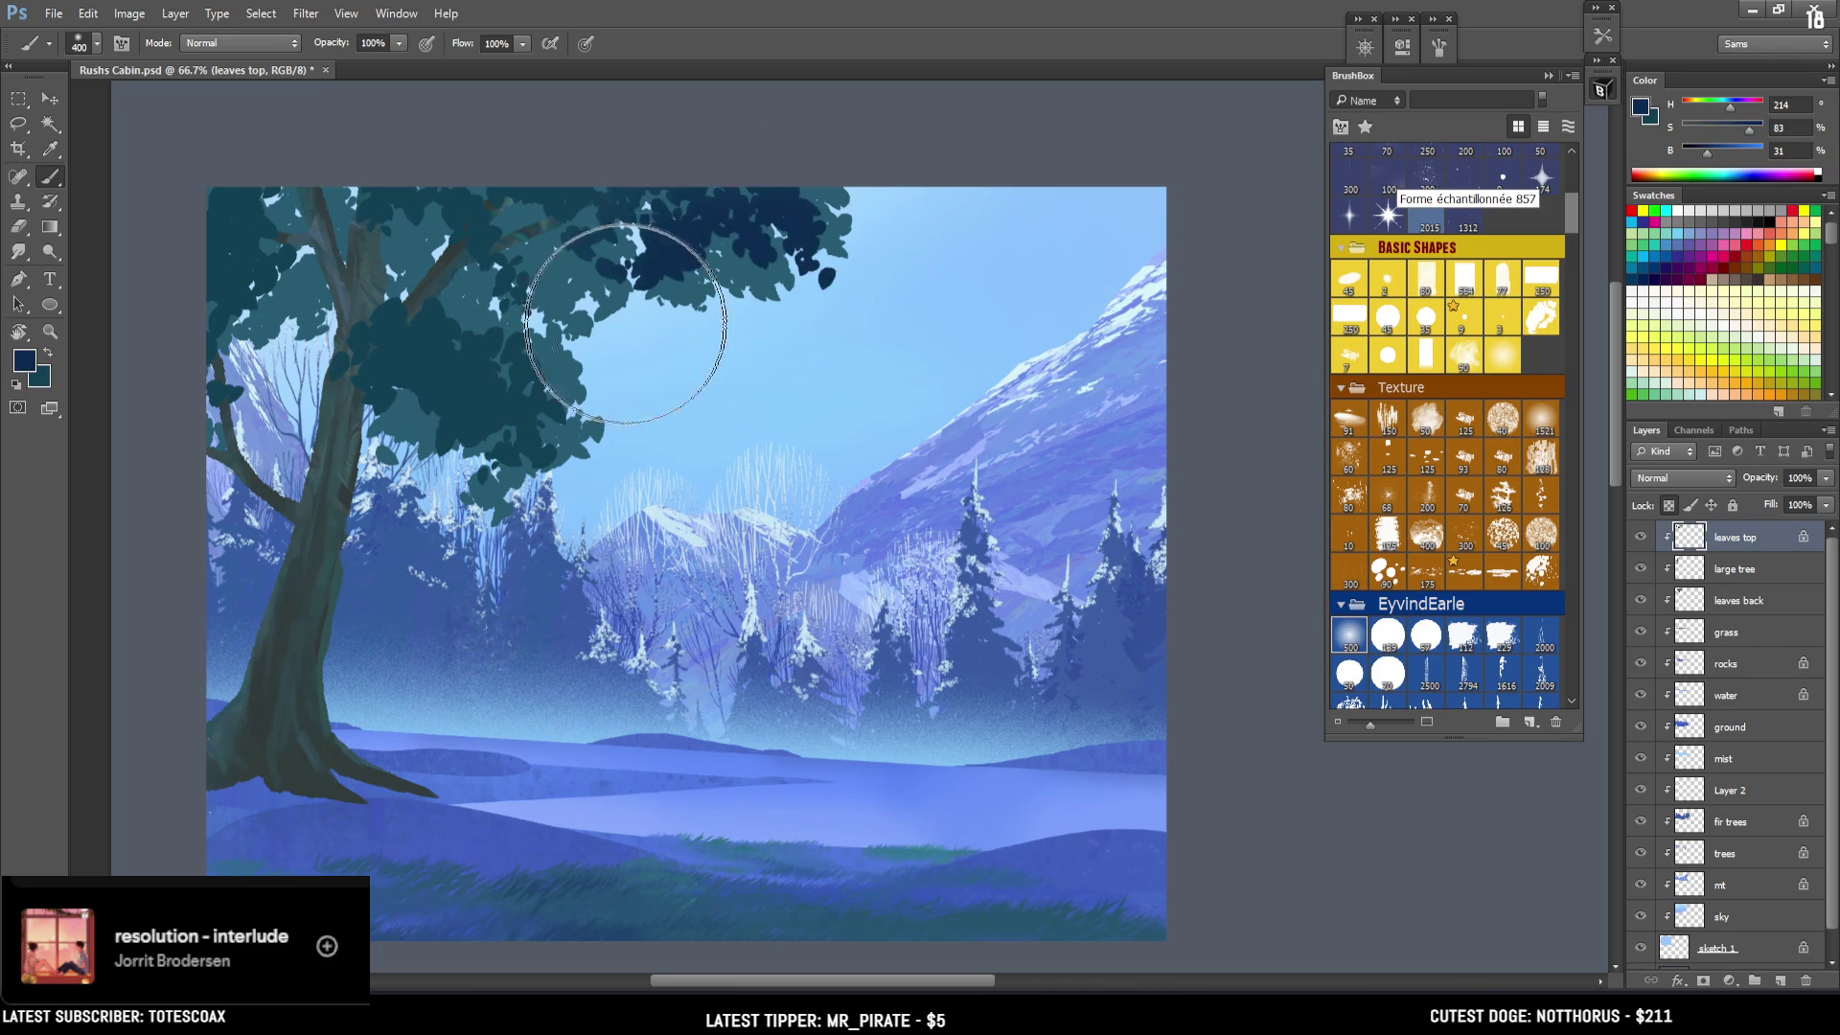
pyautogui.hotkey('ctrl', 'z')
pyautogui.click(1729, 153)
pyautogui.press('[')
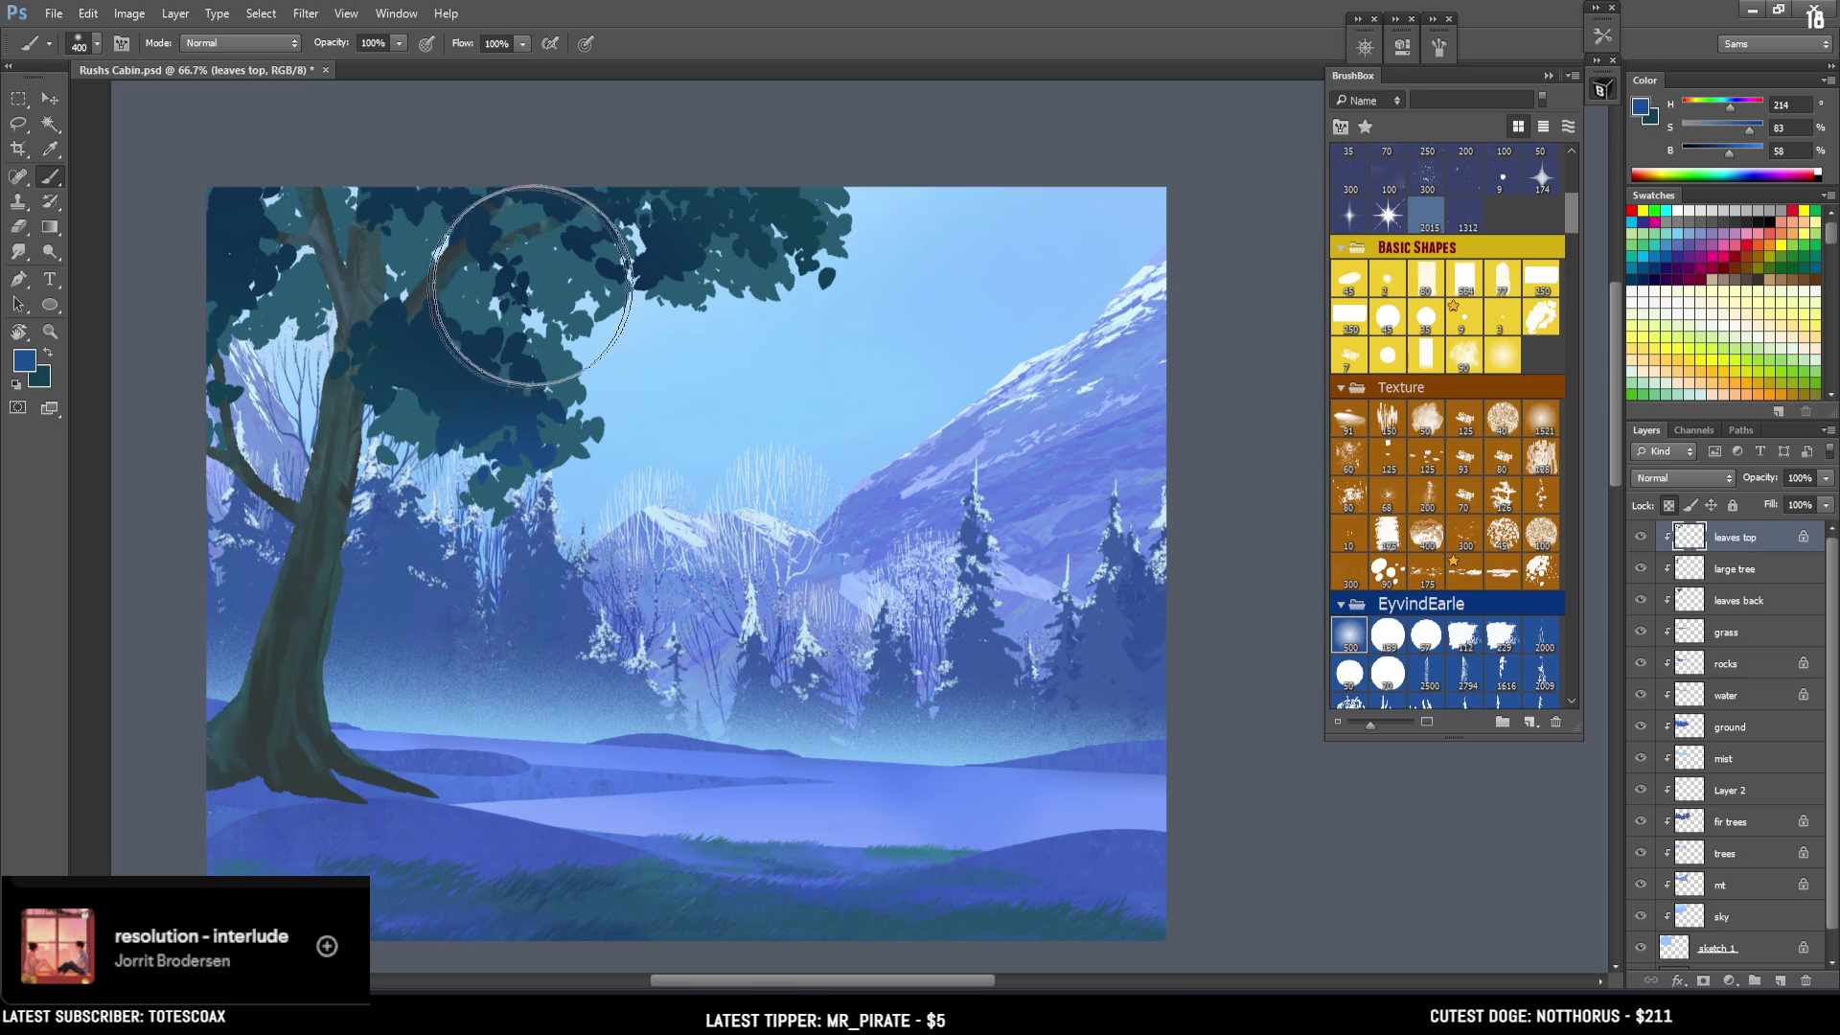
pyautogui.moveTo(481, 533)
pyautogui.mouseDown()
pyautogui.moveTo(508, 479)
pyautogui.moveTo(727, 377)
pyautogui.moveTo(723, 308)
pyautogui.moveTo(866, 316)
pyautogui.mouseUp()
pyautogui.press('[')
pyautogui.hotkey('ctrl', 'z')
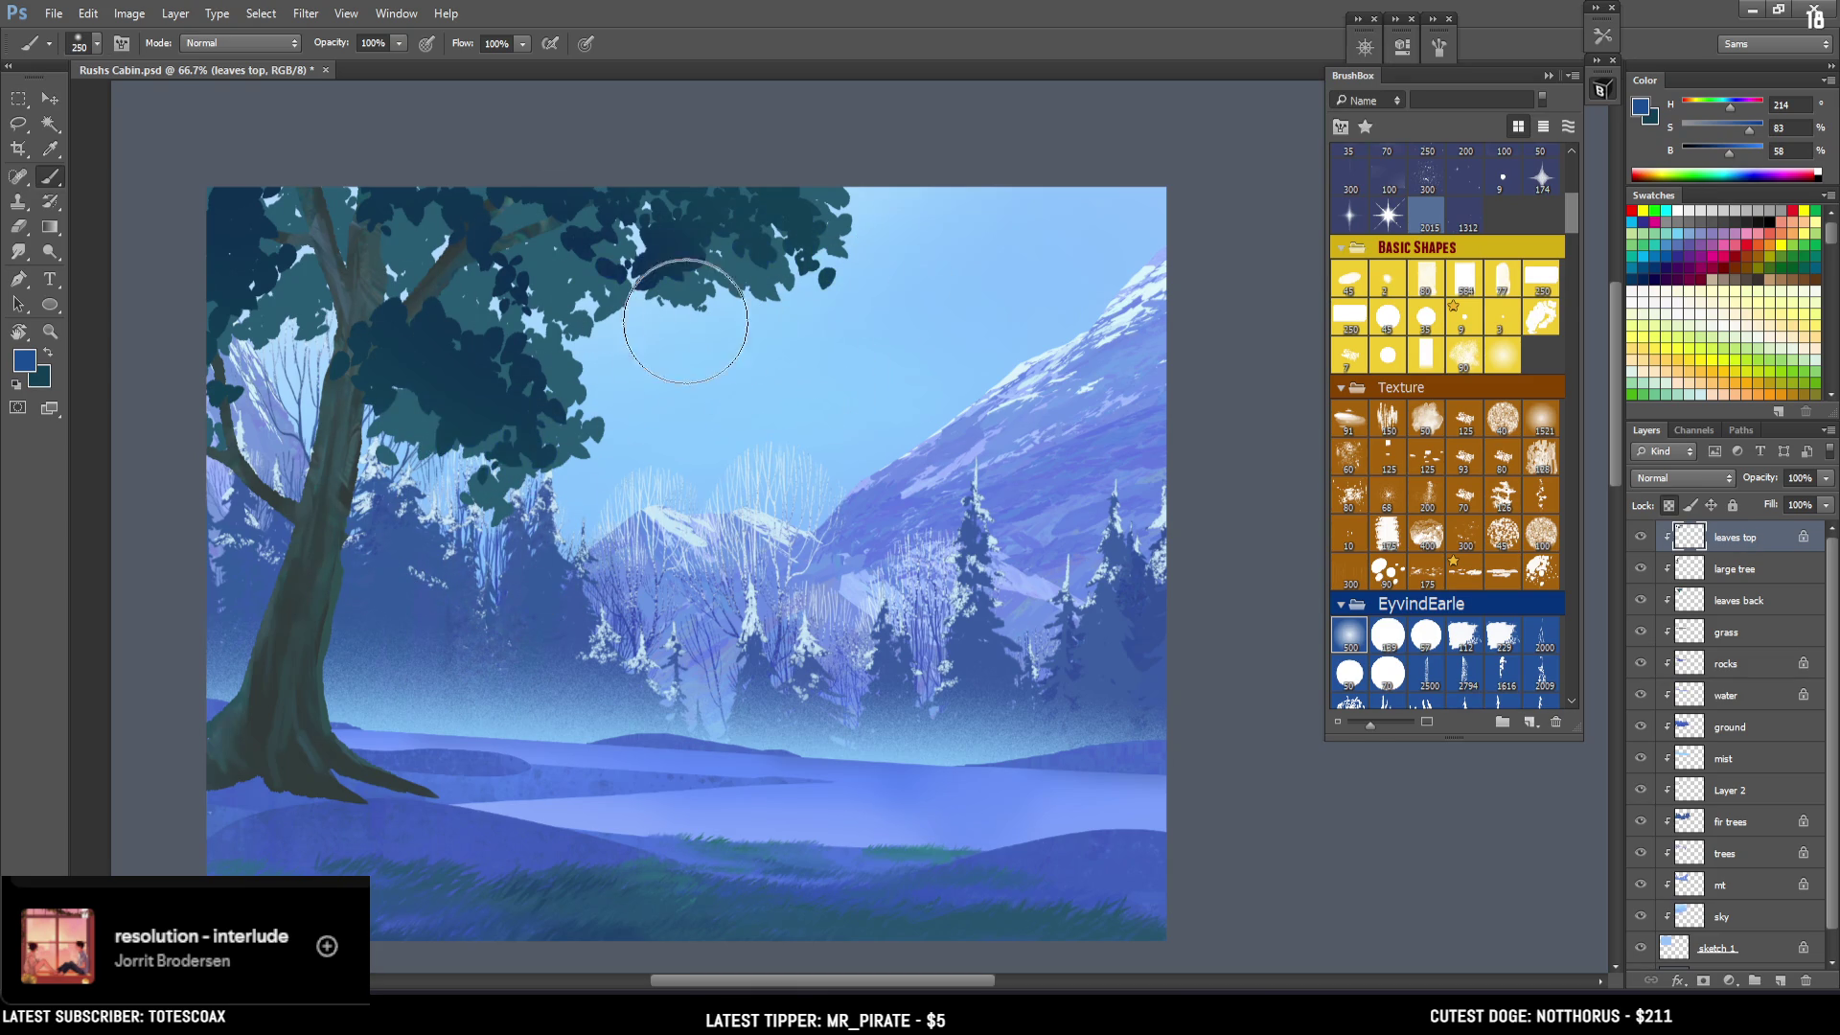
# Lock transparency on leaves back and darken the back foliage with blue using a 300 px brush.
pyautogui.click(1711, 604)
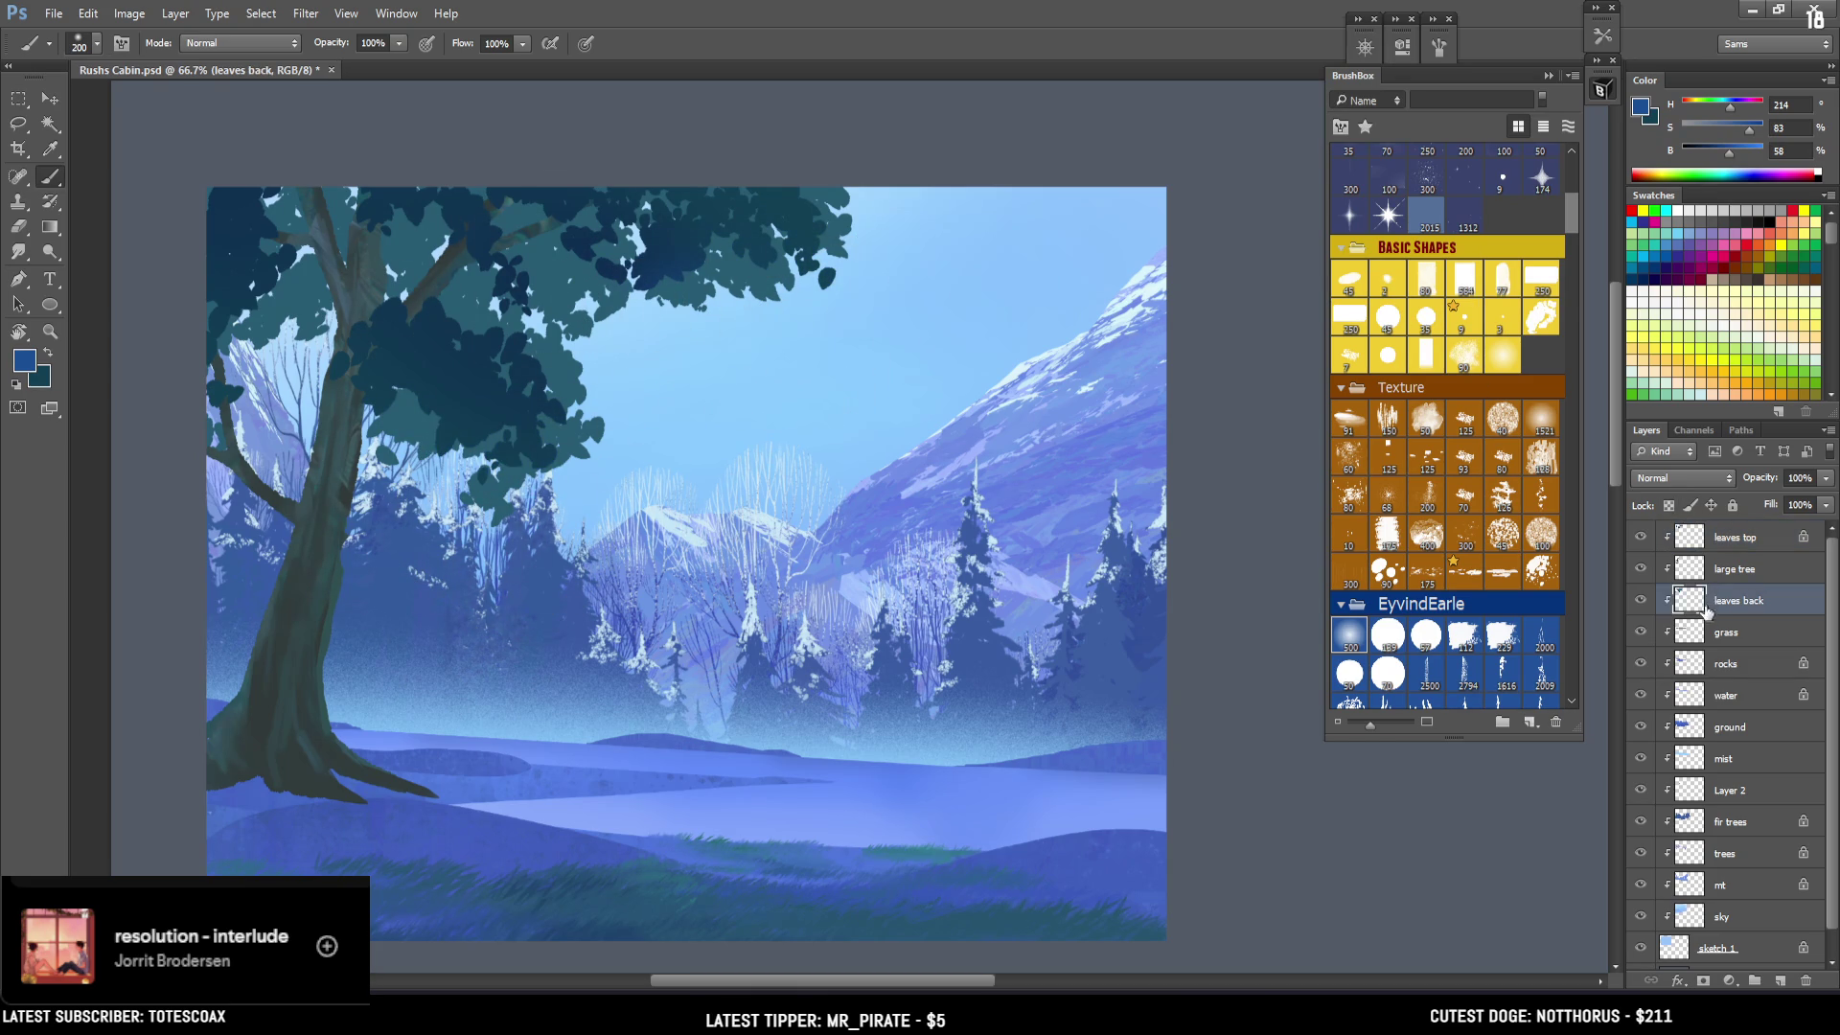
pyautogui.click(1669, 508)
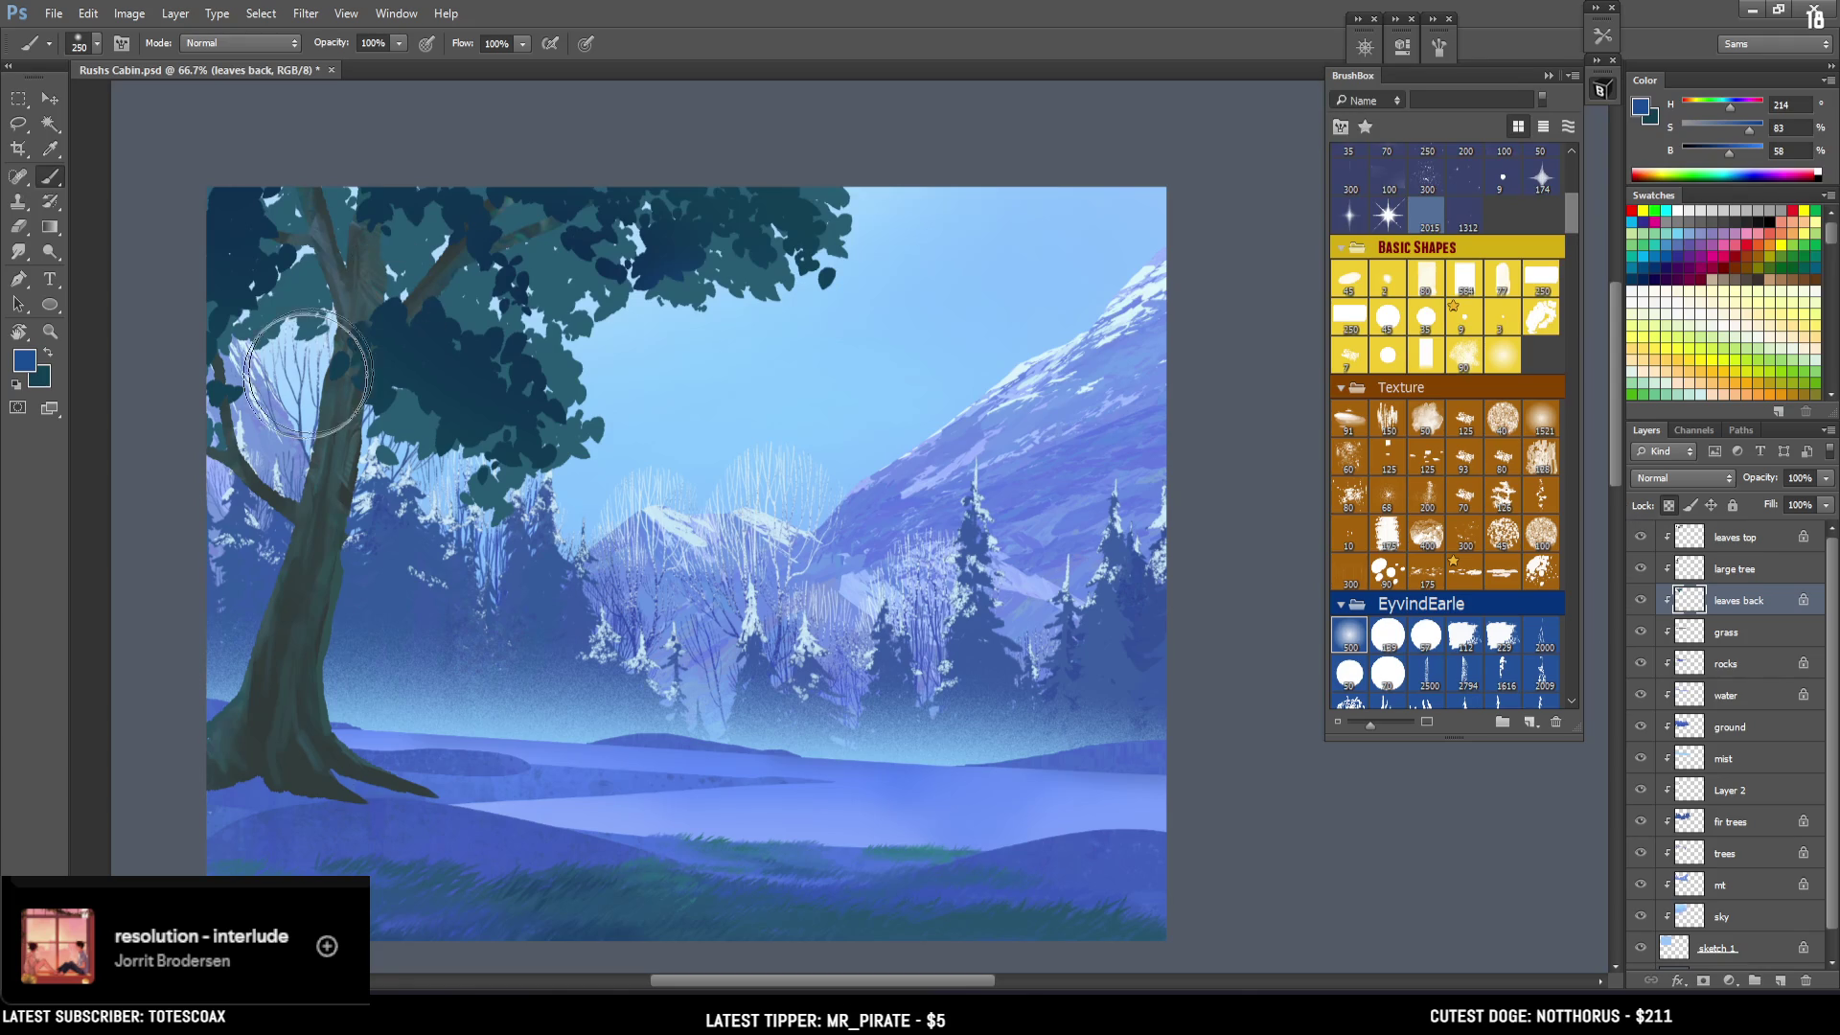
pyautogui.press(']')
pyautogui.press(']')
pyautogui.moveTo(321, 261)
pyautogui.mouseDown()
pyautogui.moveTo(481, 303)
pyautogui.moveTo(707, 307)
pyautogui.moveTo(608, 215)
pyautogui.mouseUp()
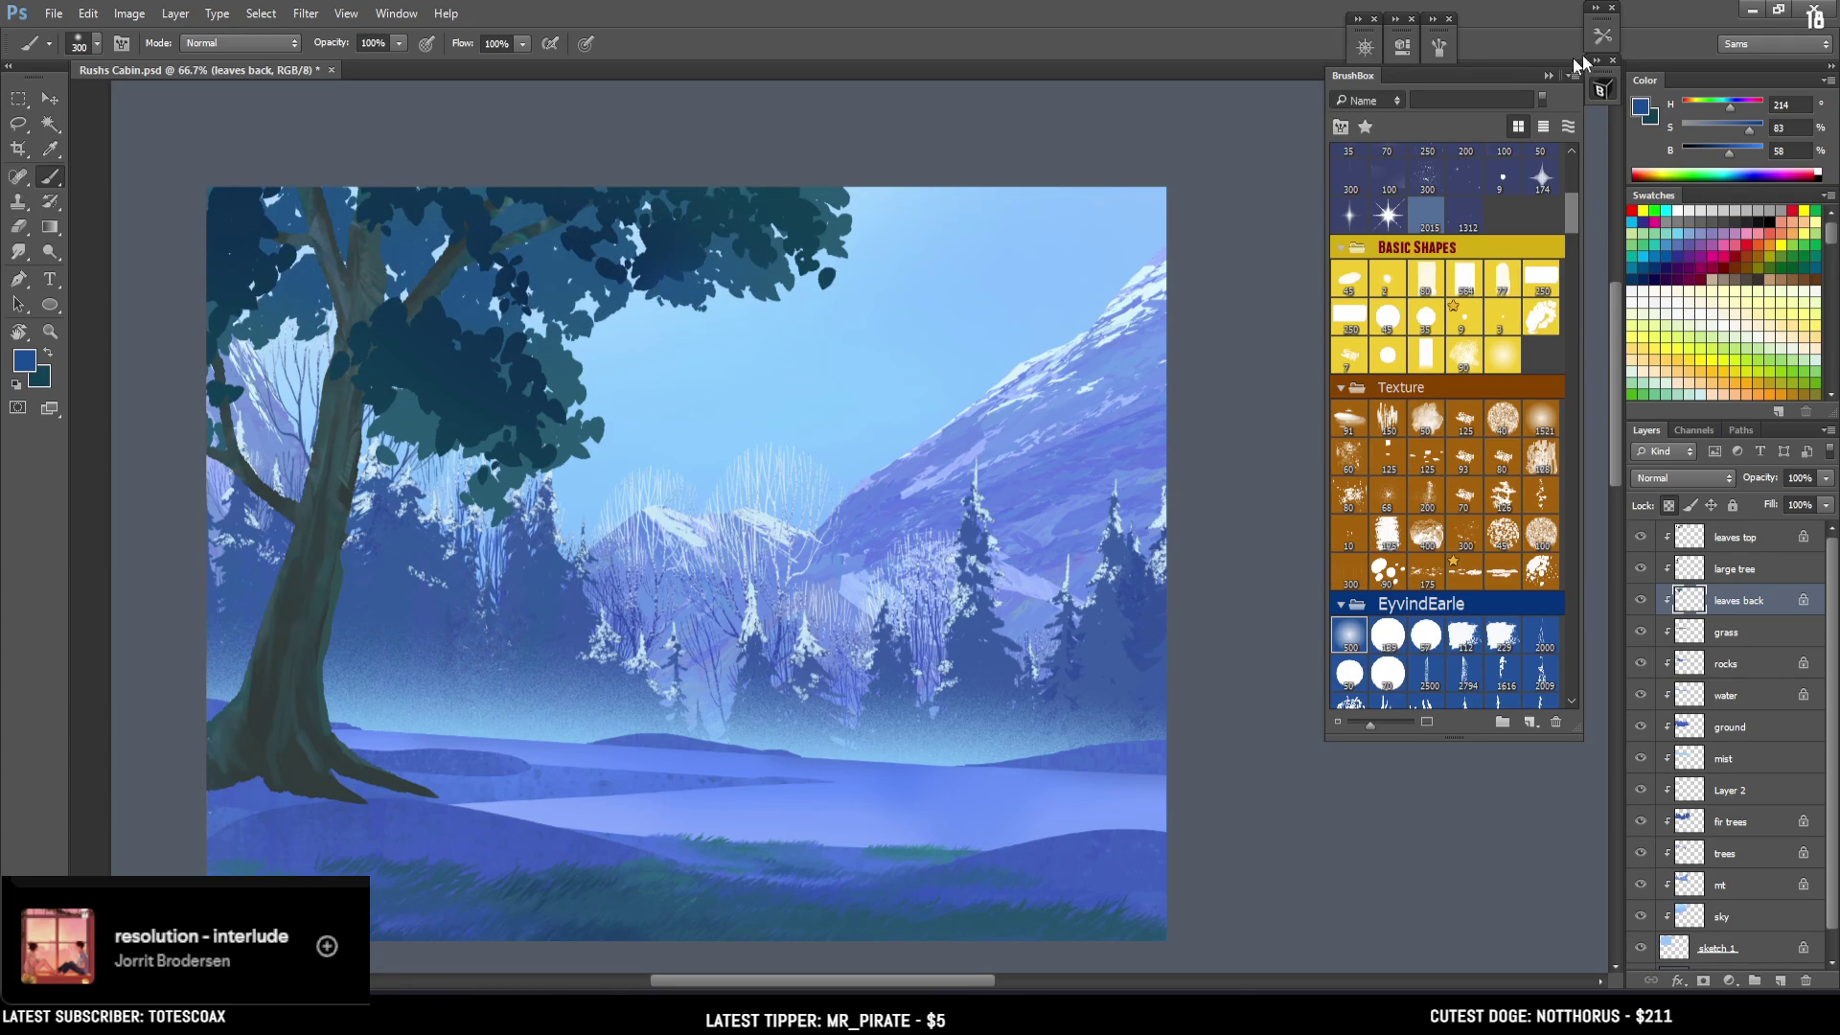
# Set a bright sky-blue colour (H 214, S 83, B 99) and toggle the water layer's visibility.
pyautogui.moveTo(1731, 165); pyautogui.dragTo(1760, 160)
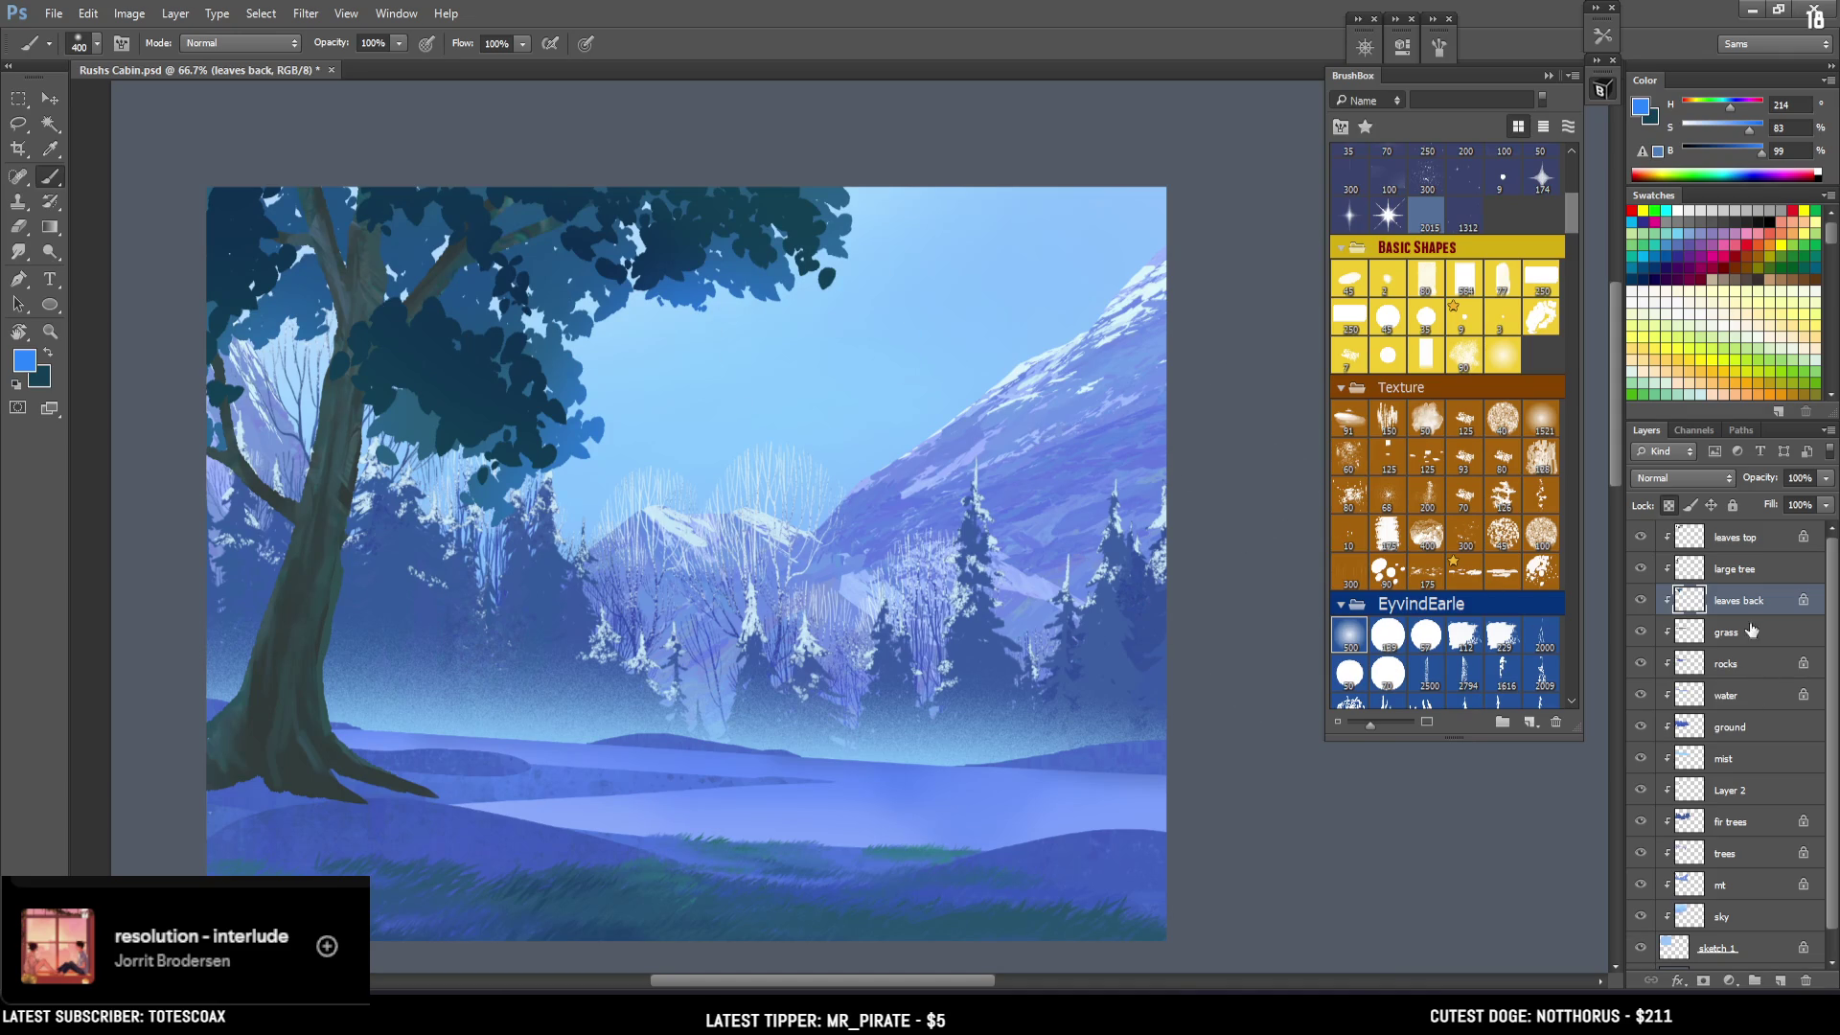
pyautogui.click(1722, 568)
pyautogui.click(1726, 695)
pyautogui.click(1641, 696)
pyautogui.click(1643, 696)
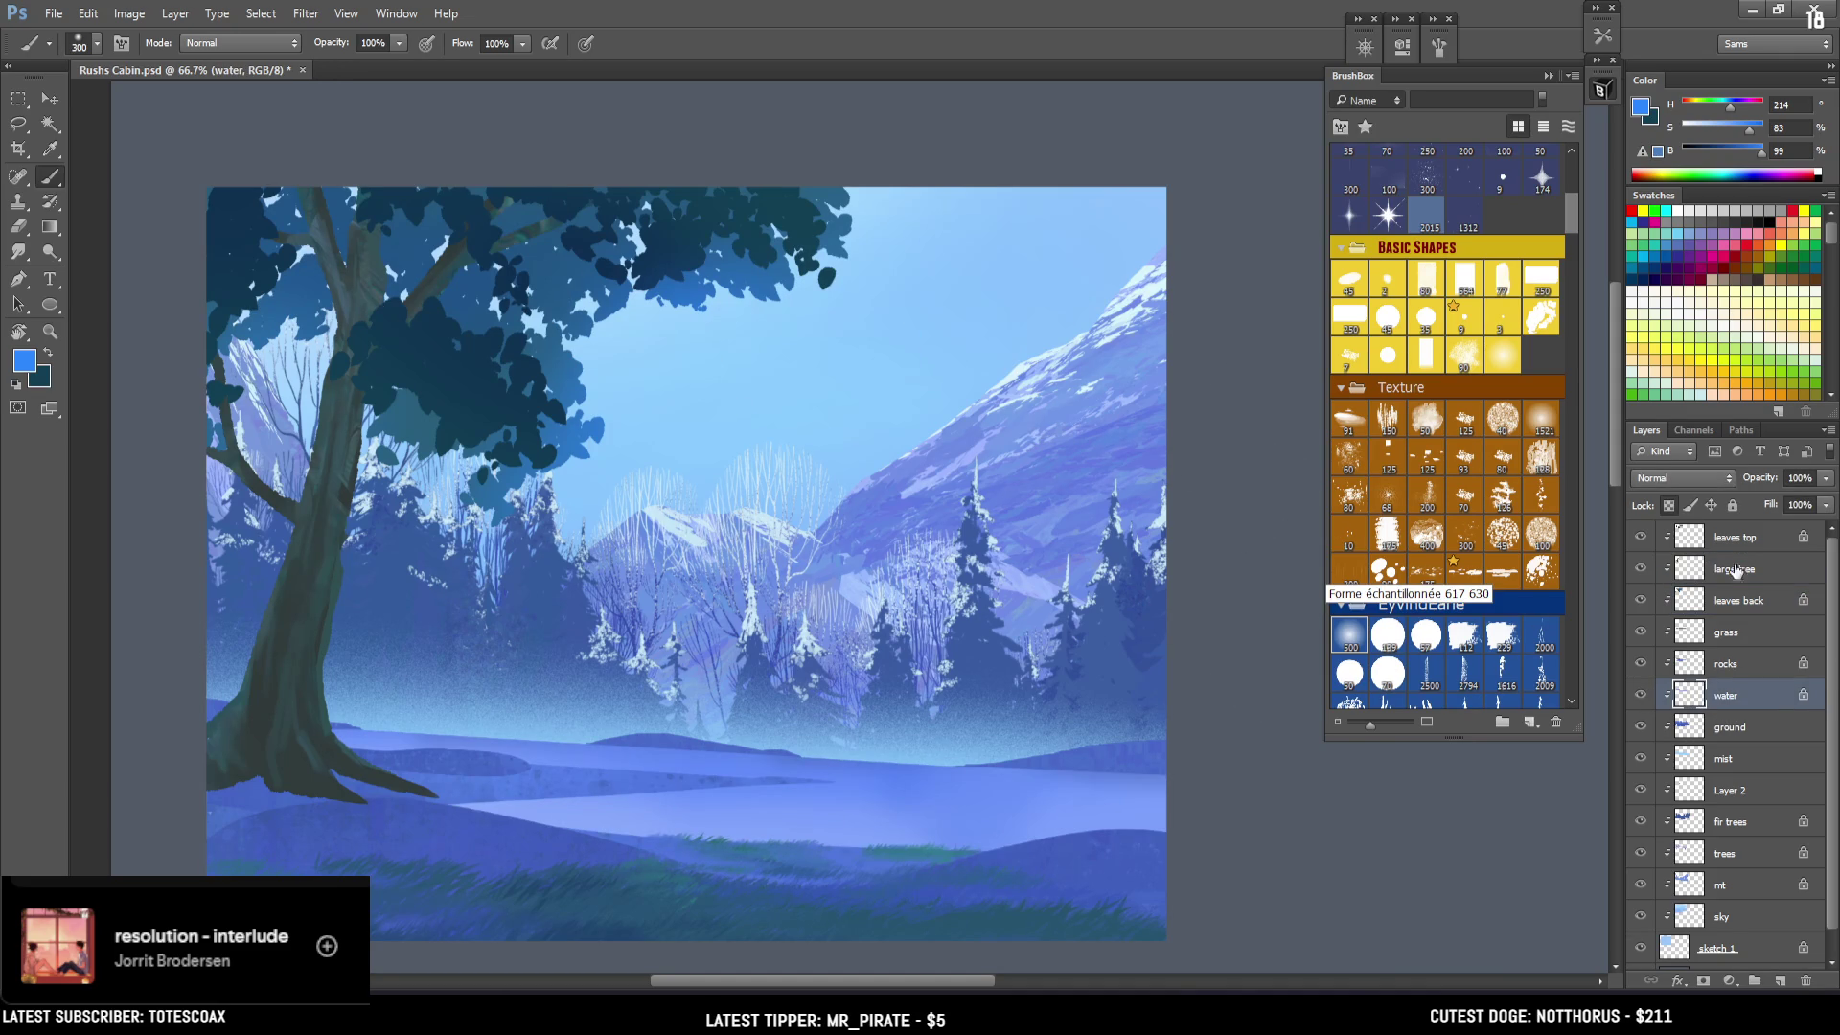
# Switch to a 90 px brush, set the colour to cyan 2bd7fc, and paint a first stroke on the lake.
pyautogui.click(1387, 573)
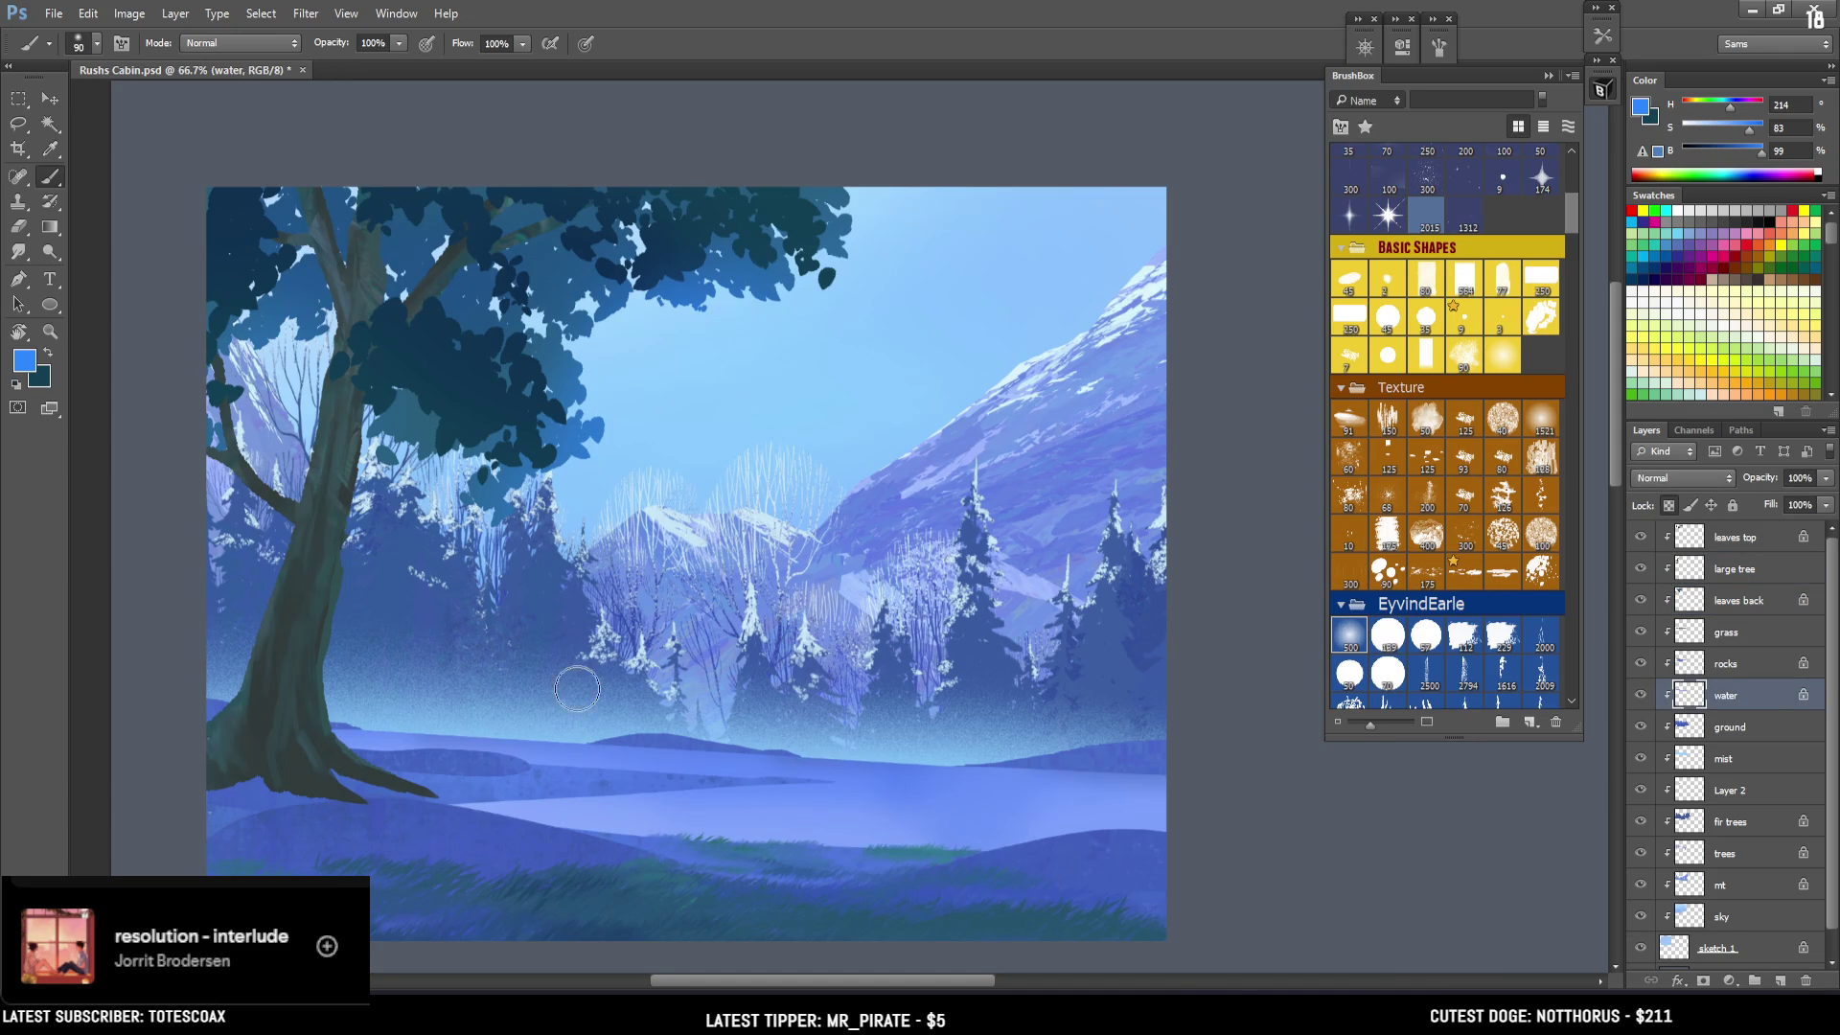
pyautogui.click(1643, 105)
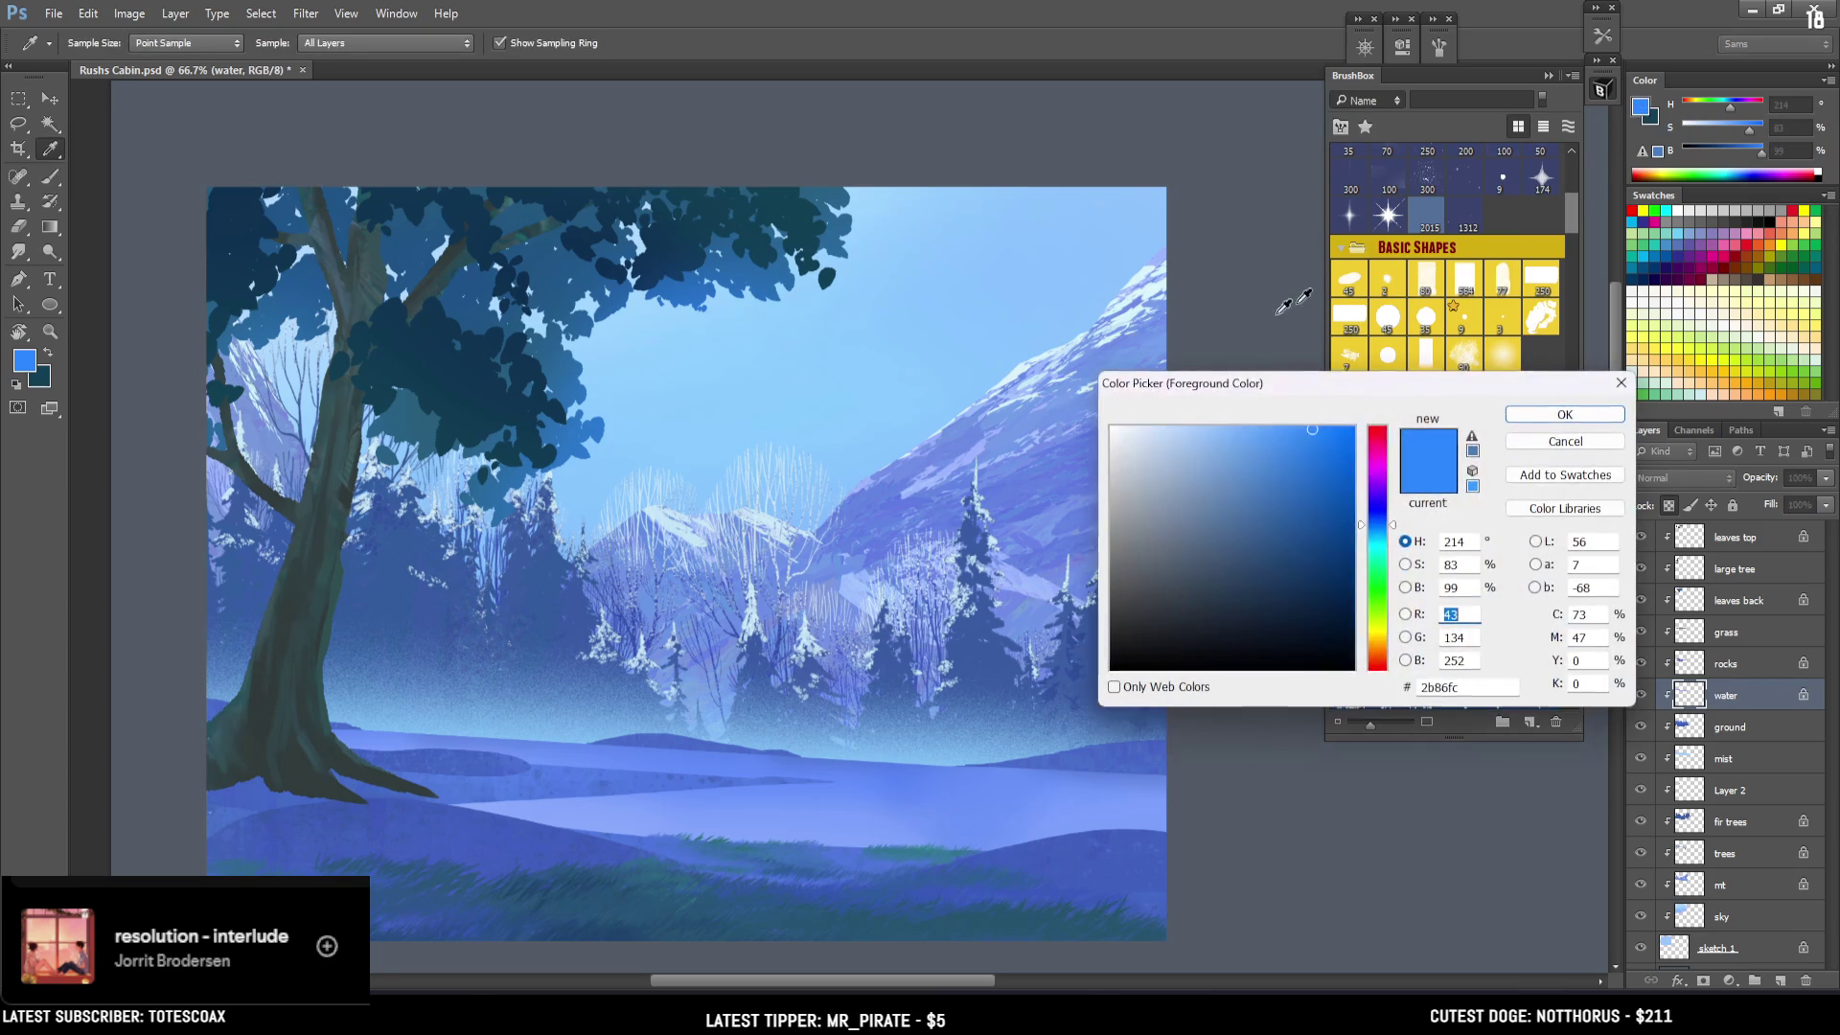
pyautogui.moveTo(1384, 548); pyautogui.dragTo(1384, 543)
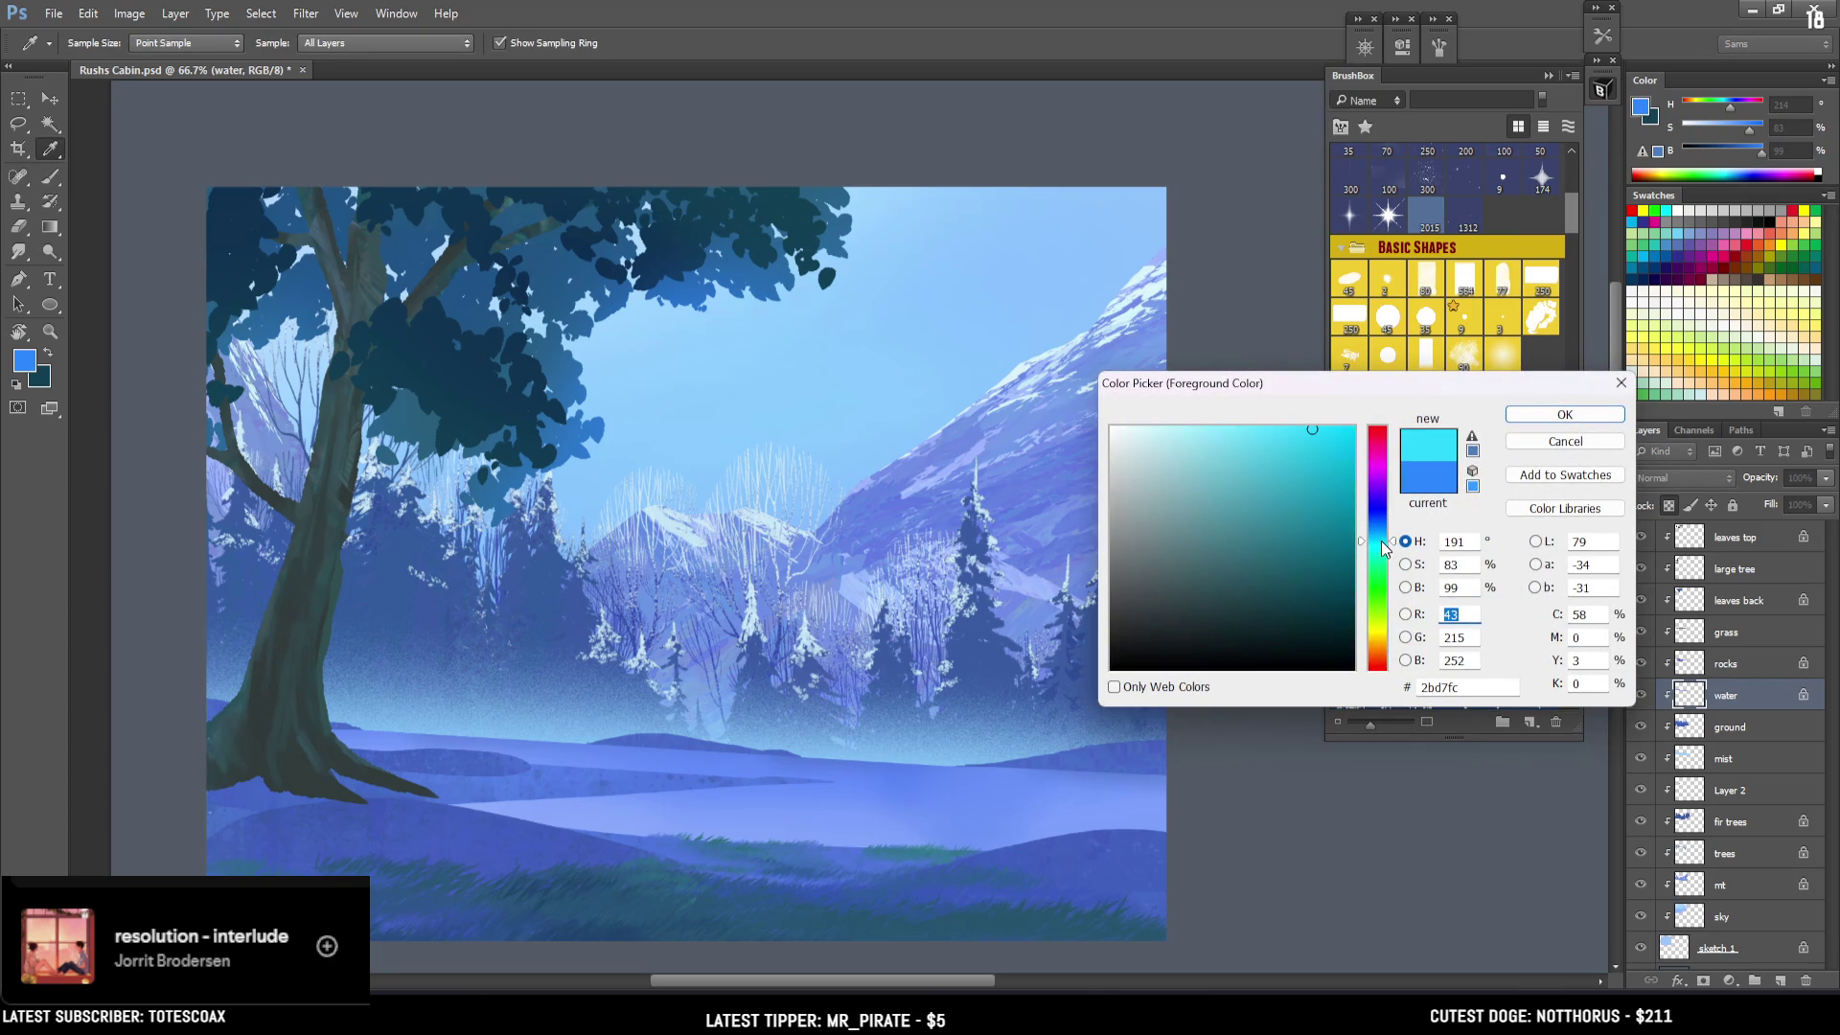
pyautogui.click(1565, 414)
pyautogui.moveTo(640, 844); pyautogui.dragTo(637, 753)
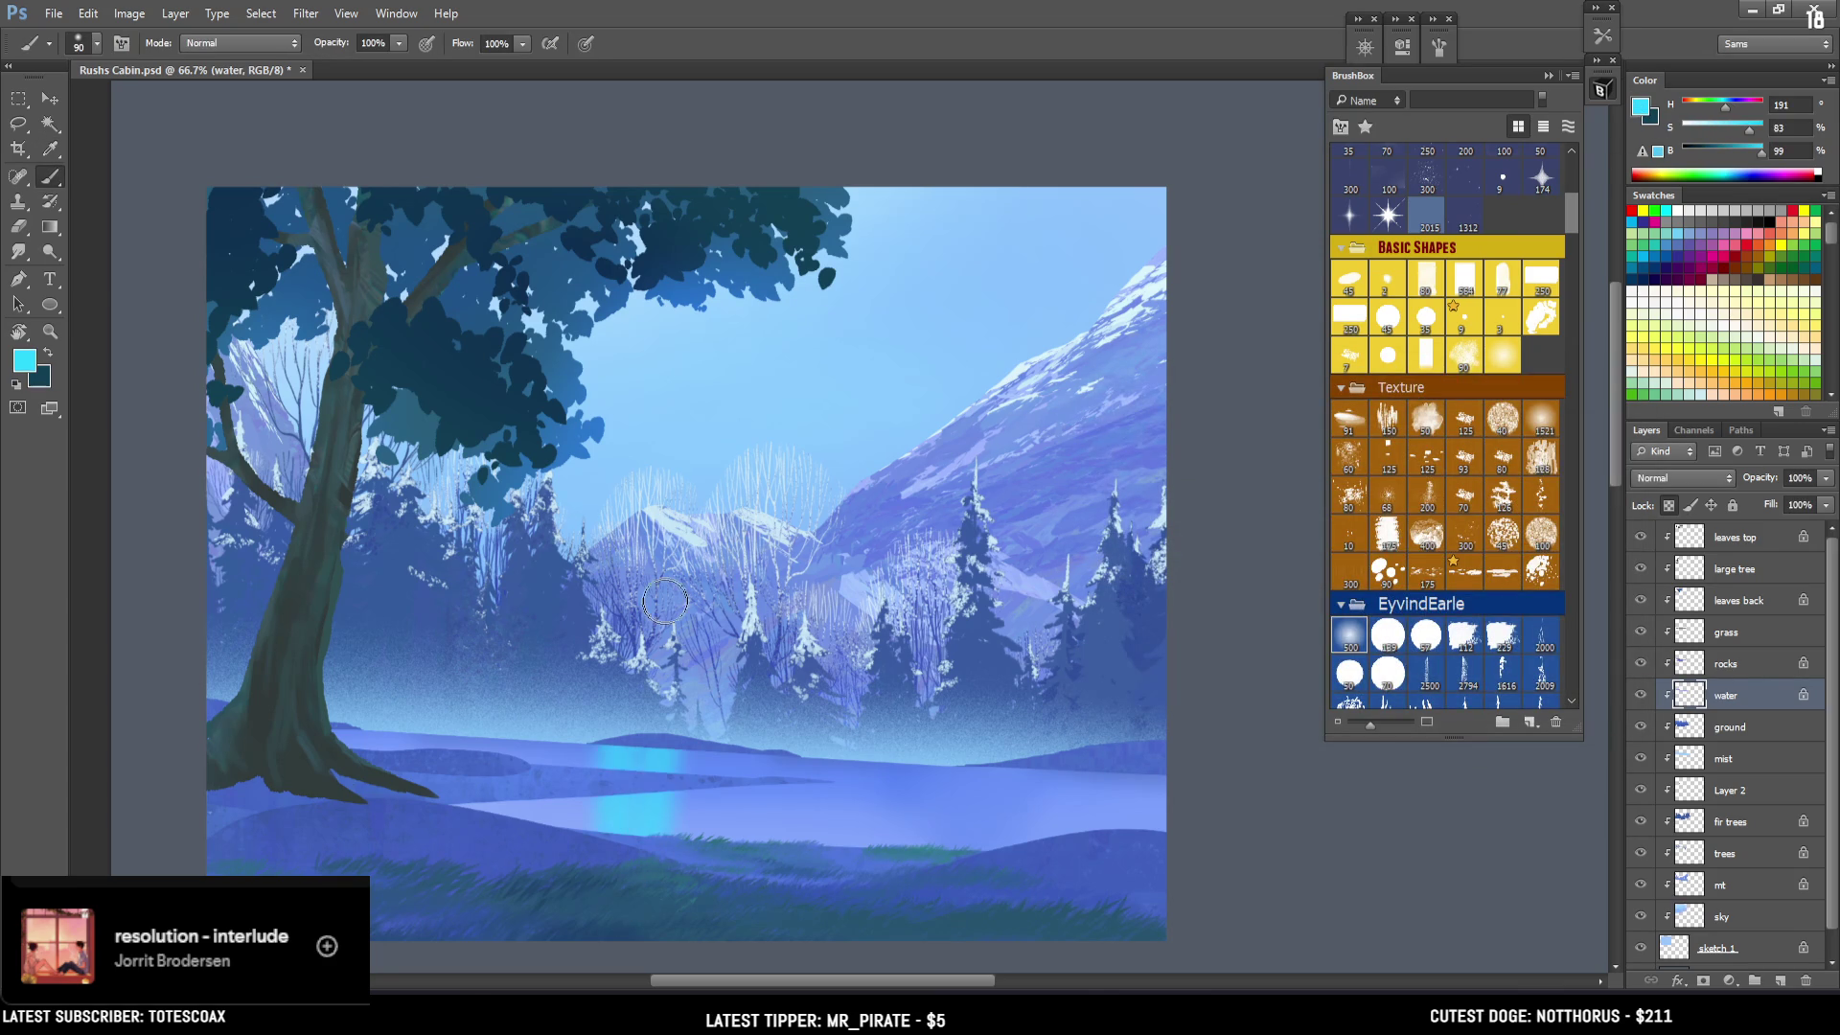
# Repaint the whole lake bright cyan with a 700 px brush, then undo it.
pyautogui.hotkey('ctrl', 'z')
pyautogui.press(']')
pyautogui.press(']')
pyautogui.press(']')
pyautogui.moveTo(581, 682); pyautogui.dragTo(882, 609)
pyautogui.hotkey('ctrl', 'z')
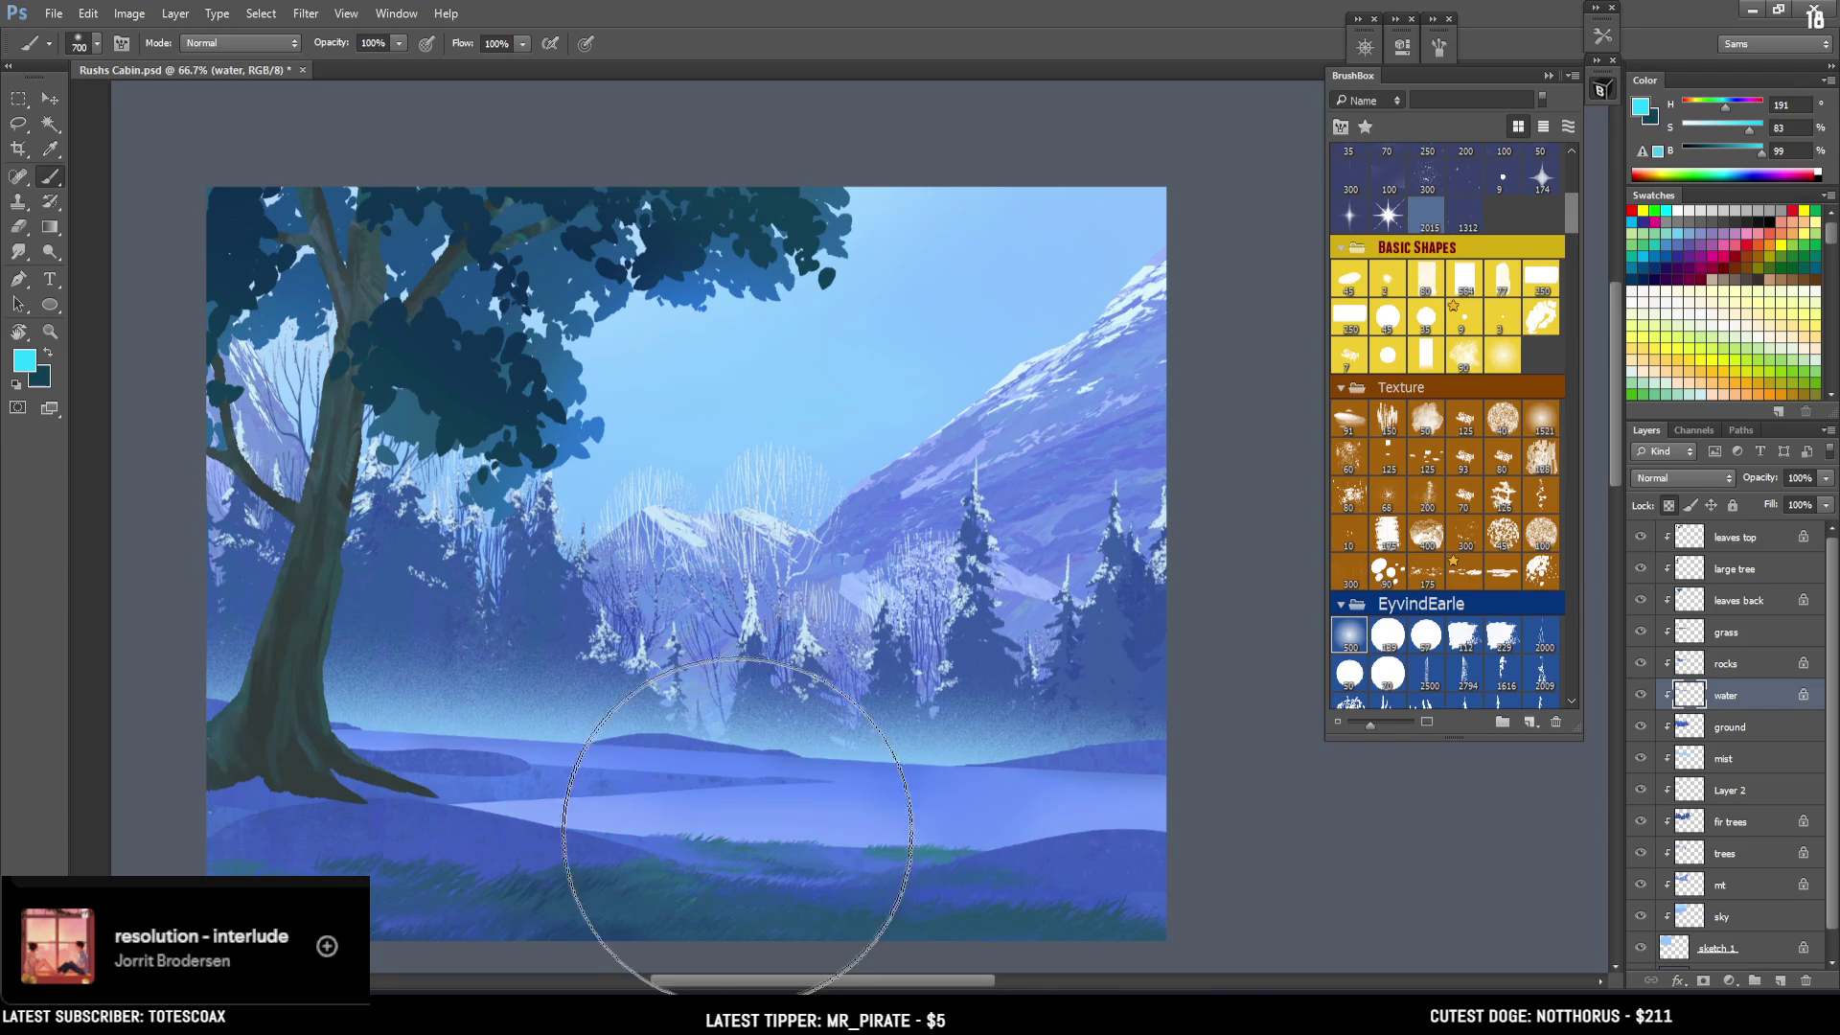
pyautogui.press('[')
# Paint the lake in a less saturated, paler cyan with a 500 px brush.
pyautogui.press('[')
pyautogui.moveTo(1749, 128); pyautogui.dragTo(1725, 132)
pyautogui.press('[')
pyautogui.press('[')
pyautogui.press('[')
pyautogui.moveTo(509, 801)
pyautogui.mouseDown()
pyautogui.moveTo(1285, 834)
pyautogui.moveTo(877, 800)
pyautogui.mouseUp()
pyautogui.hotkey('ctrl', 'z')
pyautogui.hotkey('ctrl', 'z')
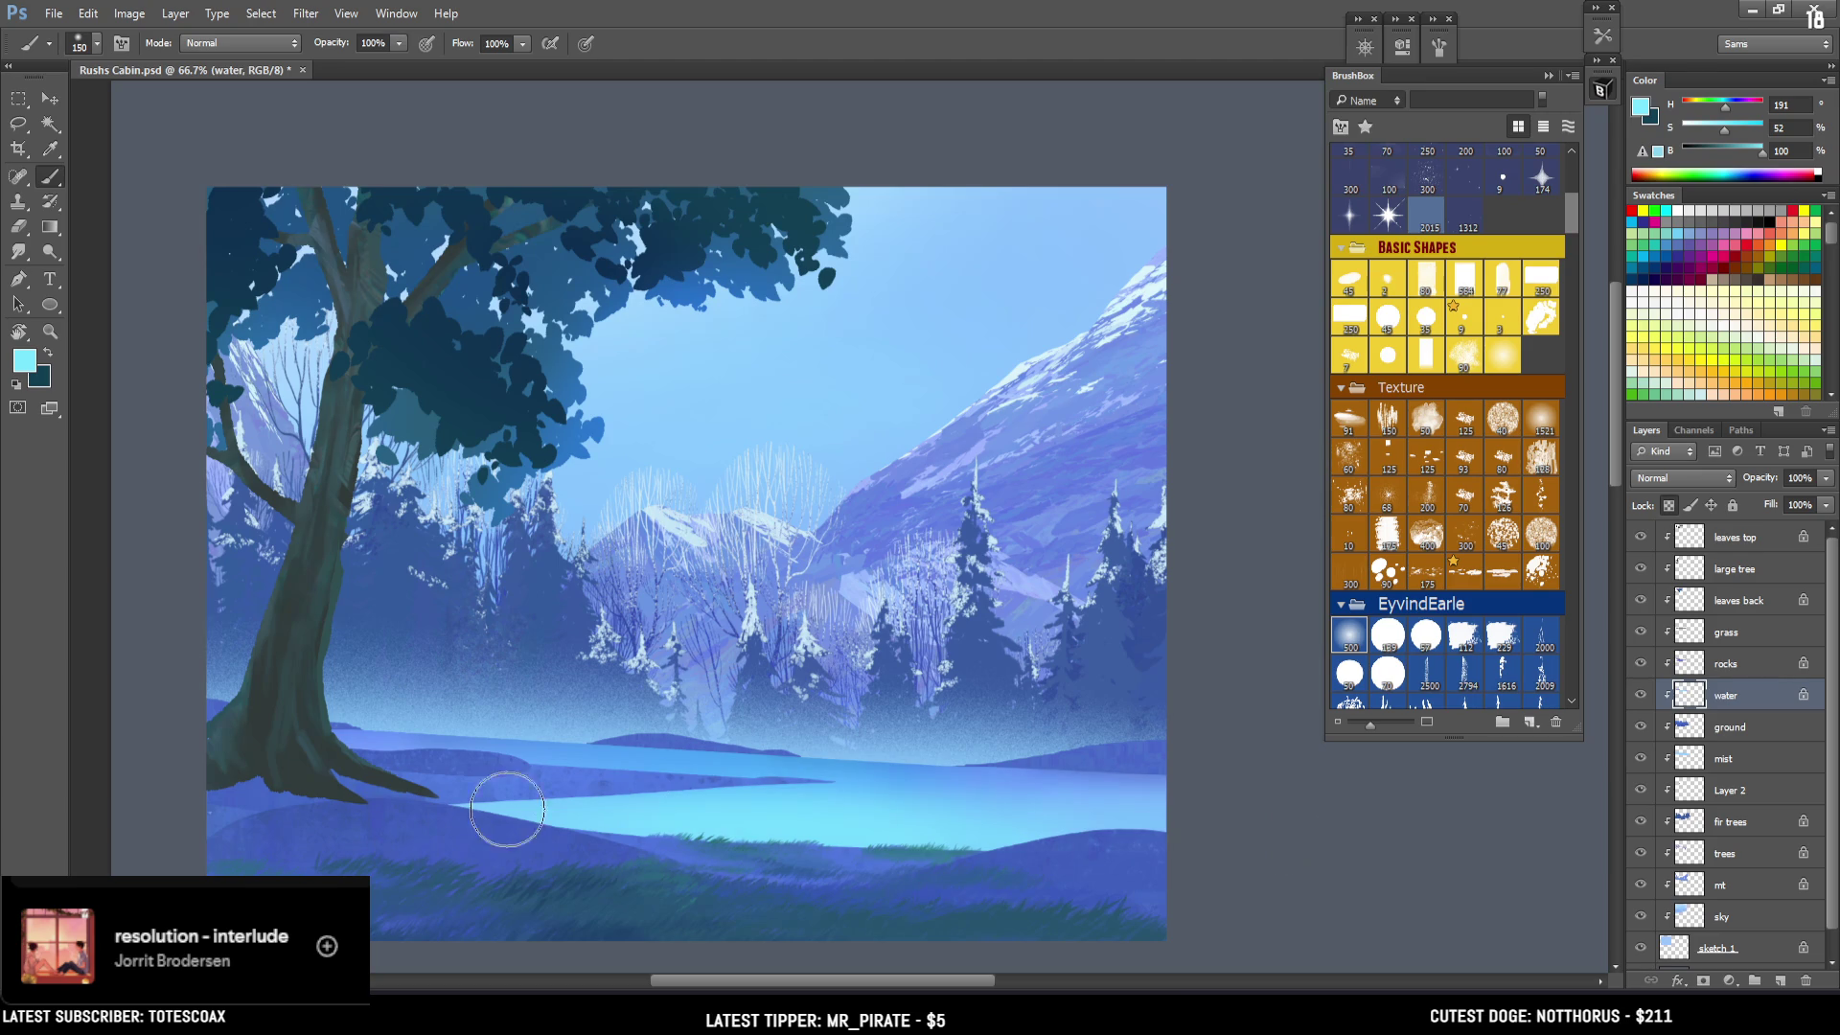
pyautogui.moveTo(504, 786); pyautogui.dragTo(863, 782)
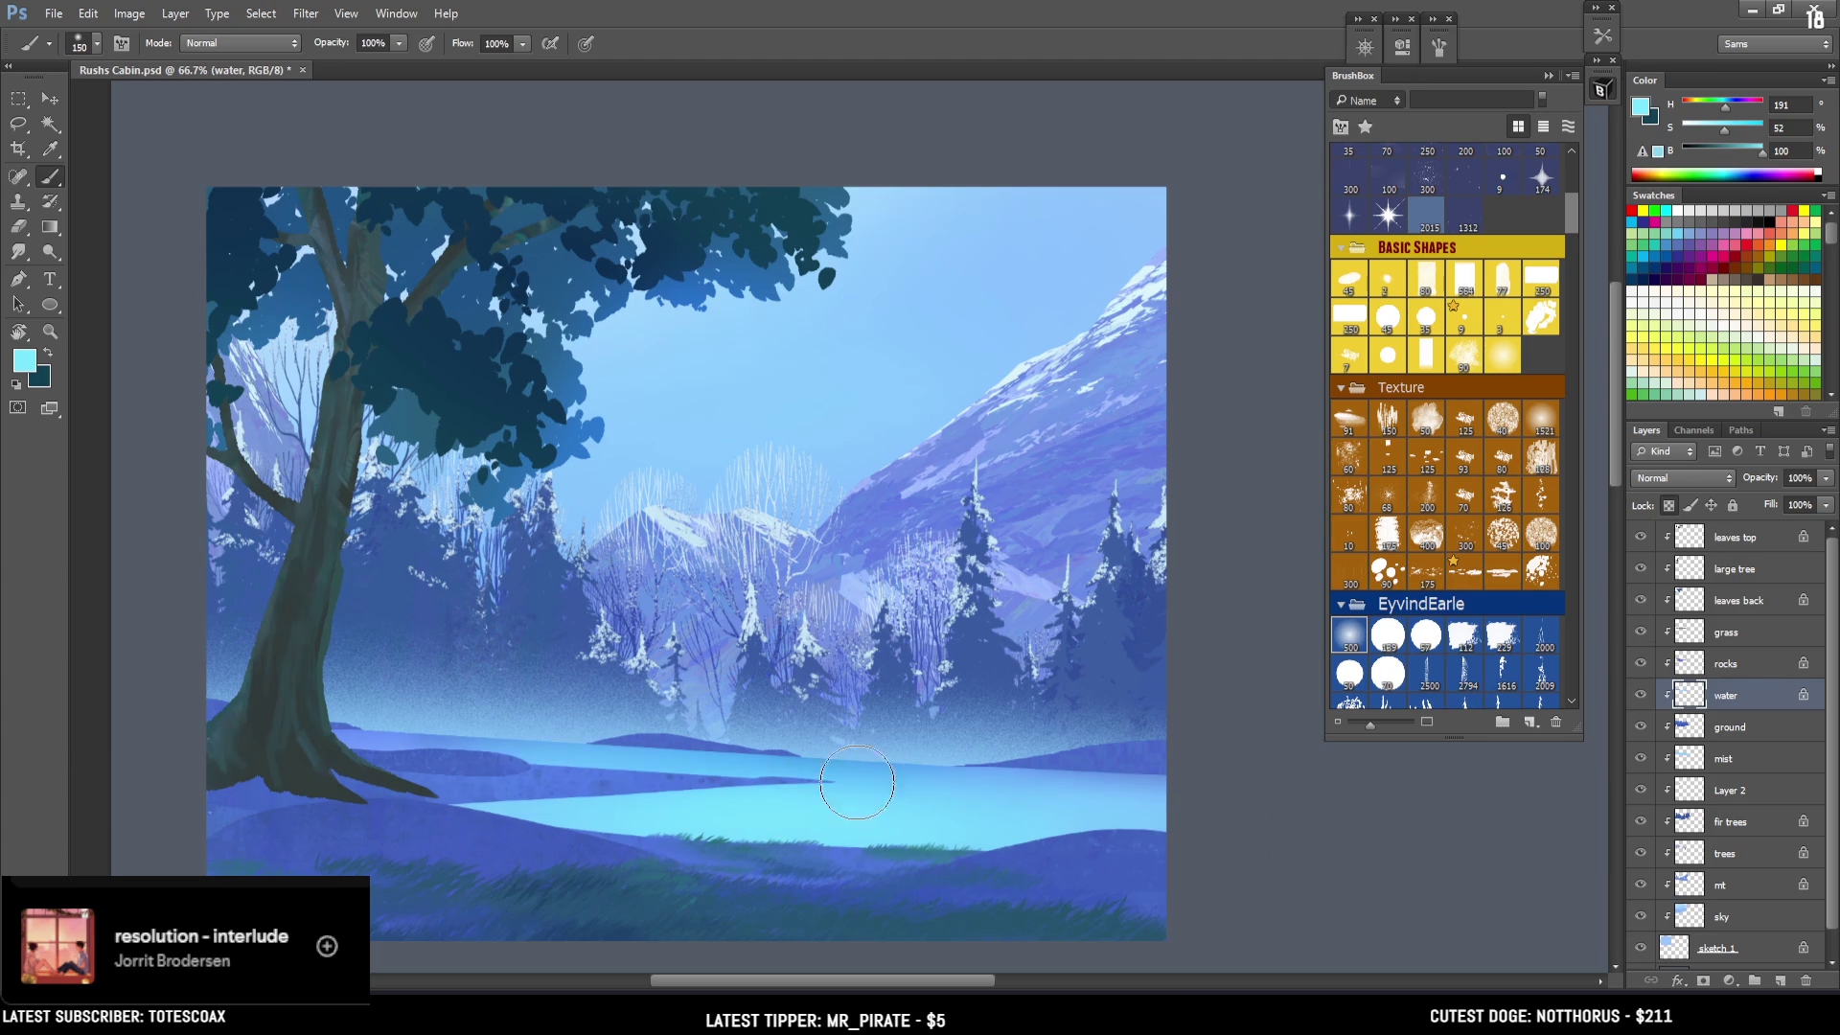
pyautogui.click(1707, 132)
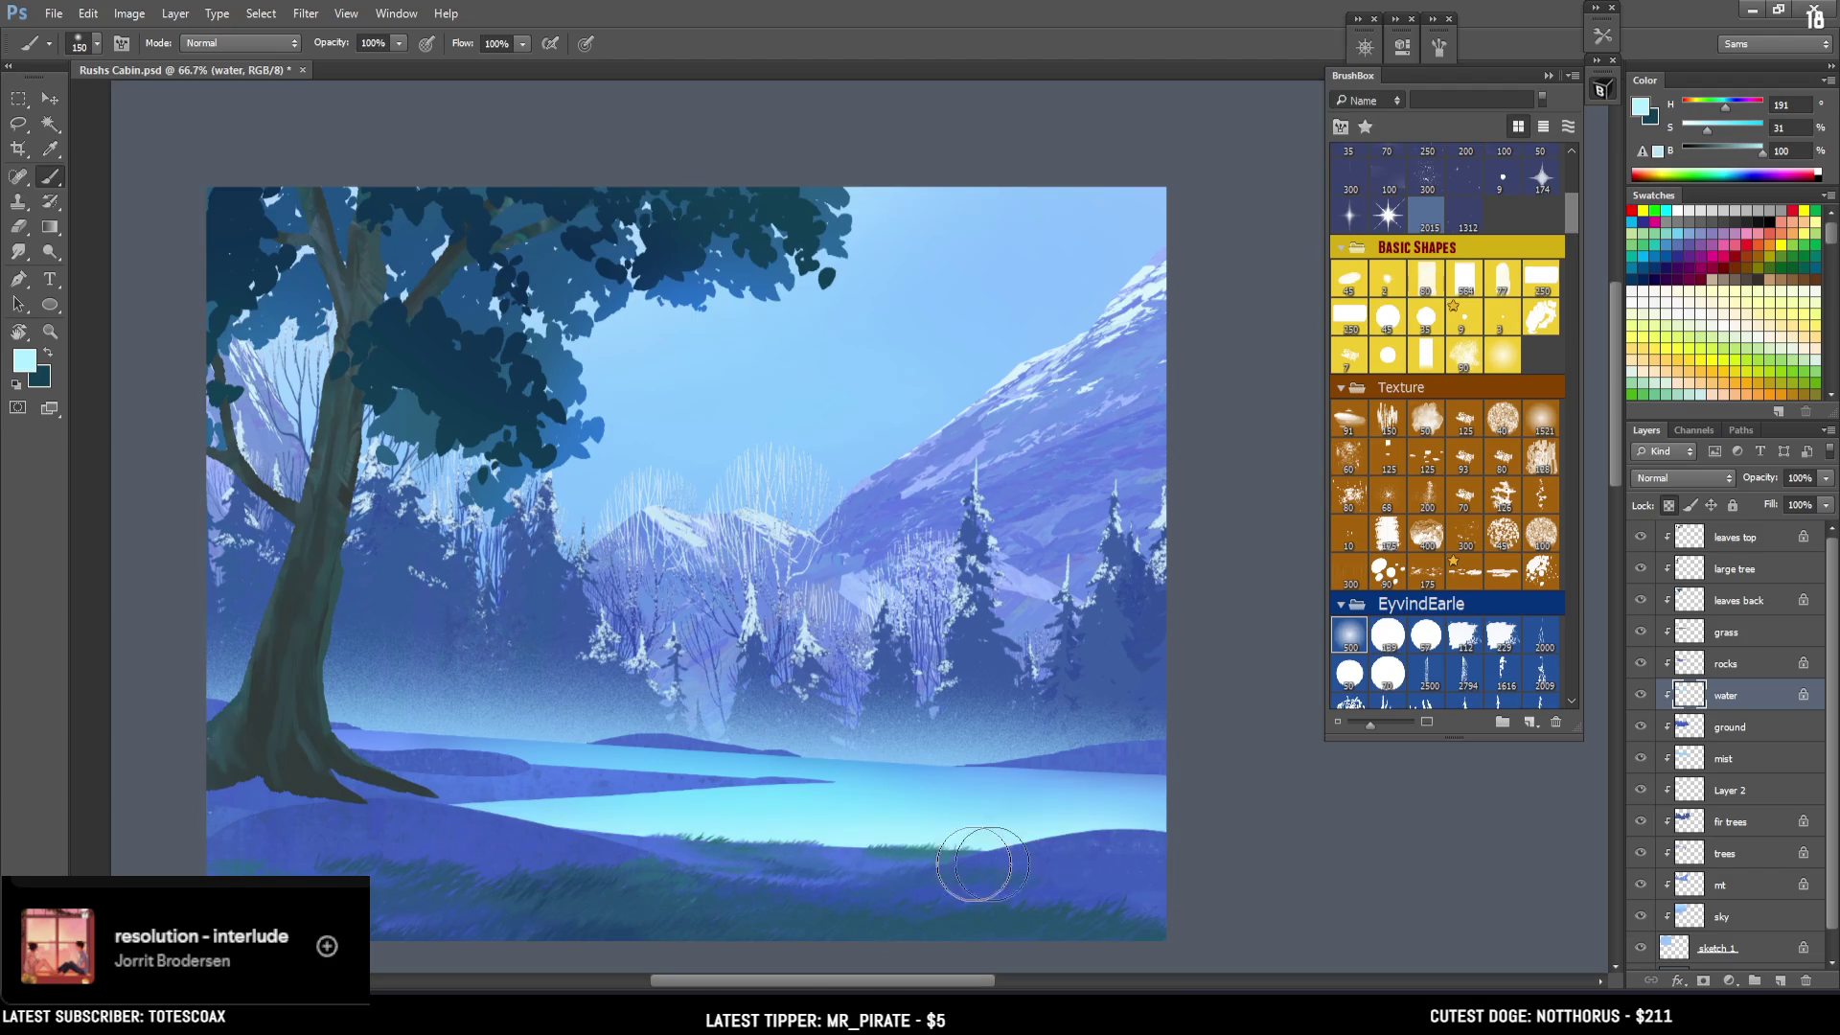
# Try light 100 px strokes across the water, undo them, and sample a brighter blue.
pyautogui.press('[')
pyautogui.press('[')
pyautogui.moveTo(737, 785); pyautogui.dragTo(422, 762)
pyautogui.hotkey('ctrl', 'z')
pyautogui.moveTo(681, 755); pyautogui.dragTo(365, 753)
pyautogui.hotkey('ctrl', 'z')
pyautogui.press('[')
pyautogui.keyDown('alt'); pyautogui.click(810, 763); pyautogui.keyUp('alt')
pyautogui.keyDown('alt'); pyautogui.click(841, 771); pyautogui.keyUp('alt')
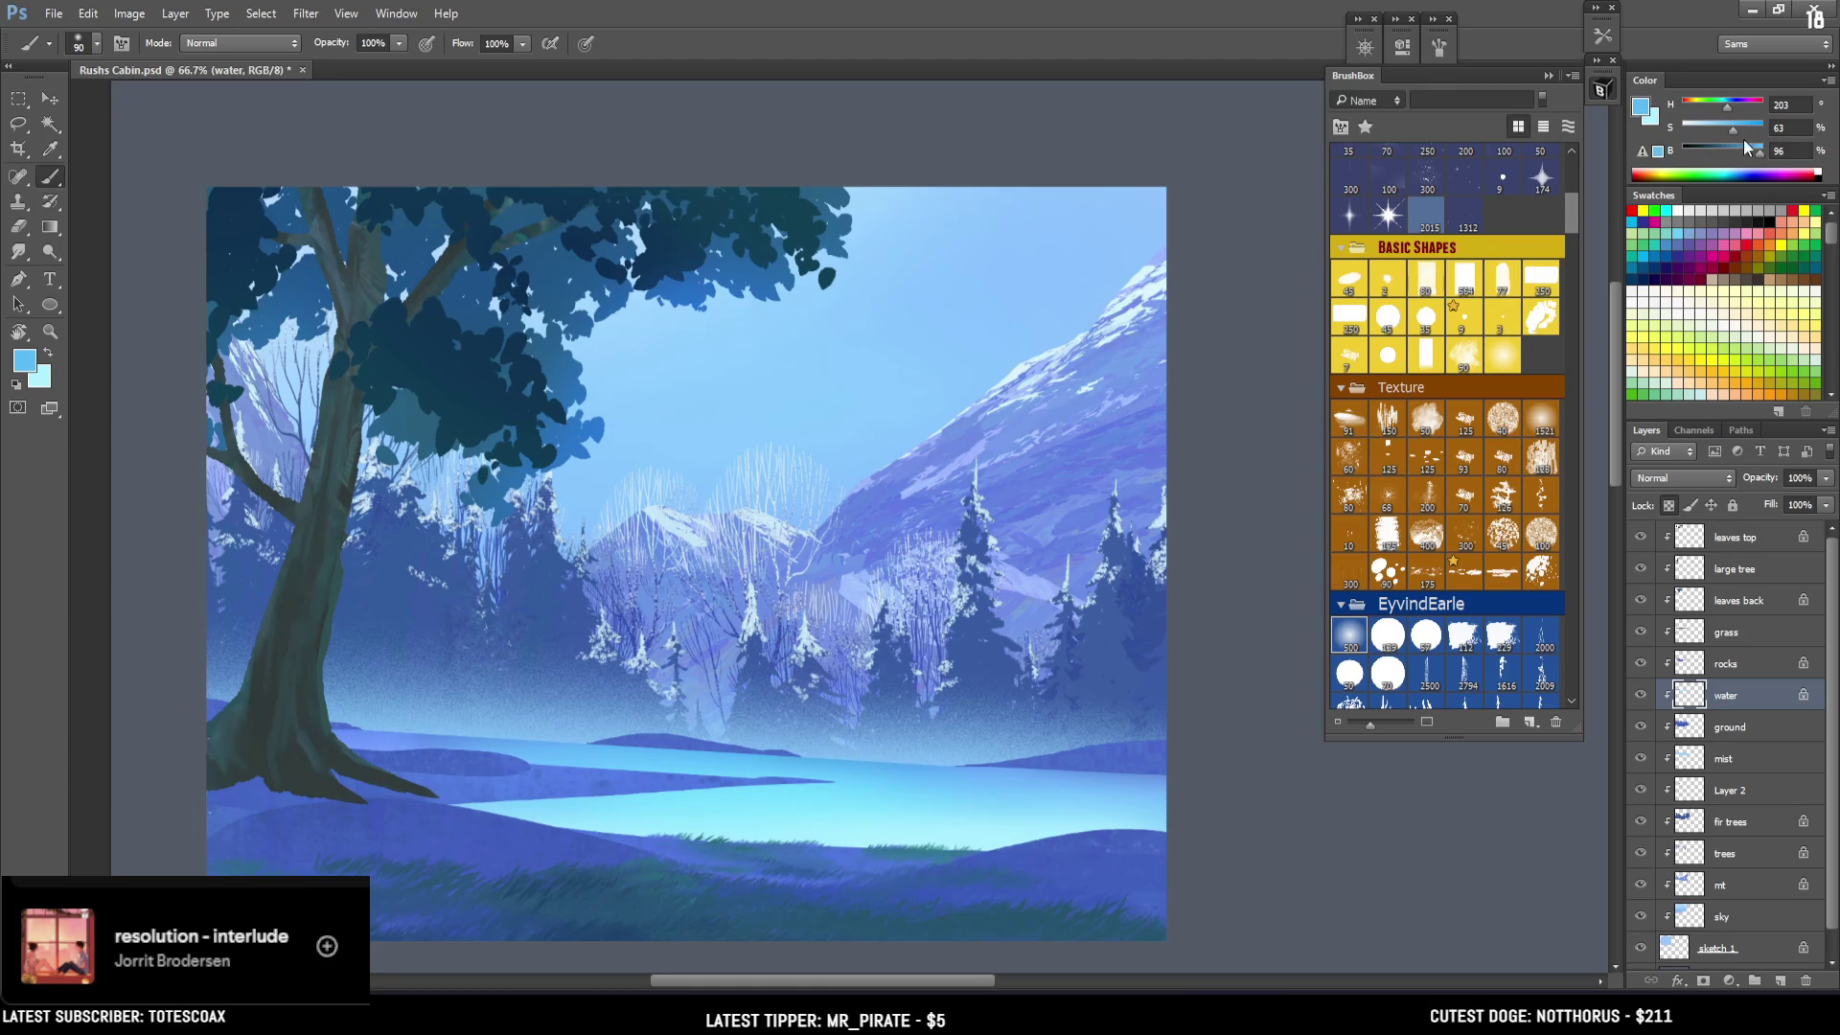
# Brighten the water's far edge band with a 45 px brush, set pale cyan (H 191, S 31, B 100), and add a new layer.
pyautogui.moveTo(1736, 130); pyautogui.dragTo(1763, 150)
pyautogui.moveTo(508, 740); pyautogui.dragTo(264, 738)
pyautogui.hotkey('ctrl', 'z')
pyautogui.press('[')
pyautogui.moveTo(1724, 131); pyautogui.dragTo(1735, 131)
pyautogui.click(1388, 316)
pyautogui.moveTo(331, 736)
pyautogui.mouseDown()
pyautogui.moveTo(728, 765)
pyautogui.moveTo(538, 748)
pyautogui.moveTo(611, 762)
pyautogui.mouseUp()
pyautogui.keyDown('alt'); pyautogui.click(698, 813); pyautogui.keyUp('alt')
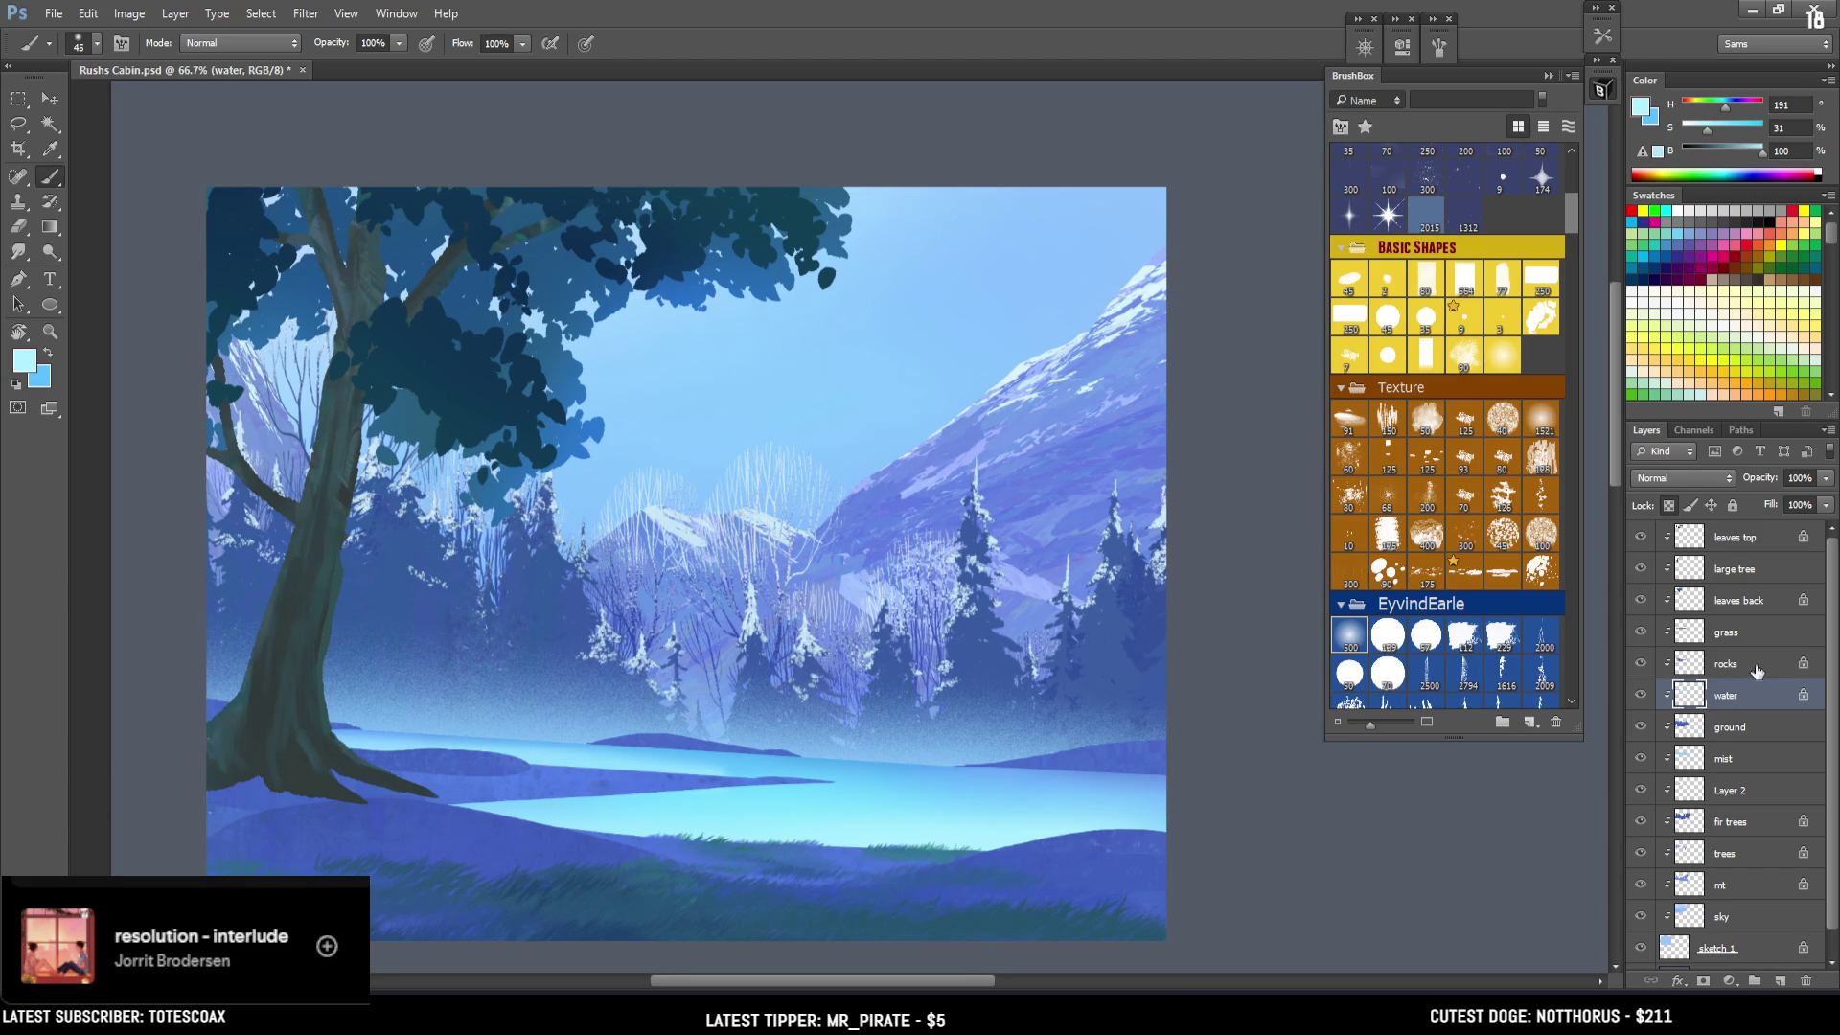
pyautogui.click(1781, 980)
# Name the new layer 'steam', choose the Dust_002 brush, and set a paler blue colour.
pyautogui.doubleClick(1729, 697)
pyautogui.write('steam')
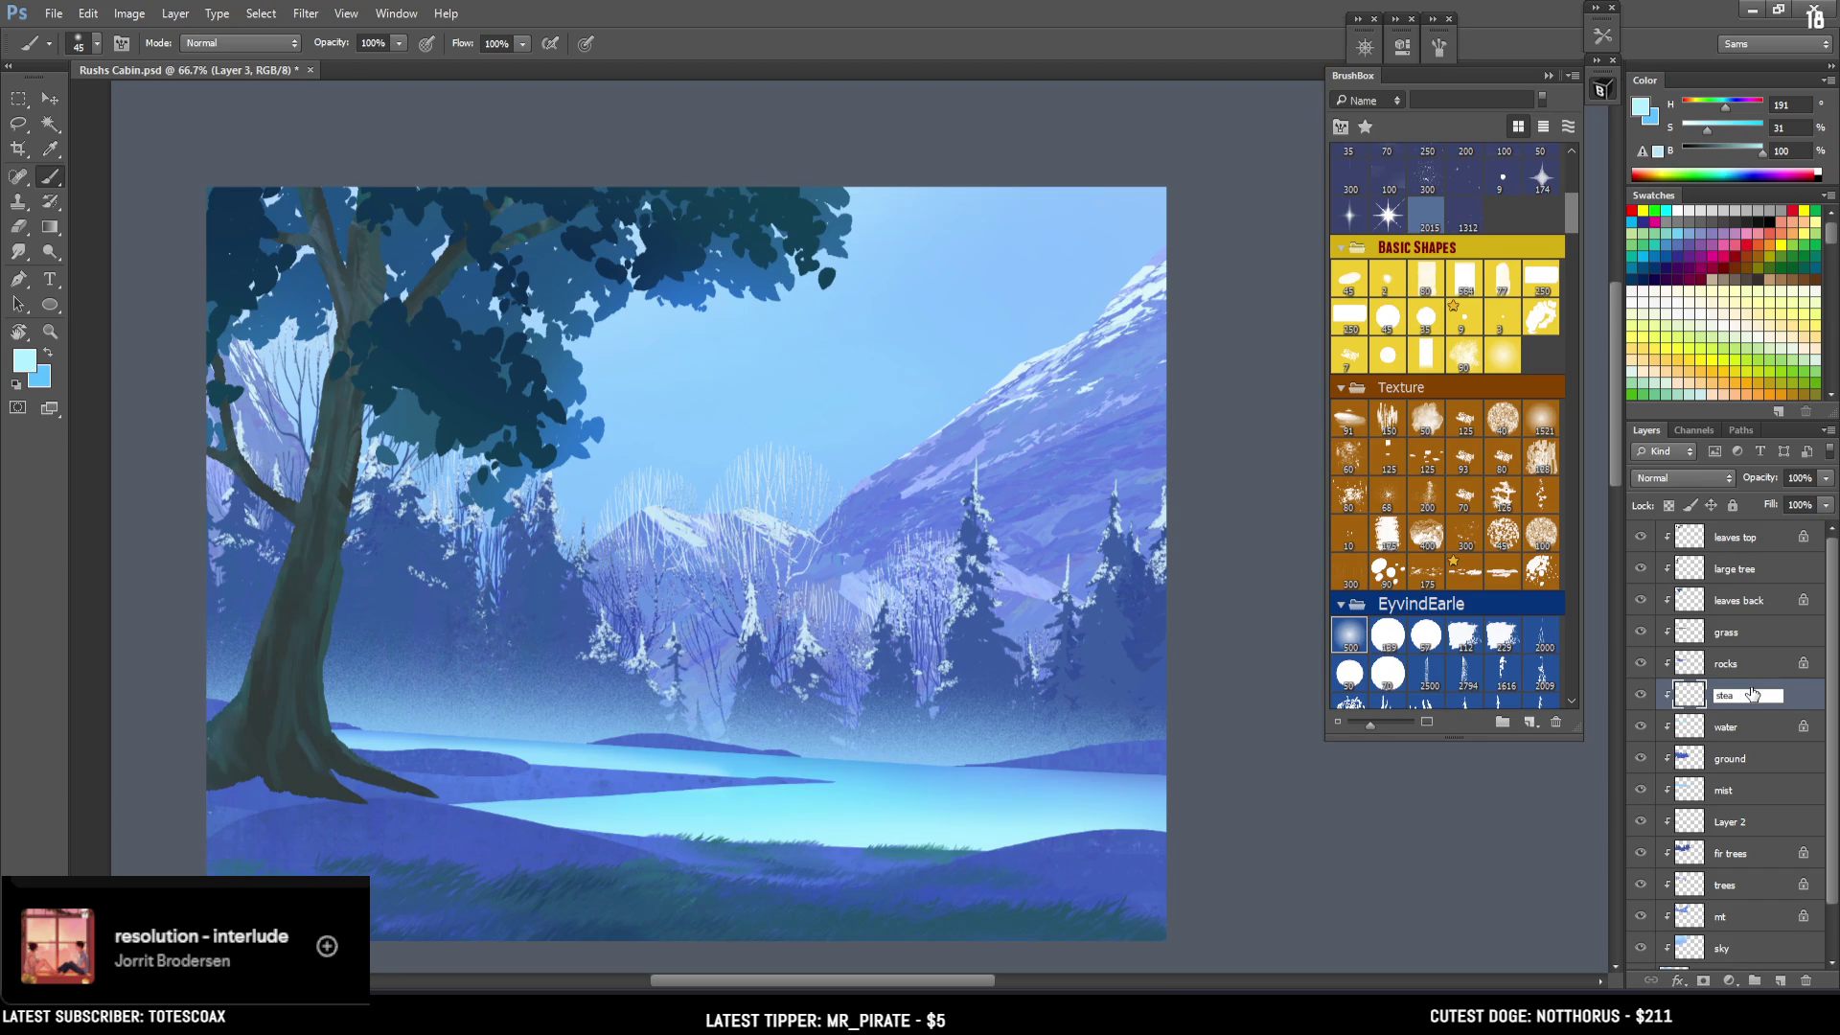
pyautogui.press('Return')
pyautogui.moveTo(1566, 209); pyautogui.dragTo(1557, 434)
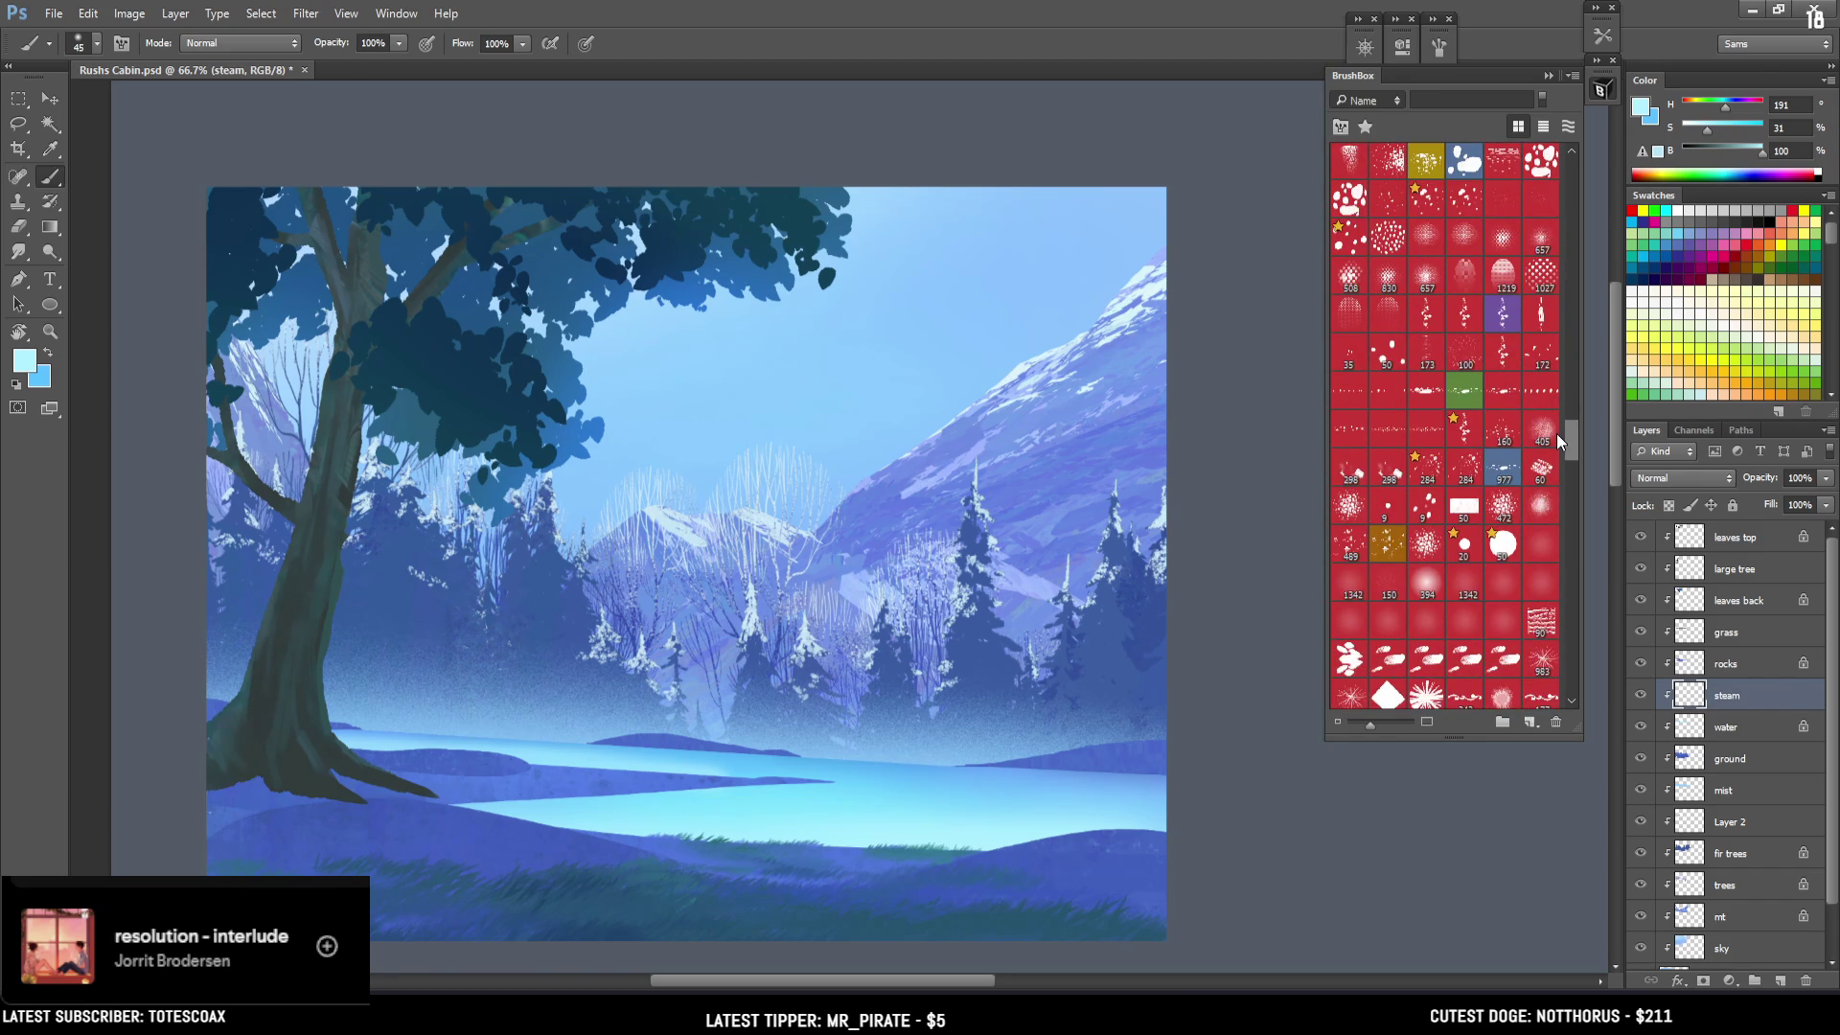
pyautogui.scroll(2, 1492, 449)
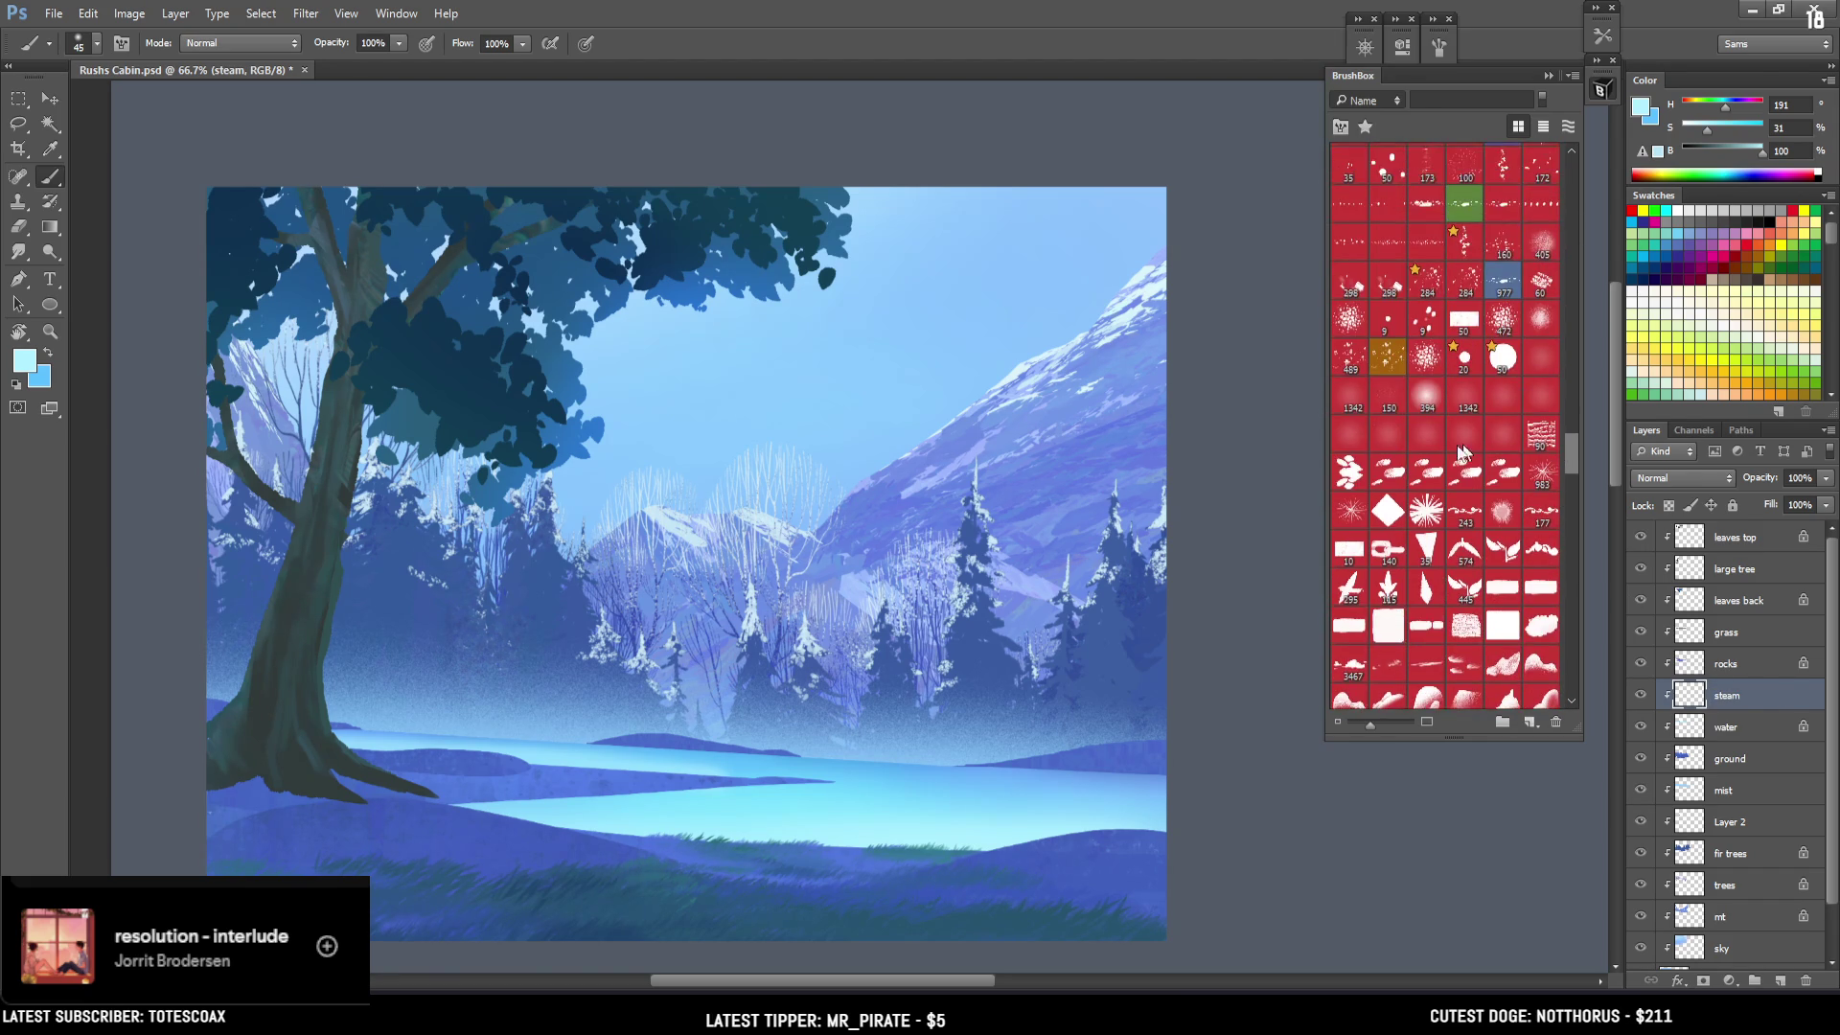
pyautogui.click(1390, 405)
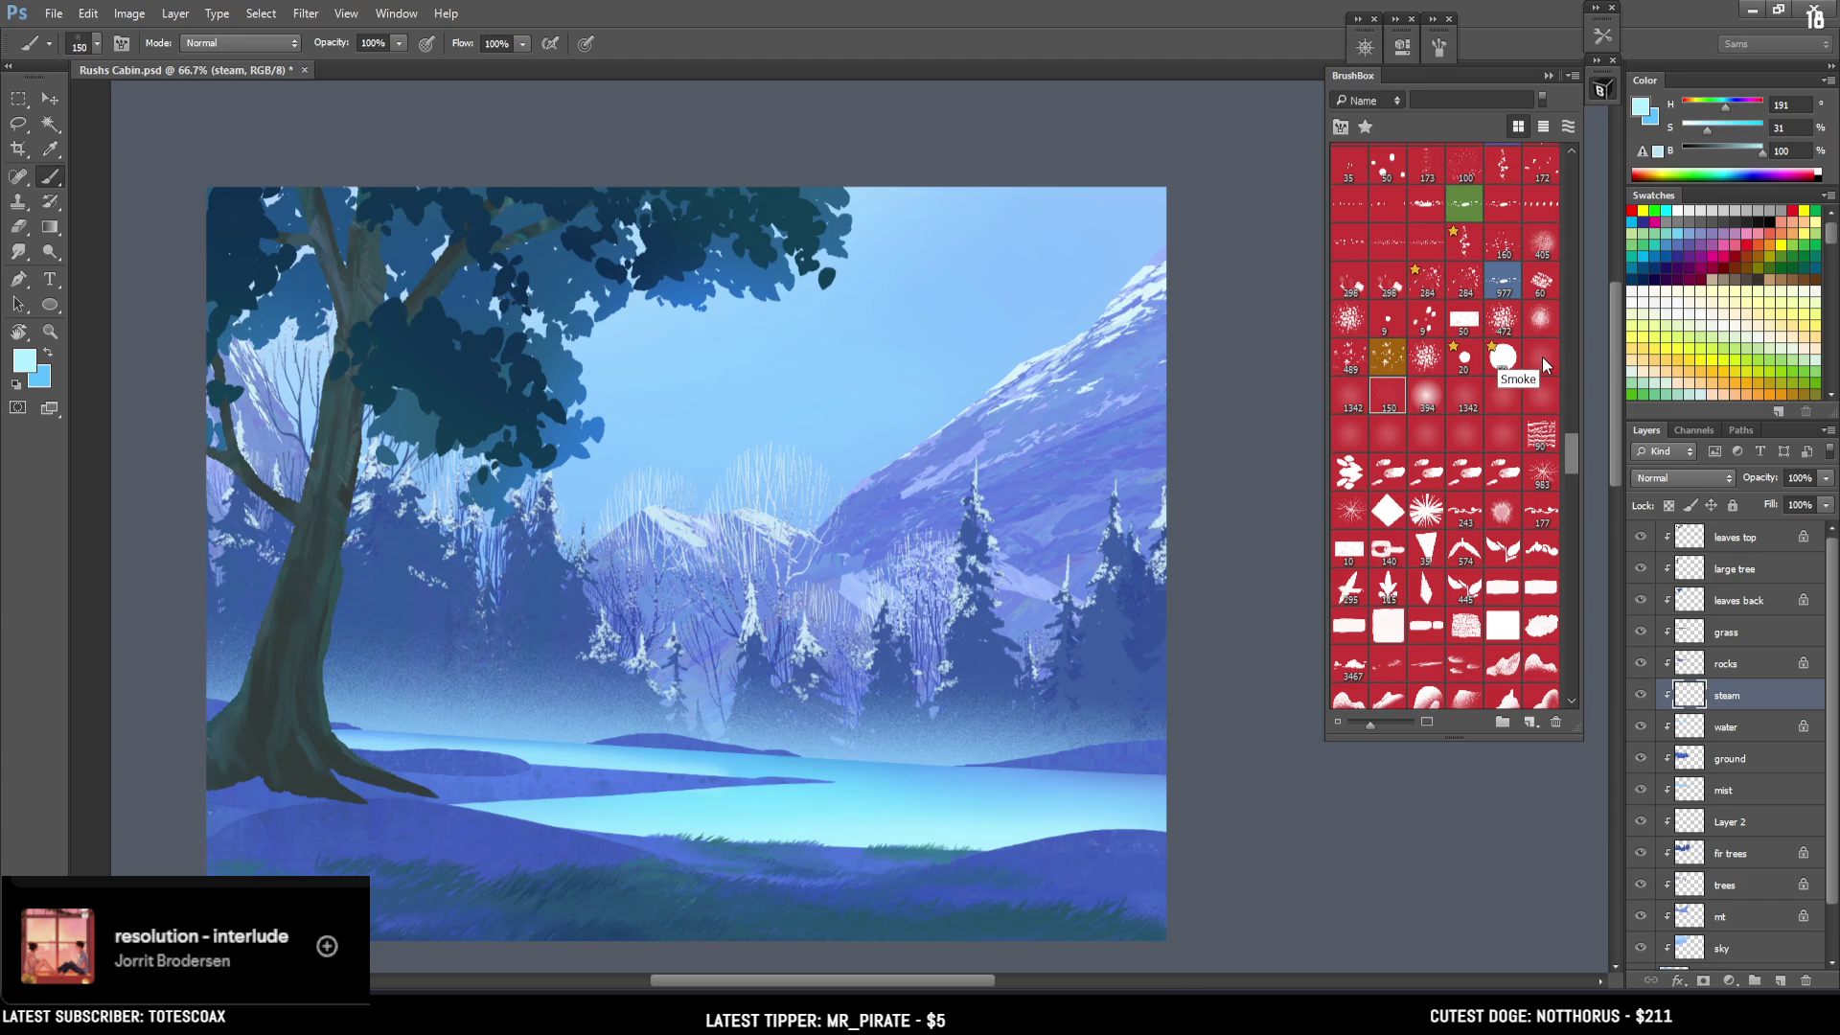
pyautogui.press('x')
pyautogui.moveTo(1702, 137); pyautogui.dragTo(1707, 139)
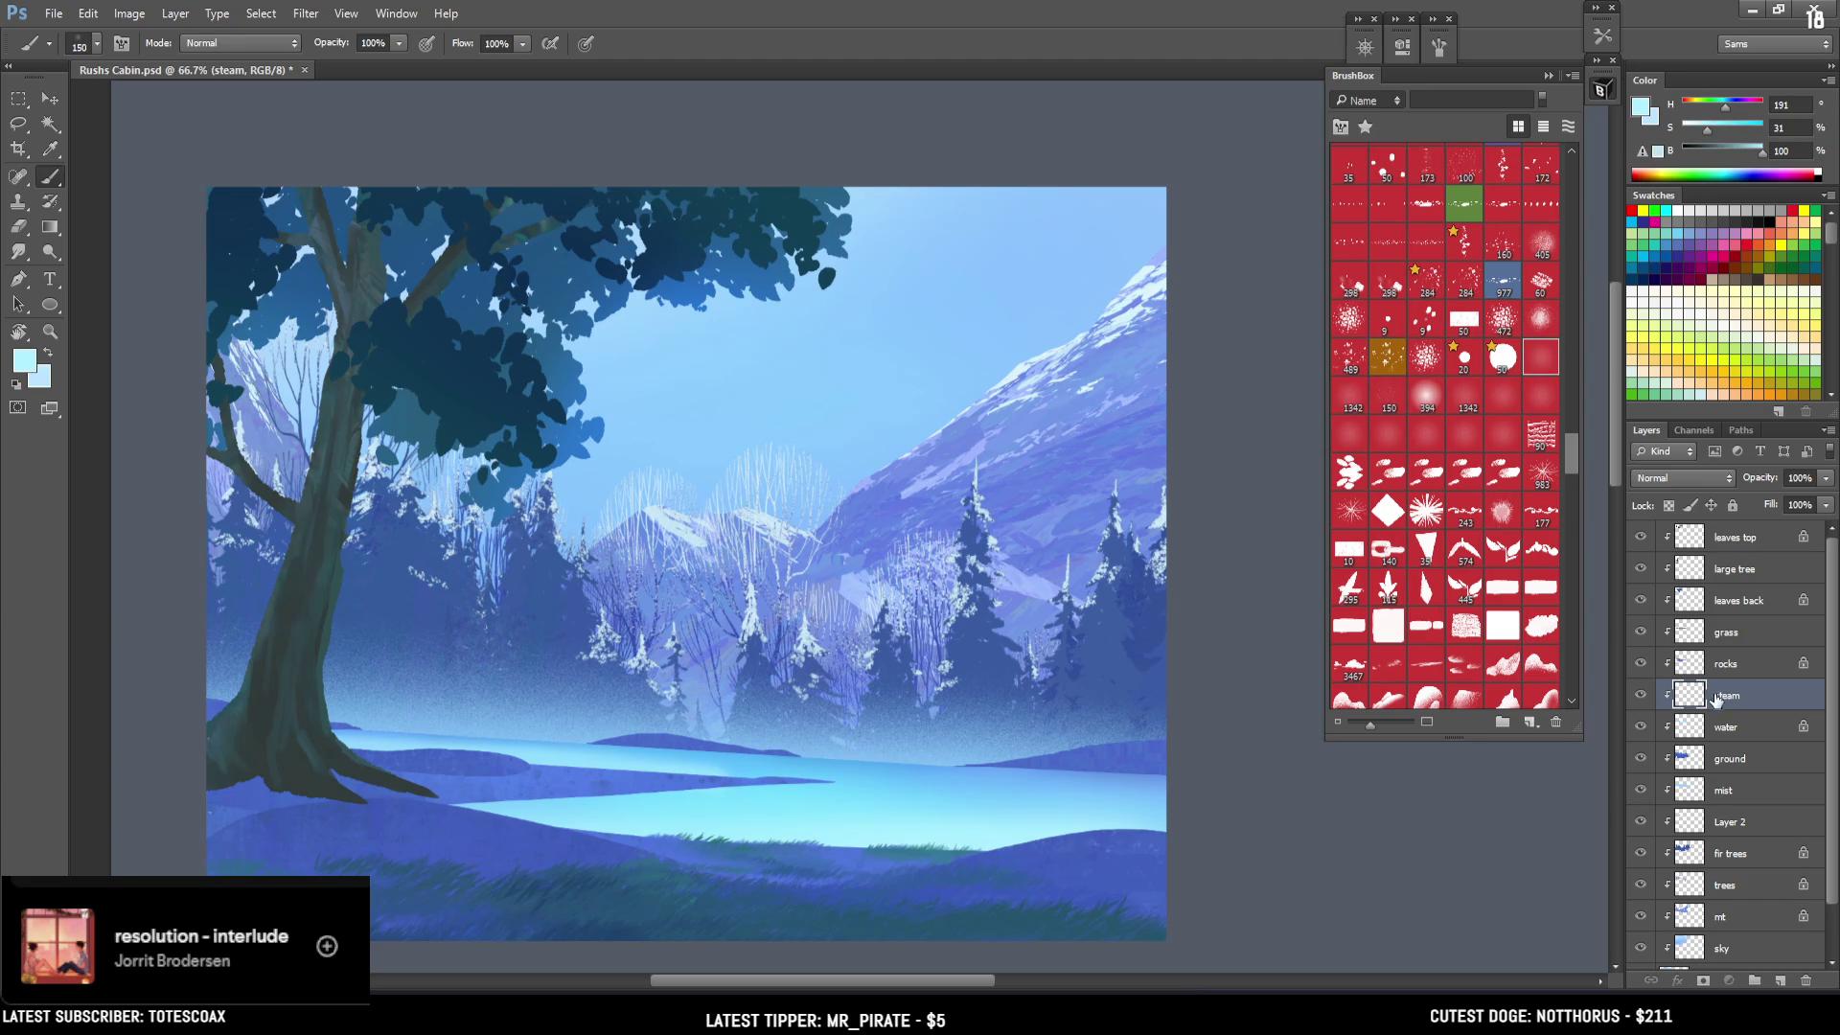
# Paint large 300 px steam wisps rising across the middle and right of the lake.
pyautogui.moveTo(626, 733)
pyautogui.mouseDown()
pyautogui.moveTo(662, 638)
pyautogui.moveTo(596, 602)
pyautogui.mouseUp()
pyautogui.hotkey('ctrl', 'z')
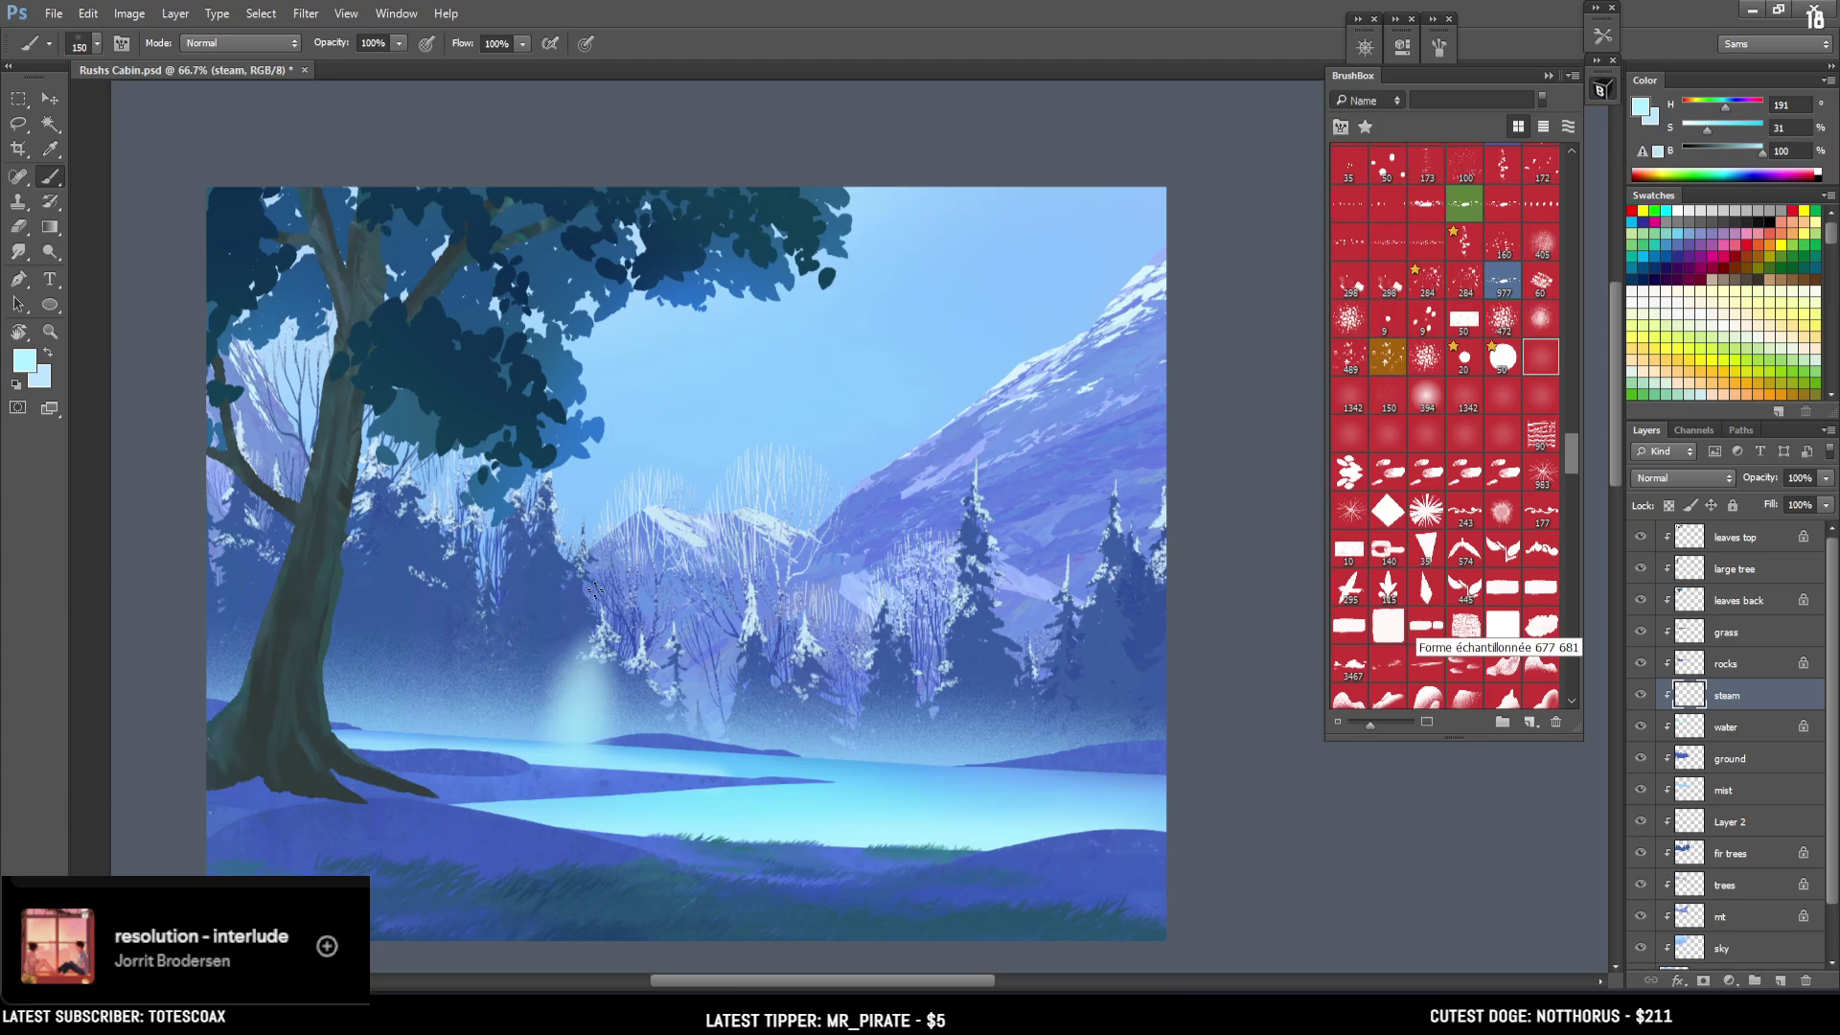
pyautogui.hotkey('ctrl', 'z')
pyautogui.press(']')
pyautogui.press(']')
pyautogui.press(']')
pyautogui.moveTo(738, 767); pyautogui.dragTo(746, 661)
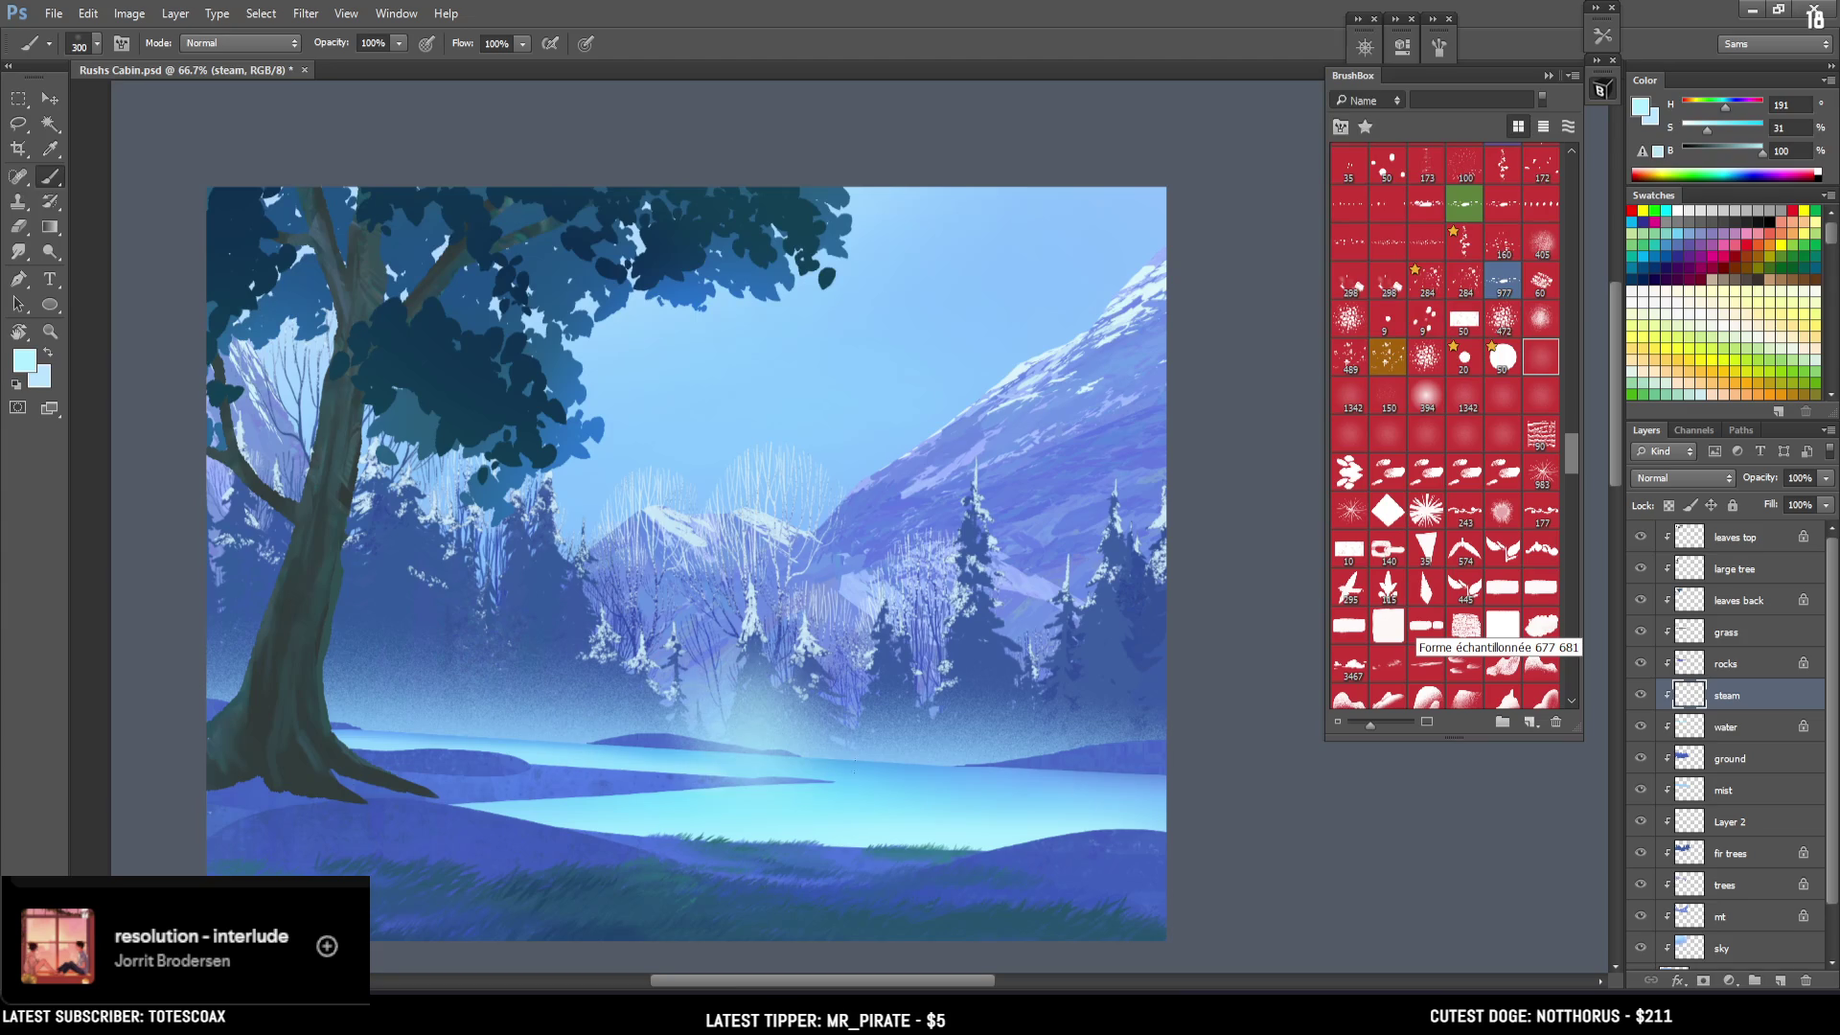
pyautogui.moveTo(1022, 768); pyautogui.dragTo(1040, 632)
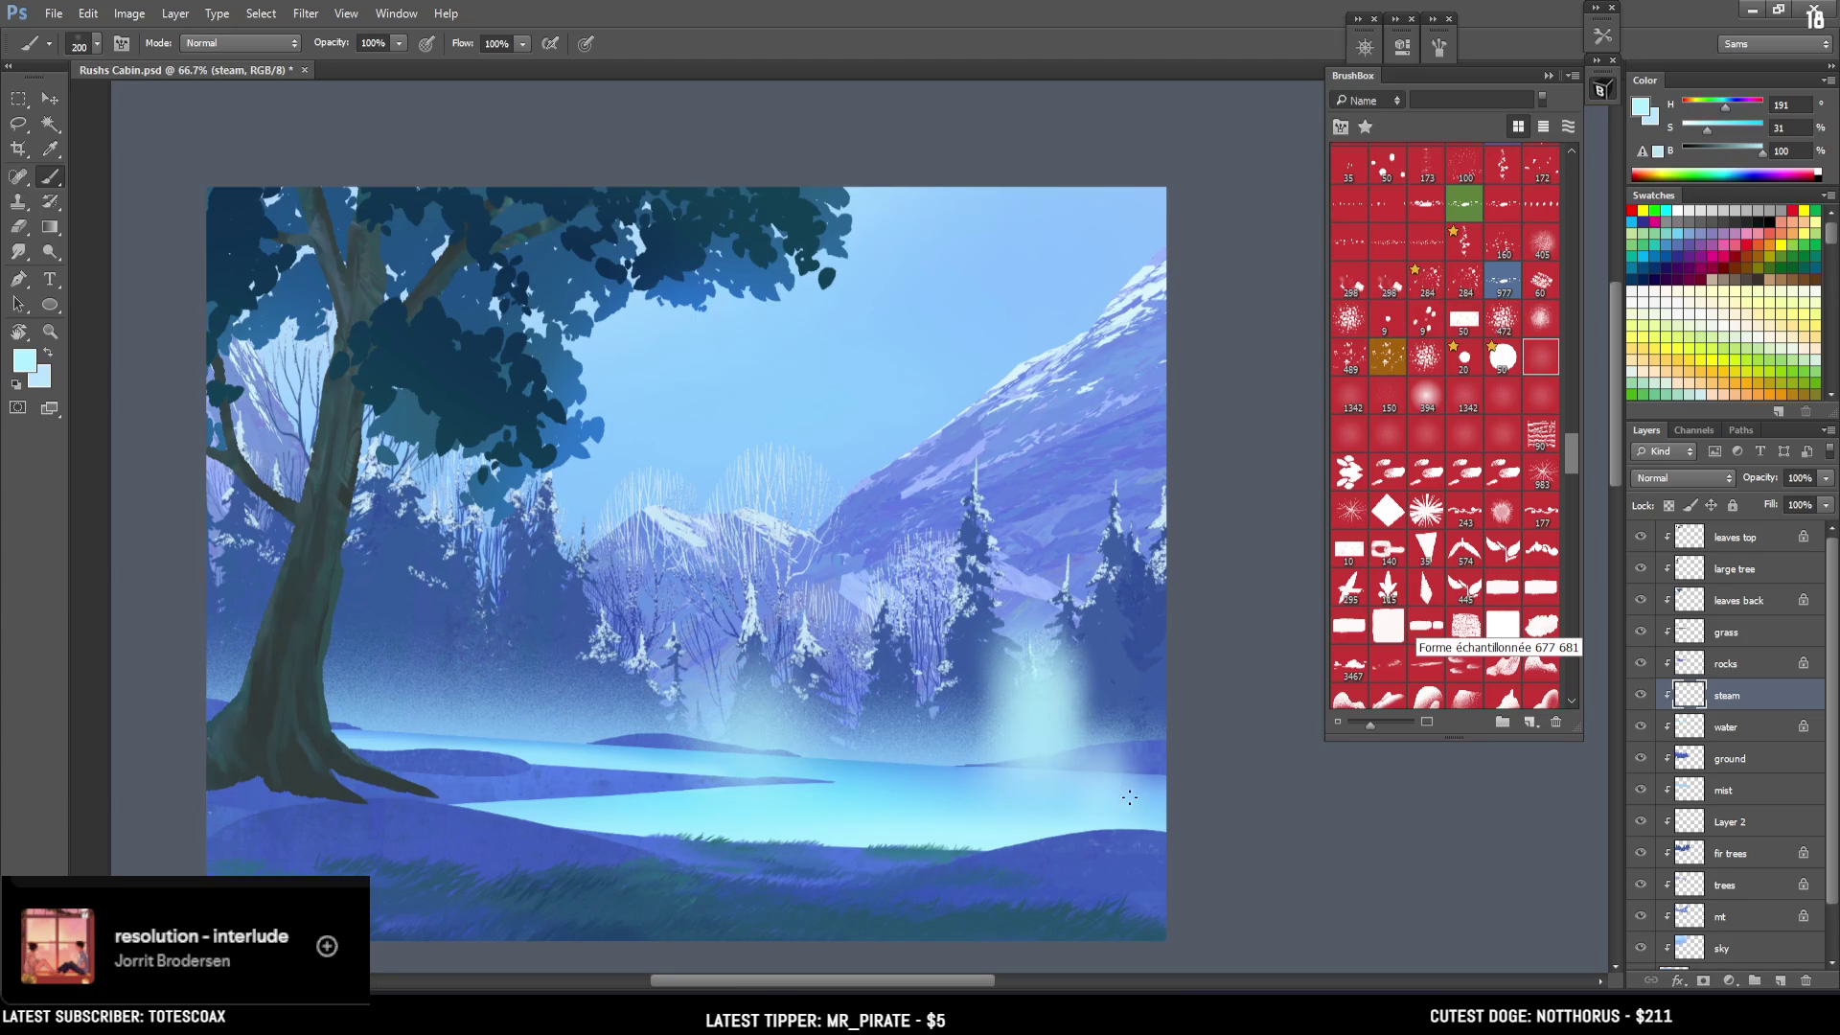
pyautogui.moveTo(958, 727); pyautogui.dragTo(800, 721)
pyautogui.moveTo(444, 702); pyautogui.dragTo(333, 695)
# Repaint the left-side steam from the lake's left edge with a 150 px brush.
pyautogui.press('[')
pyautogui.hotkey('ctrl', 'z')
pyautogui.moveTo(221, 690)
pyautogui.mouseDown()
pyautogui.moveTo(230, 670)
pyautogui.moveTo(278, 698)
pyautogui.moveTo(355, 692)
pyautogui.moveTo(513, 730)
pyautogui.mouseUp()
pyautogui.press('e')
pyautogui.press(']')
pyautogui.press(']')
pyautogui.press(']')
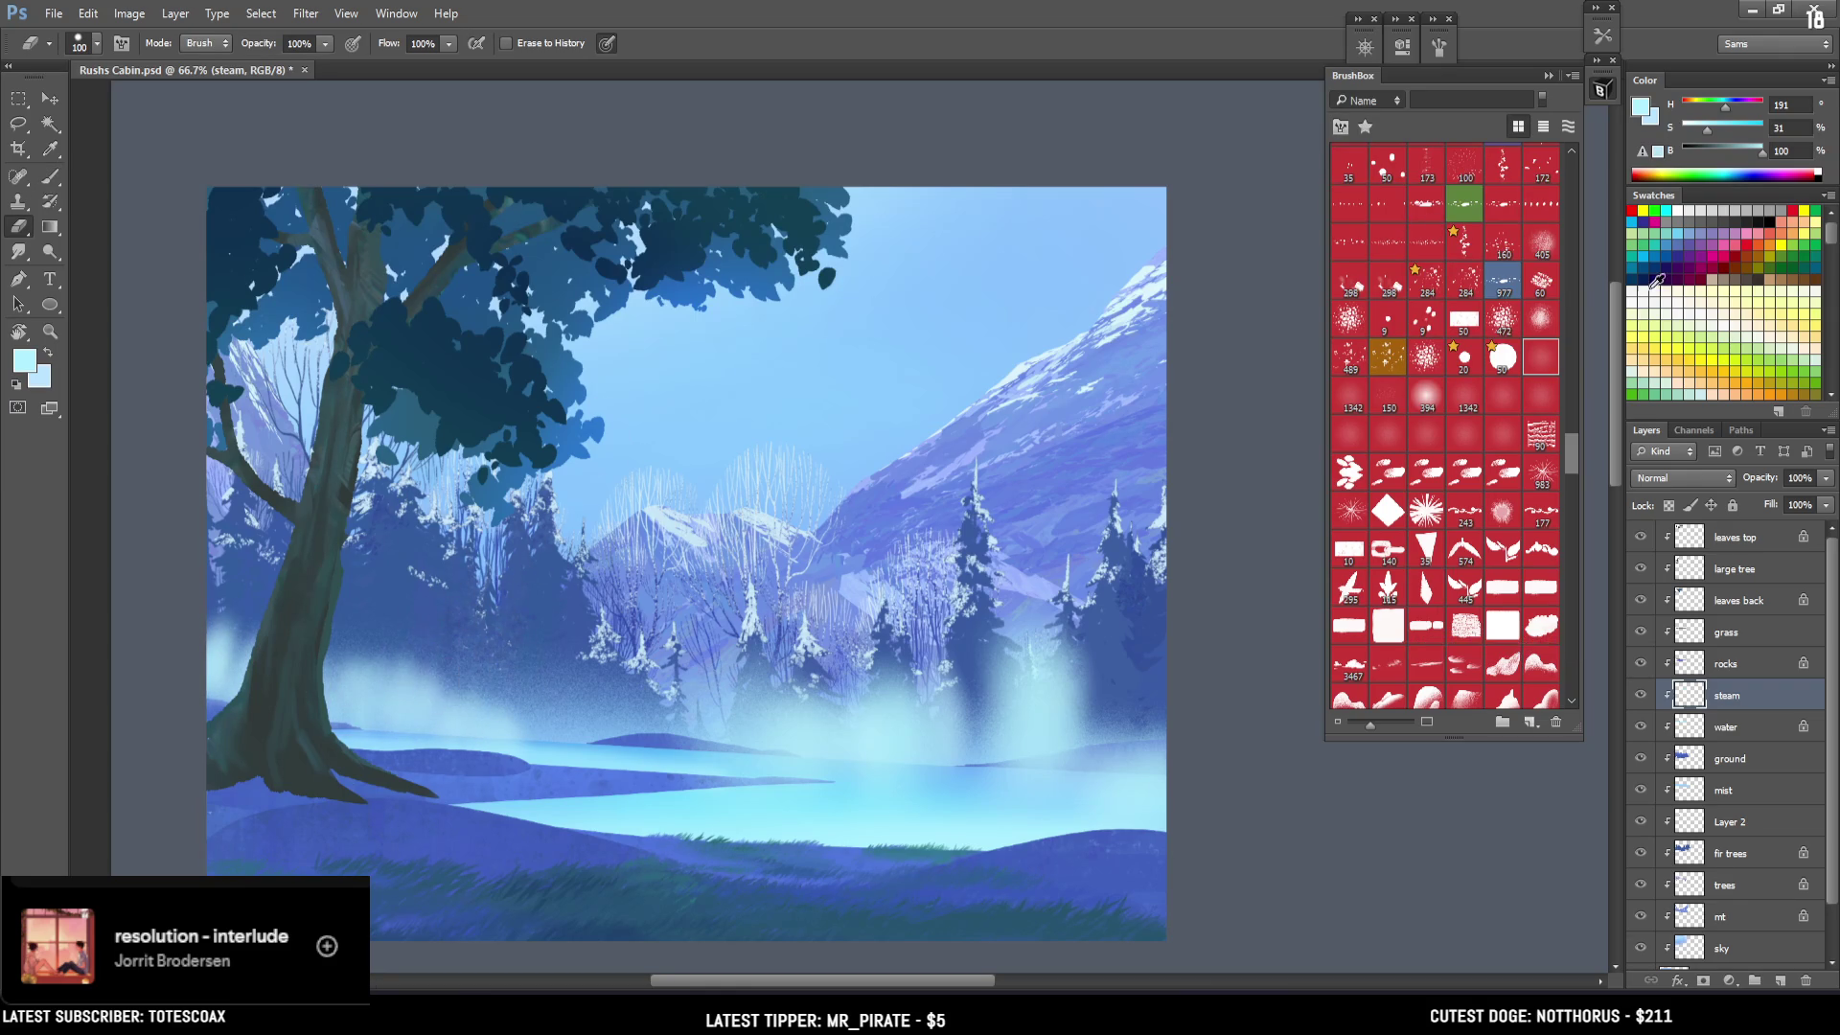
# Erase steam near the left tree and its trunk with a soft 250–400 px eraser.
pyautogui.moveTo(1579, 425); pyautogui.dragTo(1591, 240)
pyautogui.click(1362, 283)
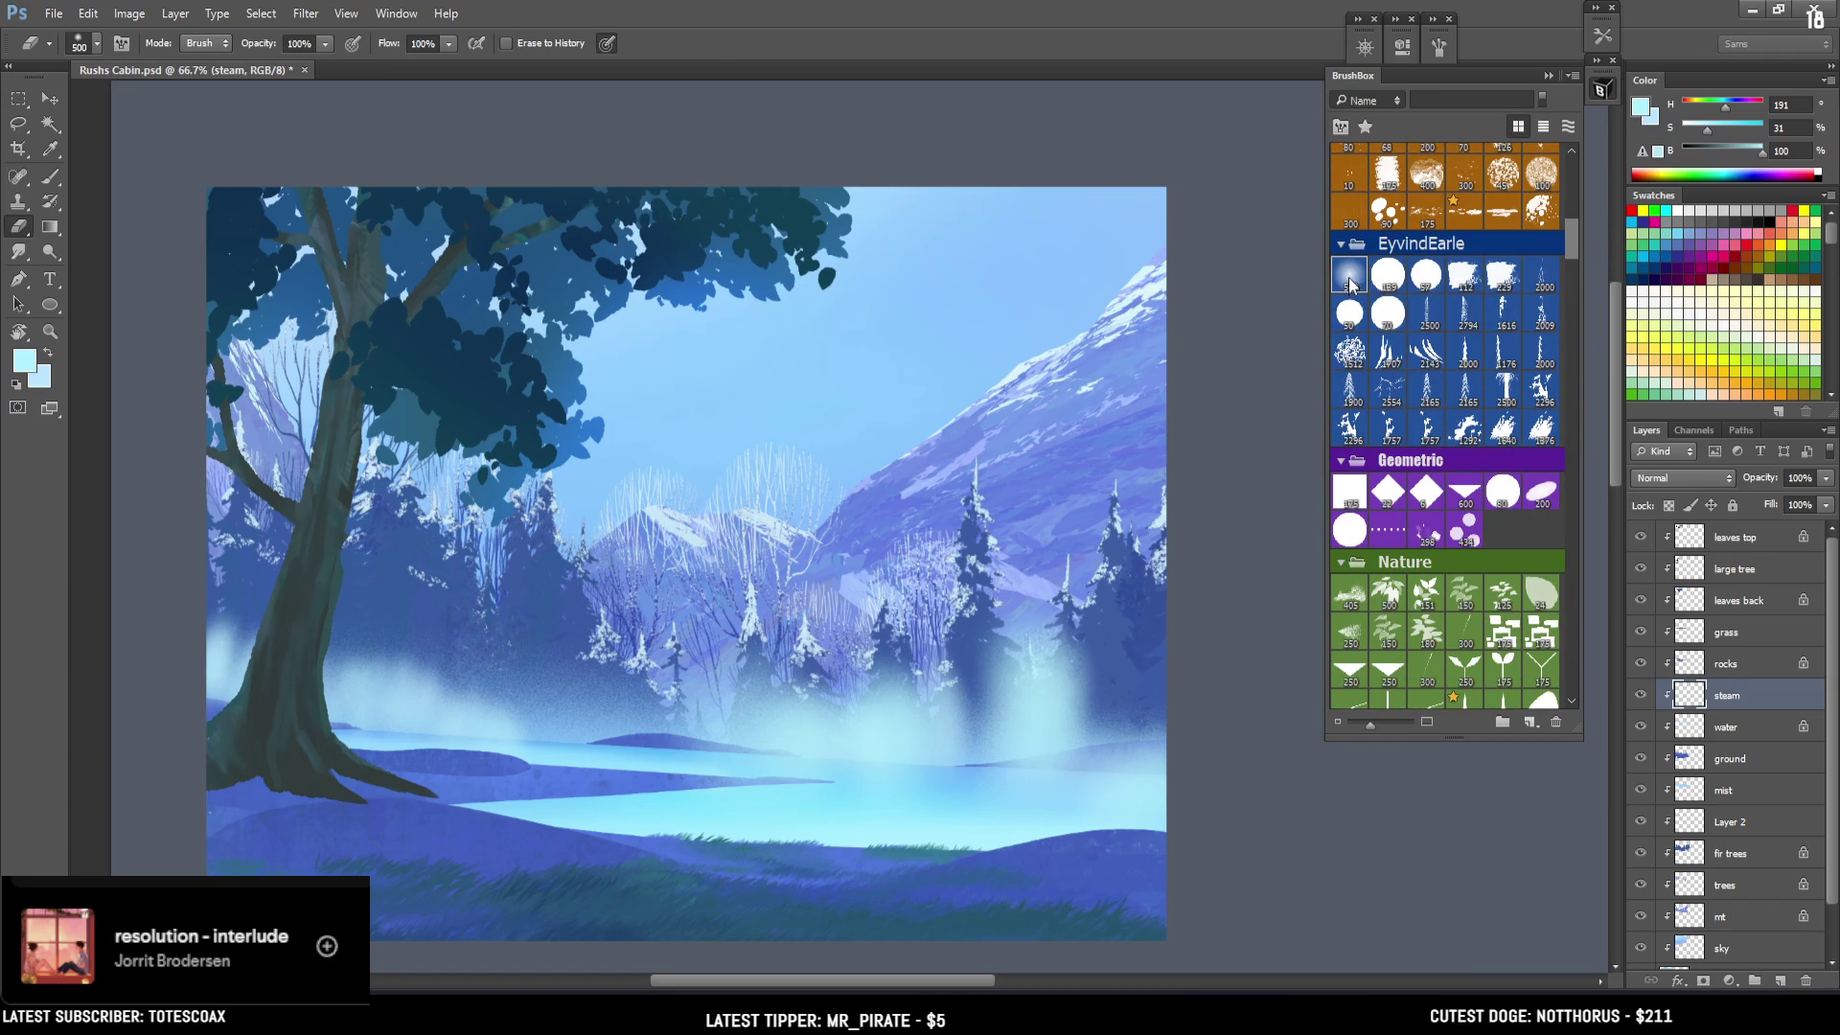
pyautogui.press('[')
pyautogui.moveTo(465, 579)
pyautogui.mouseDown()
pyautogui.moveTo(473, 616)
pyautogui.moveTo(443, 595)
pyautogui.mouseUp()
pyautogui.press('[')
pyautogui.press('[')
pyautogui.moveTo(278, 577)
pyautogui.mouseDown()
pyautogui.moveTo(279, 614)
pyautogui.moveTo(226, 533)
pyautogui.moveTo(252, 606)
pyautogui.moveTo(227, 645)
pyautogui.mouseUp()
# Paint light 250 px steam strokes rising above the water.
pyautogui.press('b')
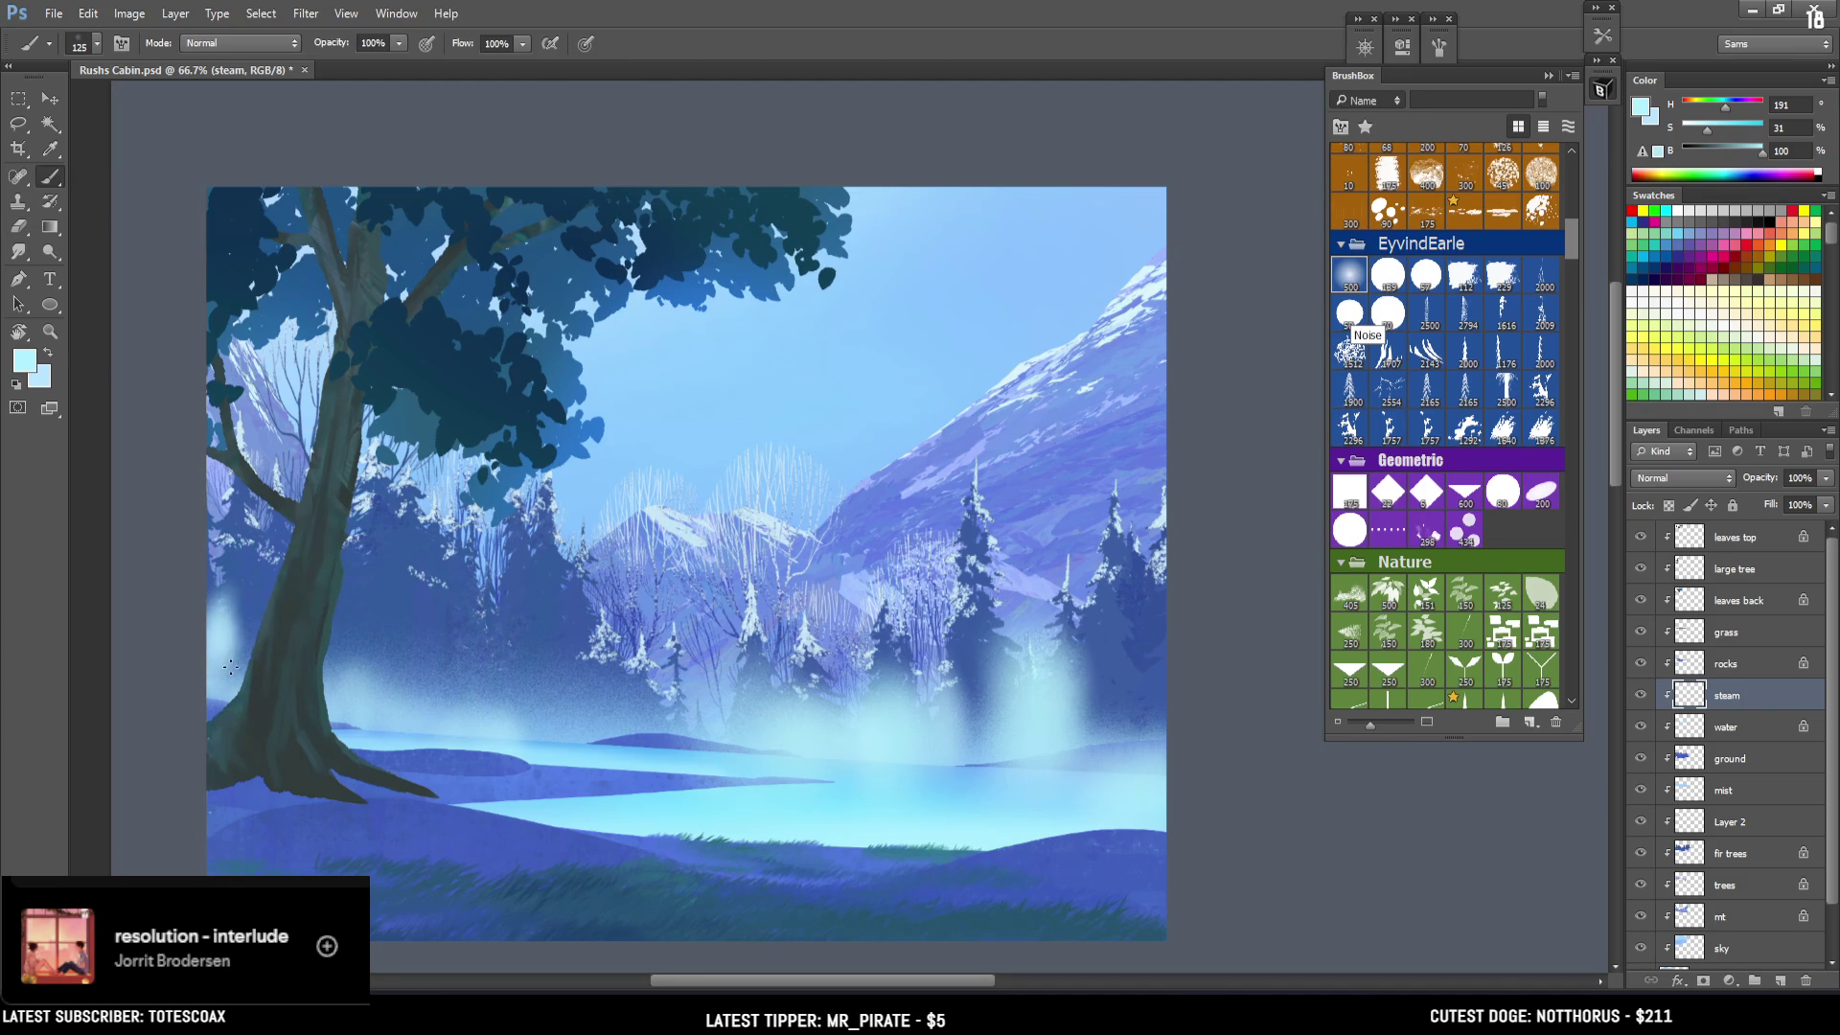
pyautogui.hotkey('ctrl', 'z')
pyautogui.press('[')
pyautogui.press('[')
pyautogui.press('[')
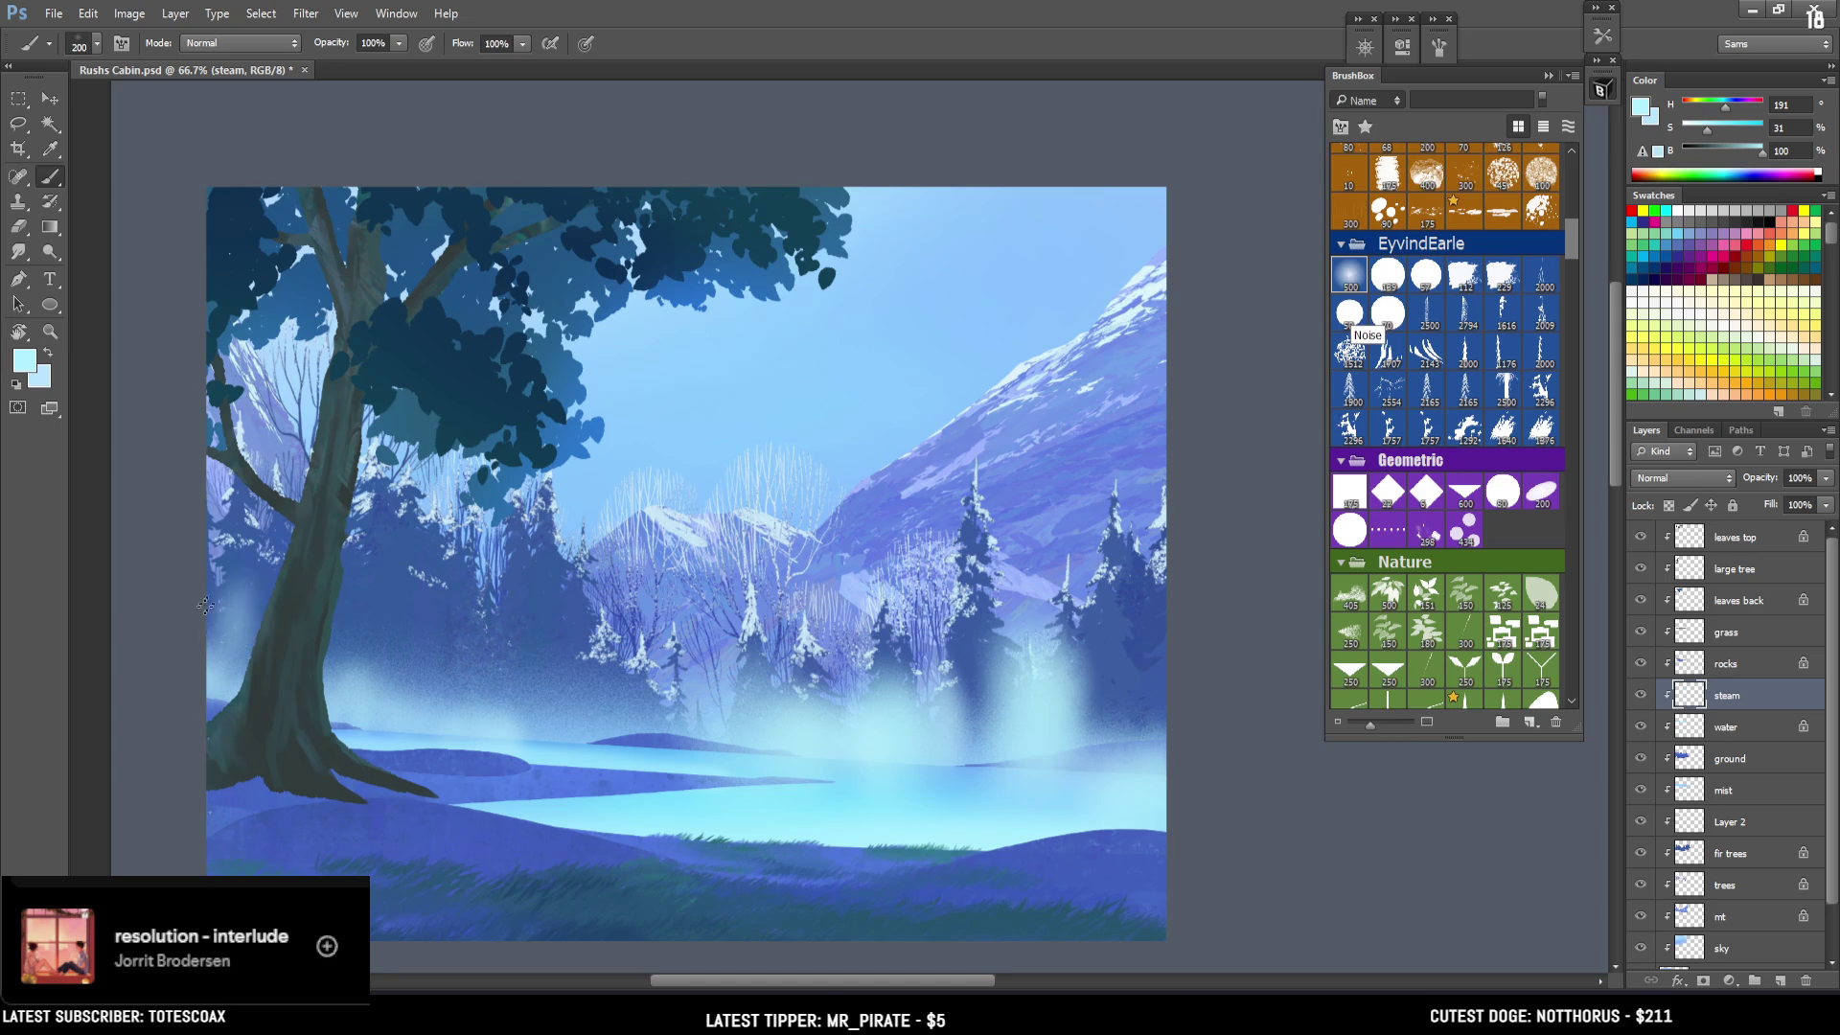
pyautogui.press('e')
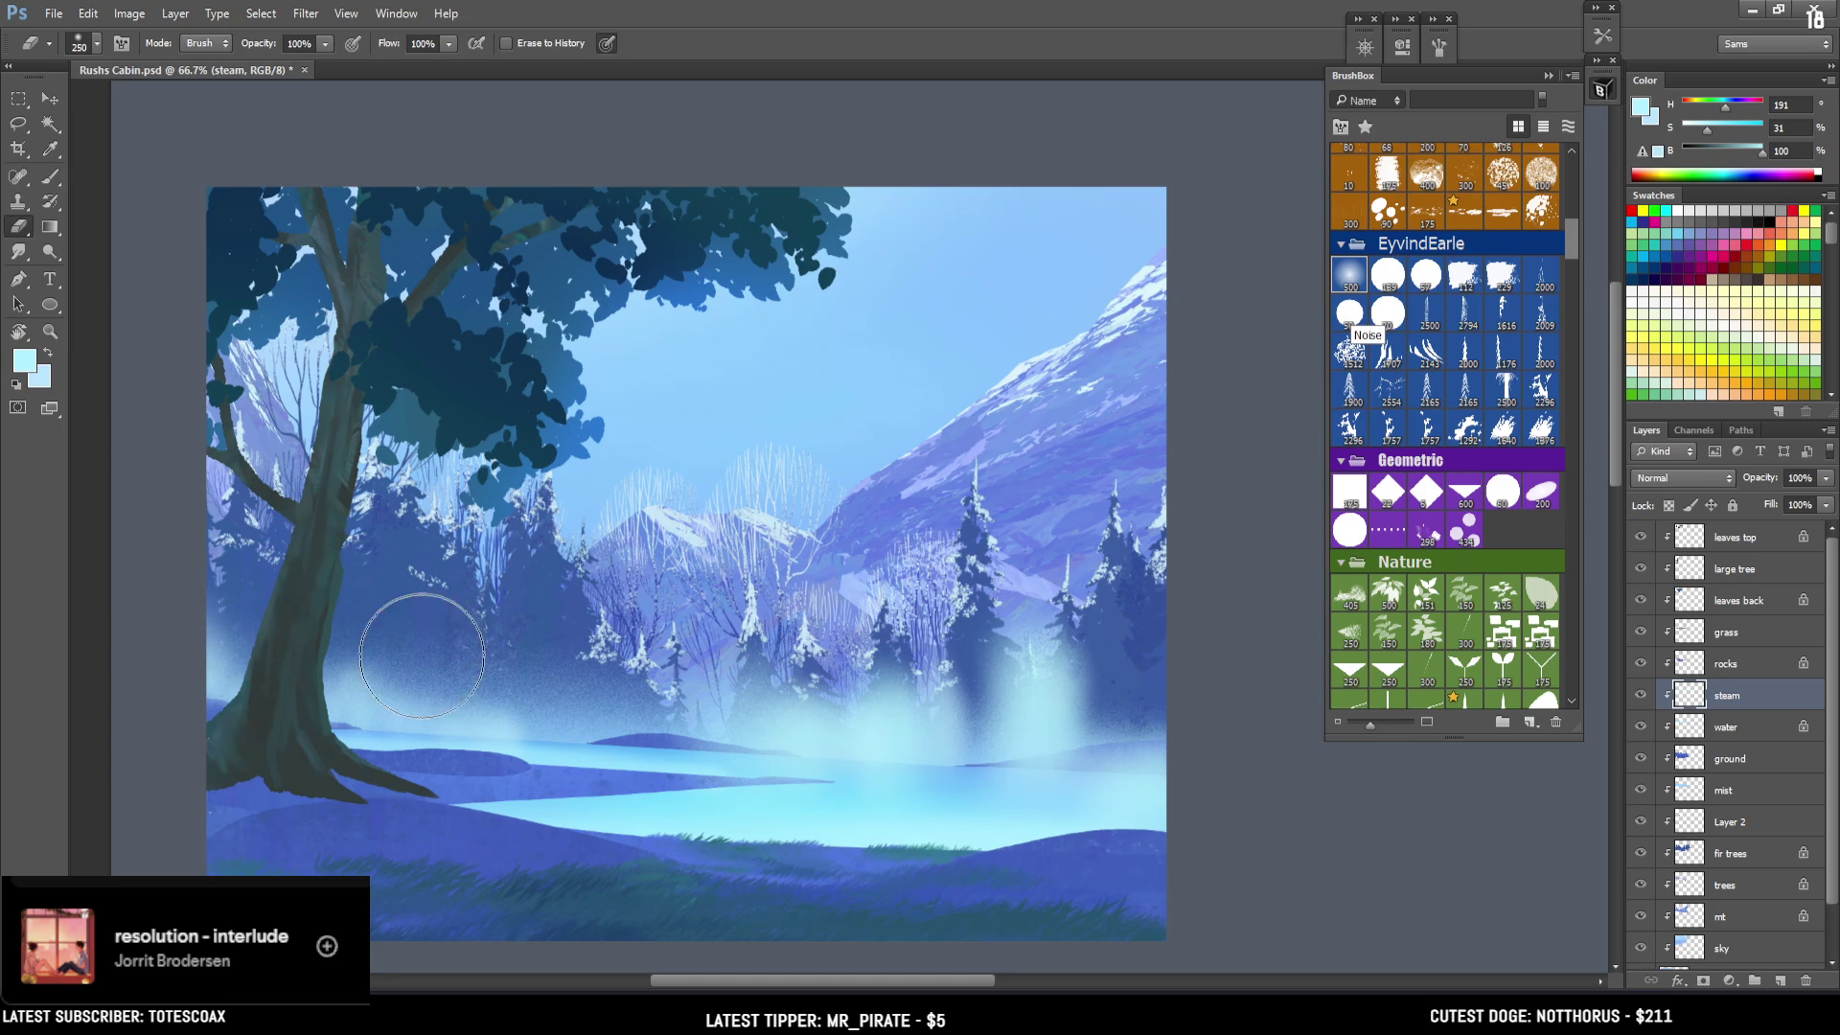
pyautogui.press('b')
pyautogui.moveTo(509, 712); pyautogui.dragTo(514, 657)
pyautogui.moveTo(547, 747)
pyautogui.mouseDown()
pyautogui.moveTo(548, 618)
pyautogui.moveTo(590, 599)
pyautogui.moveTo(581, 618)
pyautogui.mouseUp()
# Erase the bright steam columns over the right-hand fir trees and thin the glow near the water.
pyautogui.press('e')
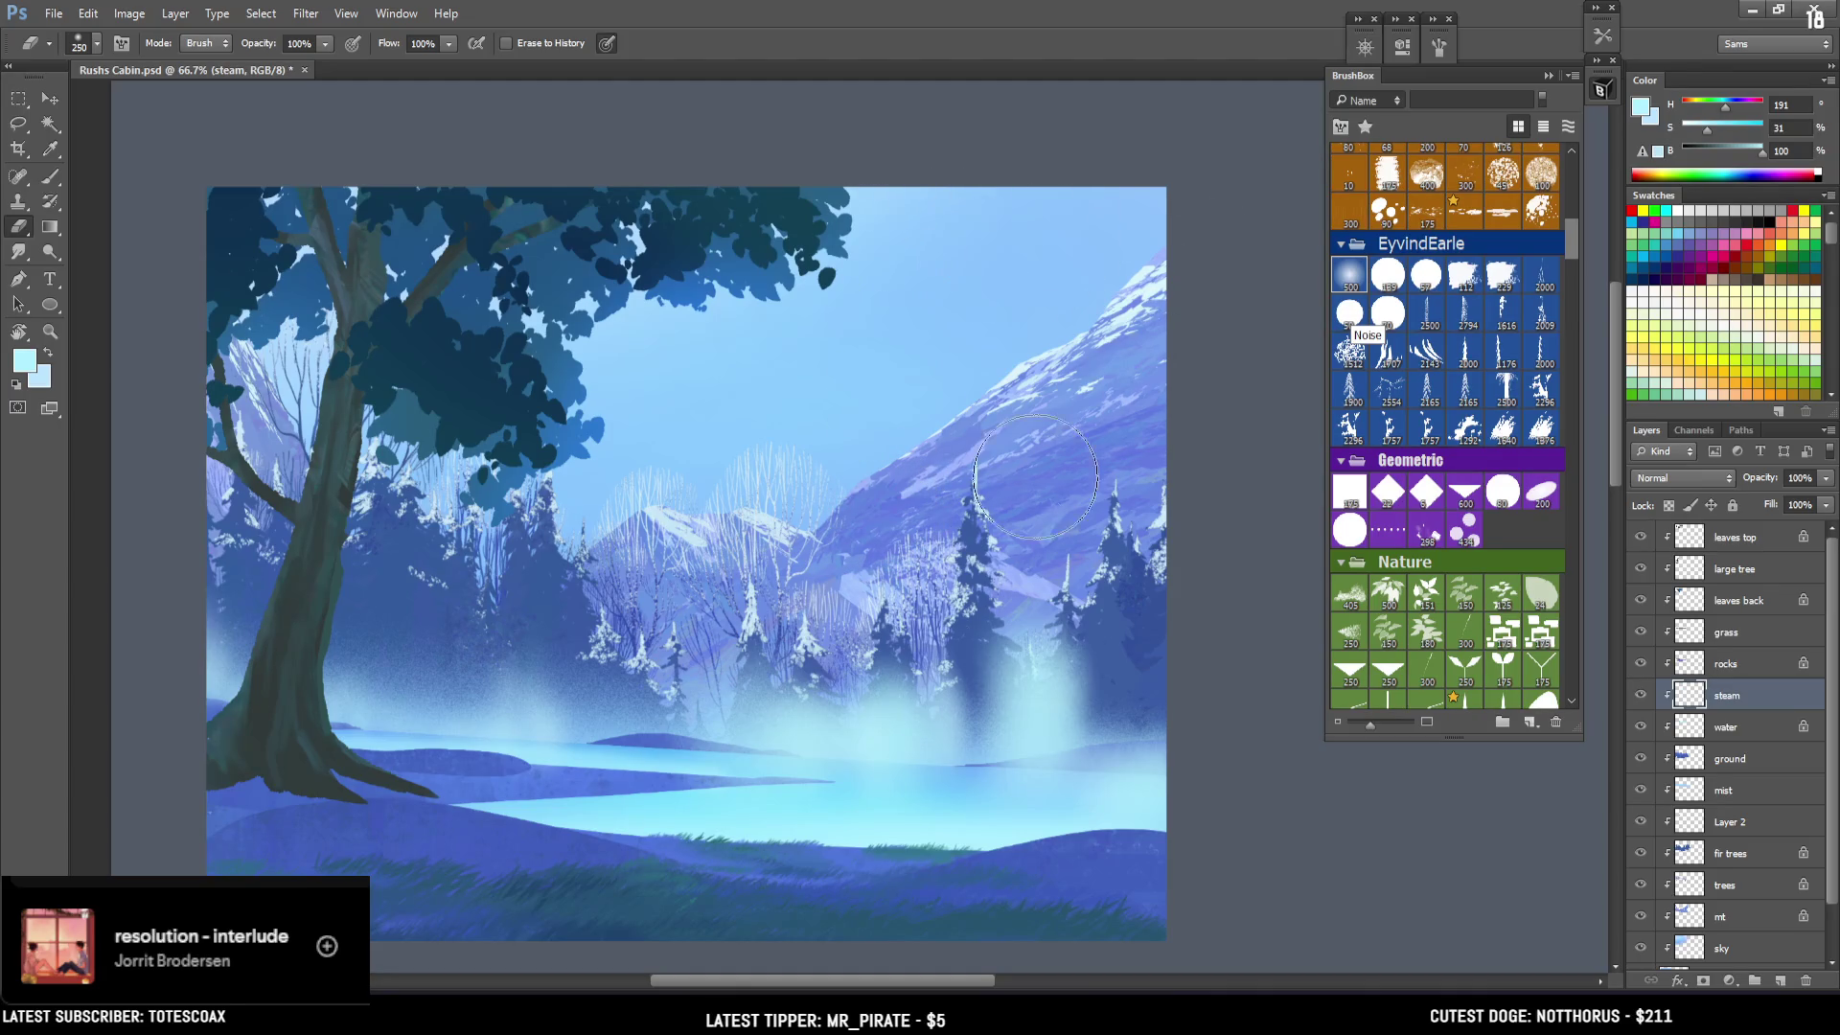
pyautogui.moveTo(1002, 542)
pyautogui.mouseDown()
pyautogui.moveTo(1074, 614)
pyautogui.moveTo(1064, 719)
pyautogui.moveTo(1054, 690)
pyautogui.mouseUp()
pyautogui.moveTo(843, 719)
pyautogui.mouseDown()
pyautogui.moveTo(780, 793)
pyautogui.moveTo(822, 773)
pyautogui.moveTo(815, 794)
pyautogui.mouseUp()
pyautogui.moveTo(872, 671)
pyautogui.mouseDown()
pyautogui.moveTo(730, 671)
pyautogui.moveTo(782, 661)
pyautogui.moveTo(823, 610)
pyautogui.mouseUp()
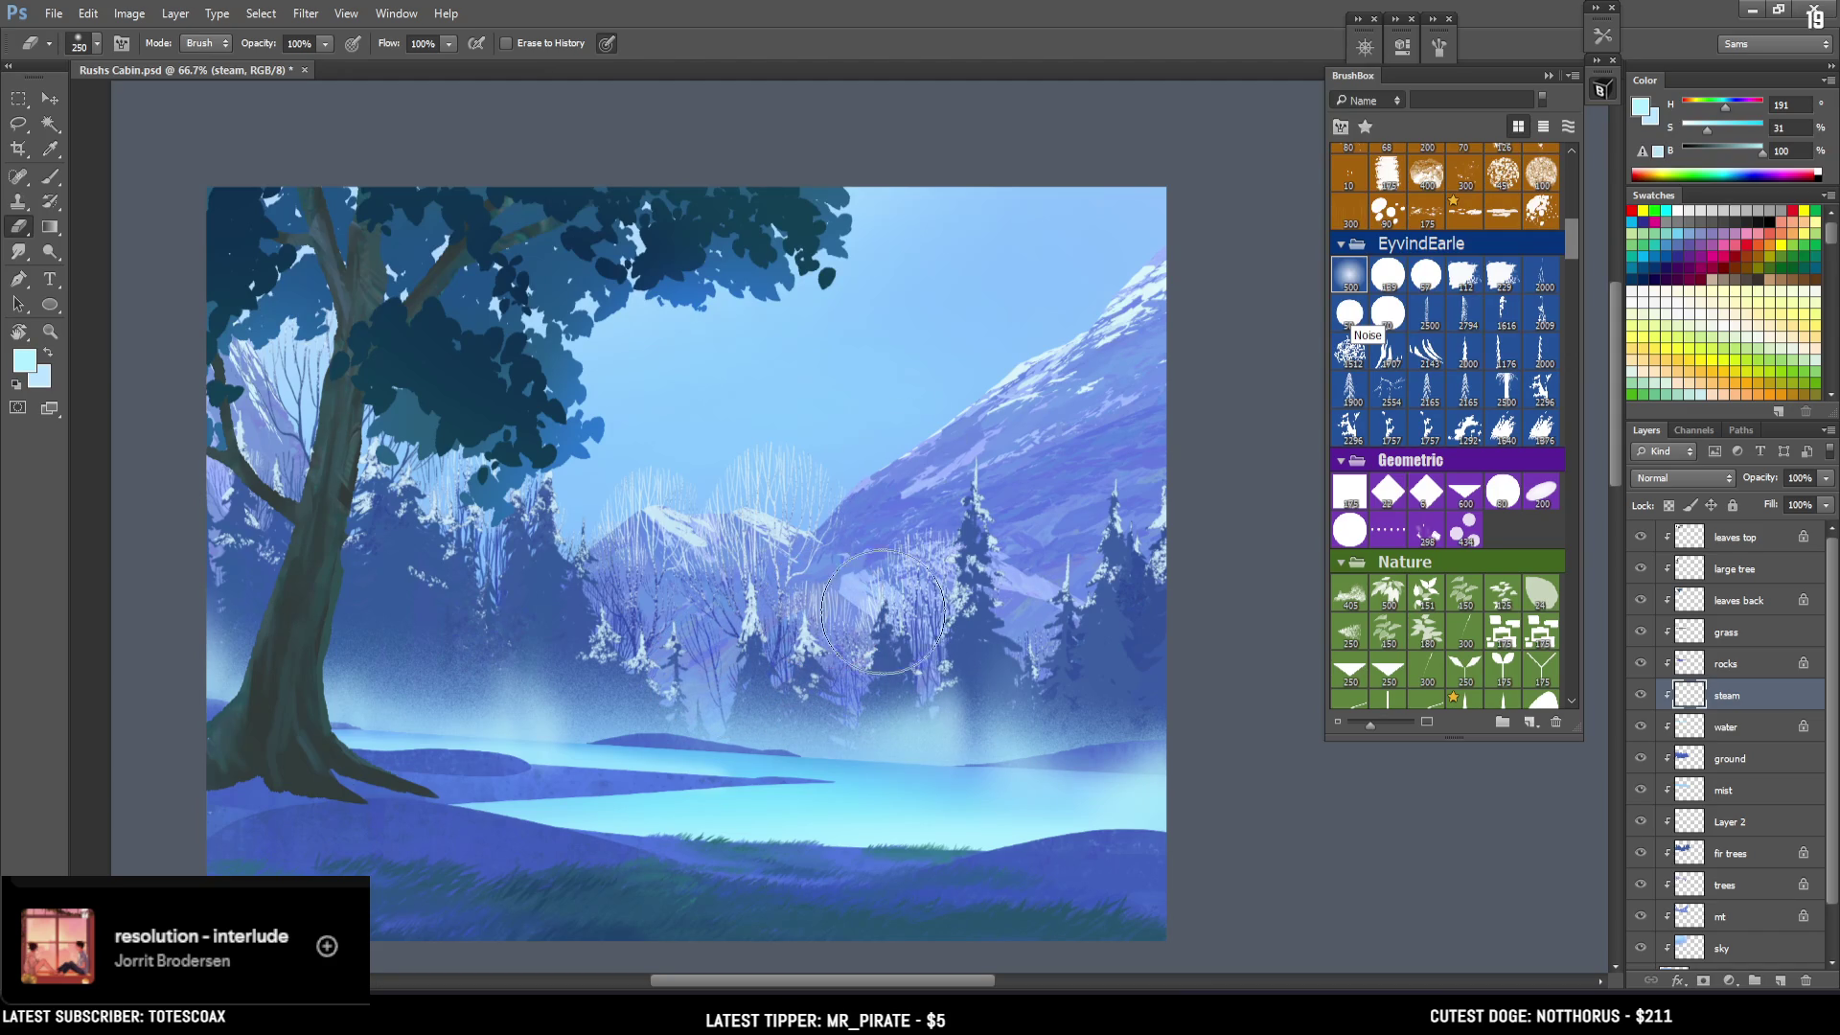
# Paint a faint vertical steam wisp among the trees, redoing strokes until placed right.
pyautogui.press('b')
pyautogui.press('[')
pyautogui.press('[')
pyautogui.moveTo(847, 652); pyautogui.dragTo(862, 728)
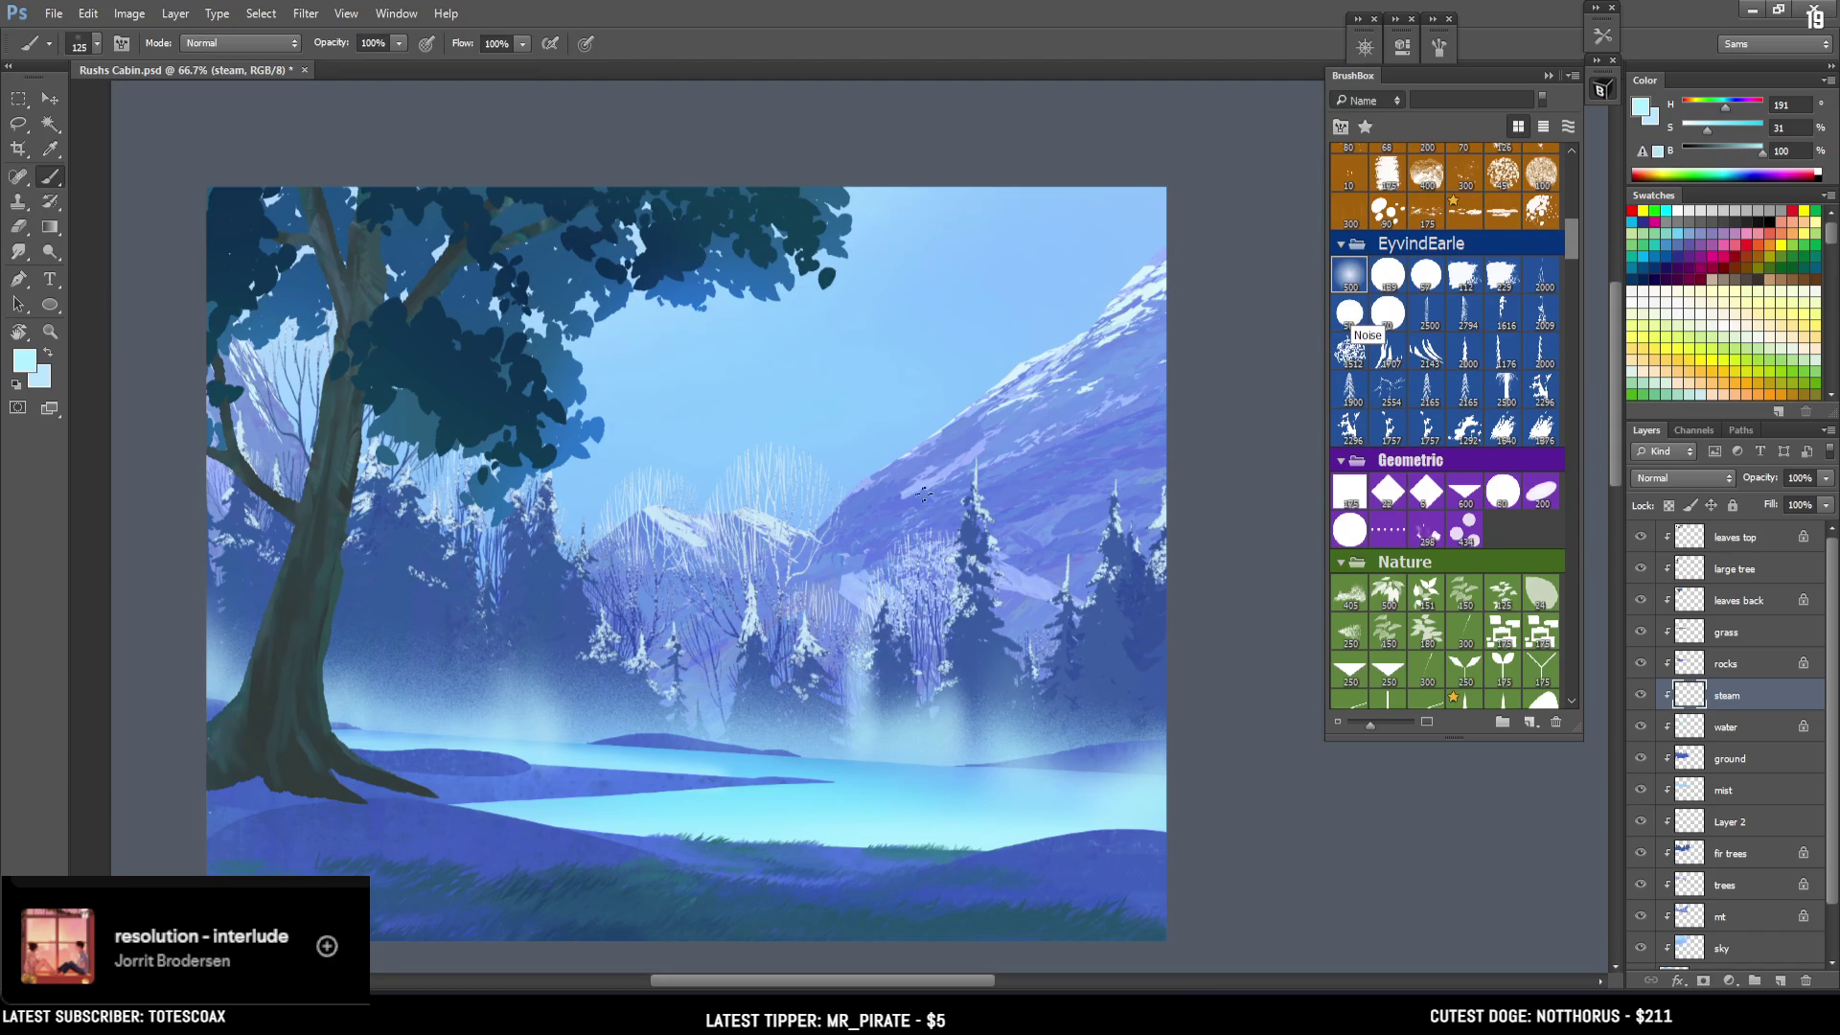
pyautogui.hotkey('ctrl', 'z')
pyautogui.moveTo(879, 618); pyautogui.dragTo(880, 729)
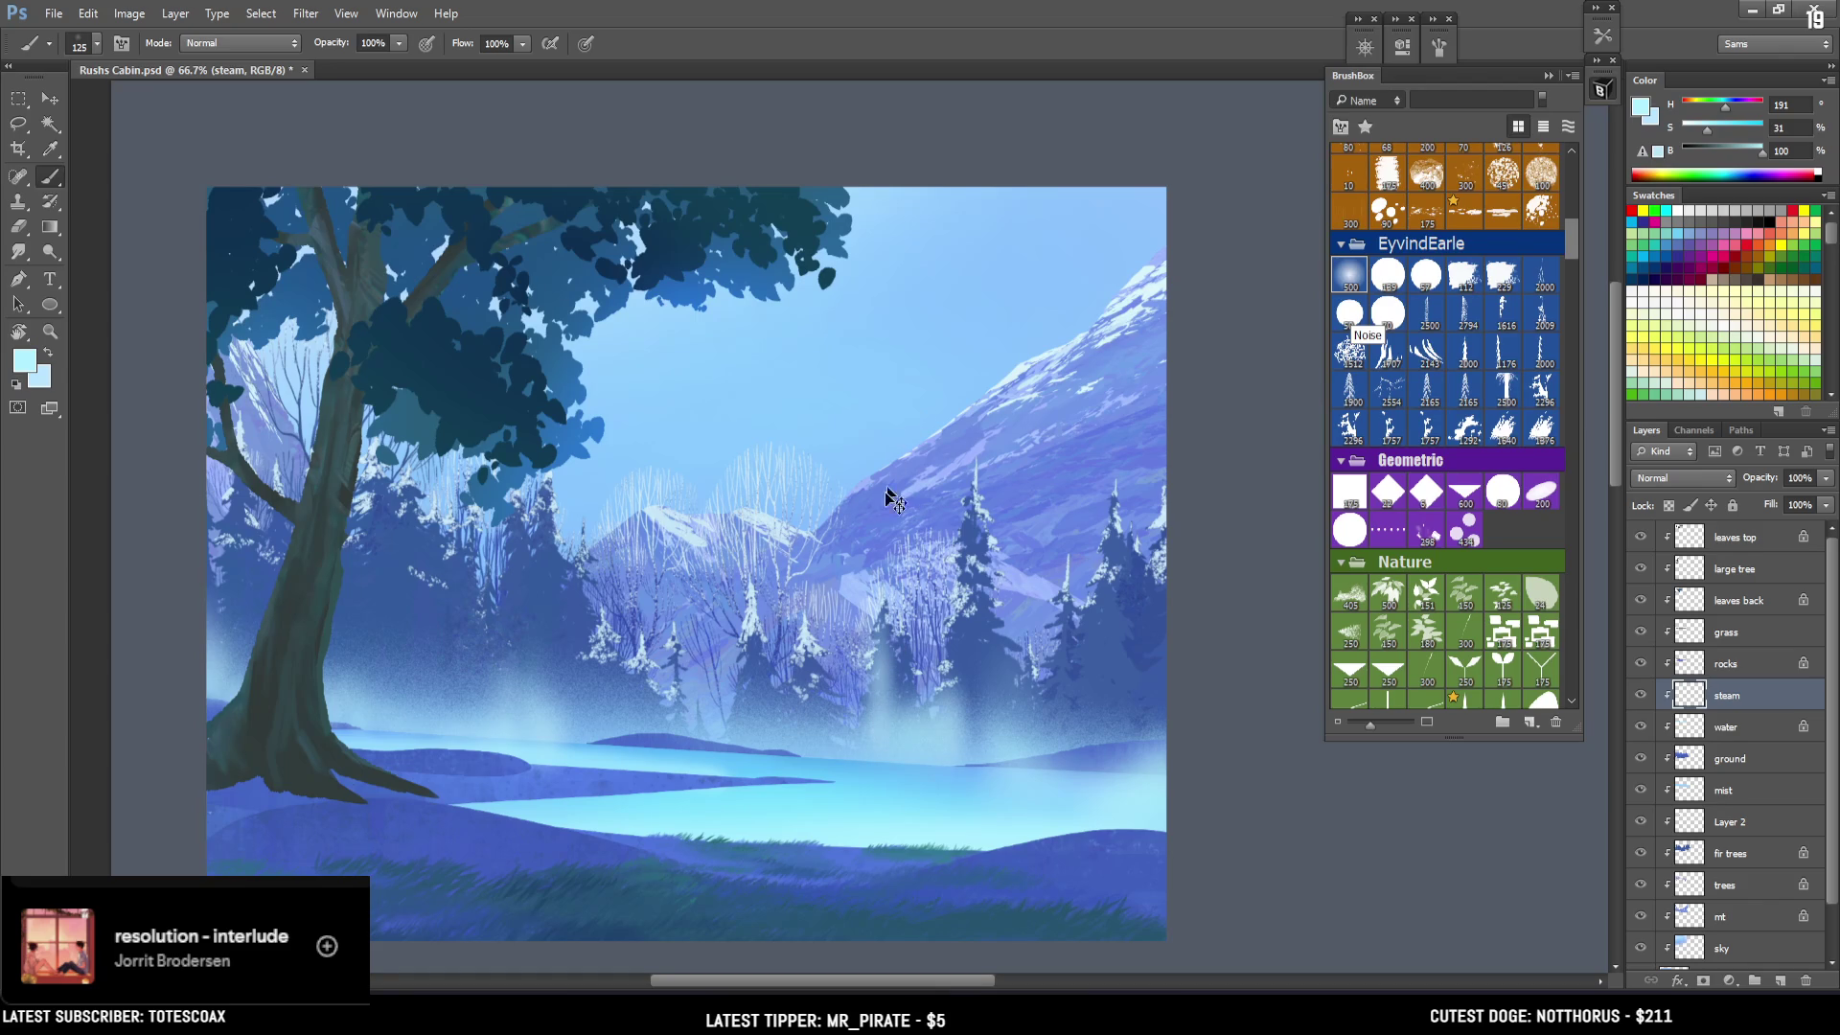
pyautogui.hotkey('ctrl', 'z')
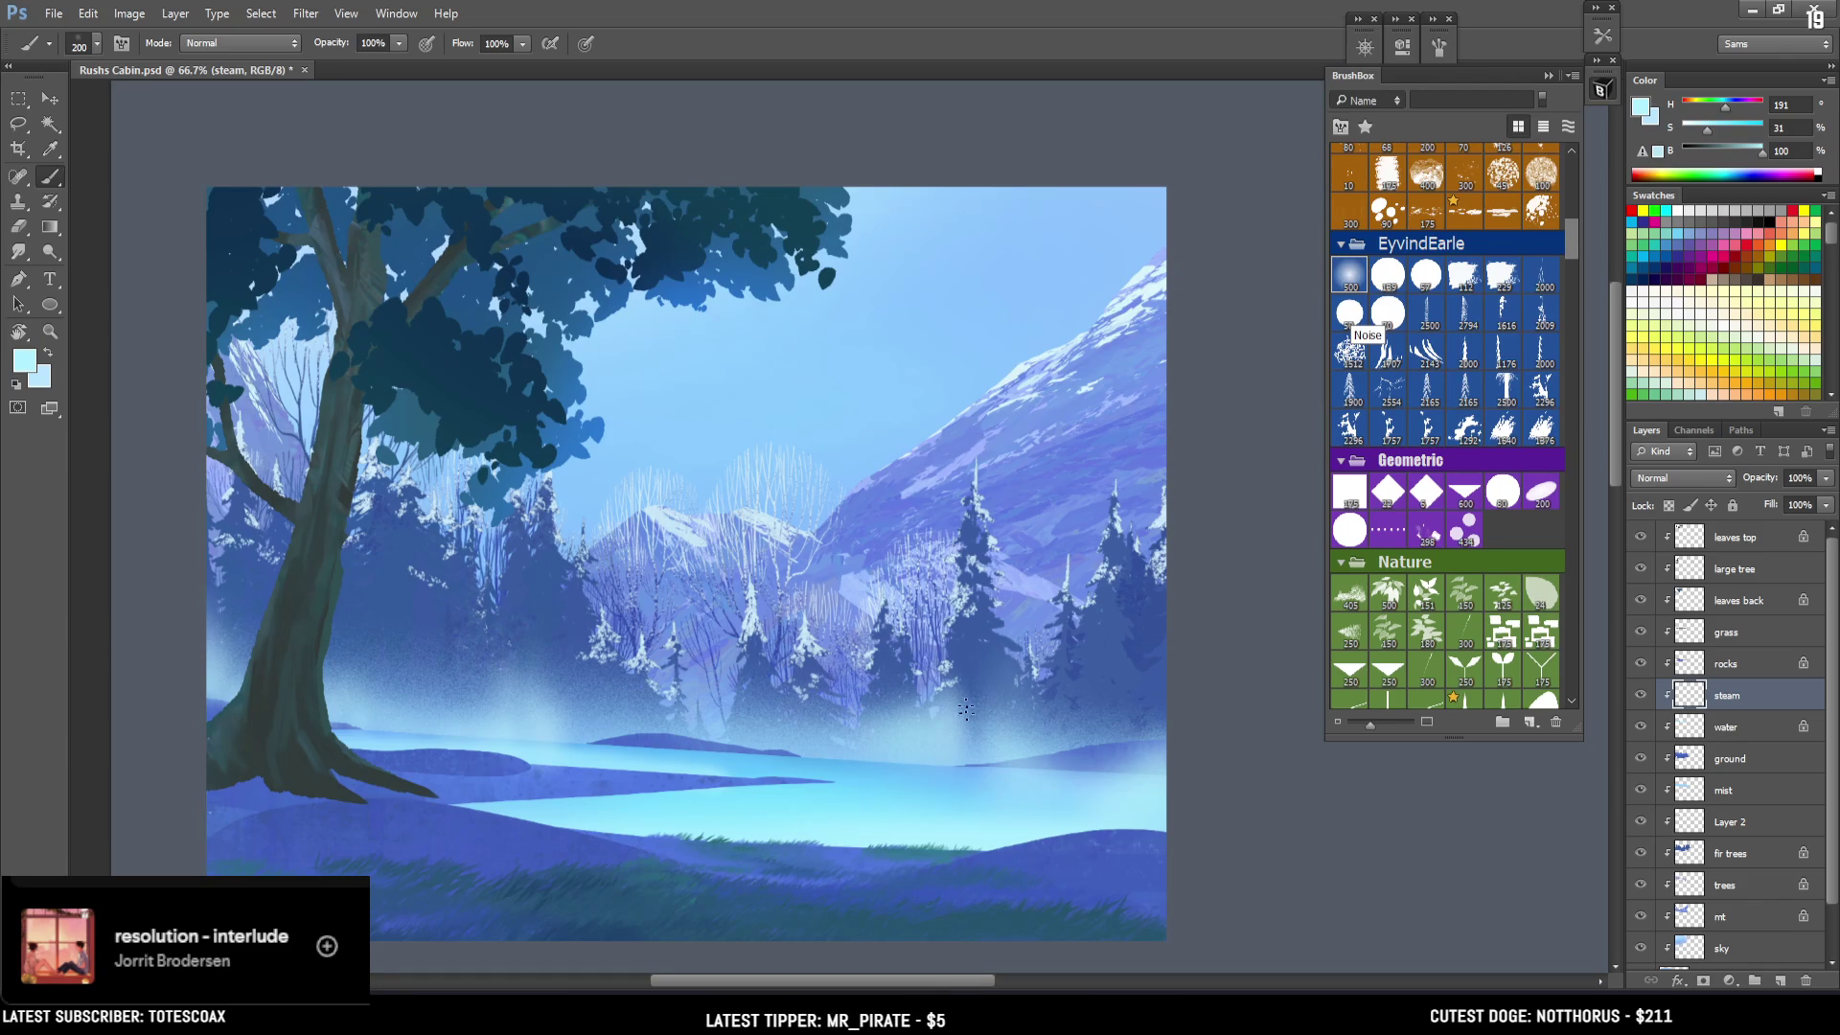
pyautogui.moveTo(966, 609); pyautogui.dragTo(968, 724)
pyautogui.hotkey('ctrl', 'z')
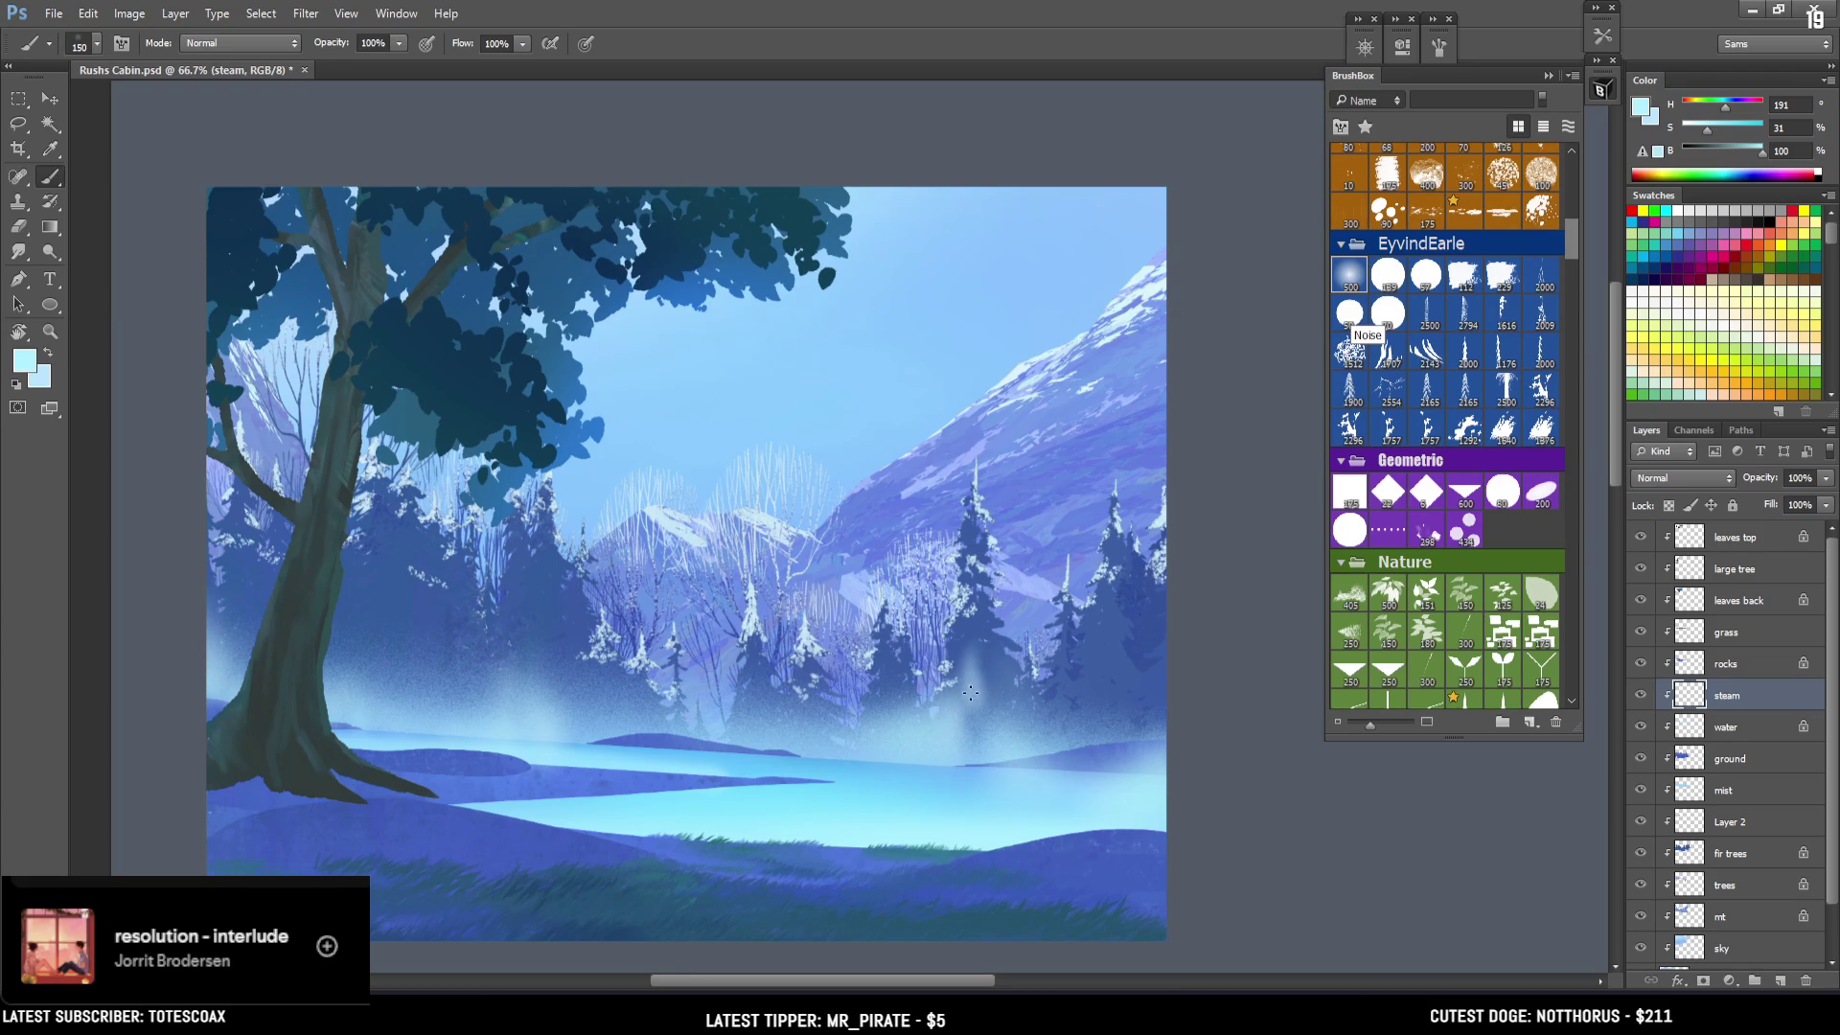
pyautogui.hotkey('ctrl', 'z')
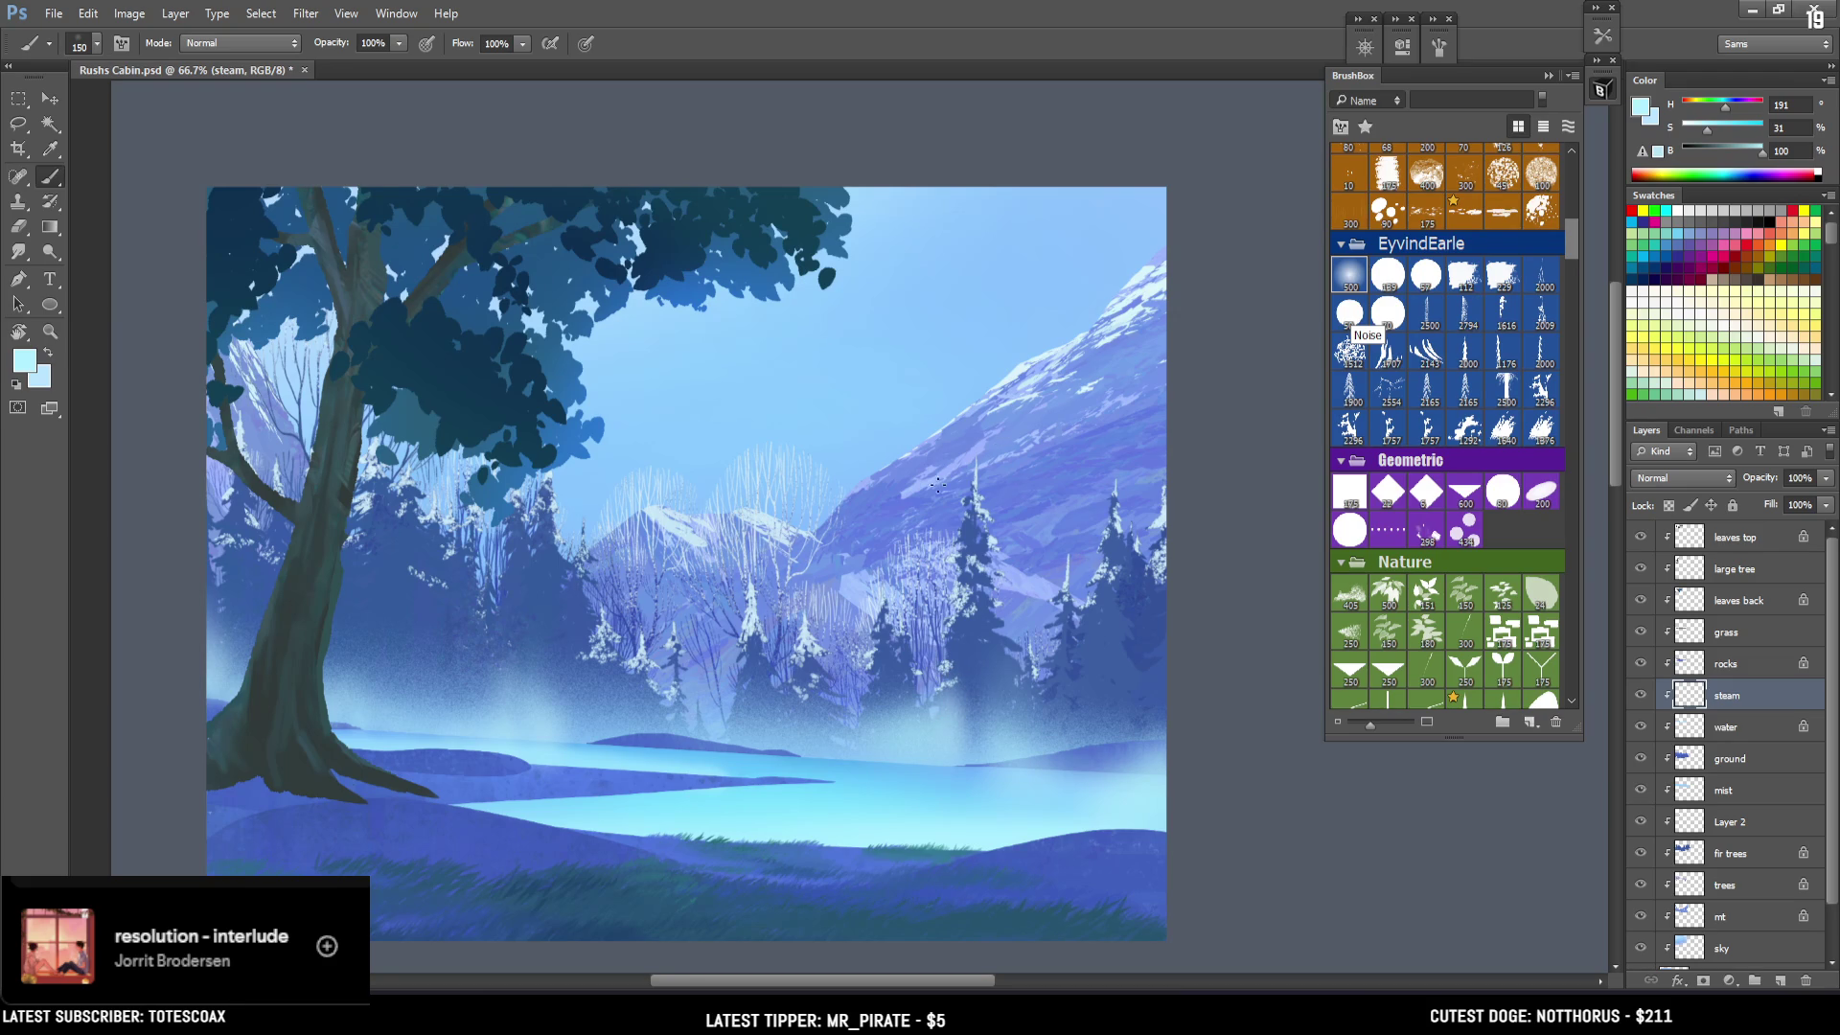
pyautogui.moveTo(957, 733); pyautogui.dragTo(990, 570)
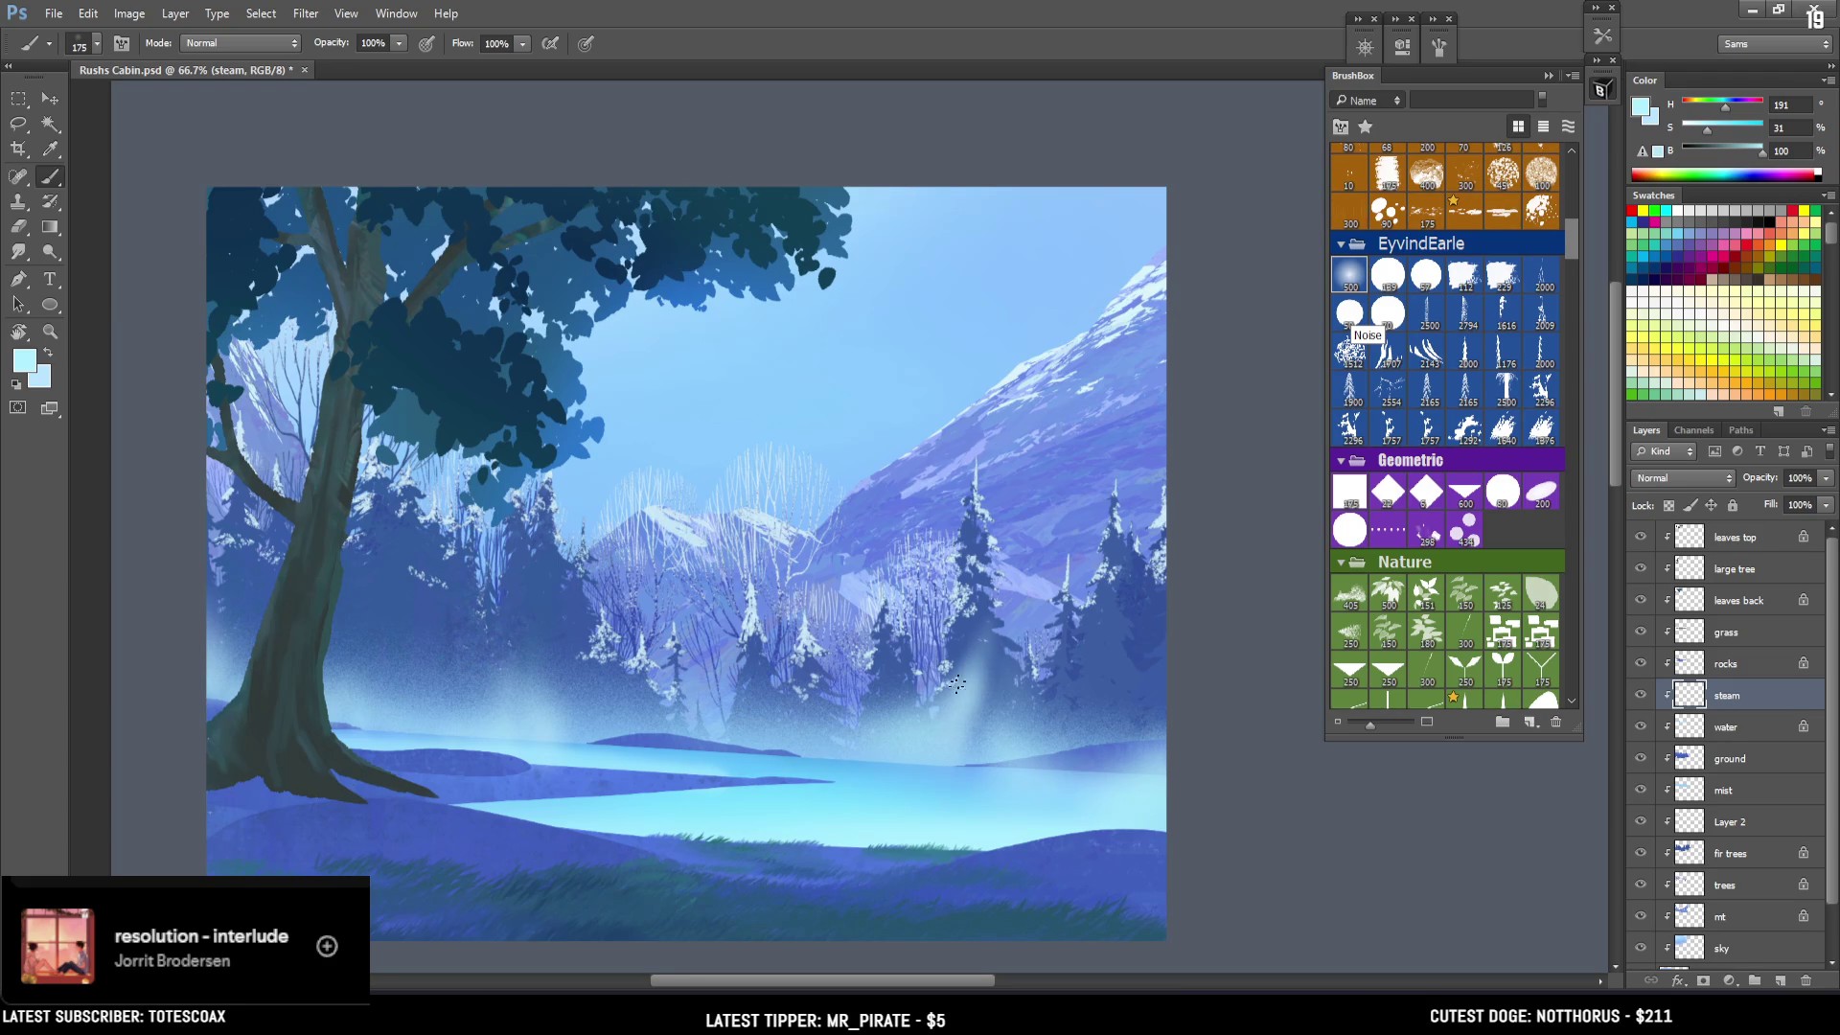
pyautogui.hotkey('ctrl', 'z')
pyautogui.moveTo(886, 720); pyautogui.dragTo(902, 551)
# Erase part of the tree steam and repaint smaller wisps among the trees.
pyautogui.press('e')
pyautogui.moveTo(863, 690)
pyautogui.mouseDown()
pyautogui.moveTo(863, 585)
pyautogui.moveTo(817, 712)
pyautogui.moveTo(867, 575)
pyautogui.mouseUp()
pyautogui.press('b')
pyautogui.press('[')
pyautogui.press('e')
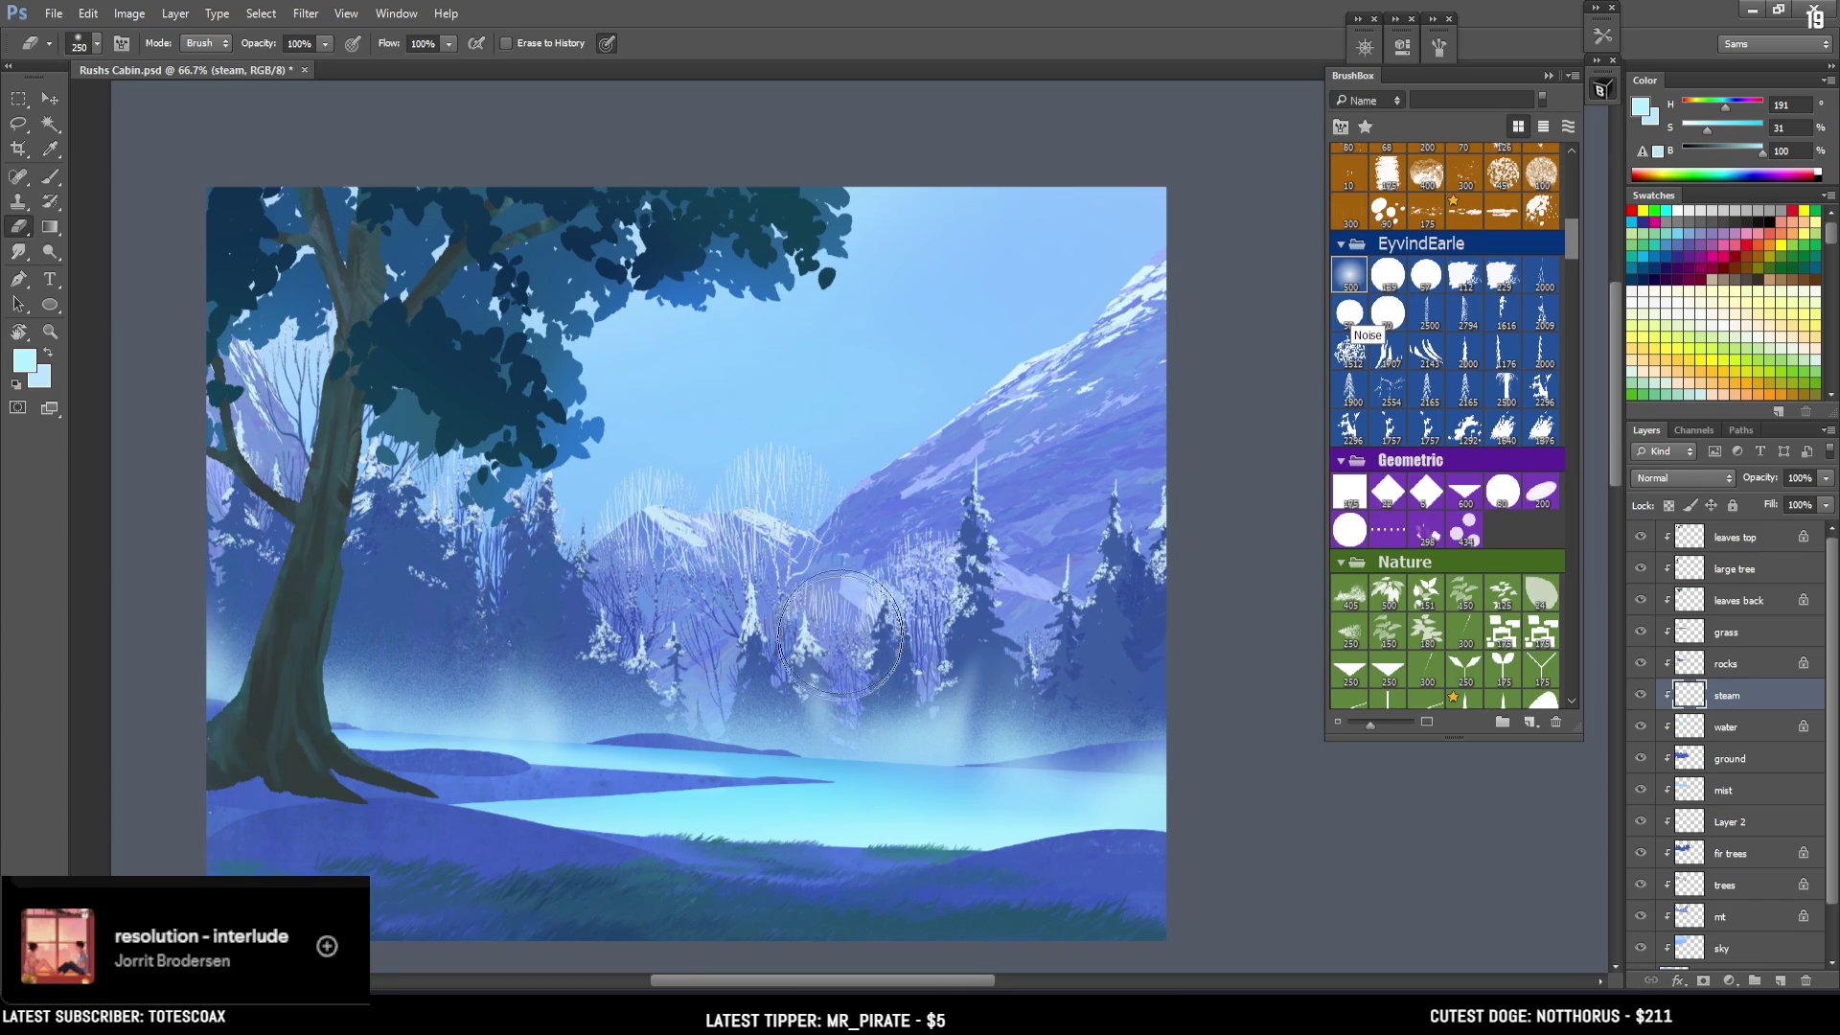
pyautogui.press('b')
pyautogui.moveTo(975, 655)
pyautogui.mouseDown()
pyautogui.moveTo(987, 671)
pyautogui.moveTo(968, 575)
pyautogui.mouseUp()
pyautogui.press('e')
pyautogui.press('b')
# Add faint steam wisps near the right edge and over the lake edge with a 400 px brush.
pyautogui.moveTo(1089, 725); pyautogui.dragTo(1089, 638)
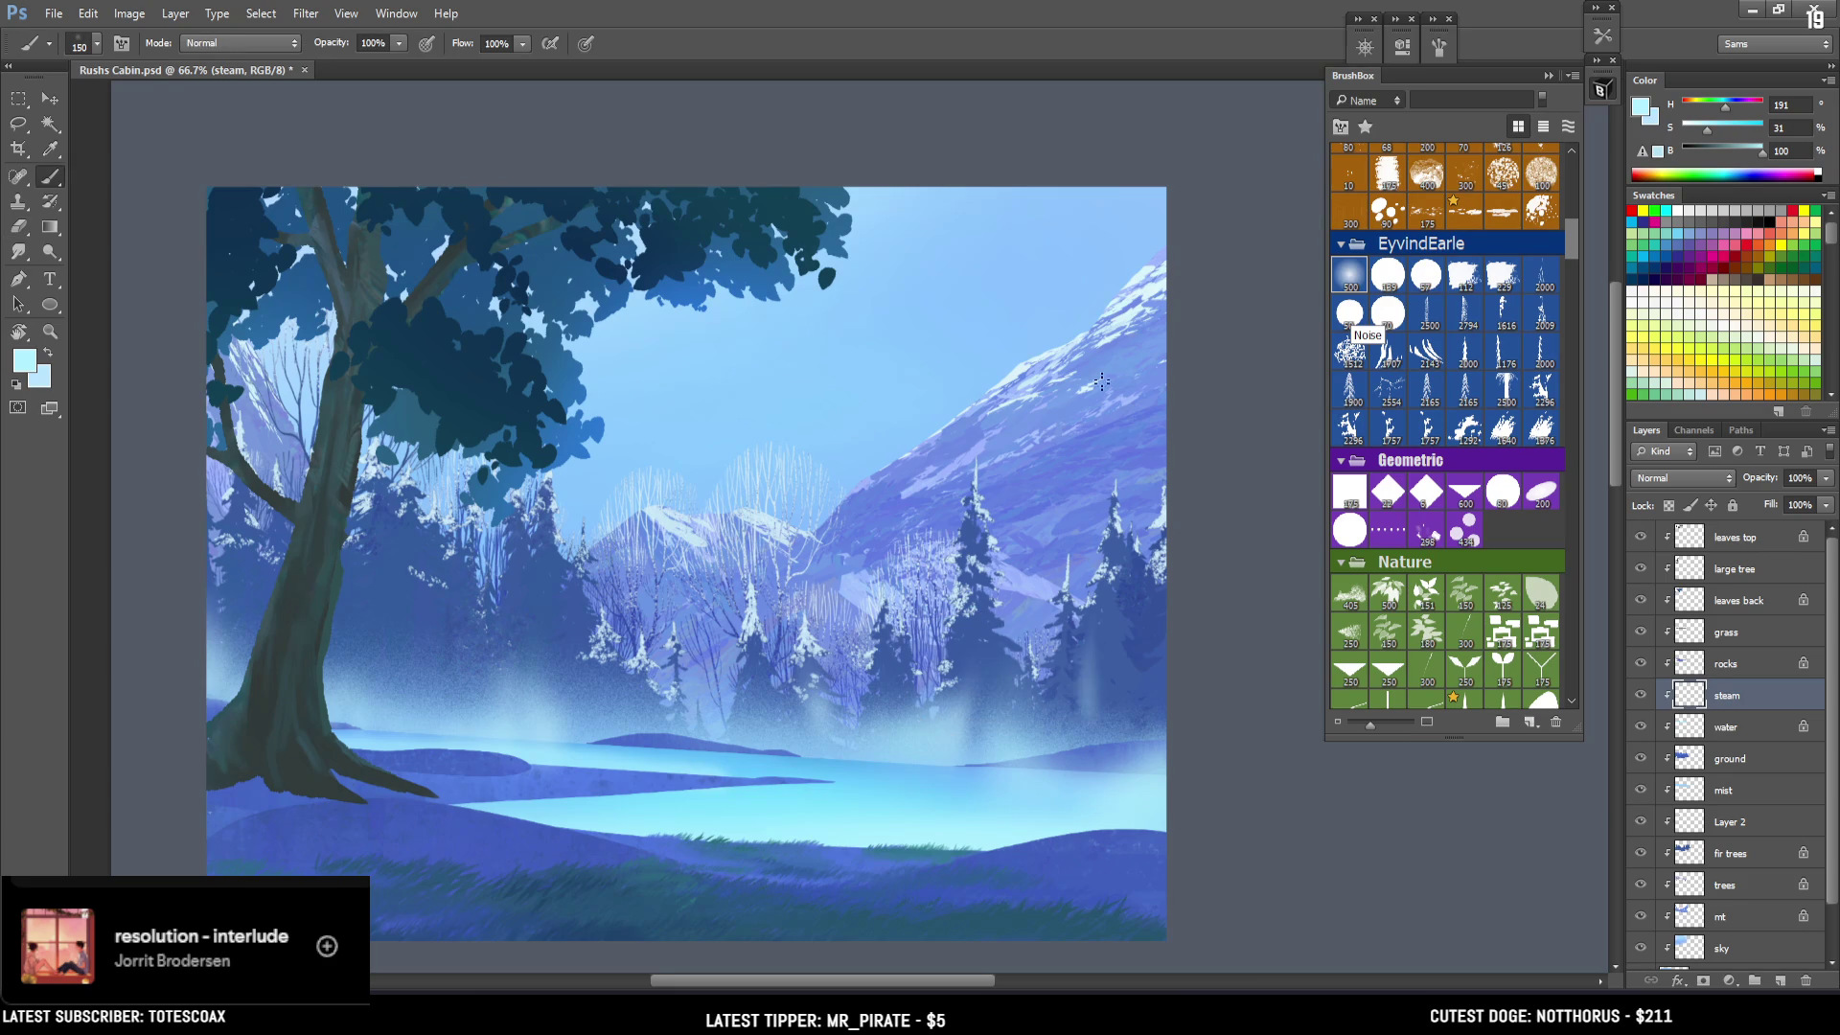
pyautogui.hotkey('ctrl', 'z')
pyautogui.moveTo(1108, 757); pyautogui.dragTo(1107, 729)
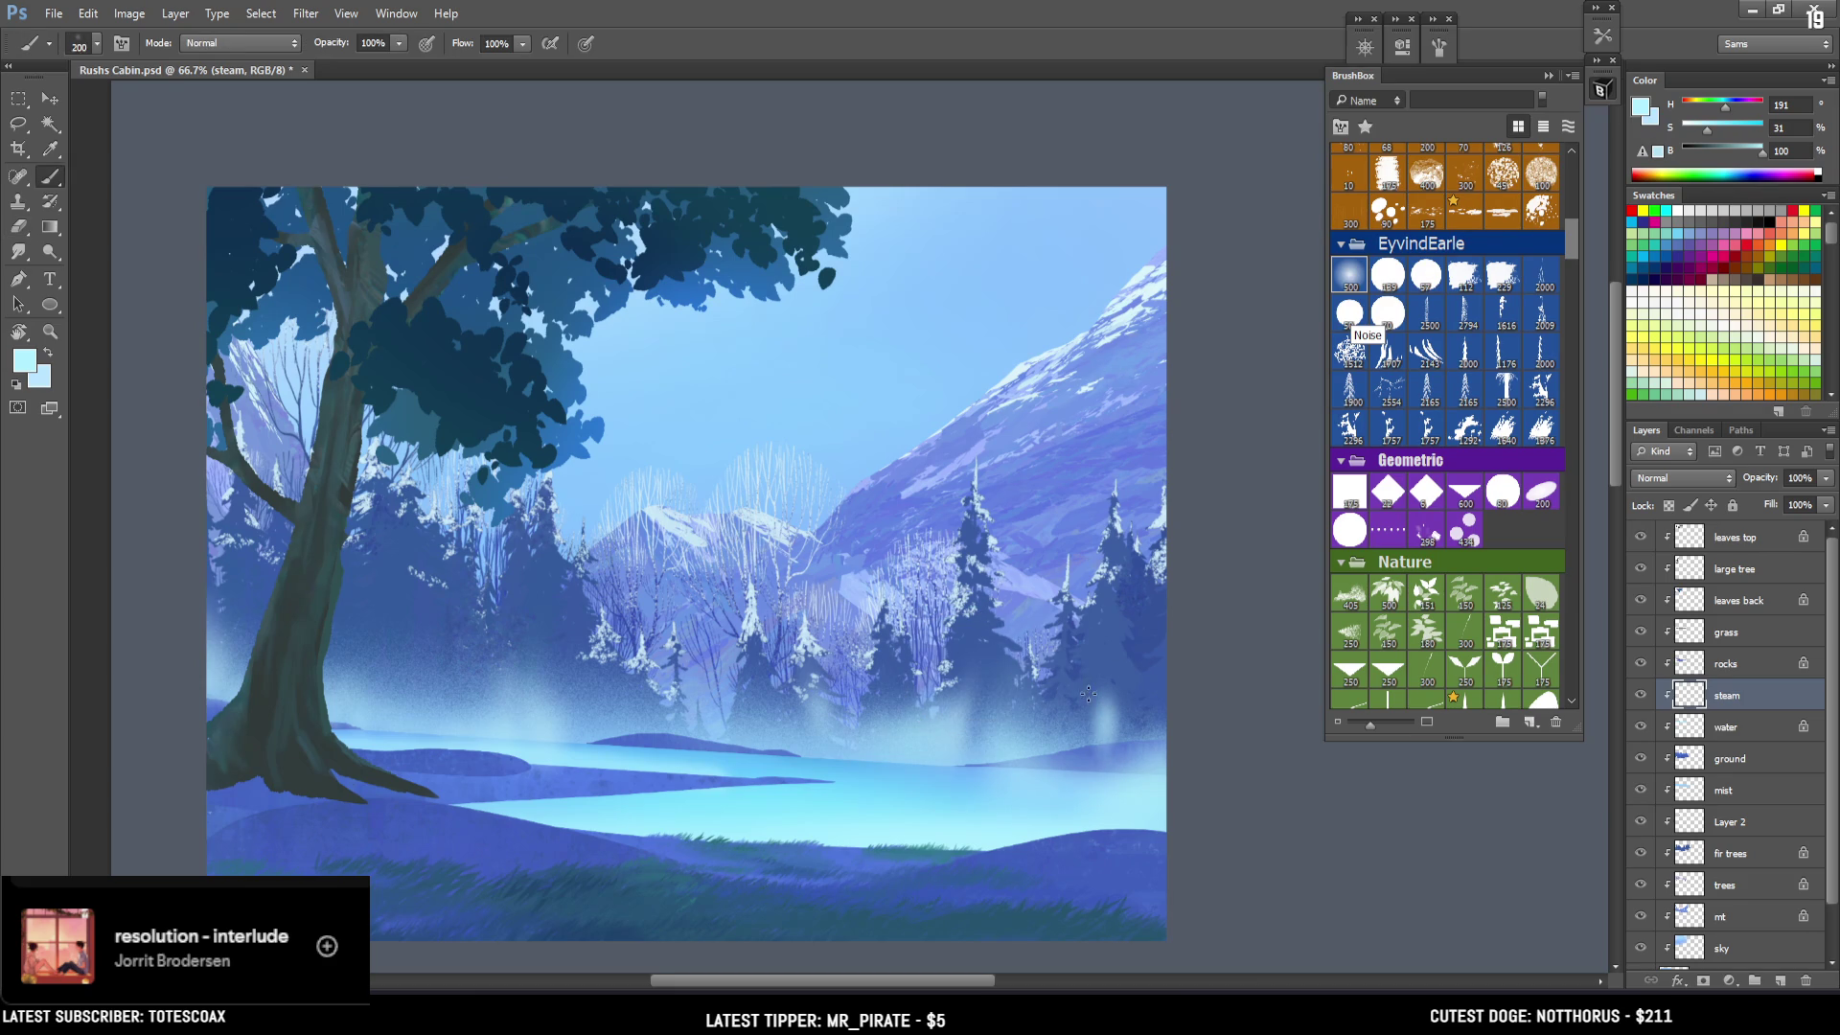
pyautogui.press(']')
pyautogui.press(']')
pyautogui.press(']')
pyautogui.press('[')
pyautogui.press('[')
pyautogui.press('[')
pyautogui.moveTo(1060, 731); pyautogui.dragTo(1059, 744)
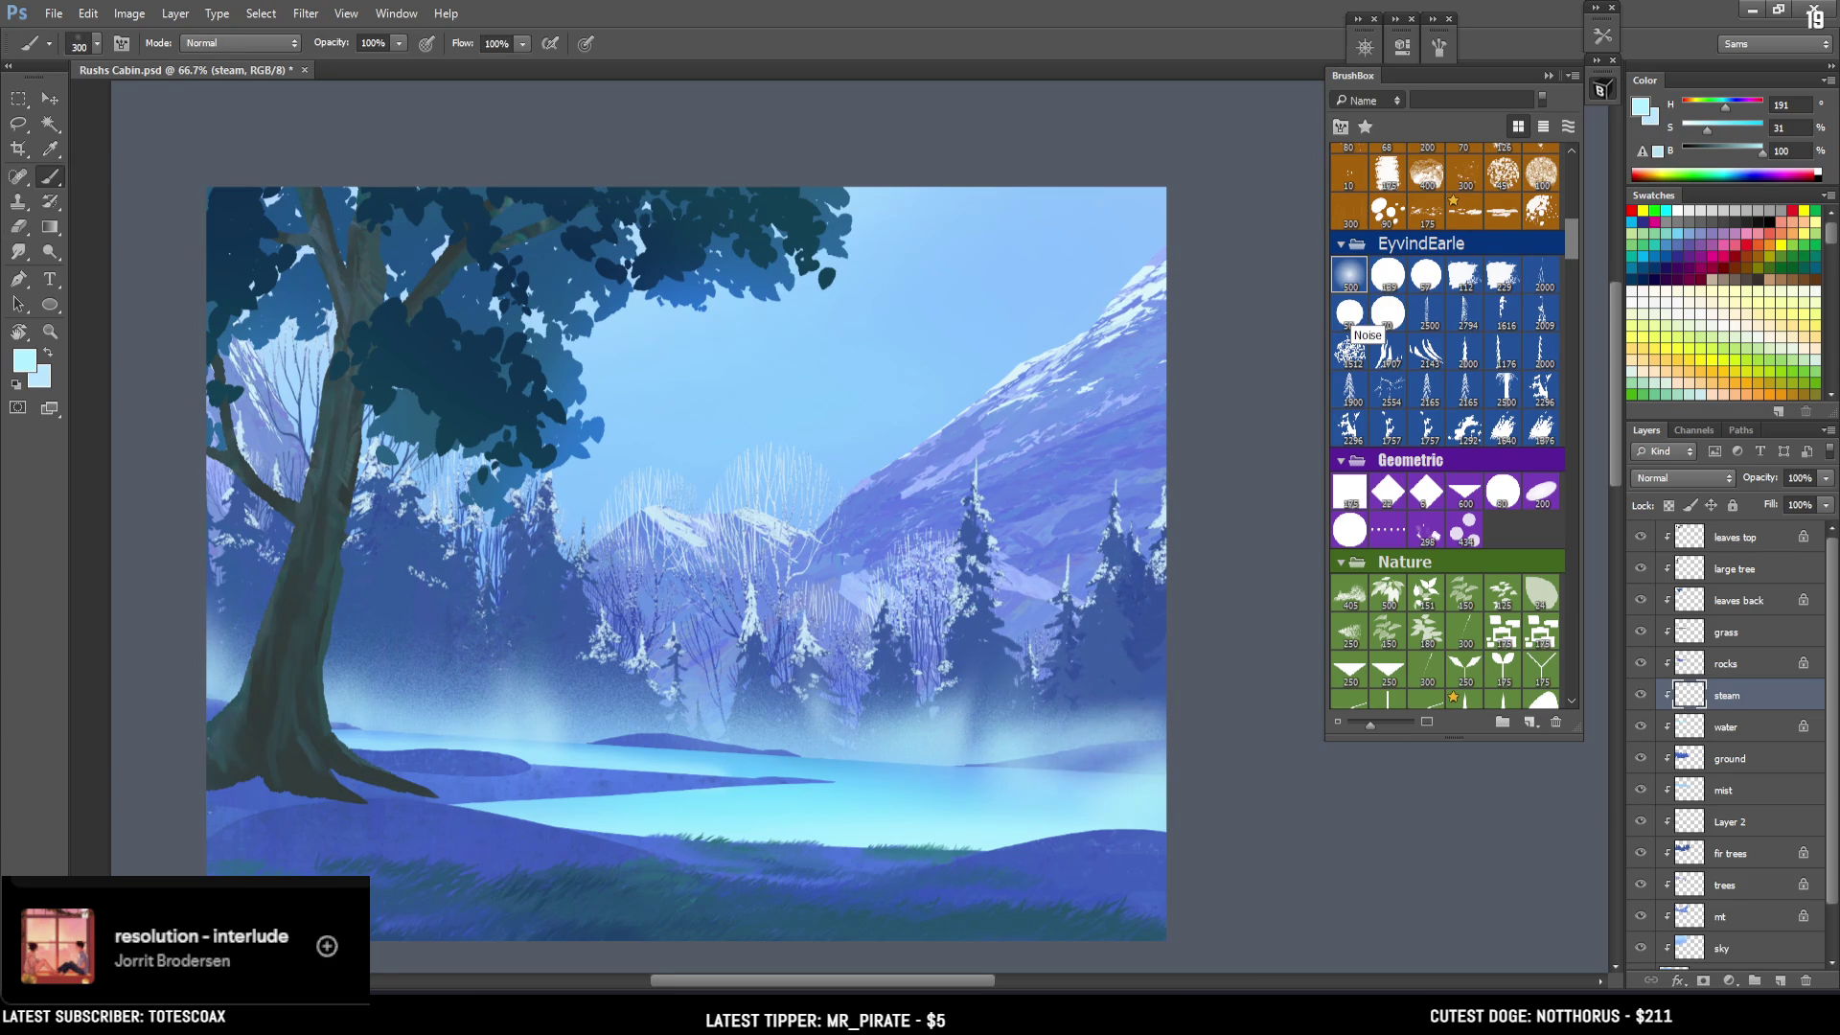
pyautogui.press(']')
pyautogui.press(']')
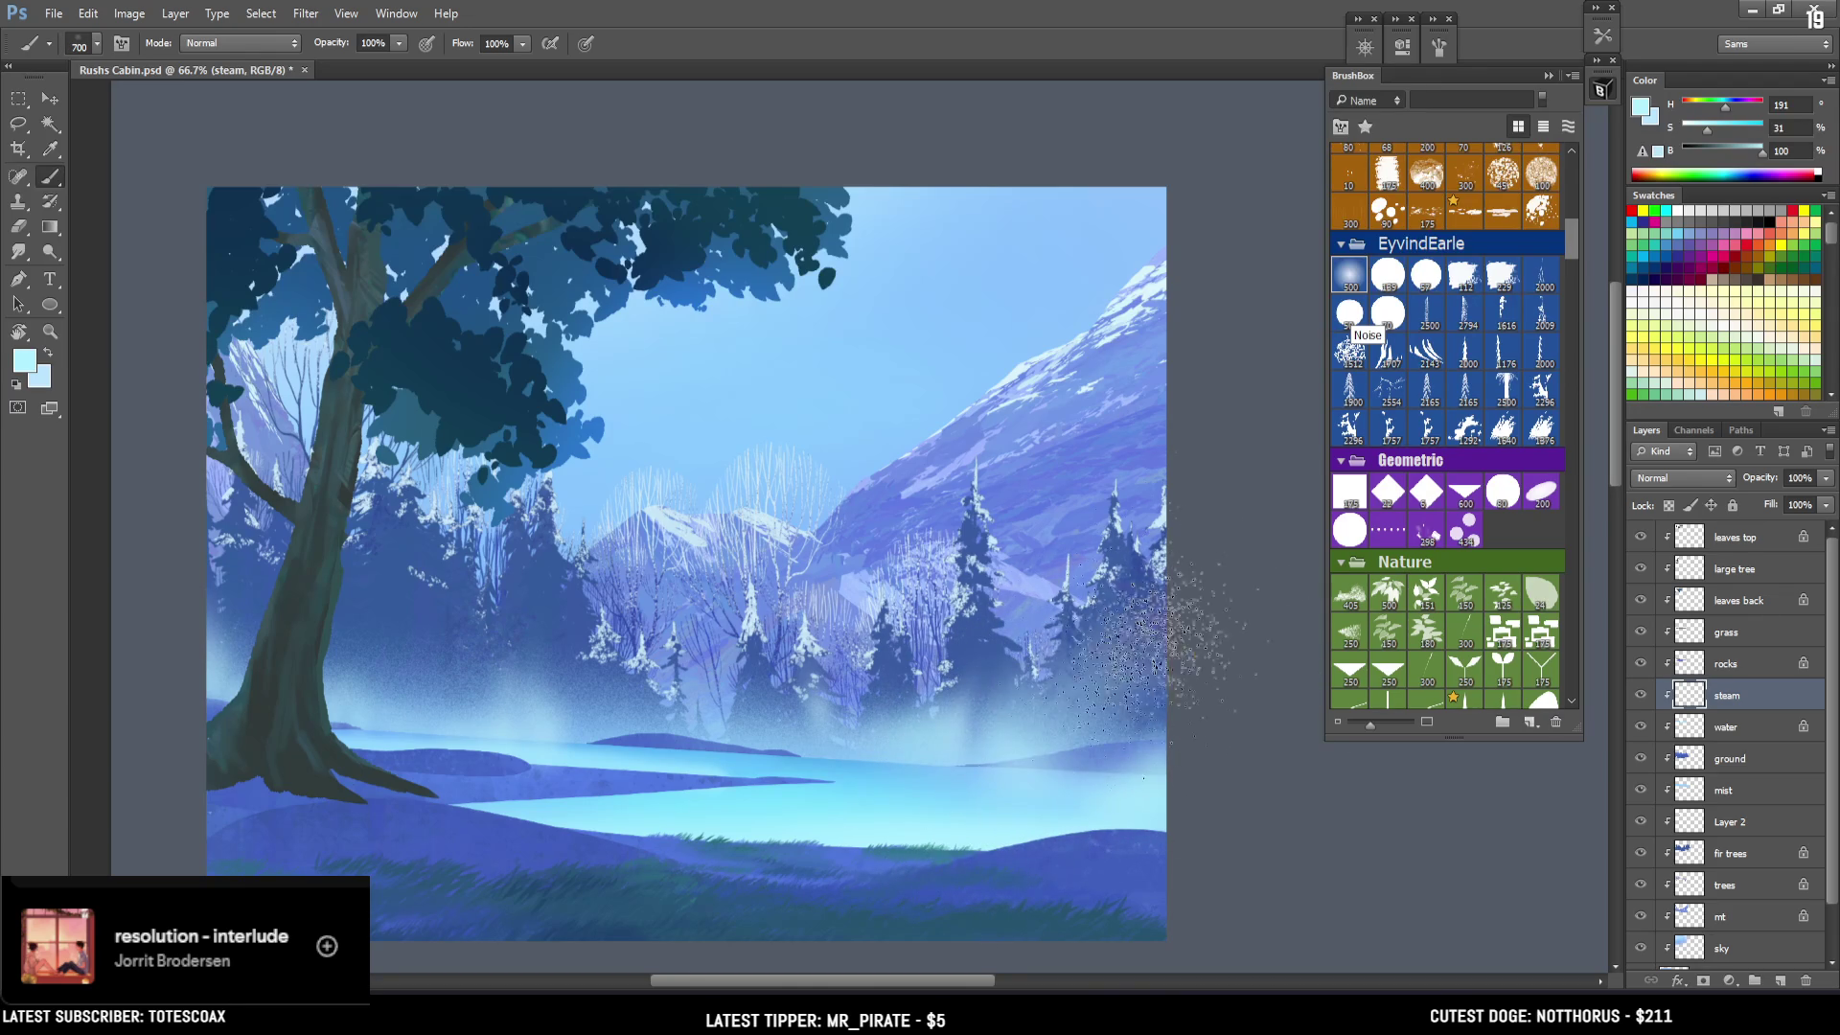
# Clear haze across the pines, scatter speckles on the lake shore, and lightly erase mist near the edge.
pyautogui.press('e')
pyautogui.moveTo(1073, 556)
pyautogui.mouseDown()
pyautogui.moveTo(949, 680)
pyautogui.moveTo(815, 661)
pyautogui.mouseUp()
pyautogui.press('b')
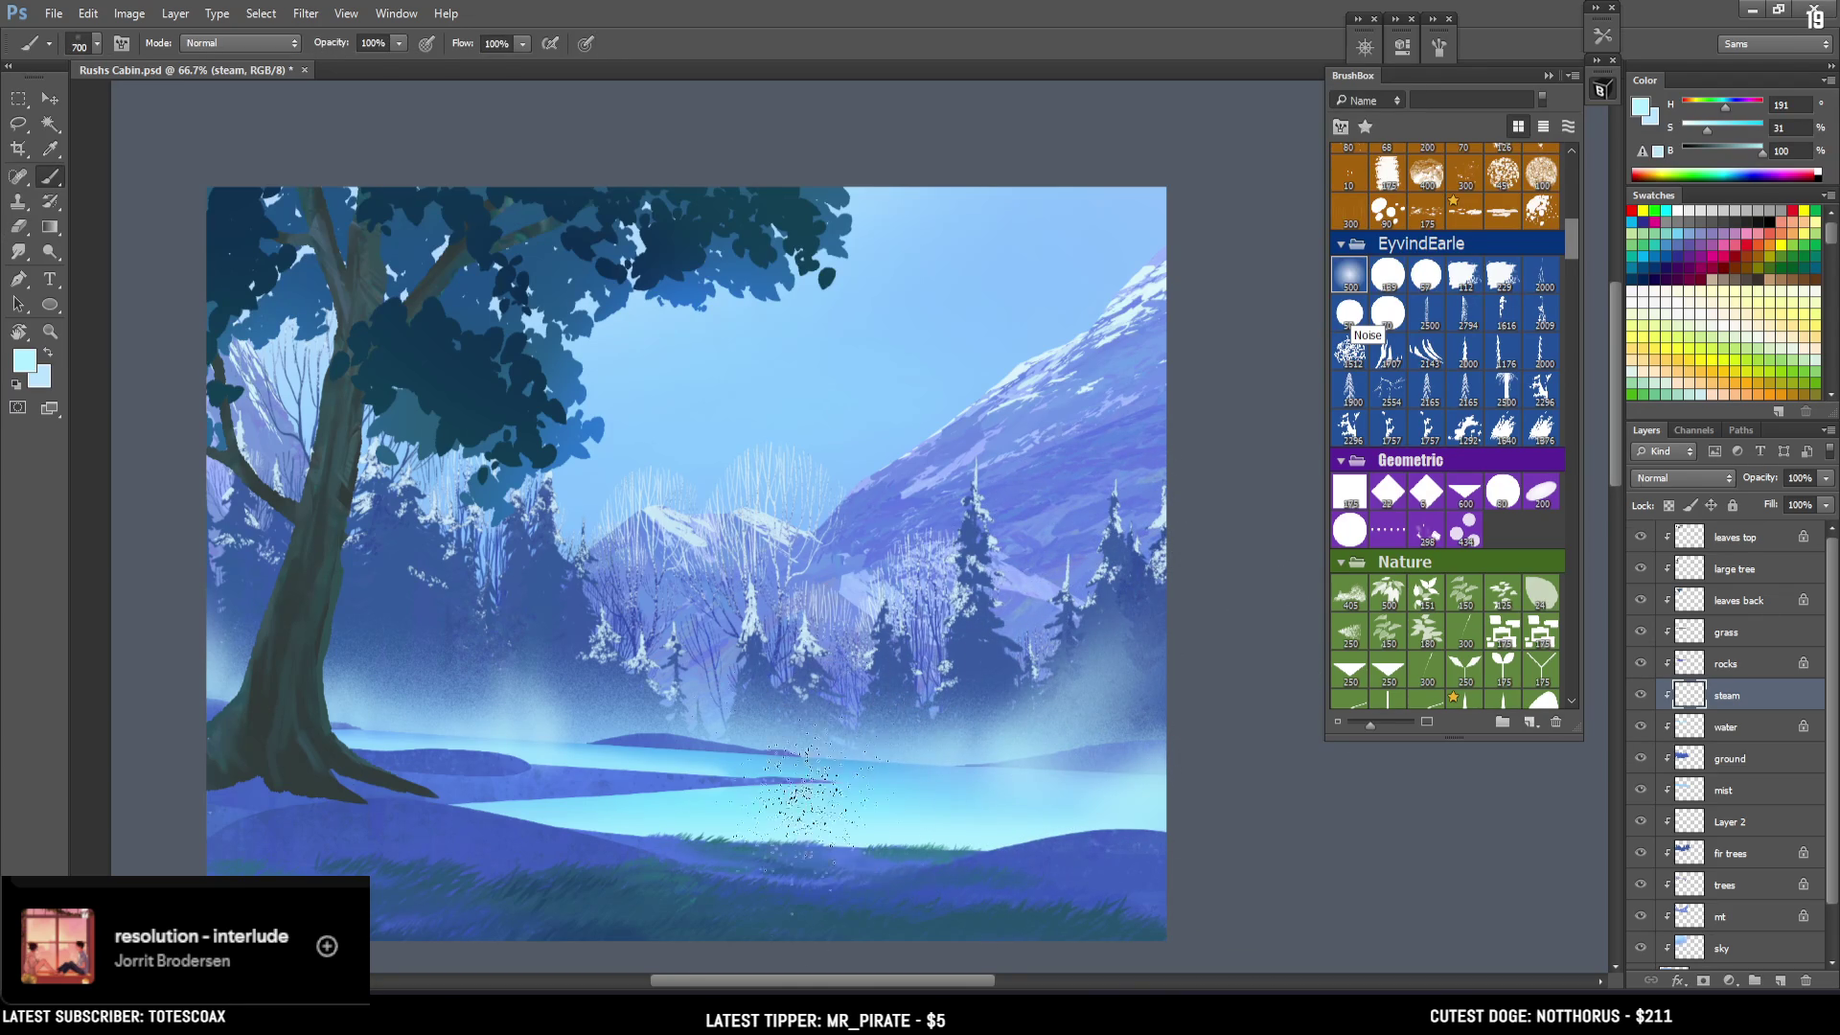
pyautogui.moveTo(632, 872); pyautogui.dragTo(527, 824)
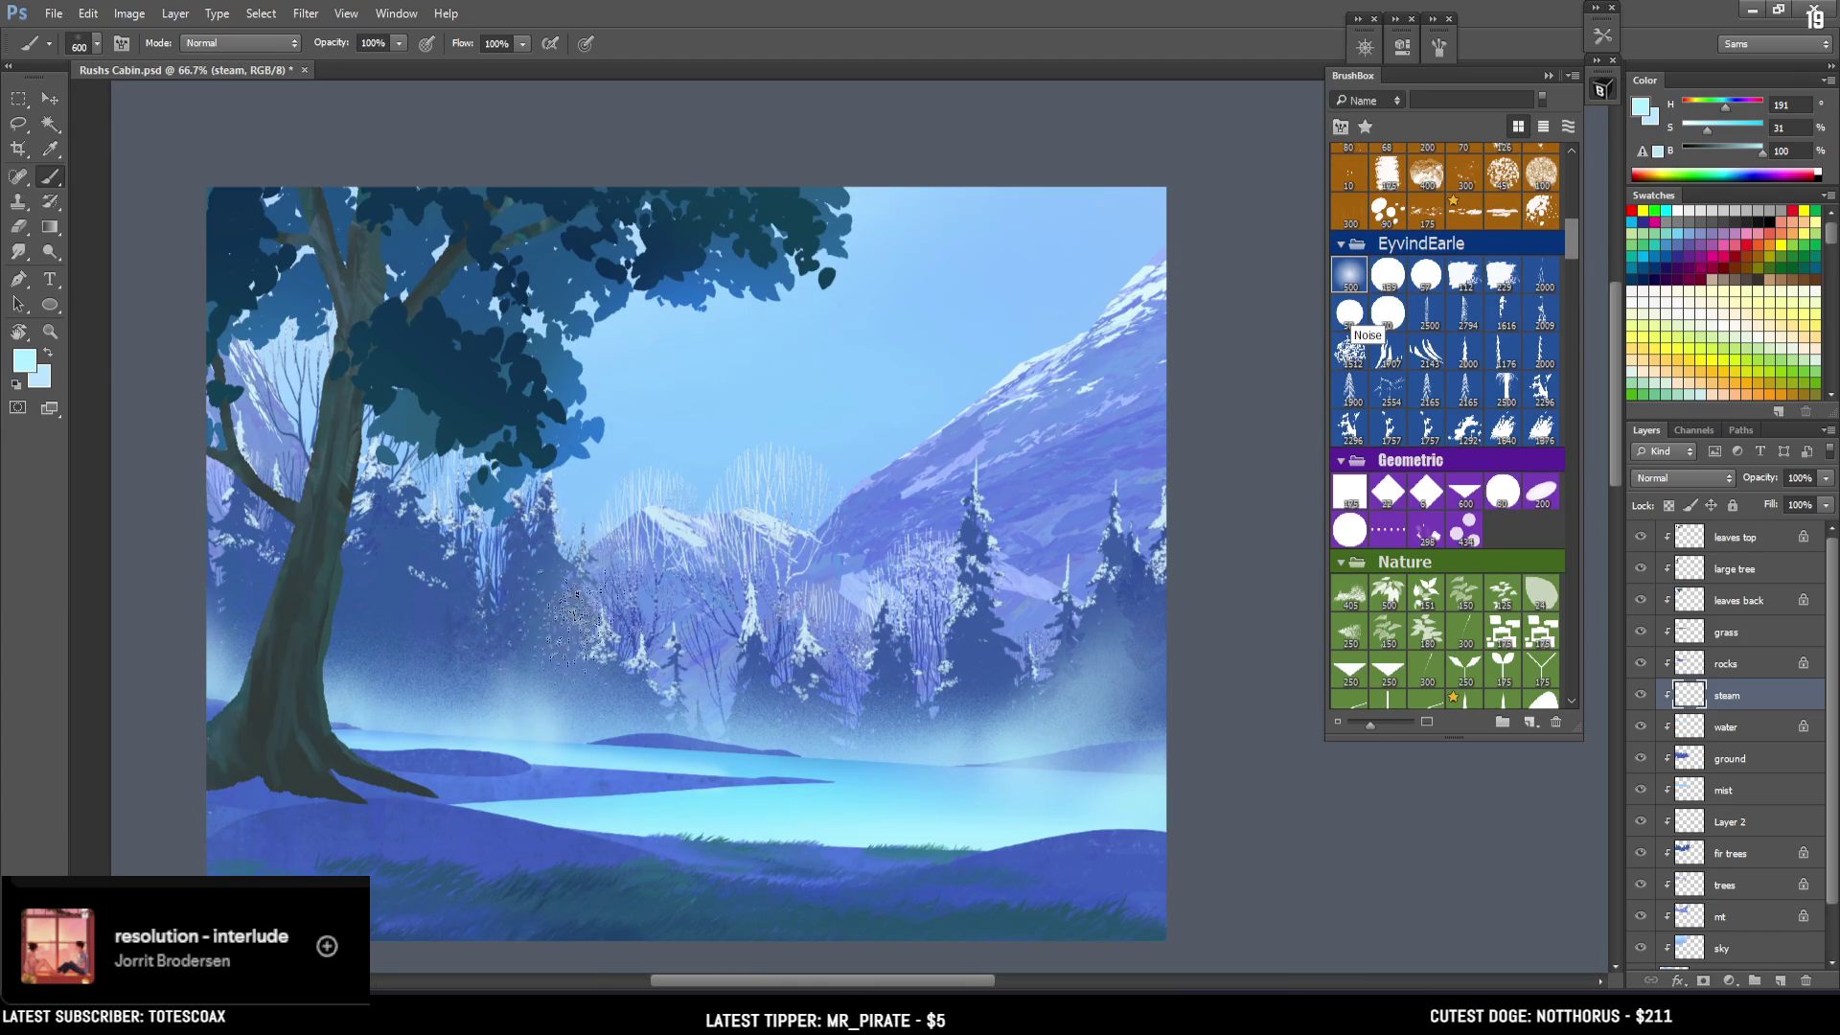
pyautogui.press('e')
pyautogui.moveTo(536, 679)
pyautogui.mouseDown()
pyautogui.moveTo(472, 638)
pyautogui.moveTo(402, 629)
pyautogui.moveTo(362, 658)
pyautogui.moveTo(366, 591)
pyautogui.mouseUp()
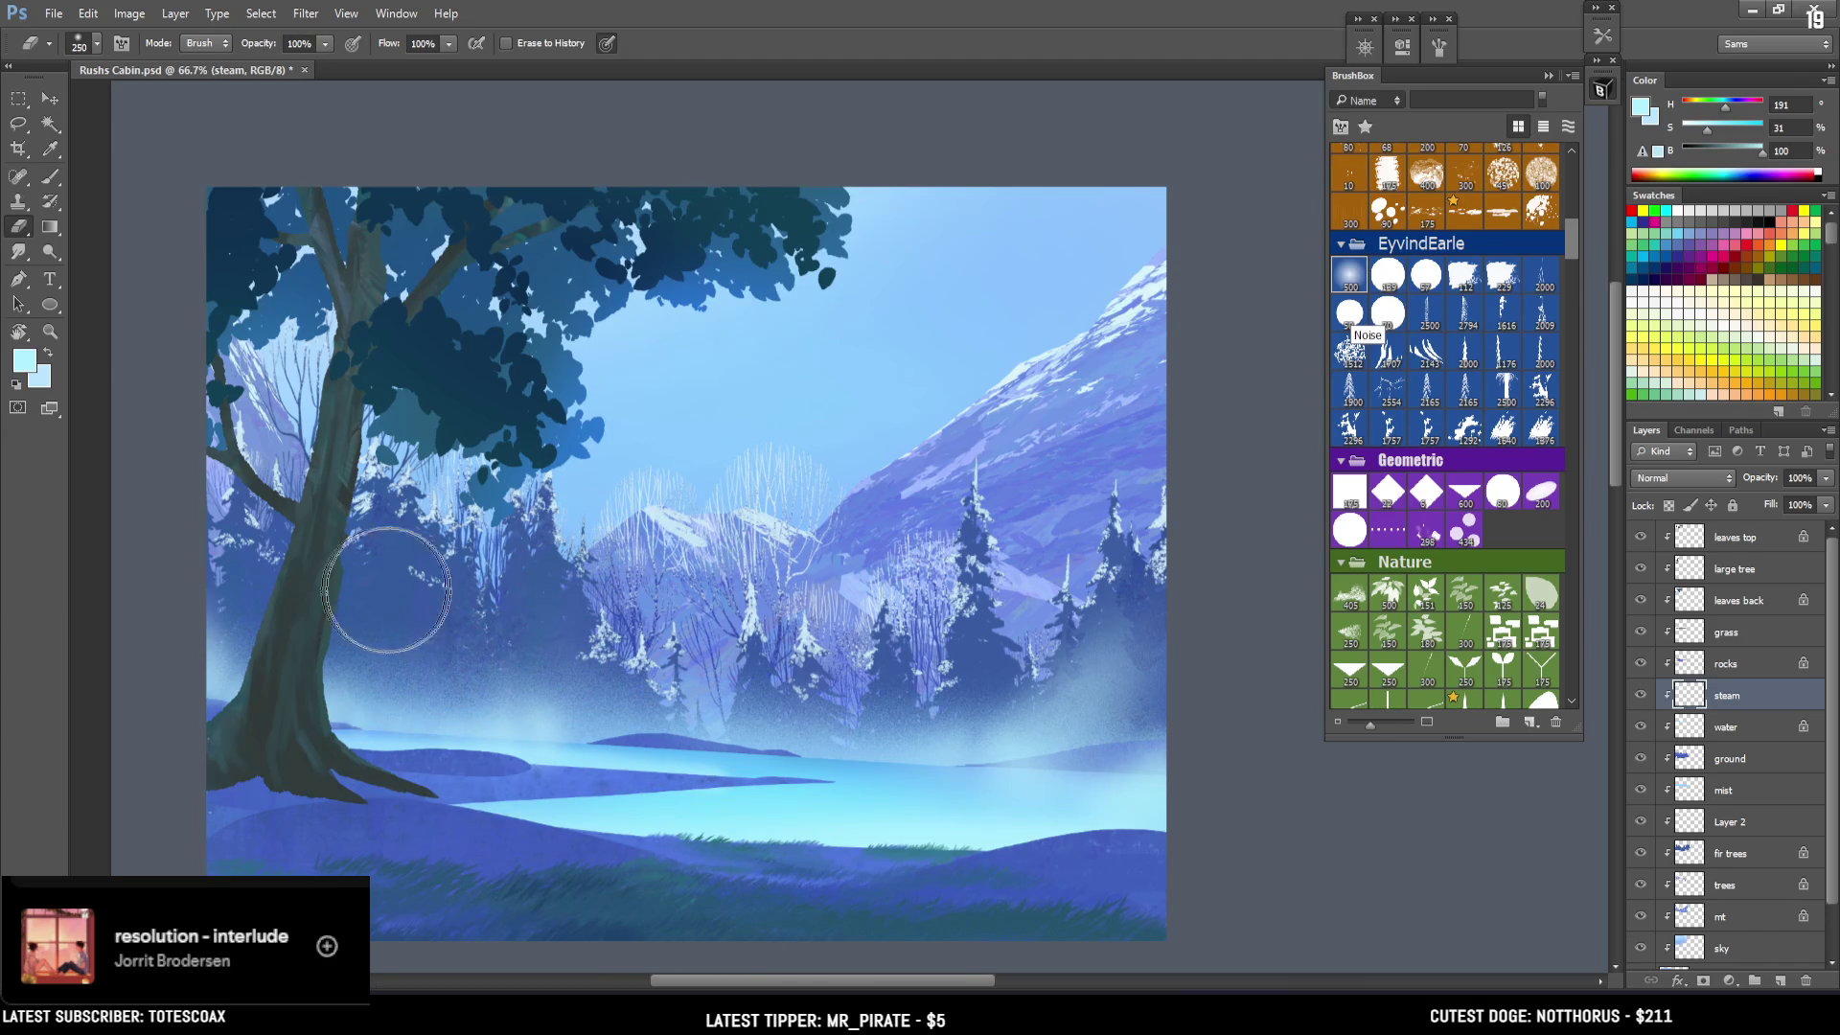
pyautogui.press('b')
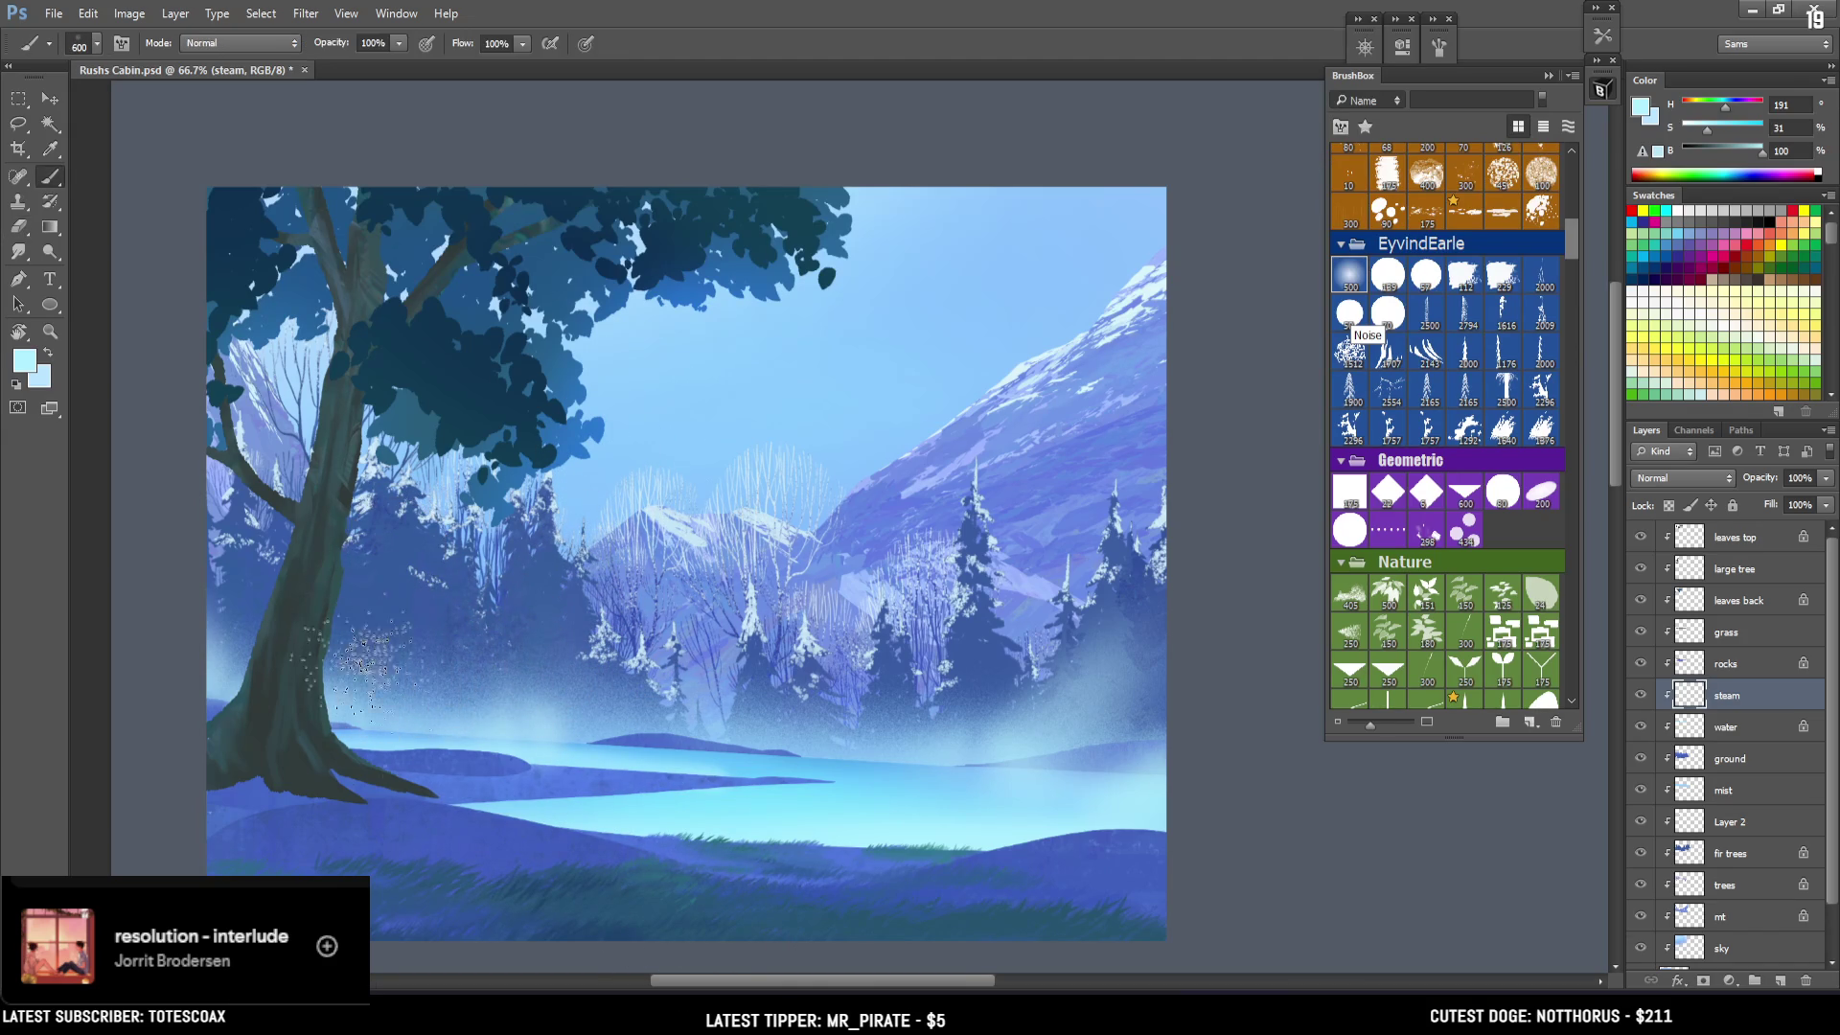
pyautogui.press('[')
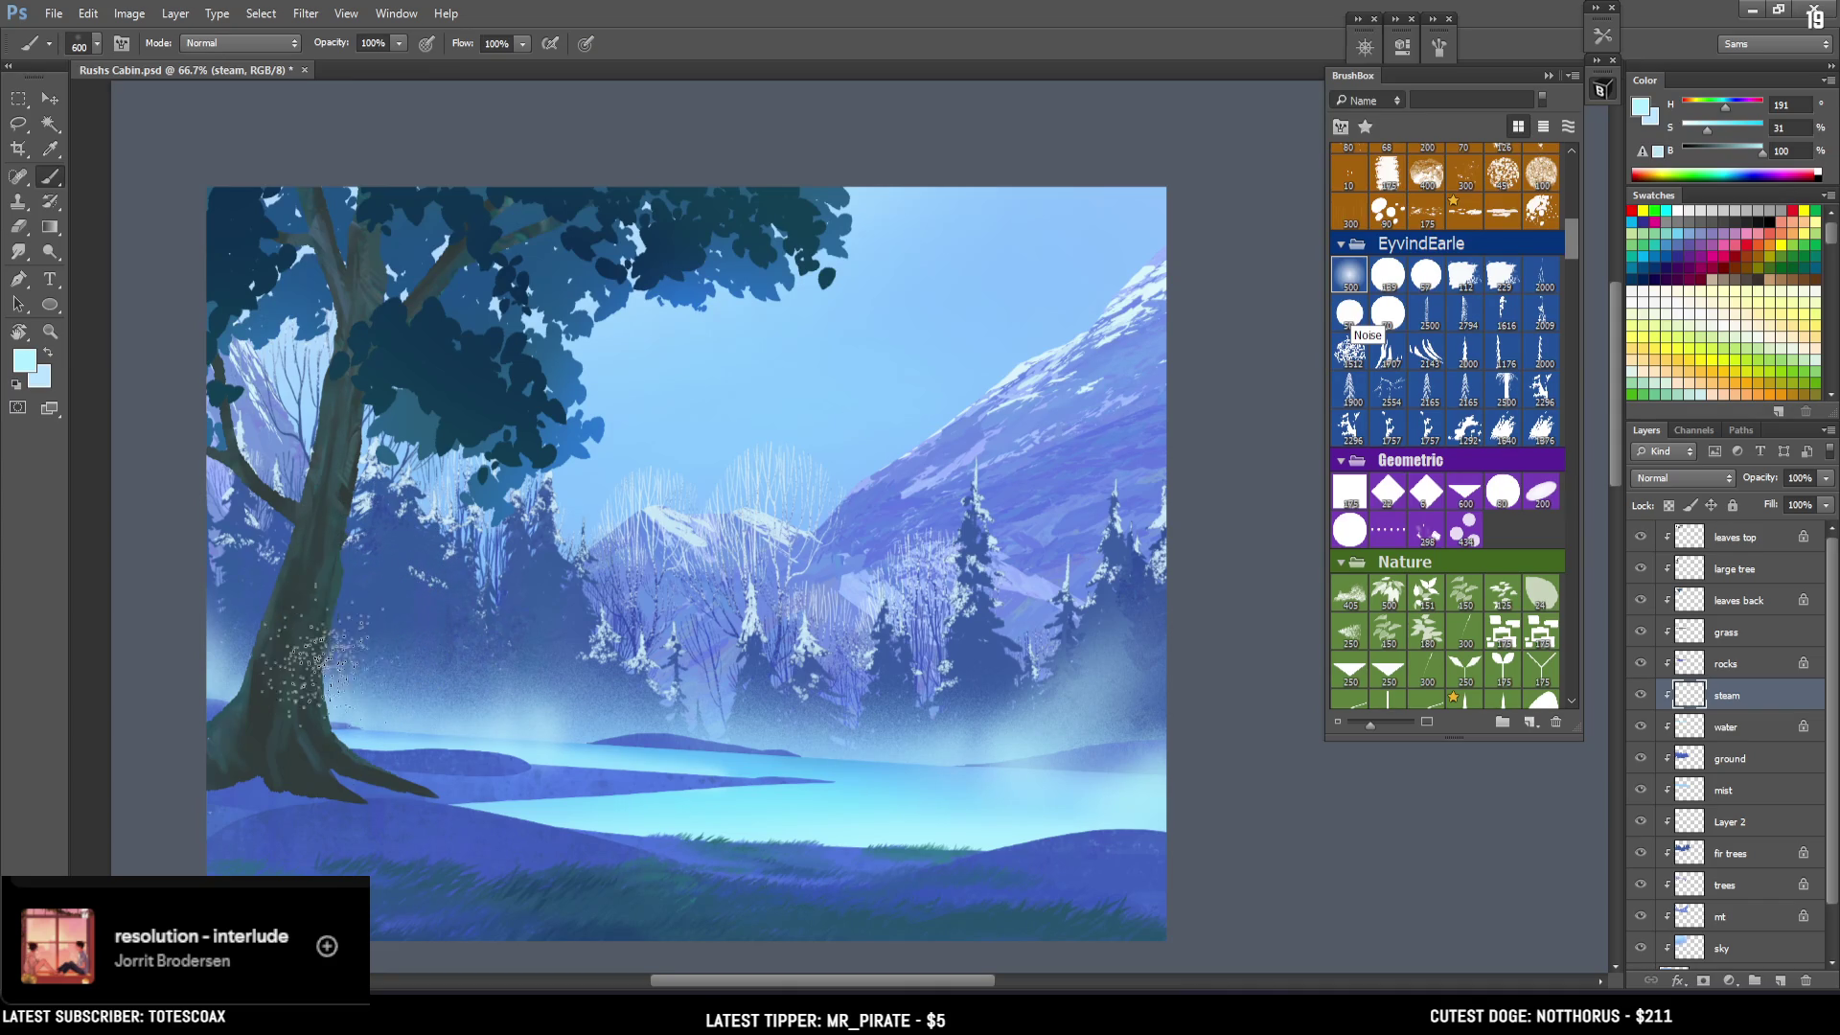
# Erase mist near the right-hand fir trees with a 400 px eraser, keeping the brush at 700.
pyautogui.press('e')
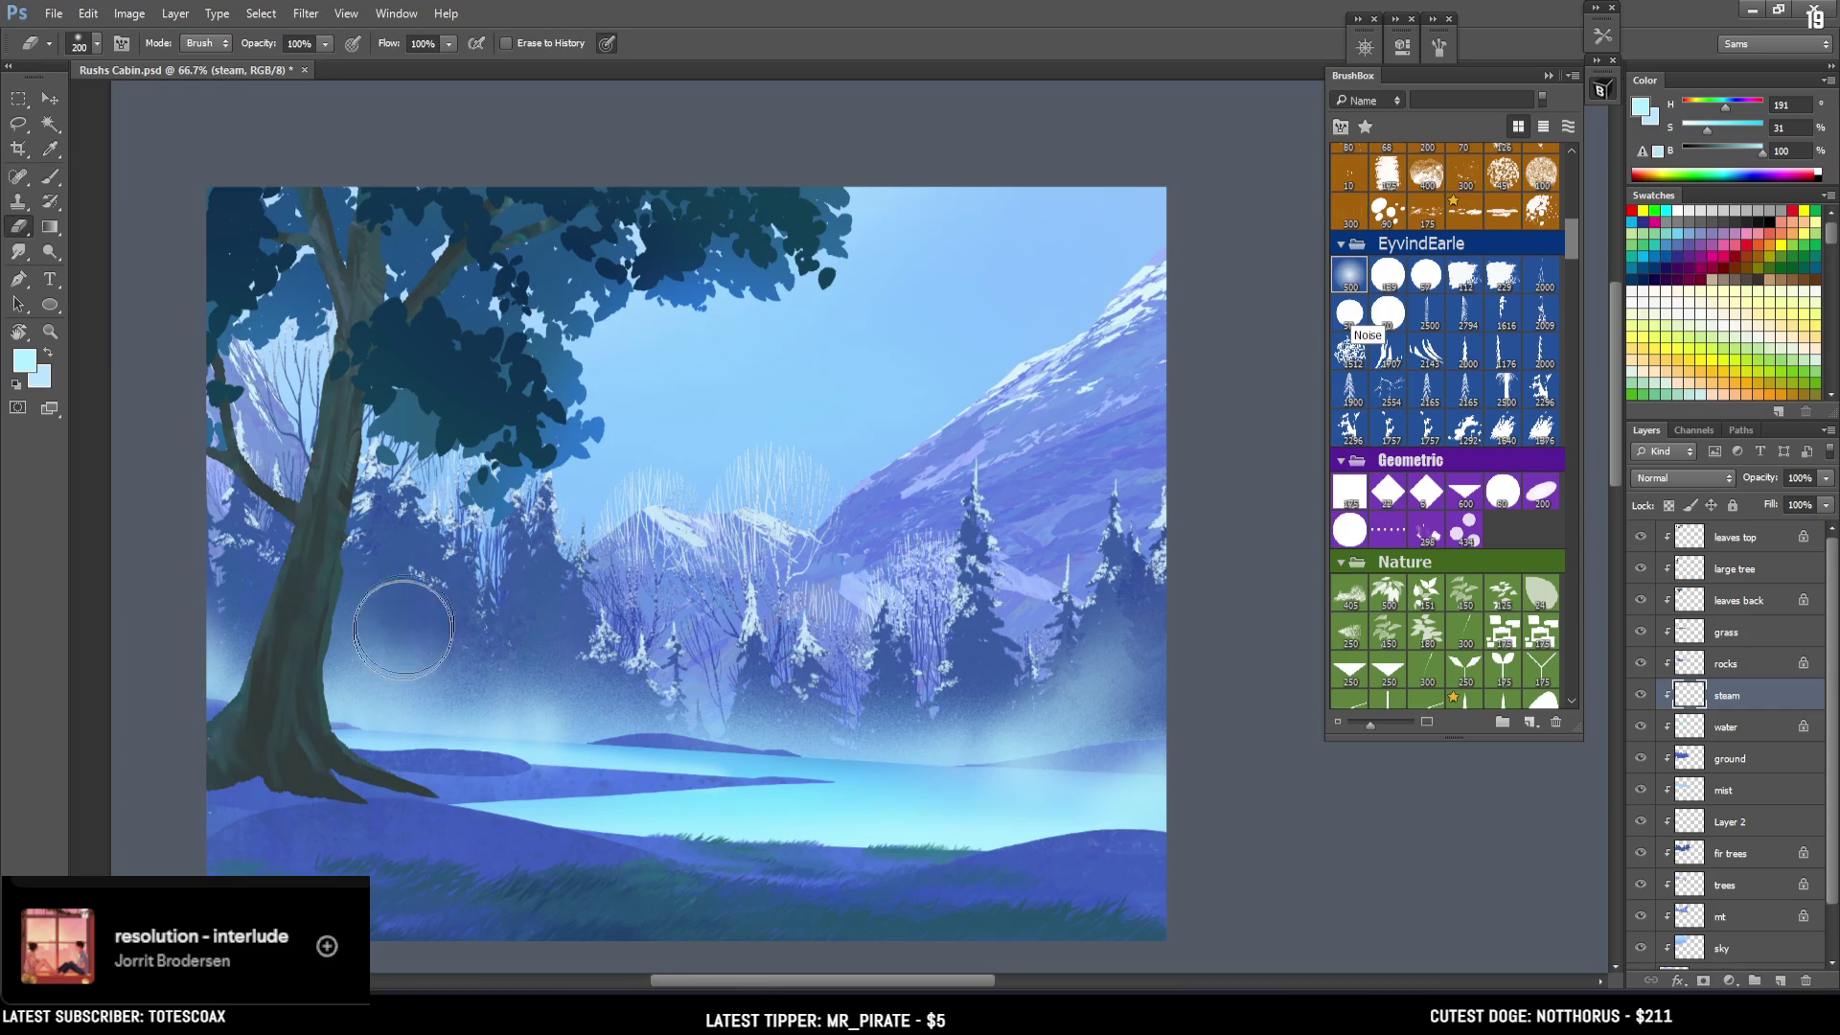
pyautogui.moveTo(454, 596)
pyautogui.mouseDown()
pyautogui.moveTo(371, 614)
pyautogui.moveTo(363, 586)
pyautogui.moveTo(530, 583)
pyautogui.mouseUp()
pyautogui.press(']')
pyautogui.press(']')
pyautogui.press(']')
pyautogui.moveTo(1028, 604); pyautogui.dragTo(1004, 670)
pyautogui.press('b')
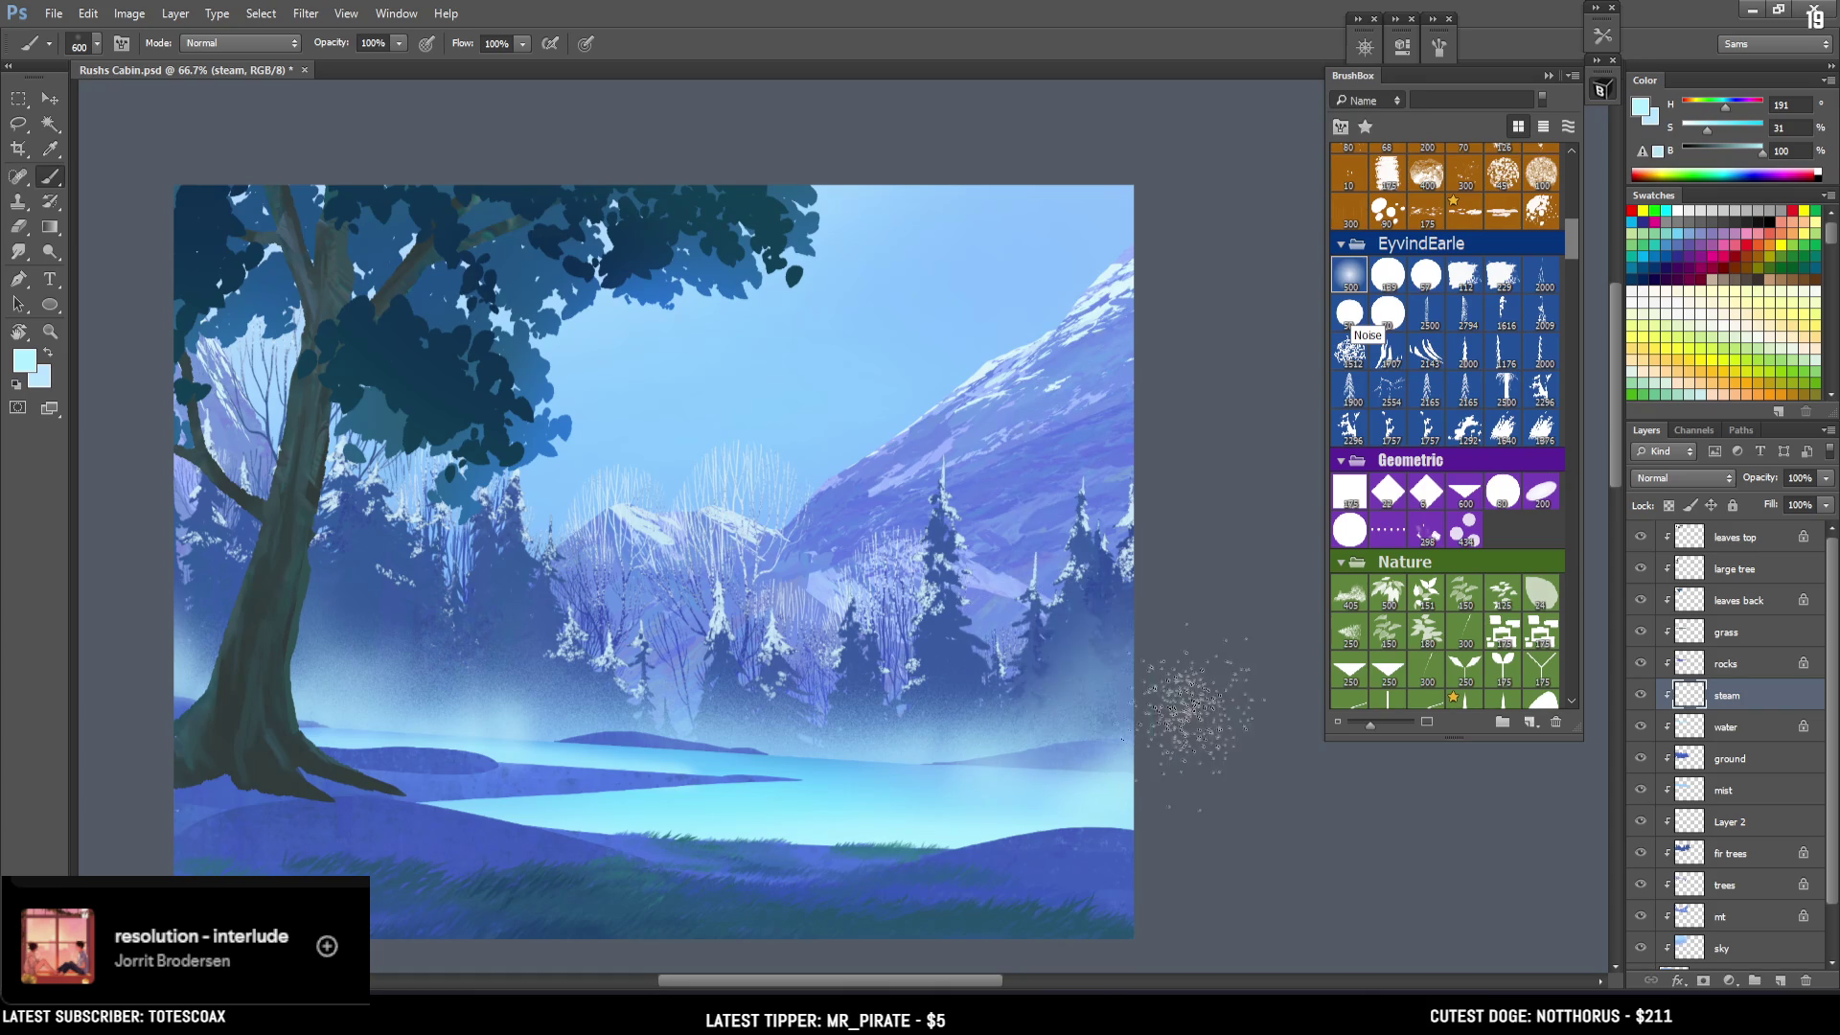
pyautogui.press(']')
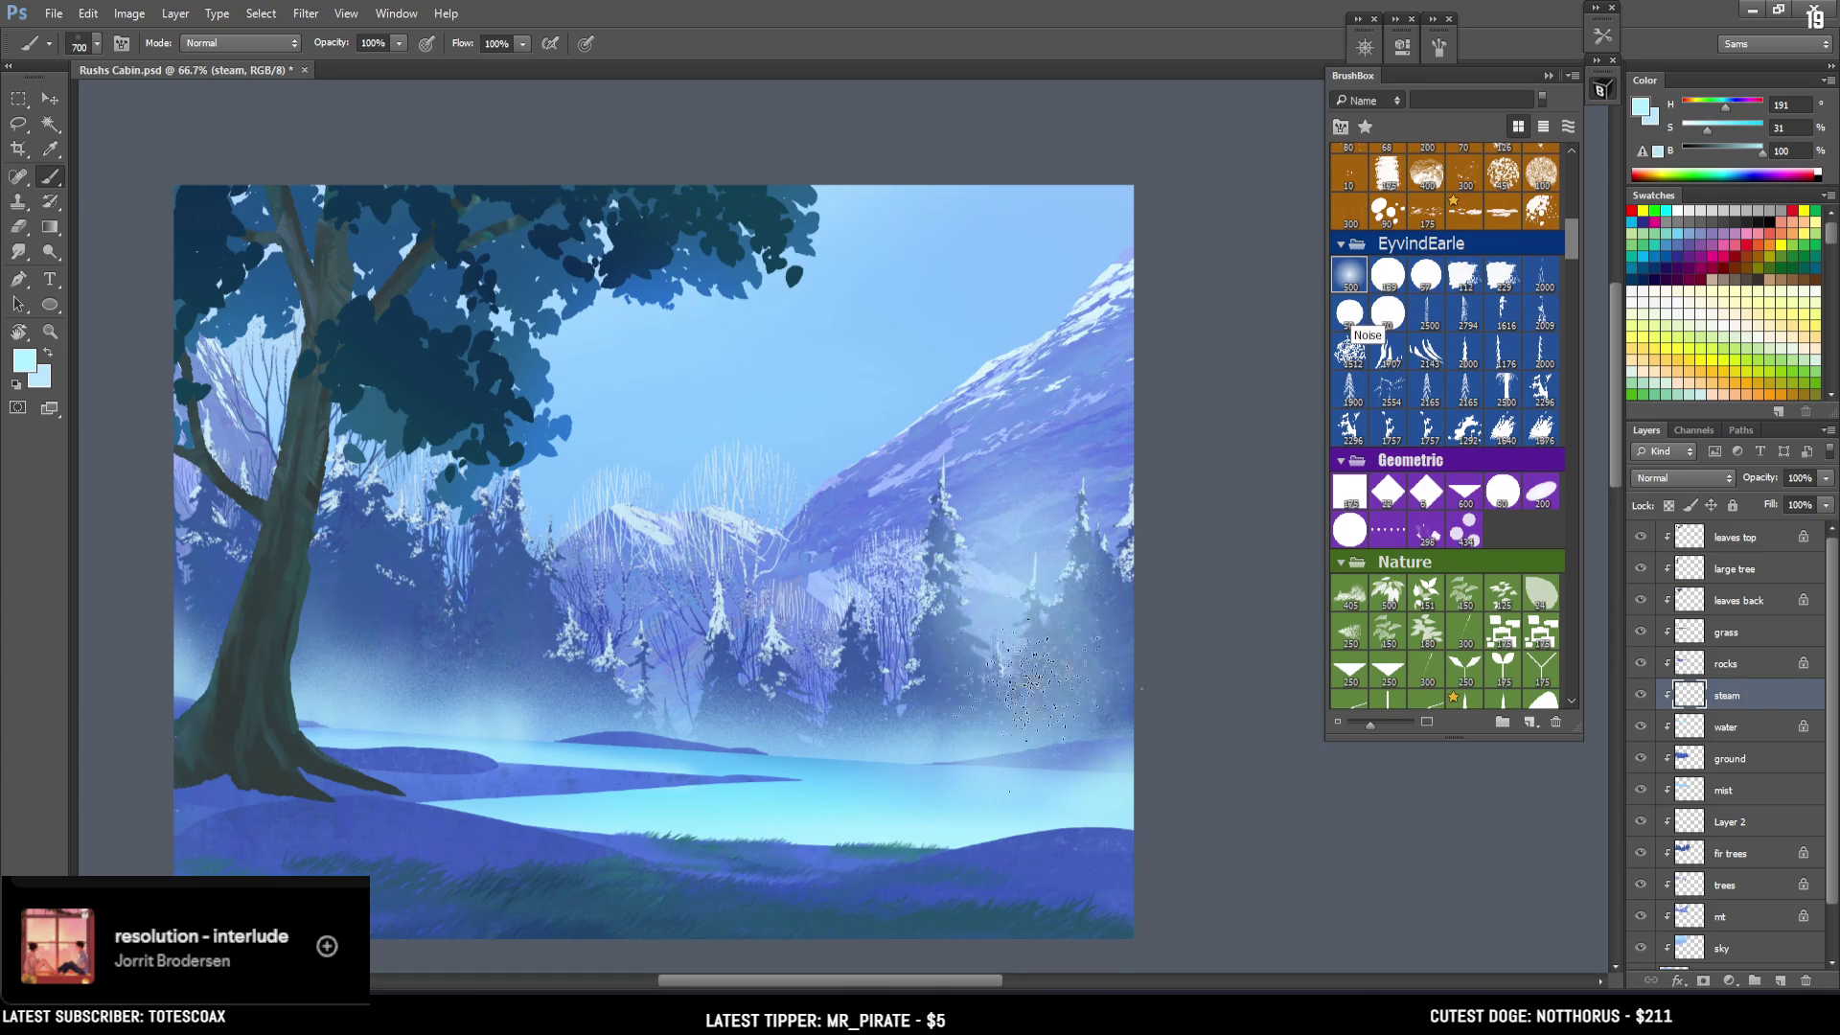
pyautogui.press('e')
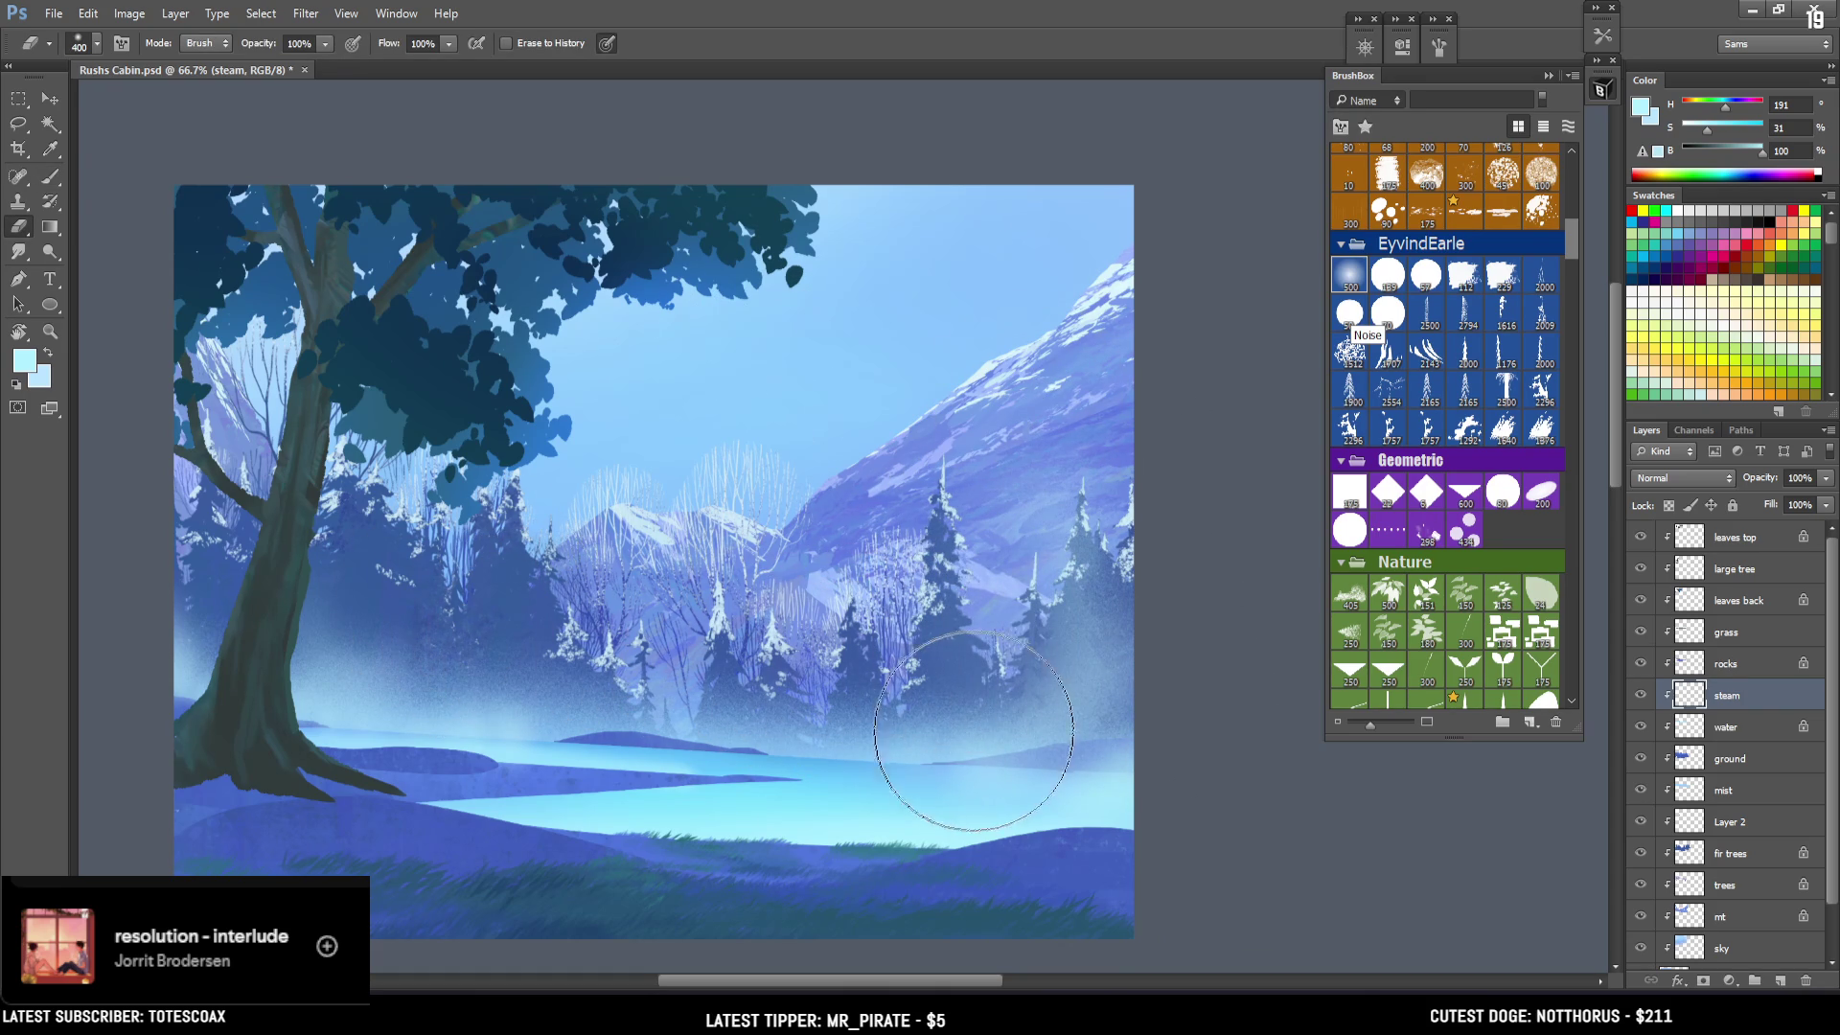
pyautogui.press('b')
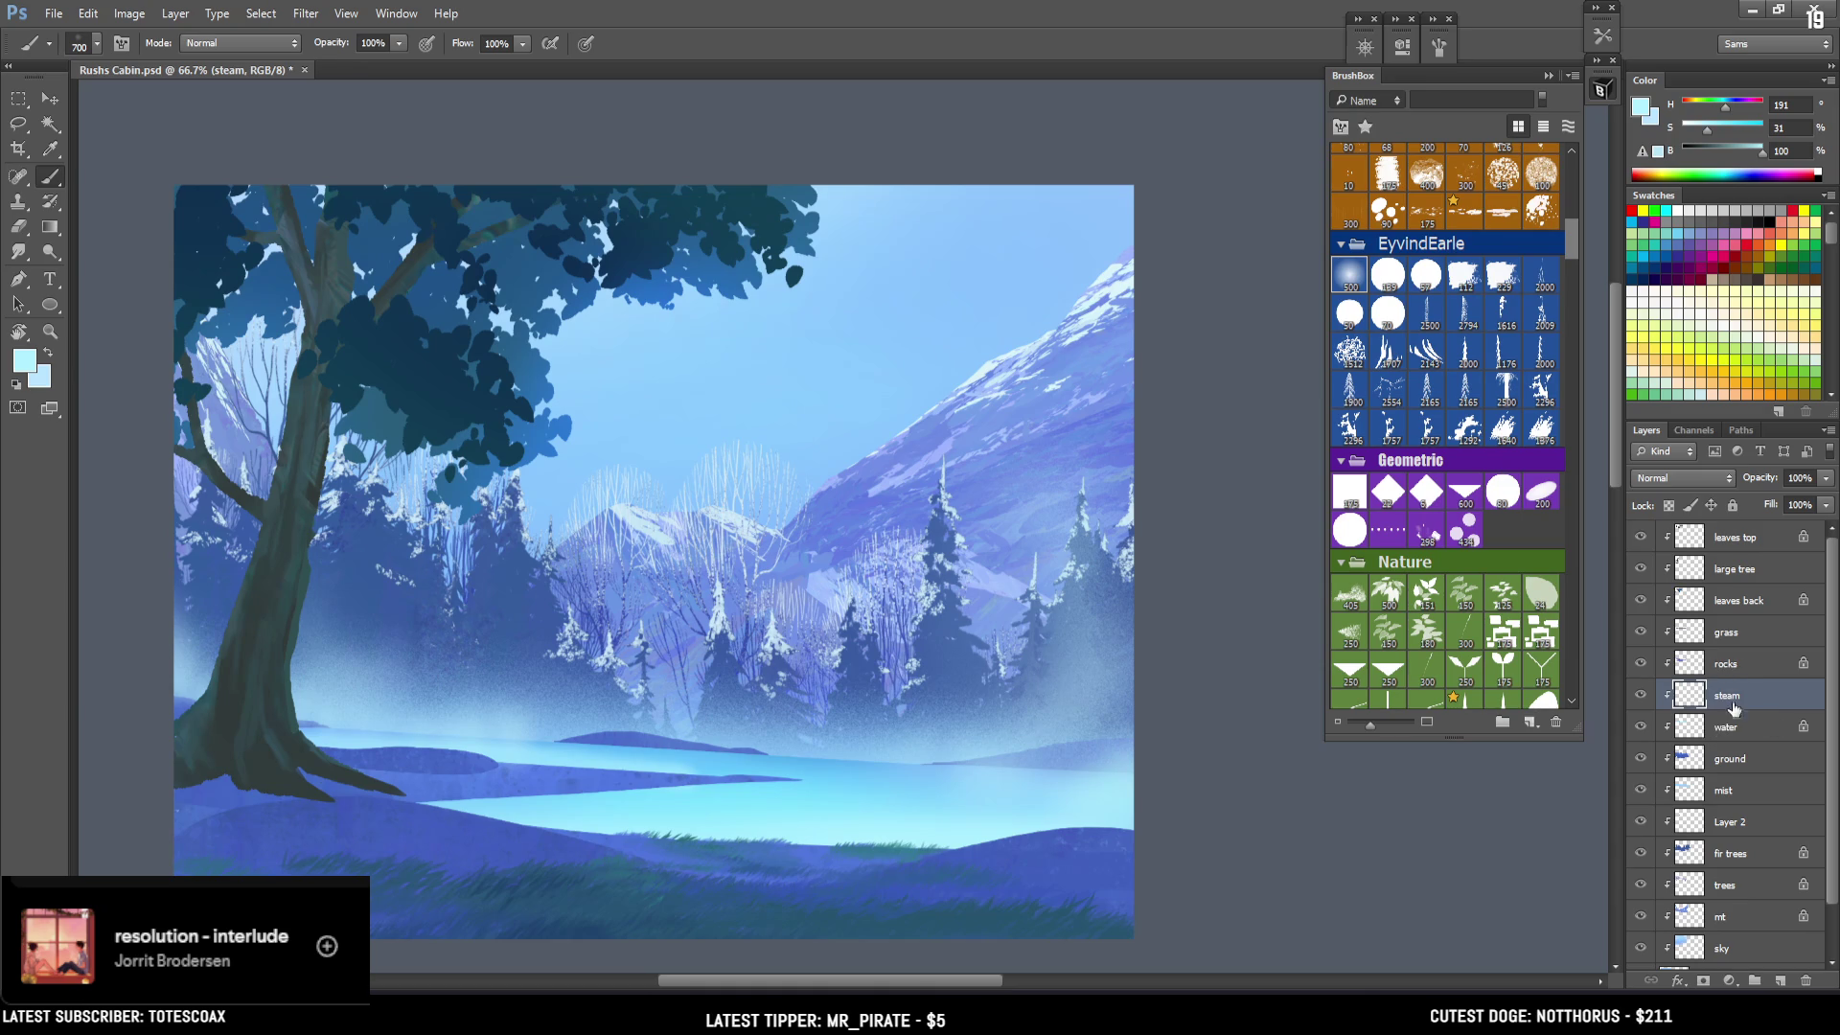
# Add a new 'top steam' layer above 'leaves top' and clip it to that layer.
pyautogui.click(1744, 544)
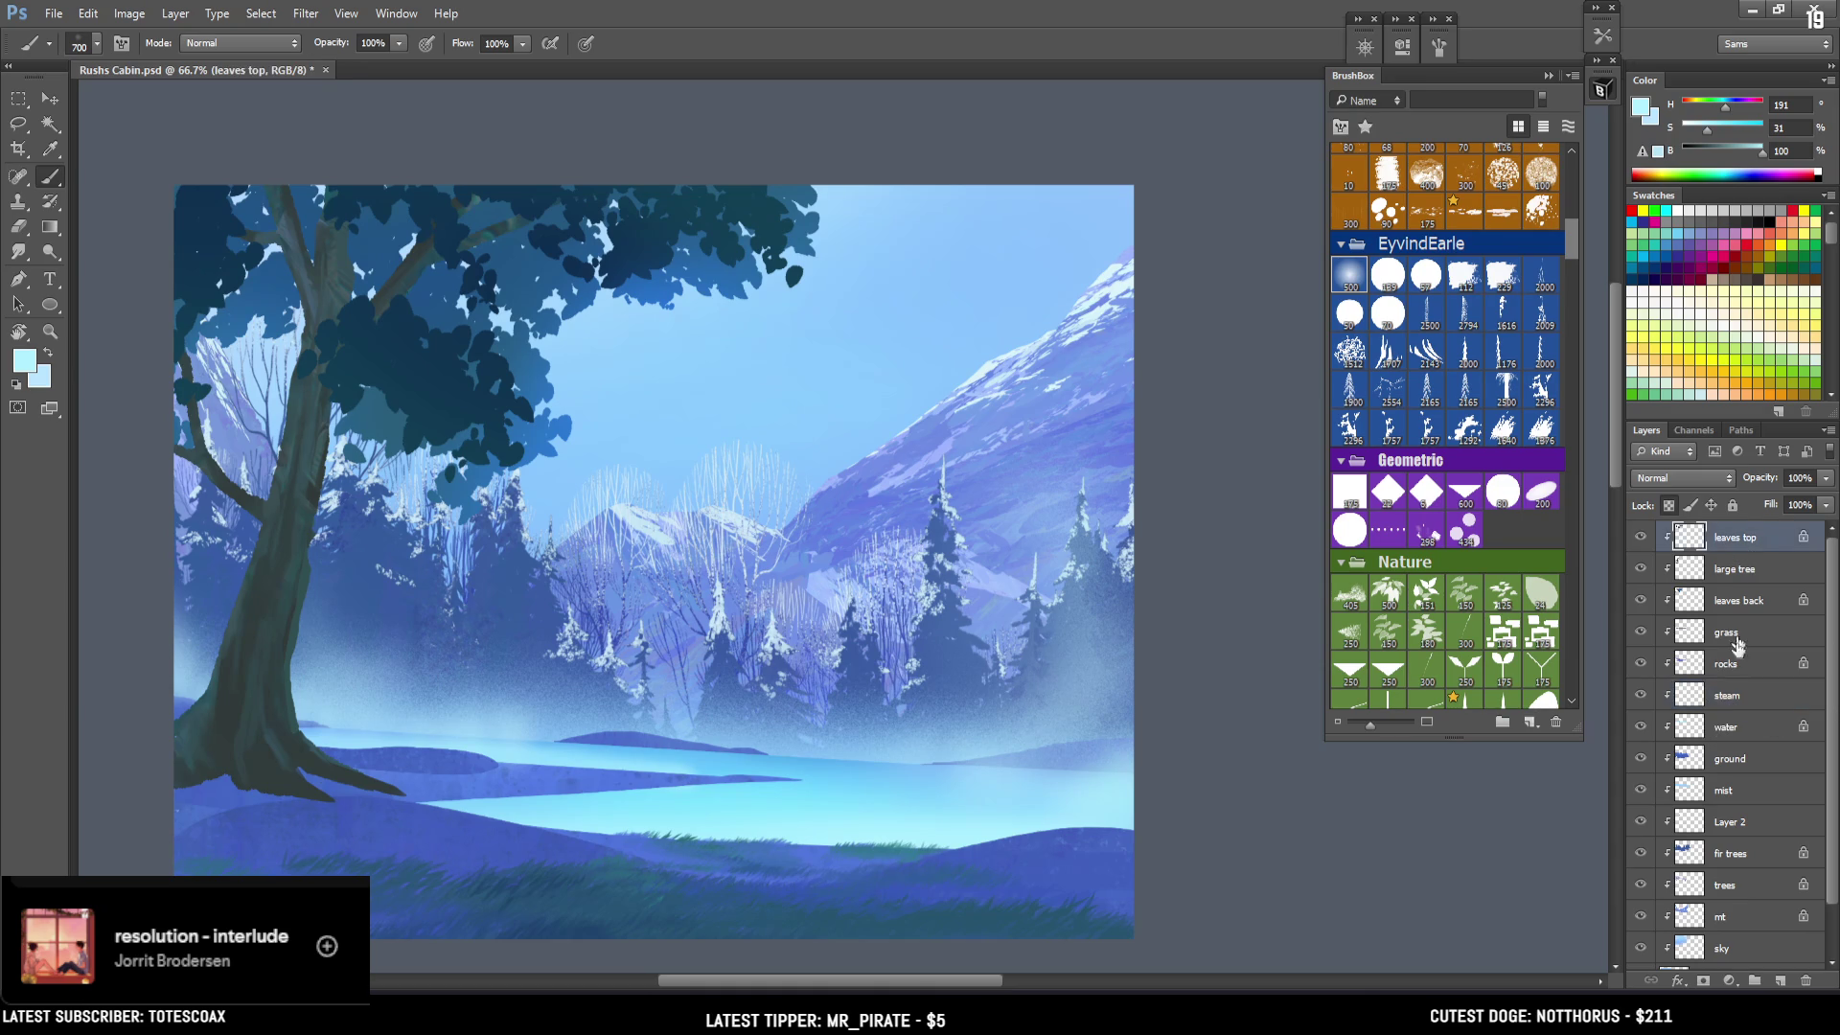
pyautogui.click(1782, 982)
pyautogui.write('top steam')
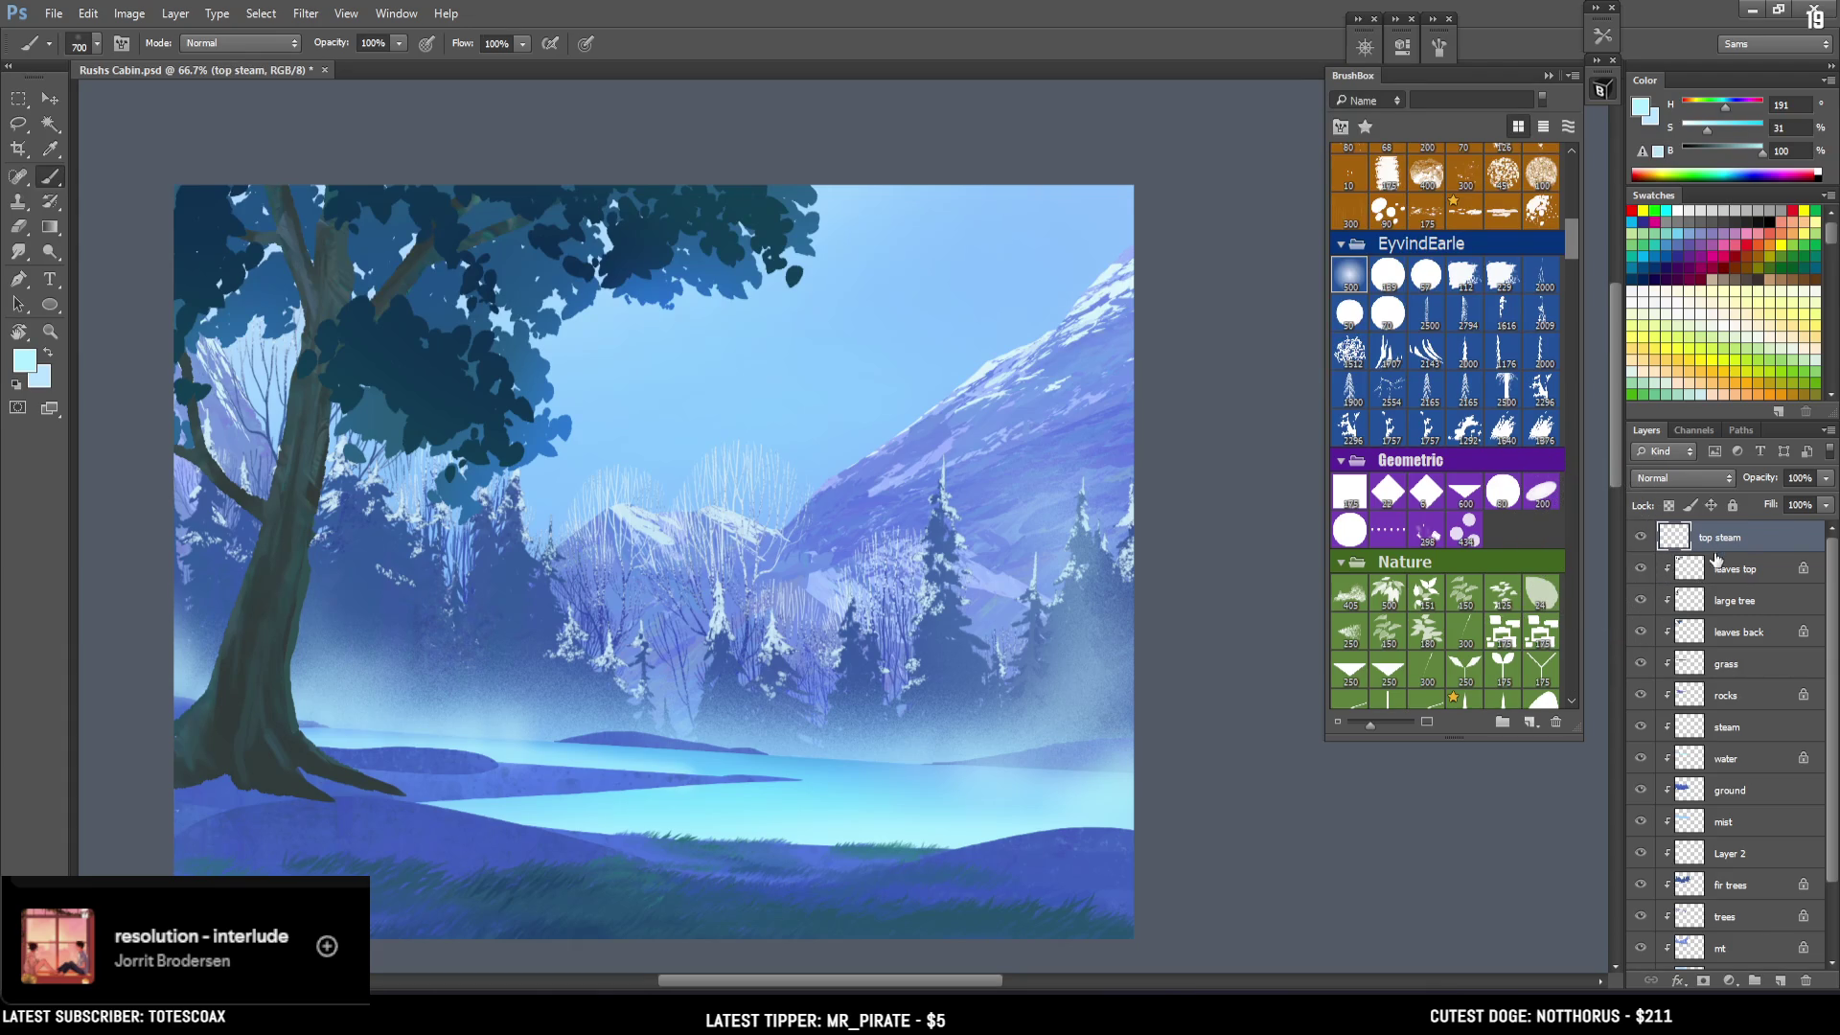
pyautogui.keyDown('alt'); pyautogui.click(1735, 548); pyautogui.keyUp('alt')
# Dab soft glows above the water with a smaller soft brush, undoing misplaced ones.
pyautogui.press('[')
pyautogui.press('[')
pyautogui.click(372, 784)
pyautogui.hotkey('ctrl', 'z')
pyautogui.click(433, 776)
pyautogui.hotkey('ctrl', 'z')
pyautogui.press(']')
pyautogui.click(436, 767)
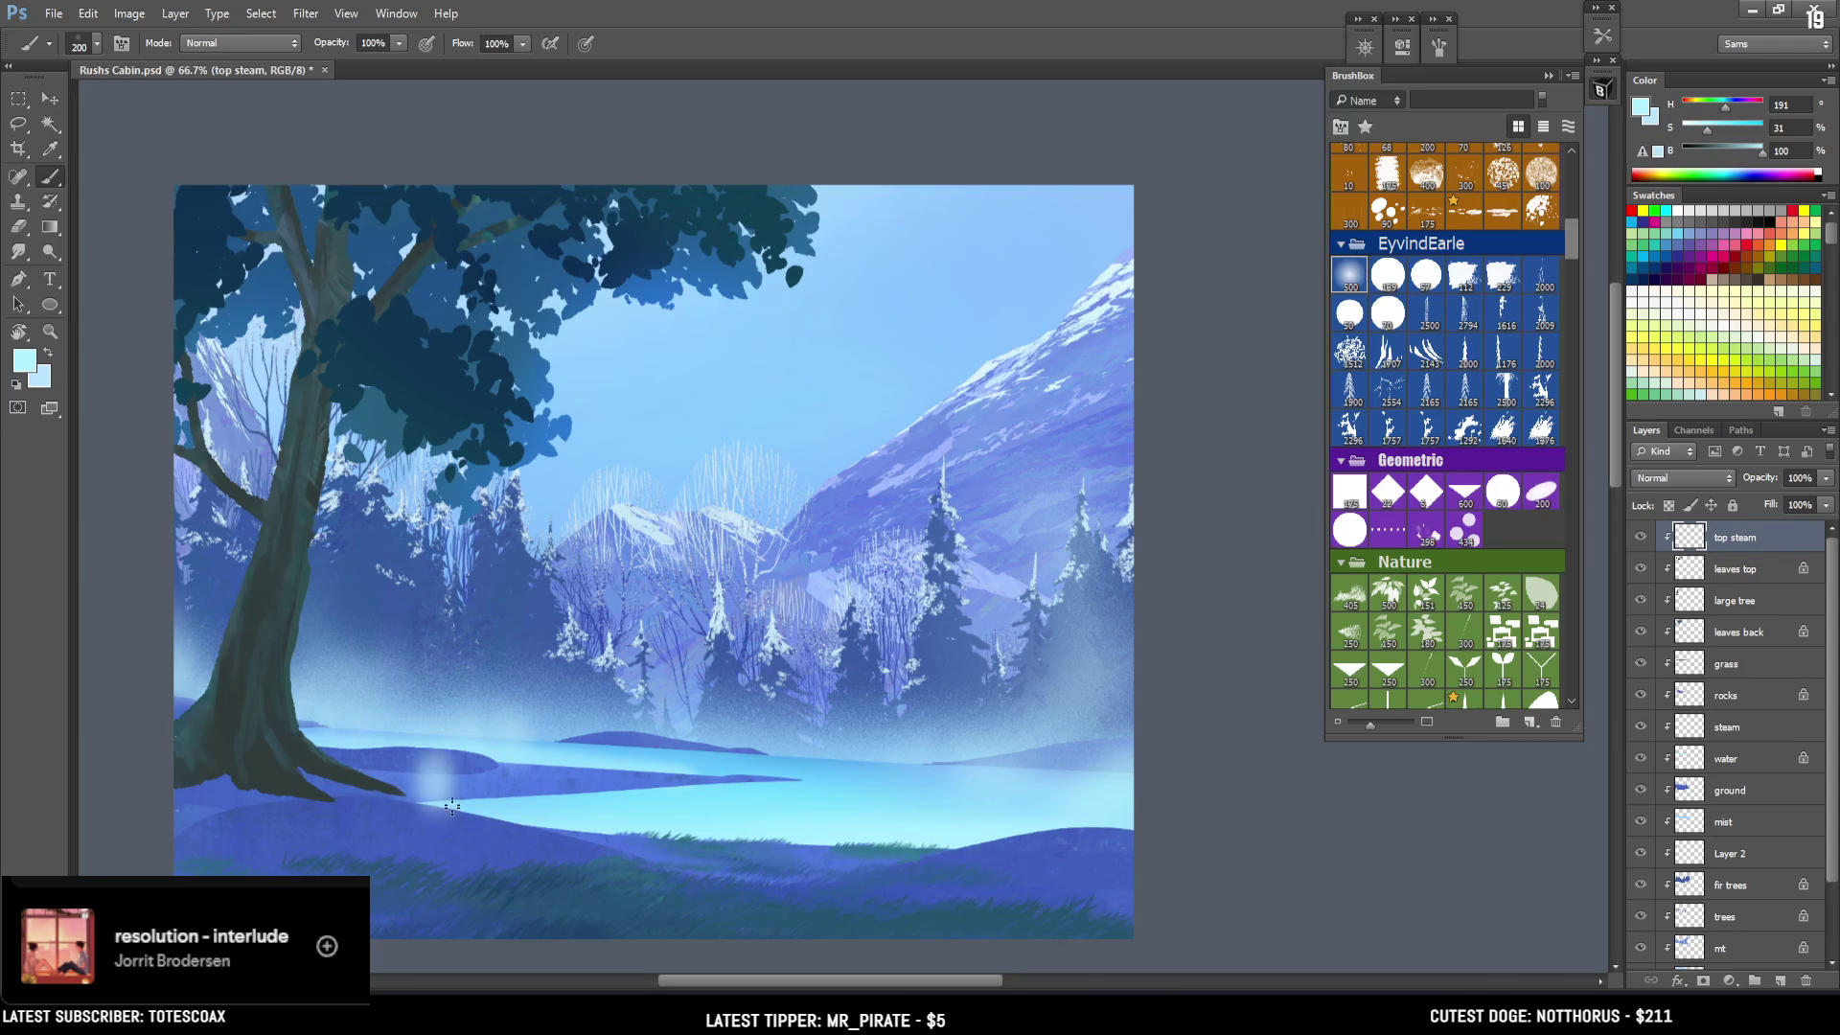
pyautogui.moveTo(448, 792); pyautogui.dragTo(479, 815)
pyautogui.press('e')
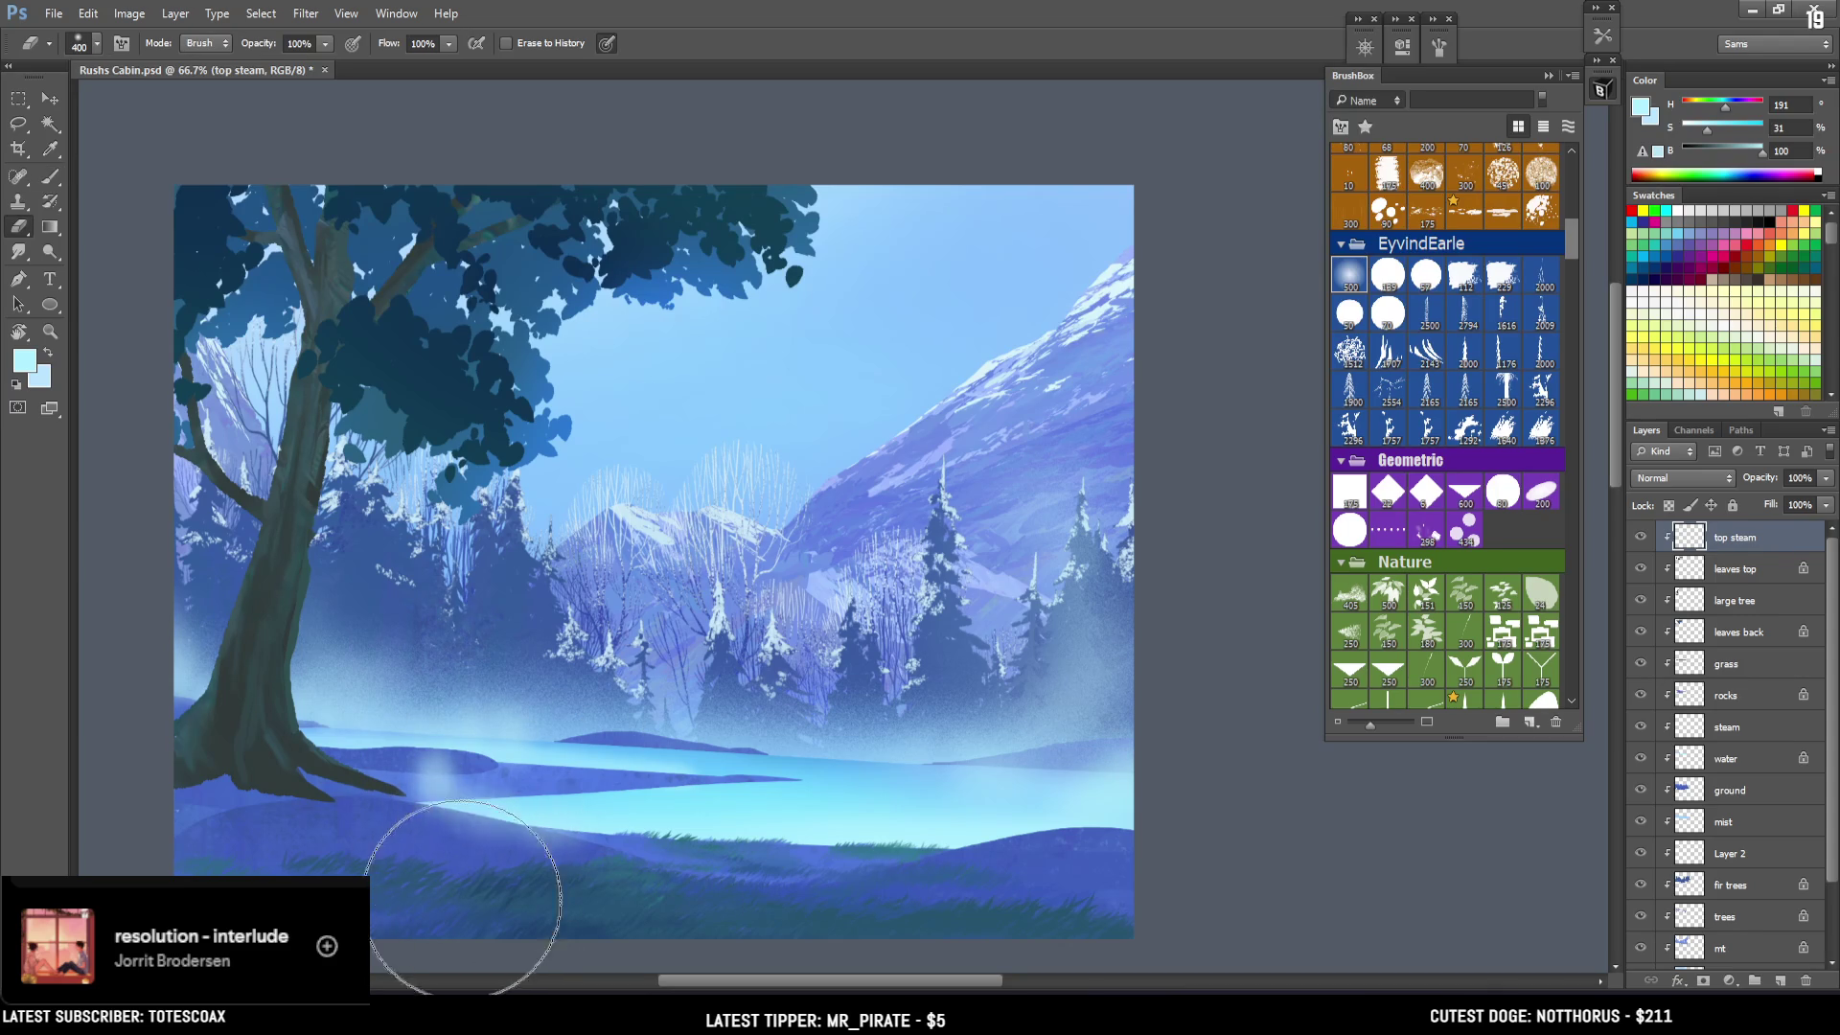
pyautogui.press('b')
pyautogui.click(450, 781)
pyautogui.click(470, 700)
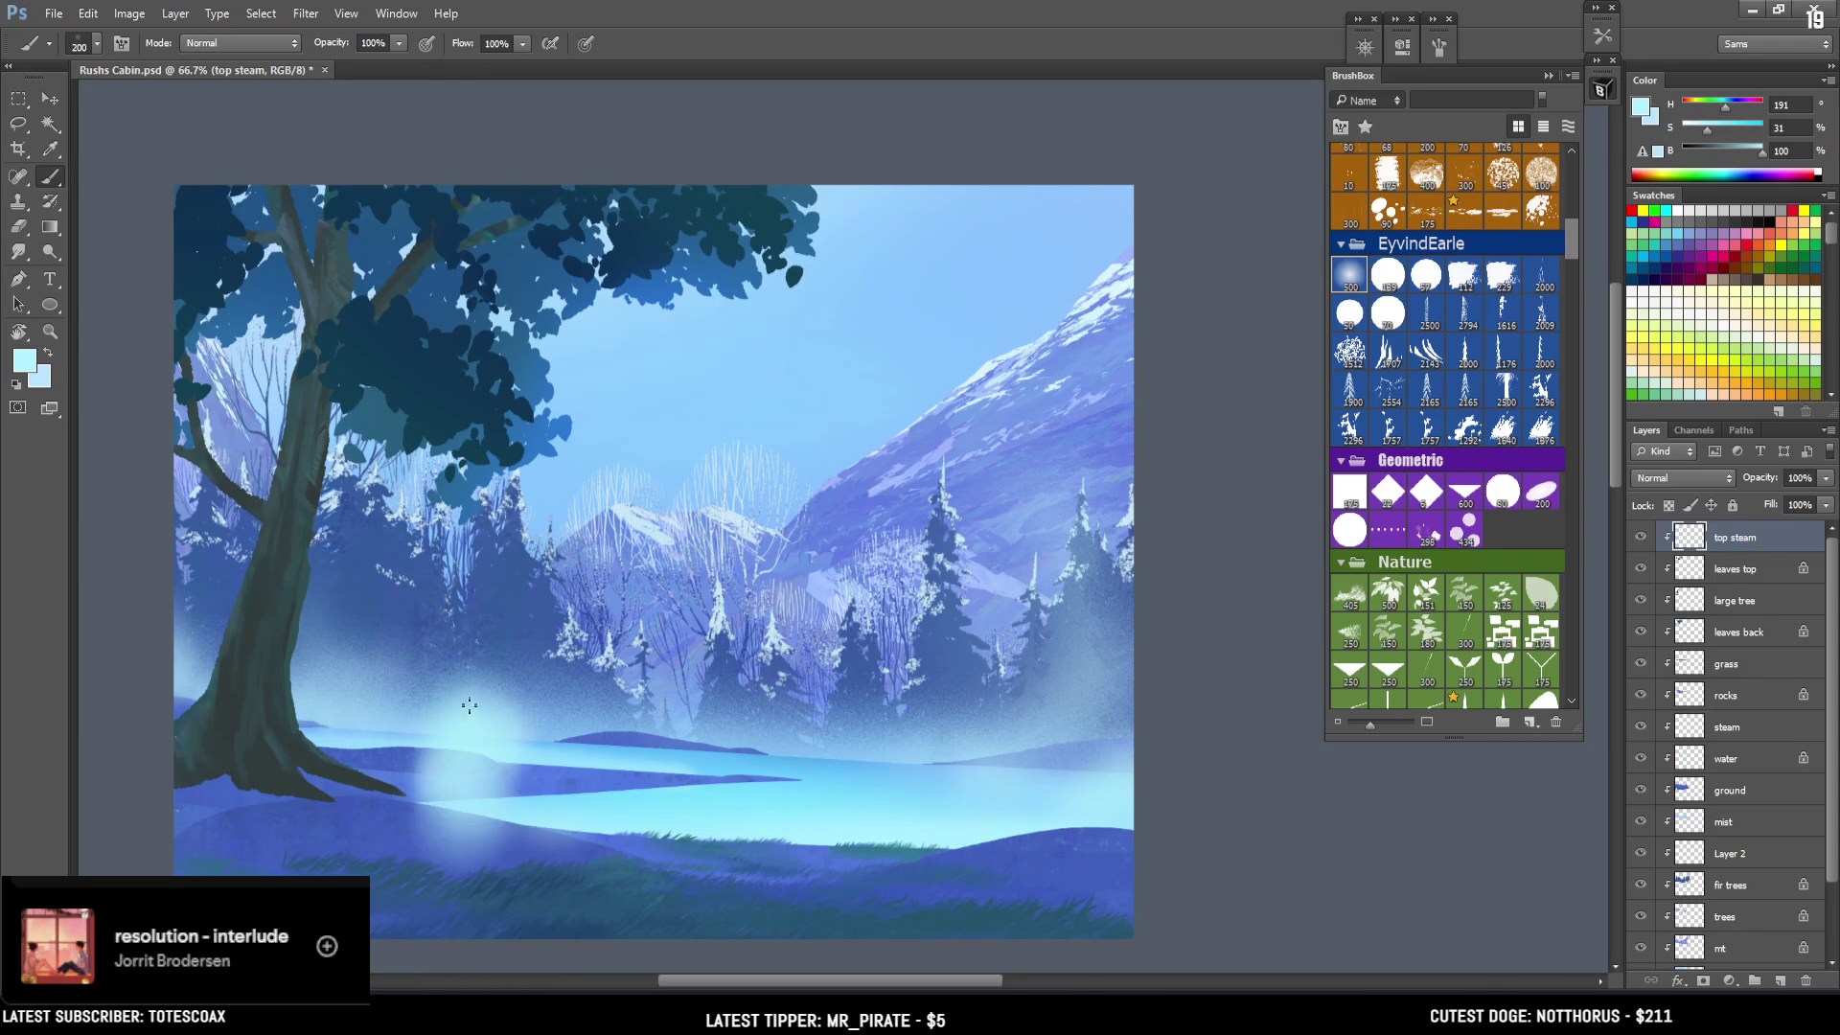
# Erase parts of the glow over the water and repaint a softer glow there.
pyautogui.press('e')
pyautogui.moveTo(485, 575); pyautogui.dragTo(485, 699)
pyautogui.moveTo(475, 863); pyautogui.dragTo(502, 876)
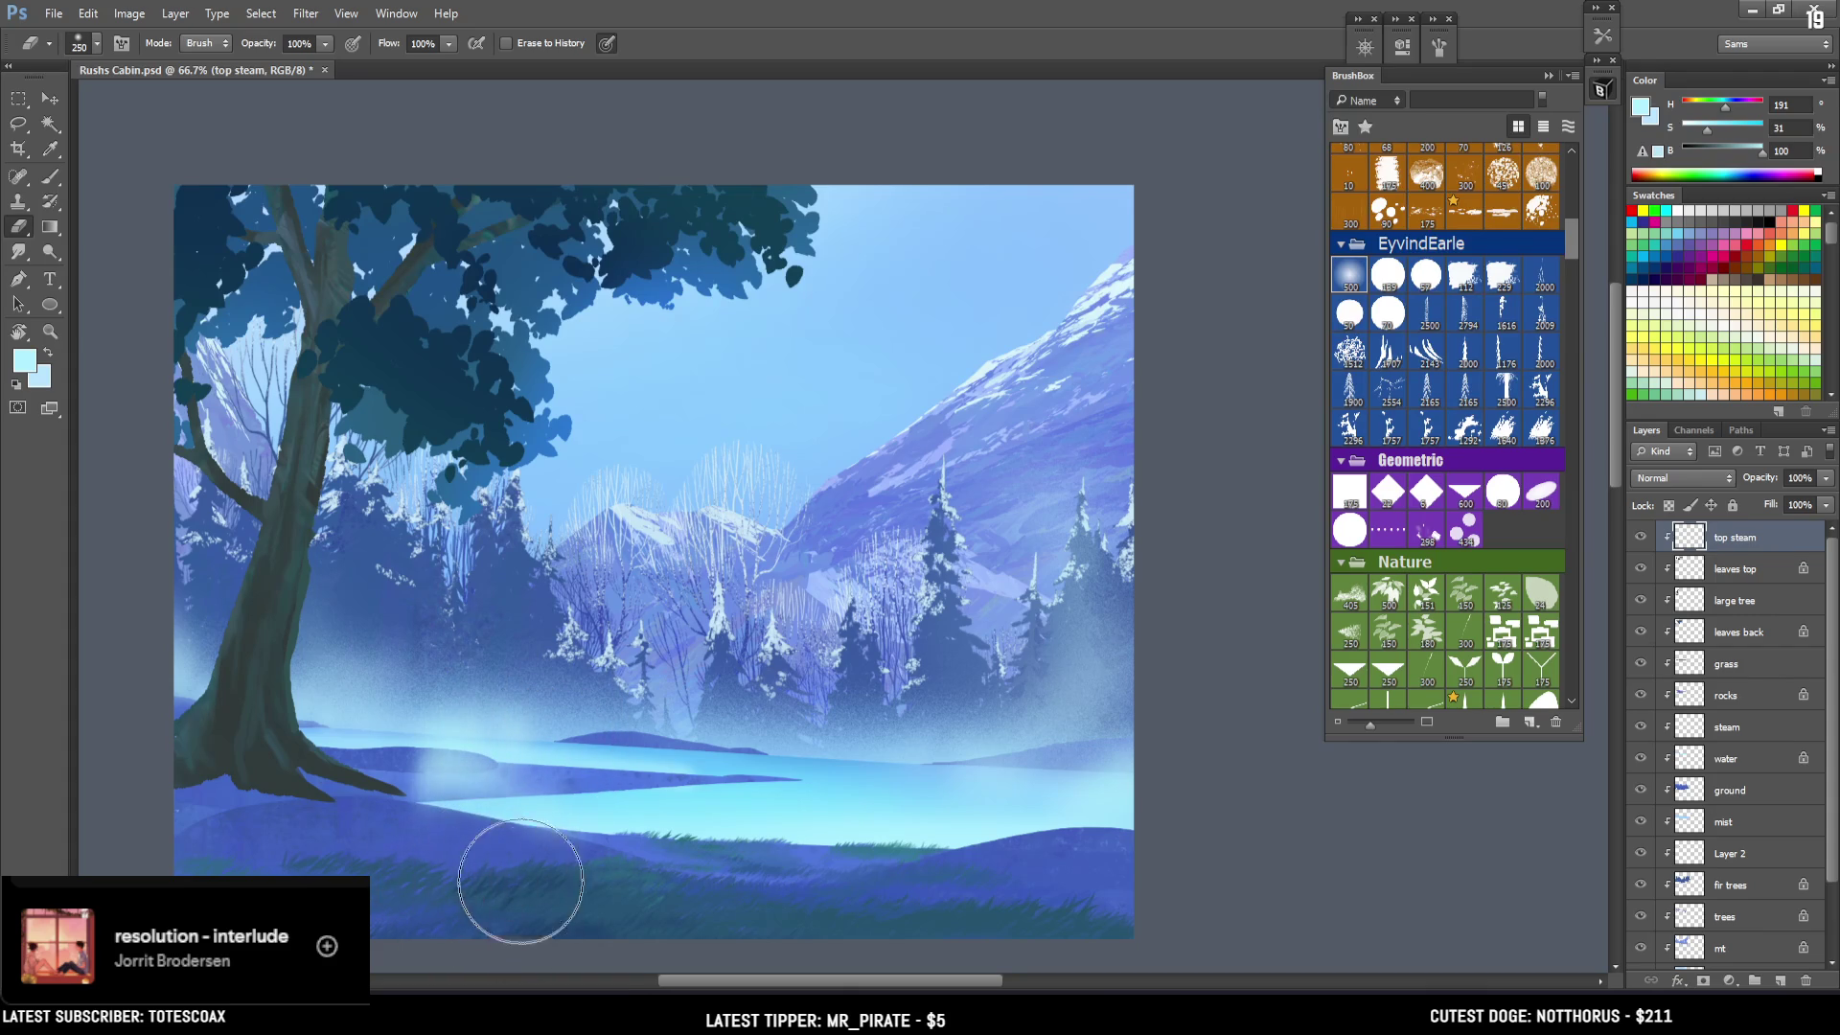
pyautogui.press('b')
pyautogui.click(409, 771)
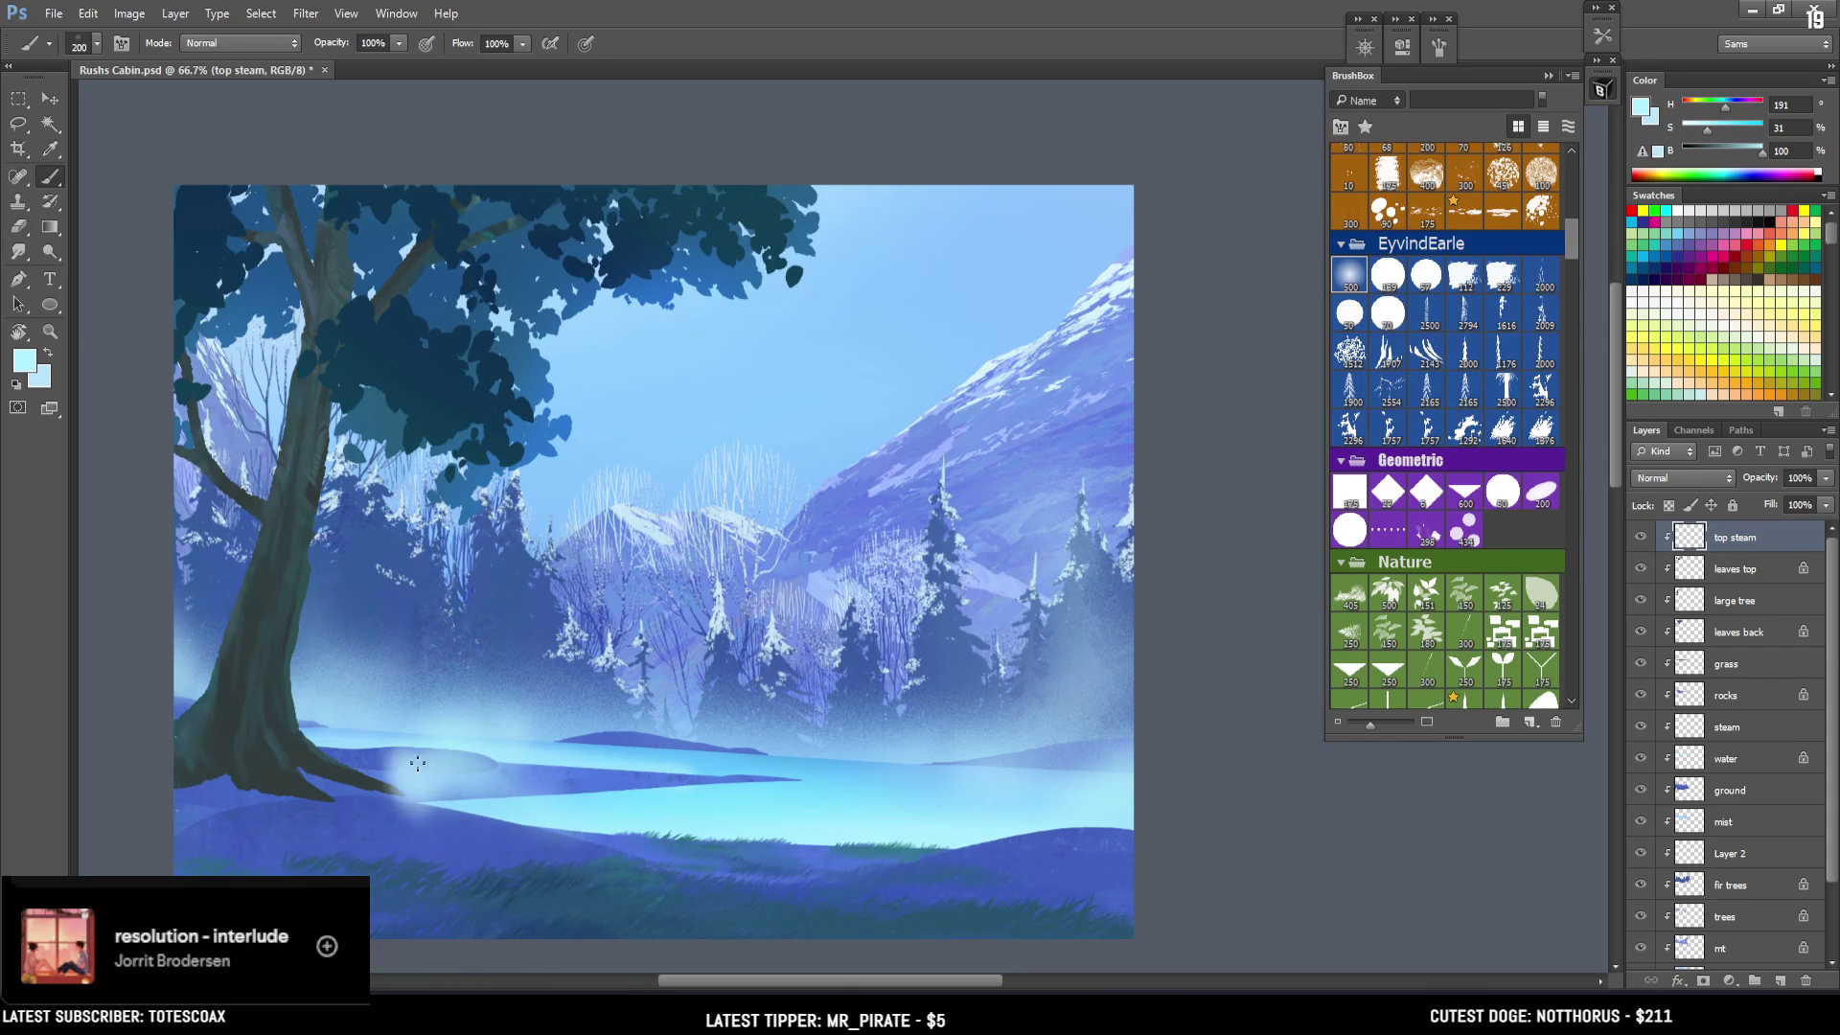
pyautogui.press('e')
pyautogui.moveTo(384, 851)
pyautogui.mouseDown()
pyautogui.moveTo(390, 822)
pyautogui.moveTo(455, 858)
pyautogui.mouseUp()
pyautogui.press('b')
# Paint a faint steam wisp rising in front of the distant trees, erasing its excess.
pyautogui.press(']')
pyautogui.moveTo(774, 792)
pyautogui.mouseDown()
pyautogui.moveTo(738, 729)
pyautogui.moveTo(719, 537)
pyautogui.mouseUp()
pyautogui.hotkey('ctrl', 'z')
pyautogui.press('[')
pyautogui.moveTo(670, 714)
pyautogui.mouseDown()
pyautogui.moveTo(710, 786)
pyautogui.moveTo(702, 538)
pyautogui.mouseUp()
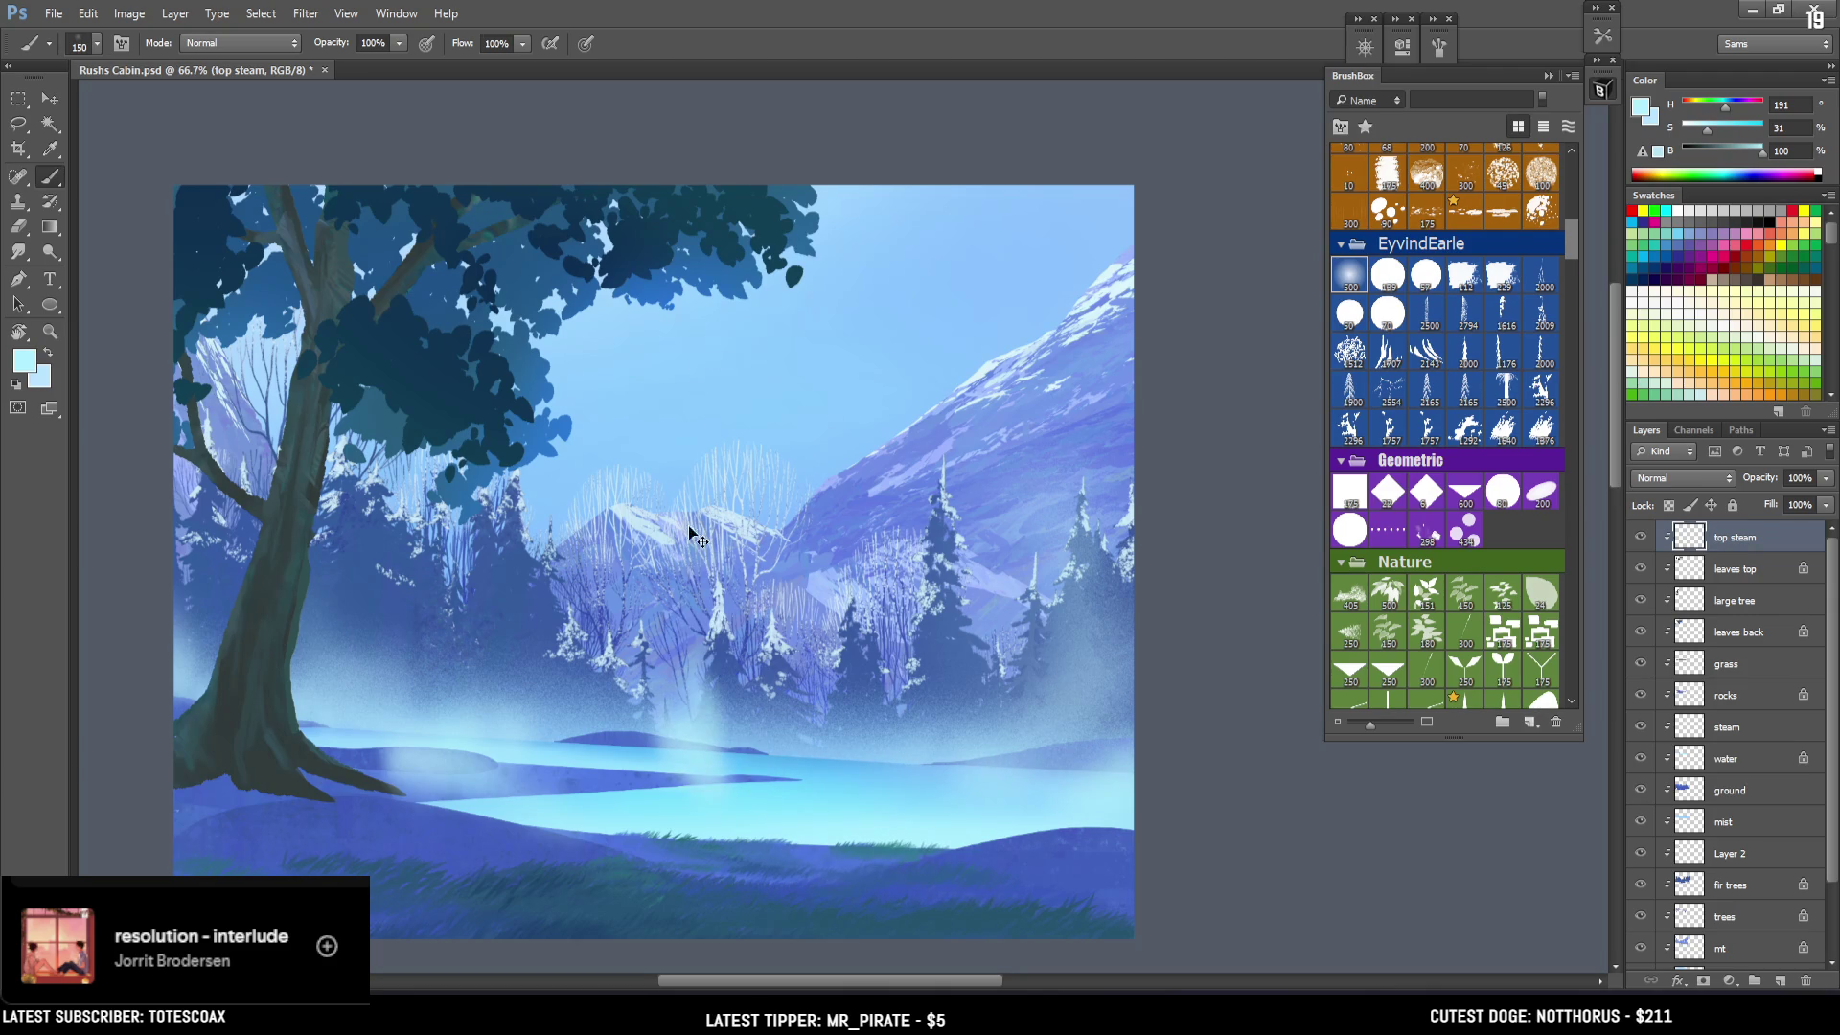
pyautogui.hotkey('ctrl', 'z')
pyautogui.press(']')
pyautogui.press(']')
pyautogui.moveTo(695, 781)
pyautogui.mouseDown()
pyautogui.moveTo(719, 709)
pyautogui.moveTo(754, 730)
pyautogui.mouseUp()
pyautogui.press('e')
pyautogui.moveTo(778, 665)
pyautogui.mouseDown()
pyautogui.moveTo(795, 719)
pyautogui.moveTo(729, 671)
pyautogui.mouseUp()
pyautogui.press('b')
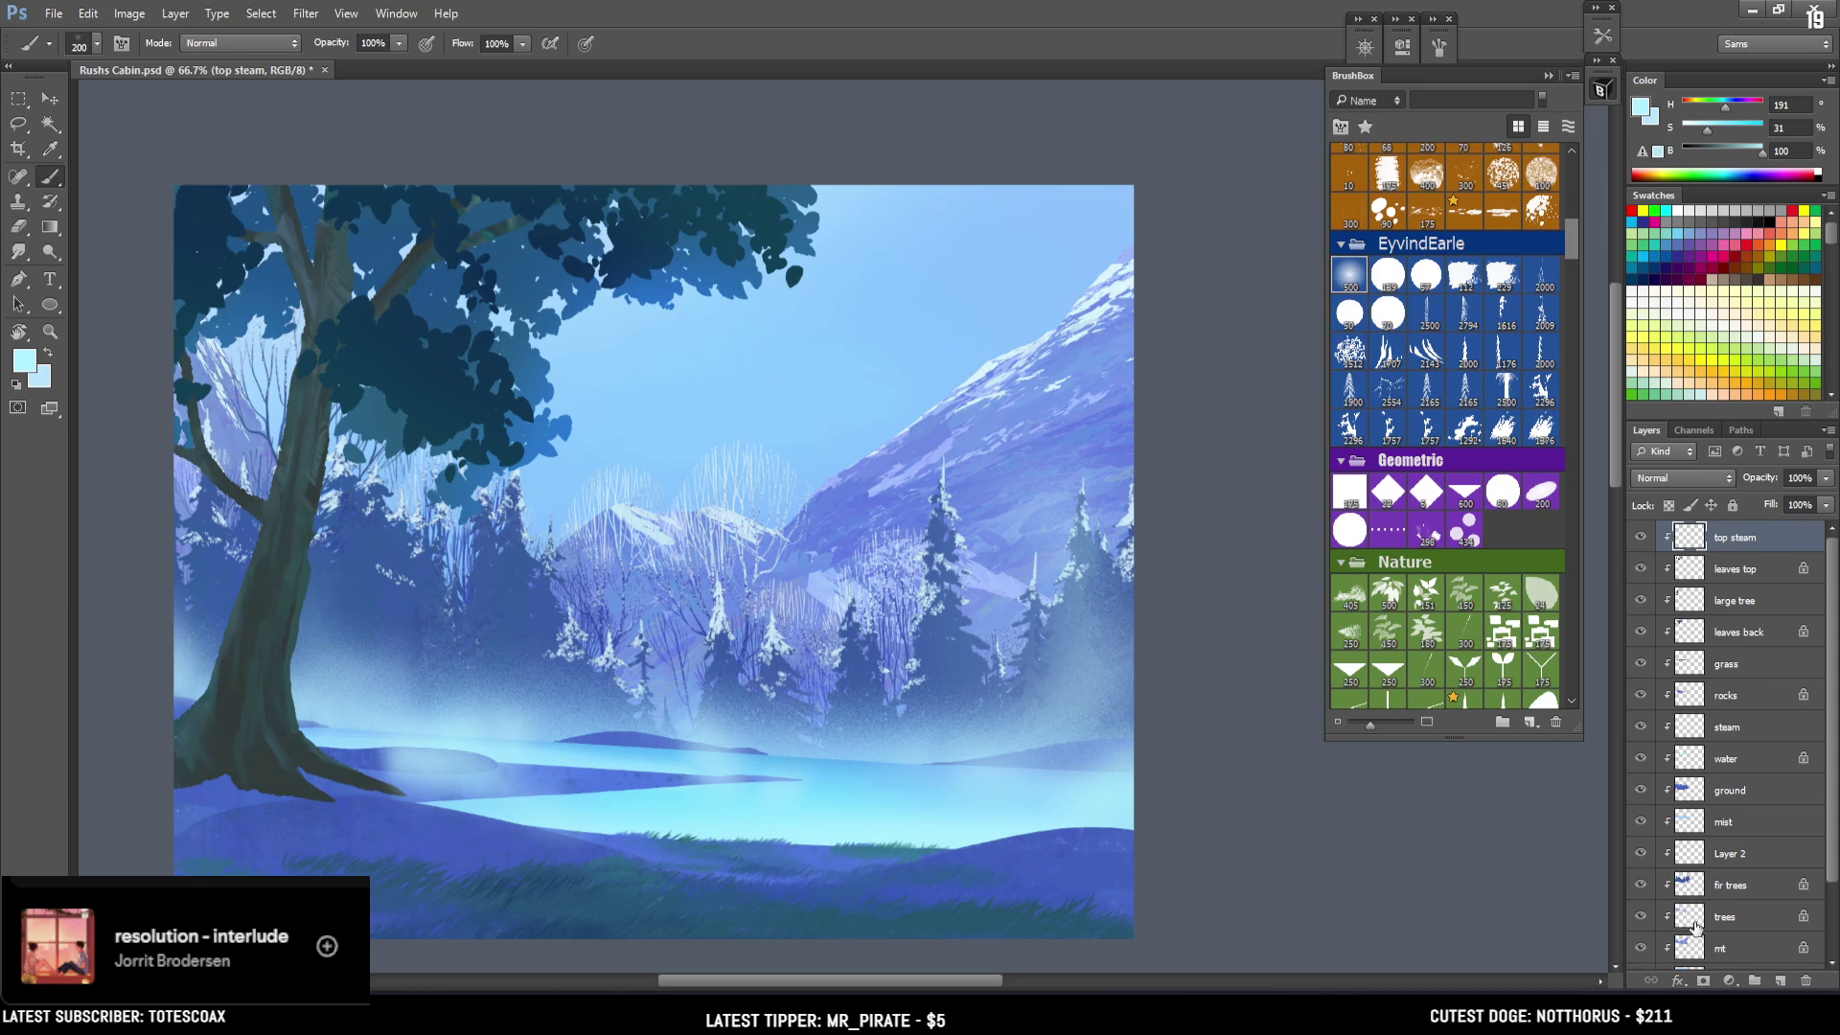
pyautogui.scroll(-3, 1706, 767)
# Add an empty 'sky2' layer above 'sky', choose the 500 EyvindEarle brush, and edit the foreground colour.
pyautogui.click(1690, 926)
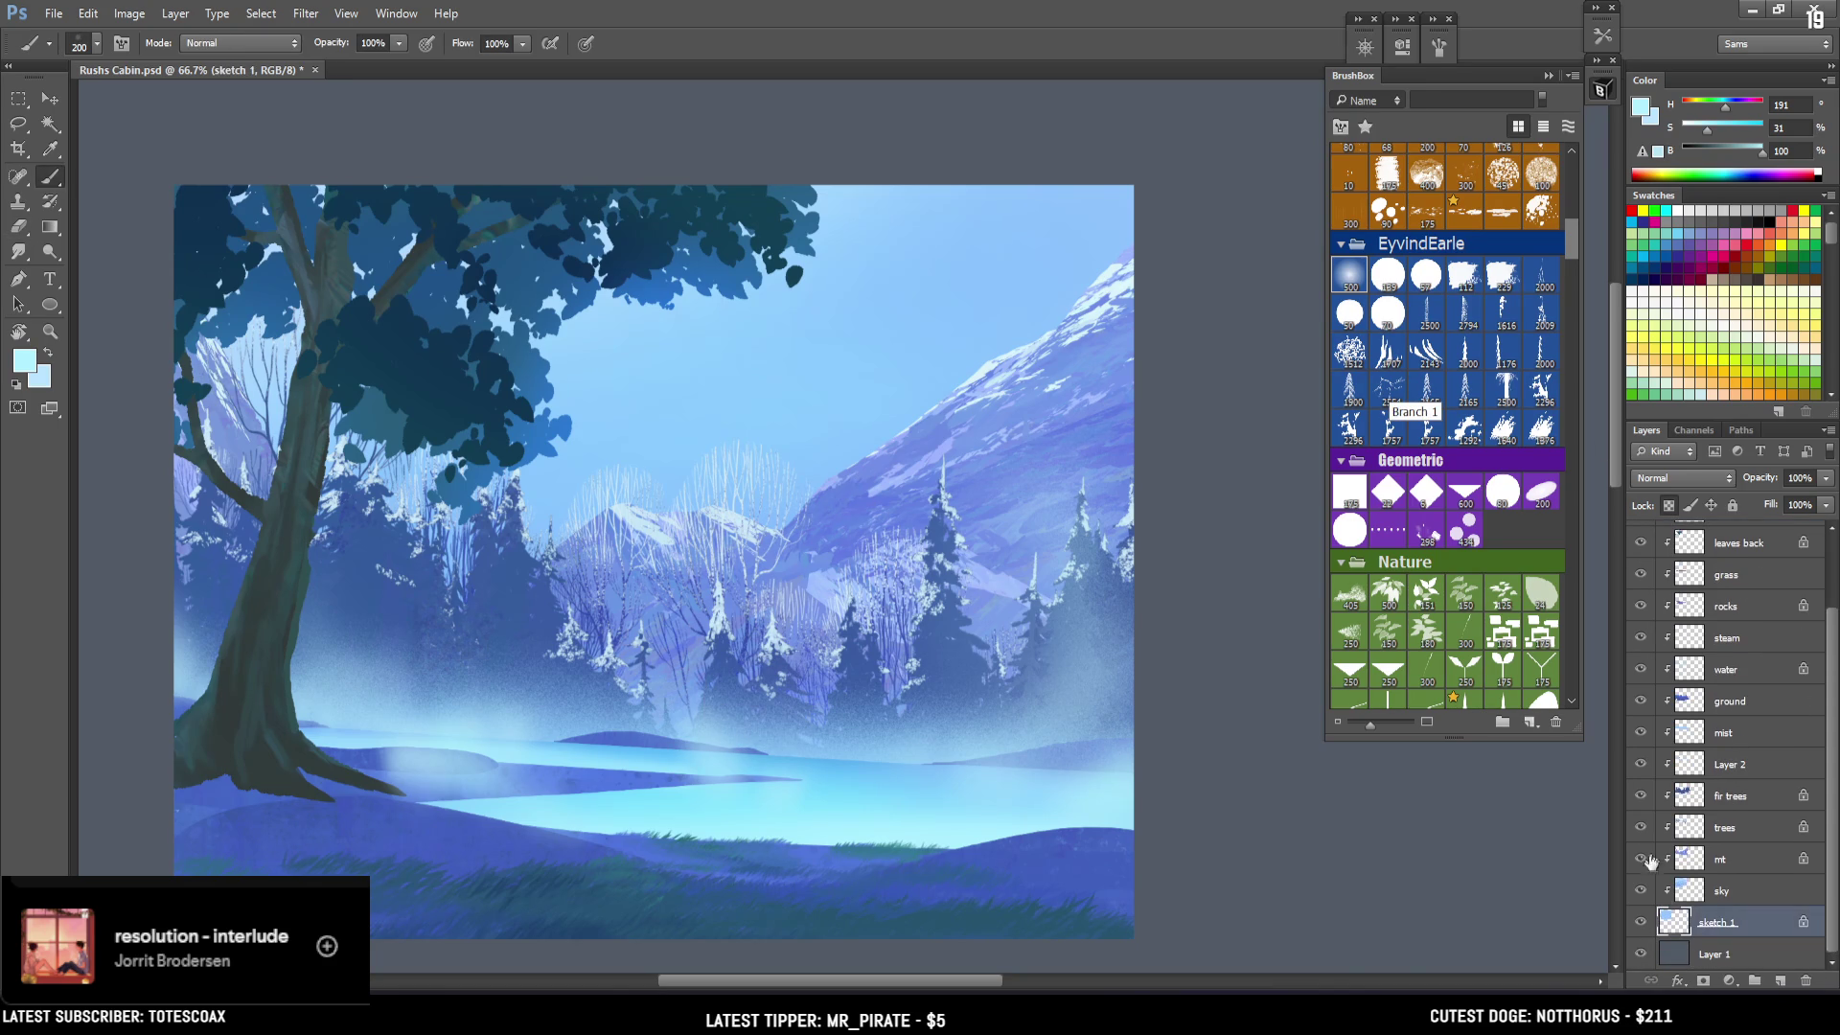
pyautogui.click(1639, 891)
pyautogui.click(1639, 892)
pyautogui.click(1722, 882)
pyautogui.click(1781, 980)
pyautogui.write('sky2')
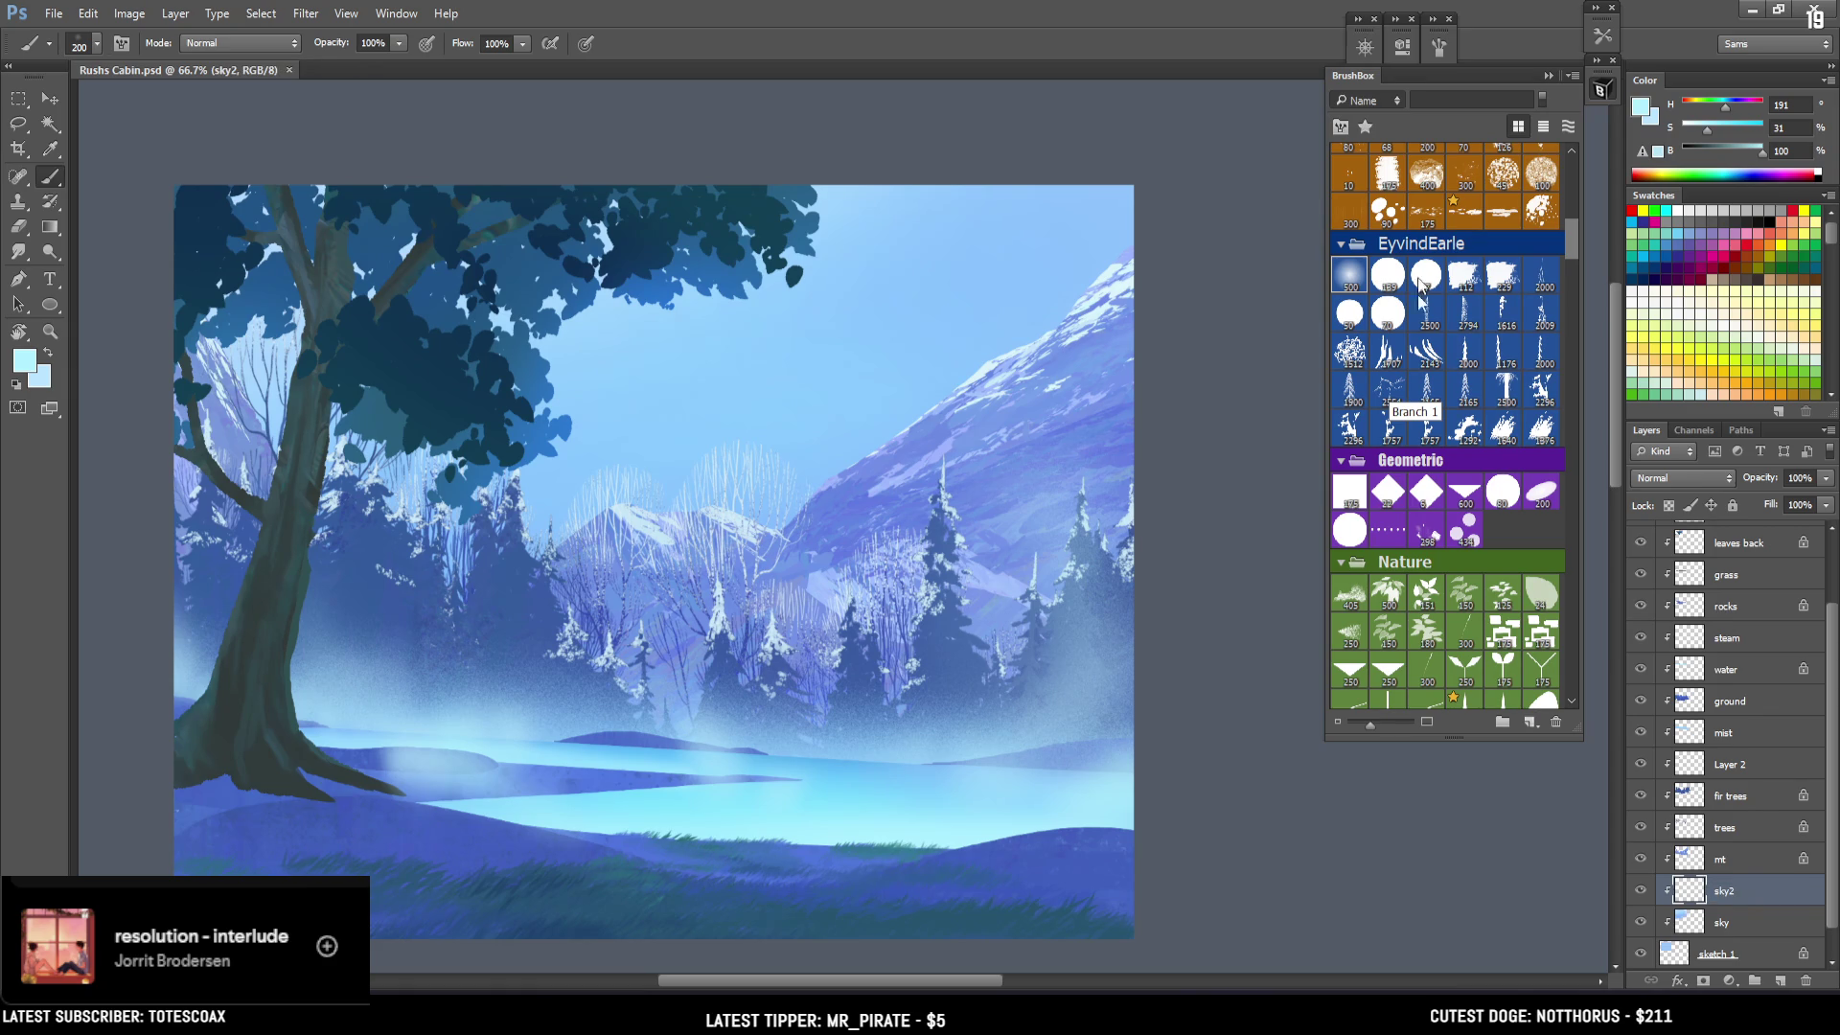
pyautogui.click(1347, 288)
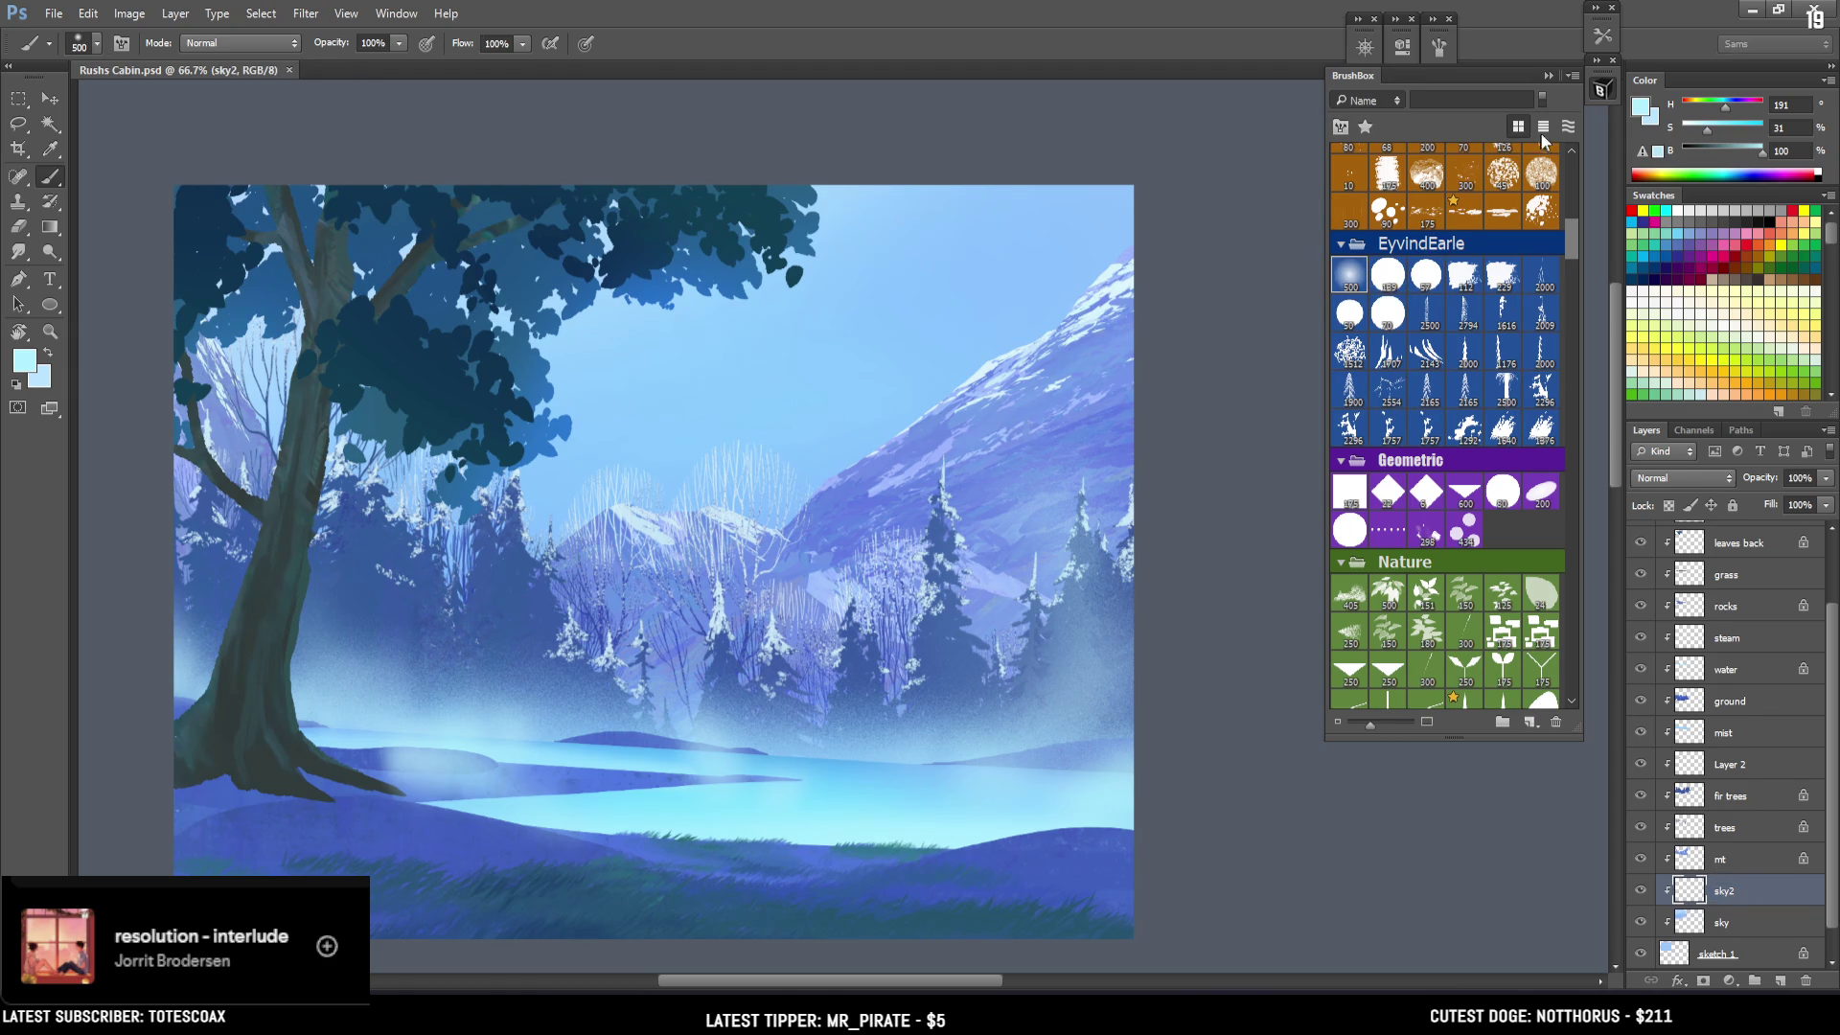
pyautogui.click(24, 360)
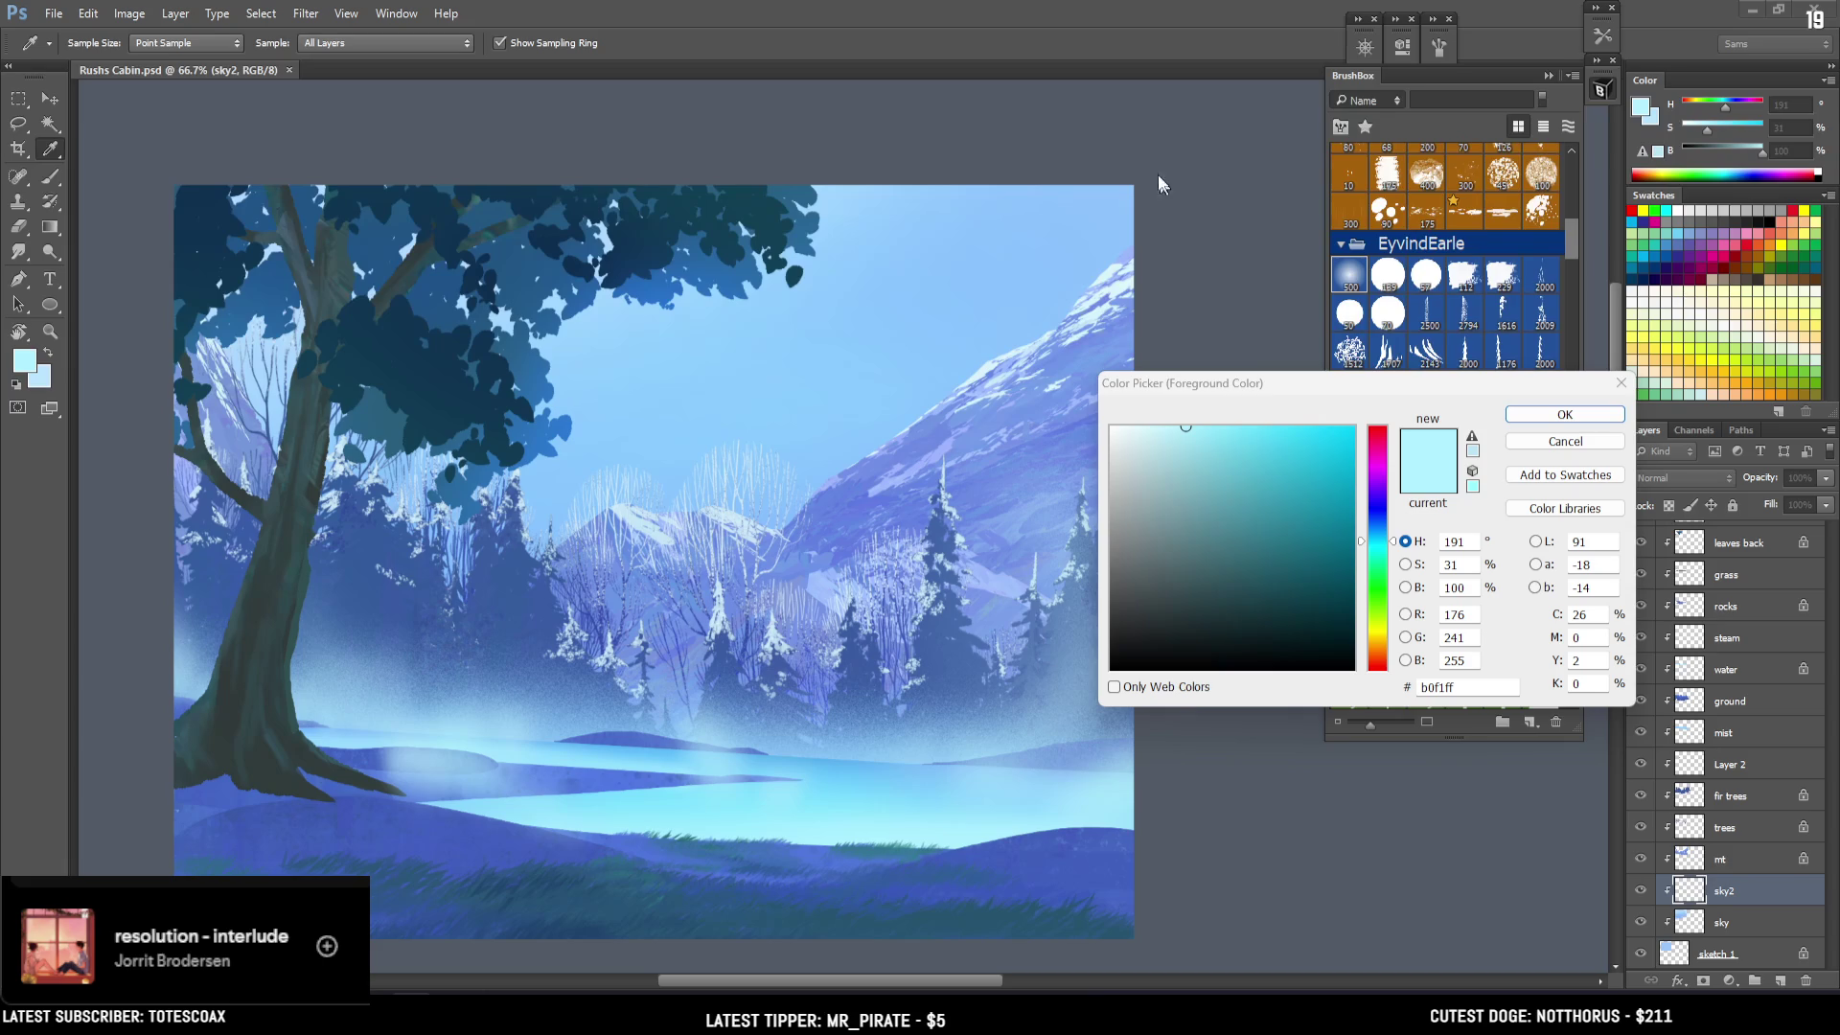
# Pick a darker teal-blue foreground colour and test a soft sky stroke, undoing it.
pyautogui.moveTo(1241, 533); pyautogui.dragTo(1255, 543)
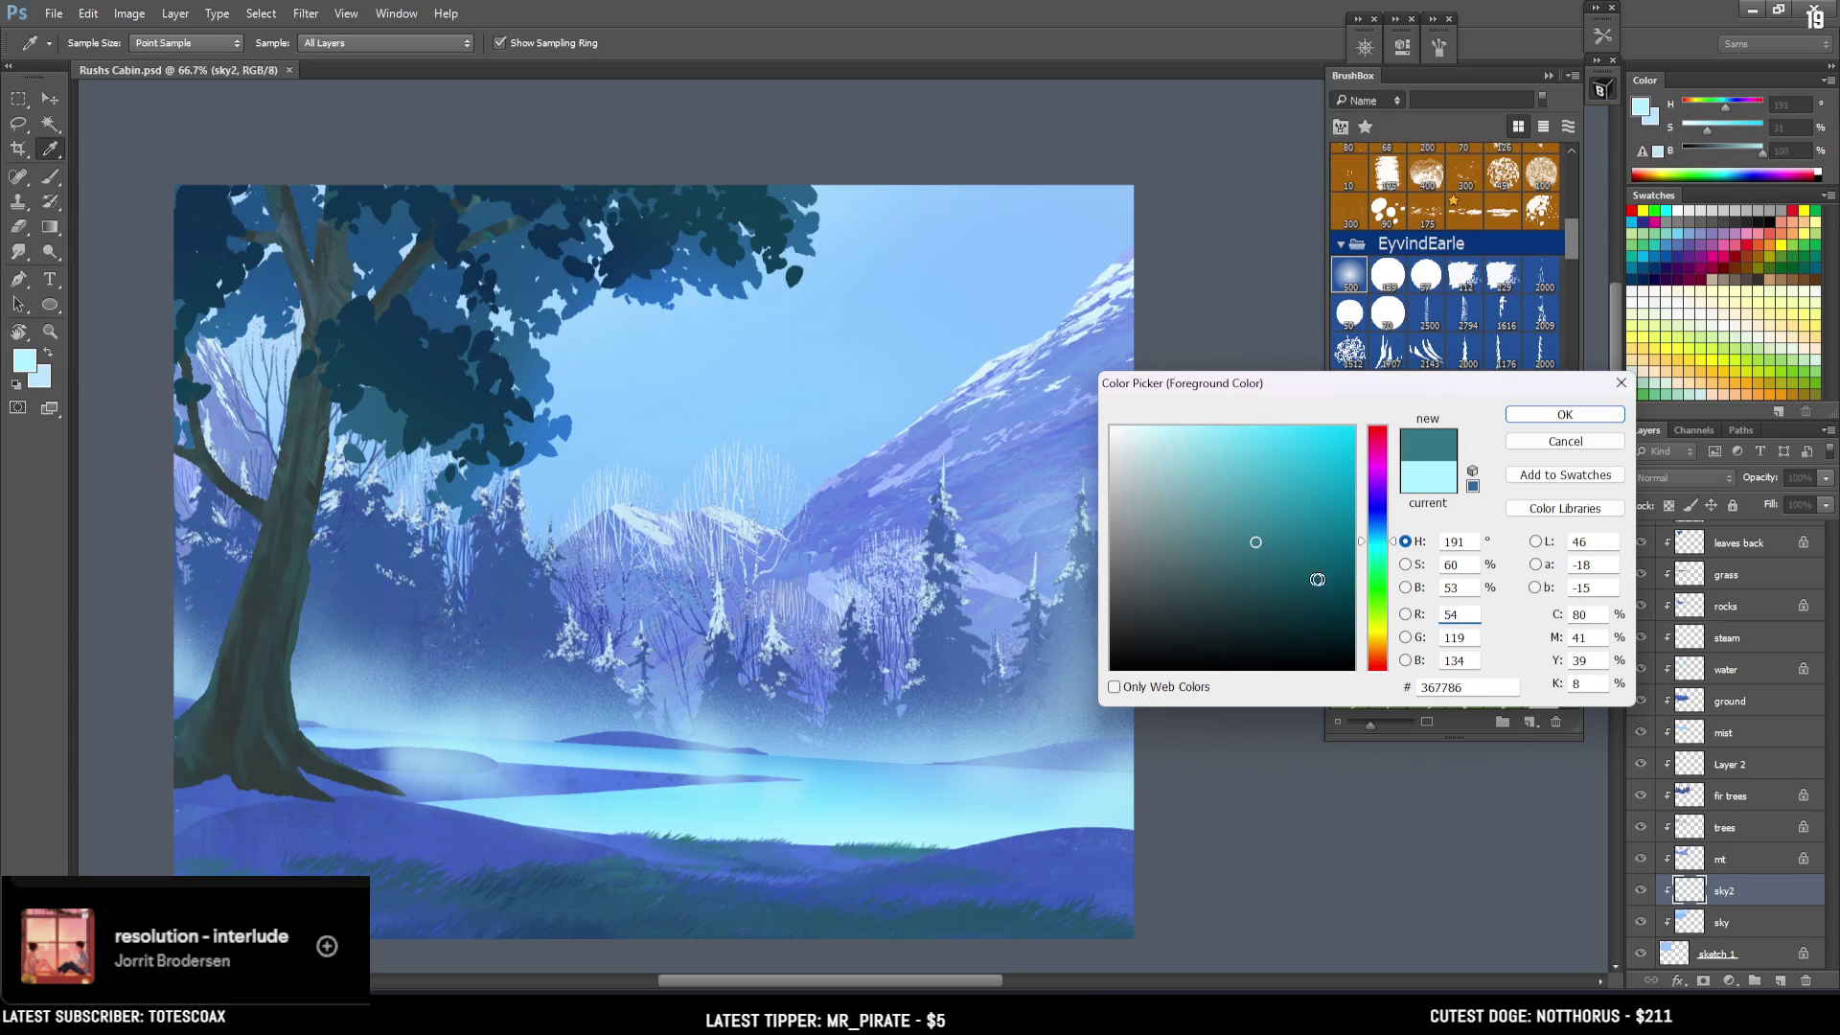
pyautogui.moveTo(1381, 532); pyautogui.dragTo(1377, 530)
pyautogui.click(1280, 467)
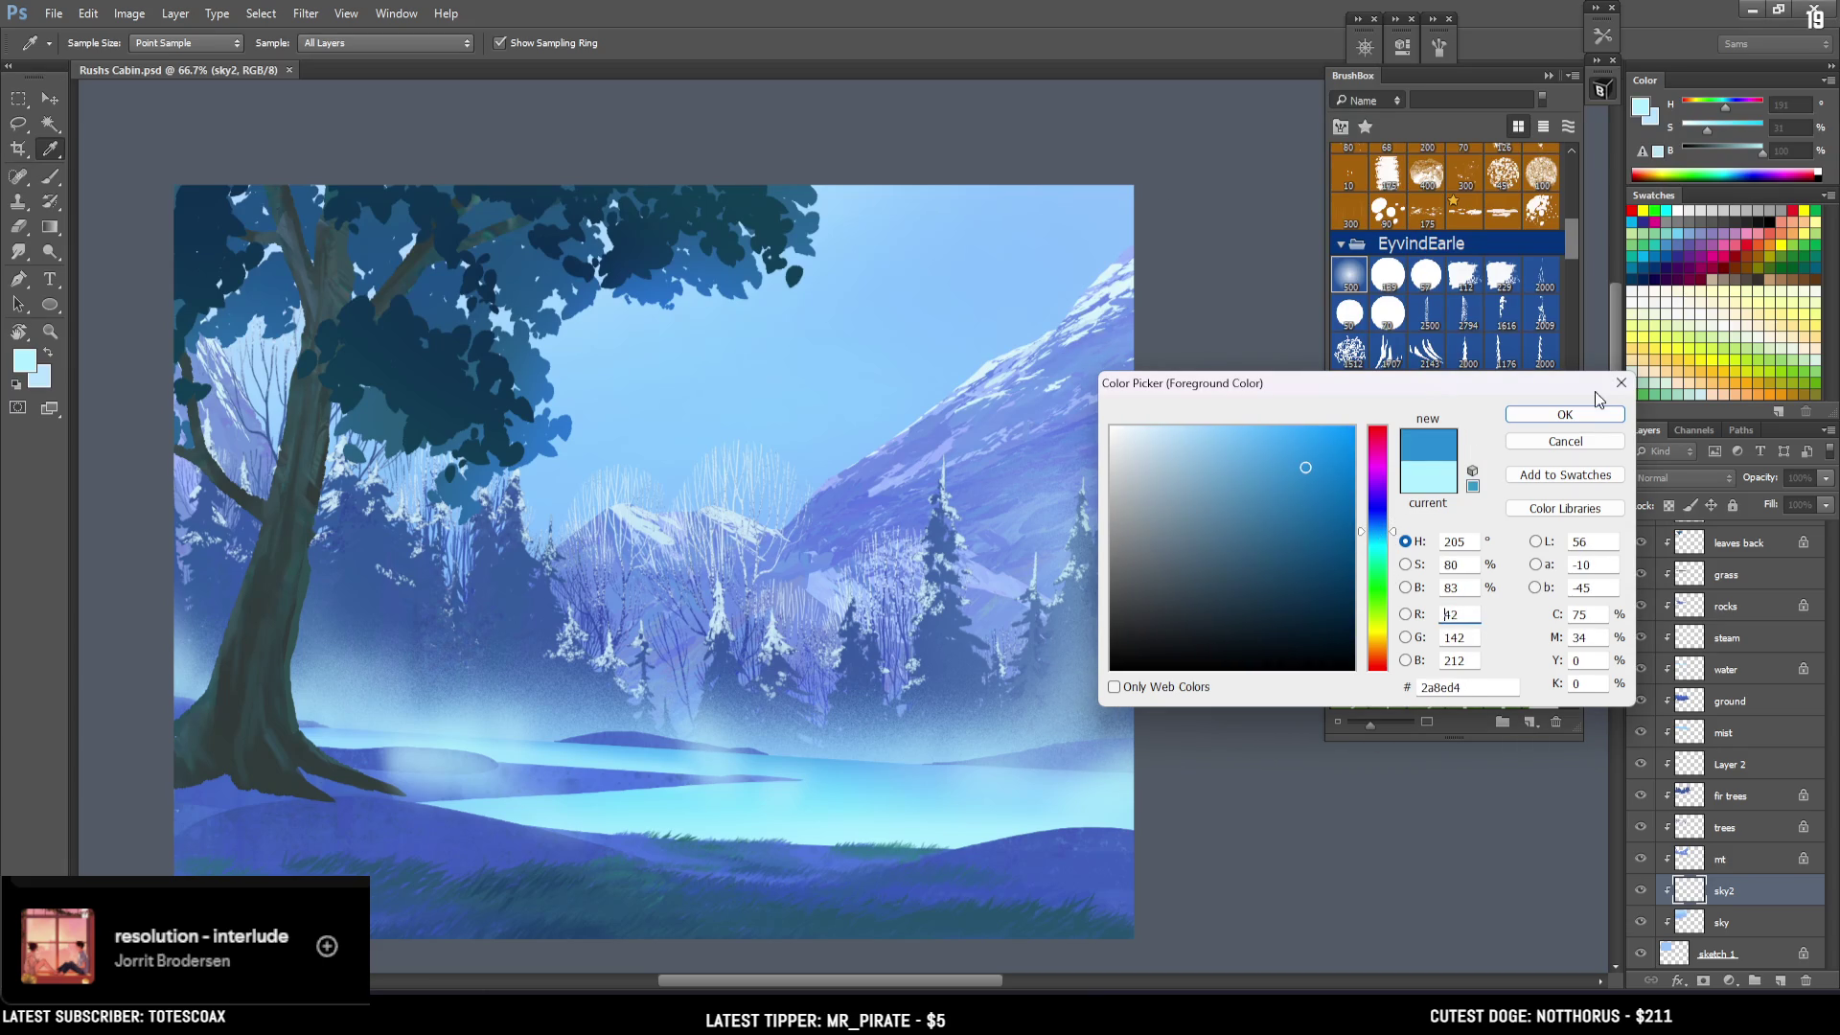
pyautogui.click(1564, 414)
pyautogui.press('b')
pyautogui.moveTo(1170, 472)
pyautogui.mouseDown()
pyautogui.moveTo(467, 537)
pyautogui.moveTo(883, 335)
pyautogui.moveTo(1278, 273)
pyautogui.mouseUp()
pyautogui.hotkey('ctrl', 'z')
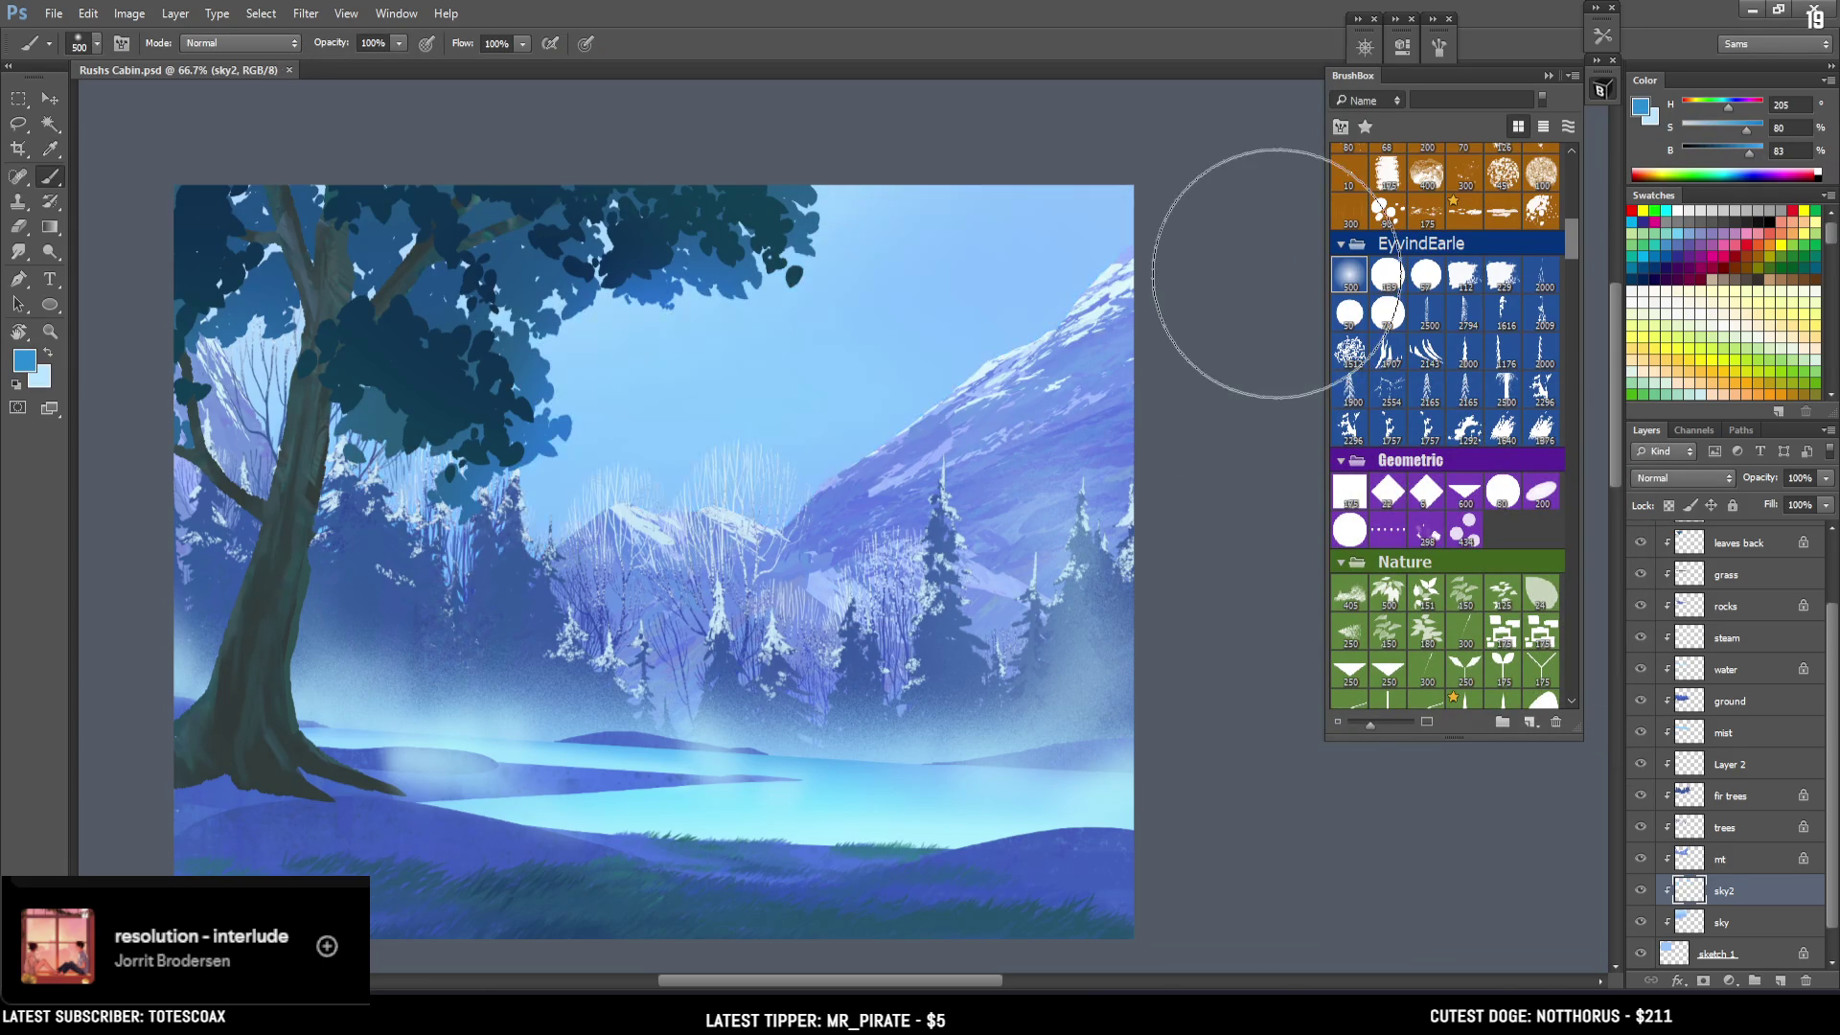
# Choose a deep blue (H 236, S 88, B 60) and paint the upper sky with an enlarged soft brush.
pyautogui.moveTo(1752, 153); pyautogui.dragTo(1741, 153)
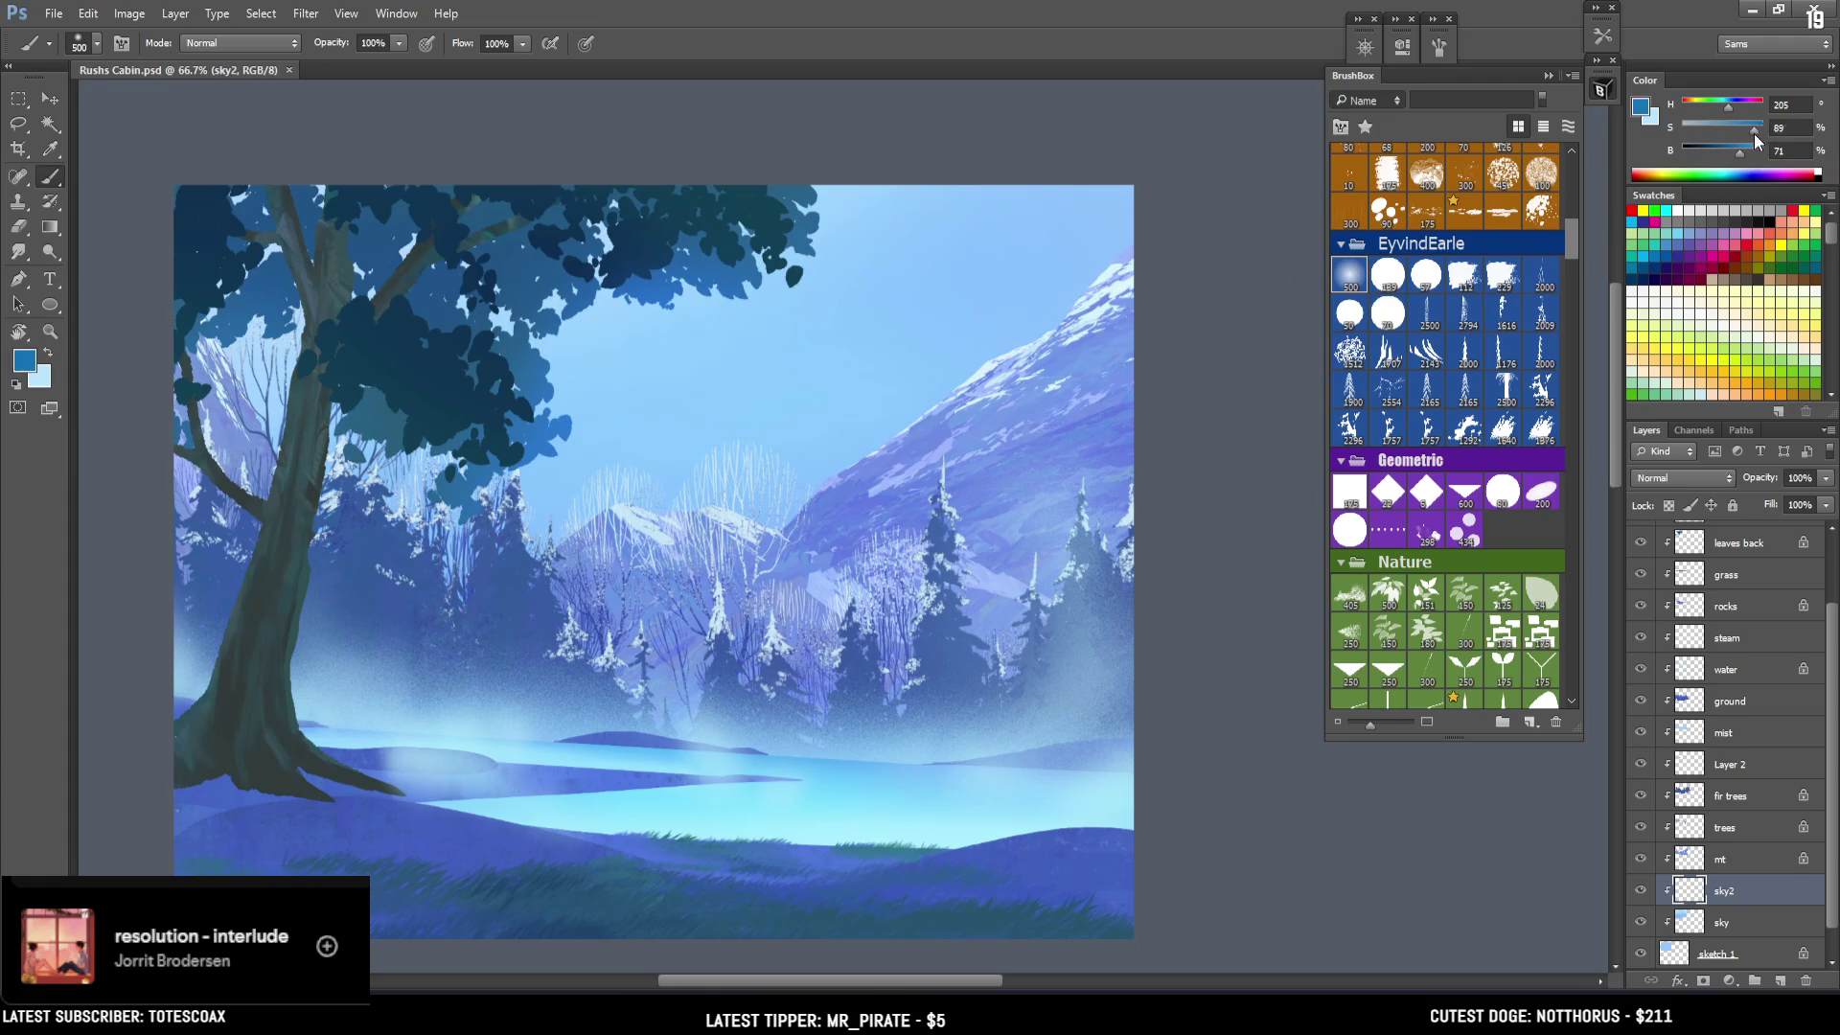
pyautogui.click(1641, 106)
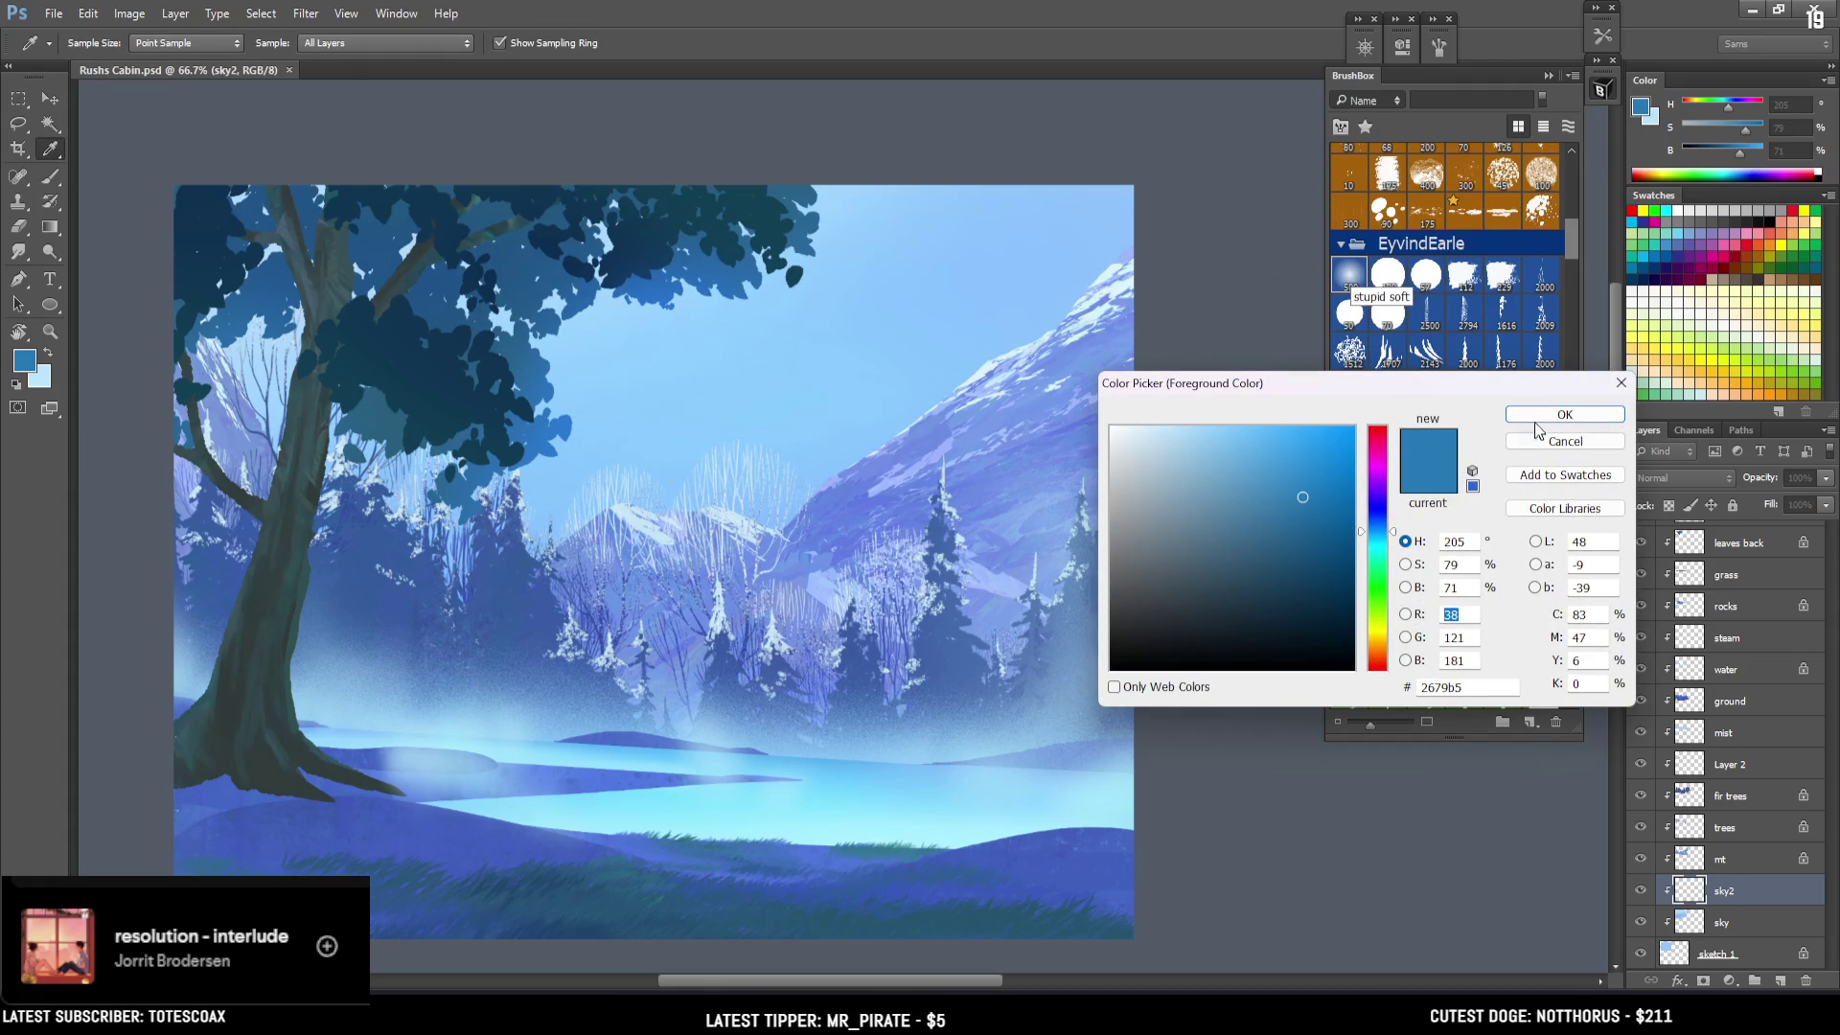
pyautogui.moveTo(1309, 525); pyautogui.dragTo(1324, 522)
pyautogui.click(1565, 414)
pyautogui.press('b')
pyautogui.moveTo(1079, 455)
pyautogui.mouseDown()
pyautogui.moveTo(658, 390)
pyautogui.moveTo(268, 390)
pyautogui.moveTo(1102, 288)
pyautogui.mouseUp()
pyautogui.moveTo(1742, 115); pyautogui.dragTo(1735, 105)
pyautogui.press(']')
pyautogui.press(']')
pyautogui.moveTo(953, 226); pyautogui.dragTo(359, 268)
pyautogui.hotkey('ctrl', 'z')
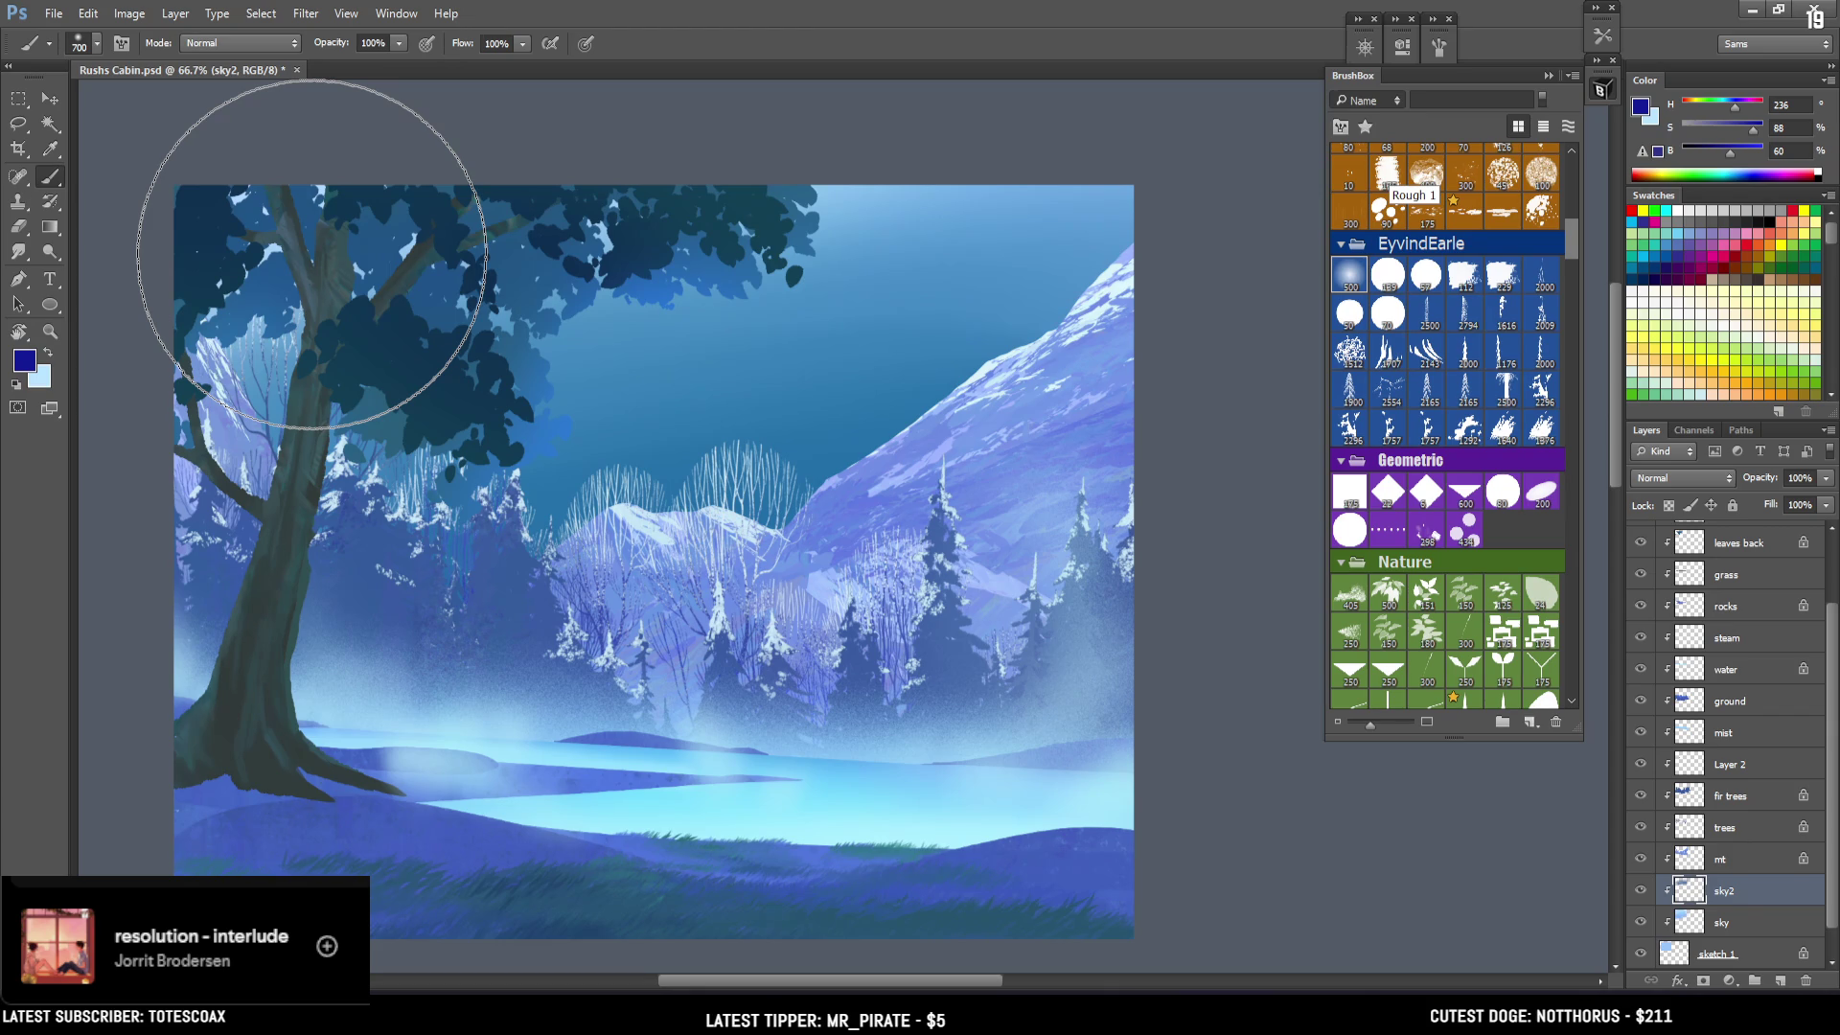
# Try deep blue and teal sky strokes with adjusted Color panel sliders, undoing both.
pyautogui.moveTo(1730, 151); pyautogui.dragTo(1750, 151)
pyautogui.press(']')
pyautogui.moveTo(959, 383); pyautogui.dragTo(674, 557)
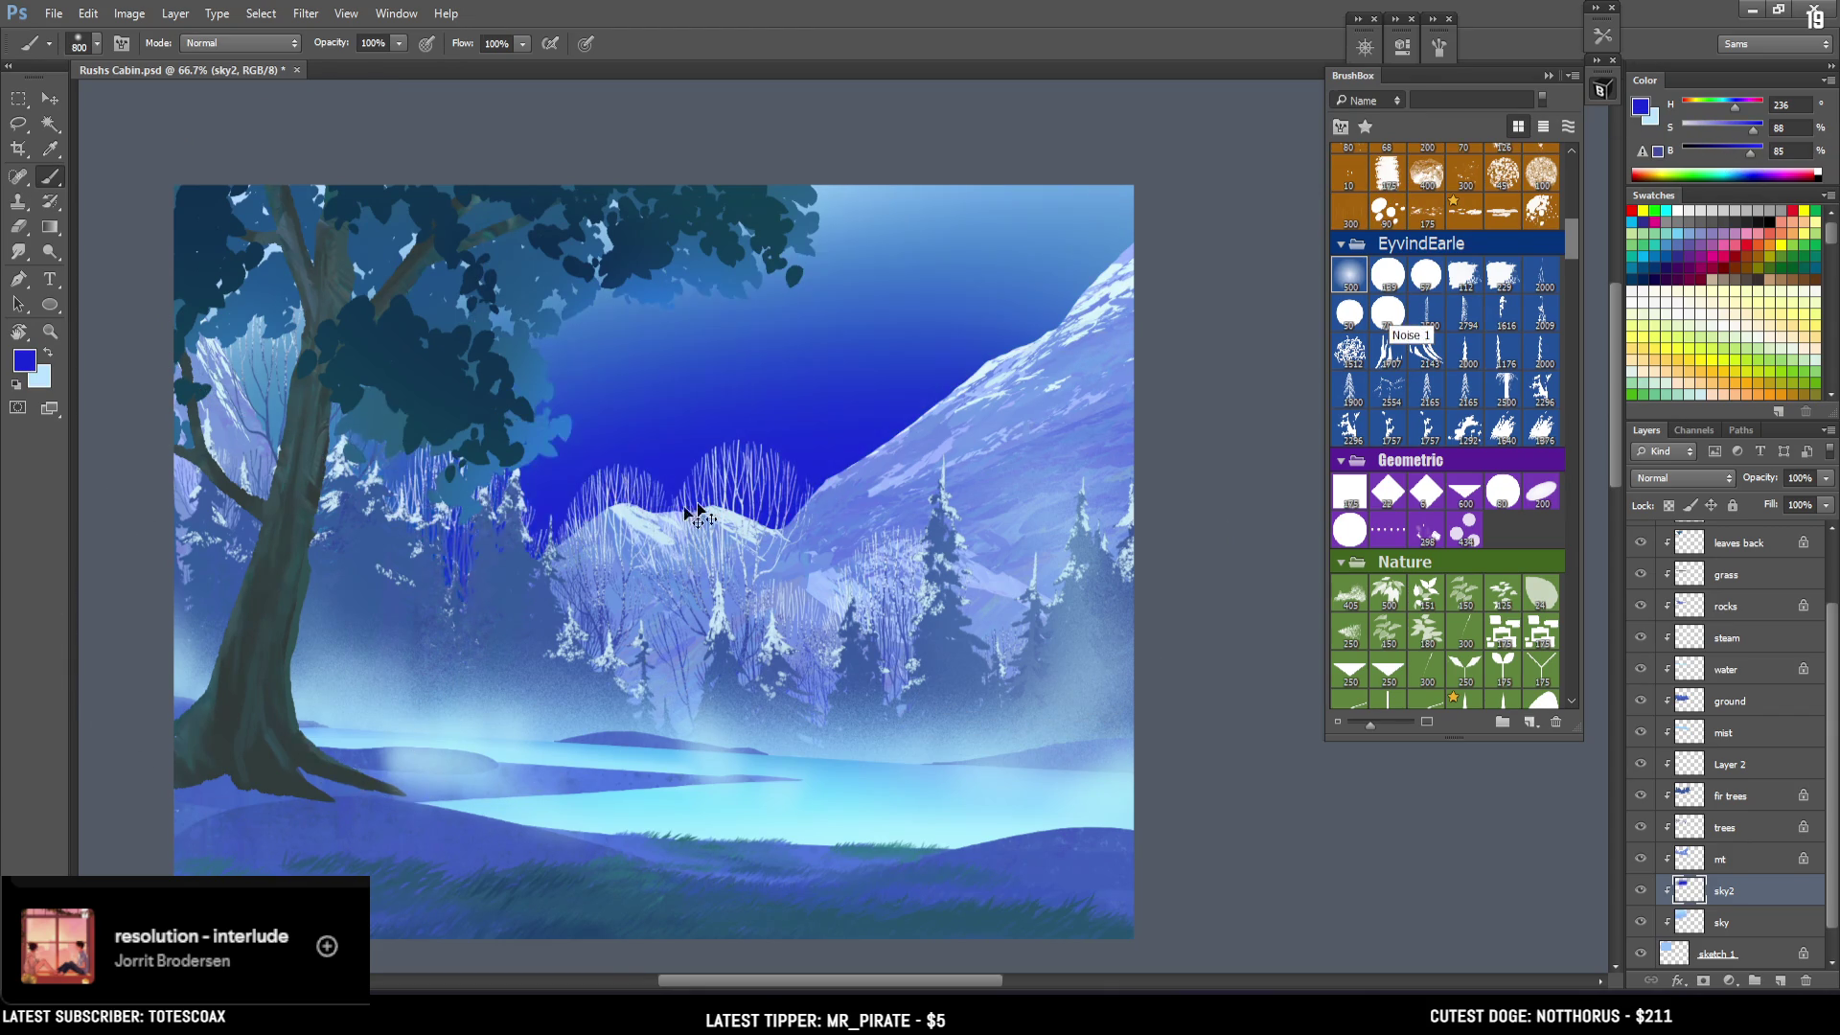
pyautogui.hotkey('ctrl', 'z')
pyautogui.press('[')
pyautogui.click(1751, 132)
pyautogui.moveTo(1735, 111); pyautogui.dragTo(1725, 111)
pyautogui.moveTo(690, 412); pyautogui.dragTo(959, 491)
pyautogui.hotkey('ctrl', 'z')
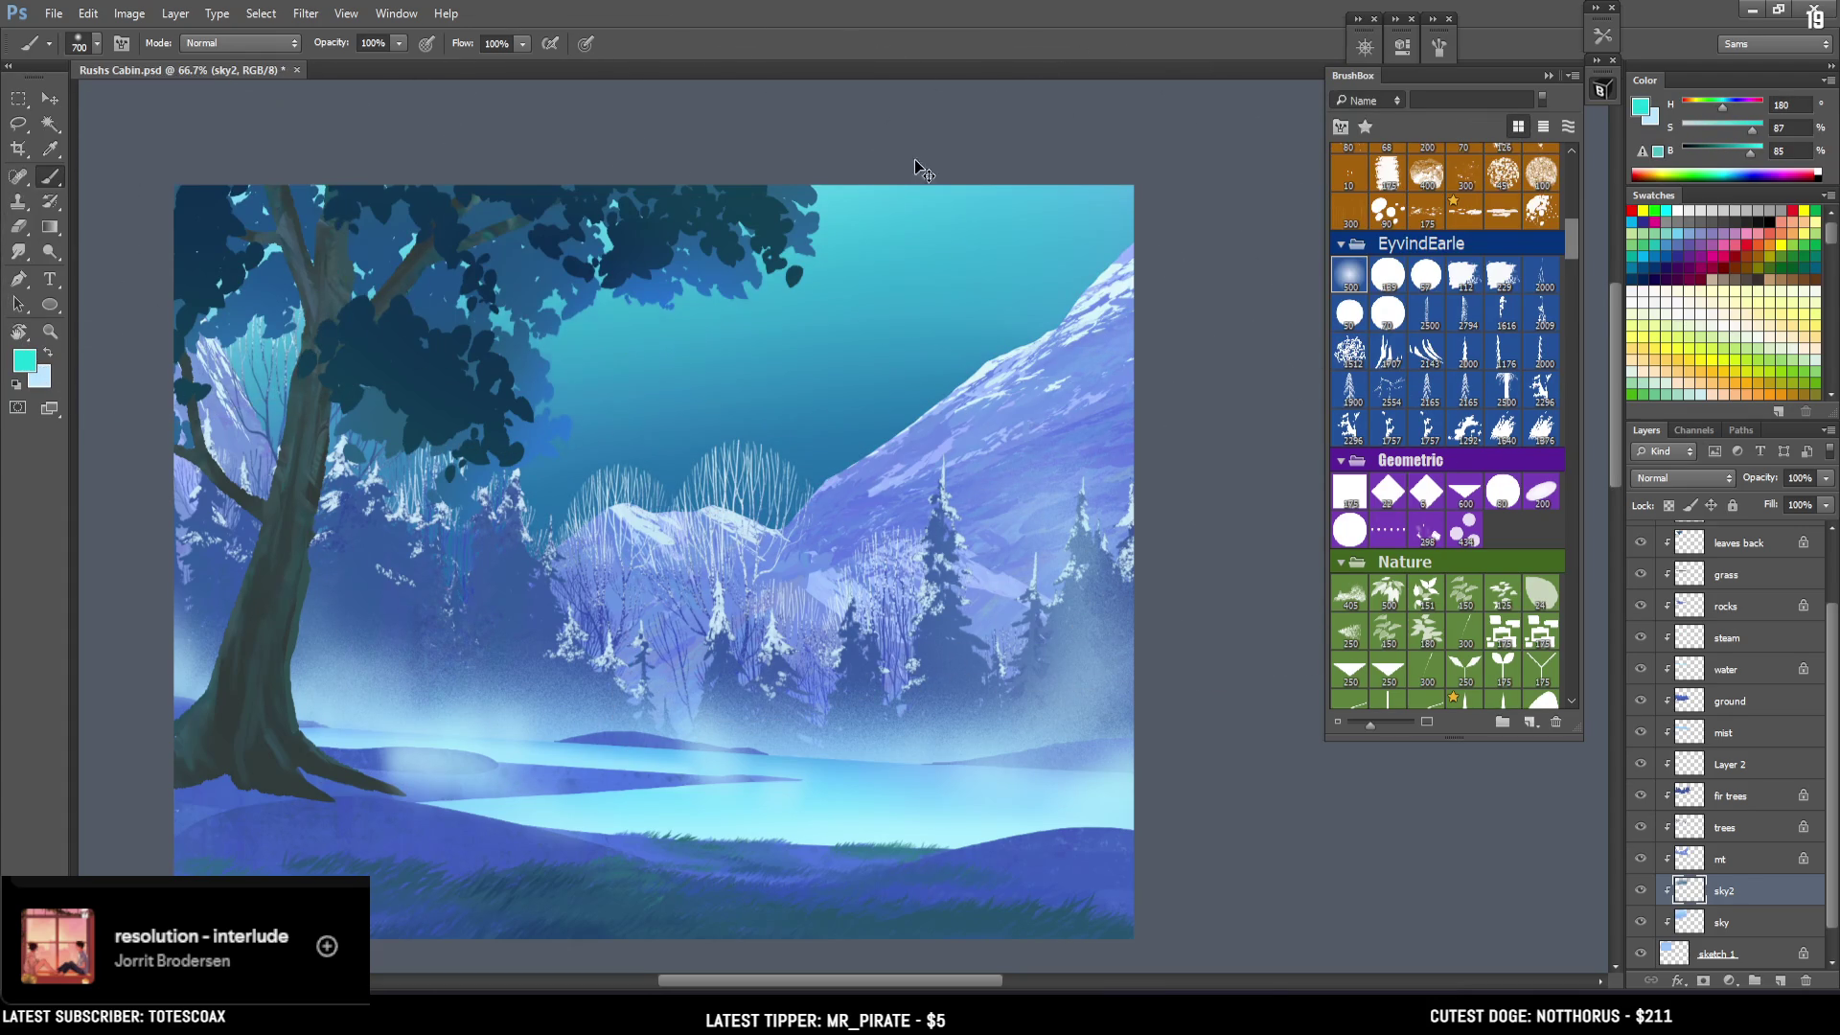
# Sample the sky blue at brush size 250, darken it, and paint dark teal across the upper sky.
pyautogui.press('[')
pyautogui.press('[')
pyautogui.press('[')
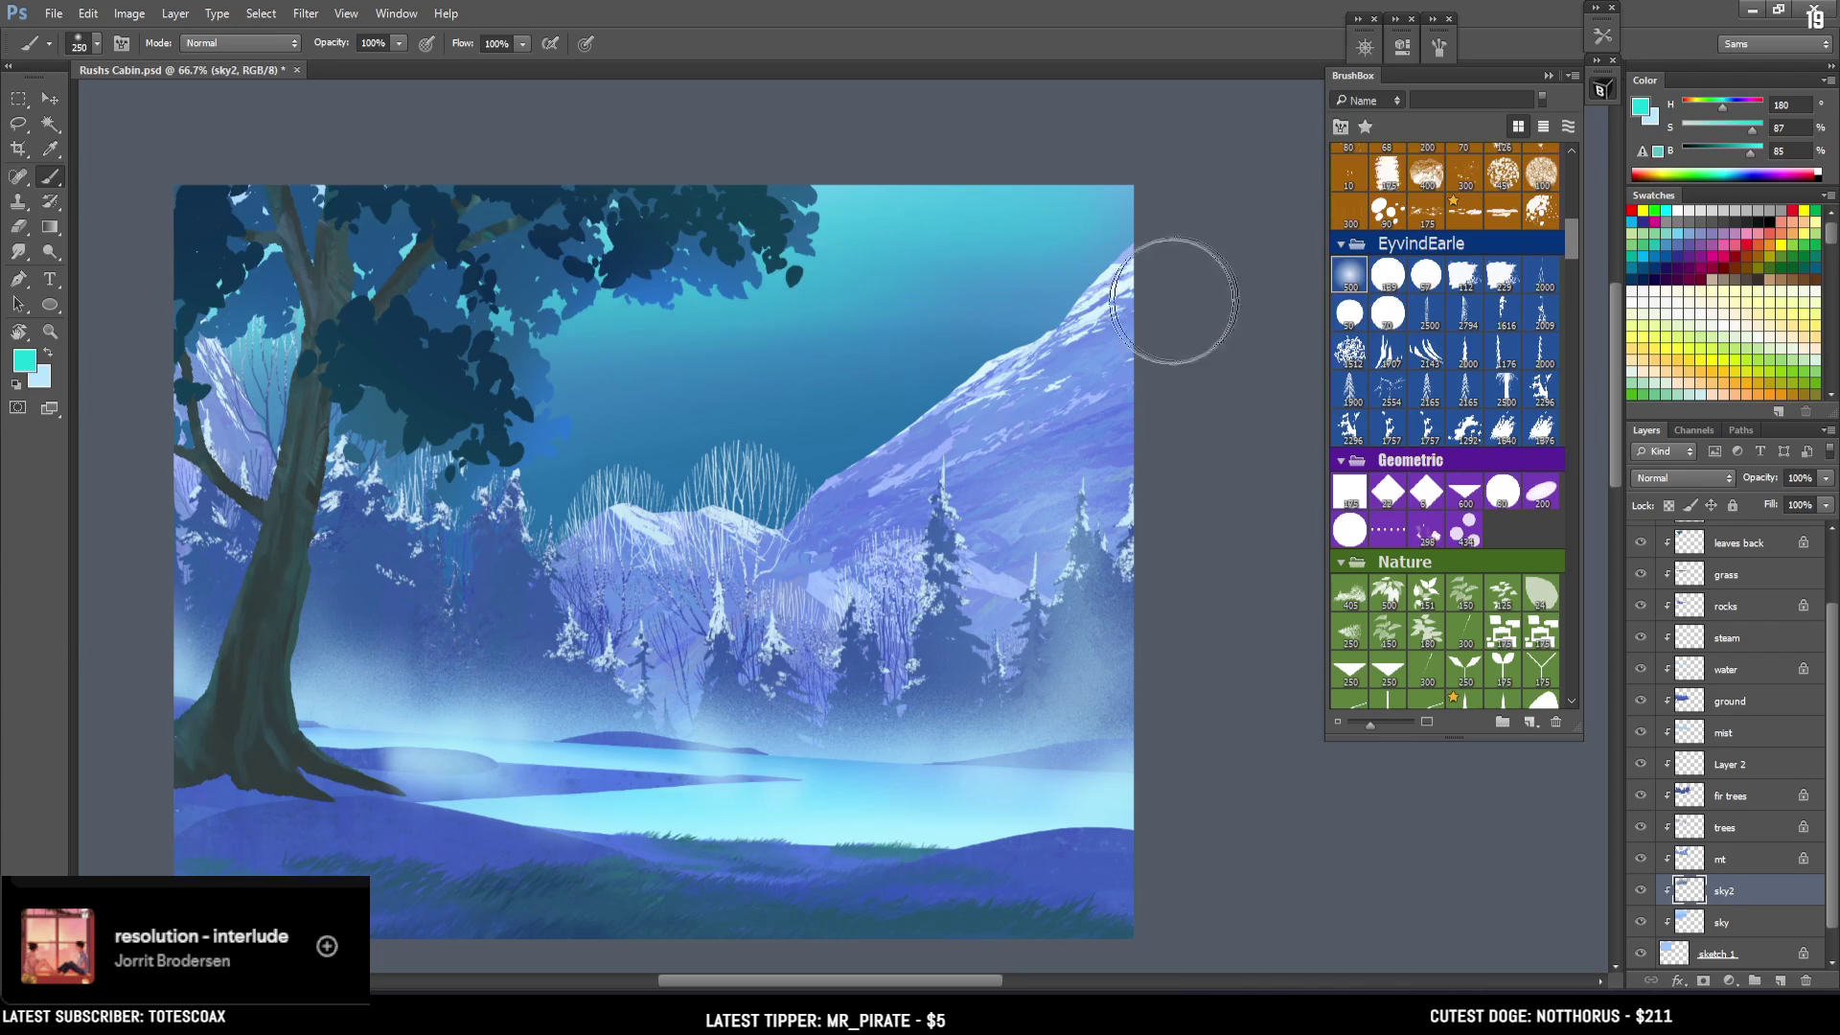
pyautogui.keyDown('alt'); pyautogui.click(560, 479); pyautogui.keyUp('alt')
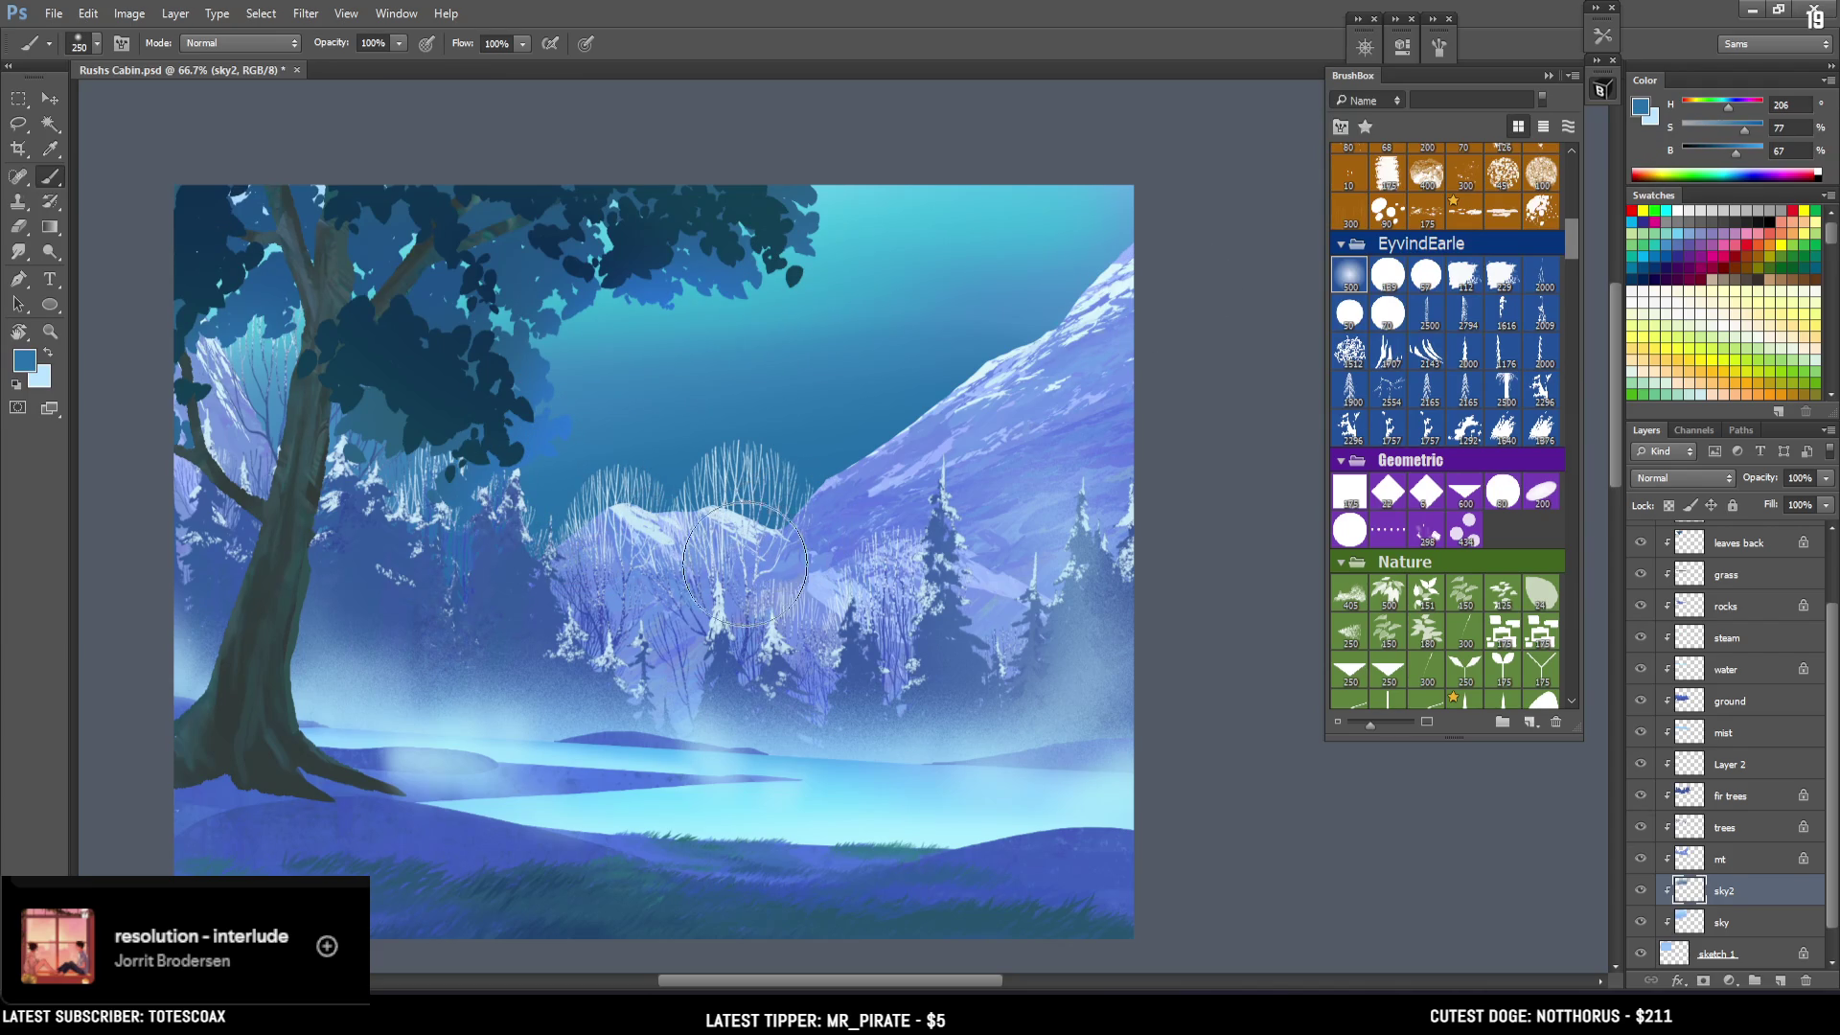
pyautogui.moveTo(1743, 123); pyautogui.dragTo(1709, 150)
pyautogui.press(']')
pyautogui.press(']')
pyautogui.press(']')
pyautogui.press(']')
pyautogui.press(']')
pyautogui.moveTo(1023, 244)
pyautogui.mouseDown()
pyautogui.moveTo(390, 144)
pyautogui.moveTo(882, 82)
pyautogui.moveTo(411, 143)
pyautogui.moveTo(1183, 91)
pyautogui.mouseUp()
pyautogui.press('[')
pyautogui.keyDown('alt'); pyautogui.click(821, 436); pyautogui.keyUp('alt')
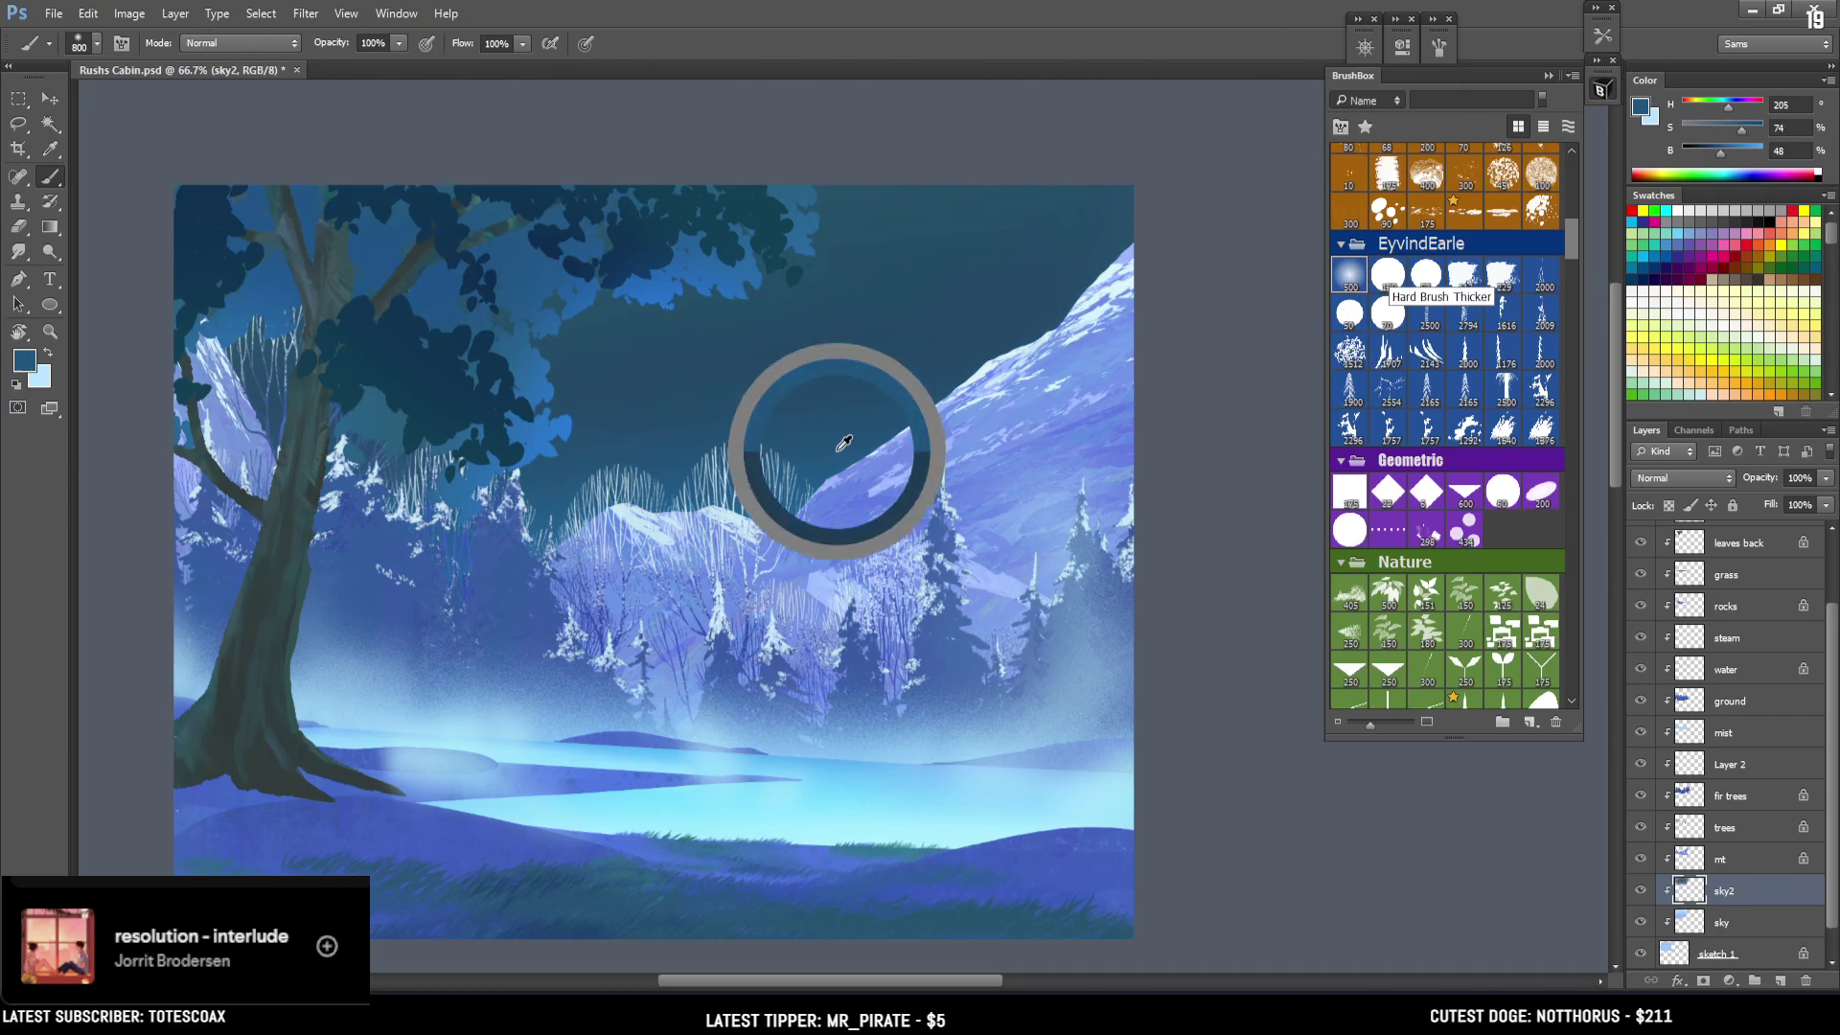
# Try brighter blue behind the mountains, undo it, then sample dark blue and choose navy H 209, S 63, B 31.
pyautogui.click(1731, 107)
pyautogui.click(1751, 124)
pyautogui.click(1744, 150)
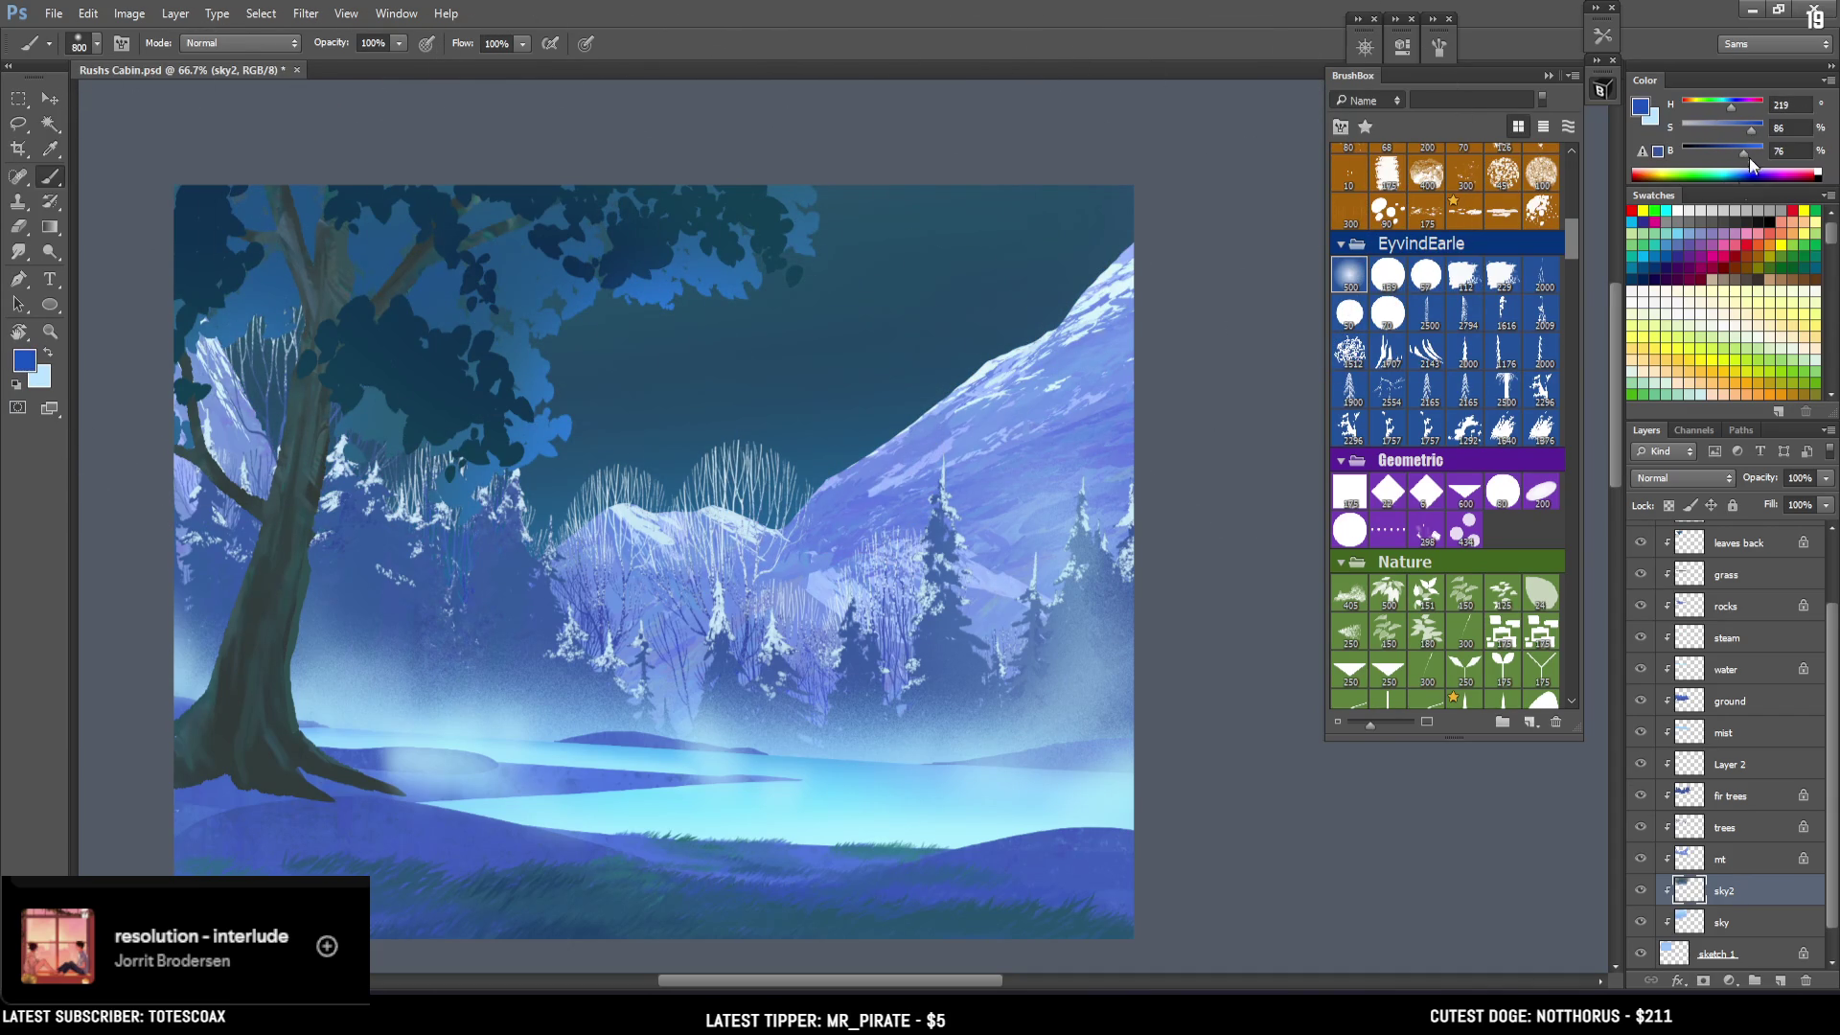
pyautogui.moveTo(1001, 586); pyautogui.dragTo(822, 452)
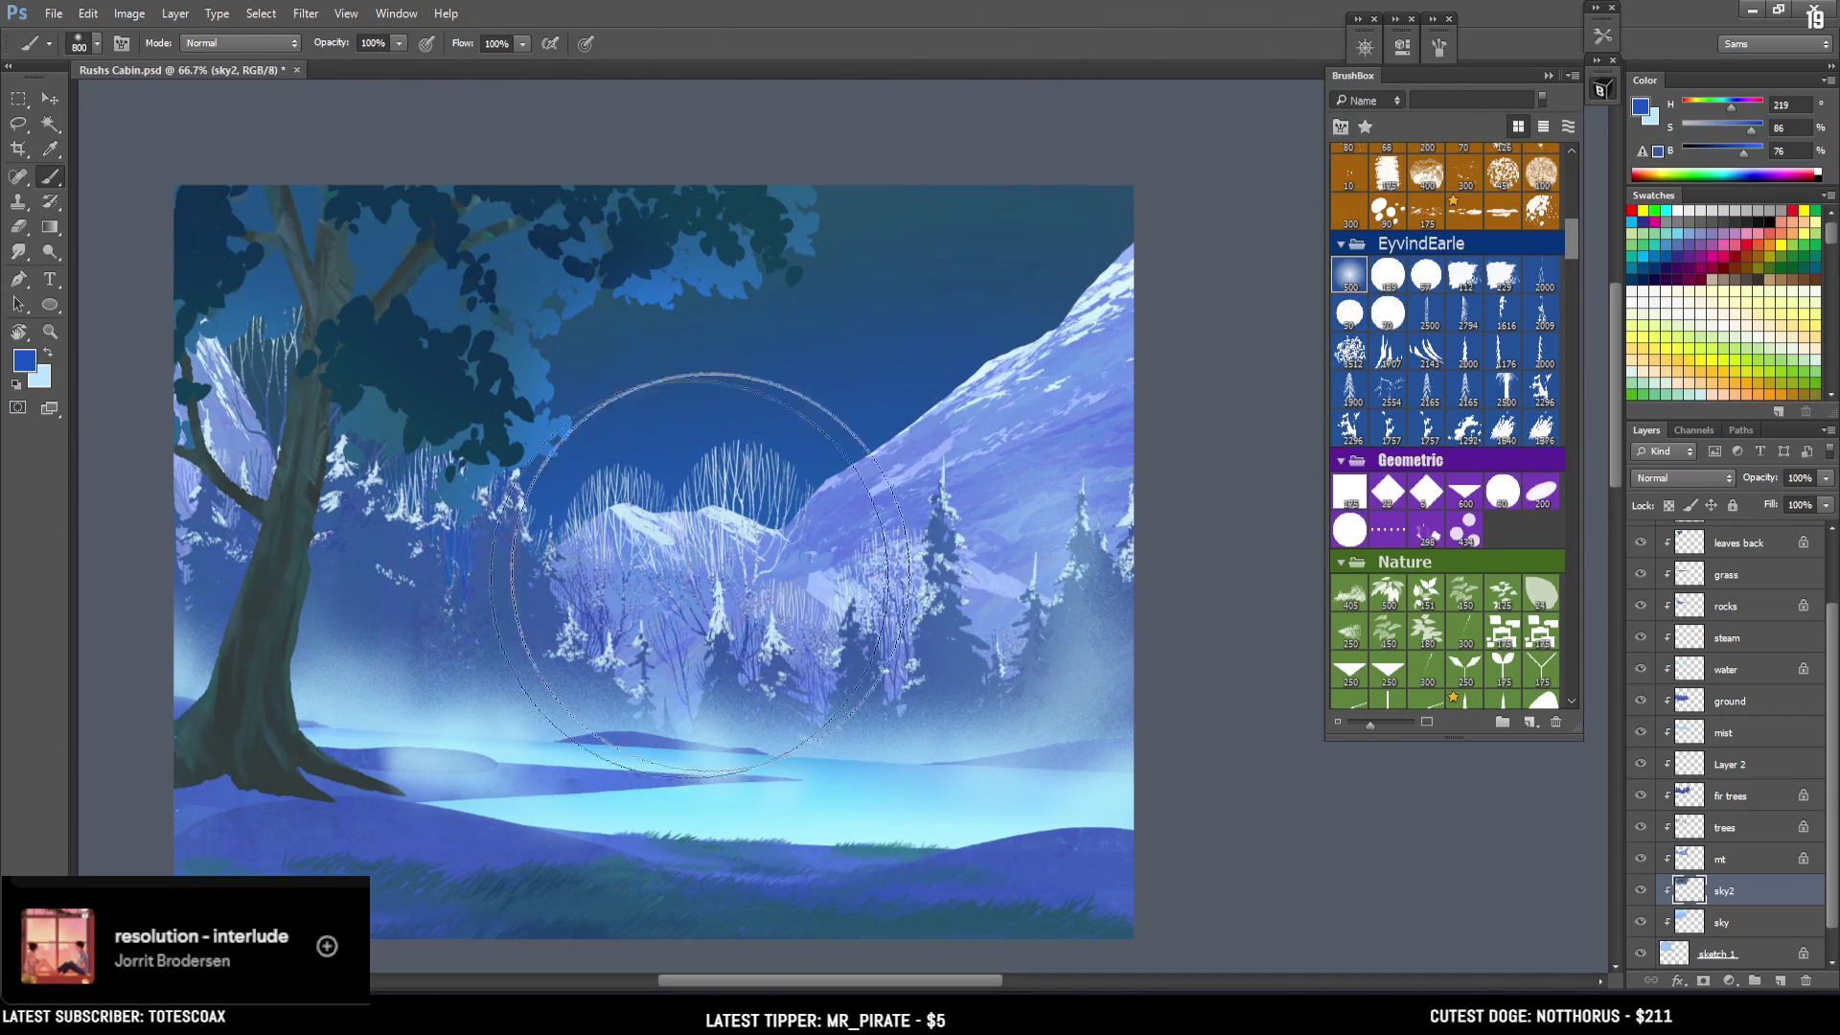
pyautogui.hotkey('ctrl', 'z')
pyautogui.press('[')
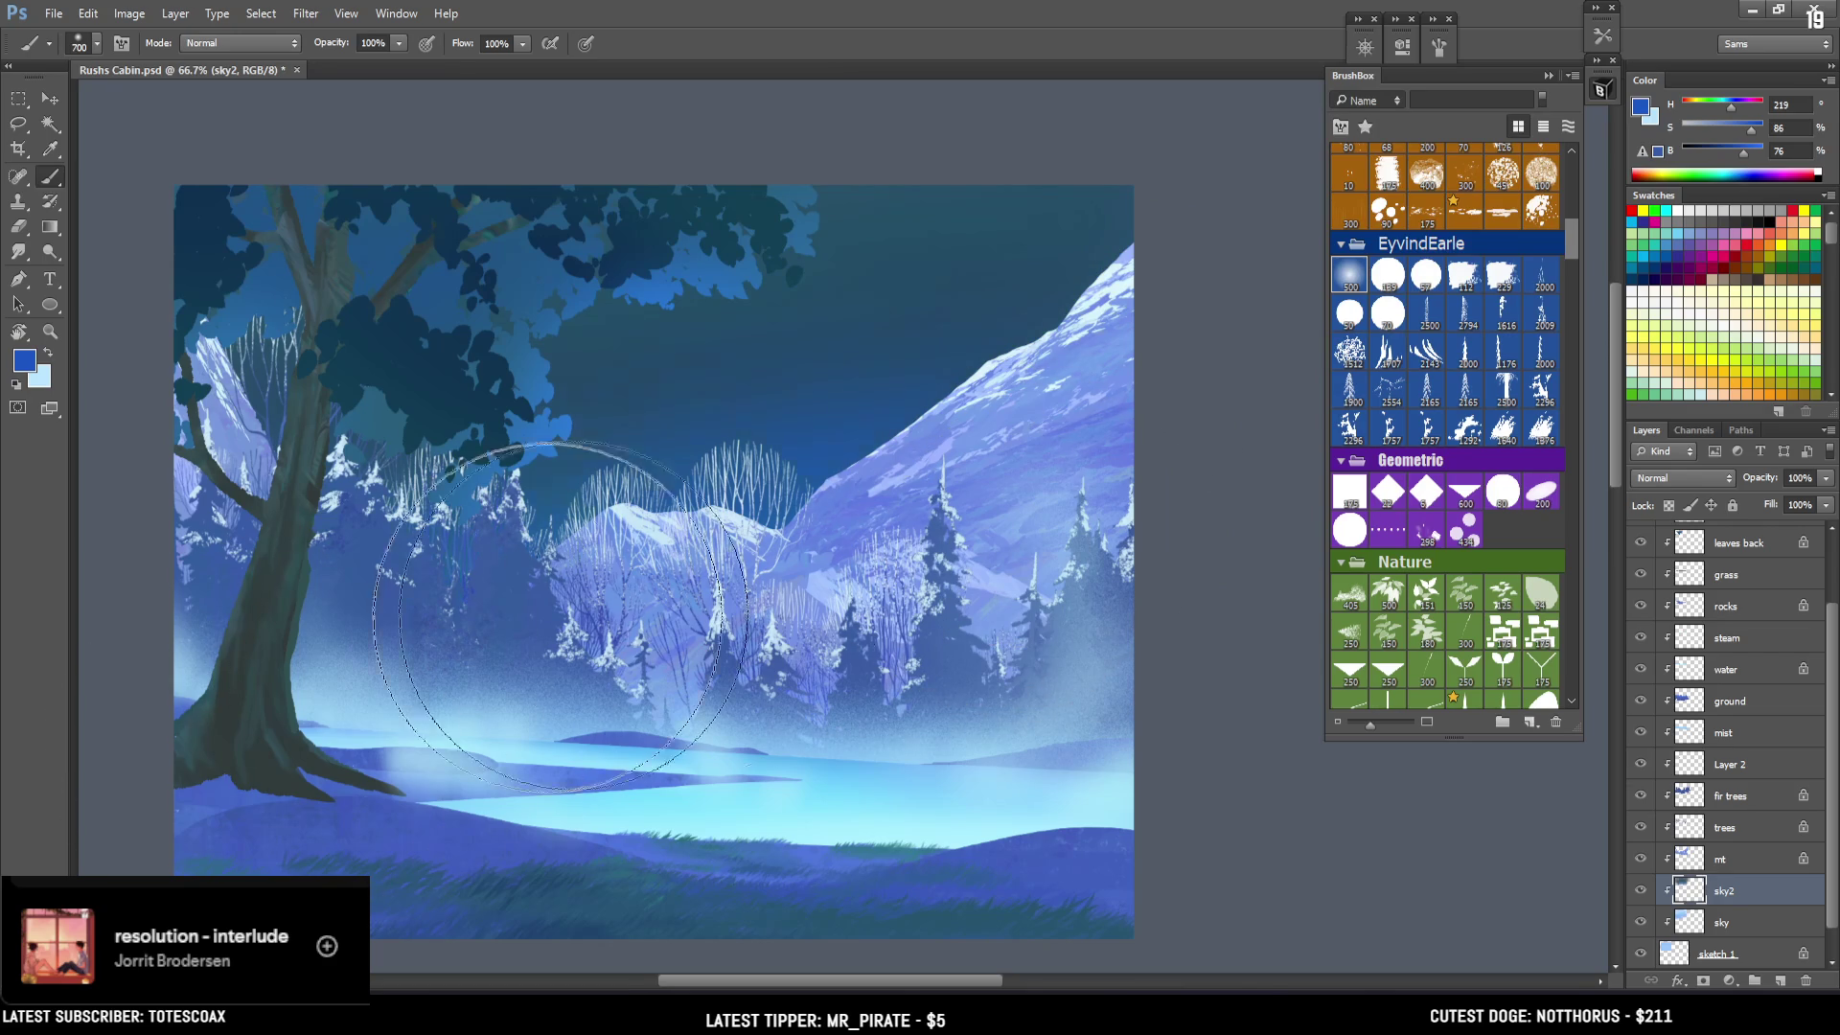
pyautogui.keyDown('alt'); pyautogui.click(851, 218); pyautogui.keyUp('alt')
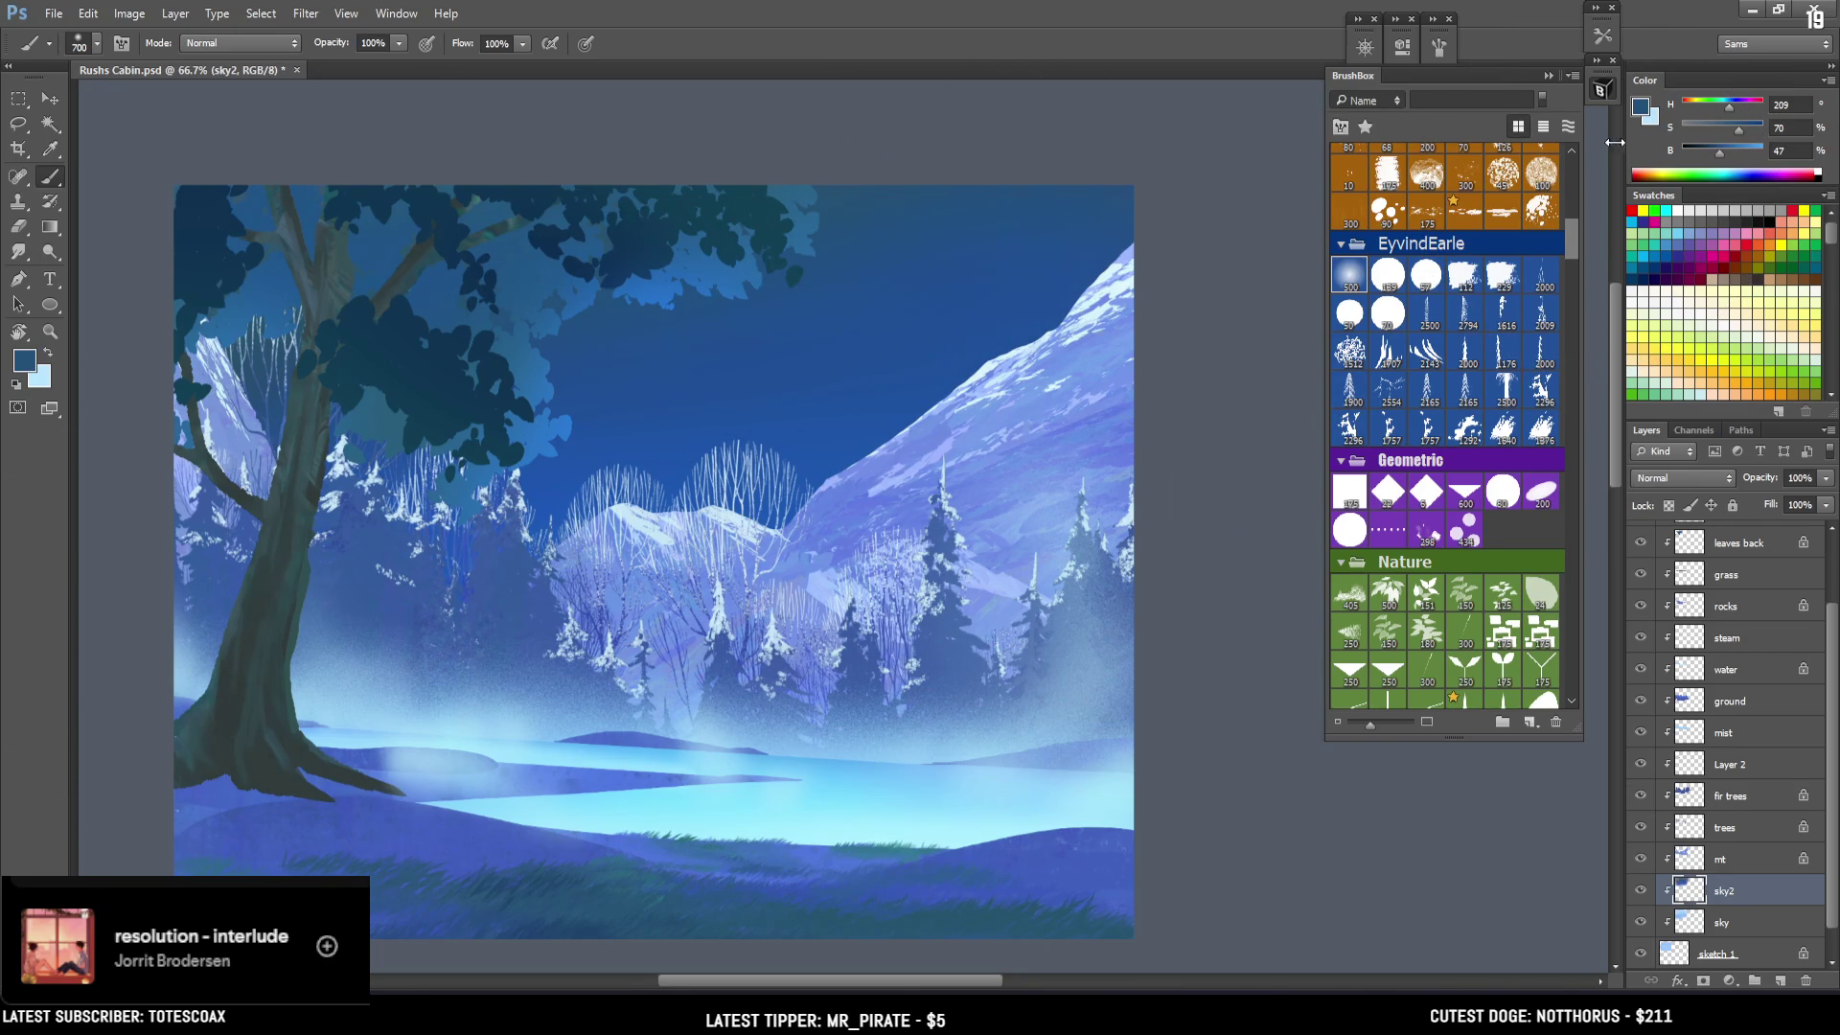
pyautogui.click(1639, 108)
pyautogui.moveTo(1299, 585); pyautogui.dragTo(1264, 595)
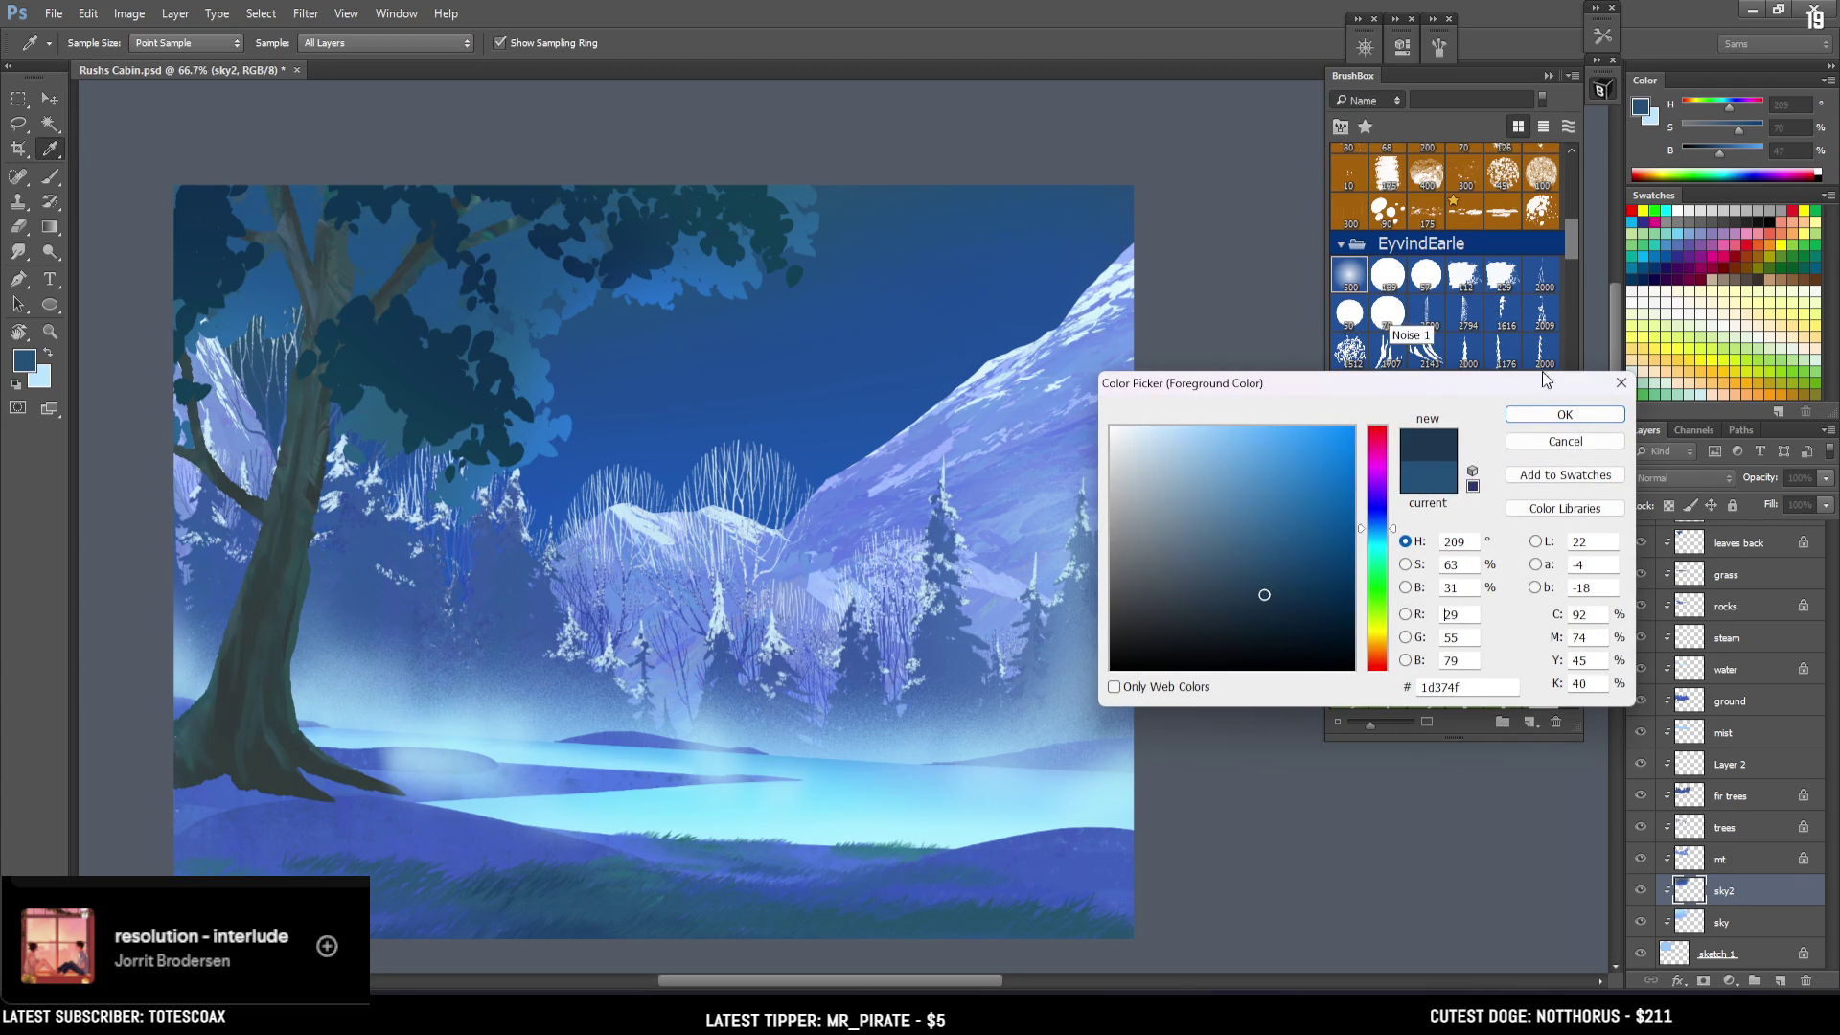
# Apply the dark navy, then try lighter, more saturated blue around the central mountains and undo it.
pyautogui.click(1536, 416)
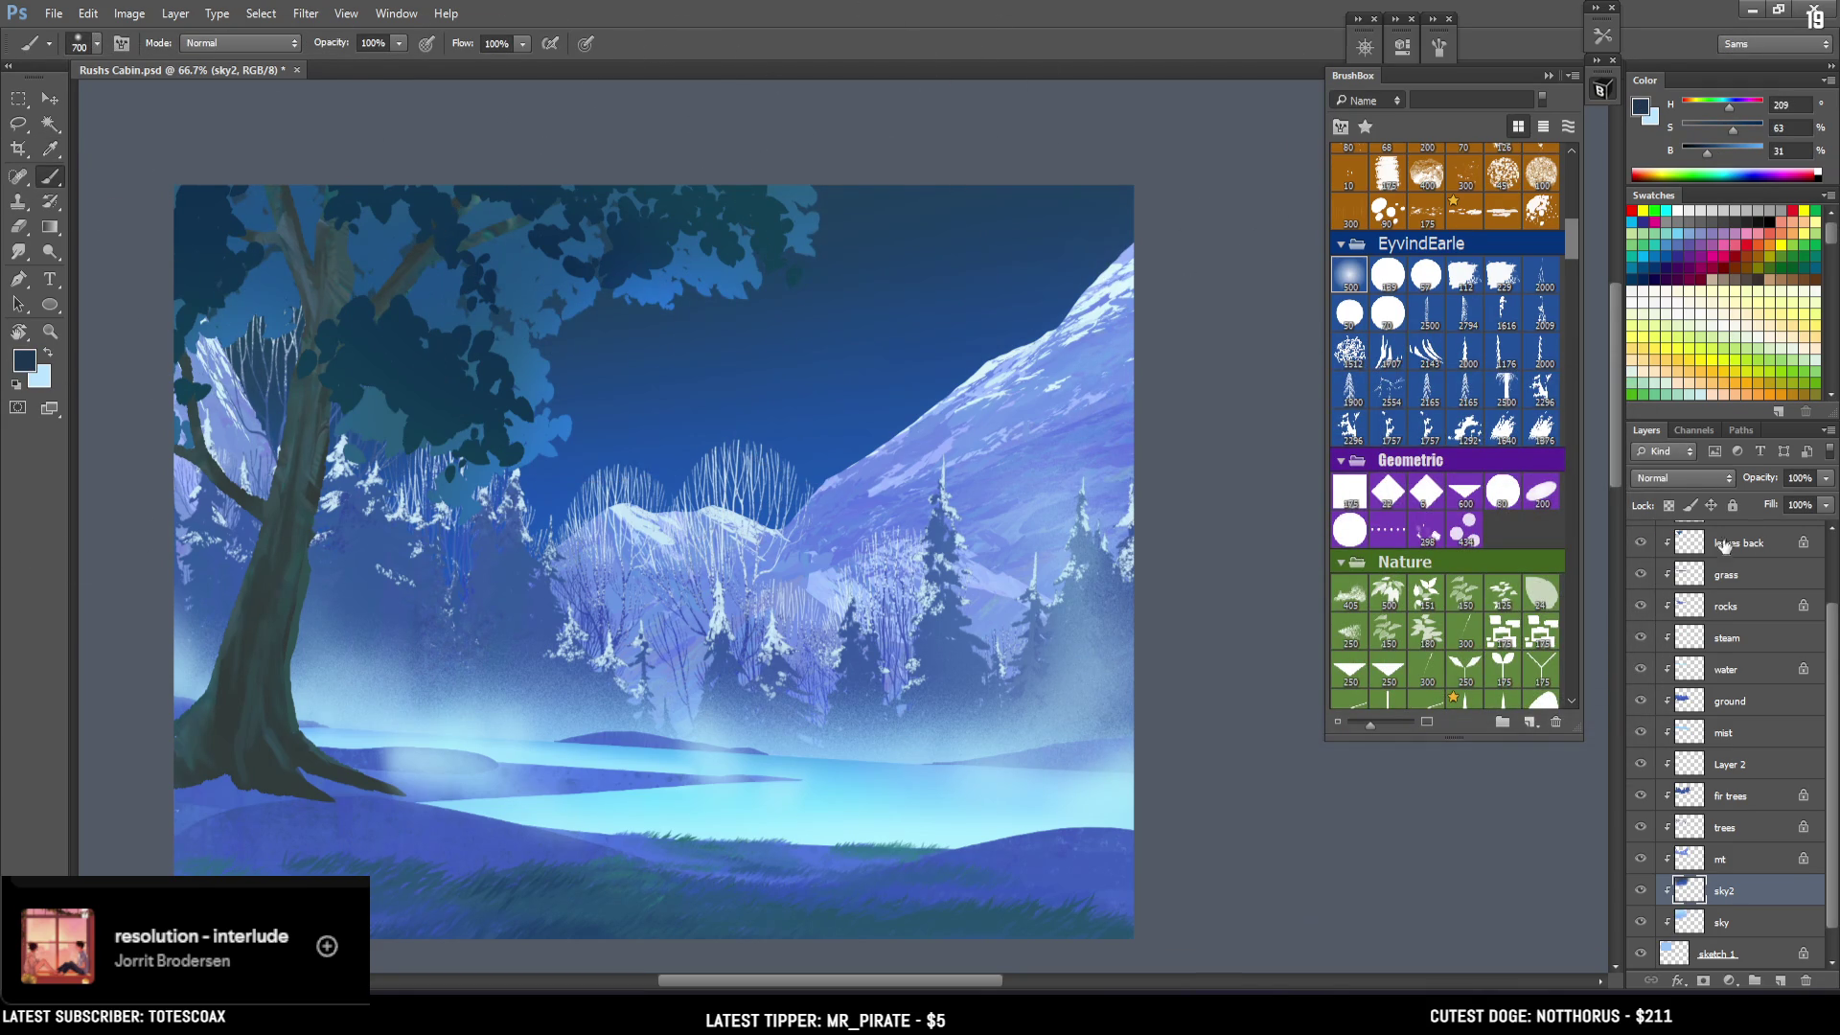
pyautogui.scroll(-2, 1814, 688)
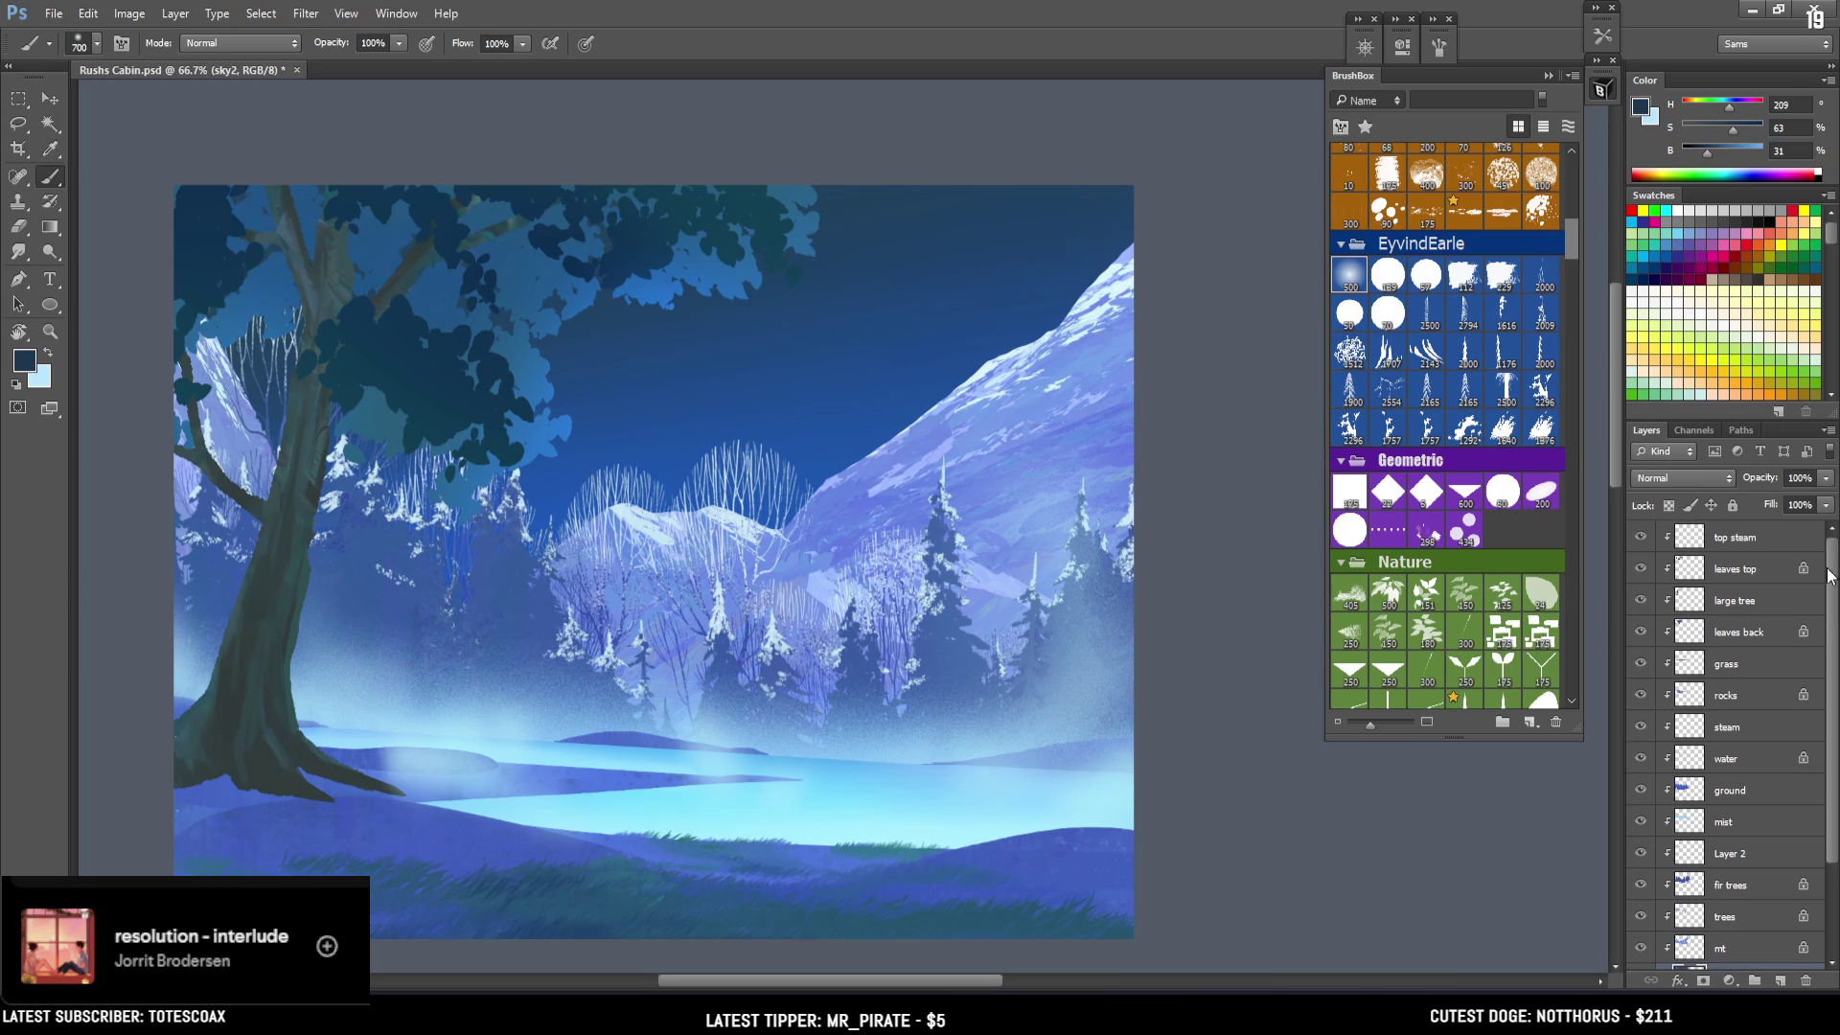
pyautogui.scroll(3, 1806, 709)
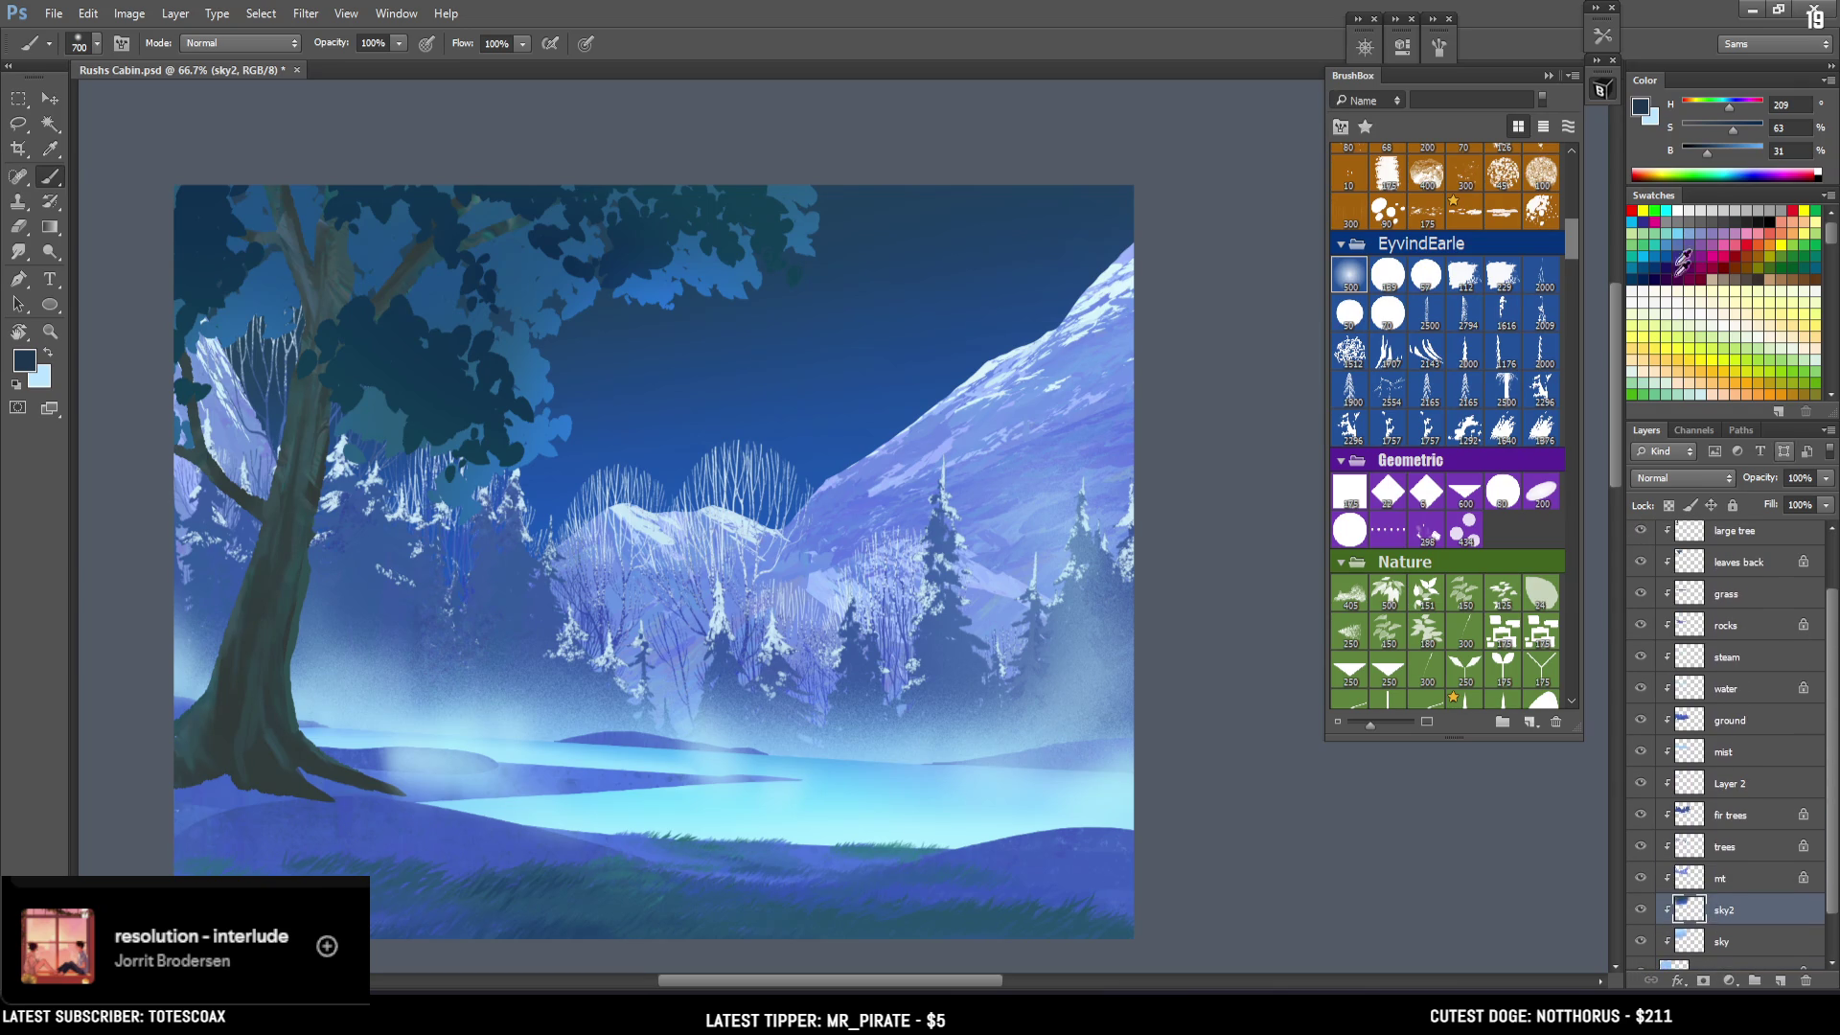
pyautogui.moveTo(1735, 130); pyautogui.dragTo(1722, 112)
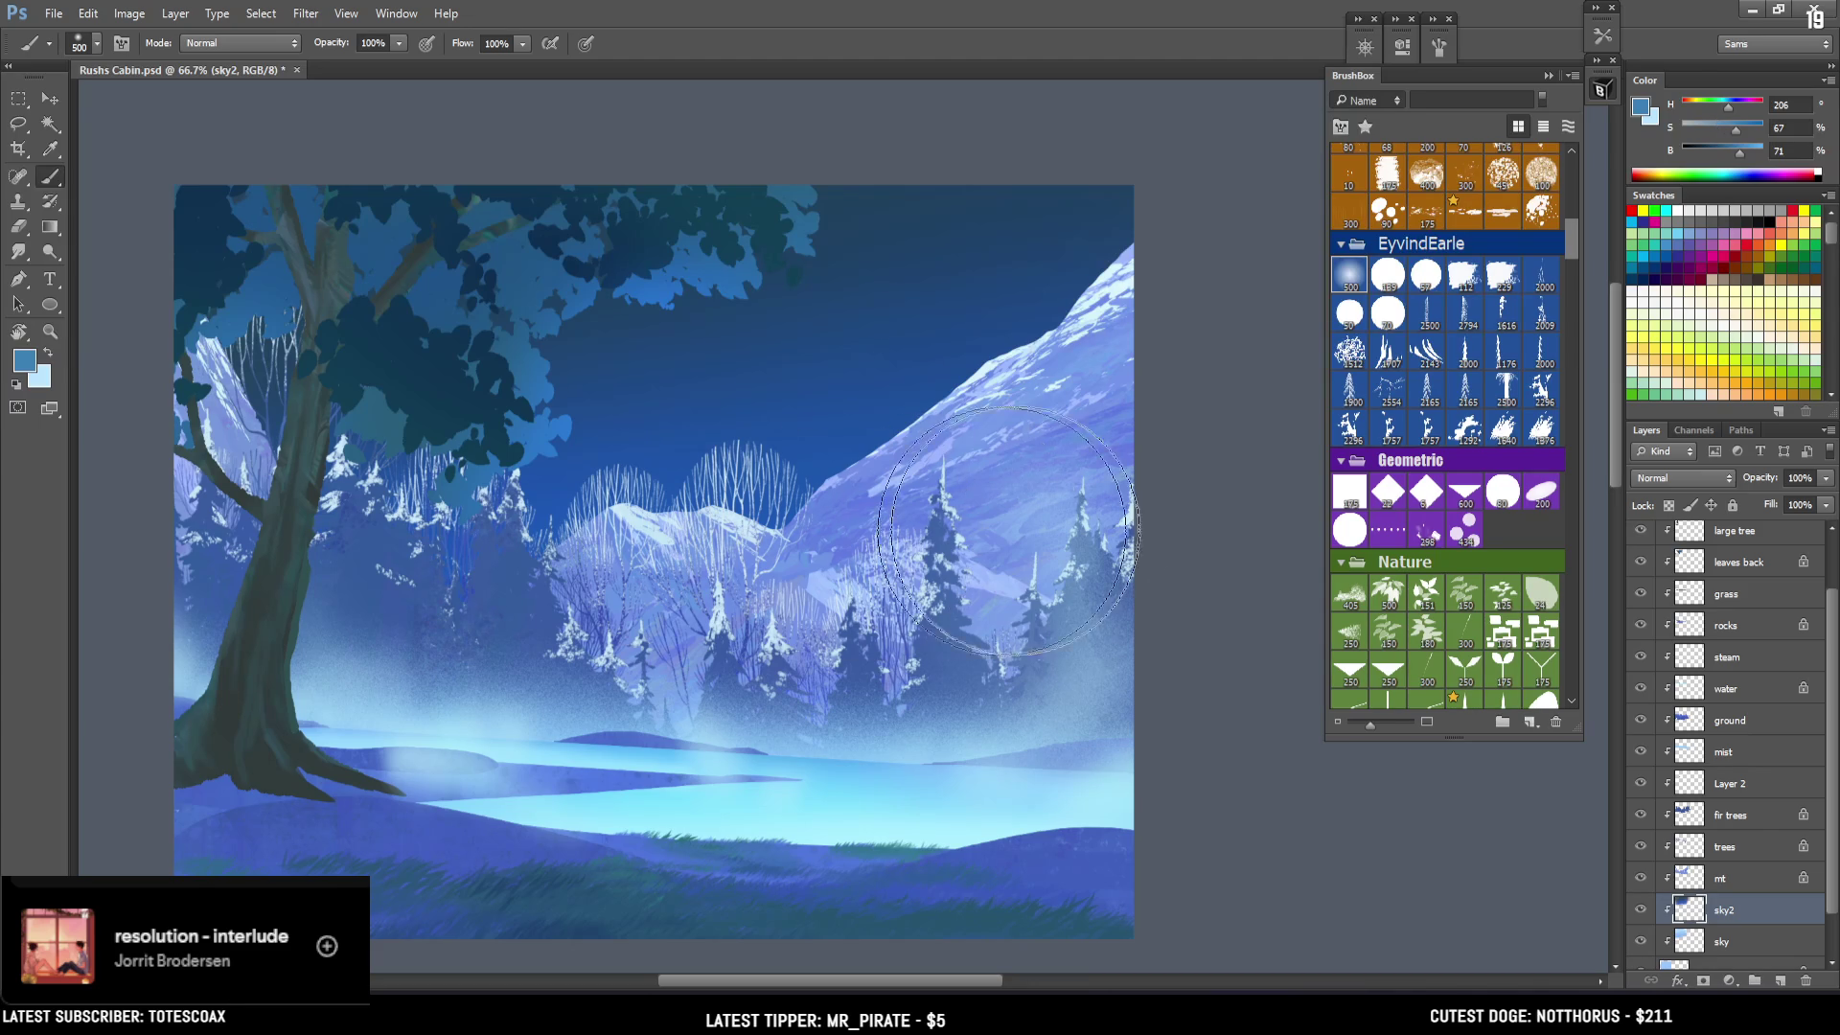
pyautogui.press('[')
pyautogui.moveTo(1731, 123); pyautogui.dragTo(1758, 165)
pyautogui.moveTo(921, 537)
pyautogui.mouseDown()
pyautogui.moveTo(883, 472)
pyautogui.moveTo(945, 391)
pyautogui.mouseUp()
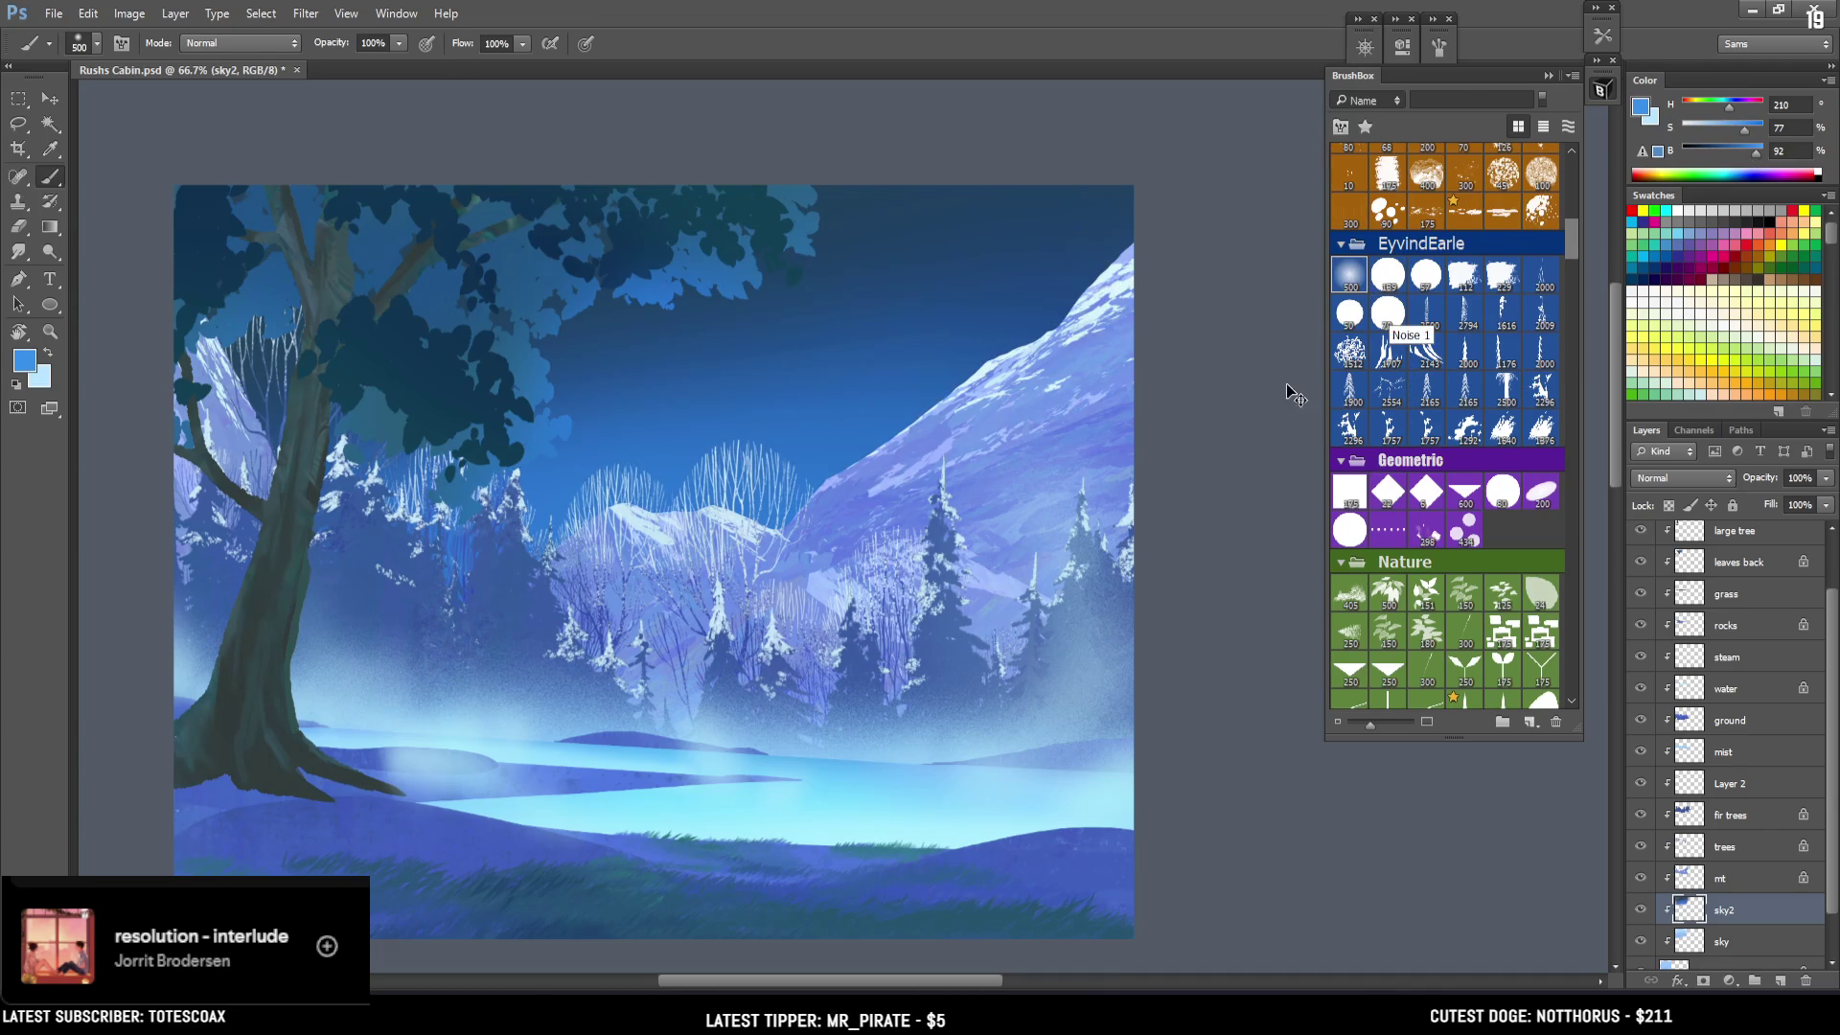
pyautogui.hotkey('ctrl', 'z')
# Sample the top sky's dark blue and darken it to navy H 210, S 60, B 21.
pyautogui.press('[')
pyautogui.press(']')
pyautogui.press(']')
pyautogui.keyDown('alt'); pyautogui.click(955, 232); pyautogui.keyUp('alt')
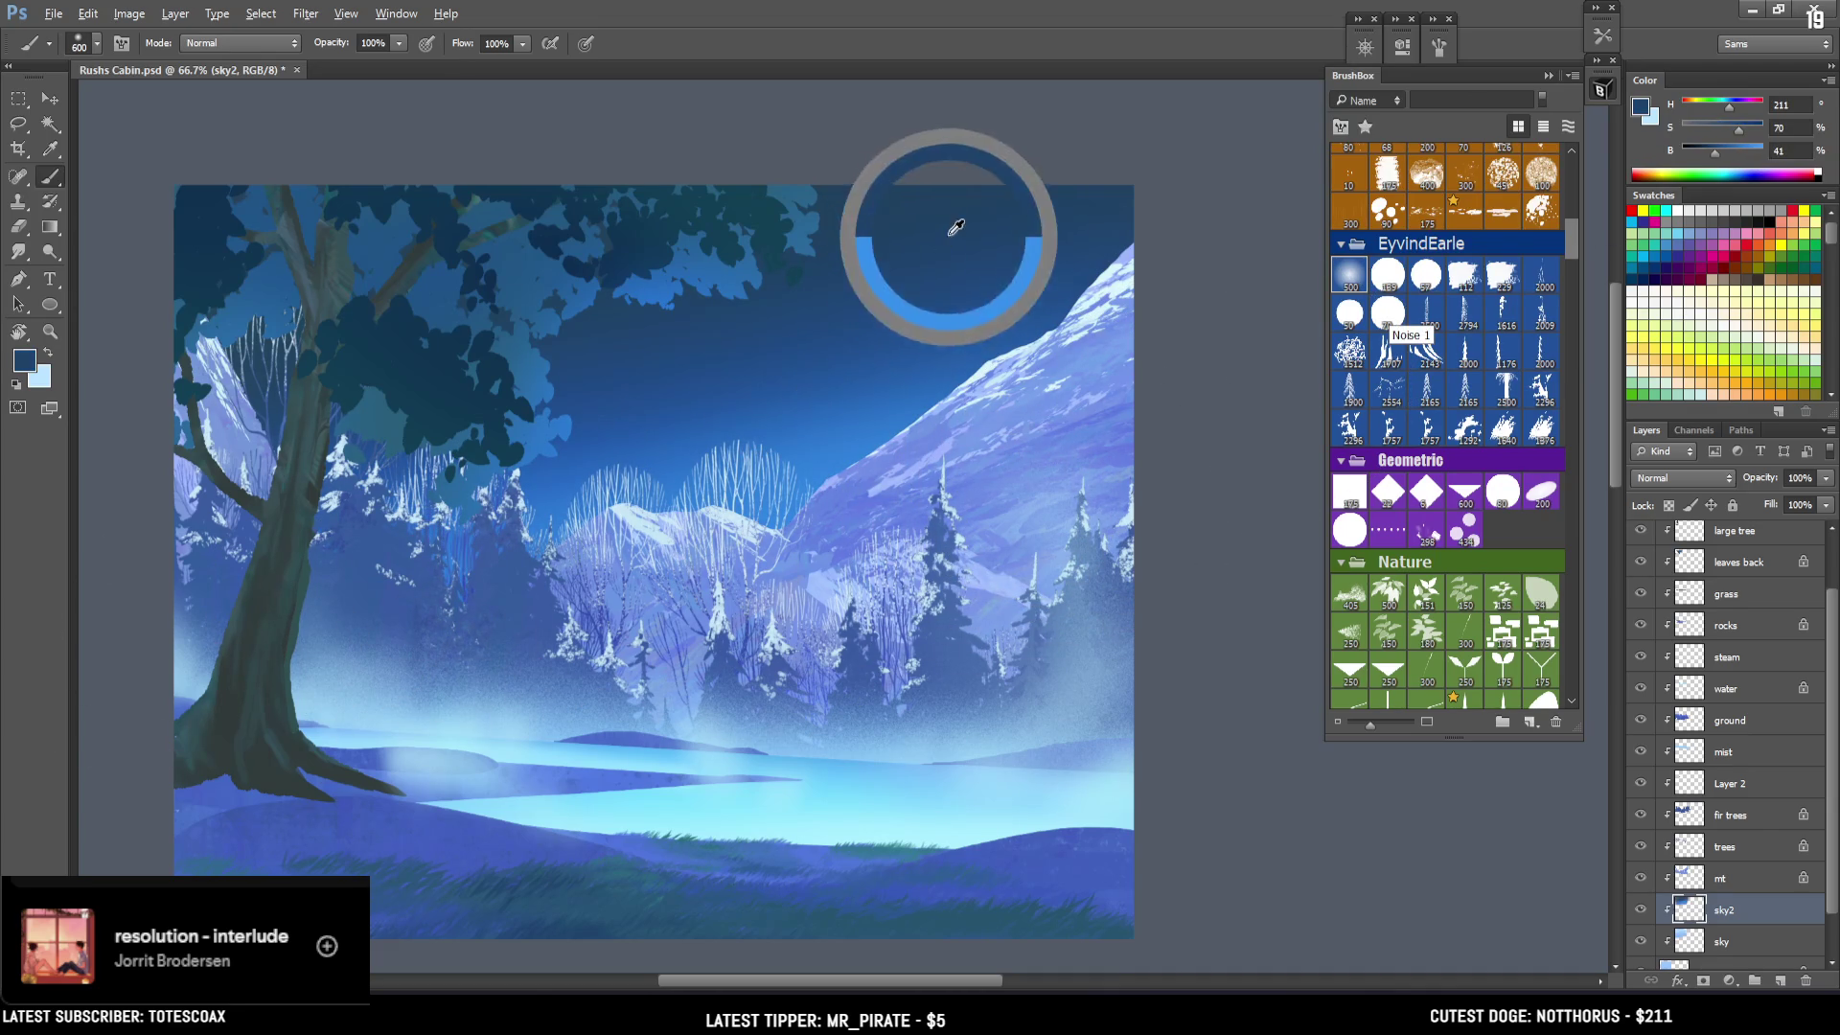
pyautogui.click(1714, 142)
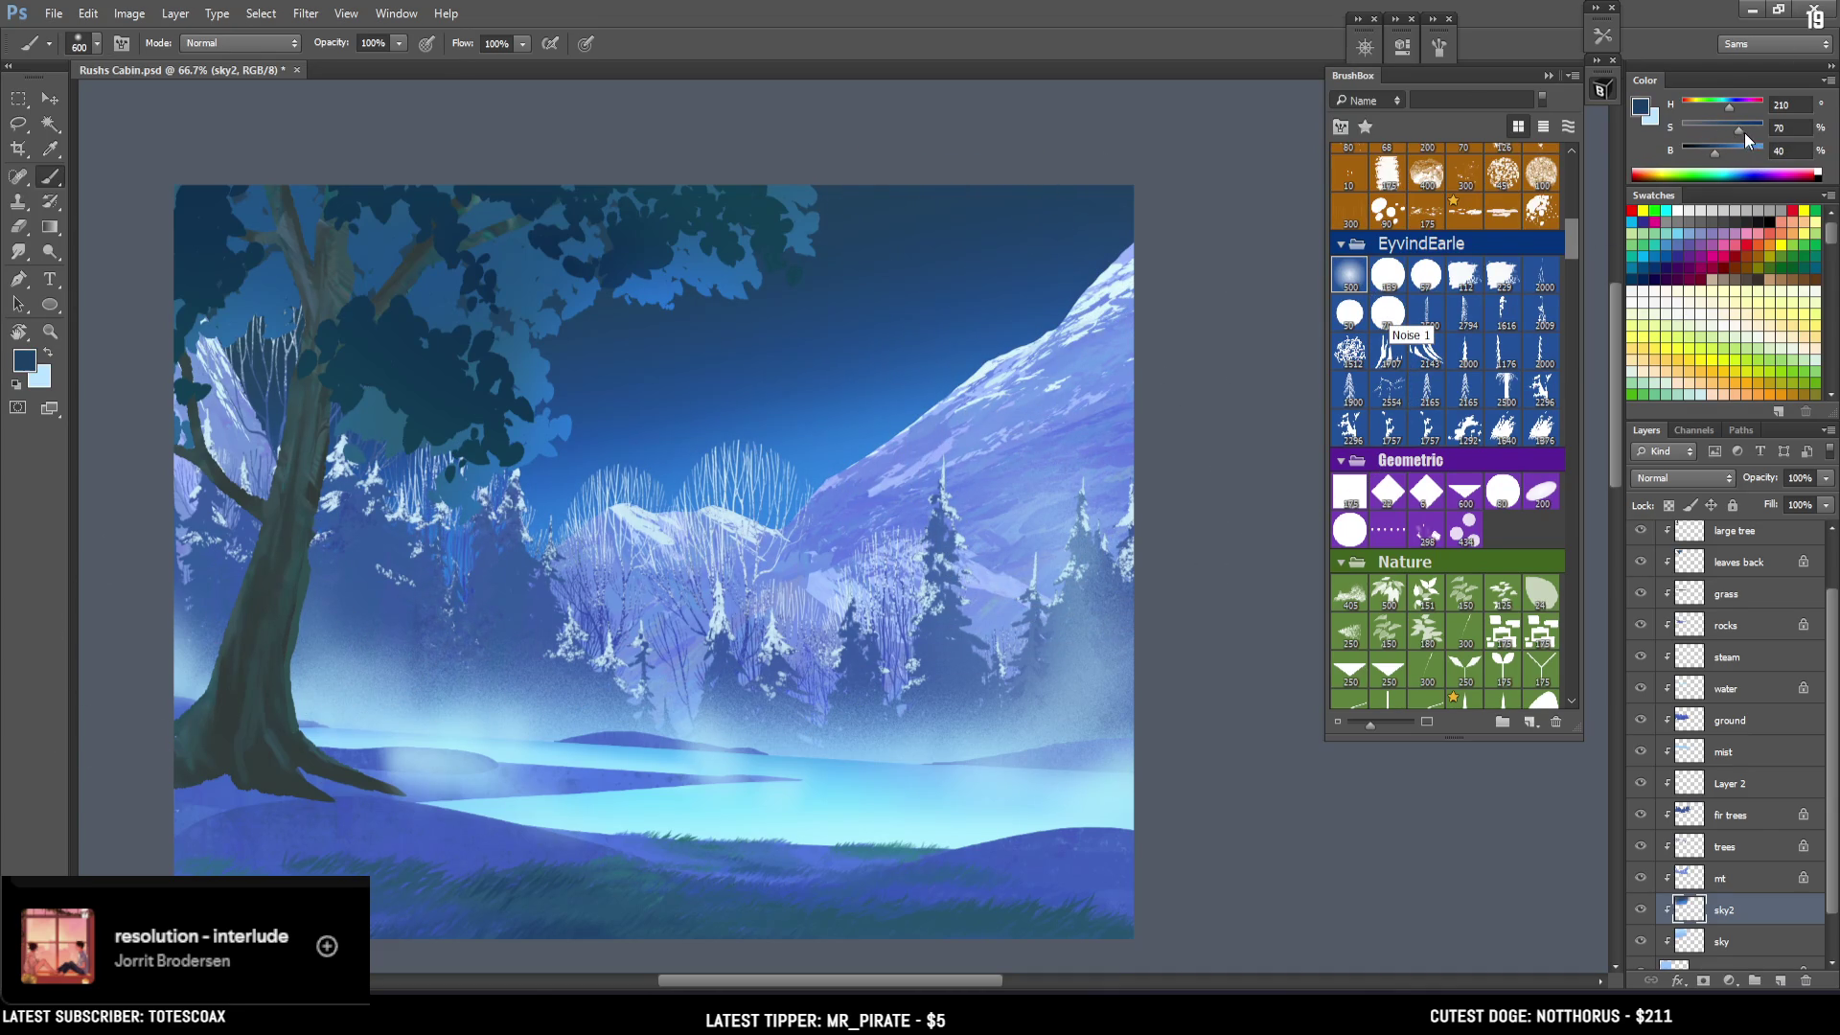
pyautogui.moveTo(1734, 130); pyautogui.dragTo(1703, 158)
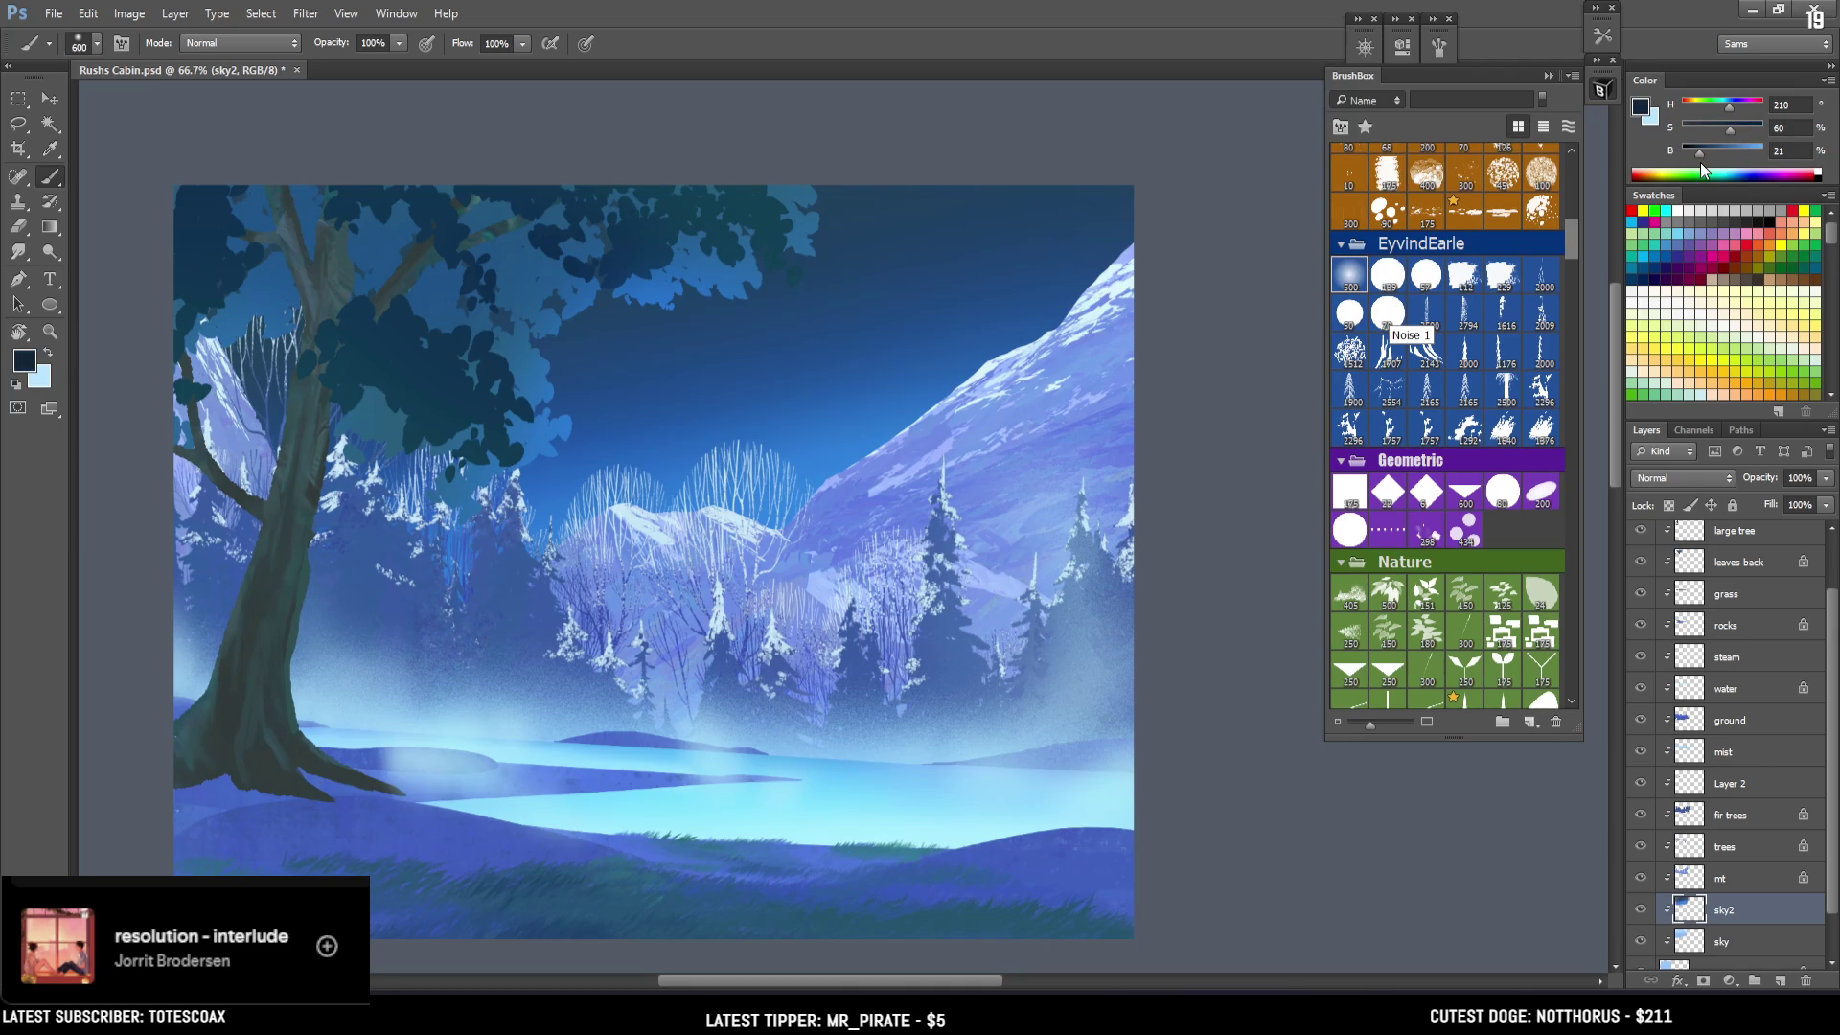
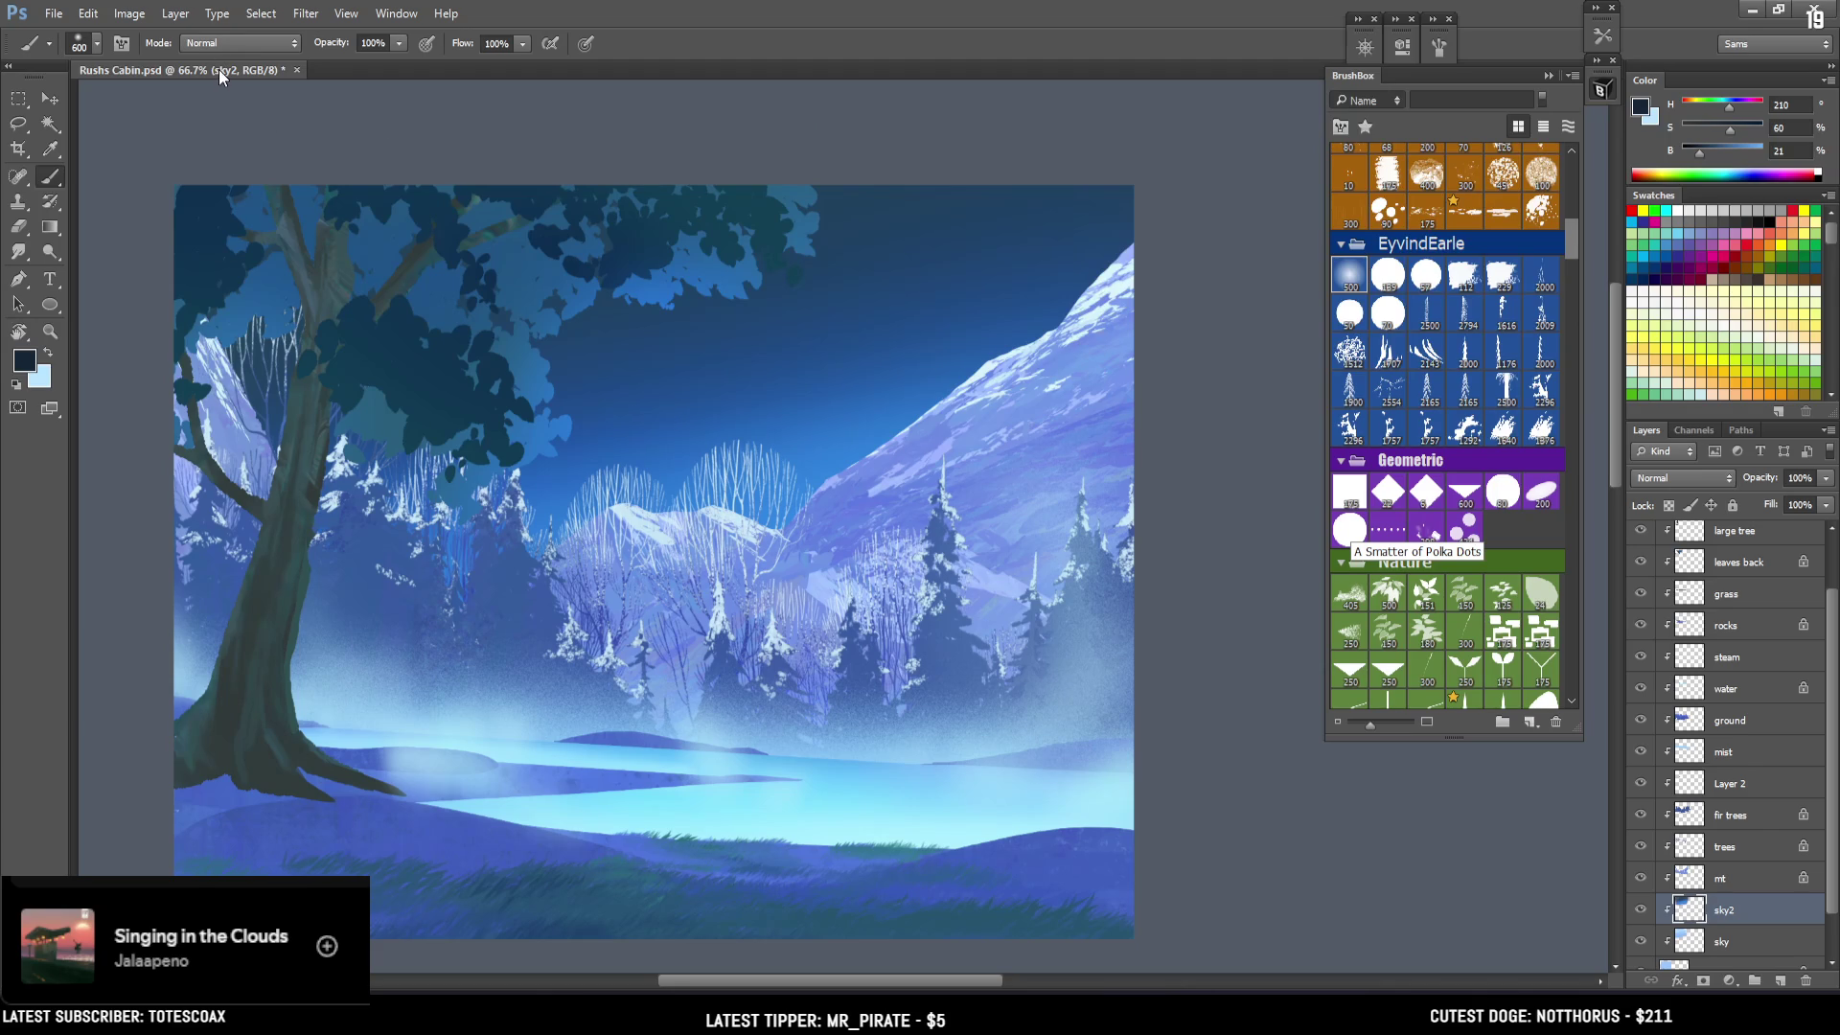
# Undo the stray dark stroke in the top-right sky.
pyautogui.hotkey('ctrl', '-')
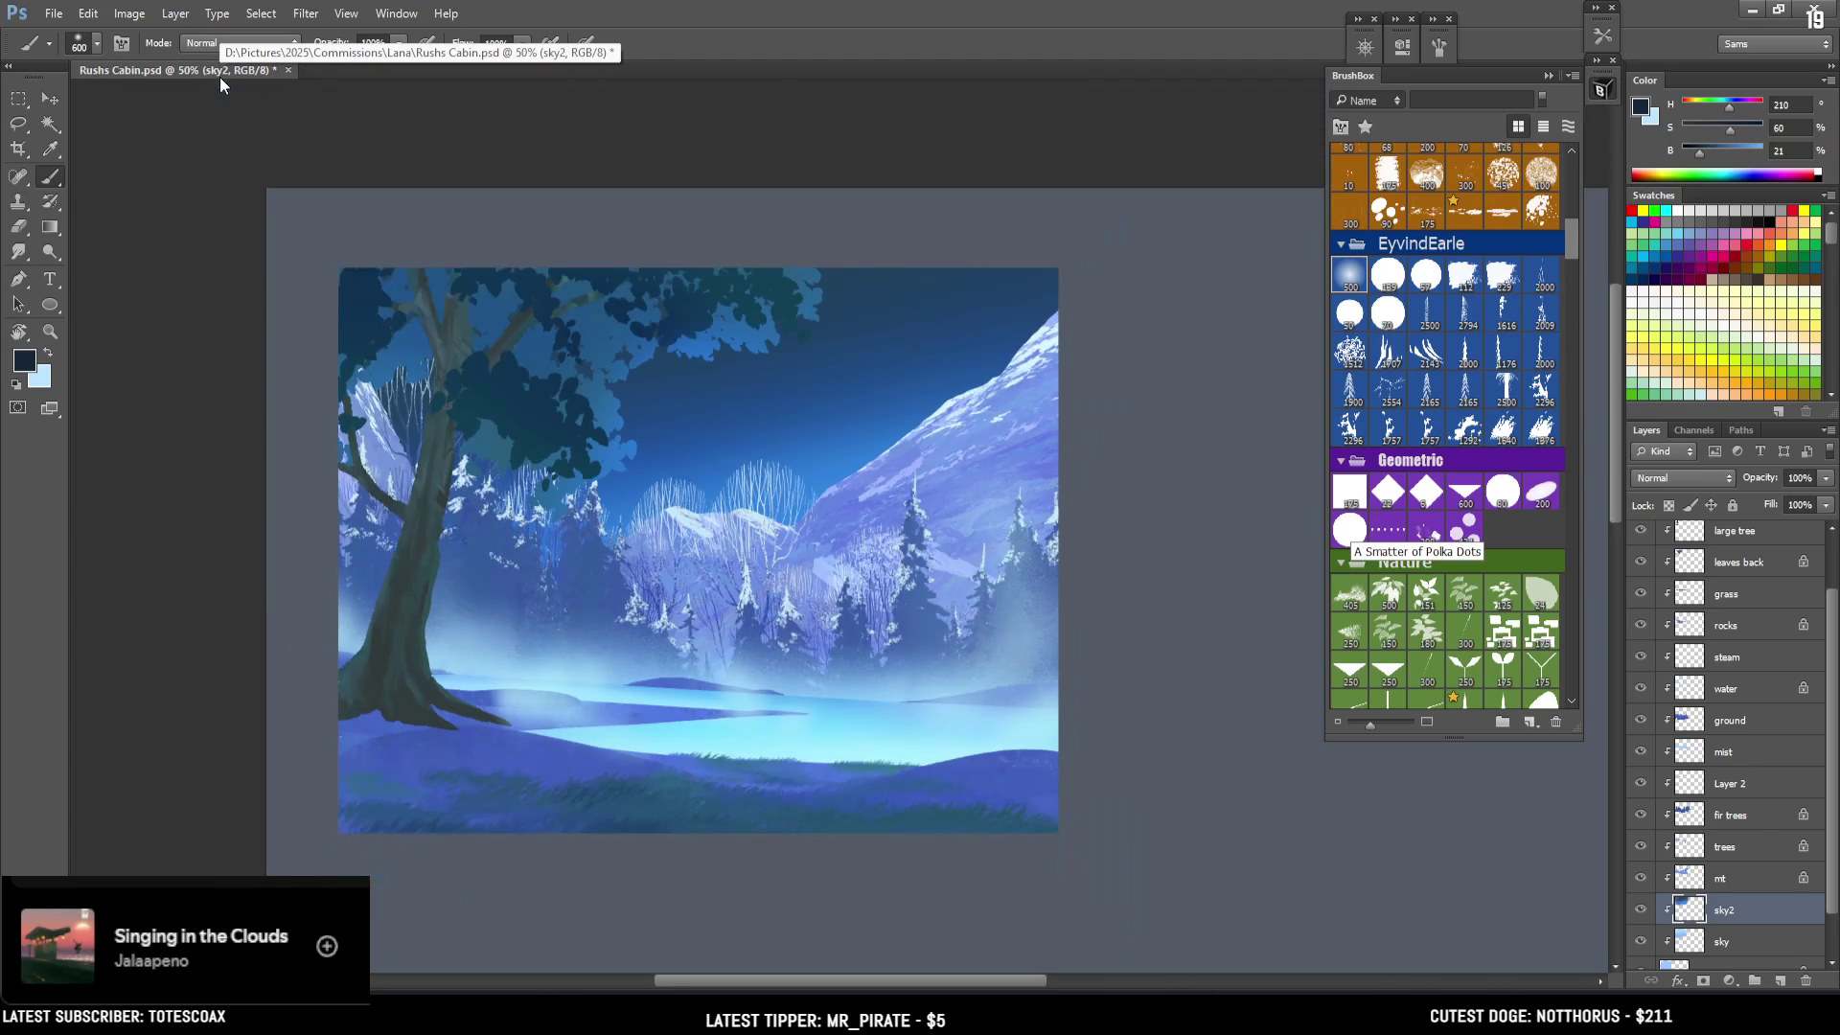
pyautogui.hotkey('ctrl', '+')
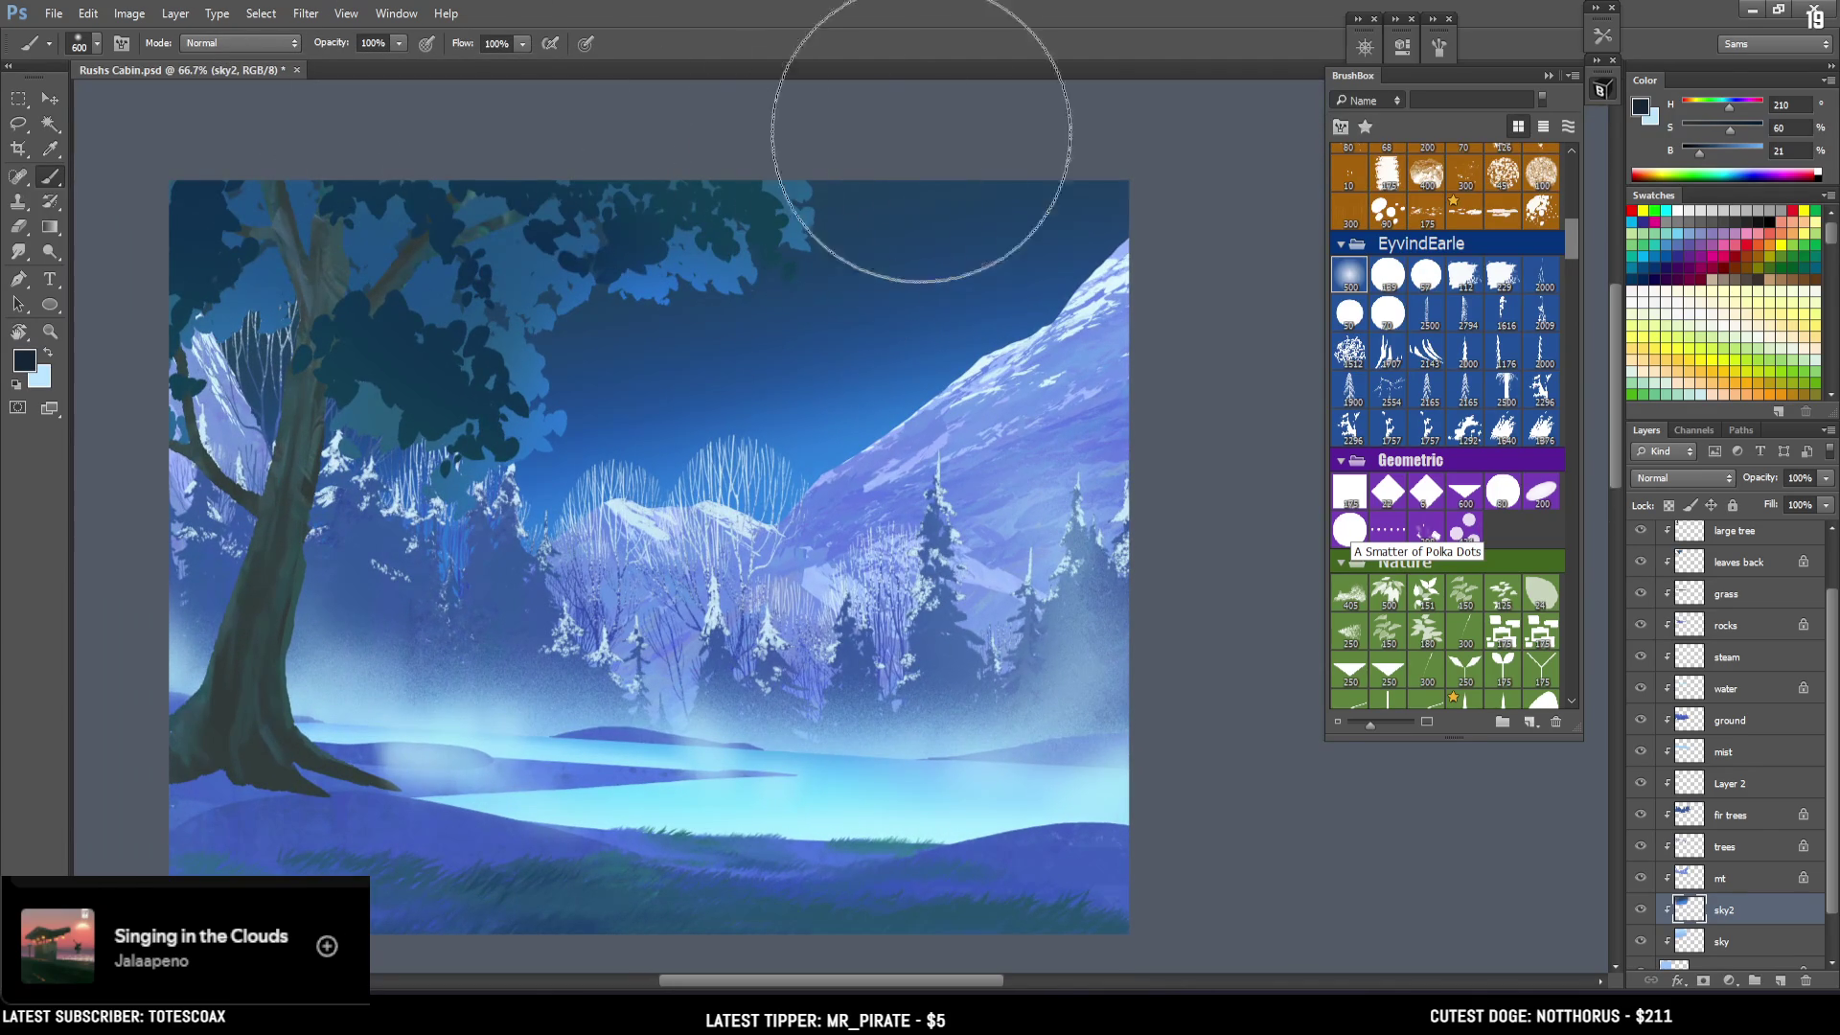
pyautogui.hotkey('ctrl', 'z')
# Enlarge the brush and load the mt mountain layer's outline as a selection.
pyautogui.press('[')
pyautogui.press('[')
pyautogui.press('[')
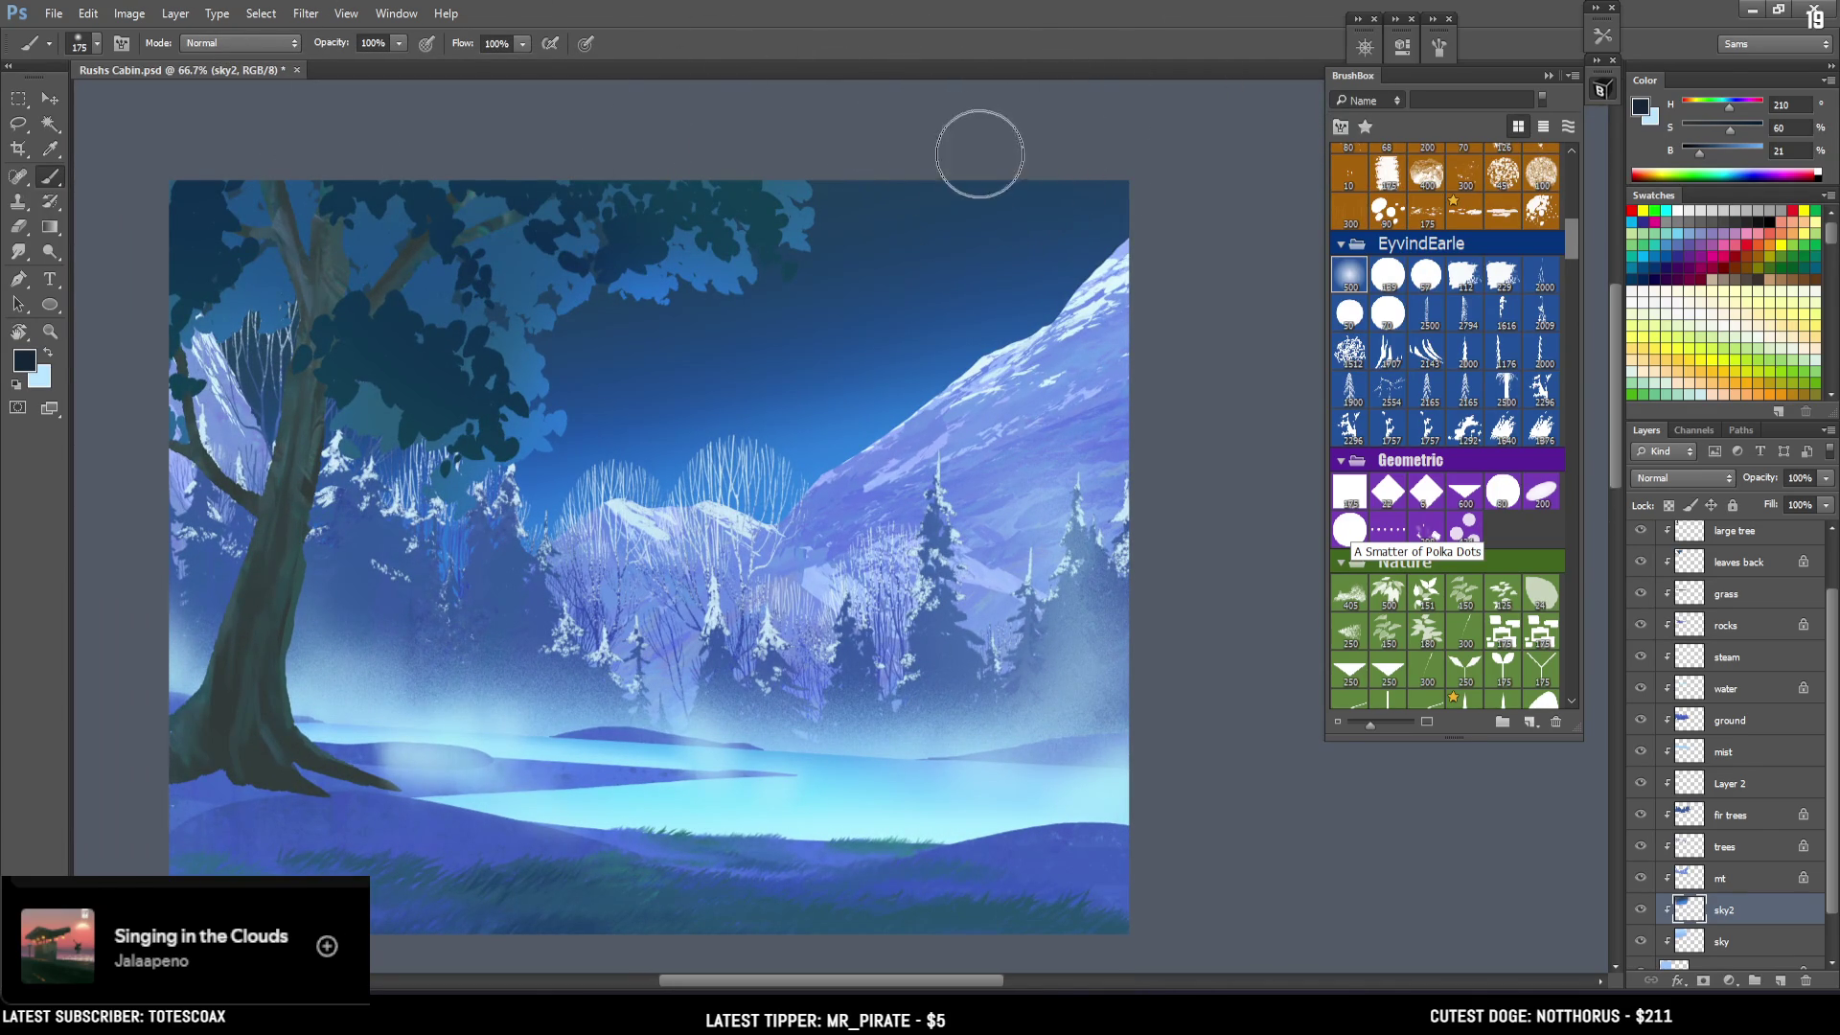
pyautogui.press(']')
pyautogui.press(']')
pyautogui.press(']')
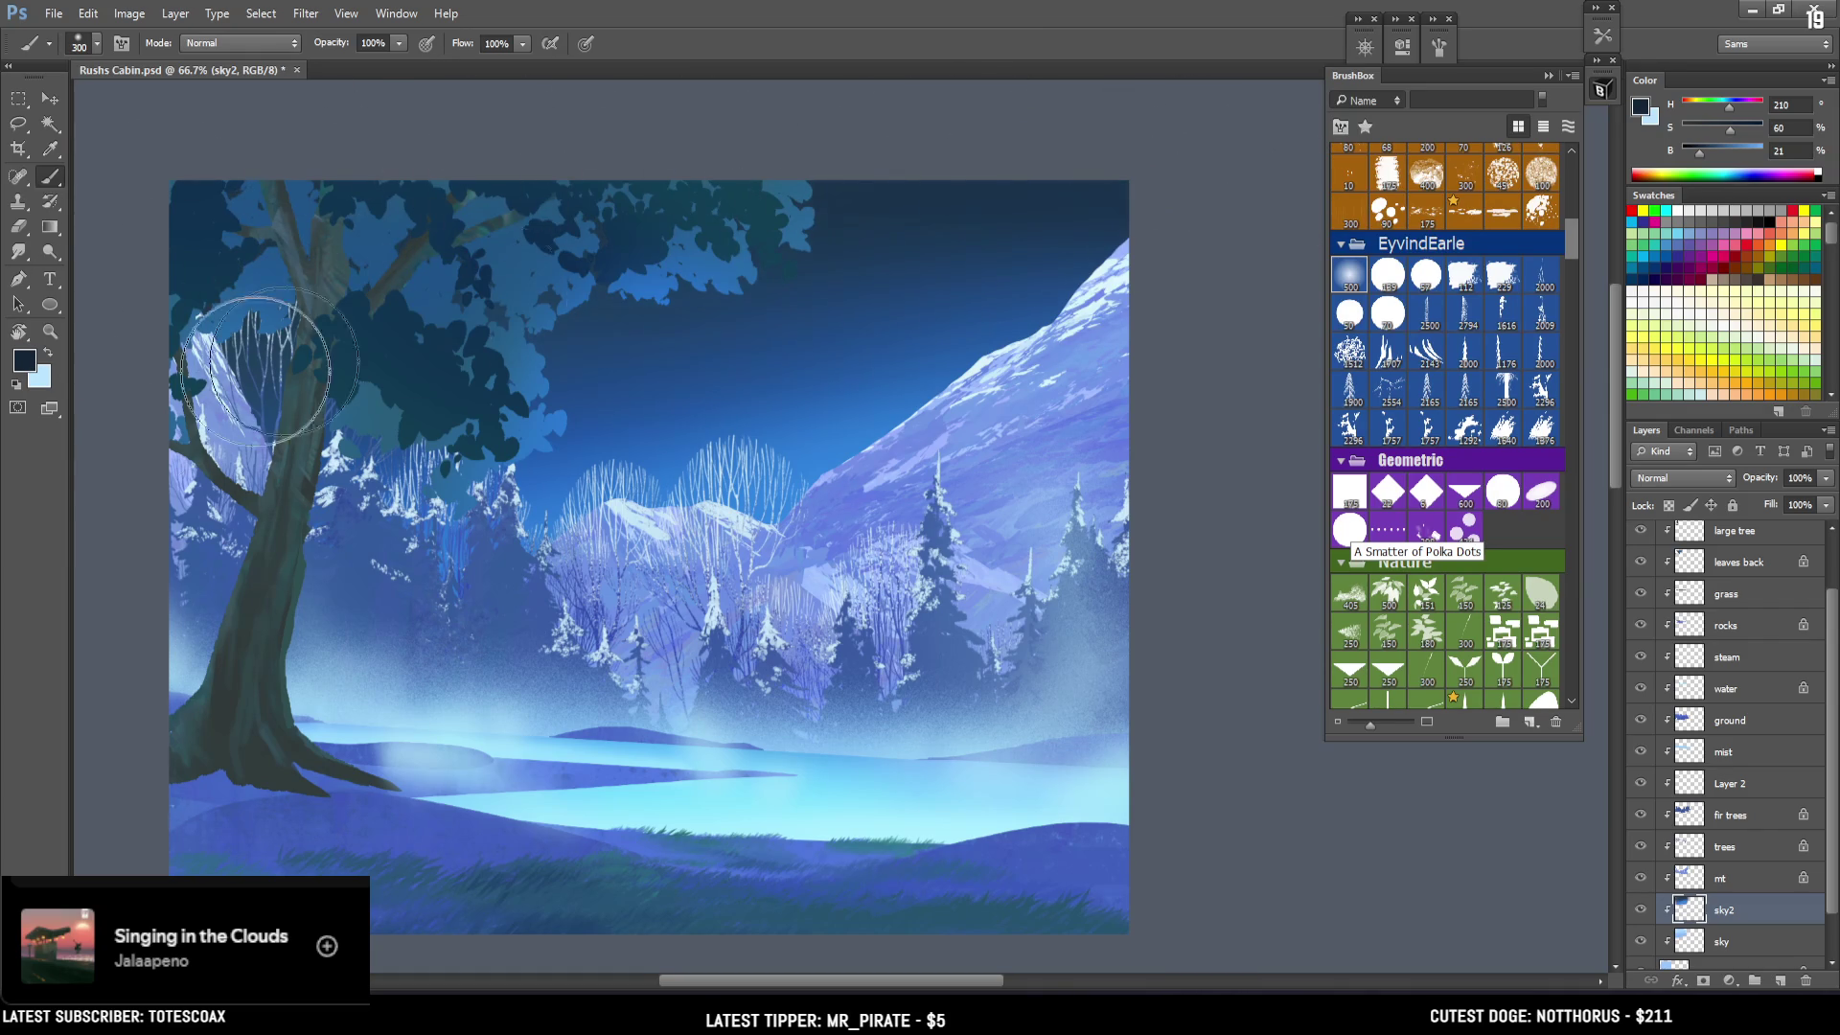
pyautogui.press(']')
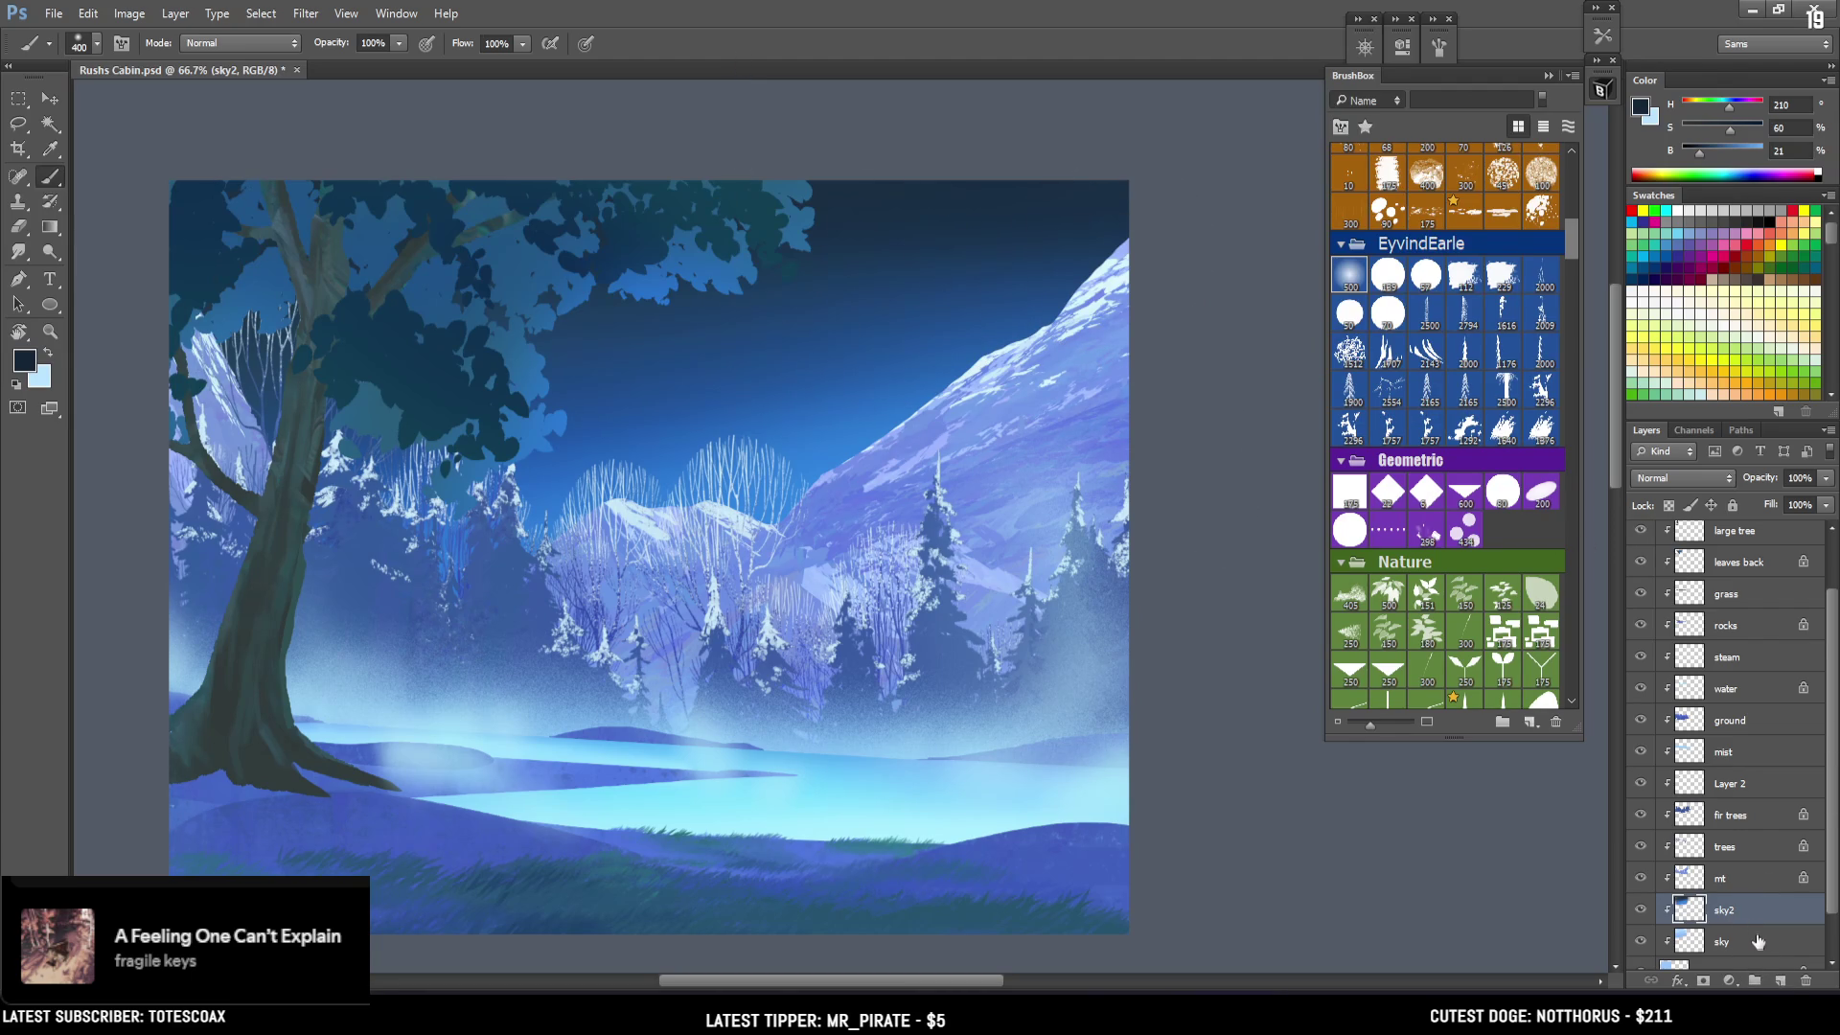
pyautogui.keyDown('ctrl'); pyautogui.click(1692, 884); pyautogui.keyUp('ctrl')
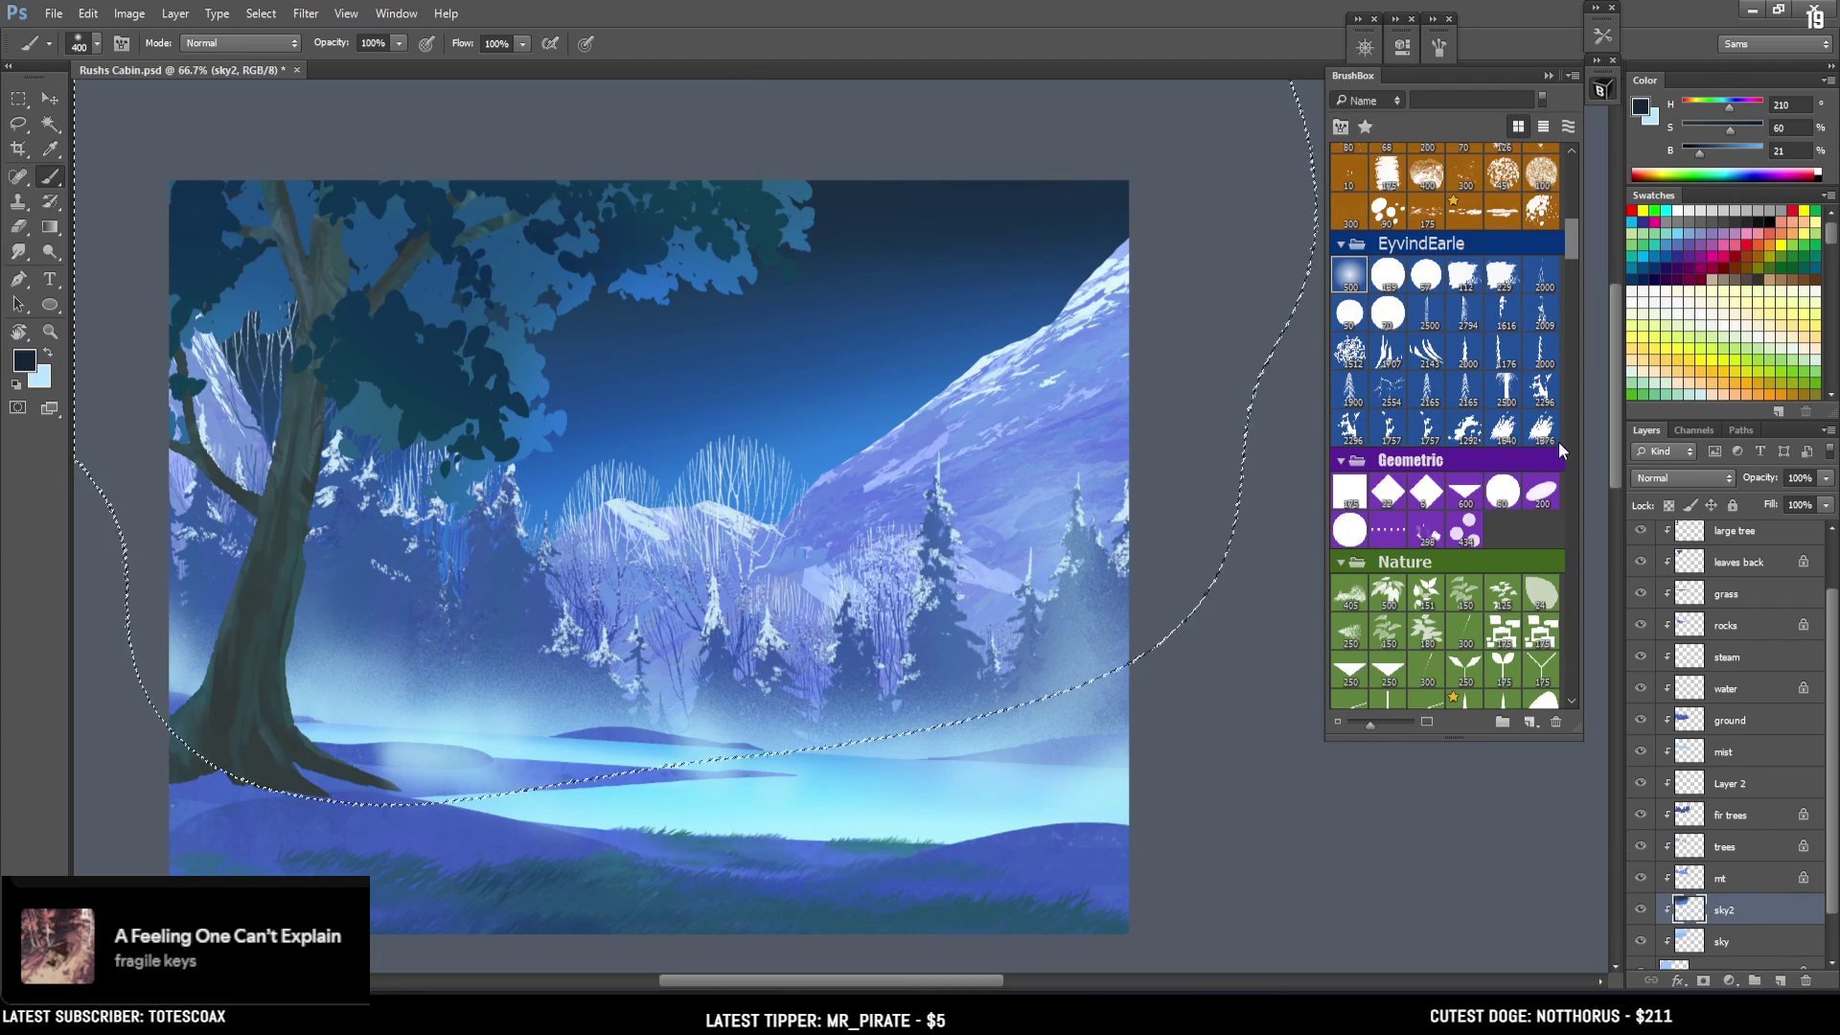
# Drag a rectangular marquee from the canvas's top-left corner down to the mist line.
pyautogui.scroll(-5, 1435, 426)
pyautogui.scroll(3, 1435, 426)
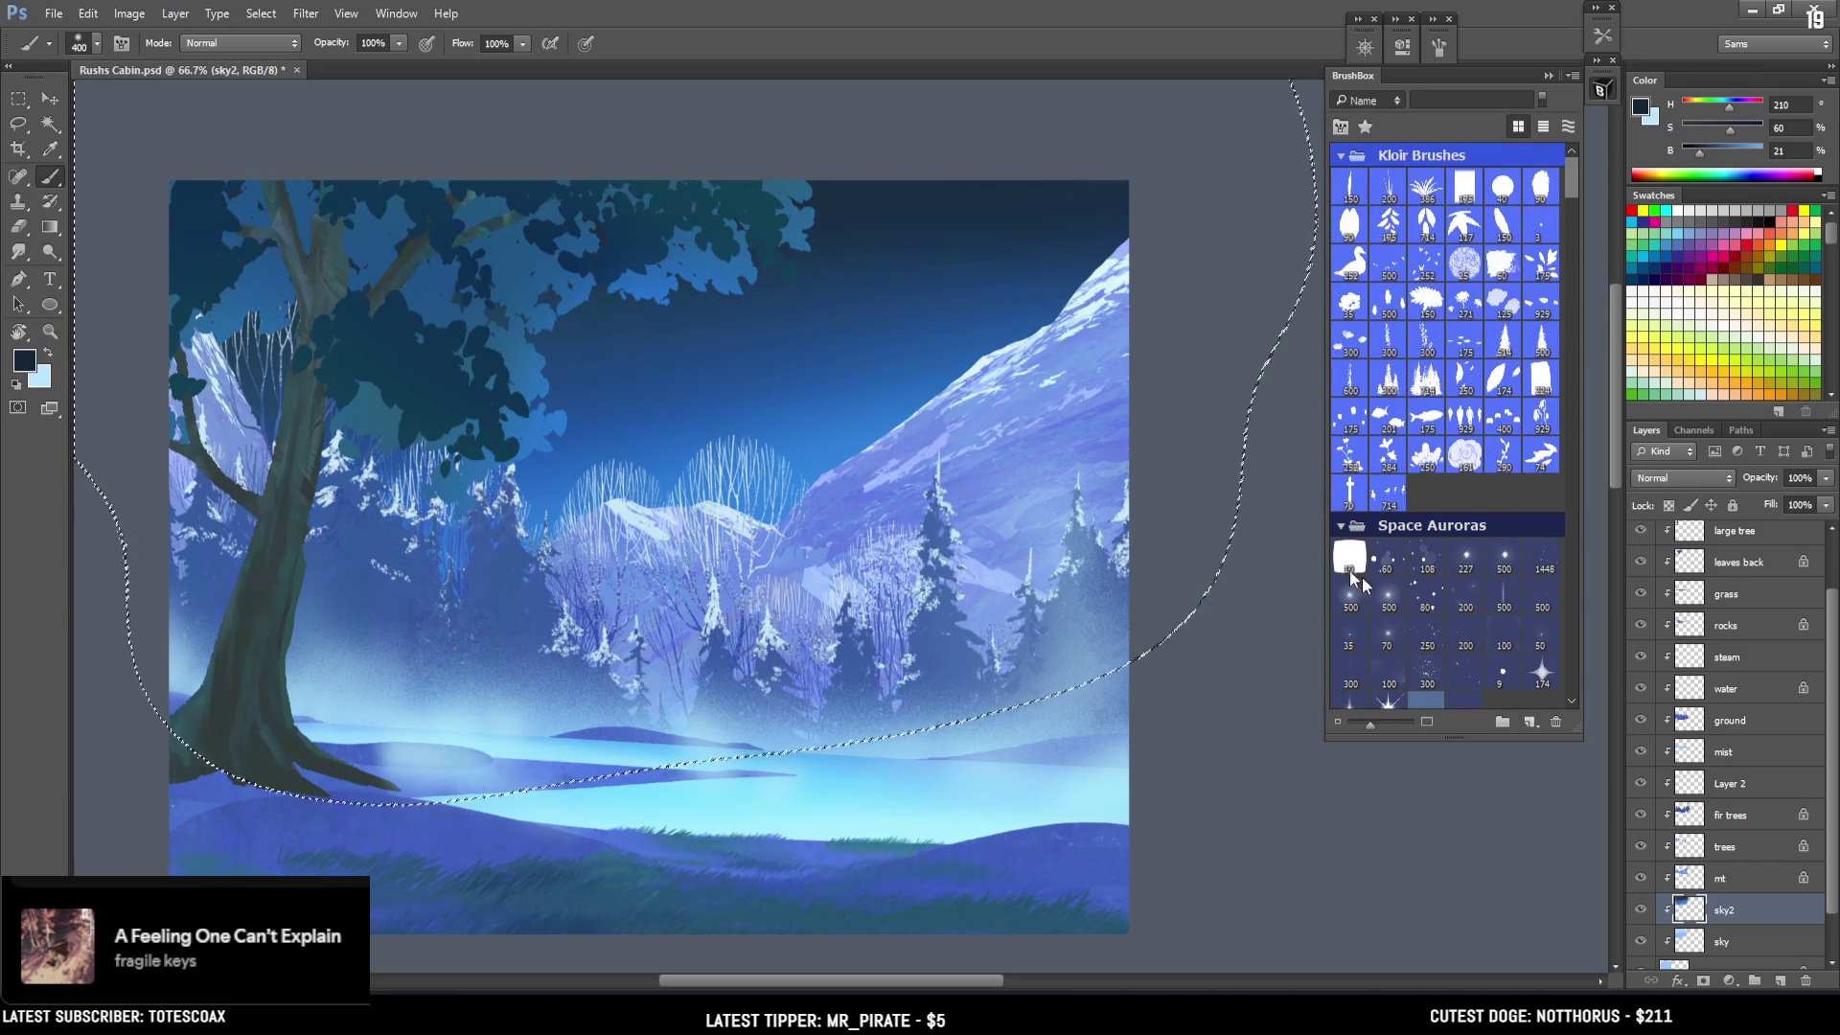
pyautogui.click(18, 99)
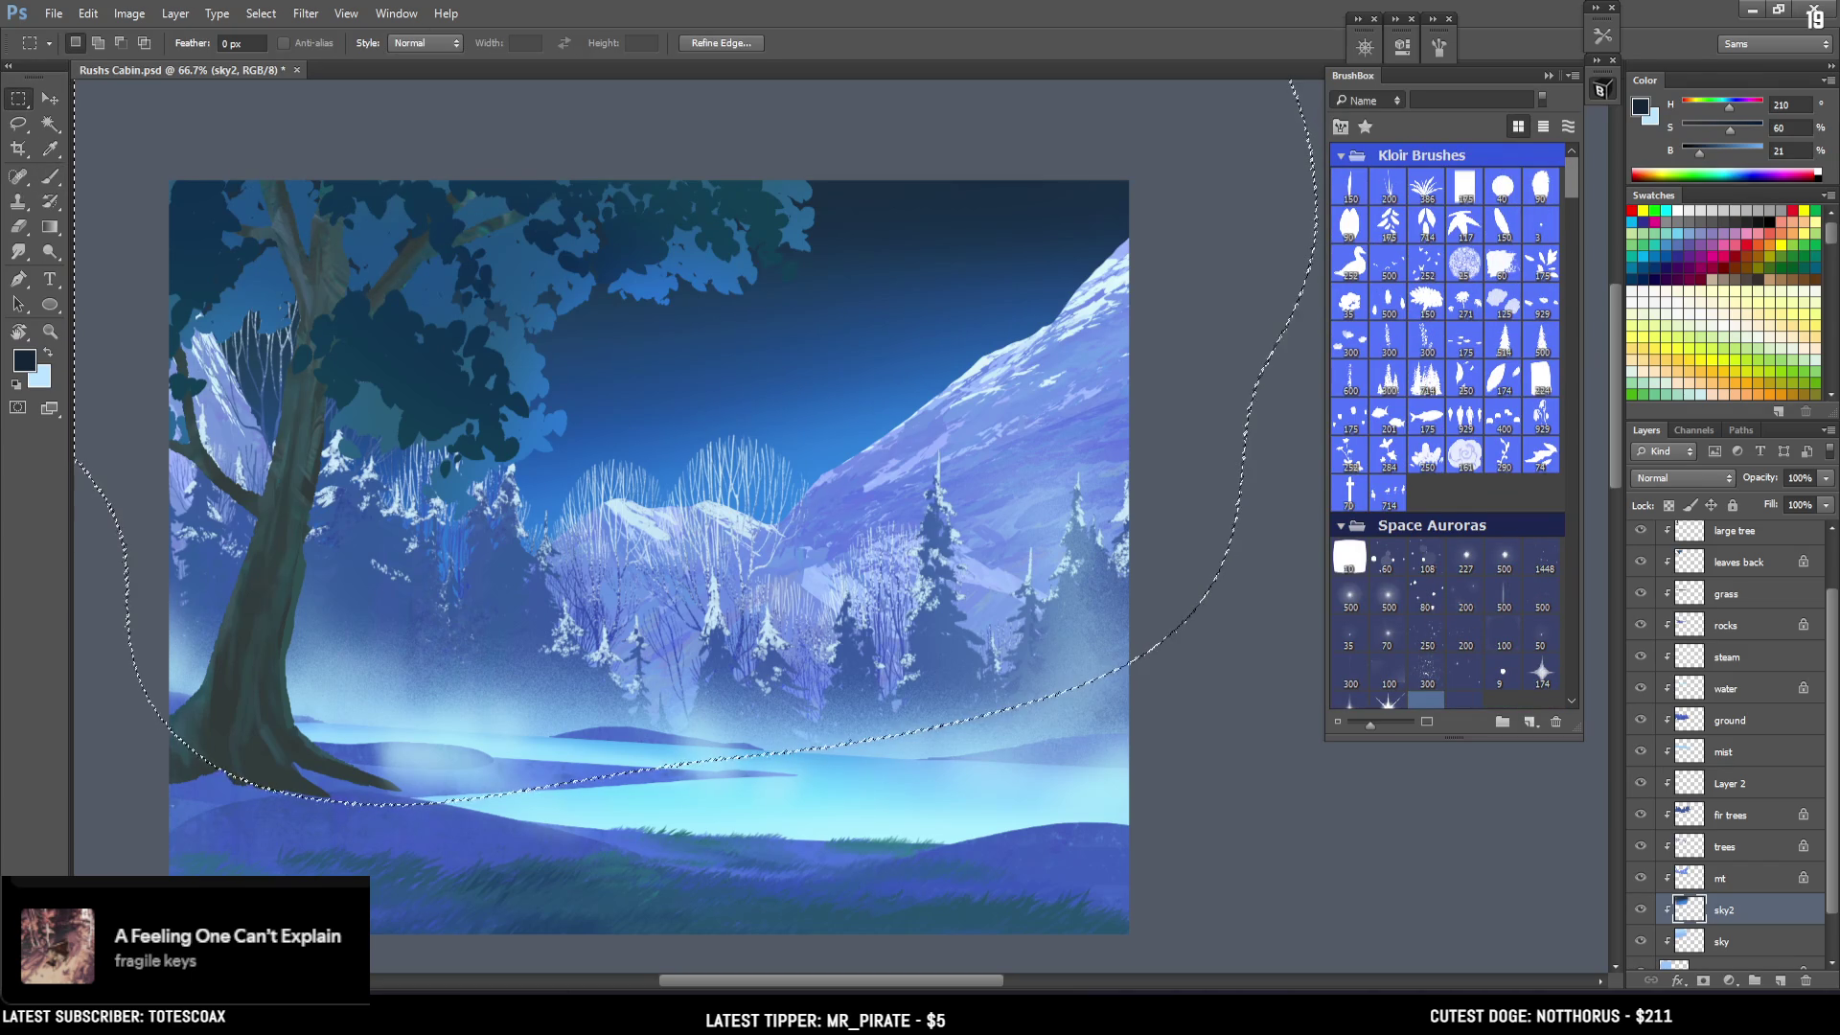
pyautogui.hotkey('ctrl', 'd')
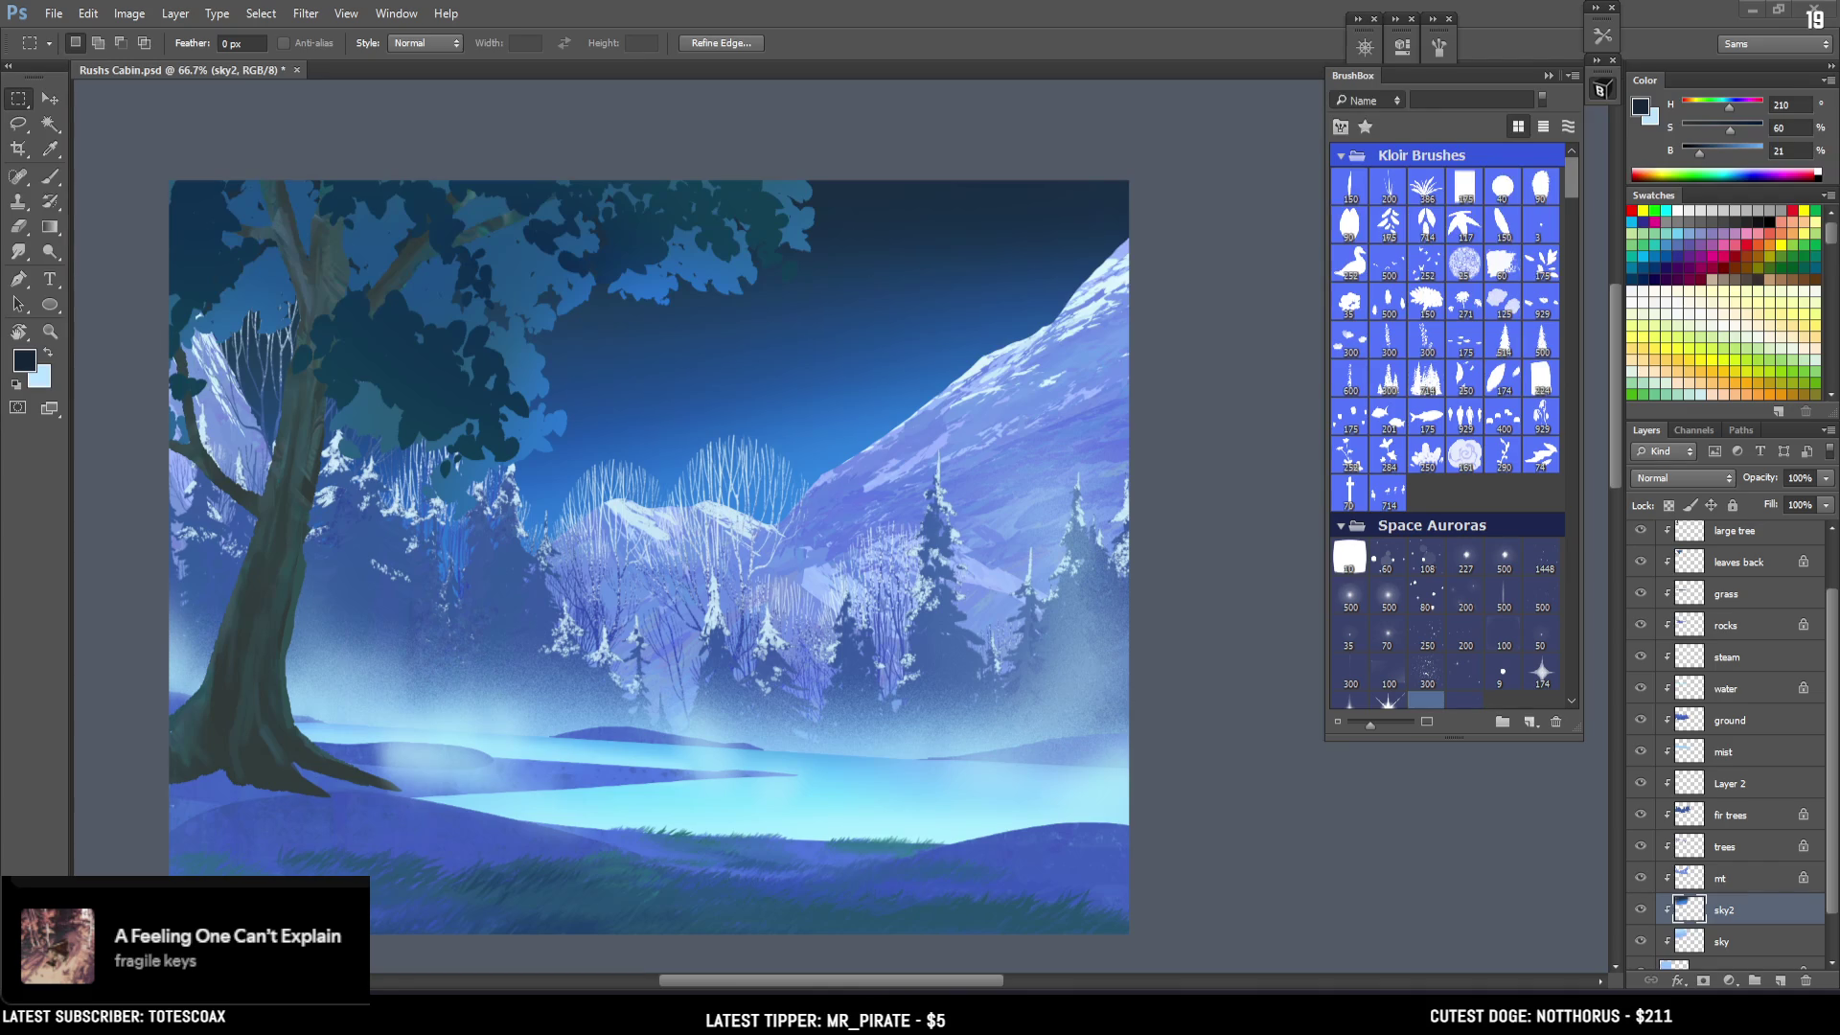
pyautogui.hotkey('ctrl', 'shift', 'd')
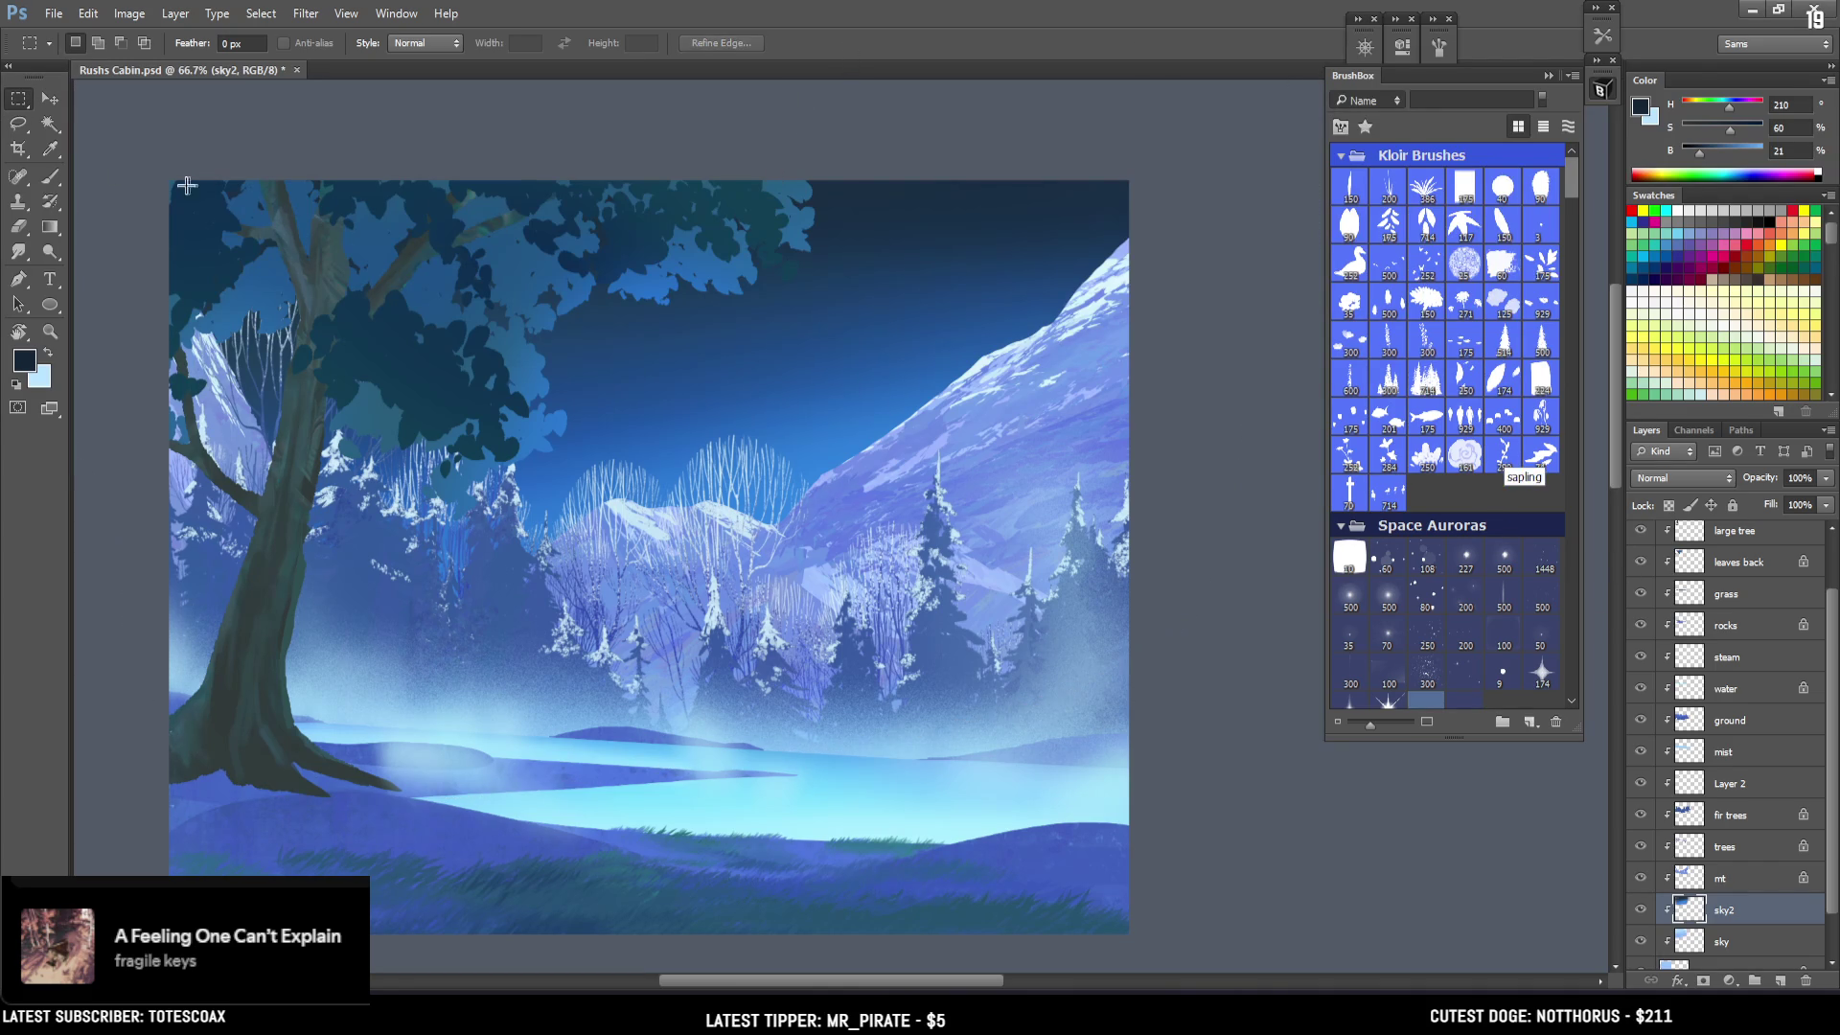
pyautogui.moveTo(170, 181)
pyautogui.mouseDown()
pyautogui.moveTo(522, 410)
pyautogui.moveTo(1098, 718)
pyautogui.moveTo(1126, 707)
pyautogui.mouseUp()
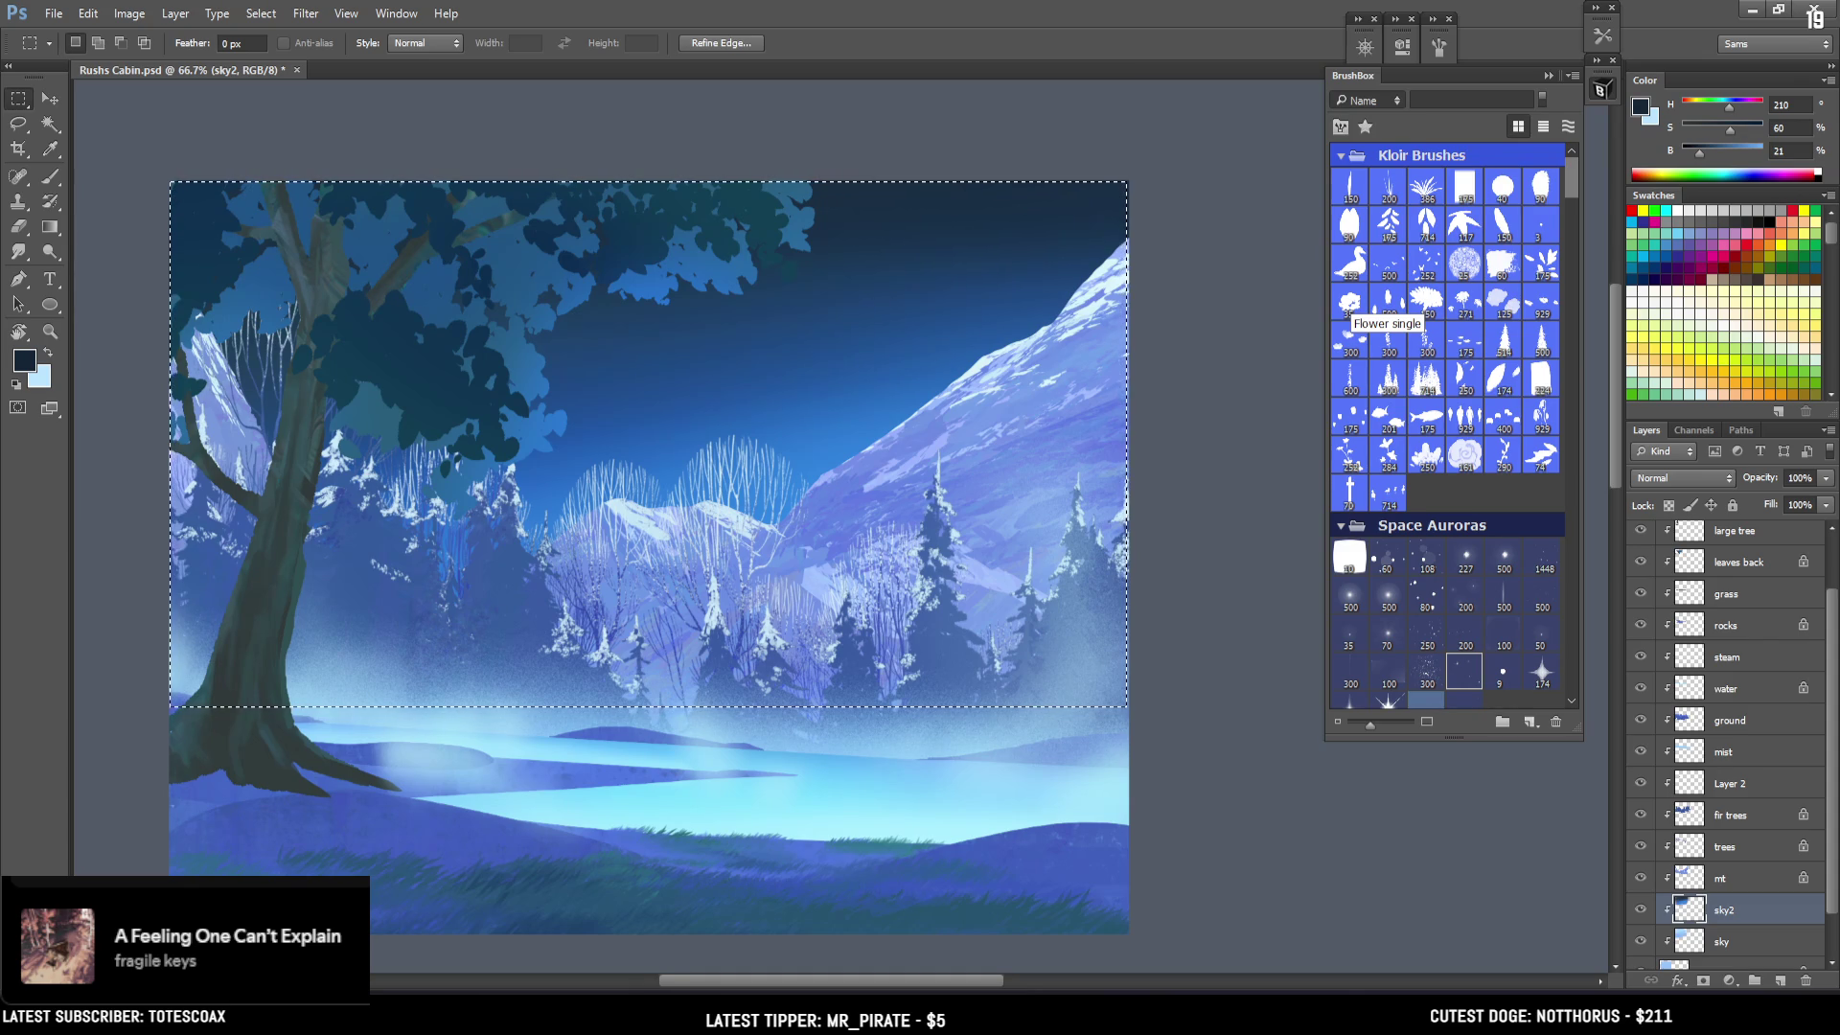
pyautogui.hotkey('ctrl', 'd')
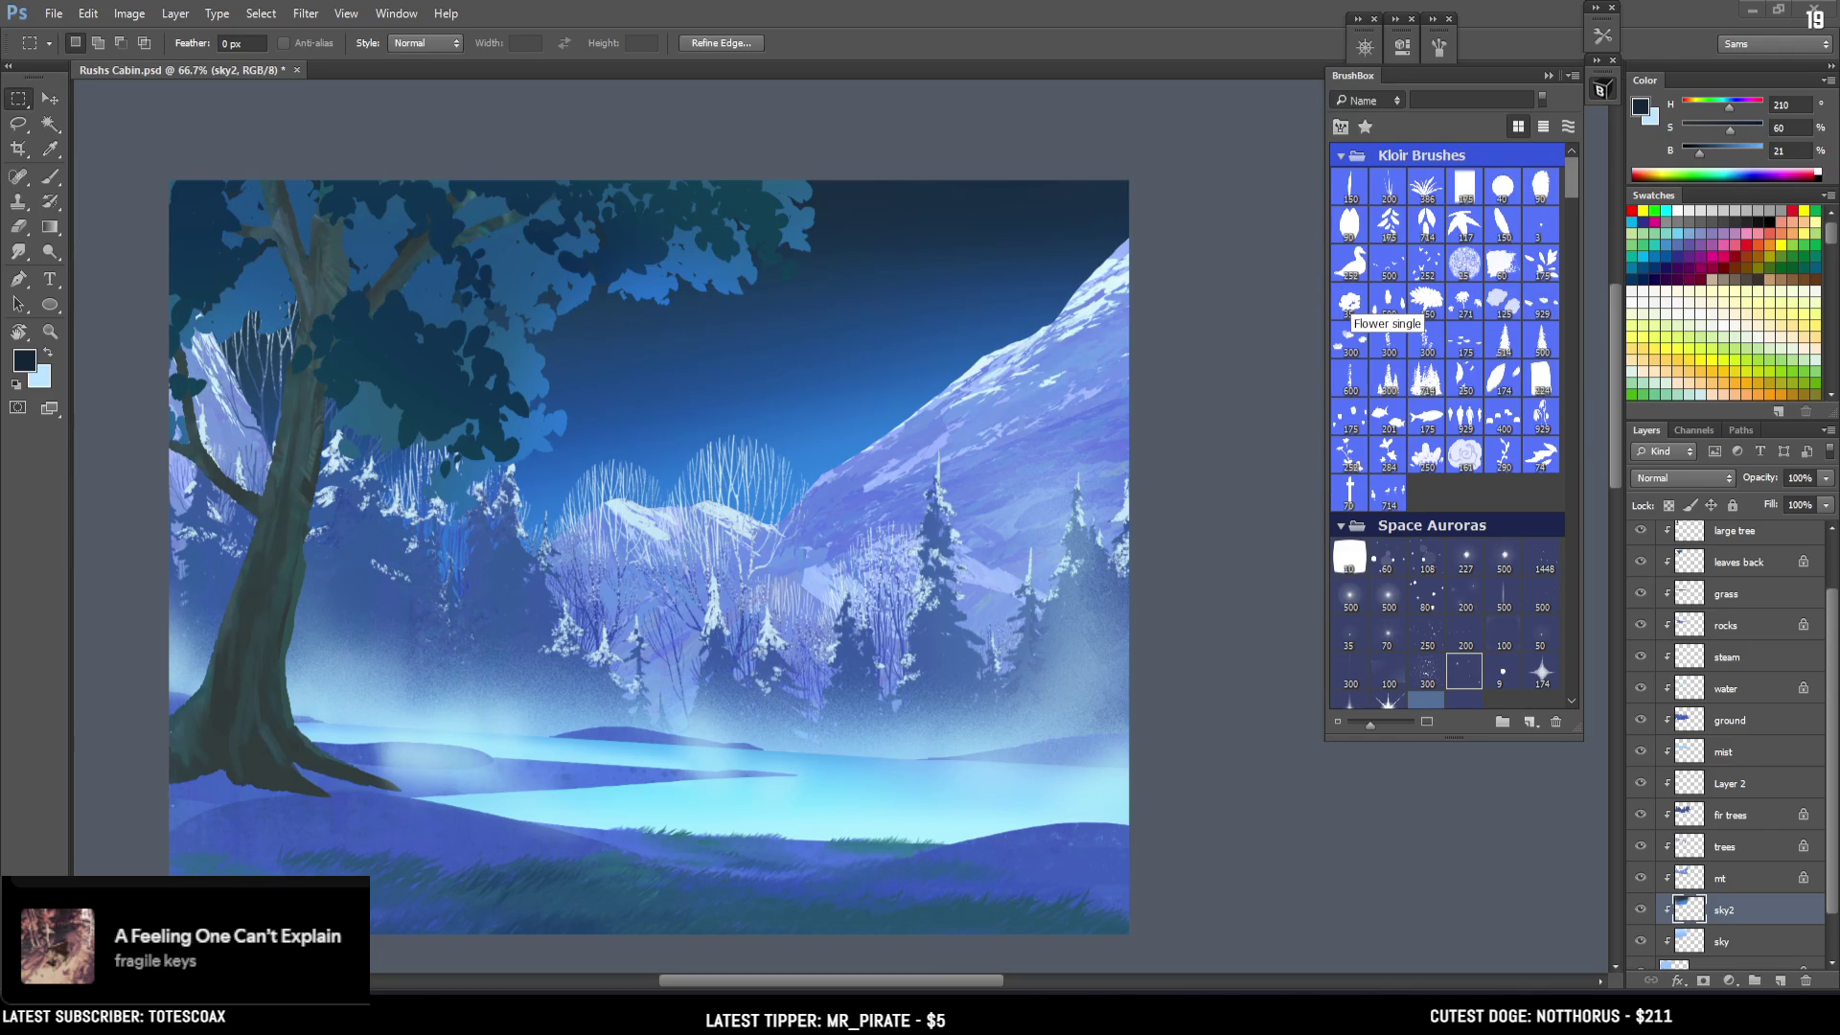
# Load sky2 as a selection and choose a Space Auroras star brush with Color Dynamics off.
pyautogui.keyDown('ctrl'); pyautogui.click(1692, 910); pyautogui.keyUp('ctrl')
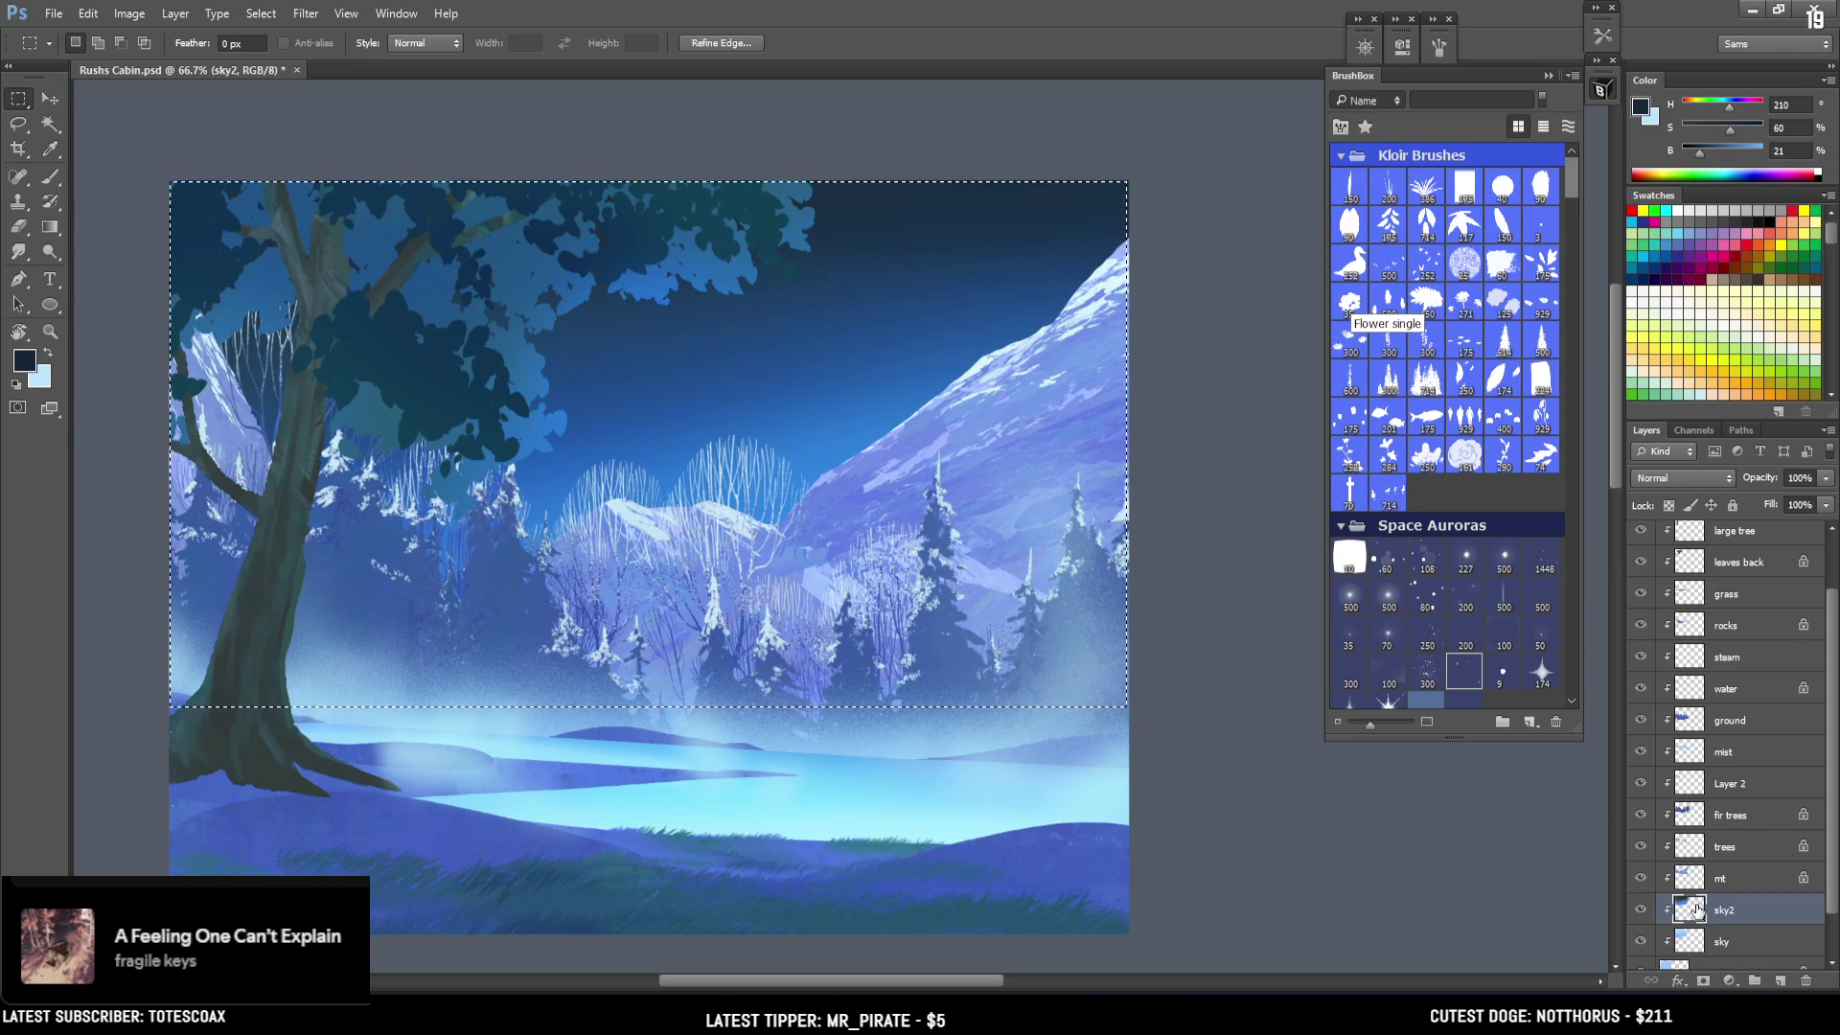
pyautogui.press('b')
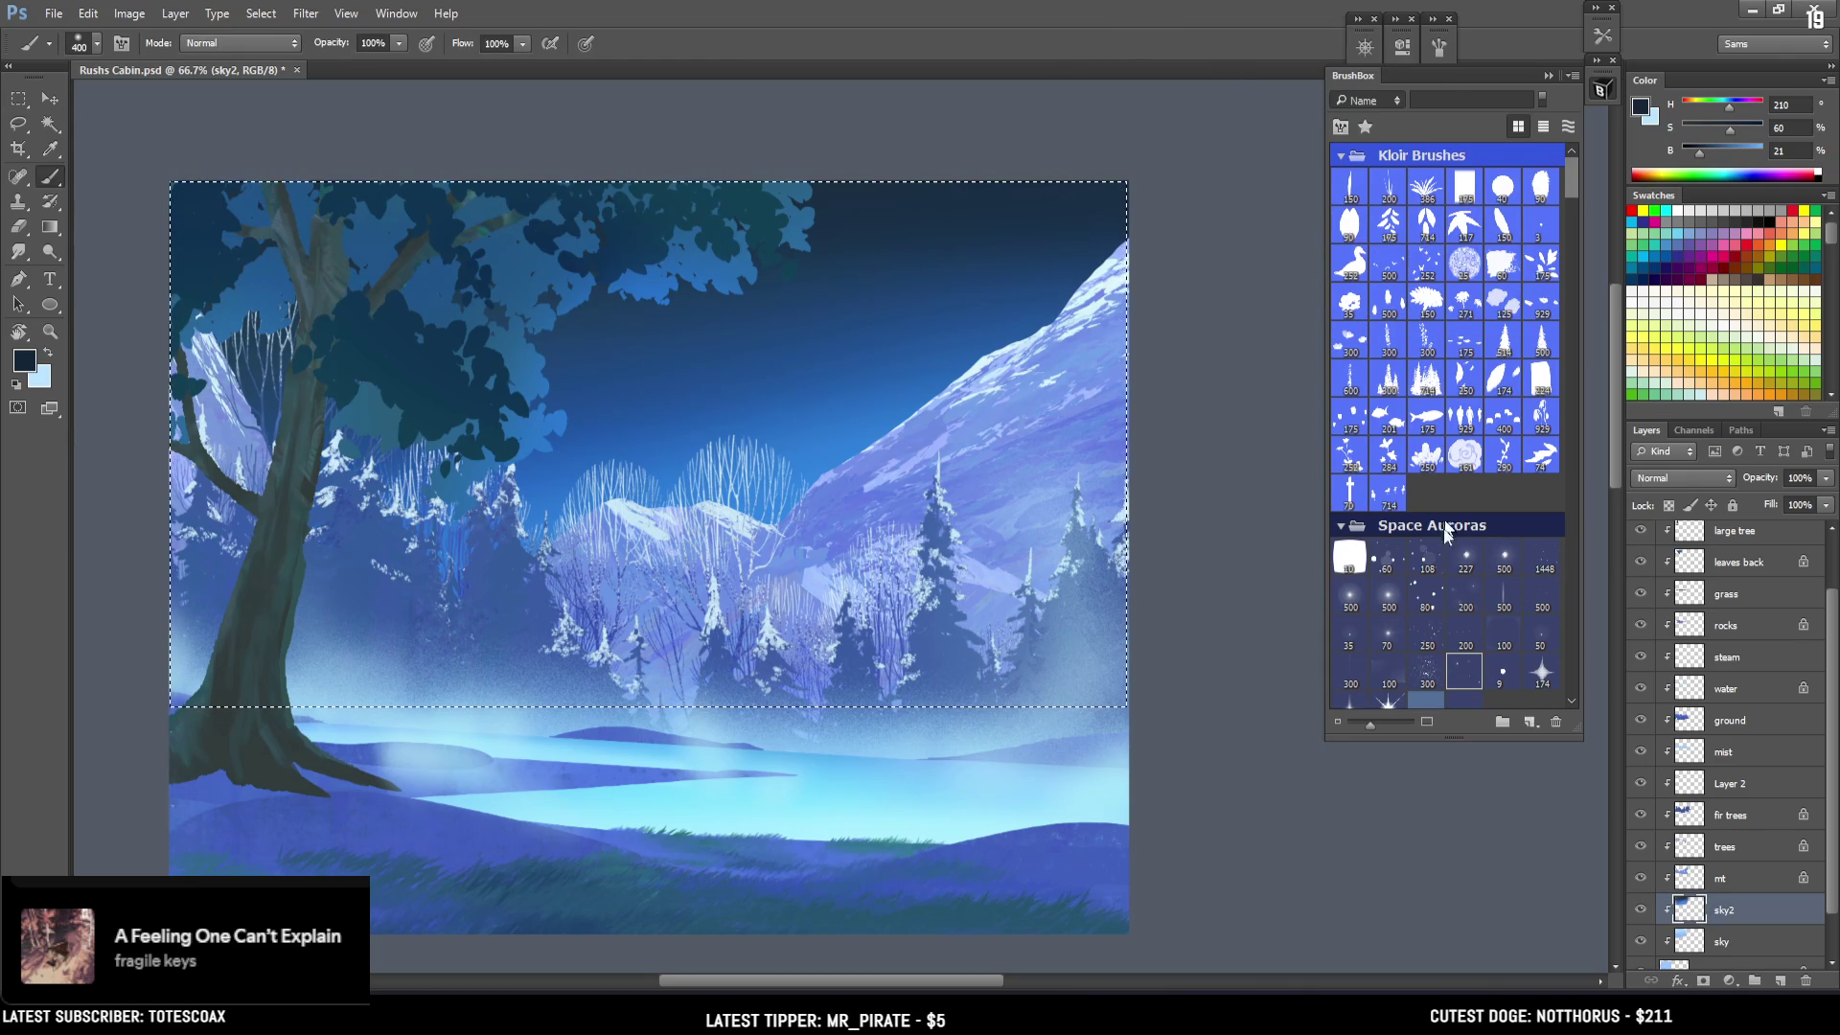
pyautogui.click(1464, 665)
pyautogui.click(1438, 47)
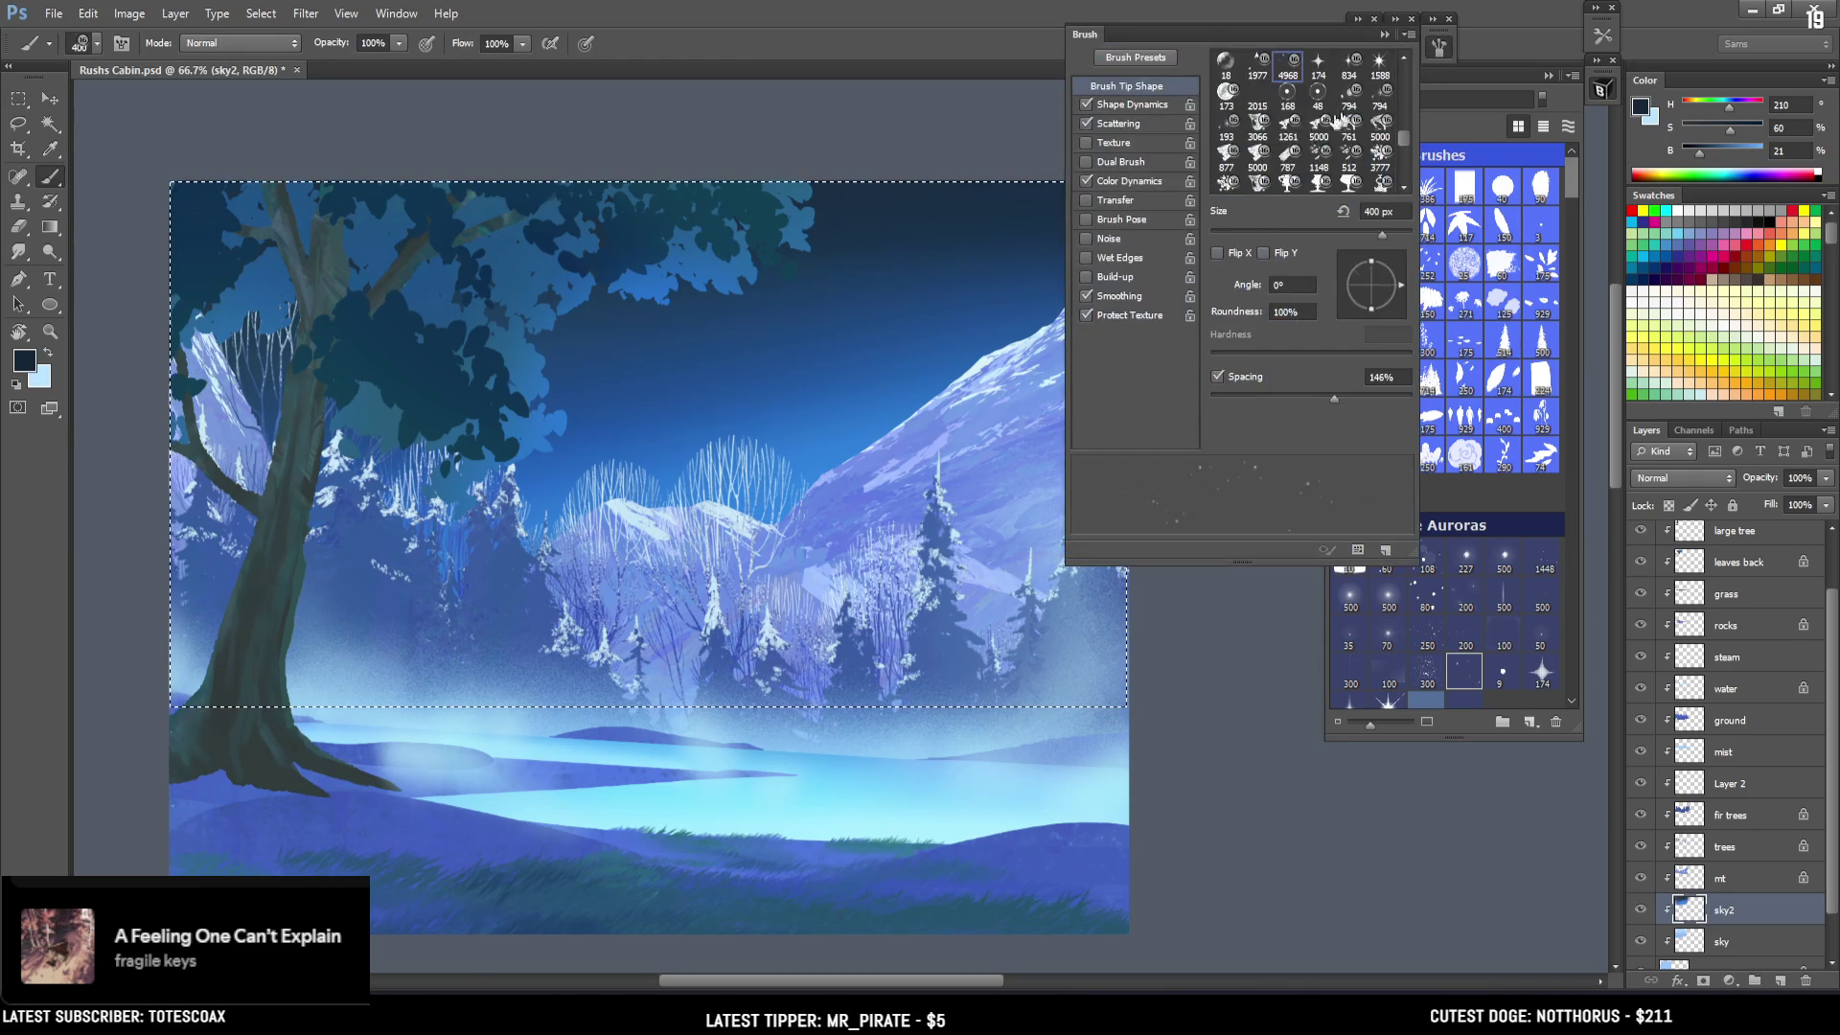
pyautogui.click(1087, 181)
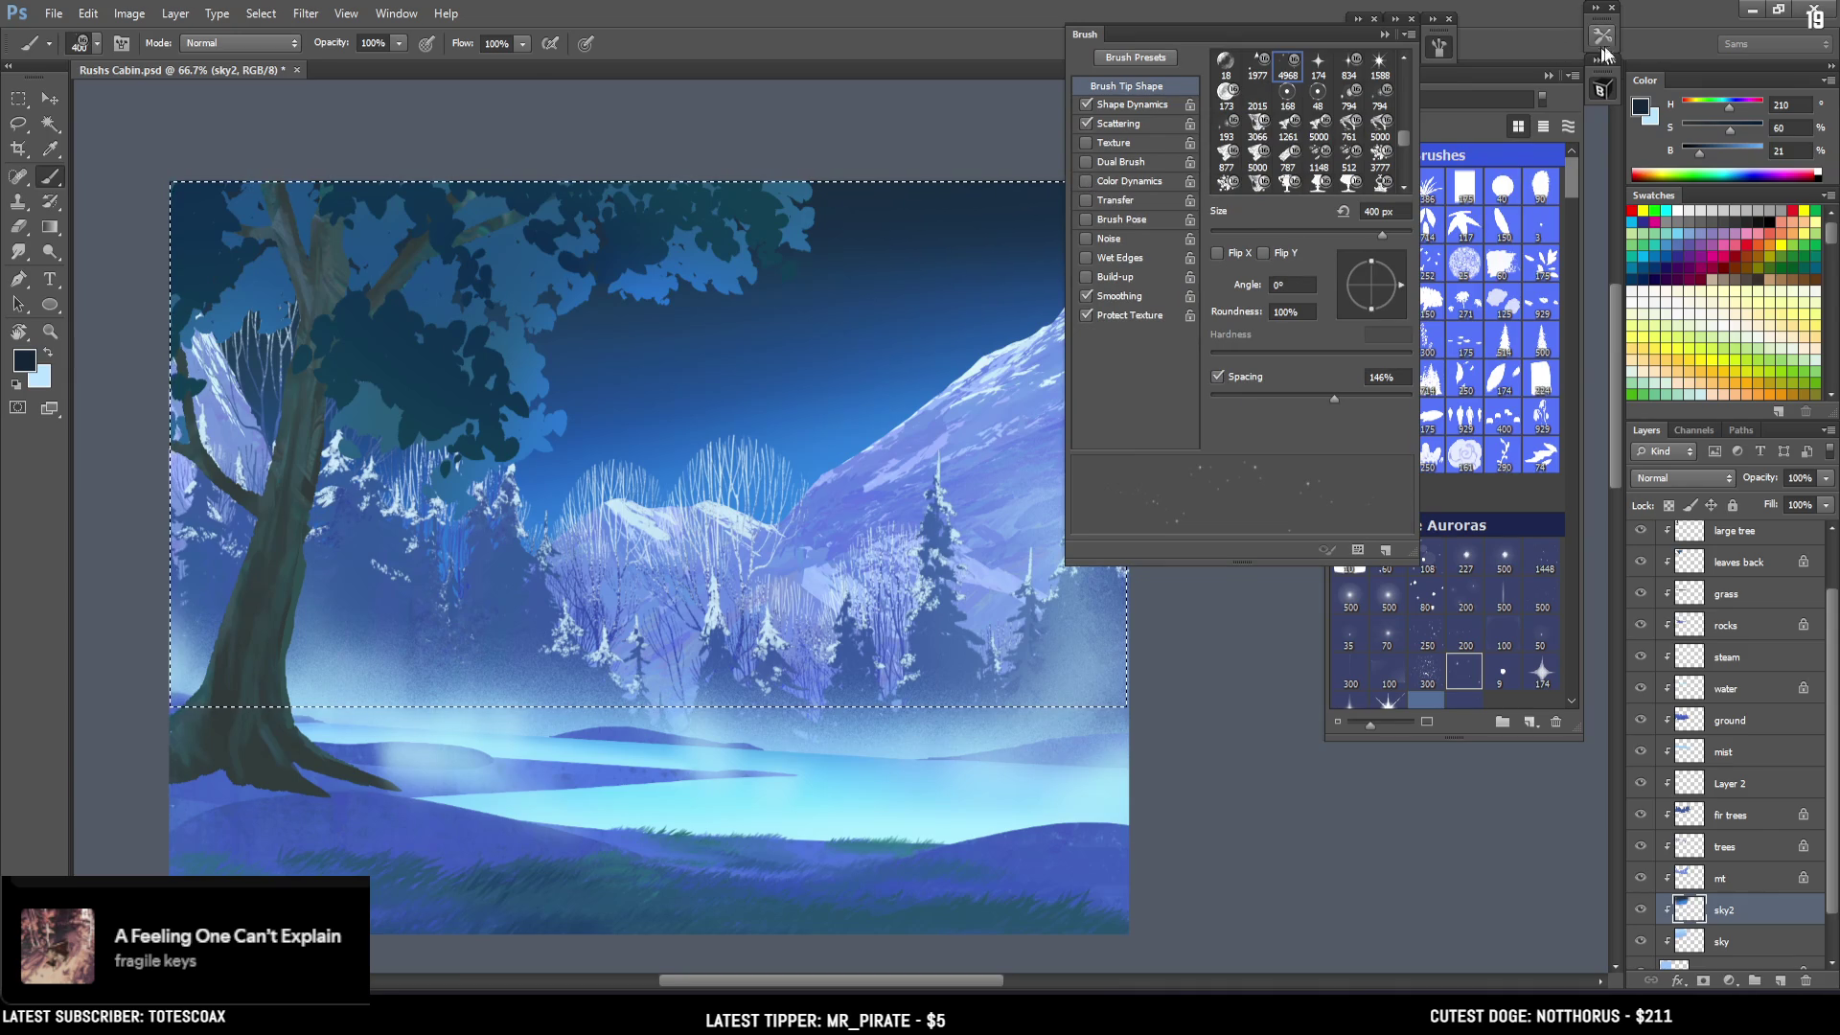
pyautogui.click(1439, 46)
# Switch to a lighter cyan and paint small stars across the sky with a larger brush.
pyautogui.press('x')
pyautogui.click(922, 357)
pyautogui.click(757, 374)
pyautogui.hotkey('ctrl', 'alt', 'z')
pyautogui.hotkey('ctrl', 'alt', 'z')
pyautogui.hotkey('ctrl', 'alt', 'z')
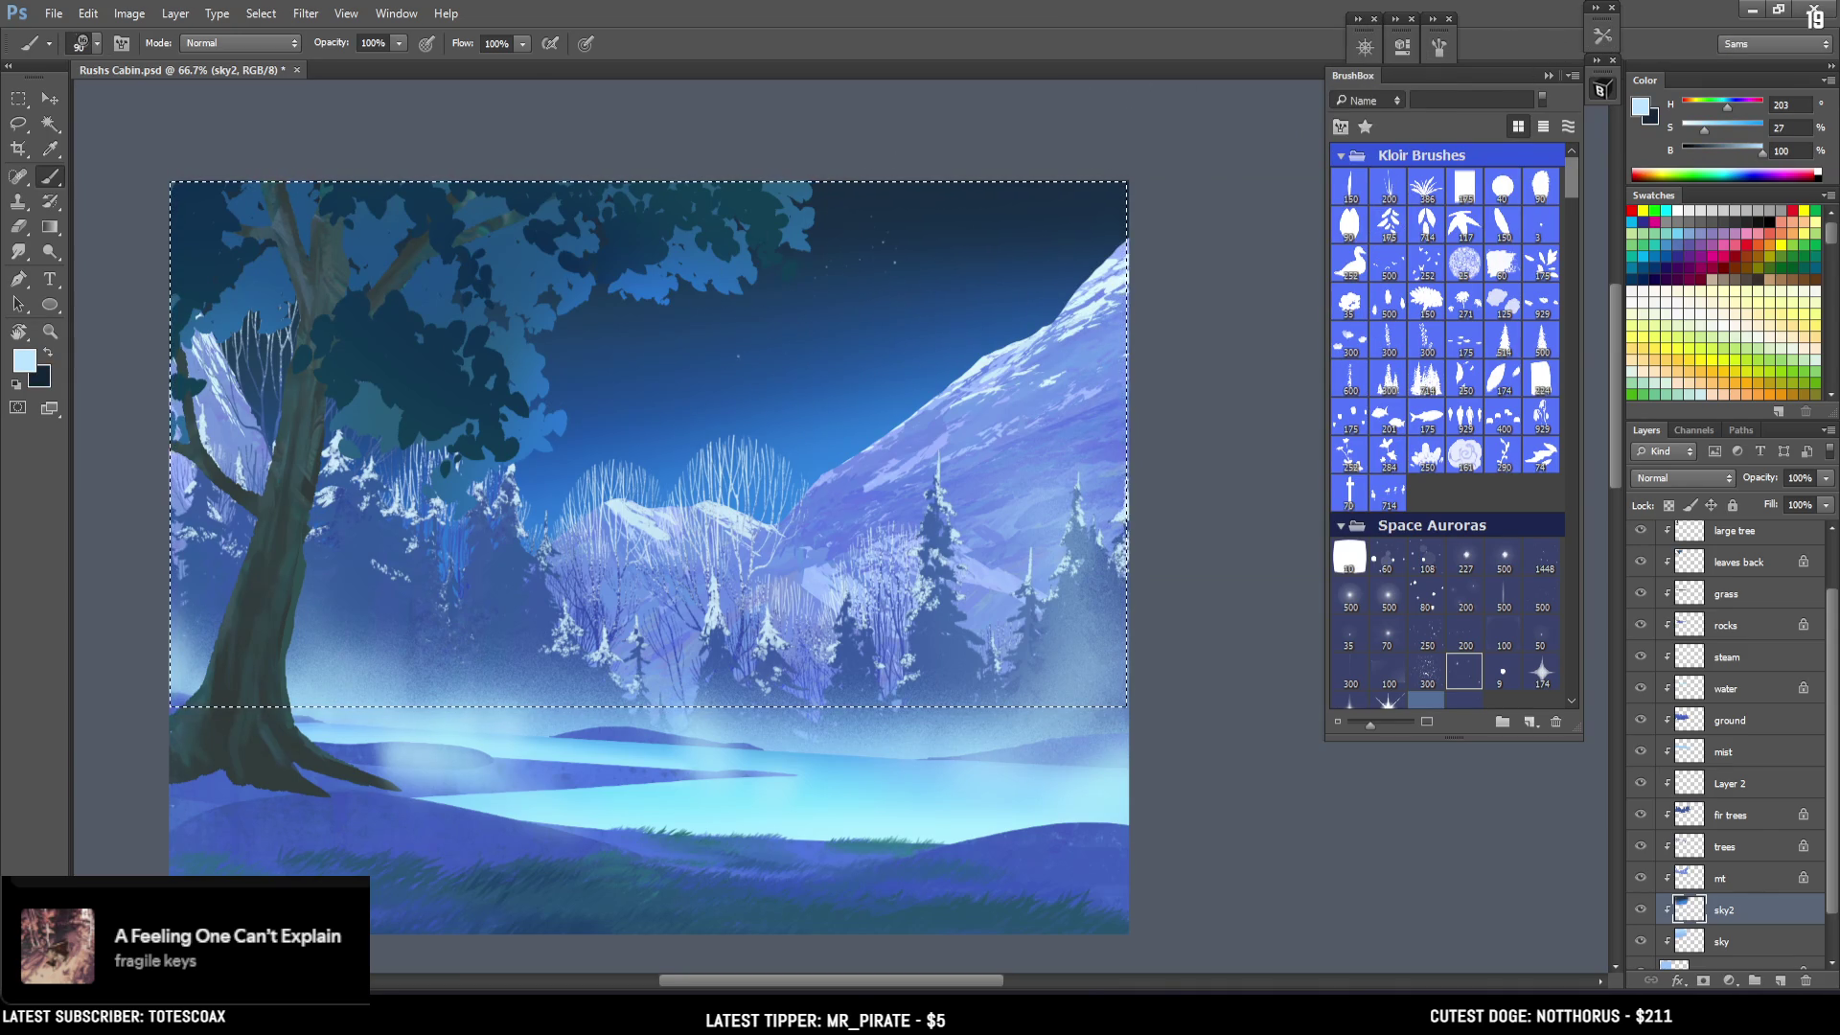
pyautogui.moveTo(1700, 128); pyautogui.dragTo(1722, 106)
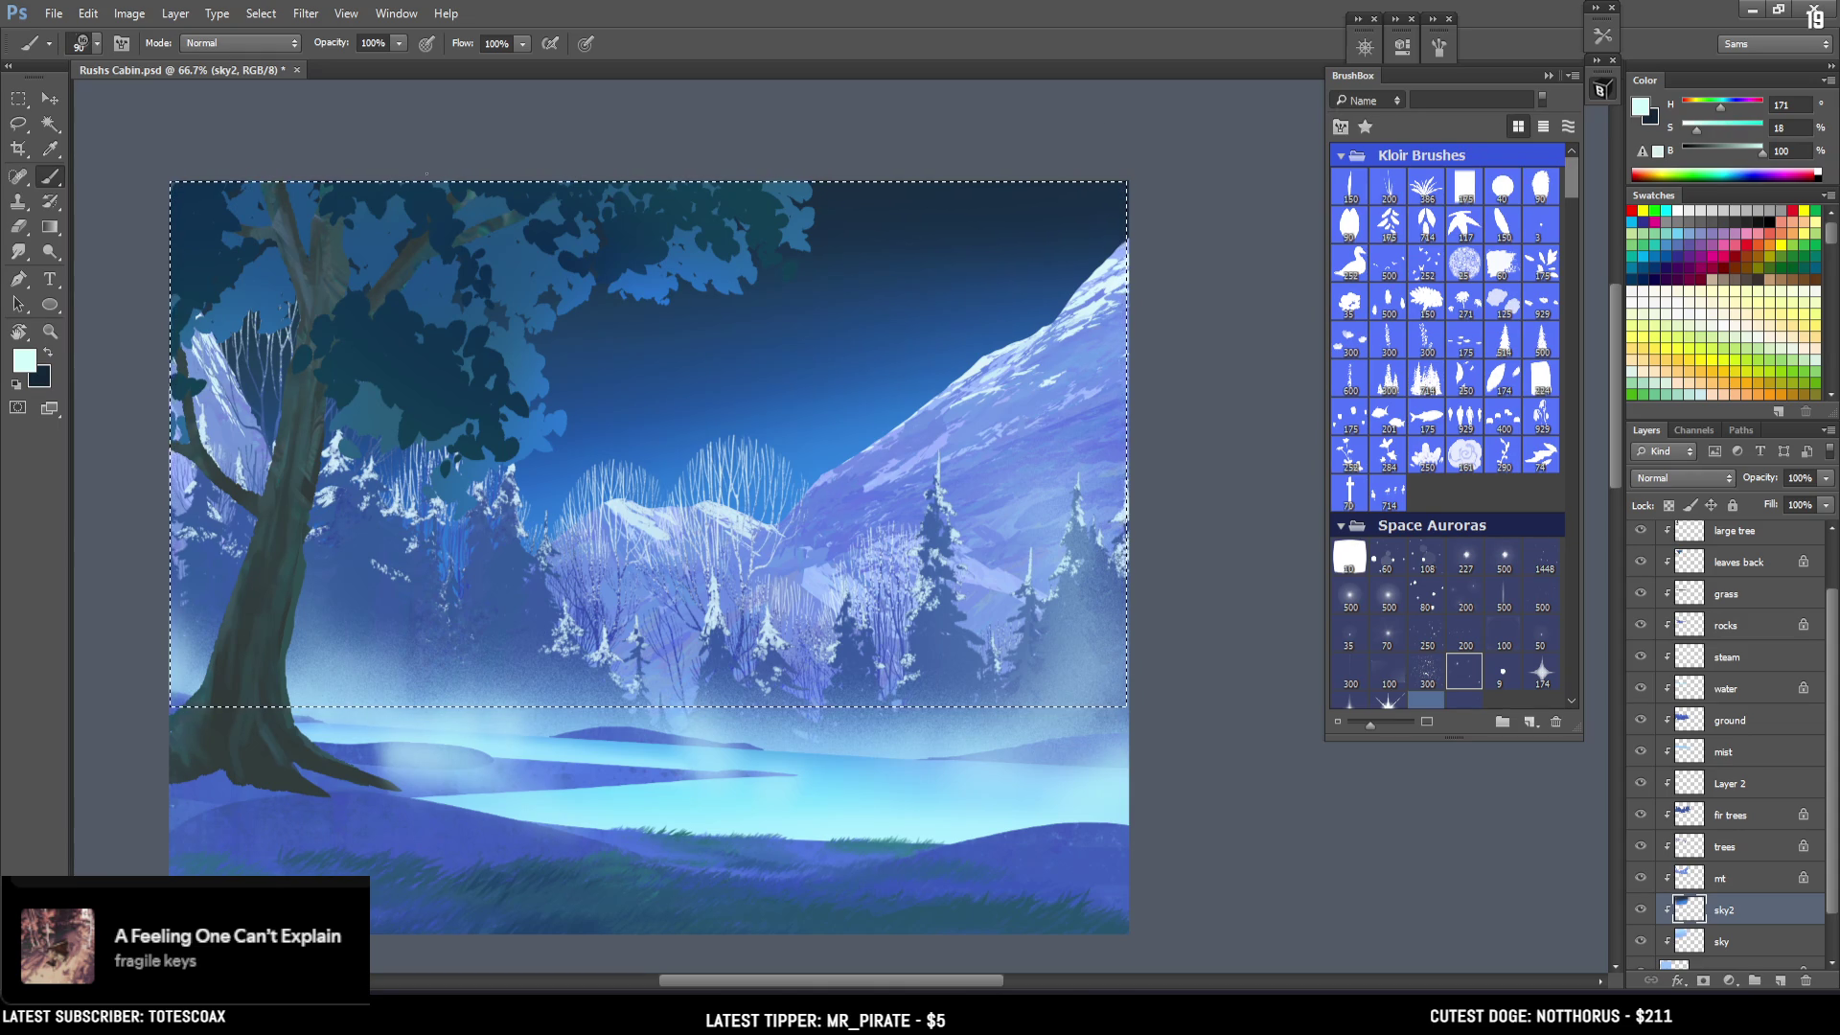
pyautogui.press(']')
pyautogui.press(']')
pyautogui.press(']')
pyautogui.press(']')
pyautogui.press(']')
pyautogui.press(']')
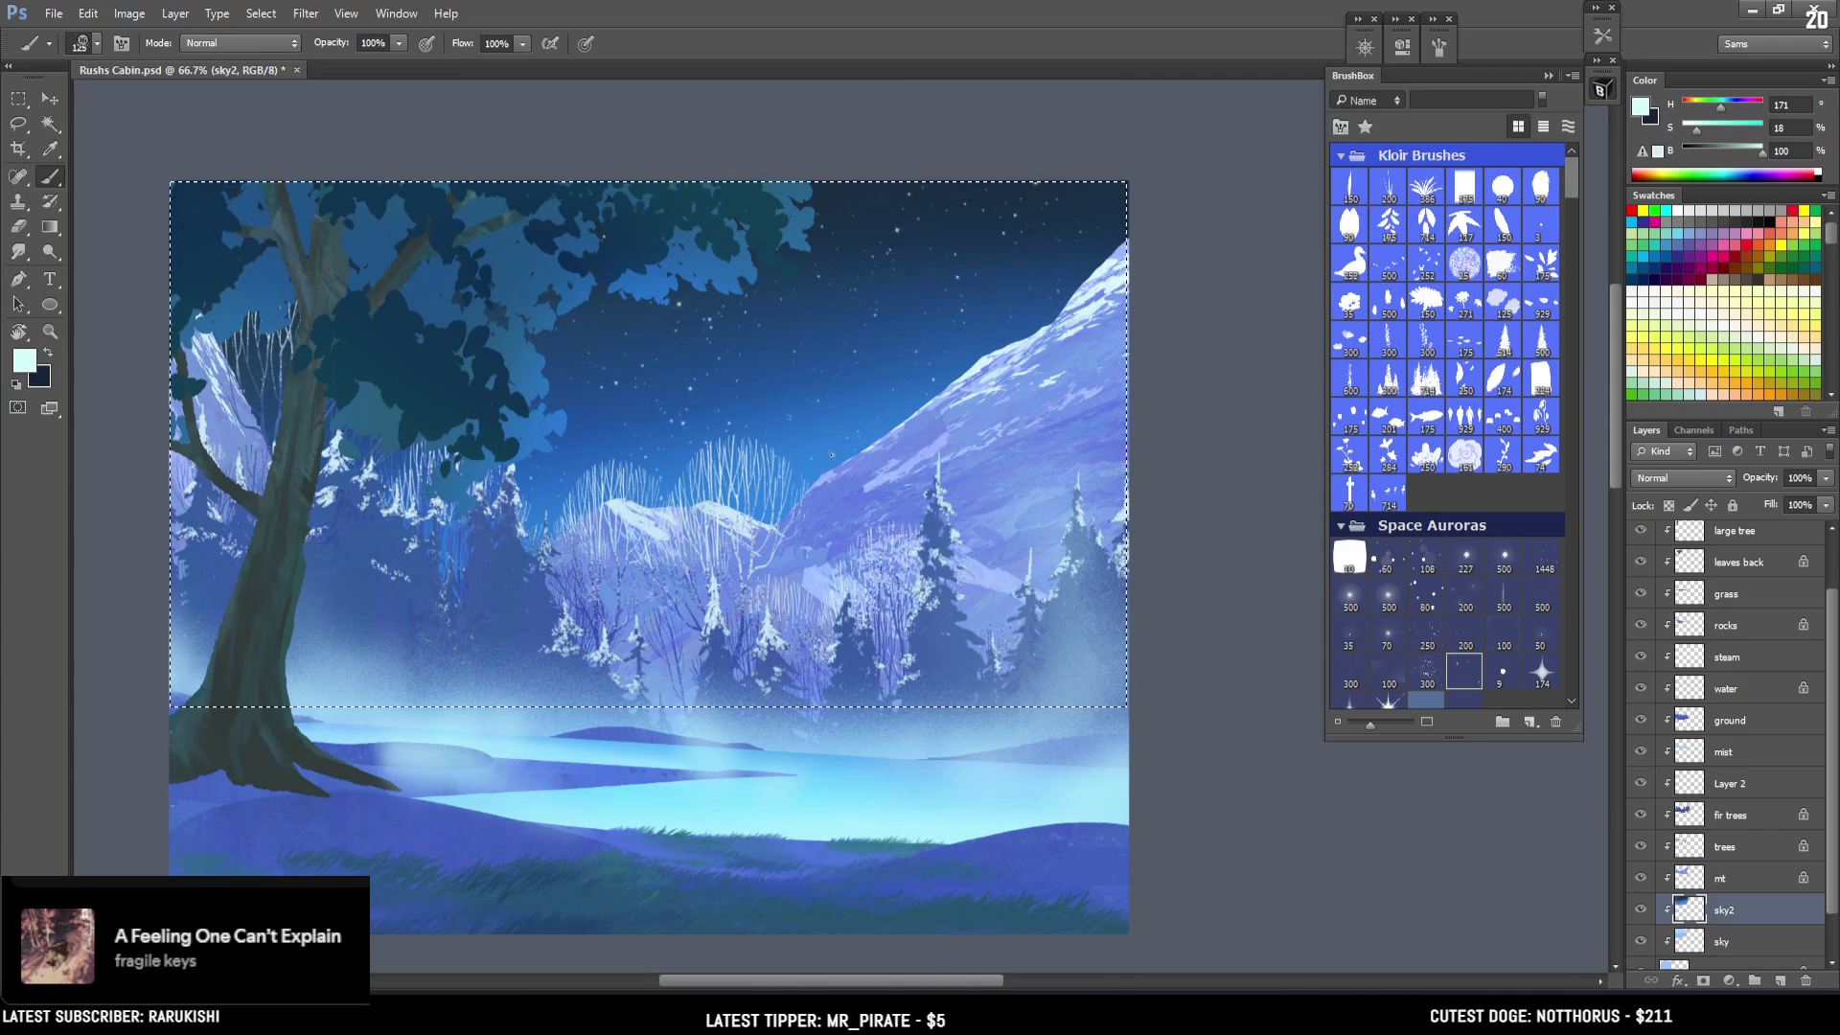
pyautogui.hotkey('ctrl', 't')
# Widen the bottom of the starry sky with a Perspective transform, deselect, and save Rushs Cabin.psd.
pyautogui.rightClick(792, 362)
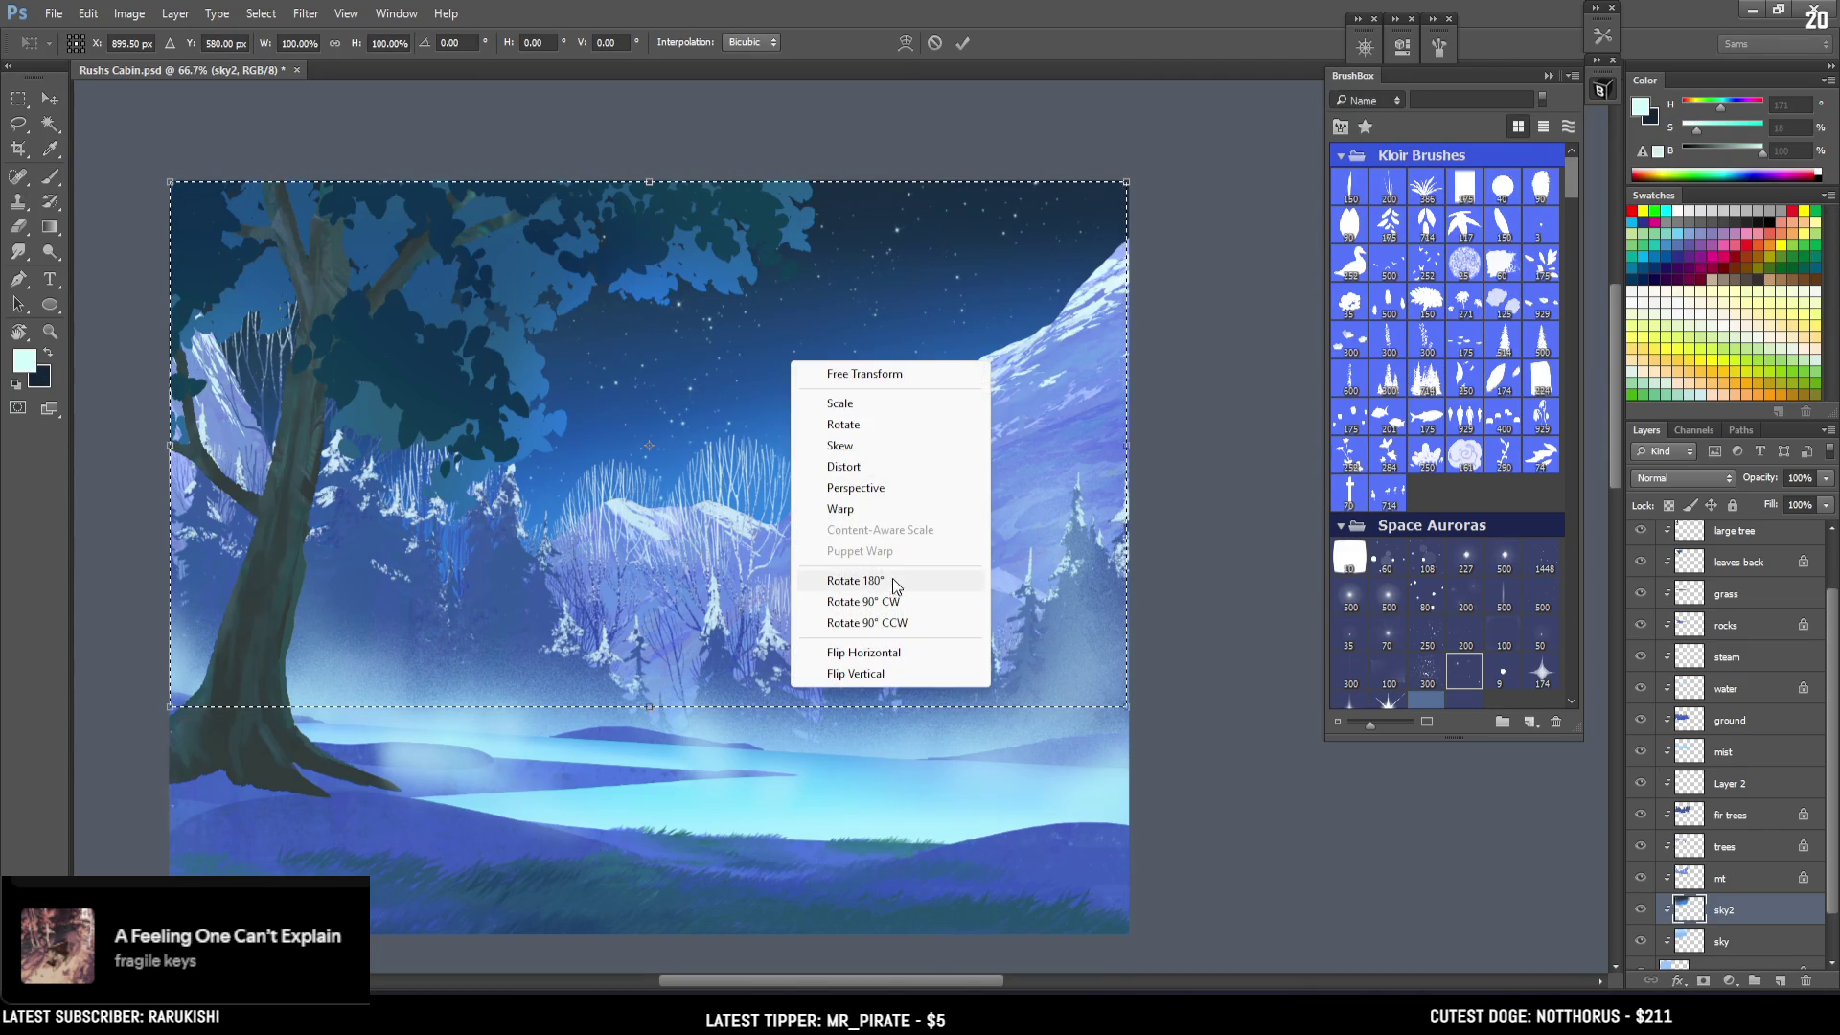
pyautogui.click(877, 494)
pyautogui.moveTo(1127, 707); pyautogui.dragTo(1237, 721)
pyautogui.press('Return')
pyautogui.press('b')
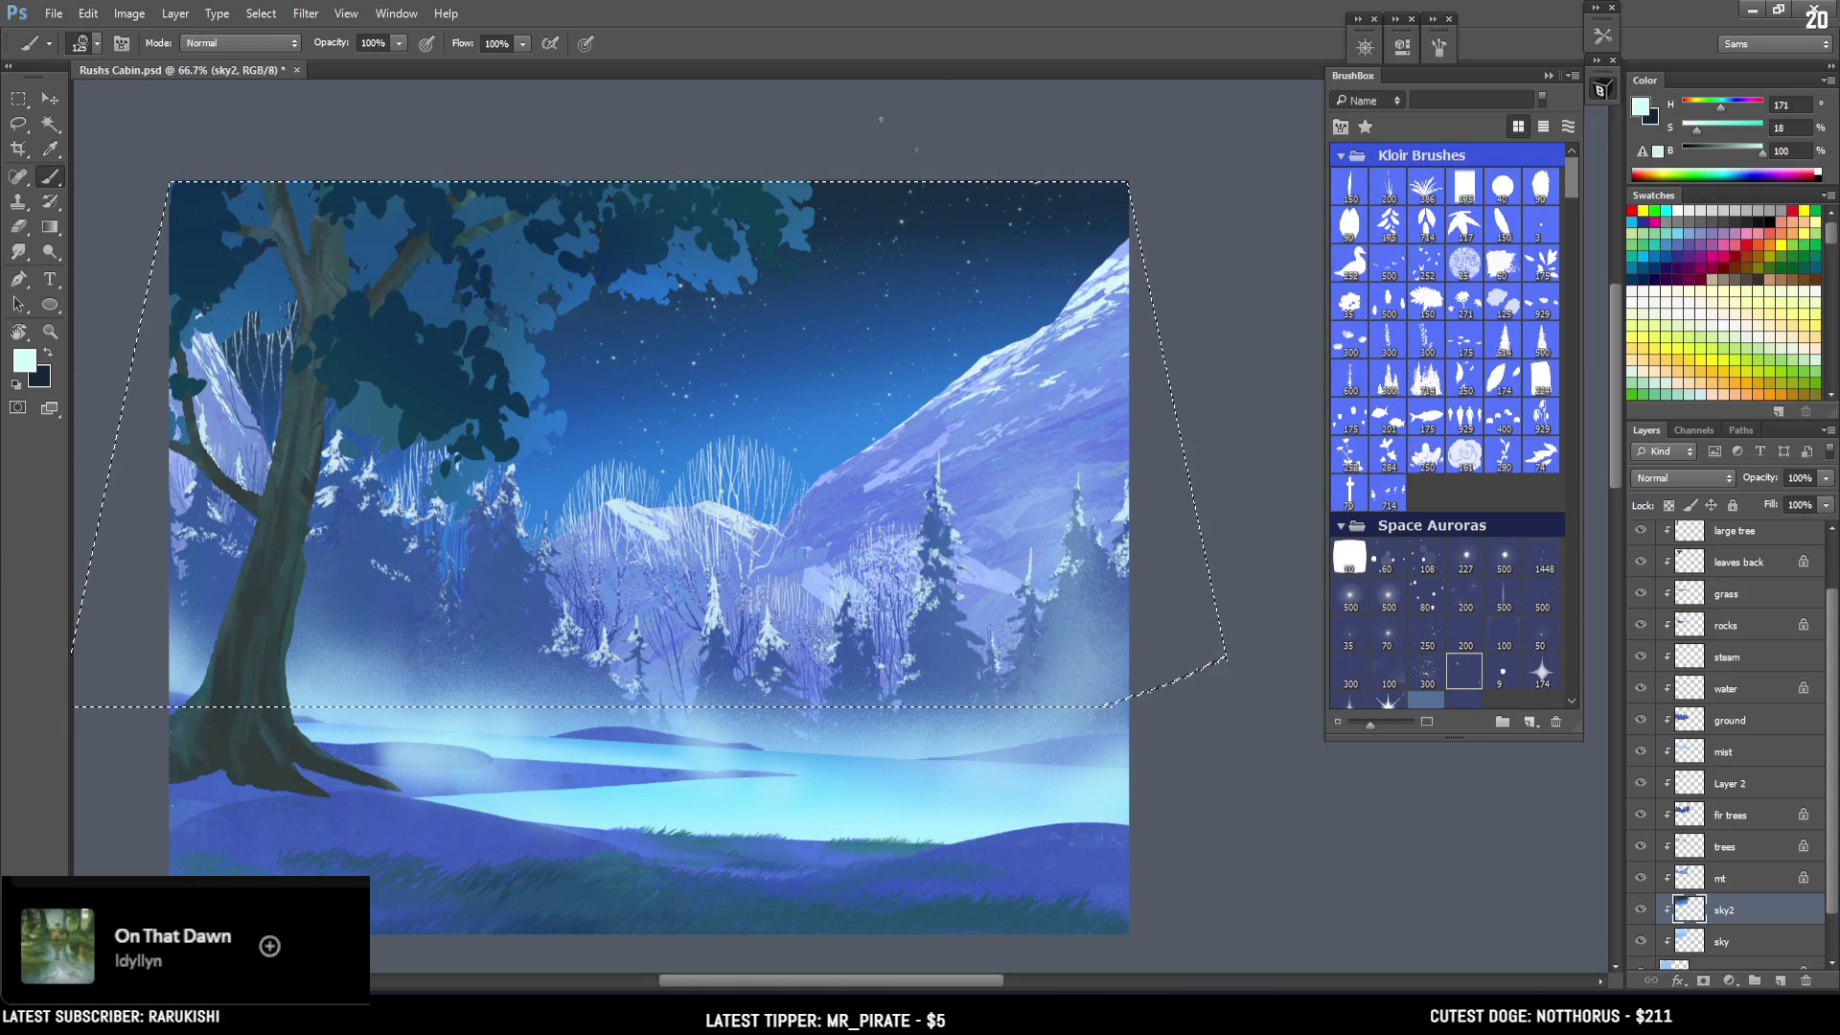
pyautogui.press('Return')
pyautogui.hotkey('ctrl', 'd')
pyautogui.hotkey('ctrl', 's')
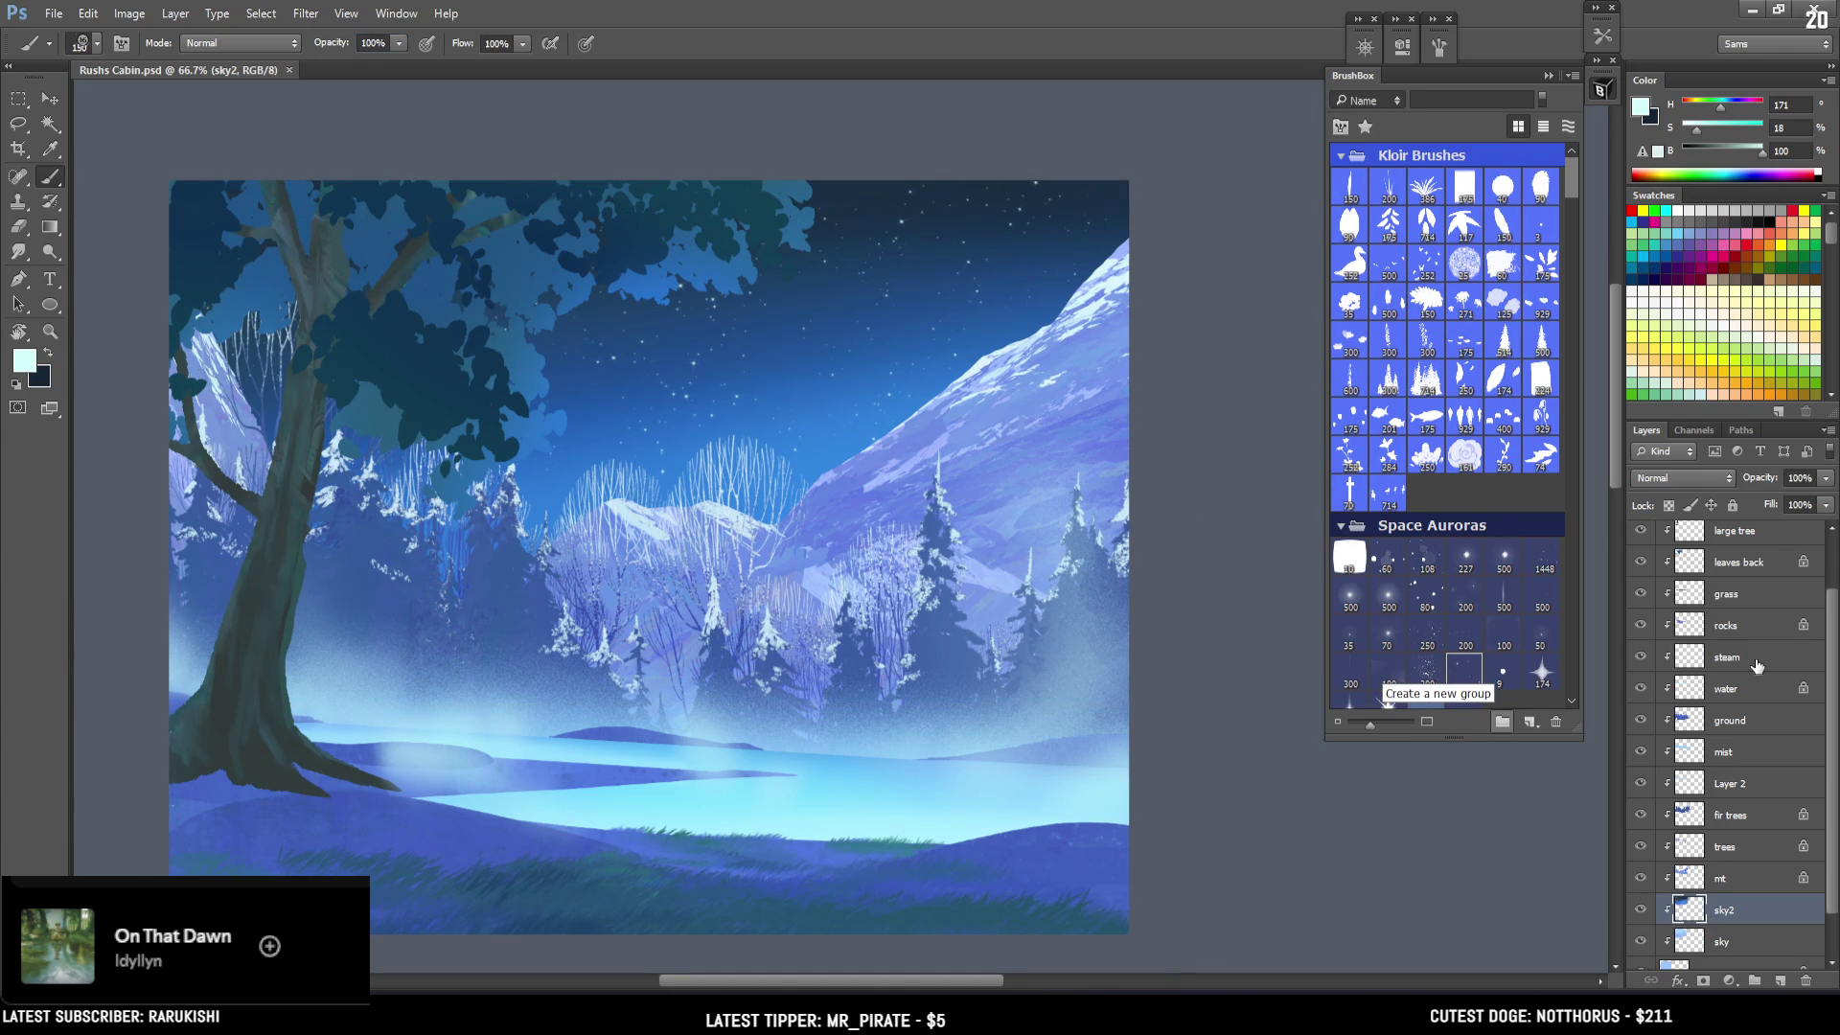
# Compare the leaves top layer's visibility, then select the leaves back layer.
pyautogui.scroll(2, 1755, 663)
pyautogui.click(1712, 600)
pyautogui.click(1707, 579)
pyautogui.click(1640, 570)
pyautogui.click(1640, 570)
pyautogui.click(1711, 609)
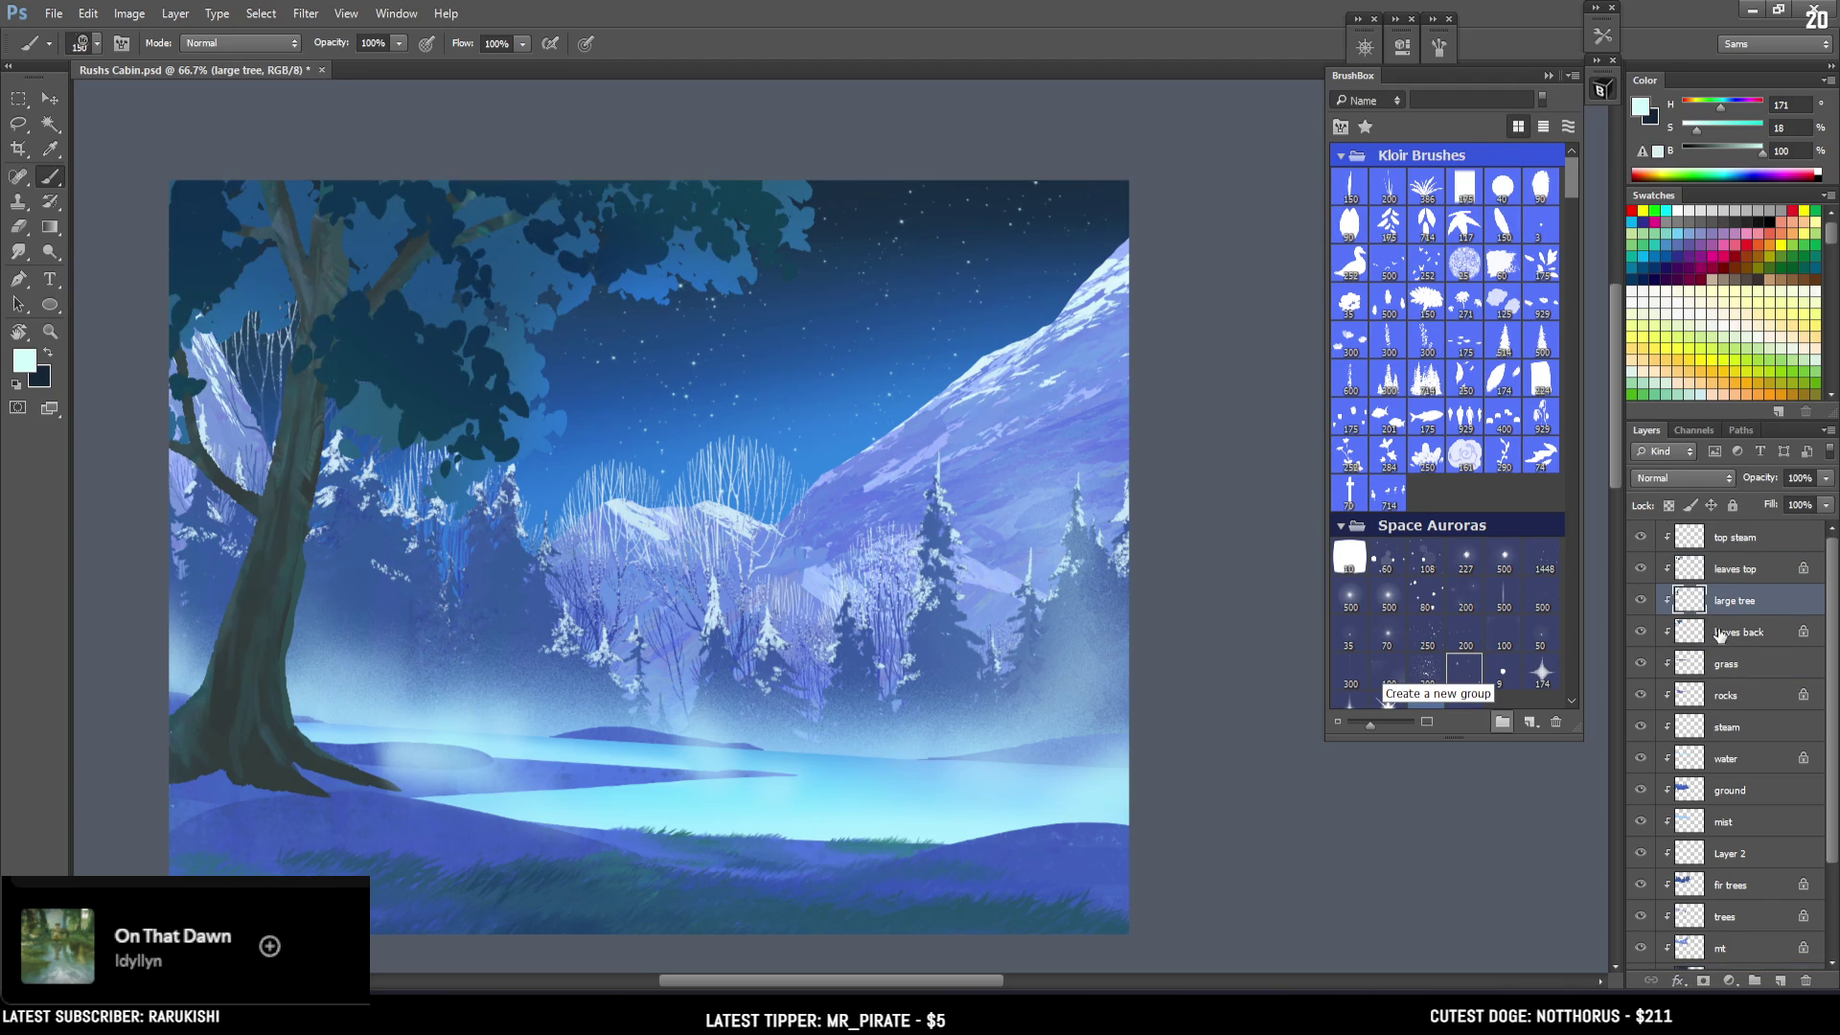
pyautogui.click(1720, 634)
# Apply Levels to the back leaves with input values 33, 0.96 and 231.
pyautogui.hotkey('ctrl', 'l')
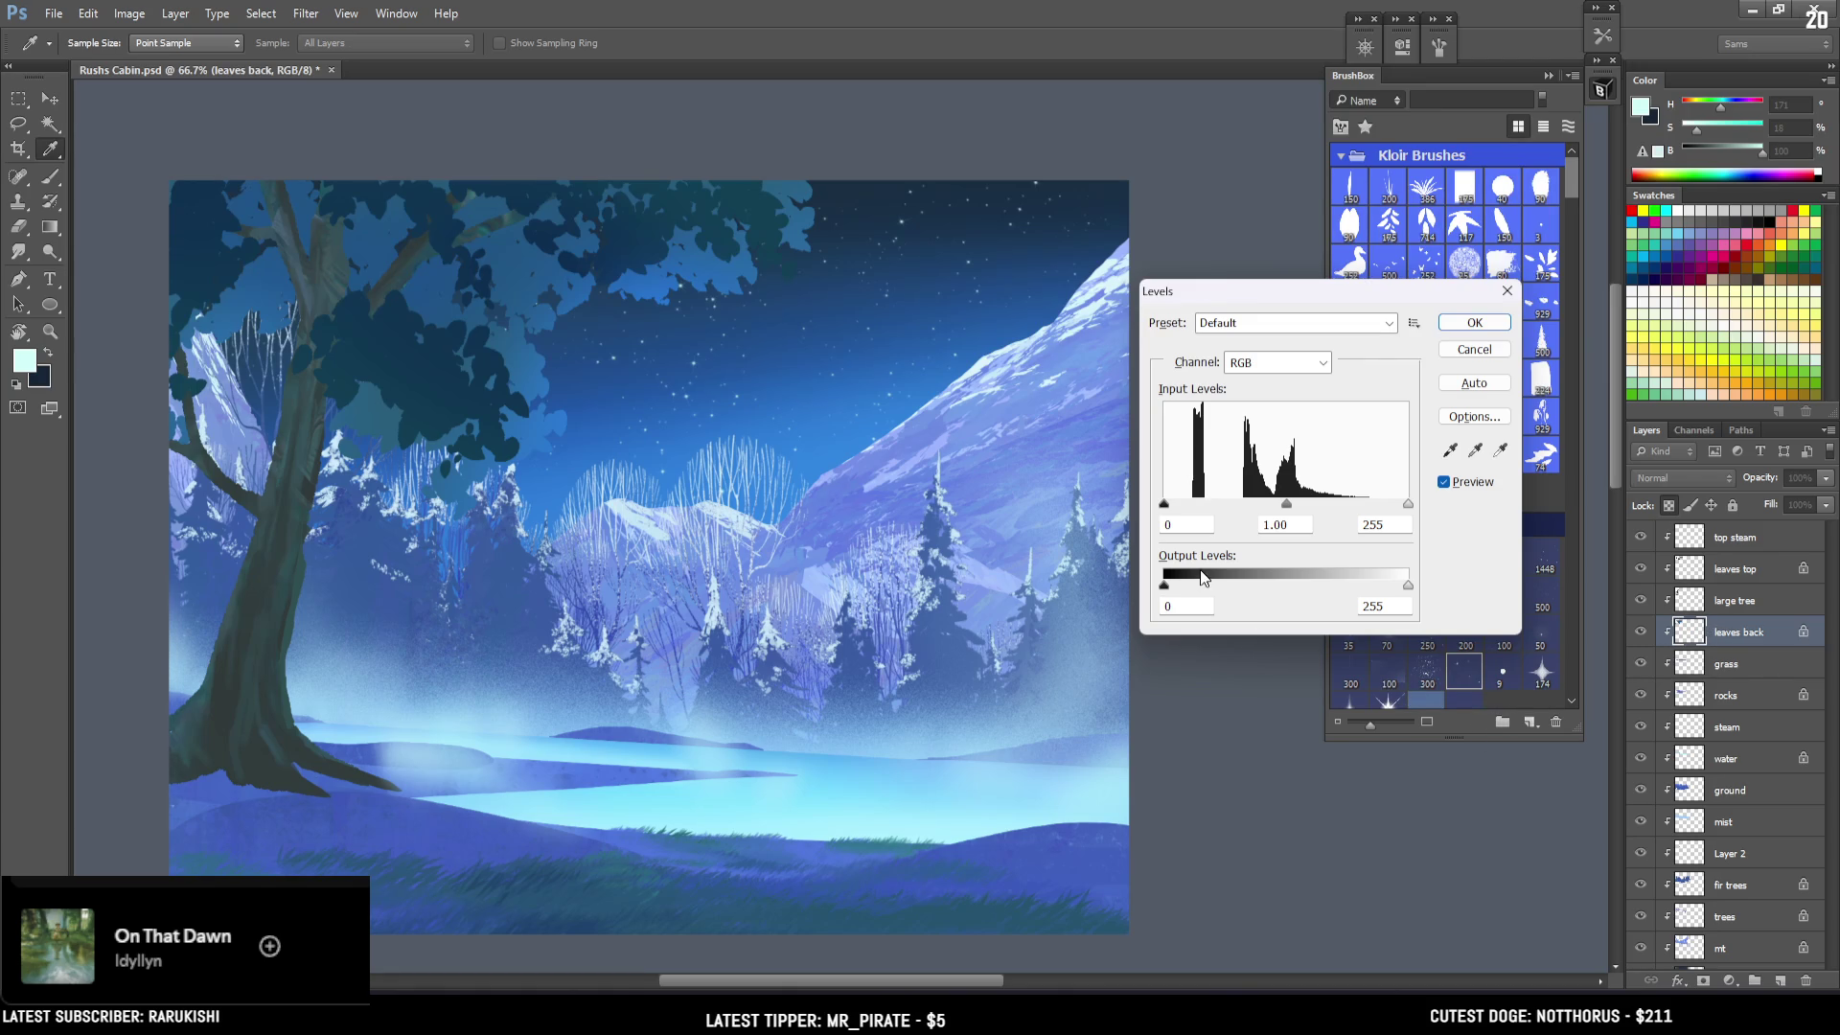
pyautogui.moveTo(1171, 503); pyautogui.dragTo(1195, 511)
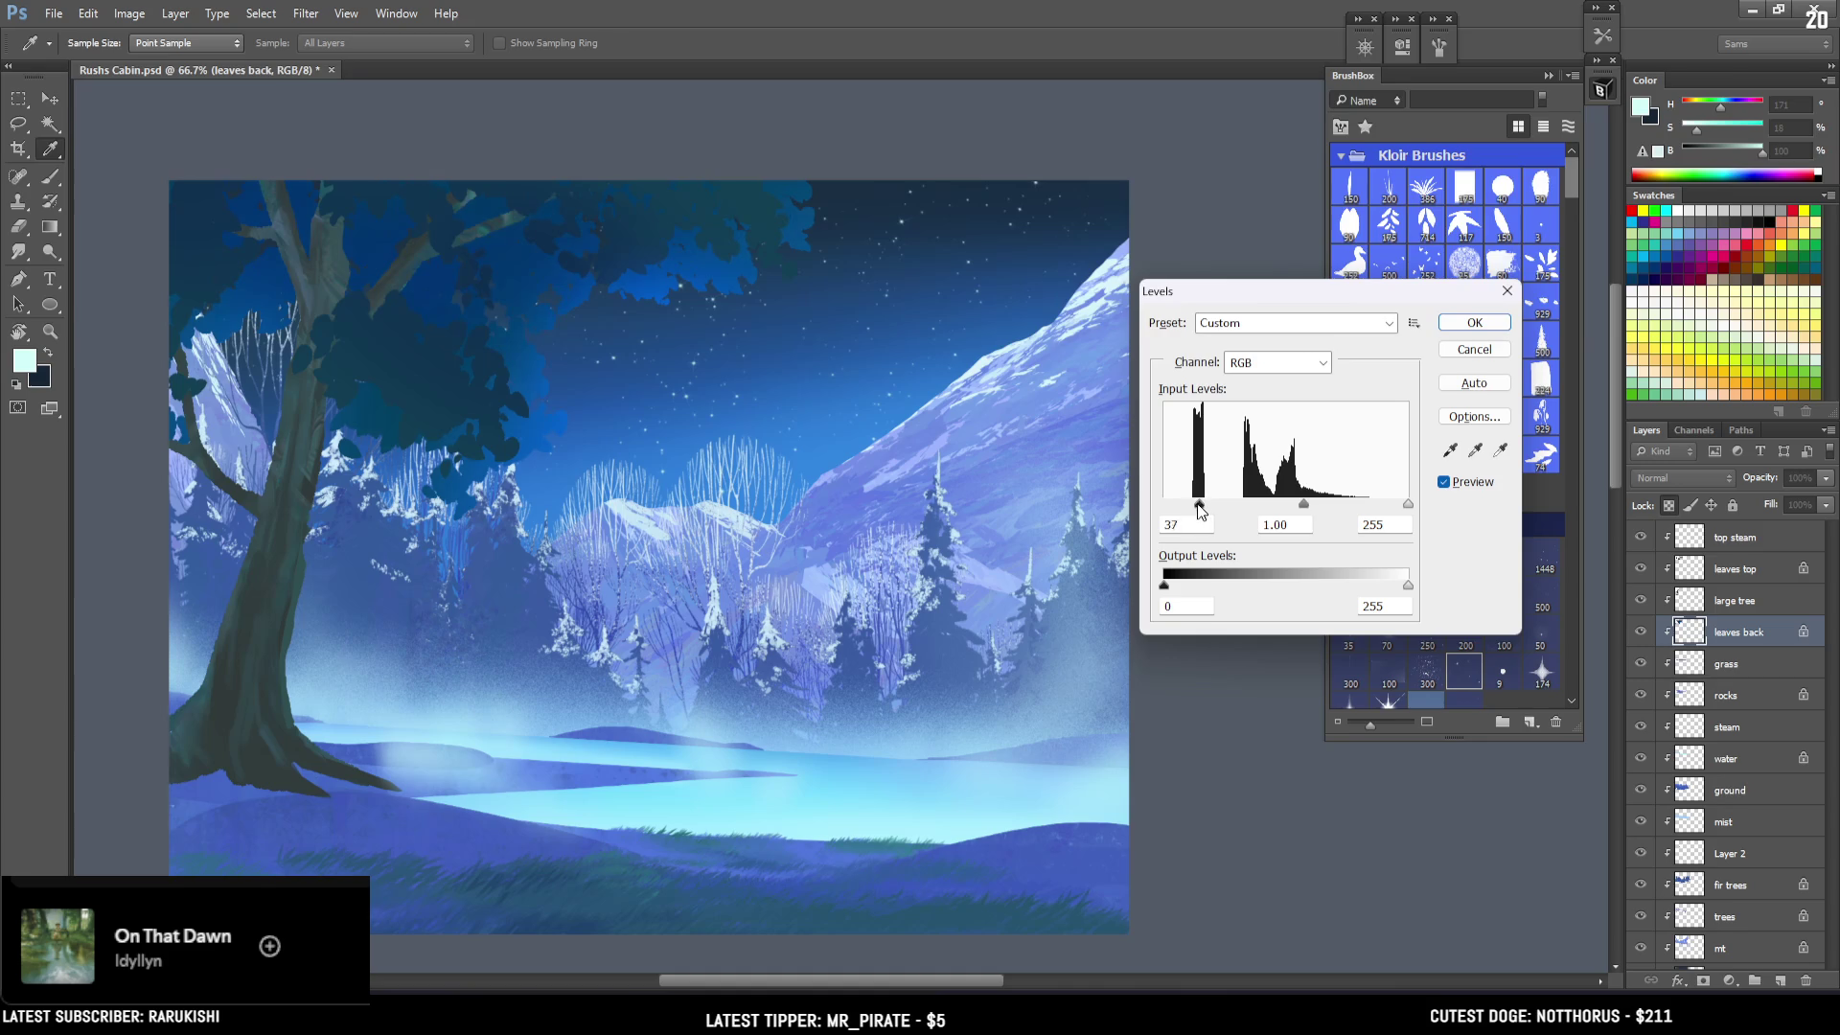
pyautogui.moveTo(1301, 504); pyautogui.dragTo(1386, 508)
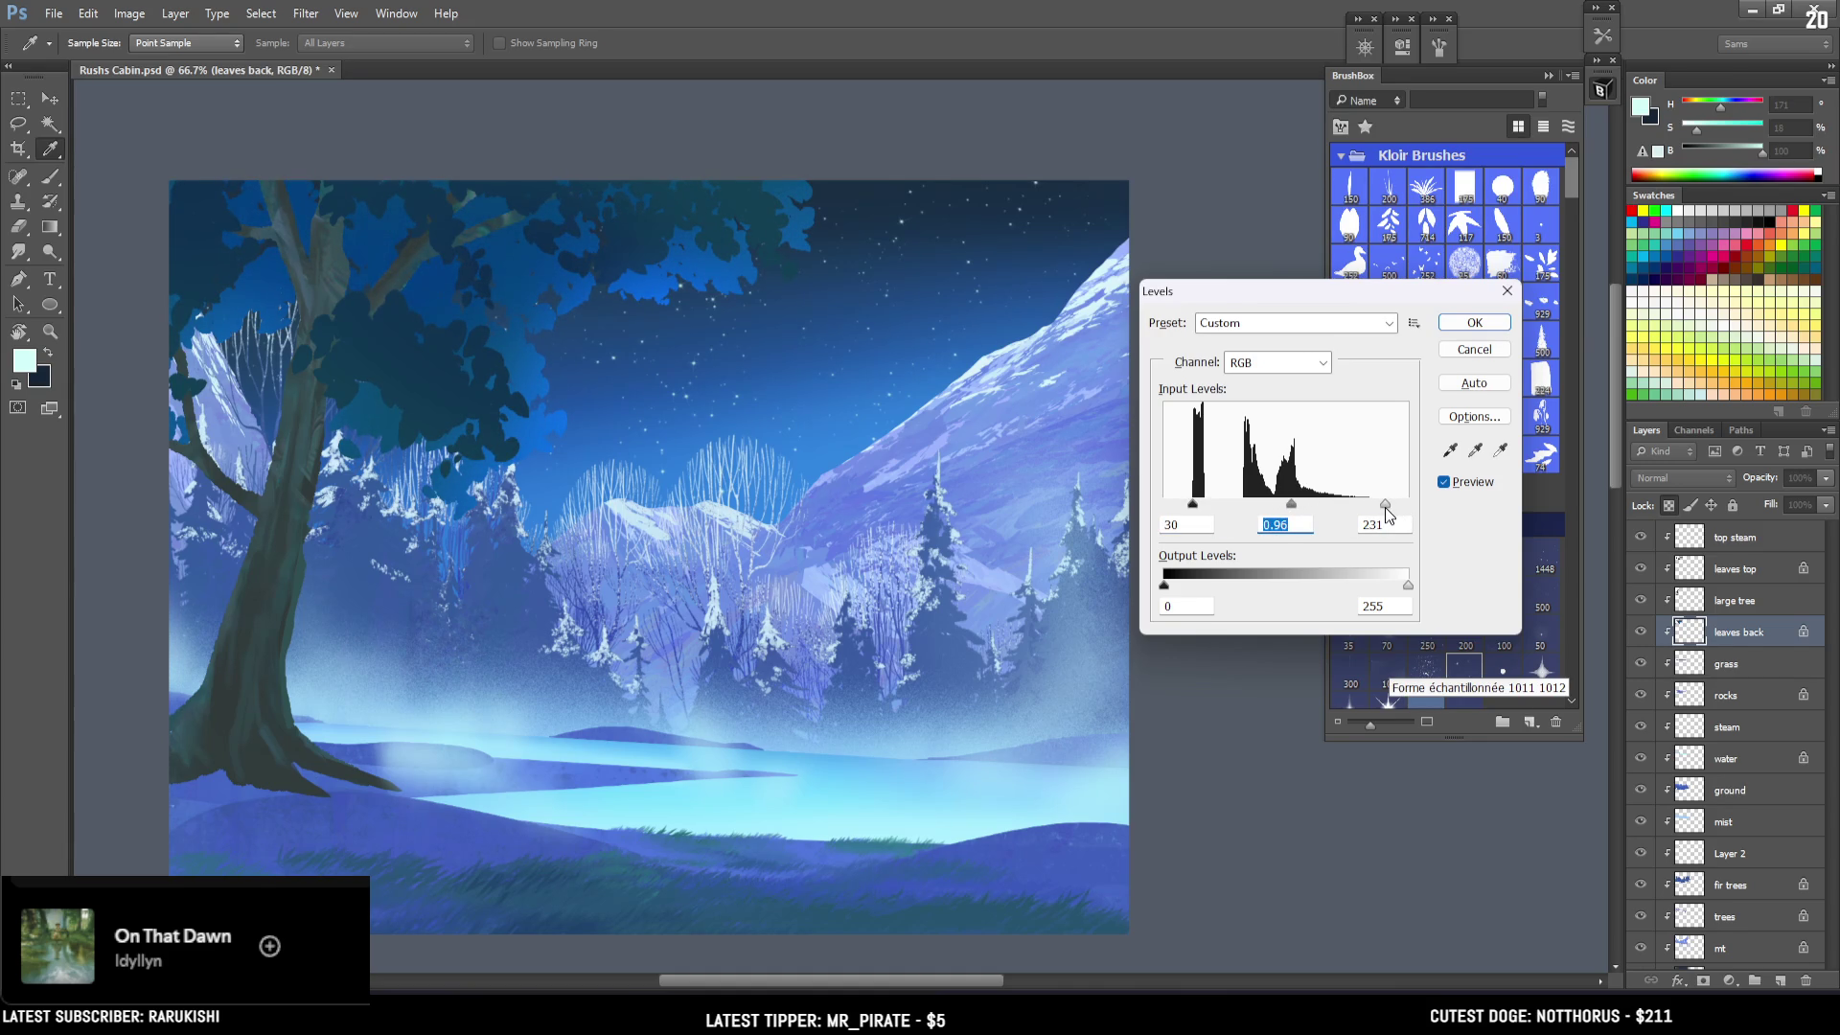
pyautogui.press('Tab')
pyautogui.moveTo(1194, 504)
pyautogui.mouseDown()
pyautogui.moveTo(1177, 502)
pyautogui.moveTo(1213, 499)
pyautogui.moveTo(1197, 505)
pyautogui.mouseUp()
pyautogui.moveTo(1197, 505); pyautogui.dragTo(1198, 515)
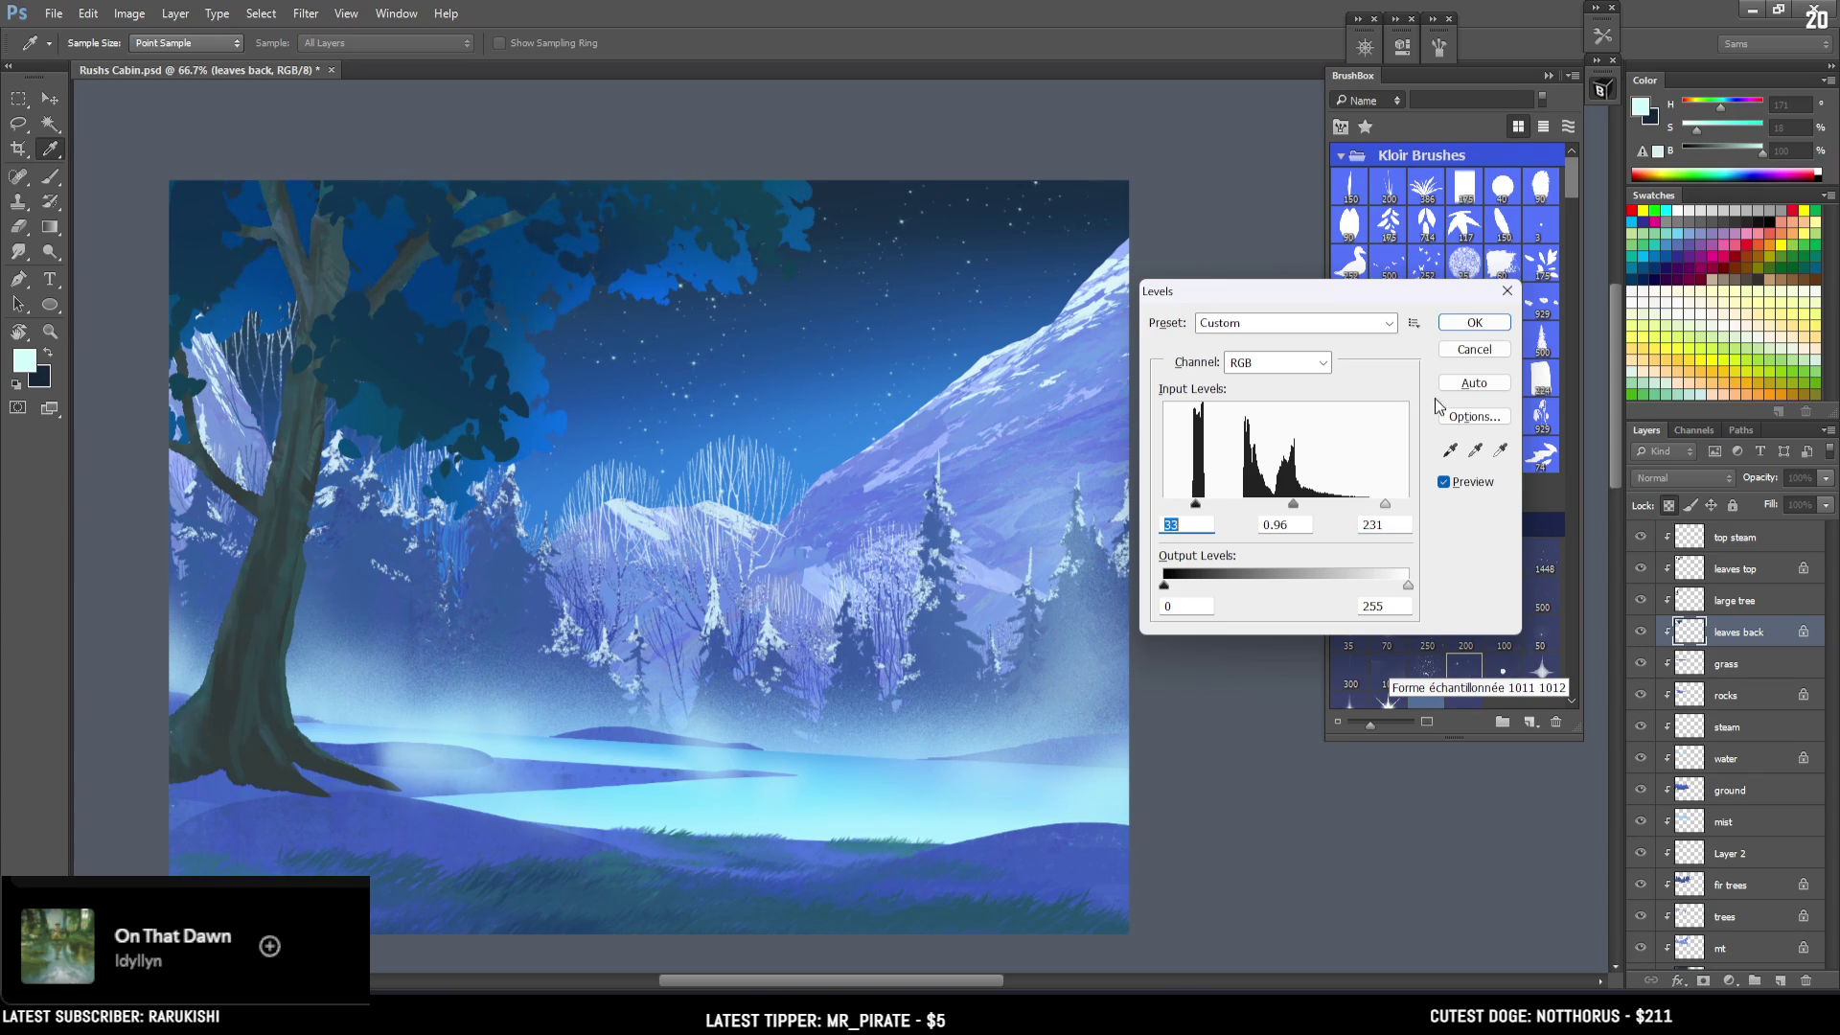
pyautogui.click(1472, 487)
pyautogui.click(1472, 487)
pyautogui.click(1475, 323)
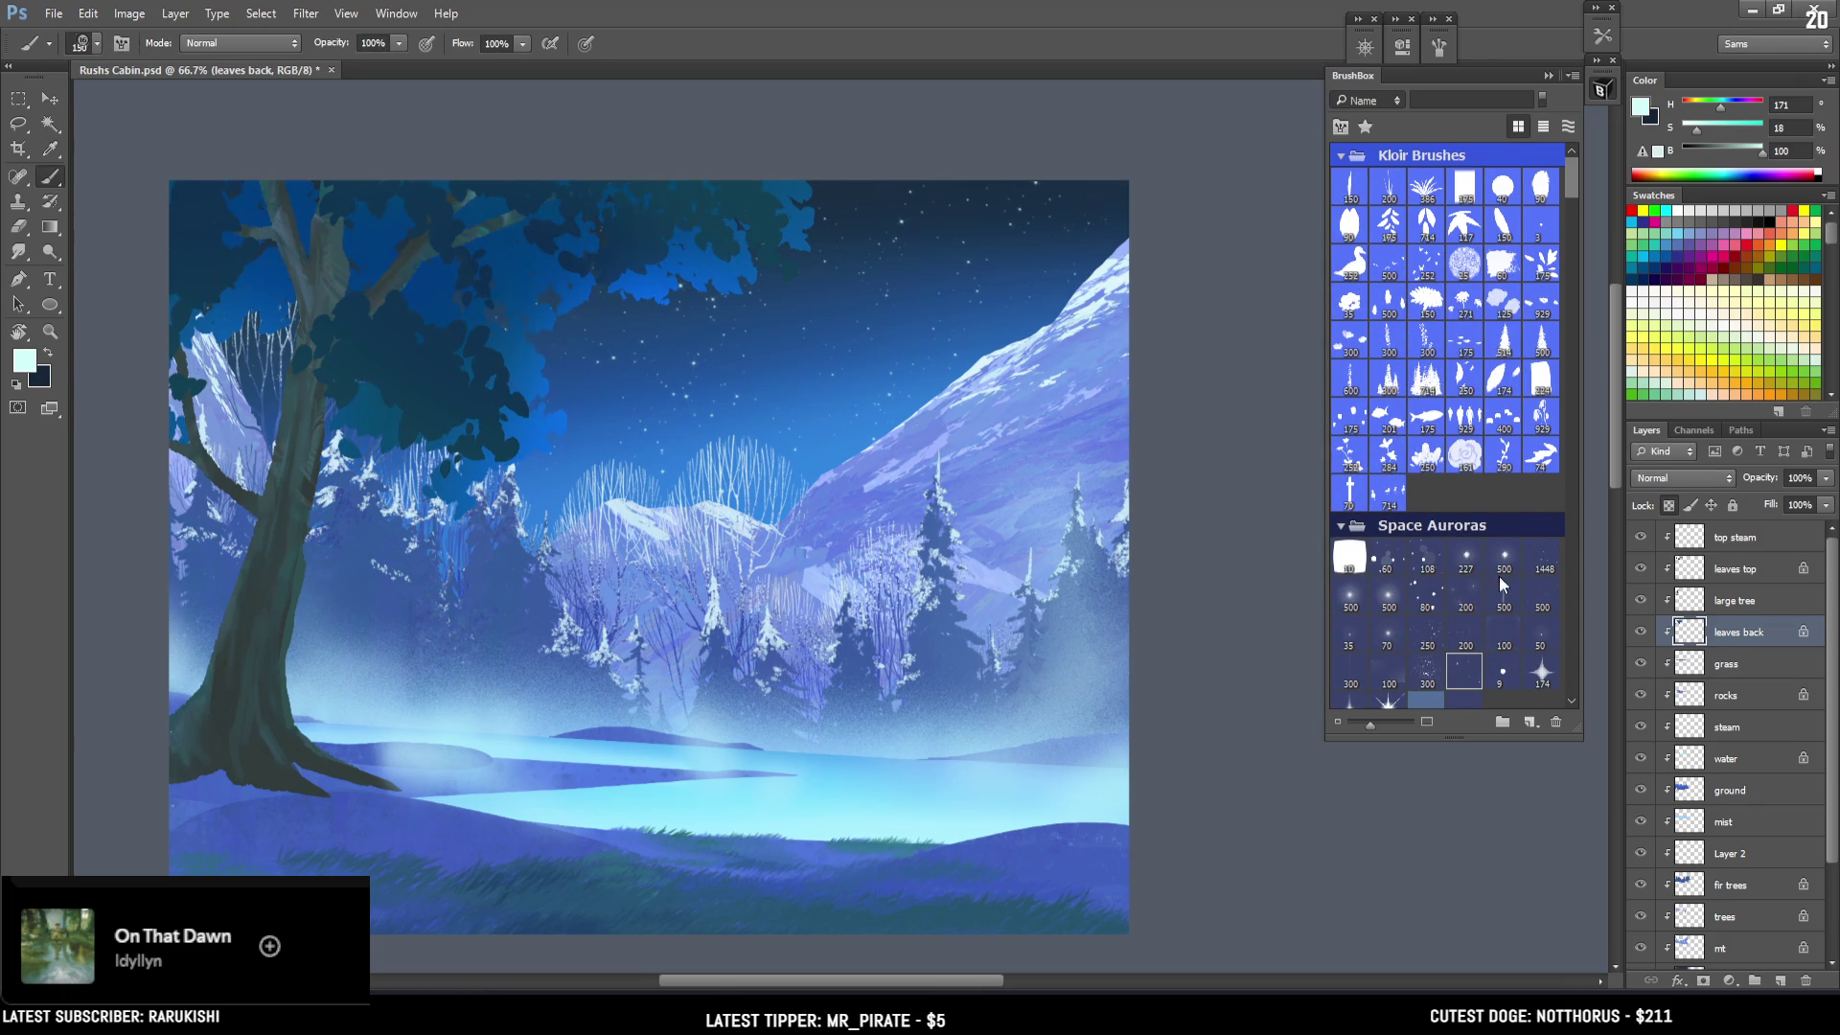
# Choose the first EyvindEarle brush and set a duller, darker blue sampled from the foliage.
pyautogui.scroll(-10, 1412, 424)
pyautogui.click(1351, 567)
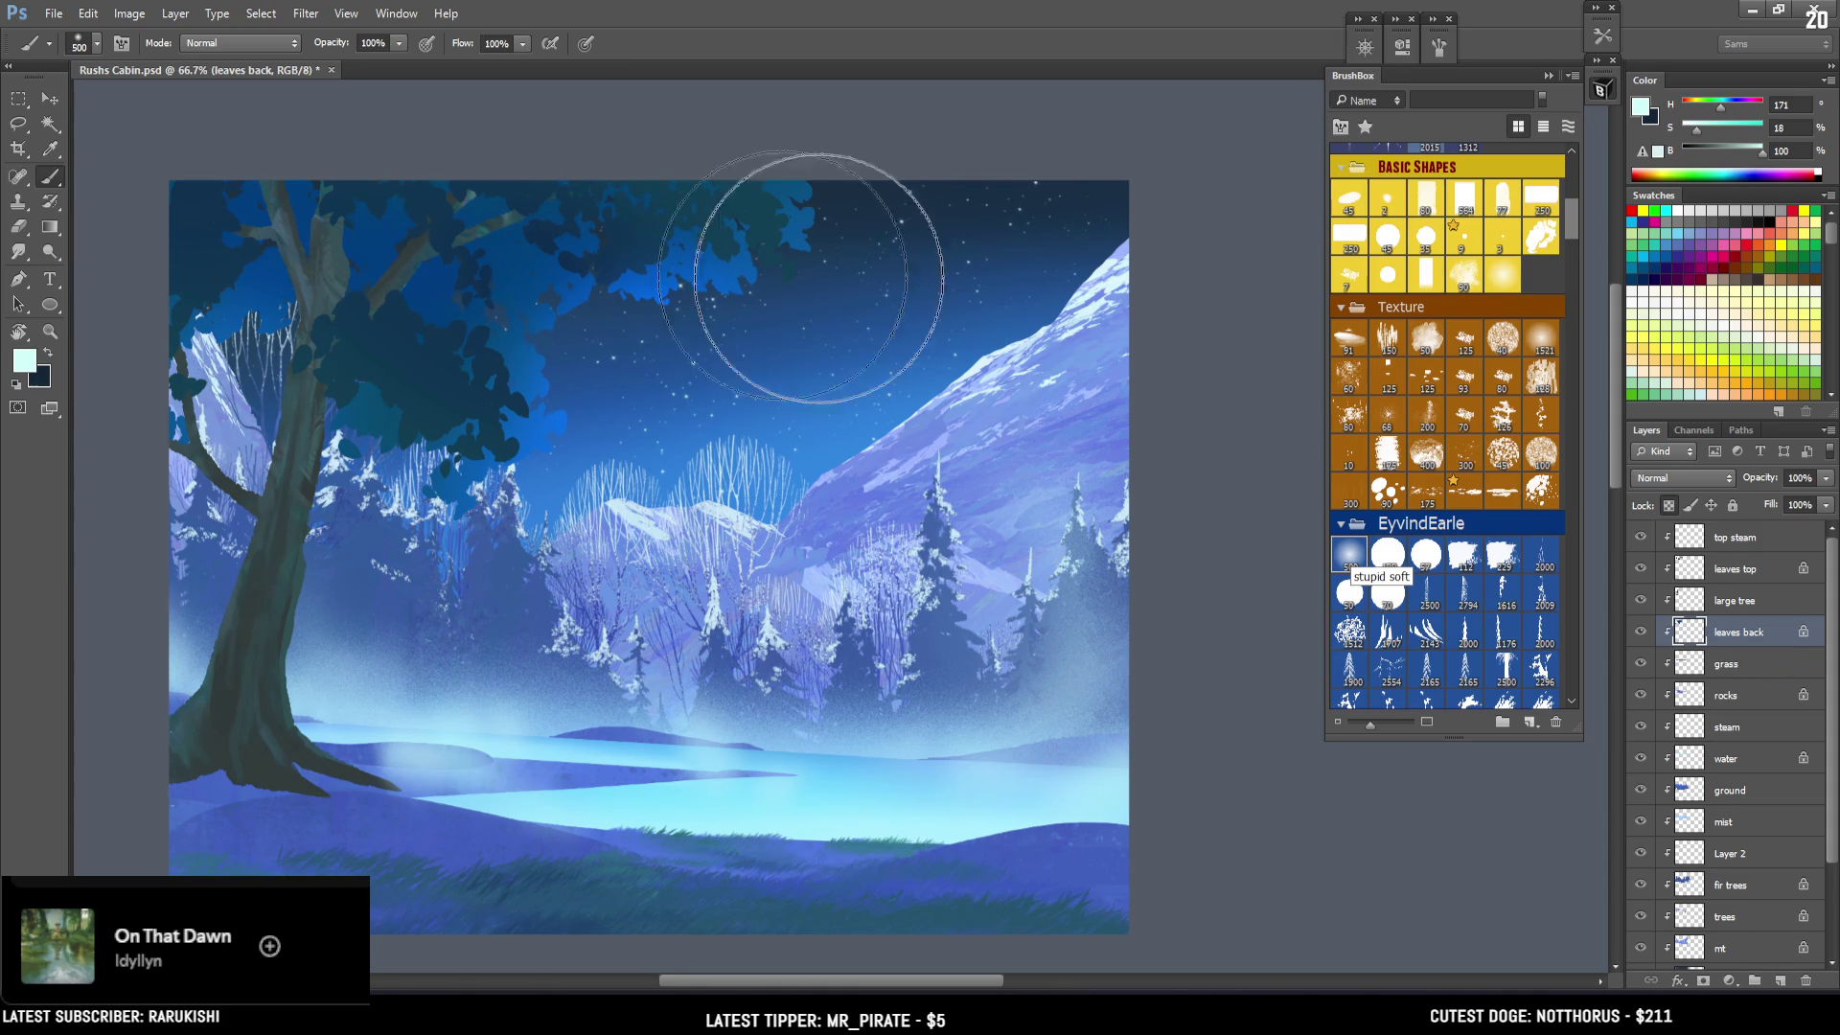
pyautogui.keyDown('alt'); pyautogui.click(520, 347); pyautogui.keyUp('alt')
pyautogui.moveTo(520, 347)
pyautogui.mouseDown()
pyautogui.moveTo(297, 164)
pyautogui.moveTo(263, 255)
pyautogui.moveTo(304, 235)
pyautogui.mouseUp()
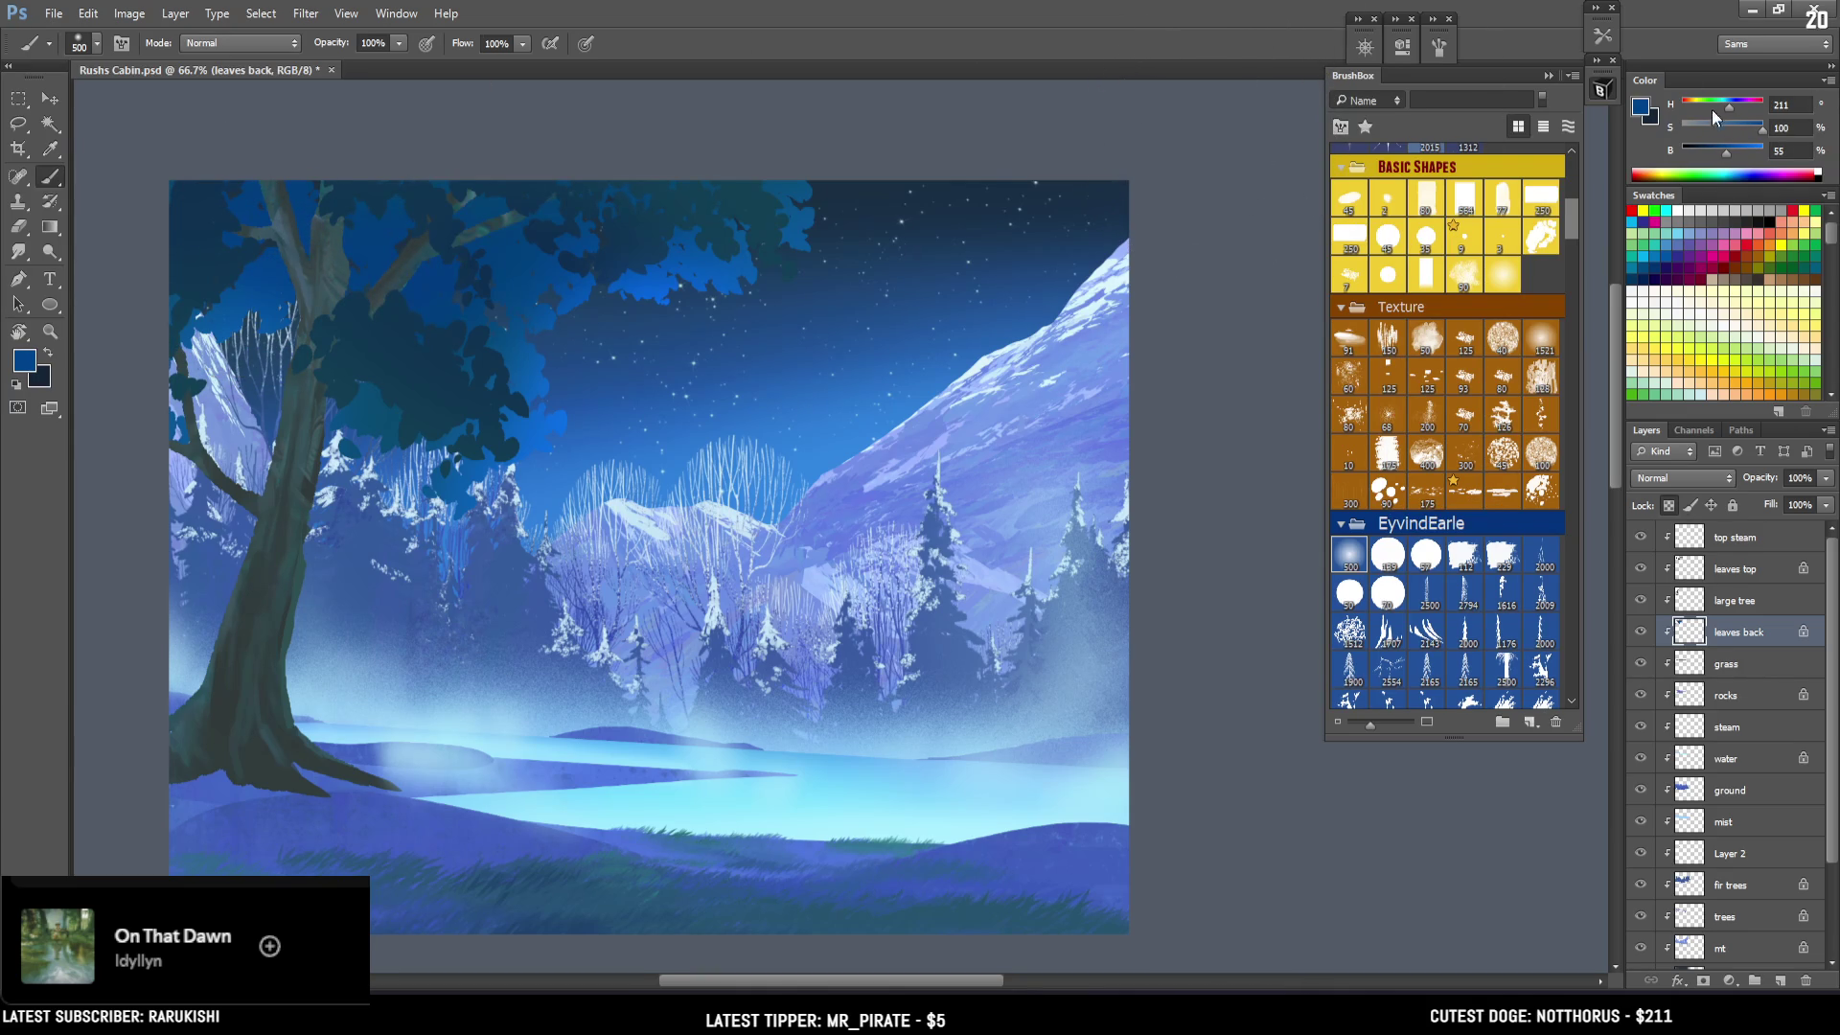
pyautogui.click(1642, 108)
pyautogui.moveTo(1238, 524)
pyautogui.mouseDown()
pyautogui.moveTo(1279, 581)
pyautogui.moveTo(1249, 570)
pyautogui.moveTo(1254, 591)
pyautogui.moveTo(1276, 578)
pyautogui.mouseUp()
pyautogui.click(1531, 414)
# Sample a brighter blue from the top leaves, lighten it, and shrink the brush to 200.
pyautogui.press('[')
pyautogui.press('[')
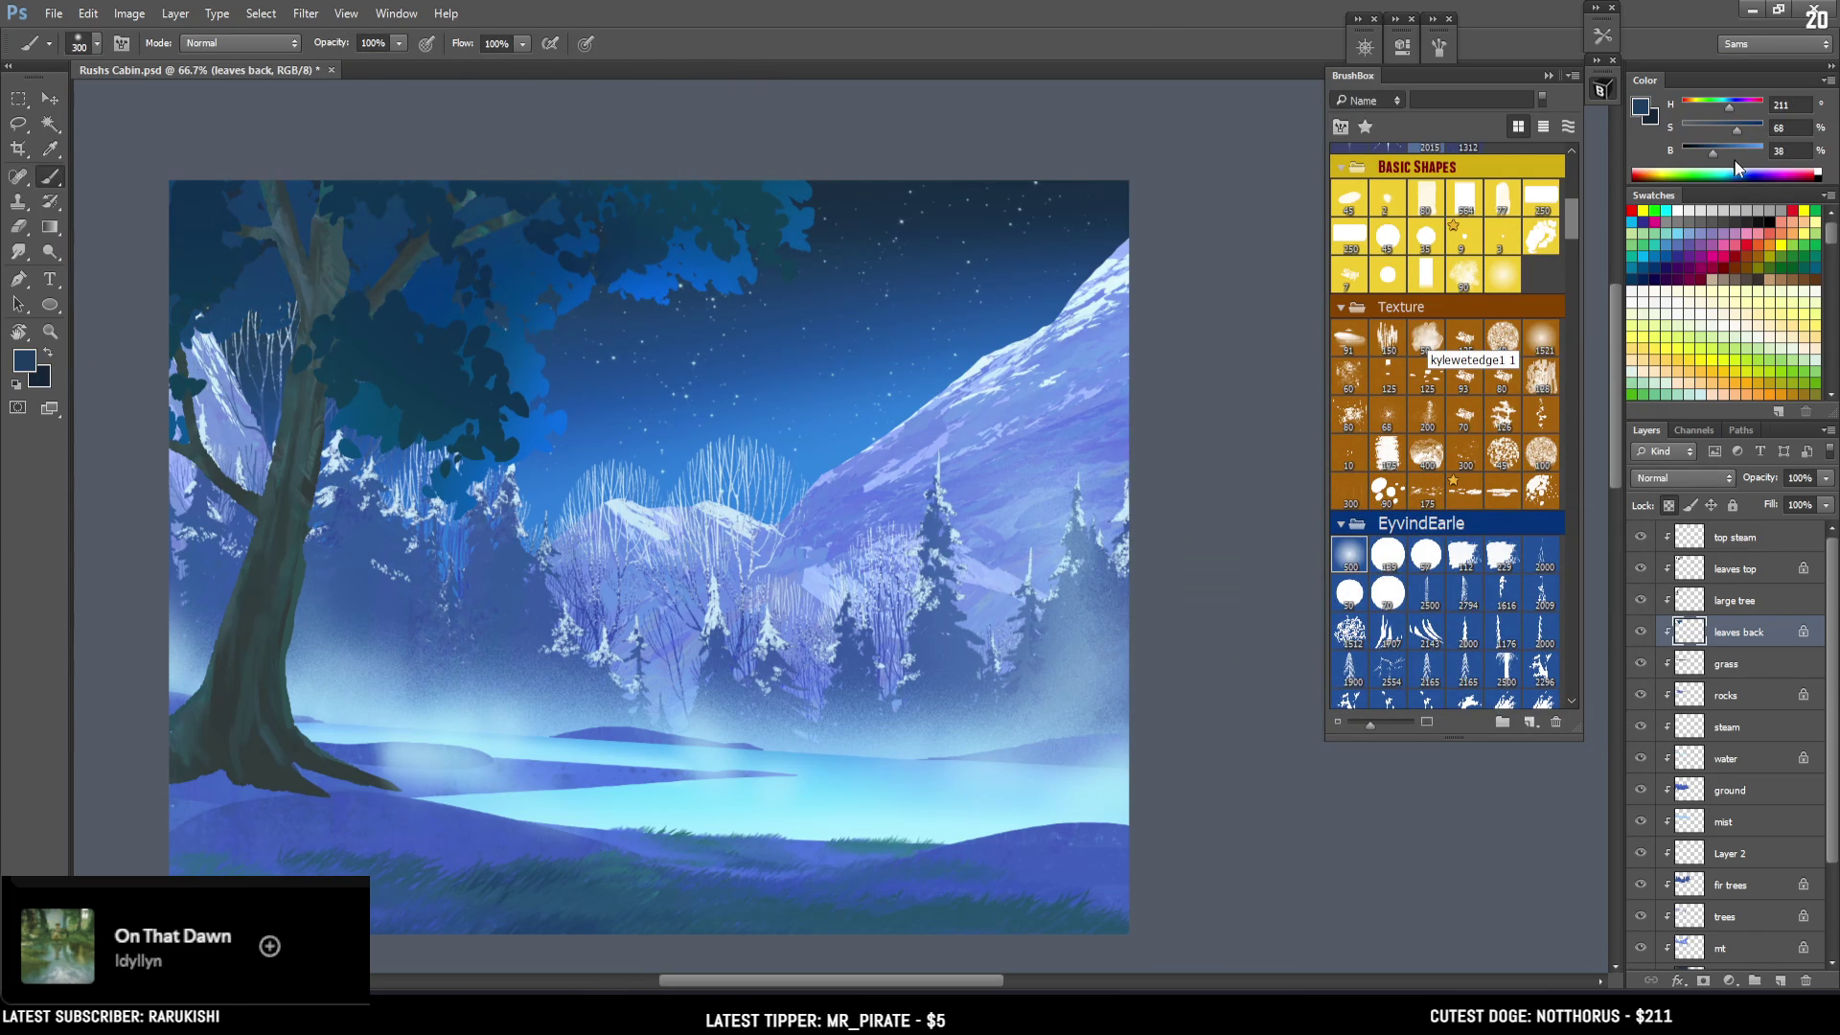
pyautogui.moveTo(1737, 131); pyautogui.dragTo(1729, 151)
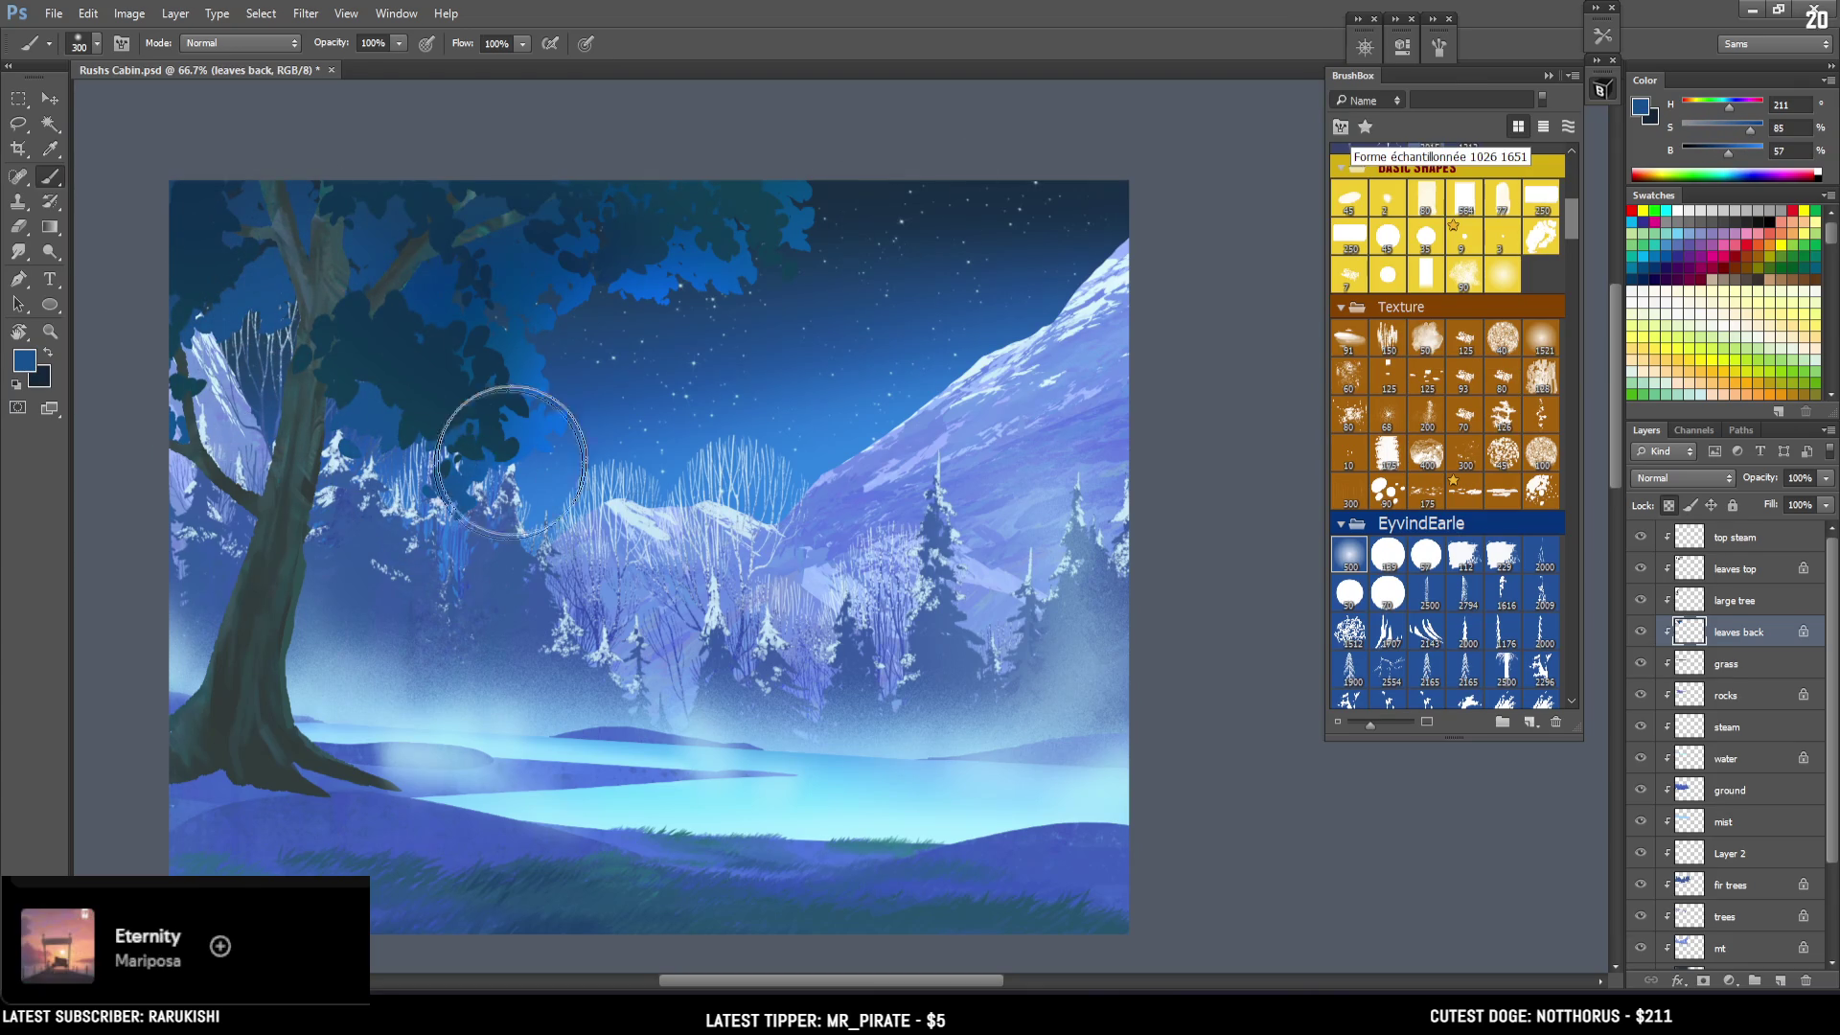
pyautogui.keyDown('alt'); pyautogui.click(402, 320); pyautogui.keyUp('alt')
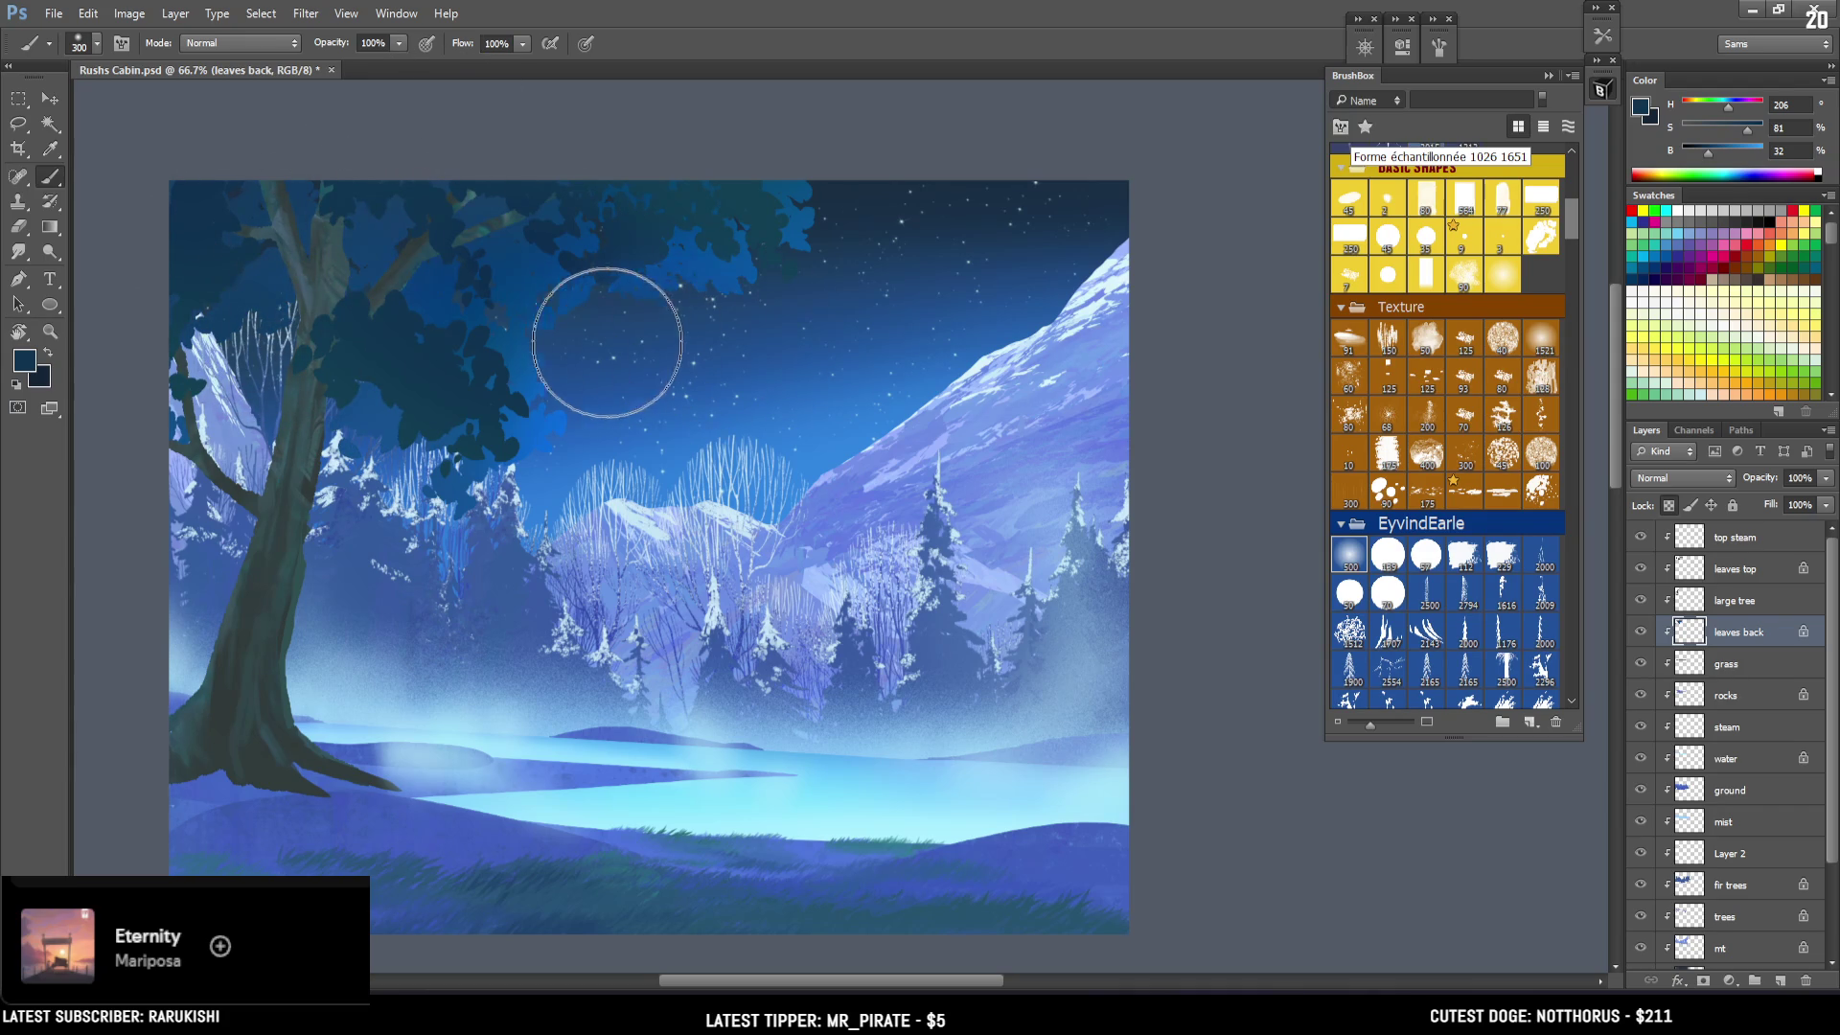
pyautogui.keyDown('alt'); pyautogui.click(801, 227); pyautogui.keyUp('alt')
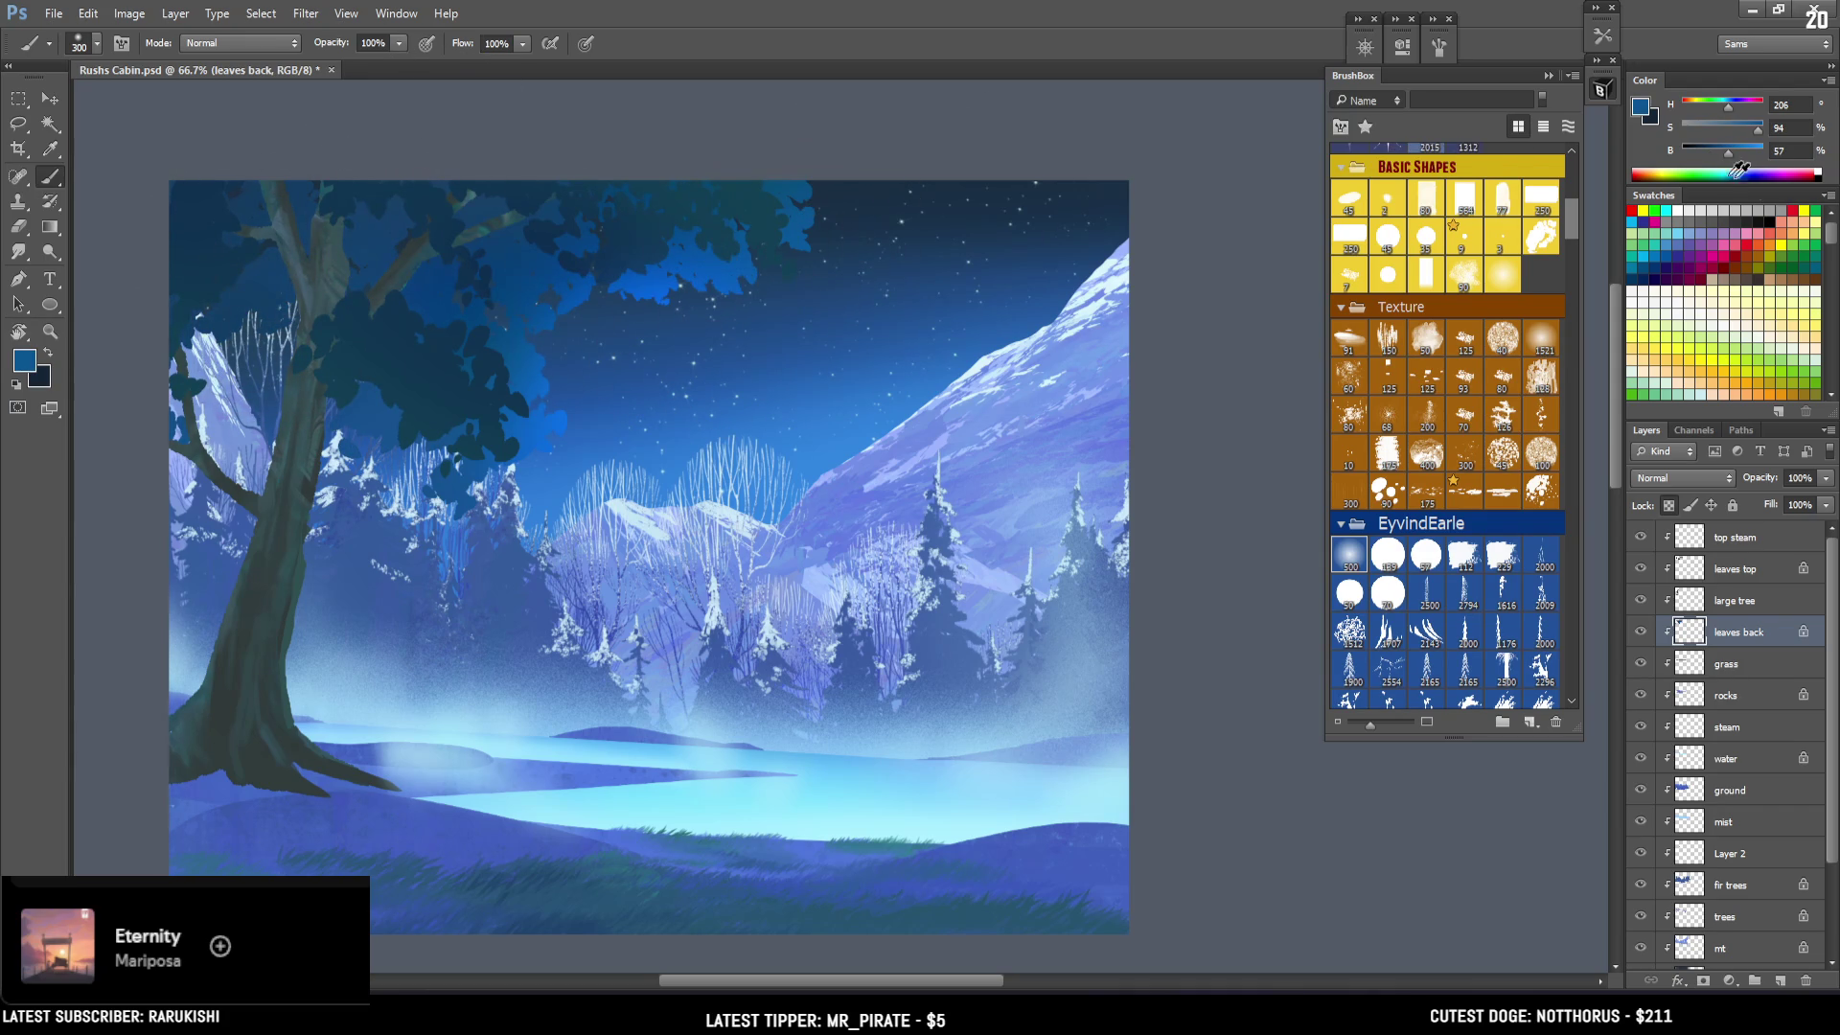
pyautogui.moveTo(1751, 165); pyautogui.dragTo(1743, 161)
pyautogui.press('[')
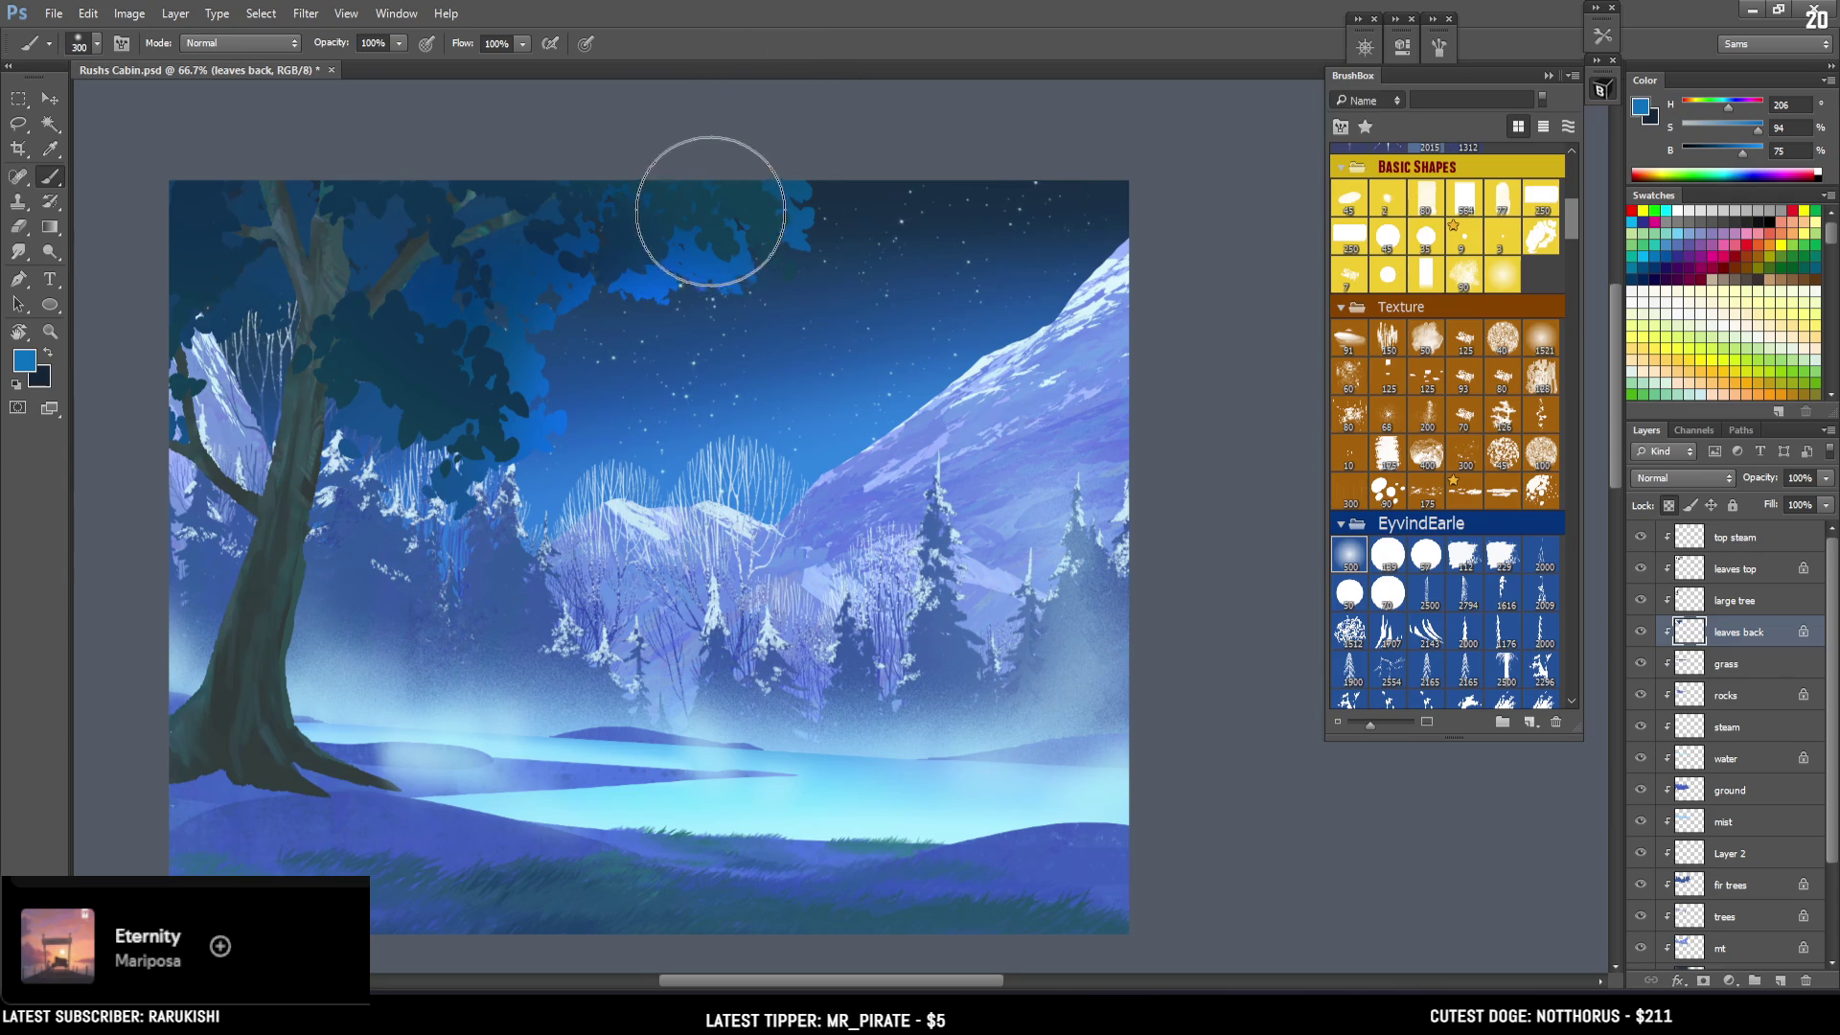
pyautogui.press('[')
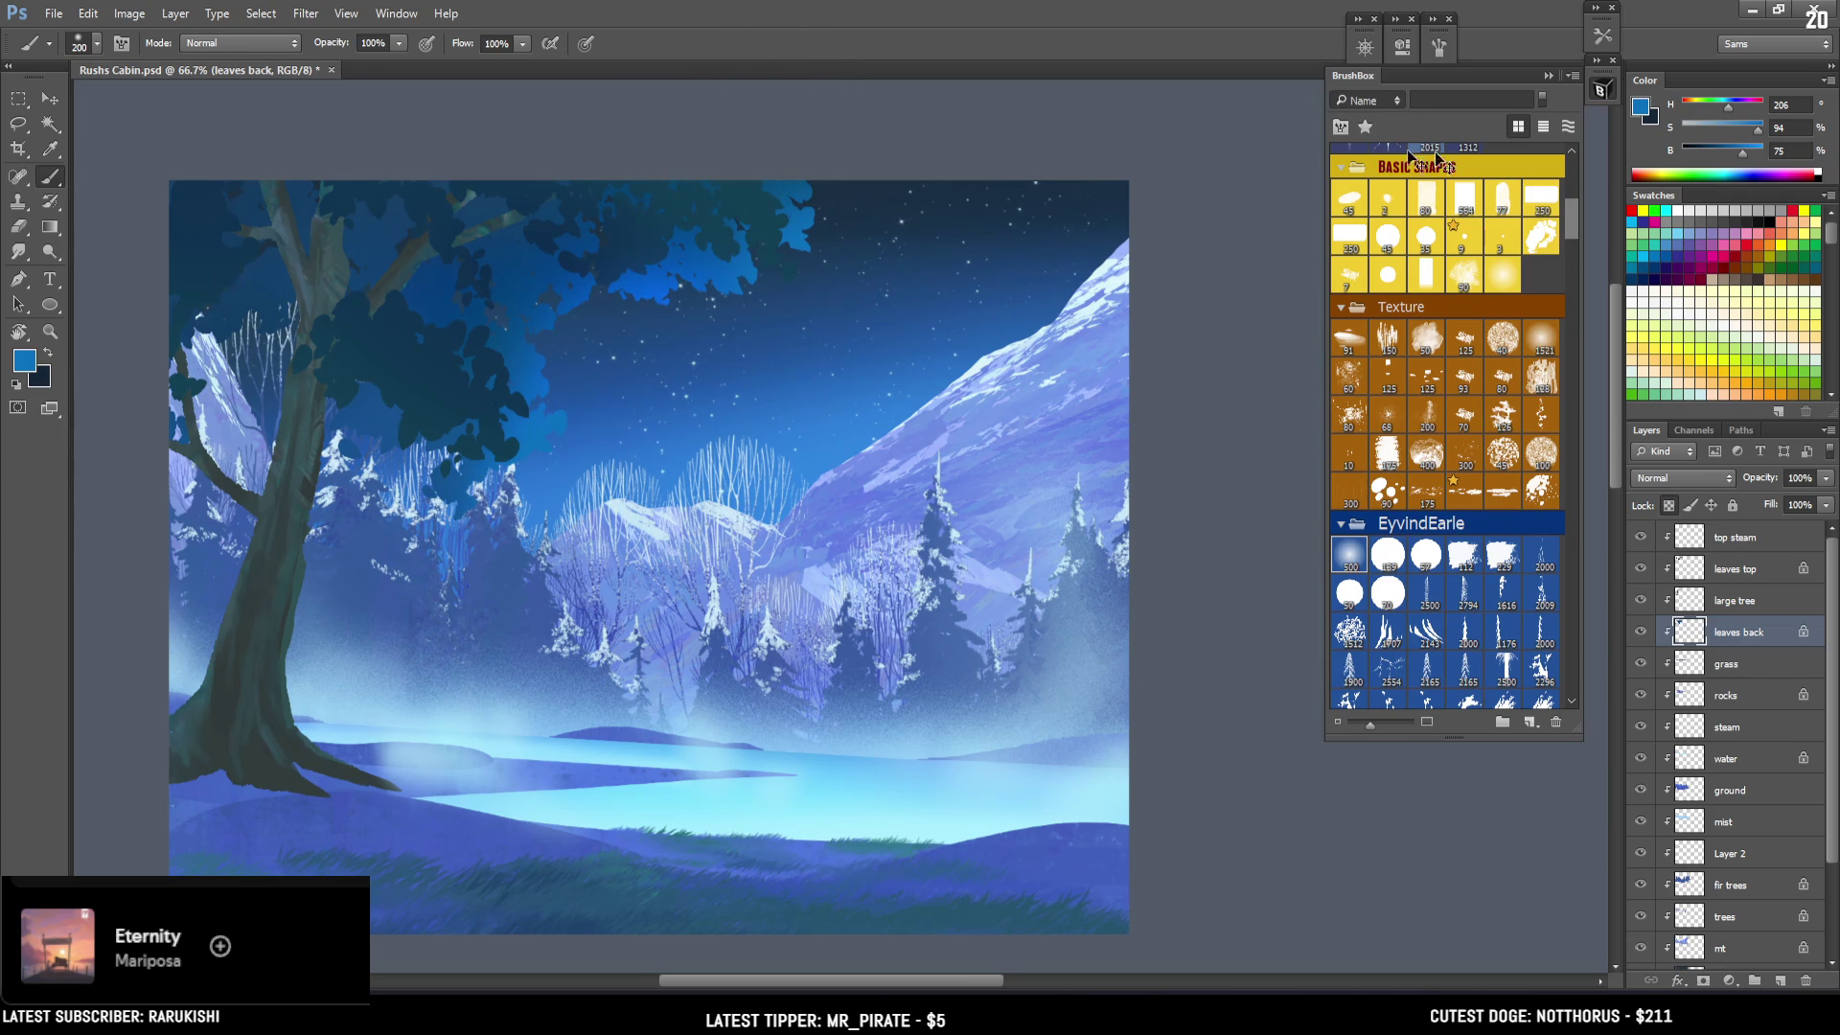
# Paint full-brightness blue highlights on the back leaves with a 150–175 brush.
pyautogui.click(1640, 632)
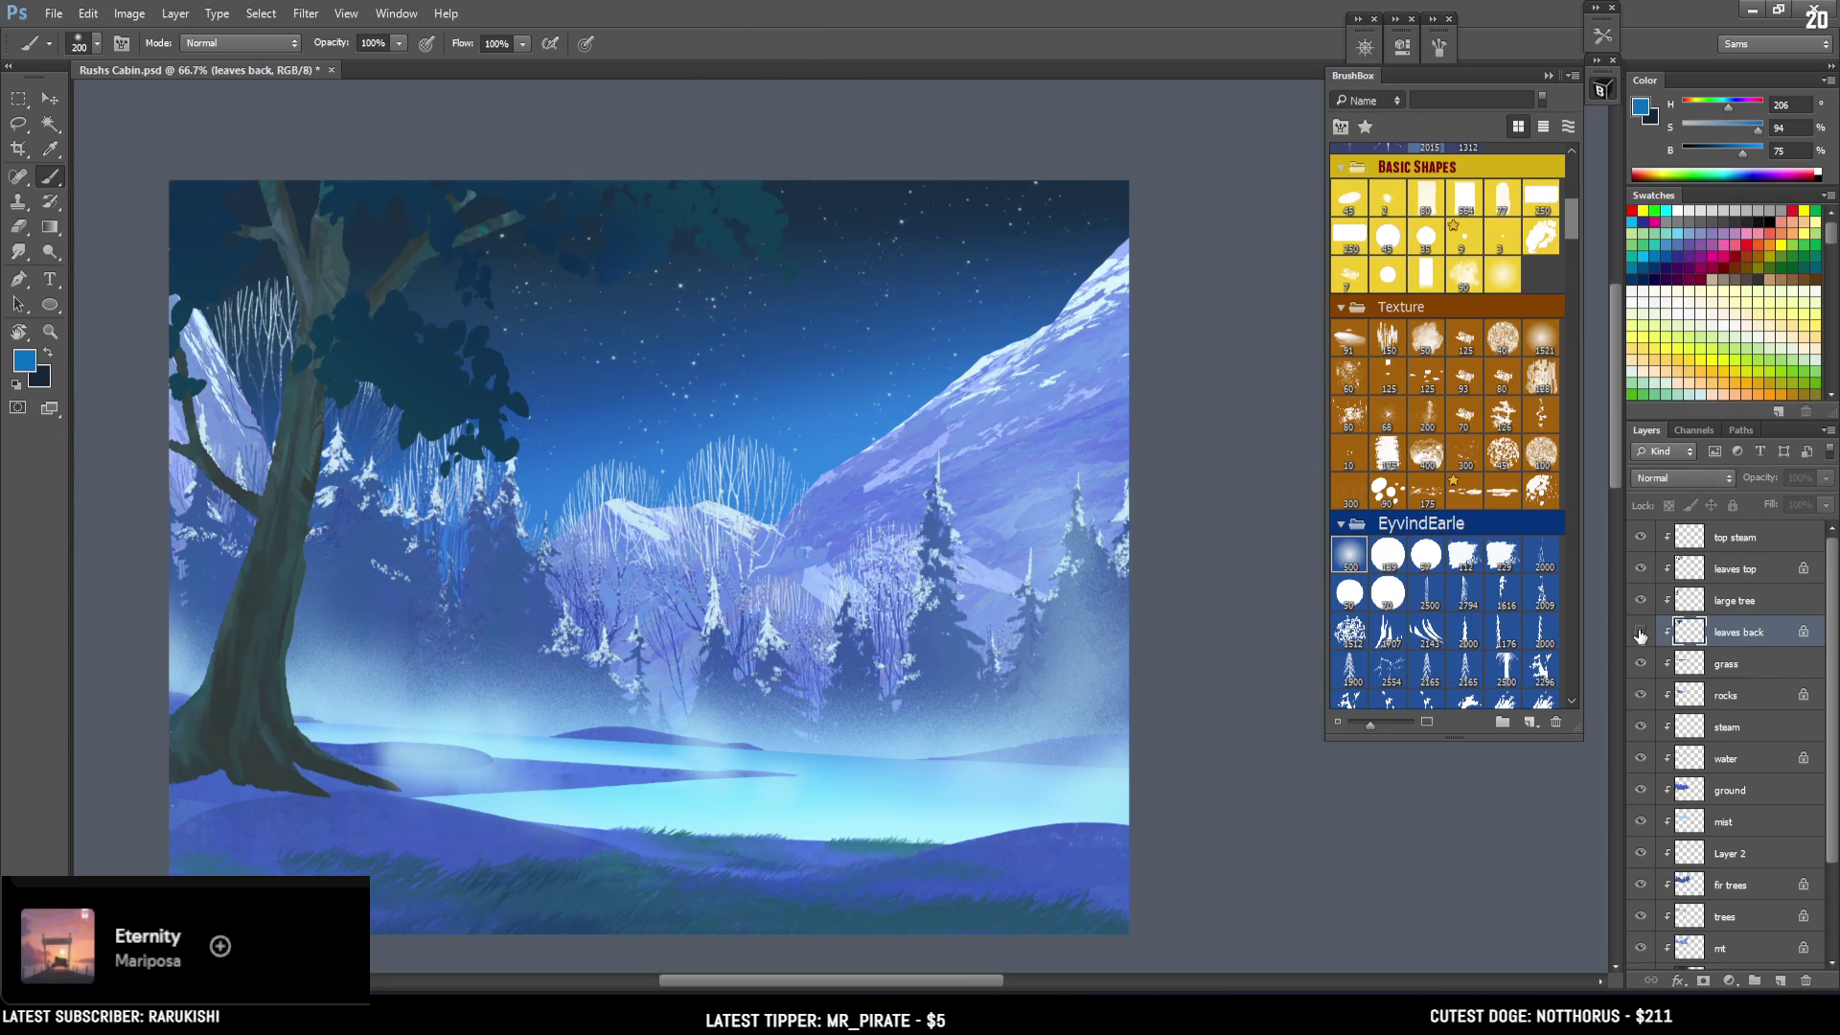
pyautogui.click(1640, 631)
pyautogui.click(1764, 158)
pyautogui.press('[')
pyautogui.press('[')
pyautogui.moveTo(561, 475); pyautogui.dragTo(527, 441)
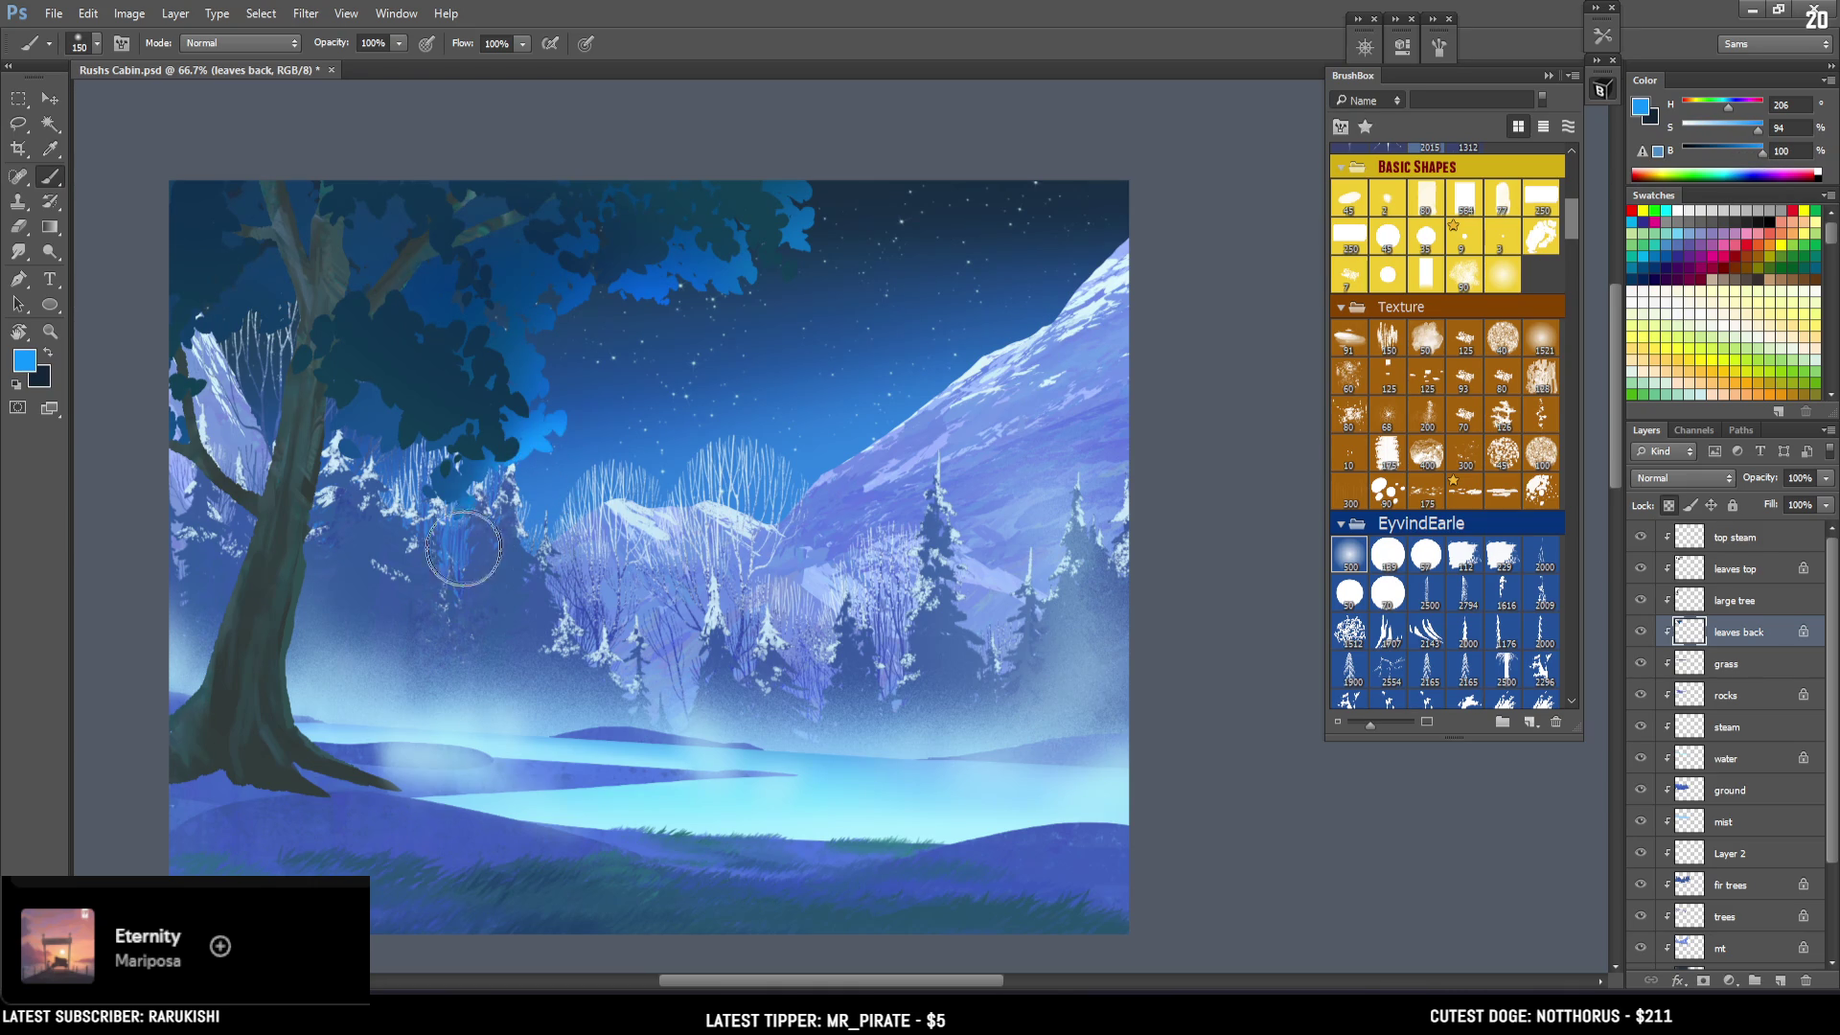
pyautogui.press('[')
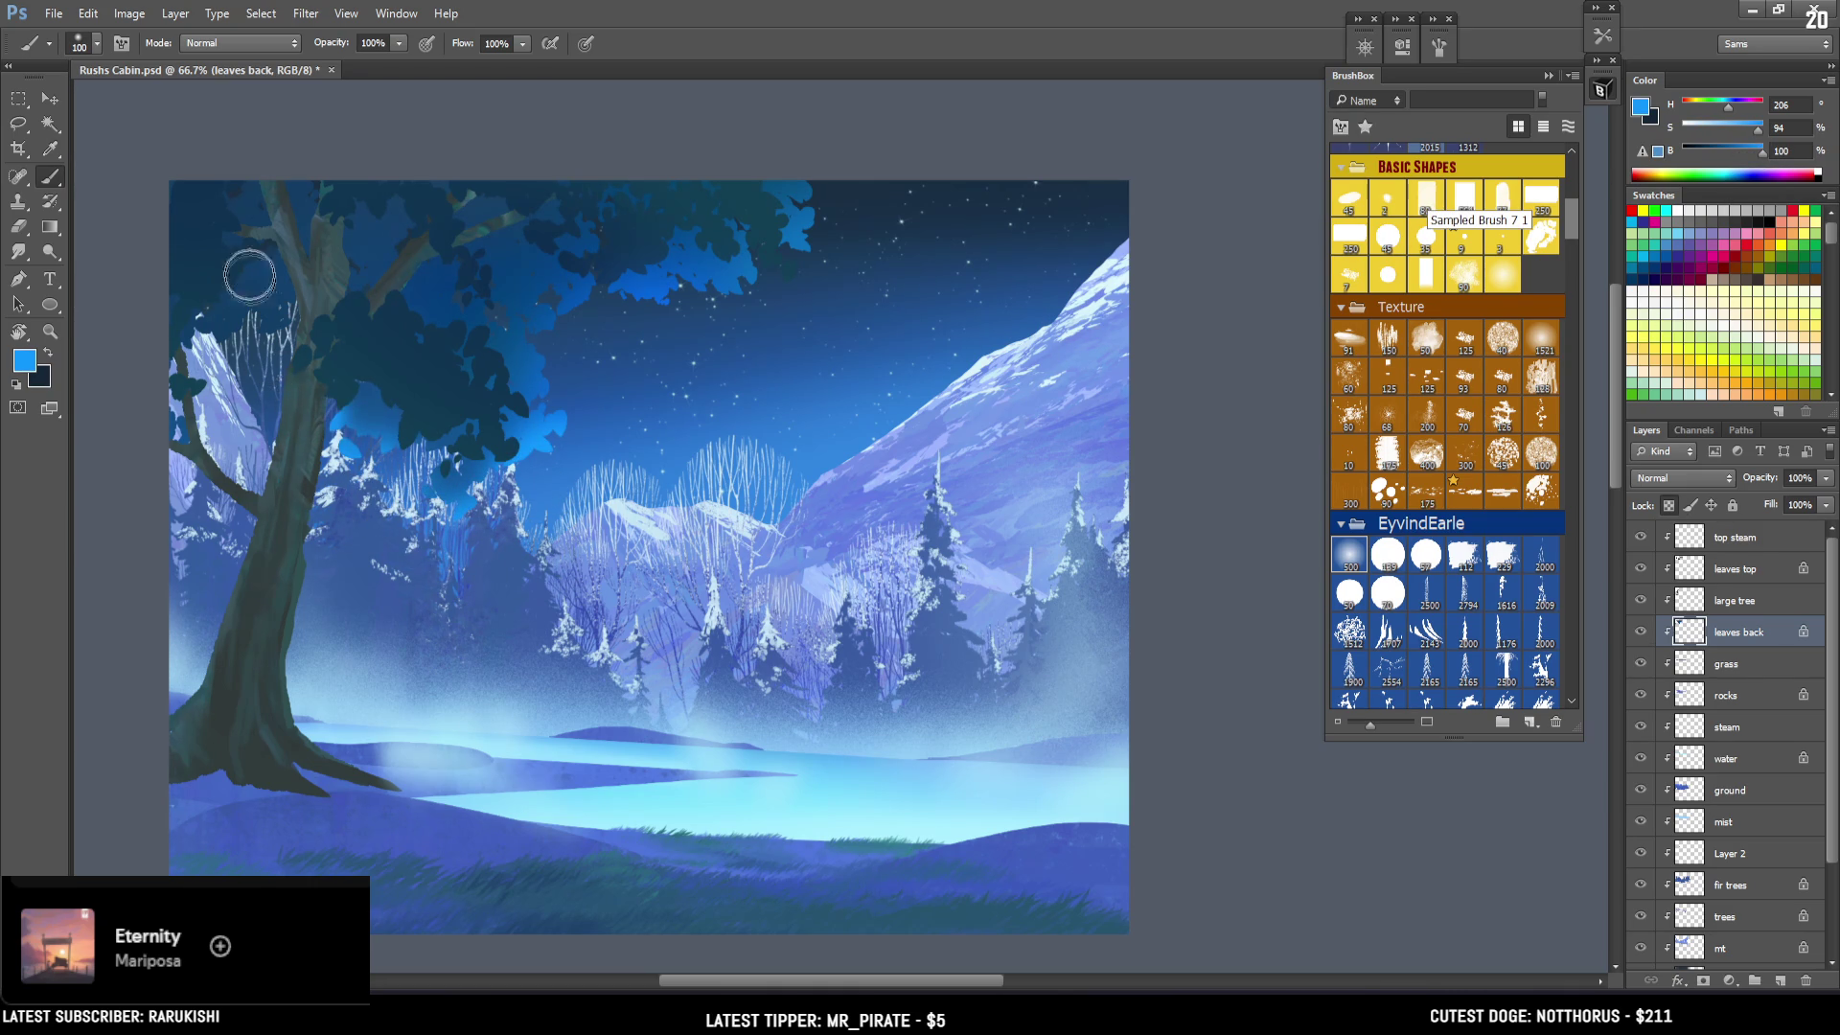
pyautogui.press(']')
pyautogui.press(']')
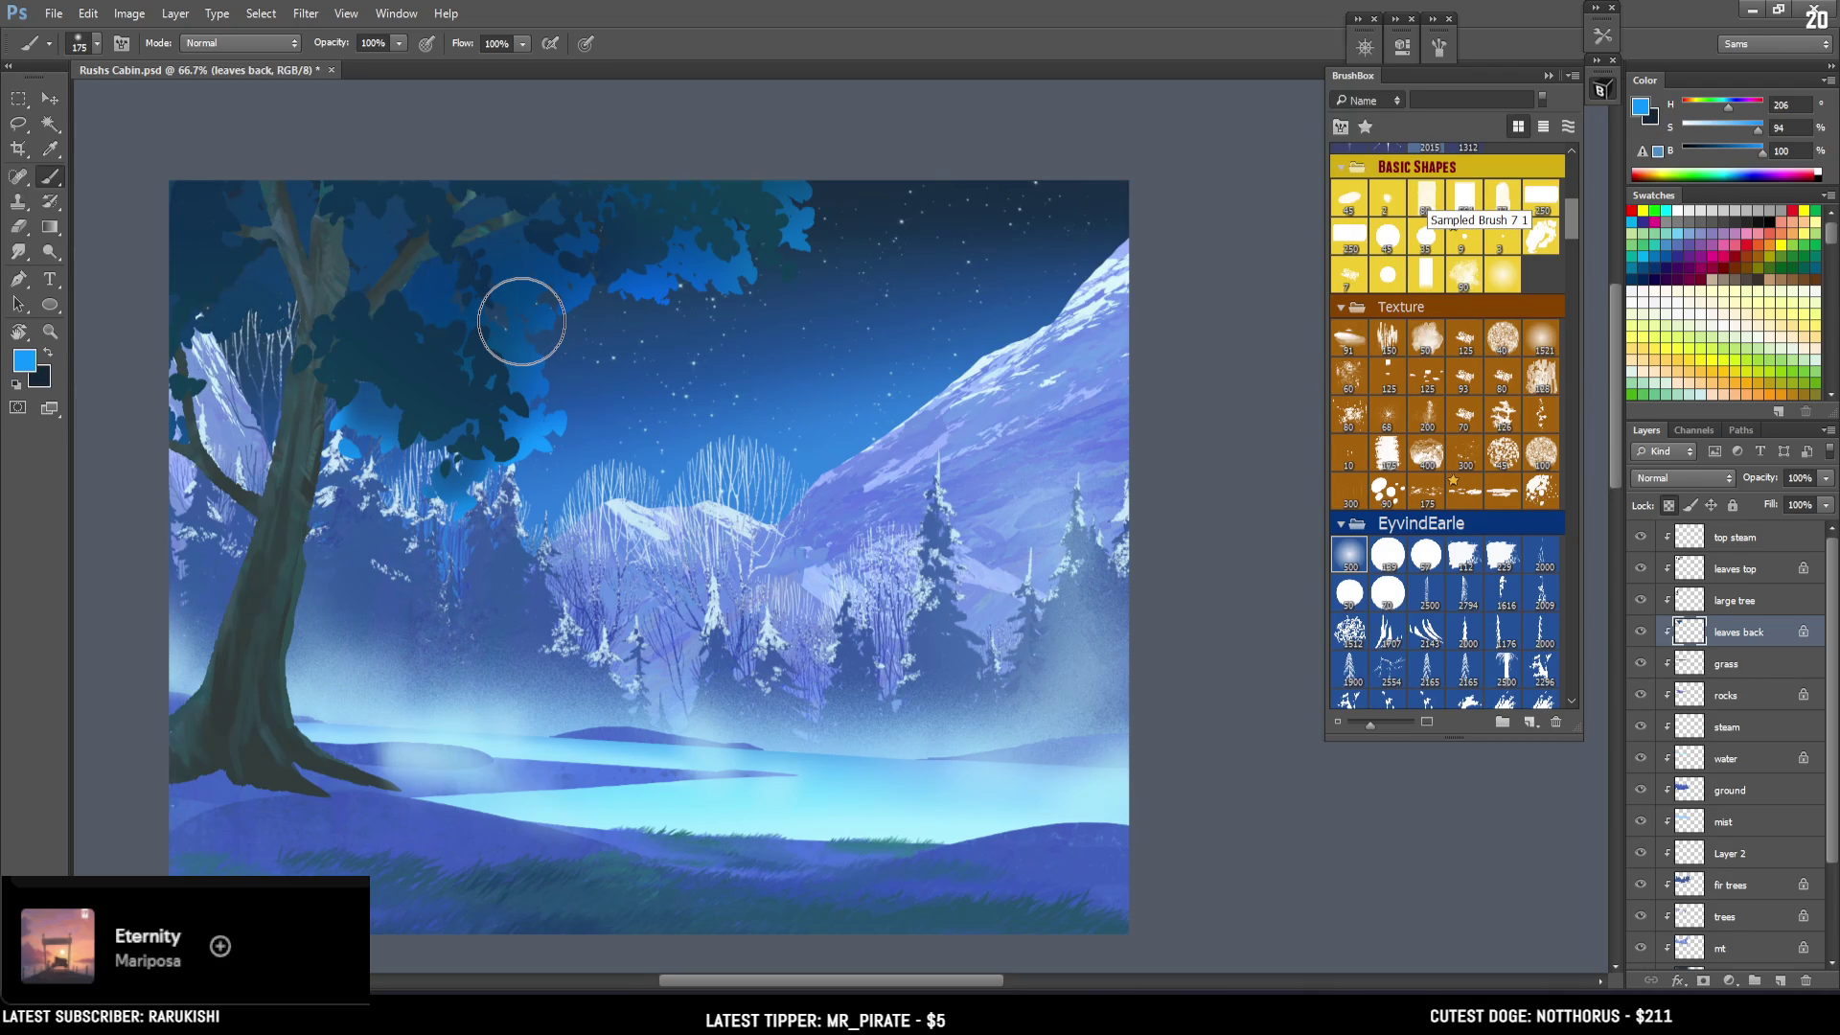
# Select the large tree layer, pick the 298 textured brush at size 300, and lock transparent pixels.
pyautogui.click(1725, 662)
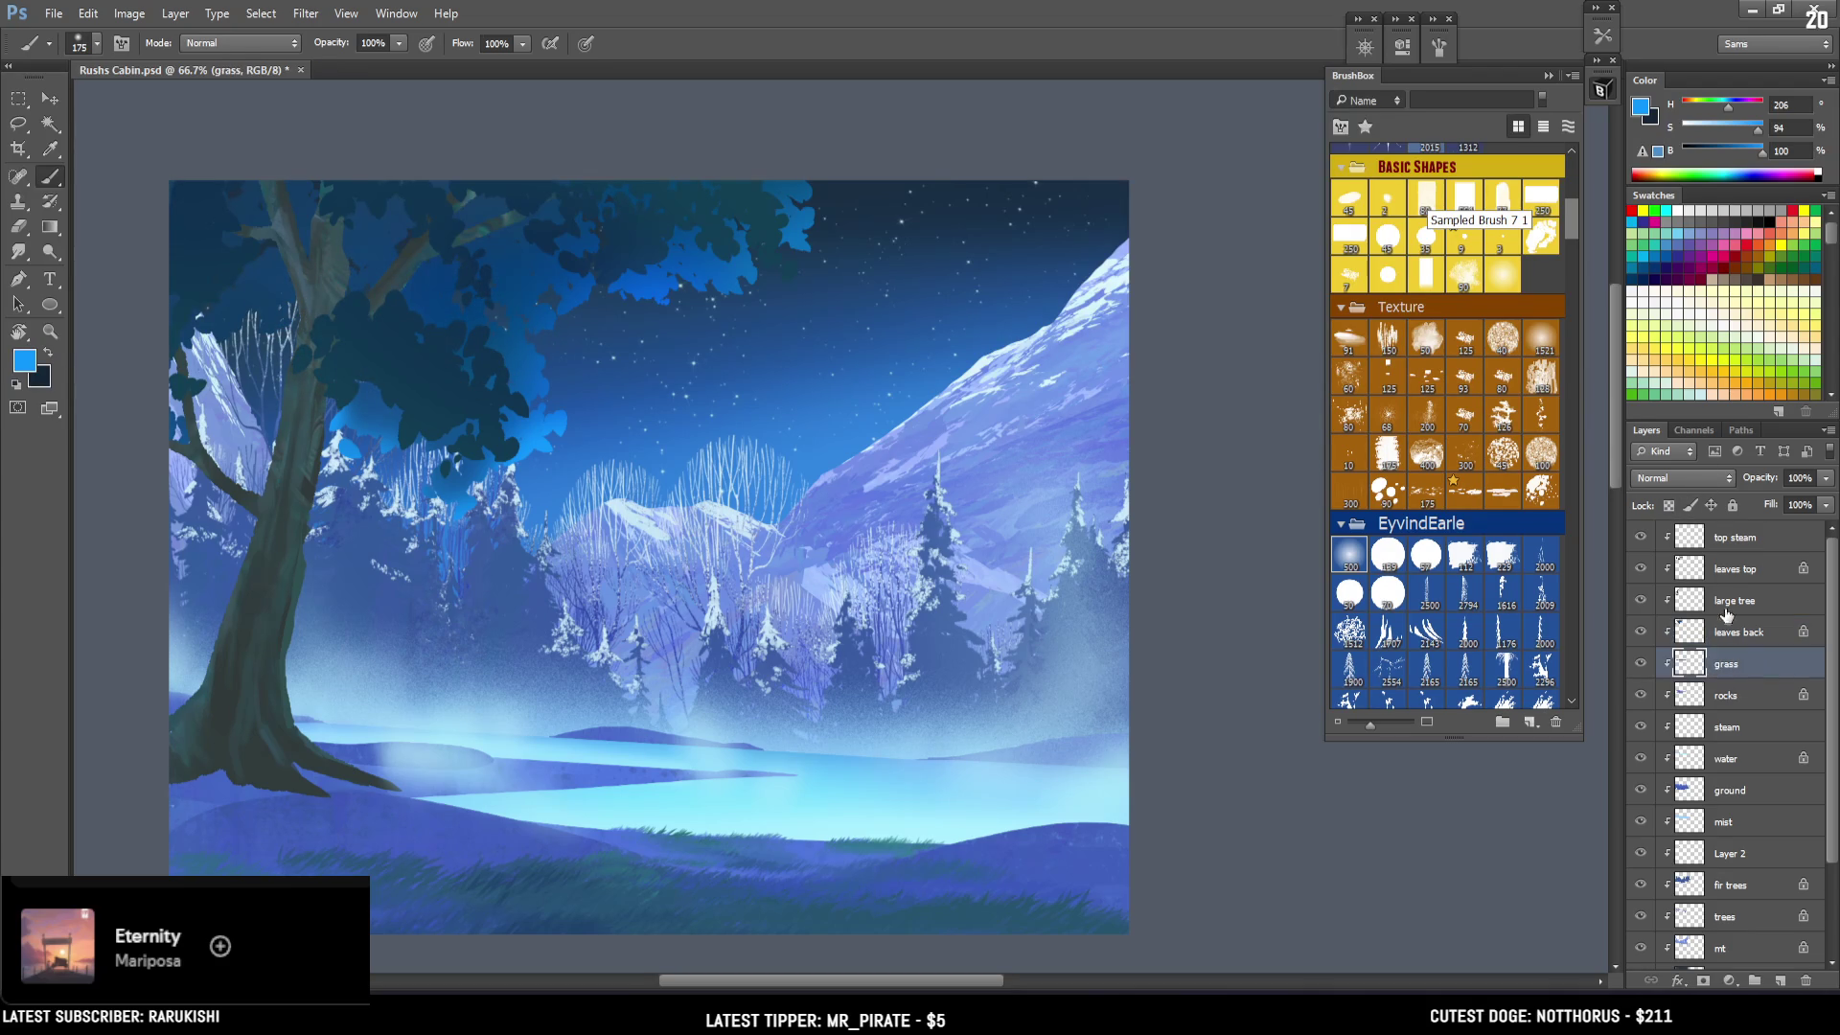
pyautogui.click(1728, 601)
pyautogui.moveTo(1570, 225); pyautogui.dragTo(1555, 437)
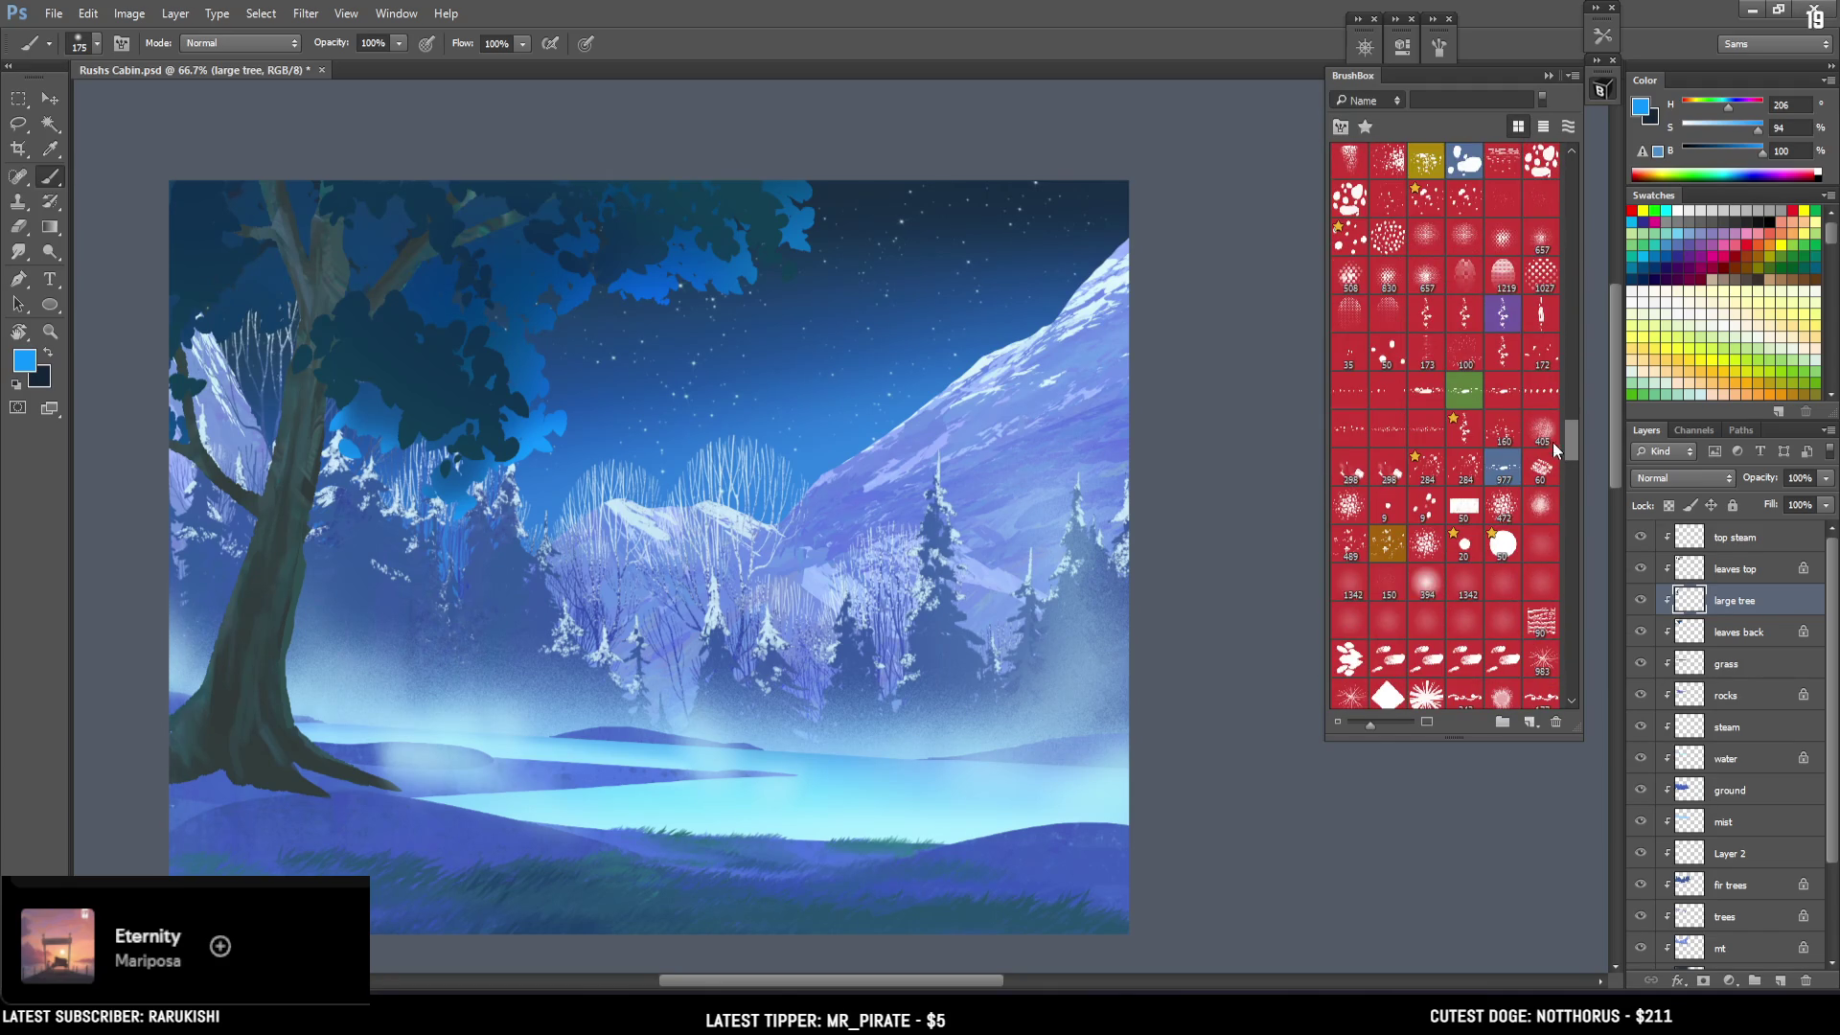
pyautogui.scroll(1, 1552, 422)
pyautogui.scroll(-3, 1567, 441)
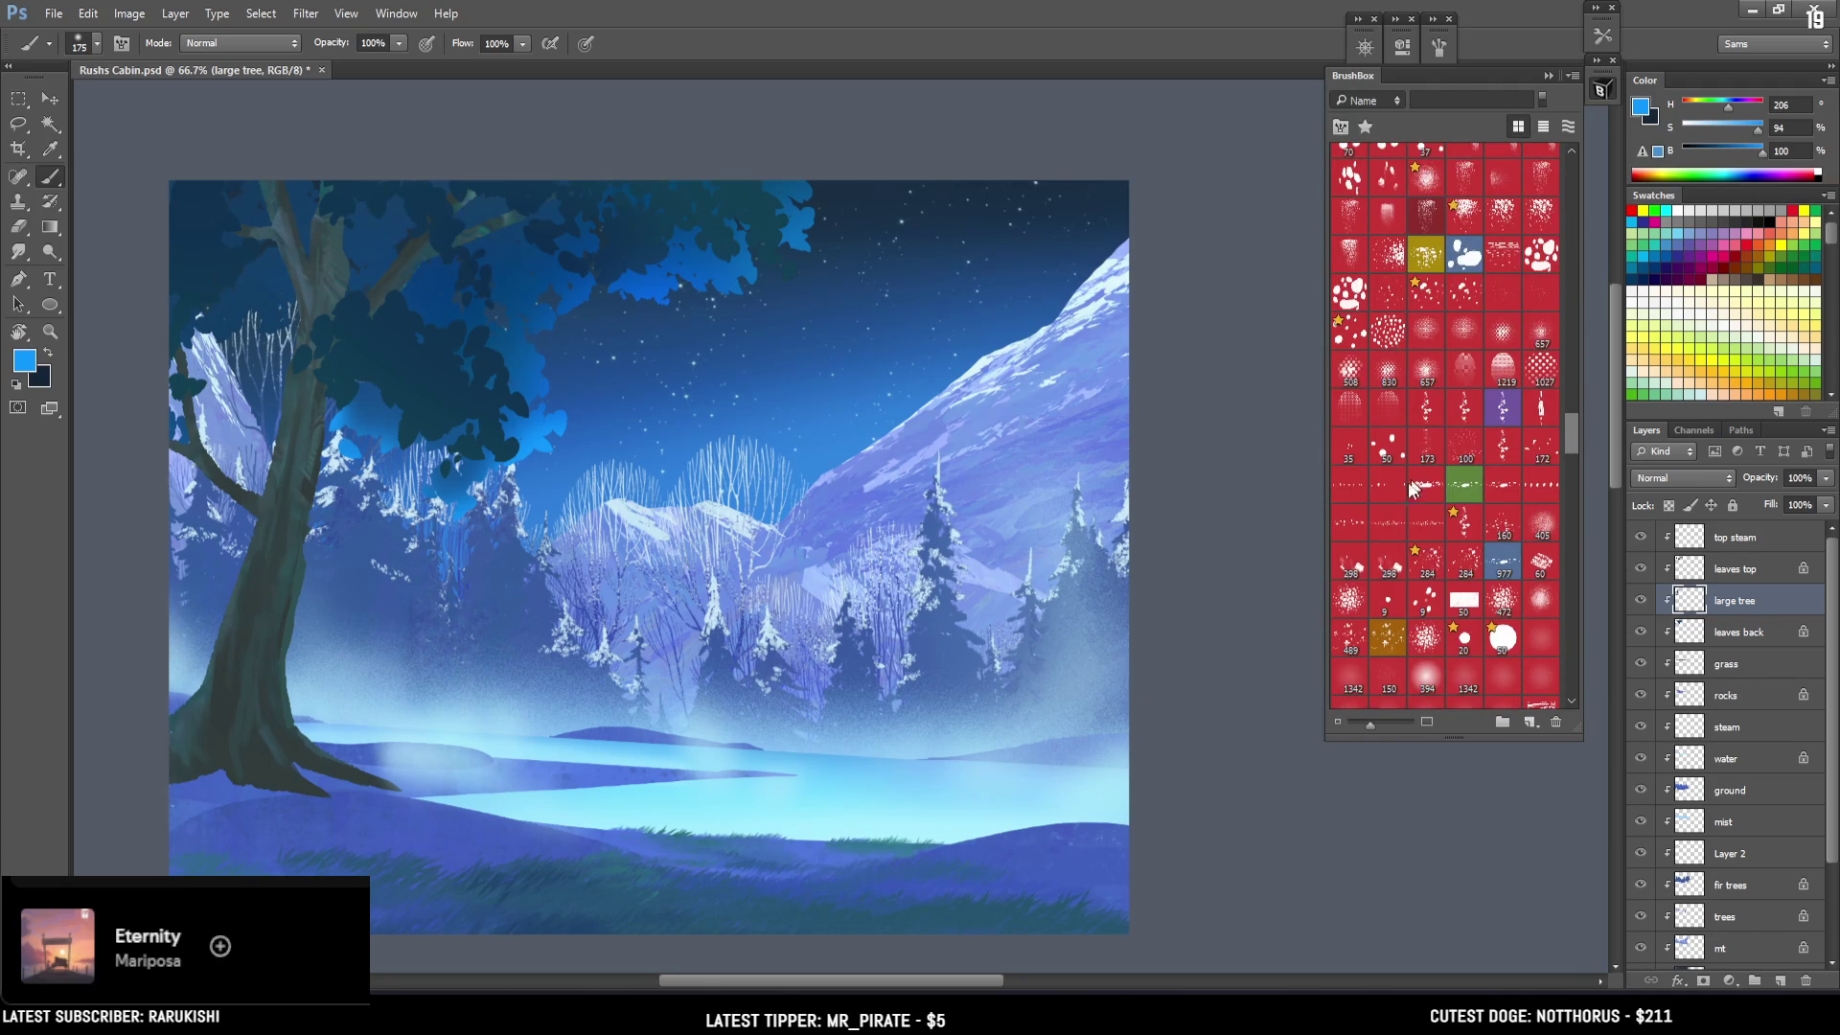
pyautogui.click(1353, 565)
pyautogui.press(']')
pyautogui.click(1668, 505)
# Test and undo blue strokes on the trunk, then bring up Color Balance (Ctrl+B).
pyautogui.moveTo(317, 565)
pyautogui.mouseDown()
pyautogui.moveTo(258, 479)
pyautogui.moveTo(240, 728)
pyautogui.mouseUp()
pyautogui.hotkey('ctrl', 'z')
pyautogui.keyDown('alt'); pyautogui.click(259, 652); pyautogui.keyUp('alt')
pyautogui.press(']')
pyautogui.keyDown('alt'); pyautogui.click(1059, 843); pyautogui.keyUp('alt')
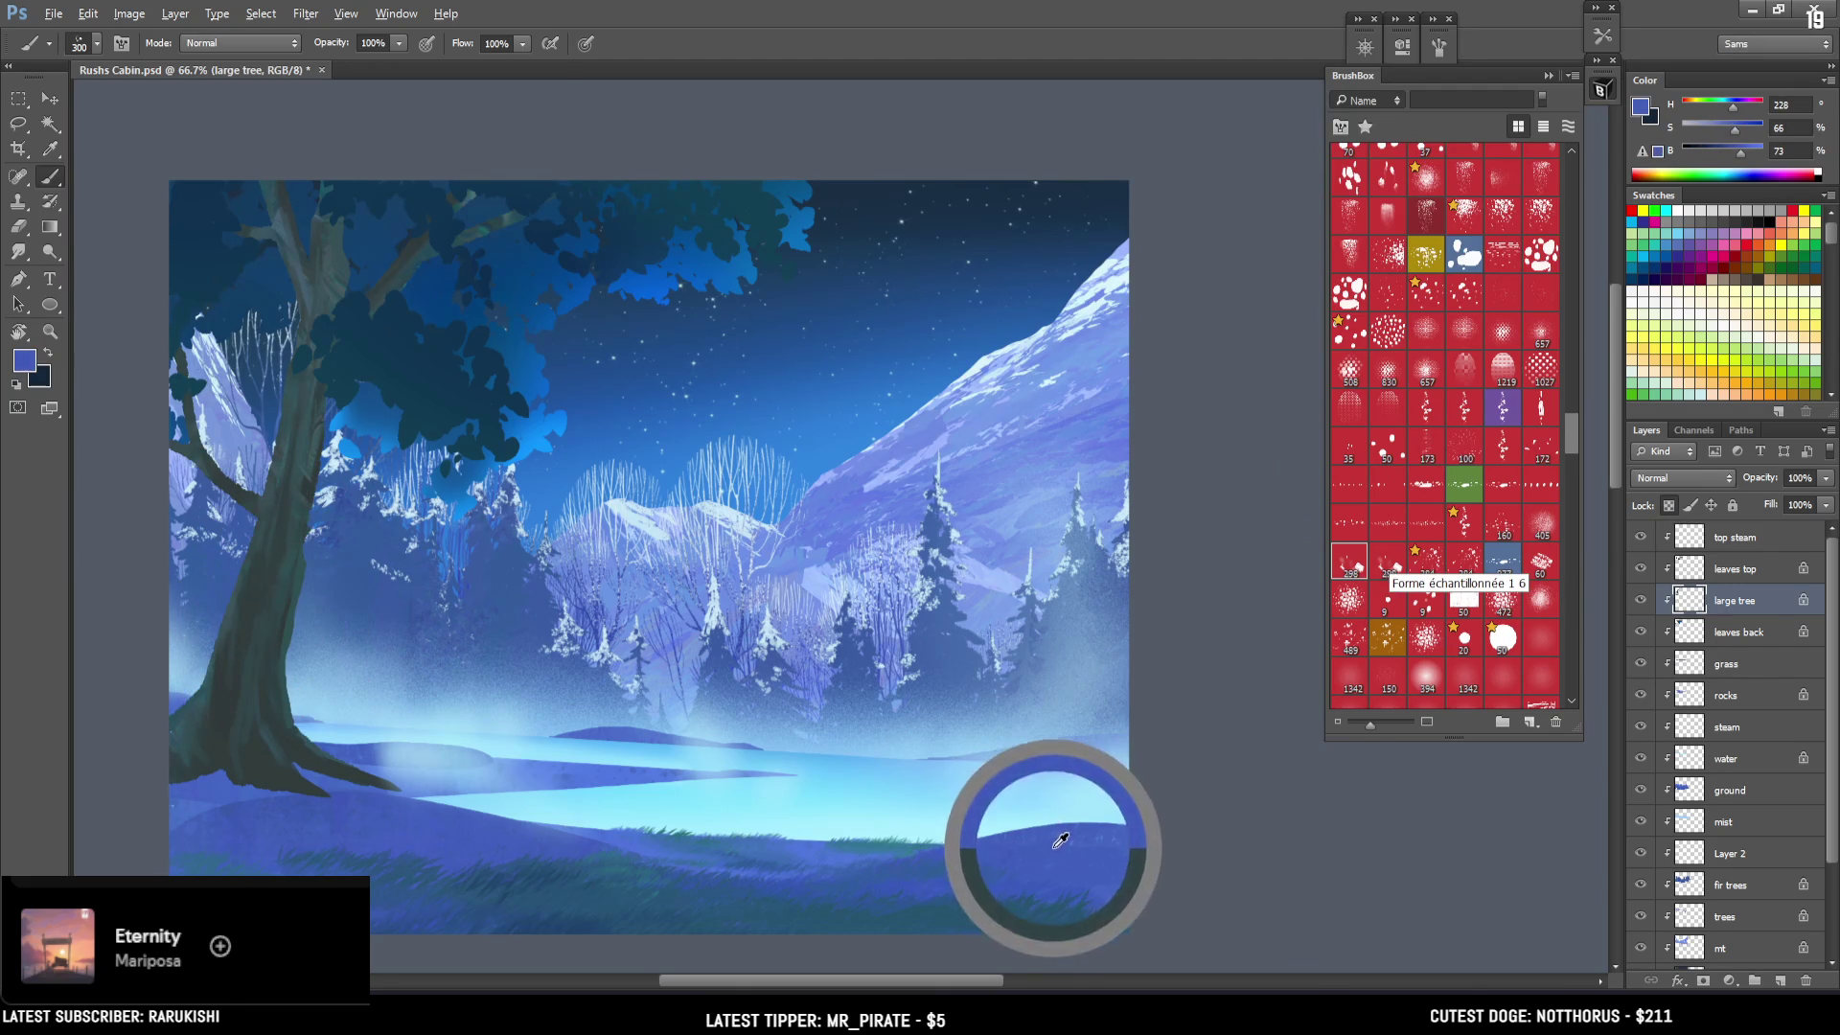
pyautogui.moveTo(1739, 165); pyautogui.dragTo(1728, 153)
pyautogui.press(']')
pyautogui.press(']')
pyautogui.moveTo(191, 671)
pyautogui.mouseDown()
pyautogui.moveTo(249, 614)
pyautogui.moveTo(326, 278)
pyautogui.mouseUp()
pyautogui.hotkey('ctrl', 'z')
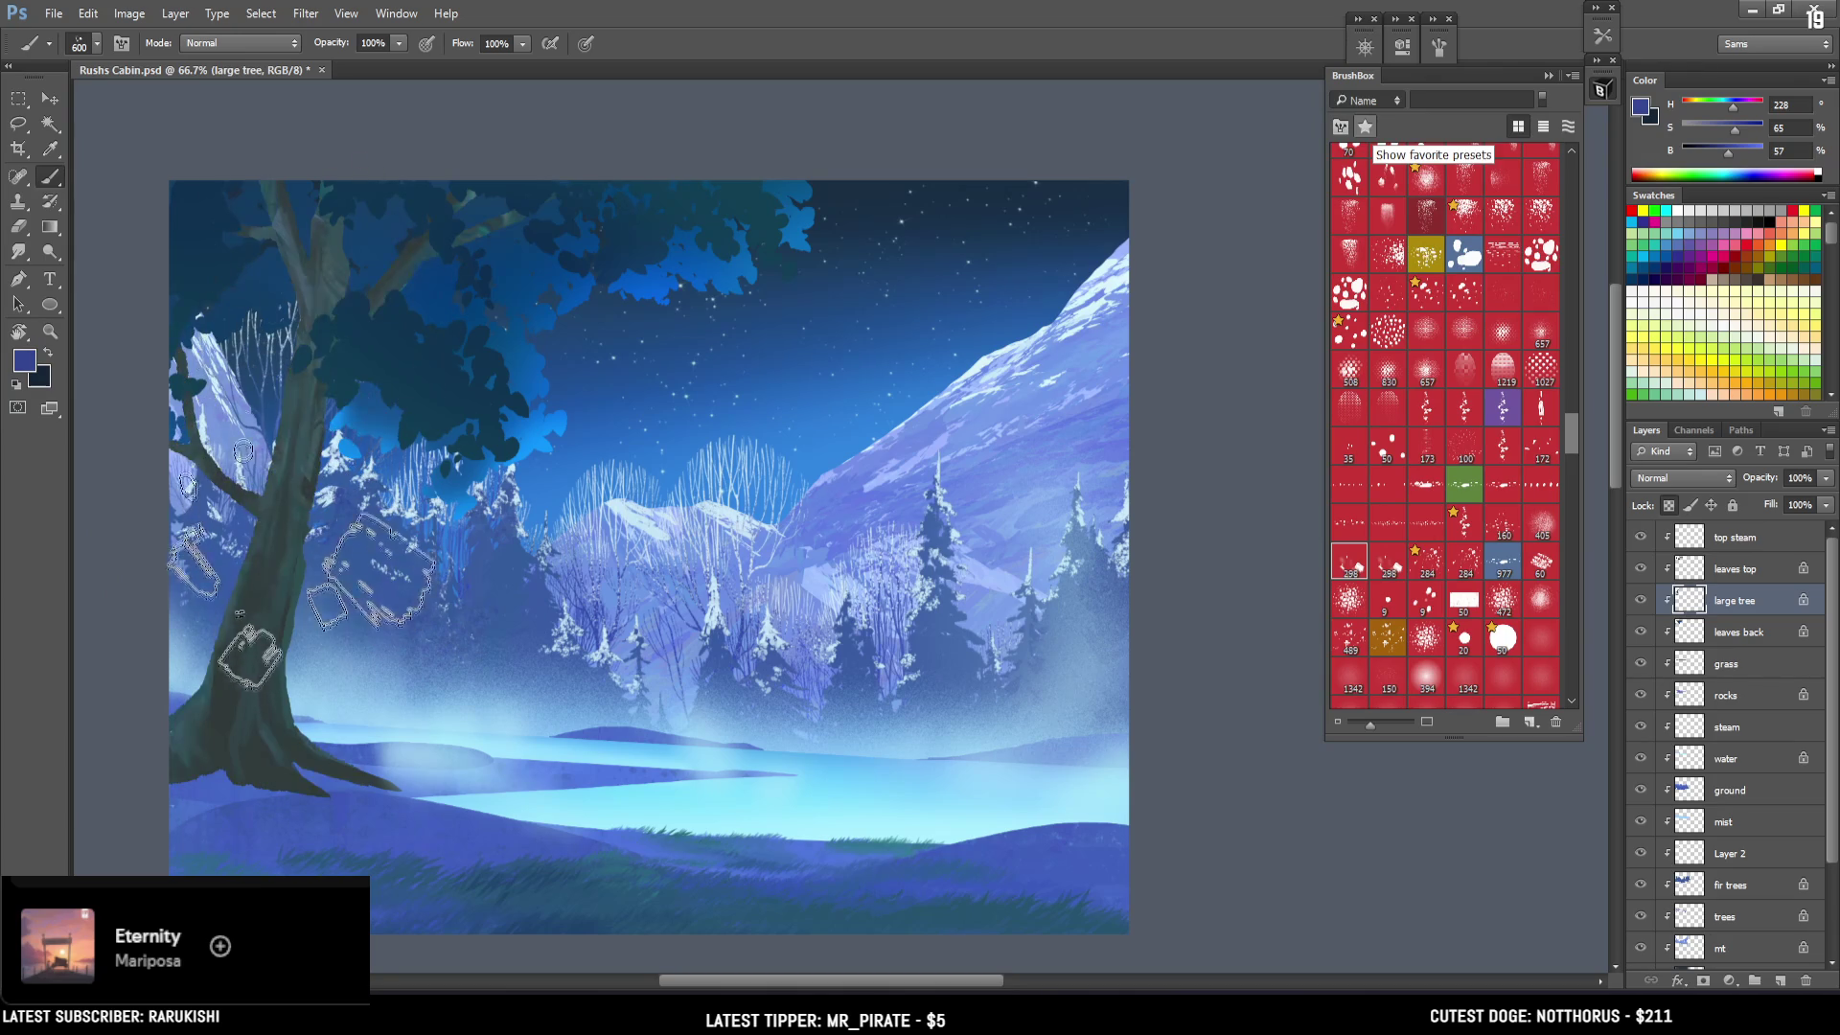
pyautogui.hotkey('ctrl', 'b')
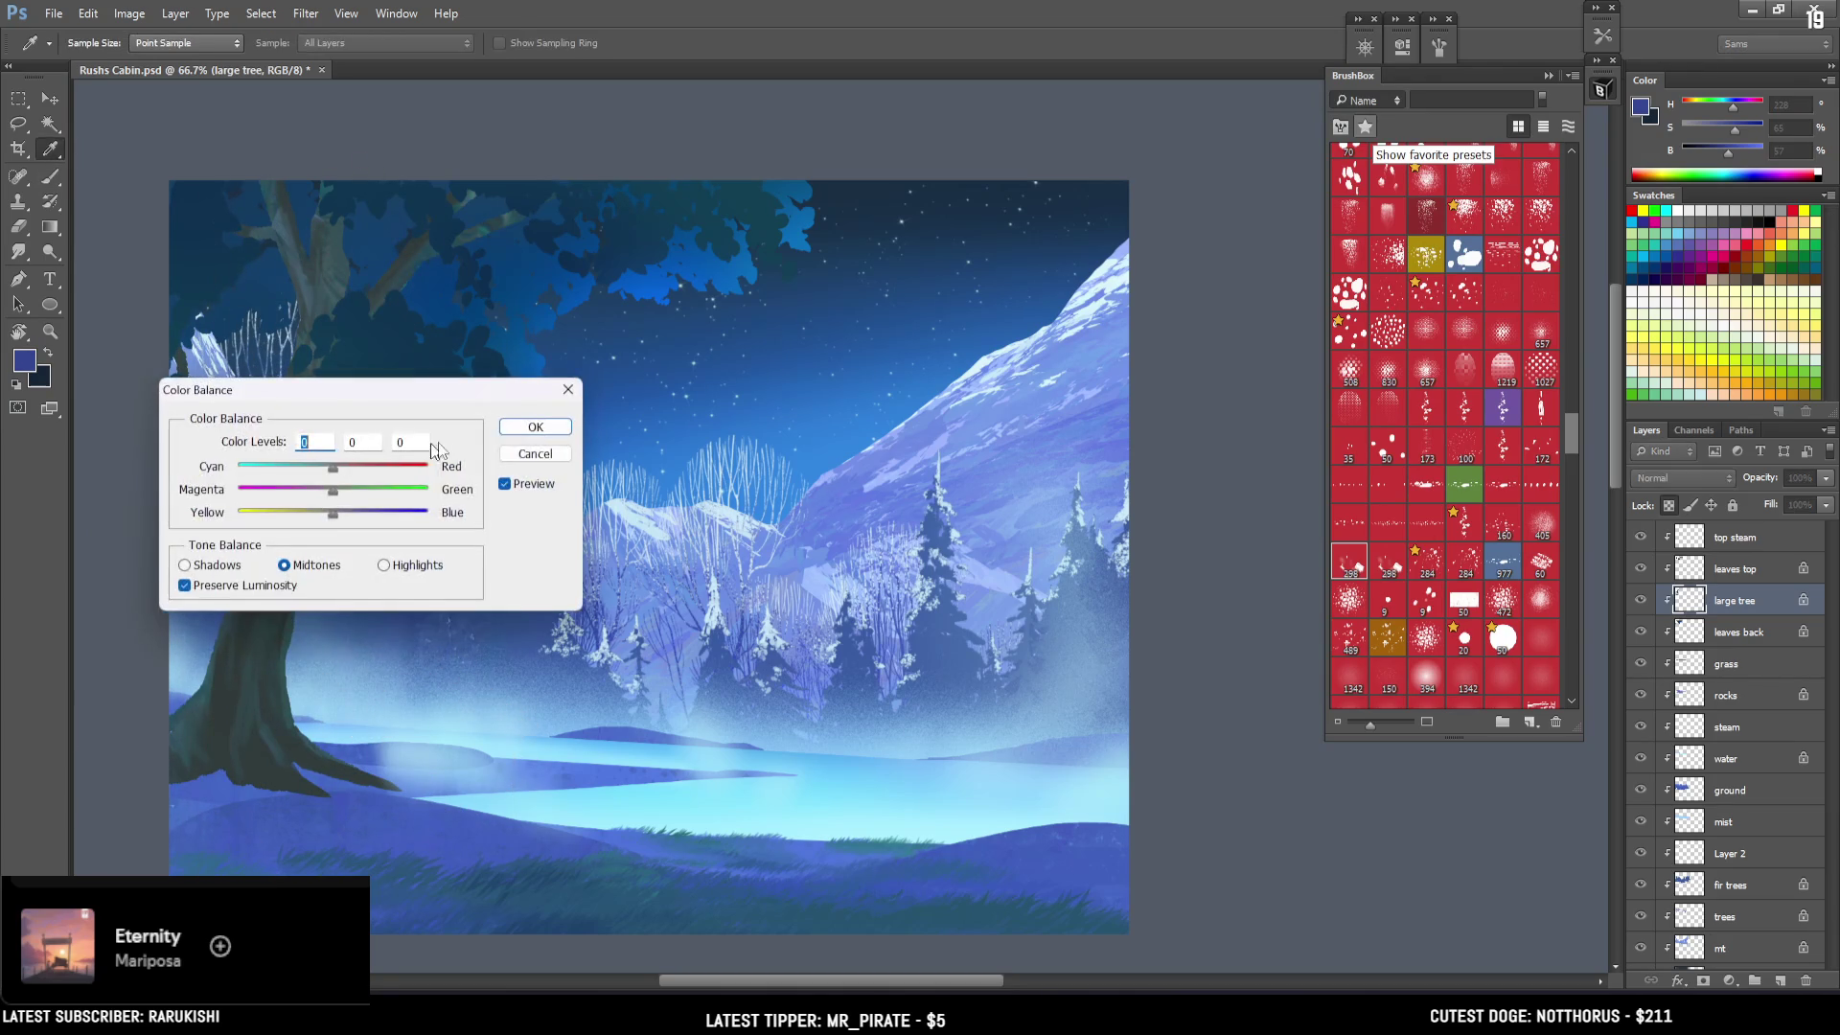
# Set the tree's midtone colour balance to +11, +13, +49 and add +9 blue to shadows.
pyautogui.moveTo(393, 398); pyautogui.dragTo(762, 450)
pyautogui.moveTo(702, 563)
pyautogui.mouseDown()
pyautogui.moveTo(778, 567)
pyautogui.moveTo(713, 545)
pyautogui.mouseUp()
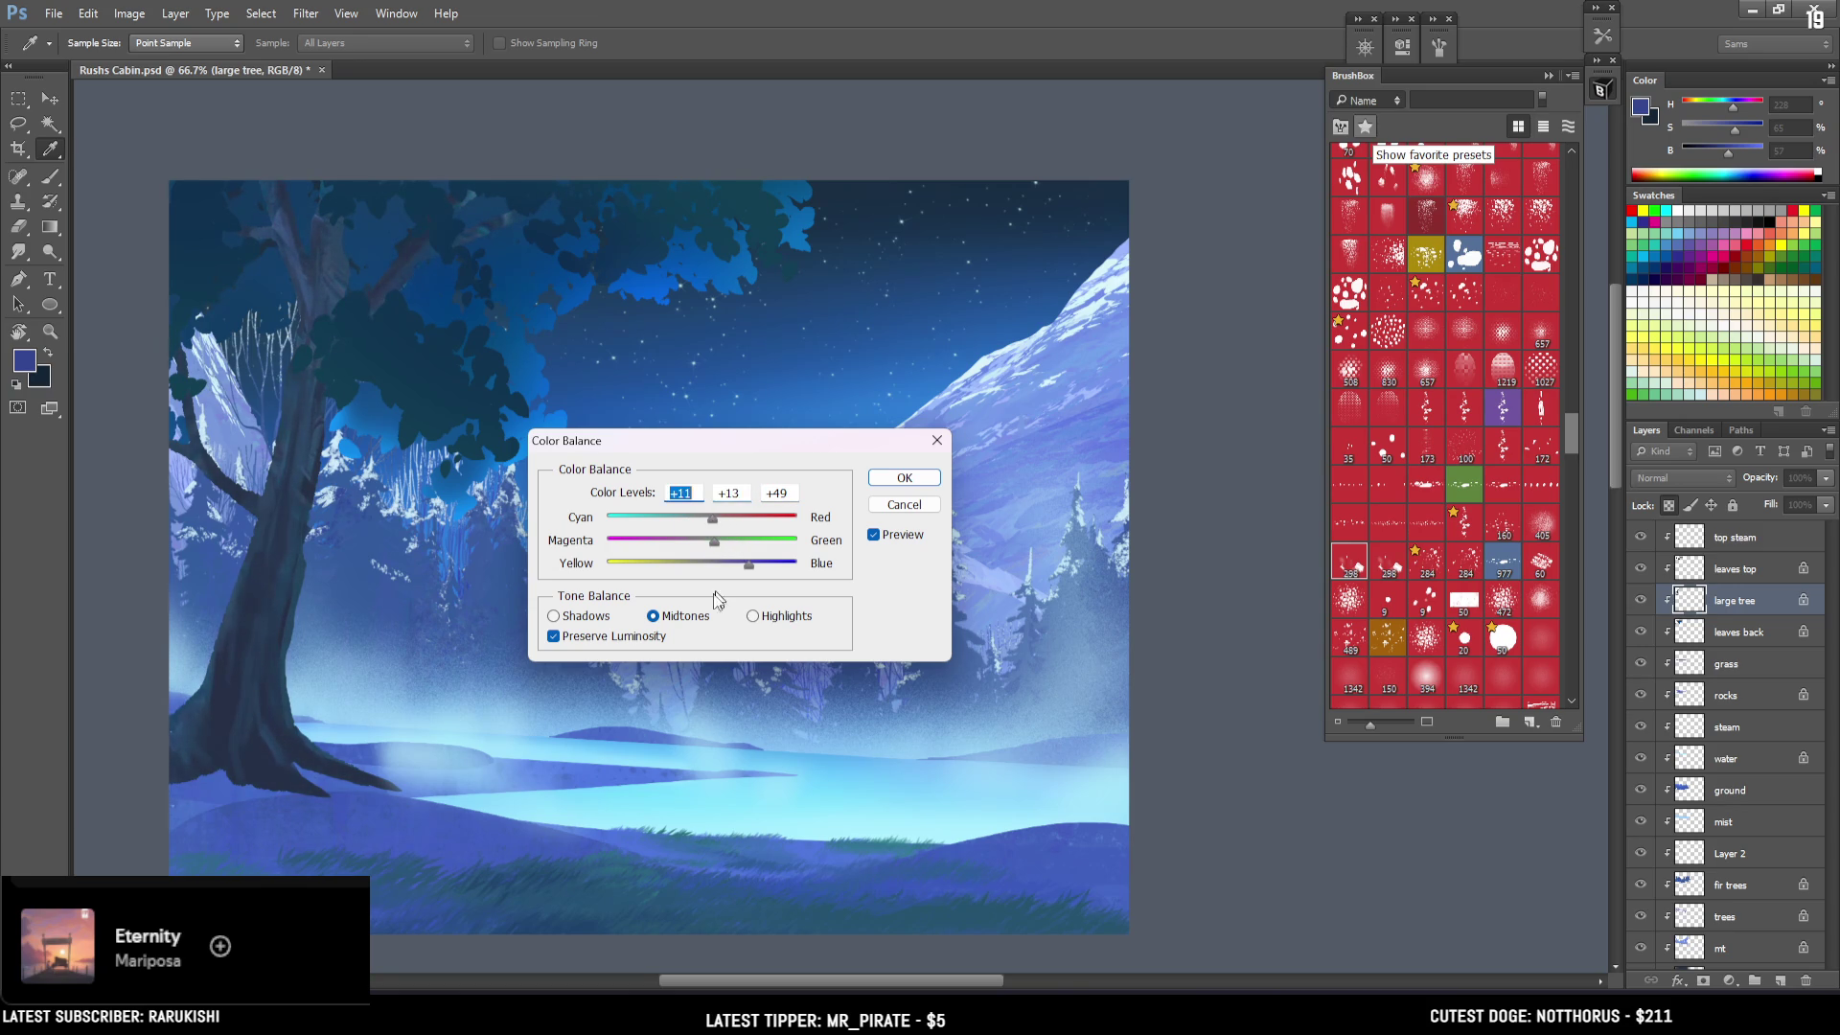
pyautogui.click(584, 616)
pyautogui.moveTo(738, 568); pyautogui.dragTo(705, 572)
pyautogui.click(903, 478)
pyautogui.press('b')
pyautogui.keyDown('alt'); pyautogui.click(308, 686); pyautogui.keyUp('alt')
pyautogui.press('[')
pyautogui.press('[')
pyautogui.press('[')
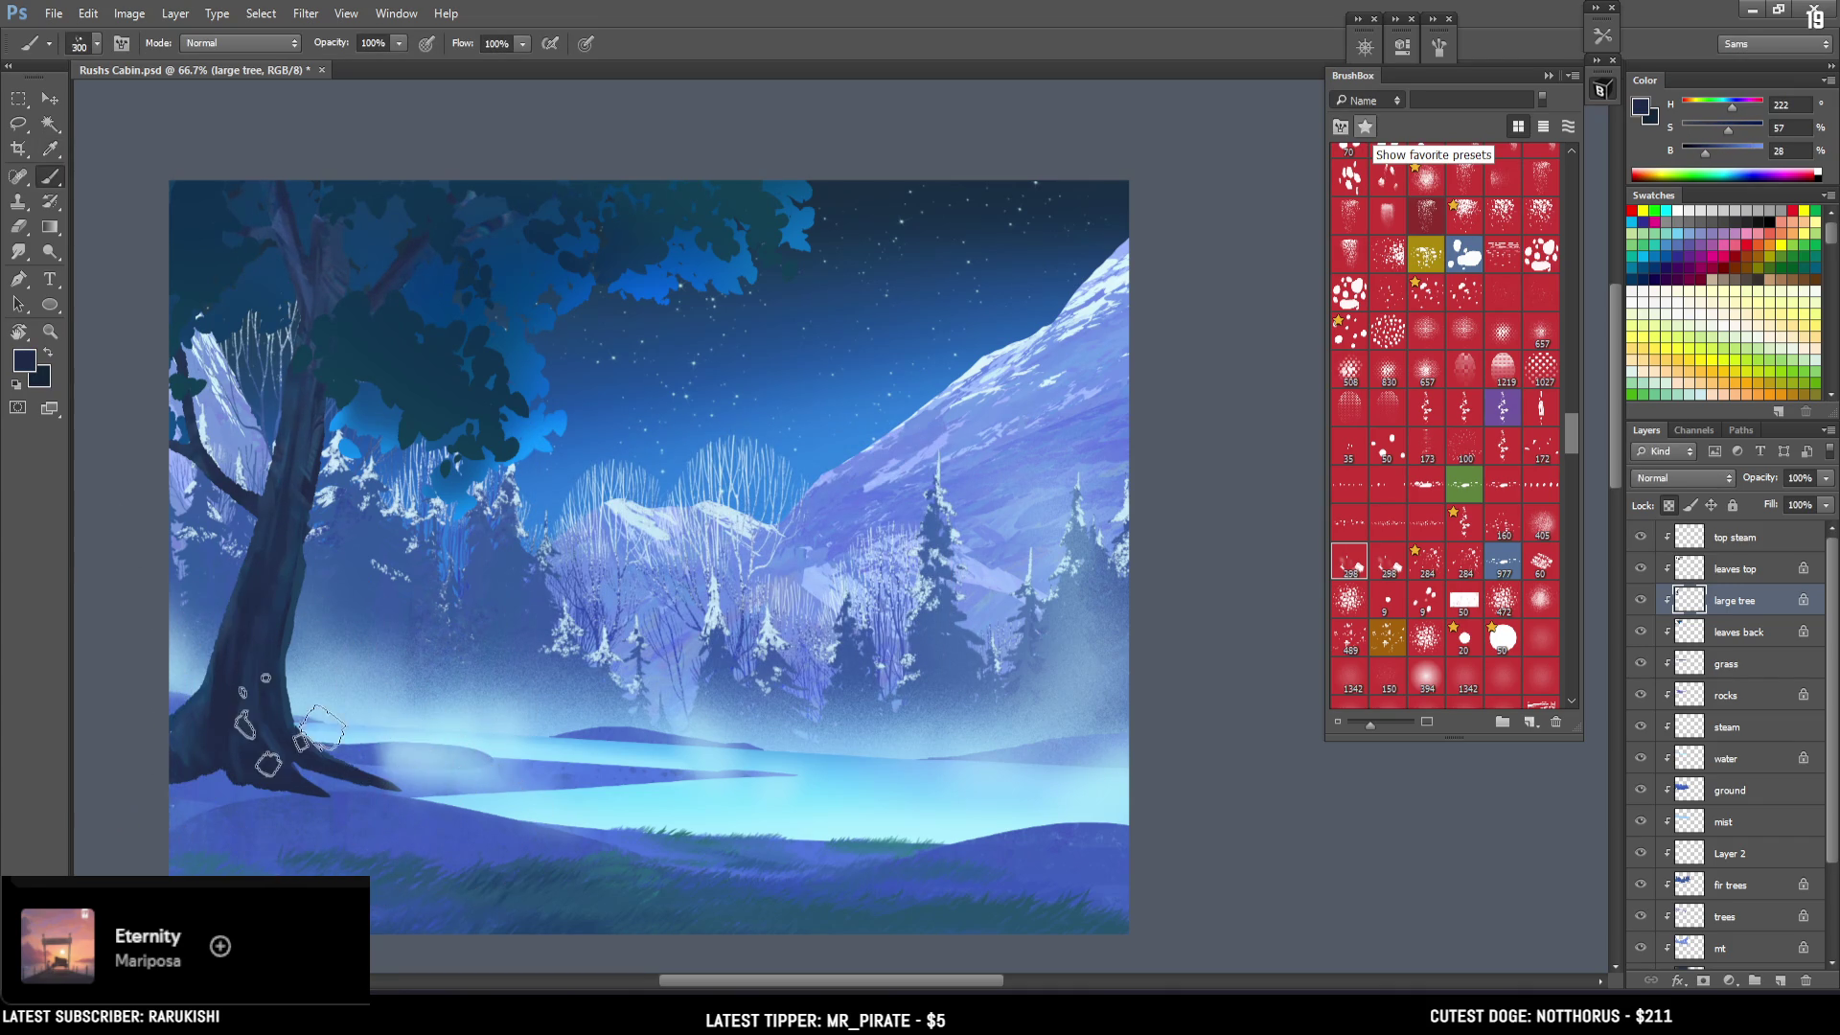
# Switch to a small textured brush preset at size 40.
pyautogui.press(']')
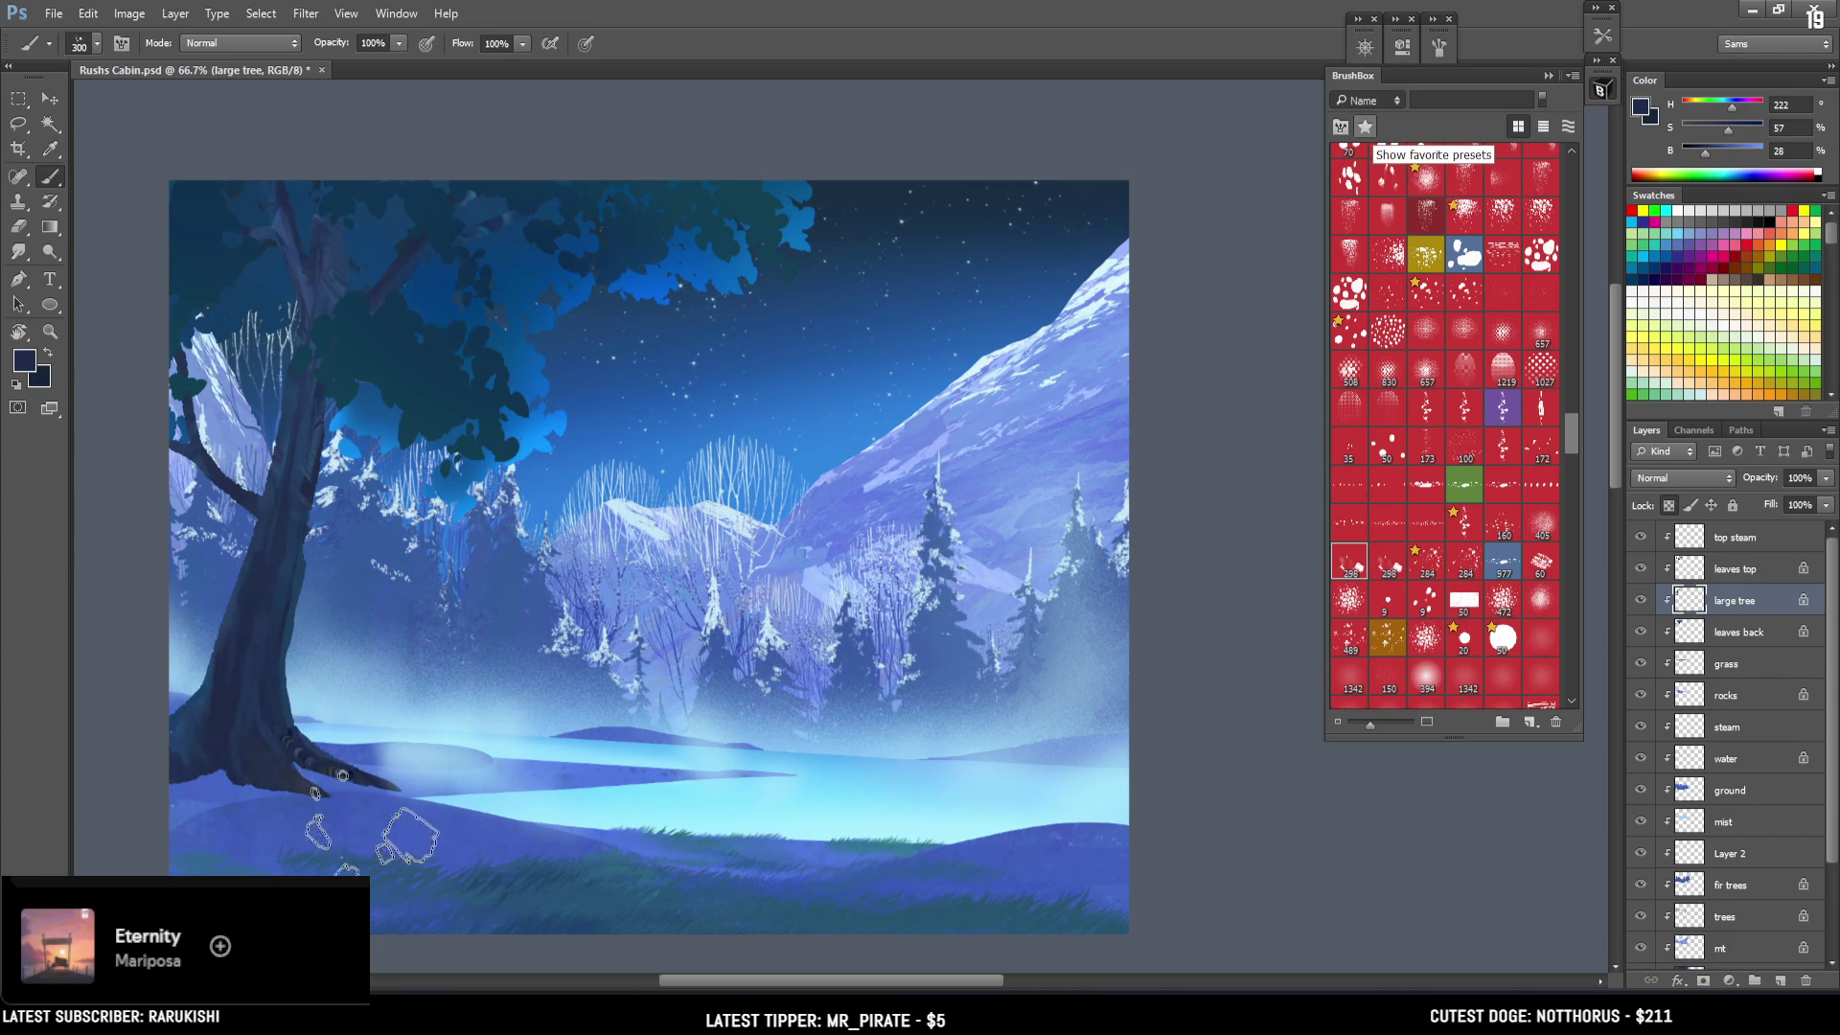
pyautogui.press(']')
pyautogui.press(']')
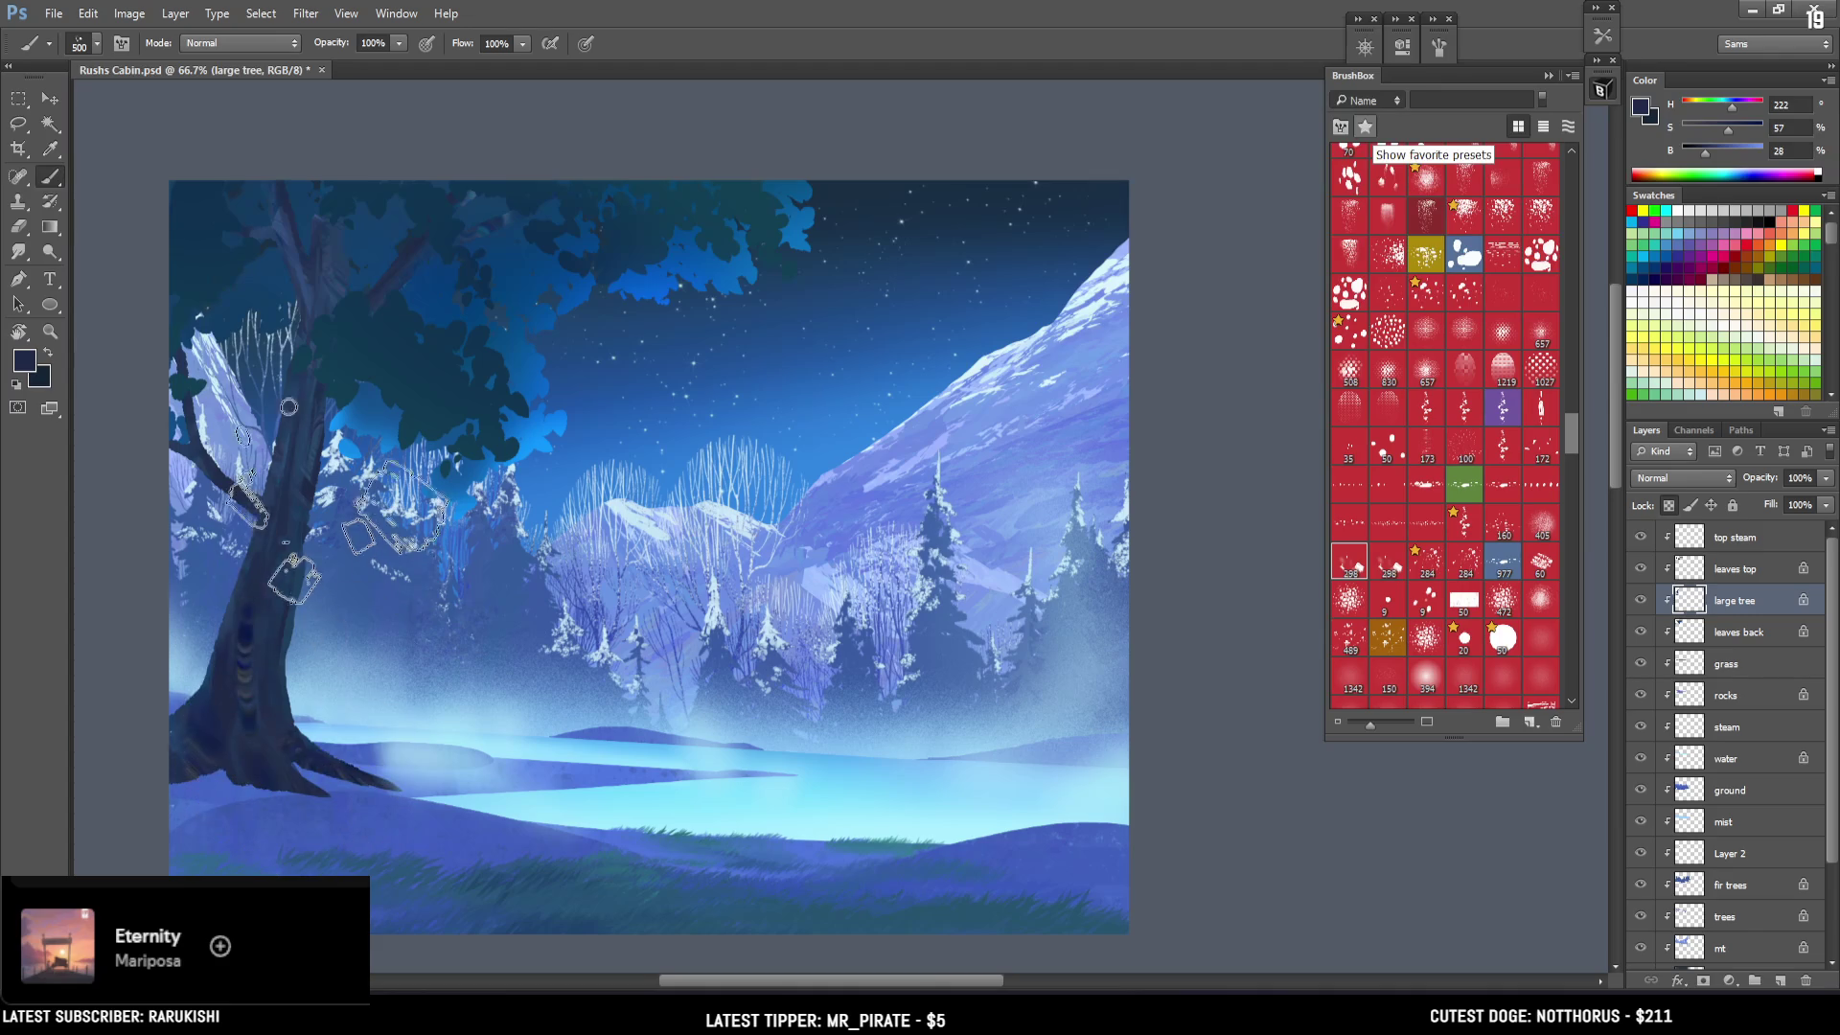
pyautogui.press('[')
pyautogui.press('[')
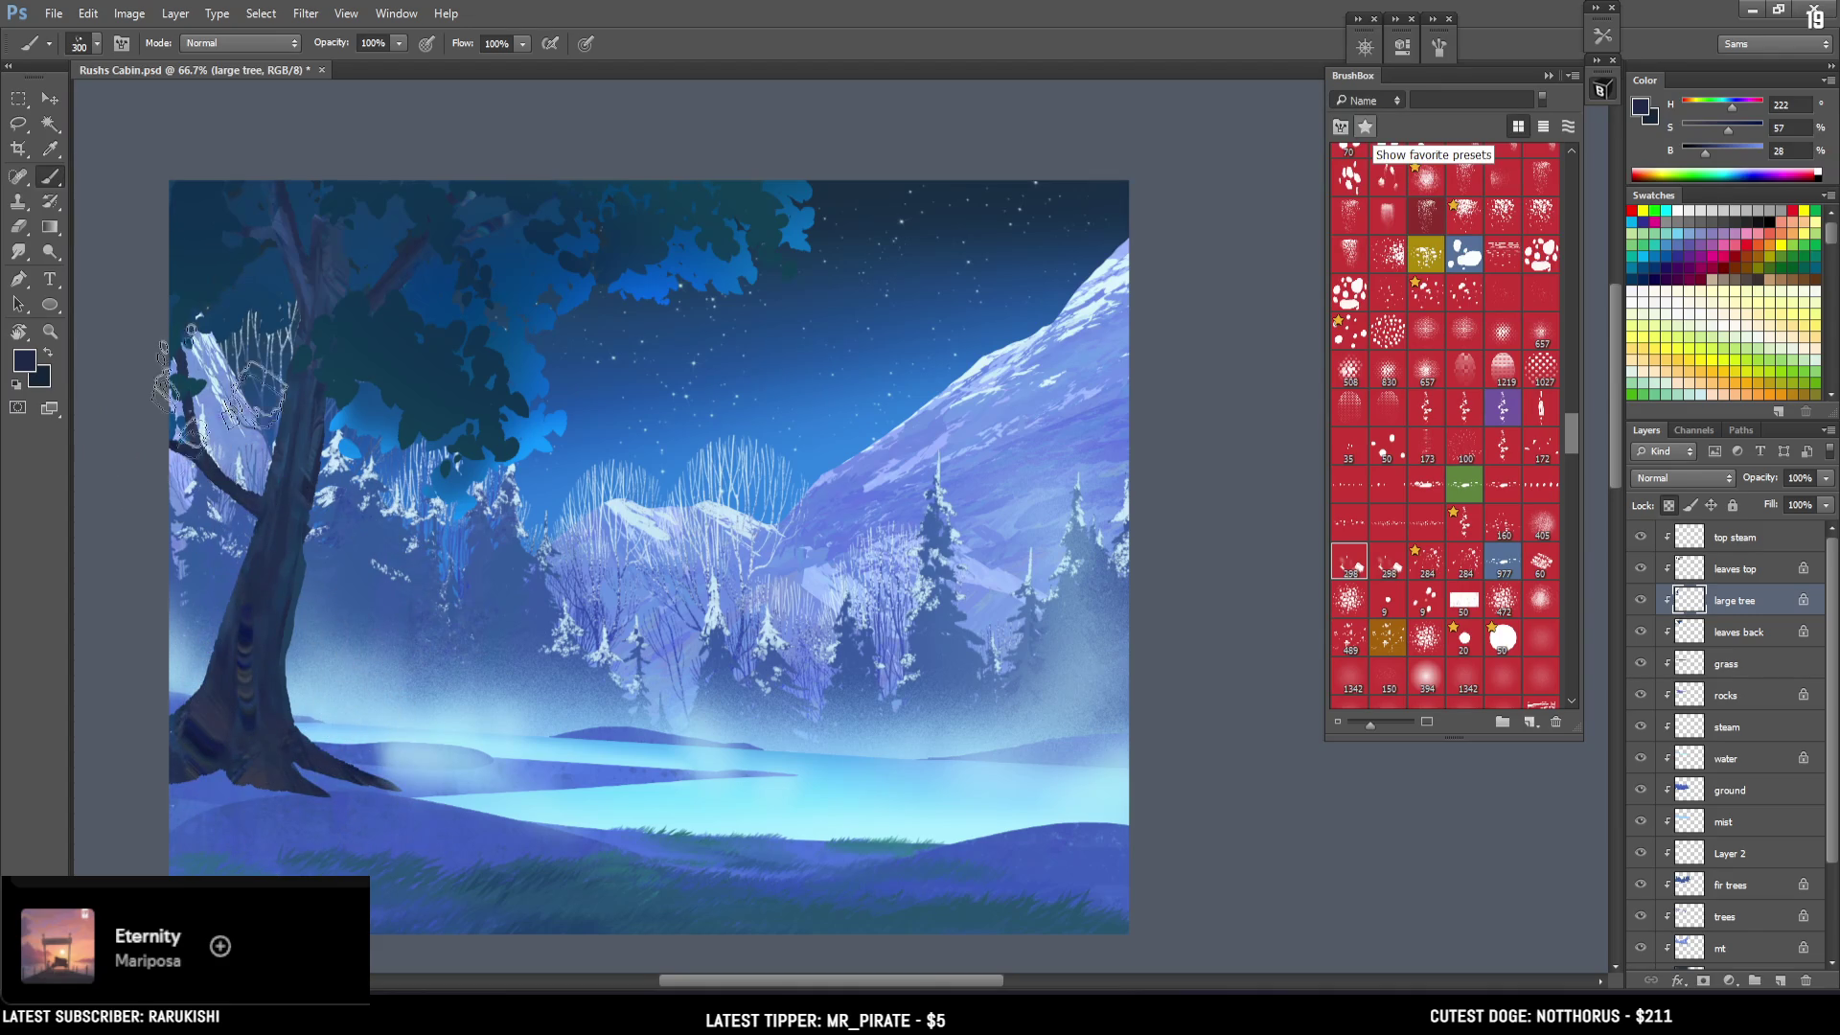
pyautogui.press('[')
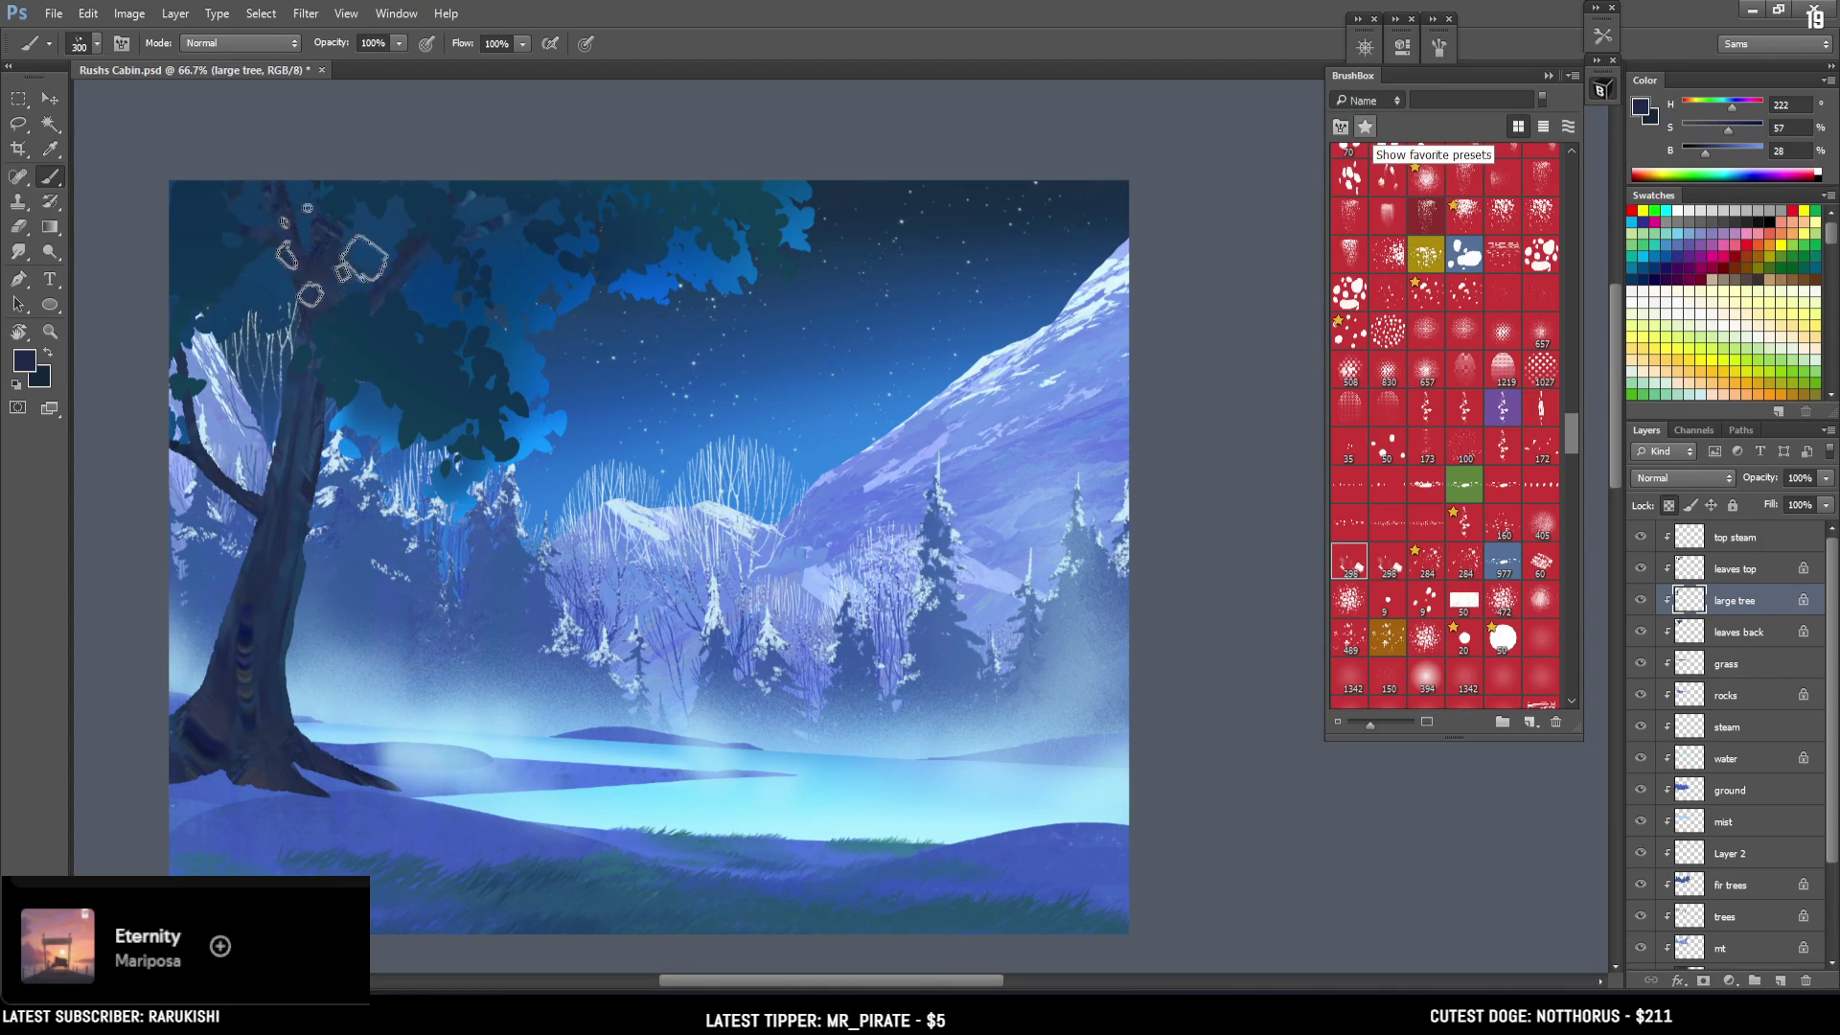
pyautogui.press(']')
pyautogui.press(']')
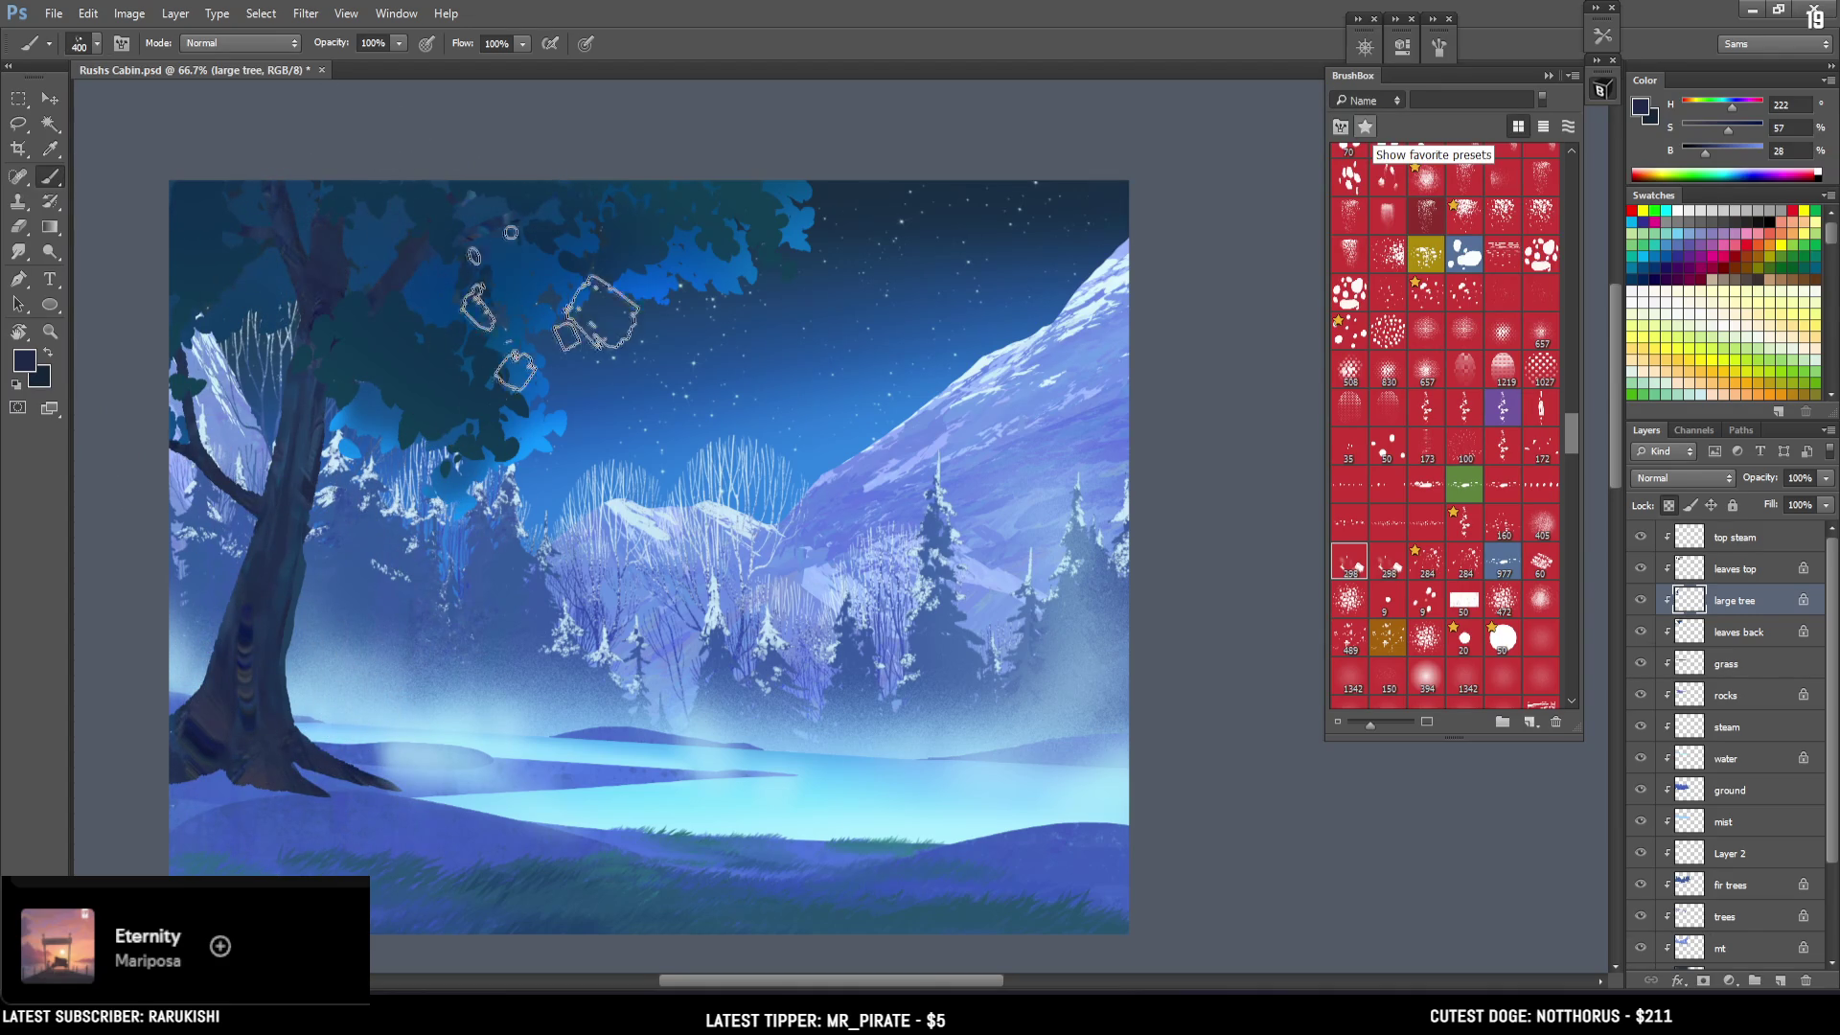
pyautogui.moveTo(1574, 439)
pyautogui.mouseDown()
pyautogui.moveTo(1599, 371)
pyautogui.moveTo(1583, 219)
pyautogui.mouseUp()
pyautogui.click(1535, 269)
pyautogui.press('[')
pyautogui.press('[')
pyautogui.press('[')
# Paint dark textured bark marks on the trunk and its left base using sampled trunk blues.
pyautogui.keyDown('alt'); pyautogui.click(243, 624); pyautogui.keyUp('alt')
pyautogui.moveTo(243, 624); pyautogui.dragTo(246, 683)
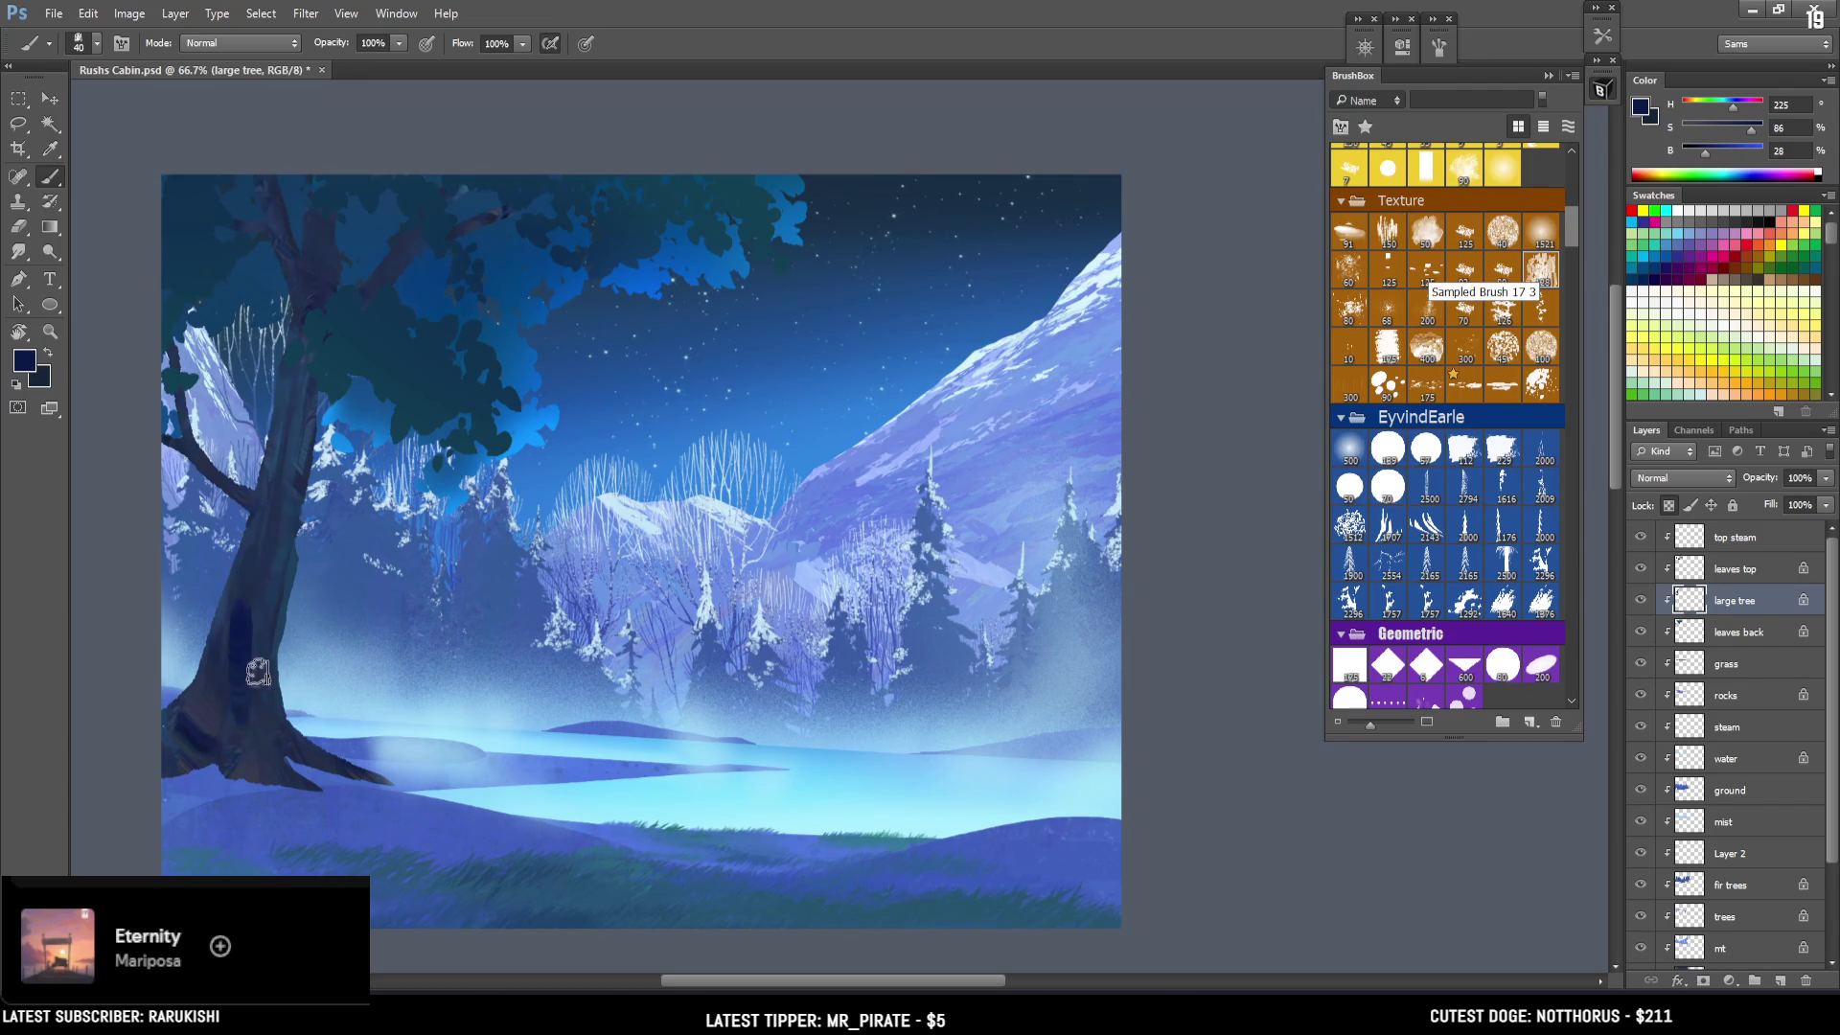
pyautogui.keyDown('alt'); pyautogui.click(204, 732); pyautogui.keyUp('alt')
pyautogui.press(']')
pyautogui.moveTo(199, 770)
pyautogui.mouseDown()
pyautogui.moveTo(149, 772)
pyautogui.moveTo(182, 766)
pyautogui.moveTo(163, 751)
pyautogui.moveTo(197, 738)
pyautogui.mouseUp()
pyautogui.press(']')
pyautogui.press(']')
pyautogui.press('[')
pyautogui.press('[')
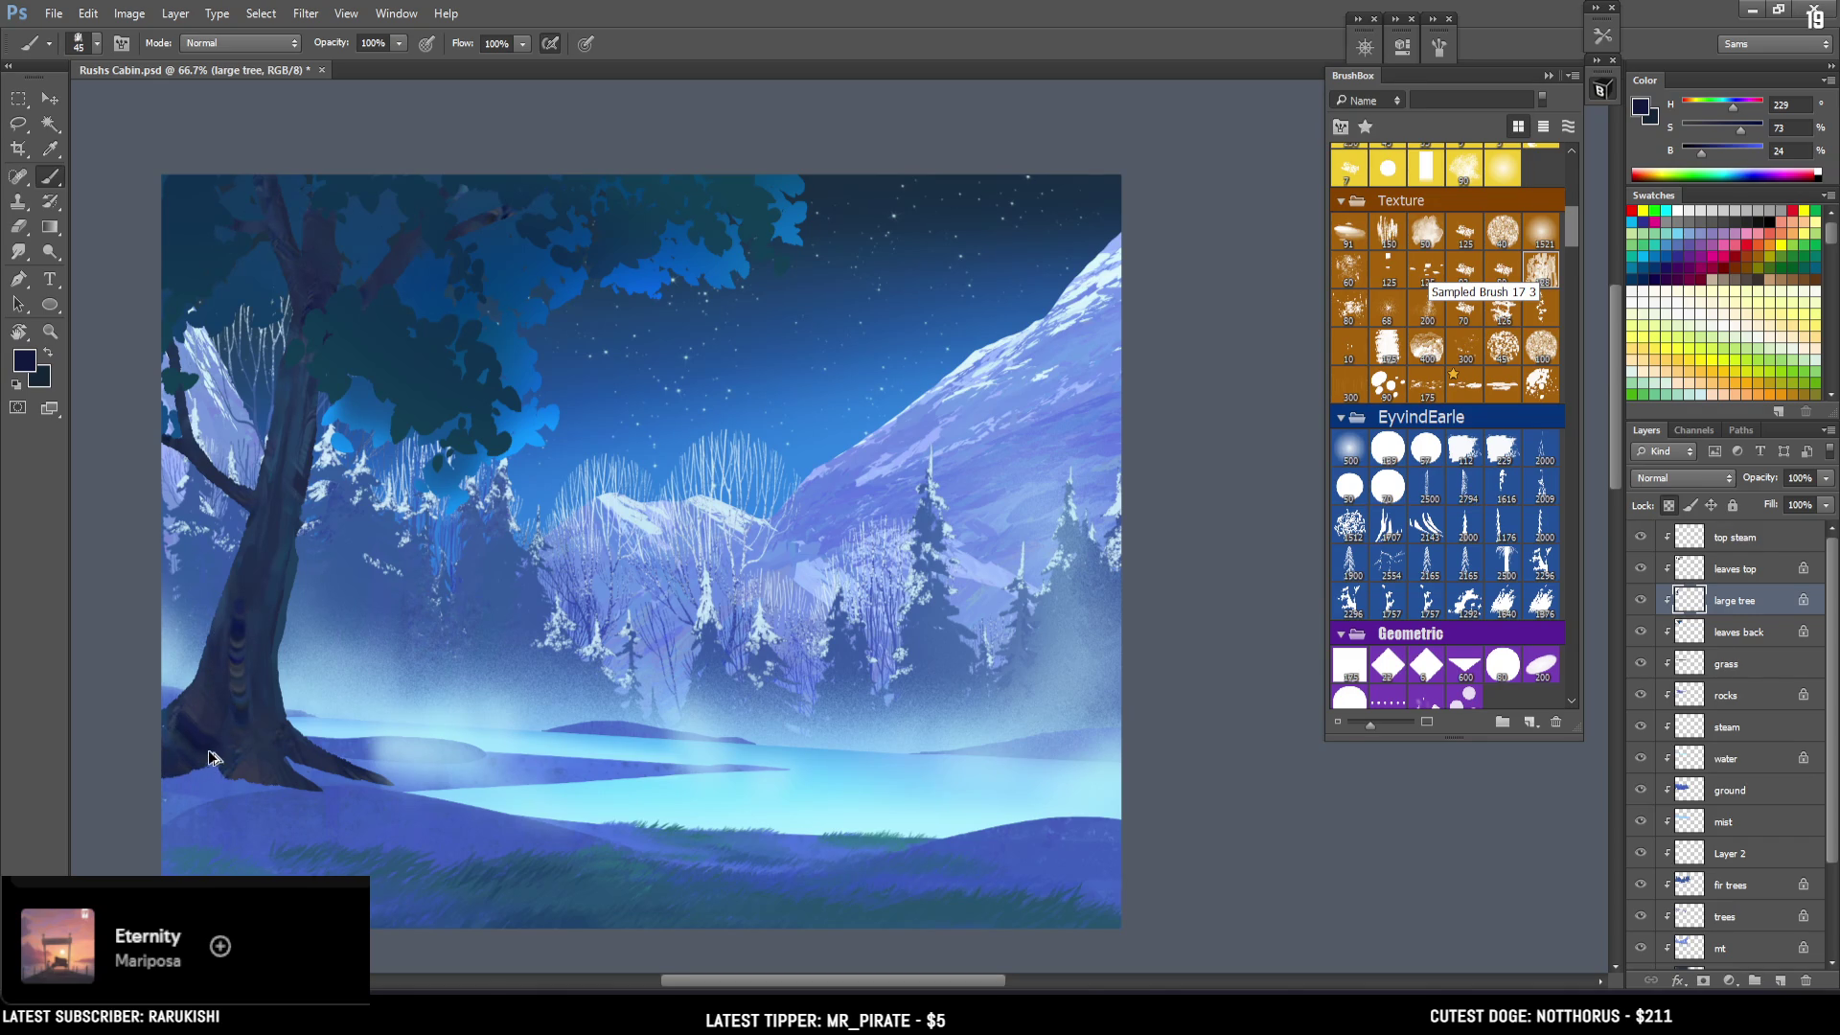
pyautogui.press('[')
# Add finer trunk shading strokes with a 20 then 10 brush, sampling navy and lighter blues.
pyautogui.moveTo(287, 556)
pyautogui.mouseDown()
pyautogui.moveTo(246, 608)
pyautogui.moveTo(246, 567)
pyautogui.moveTo(230, 575)
pyautogui.moveTo(244, 671)
pyautogui.mouseUp()
pyautogui.press('[')
pyautogui.press('[')
pyautogui.keyDown('alt'); pyautogui.click(273, 575); pyautogui.keyUp('alt')
pyautogui.keyDown('alt'); pyautogui.click(254, 695); pyautogui.keyUp('alt')
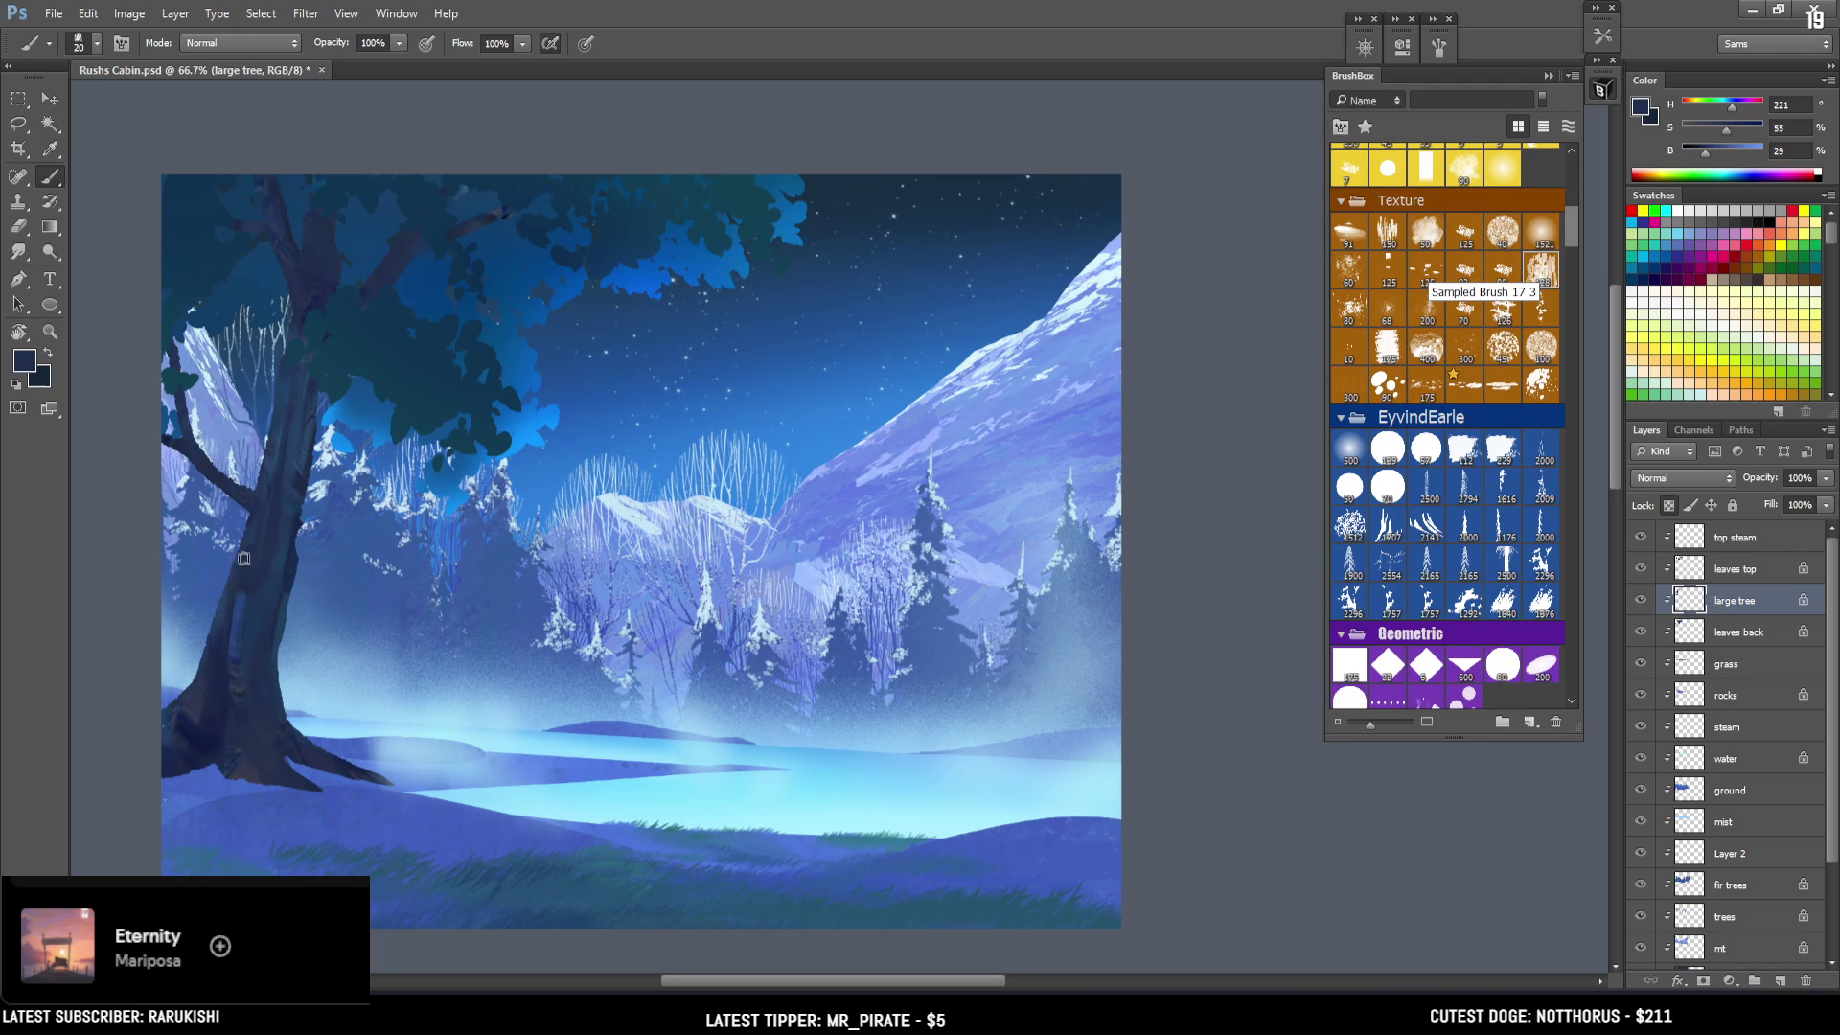
pyautogui.keyDown('alt'); pyautogui.click(245, 643); pyautogui.keyUp('alt')
pyautogui.press('[')
pyautogui.moveTo(253, 721); pyautogui.dragTo(307, 706)
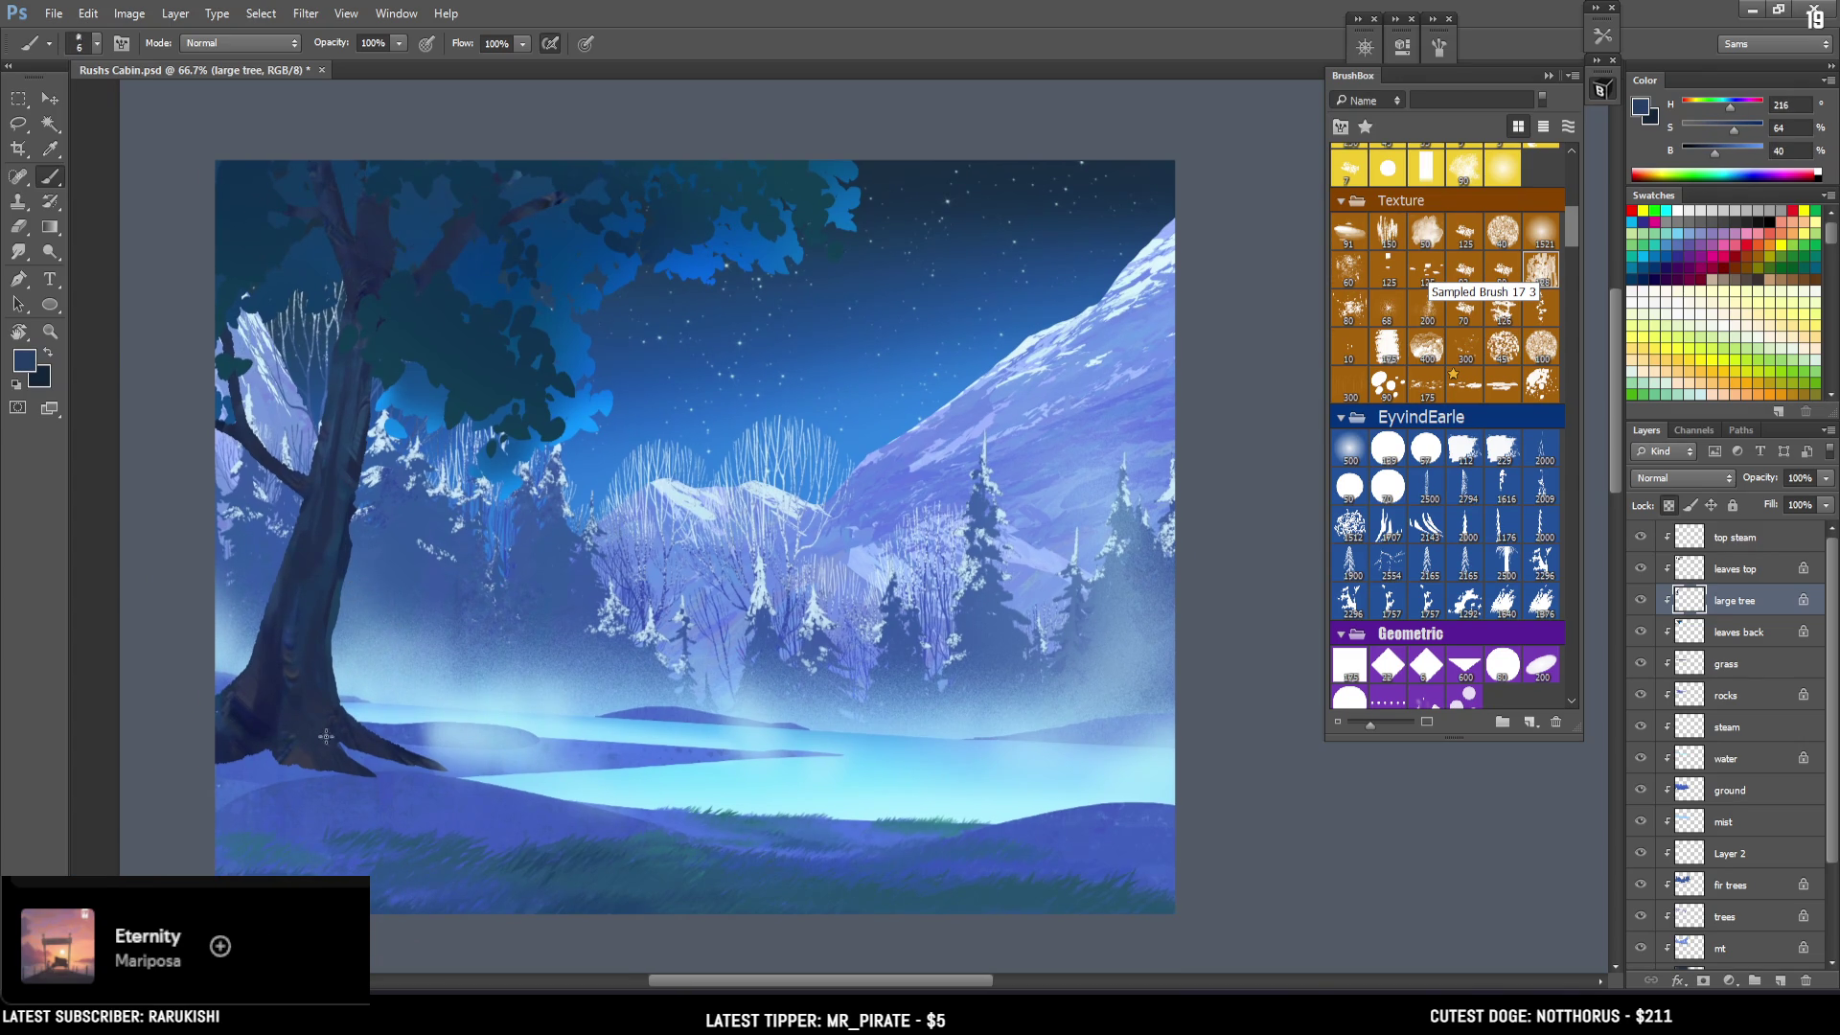
# Try a dark stroke up the trunk with a size 6 brush, then undo it.
pyautogui.press('[')
pyautogui.keyDown('alt'); pyautogui.click(230, 424); pyautogui.keyUp('alt')
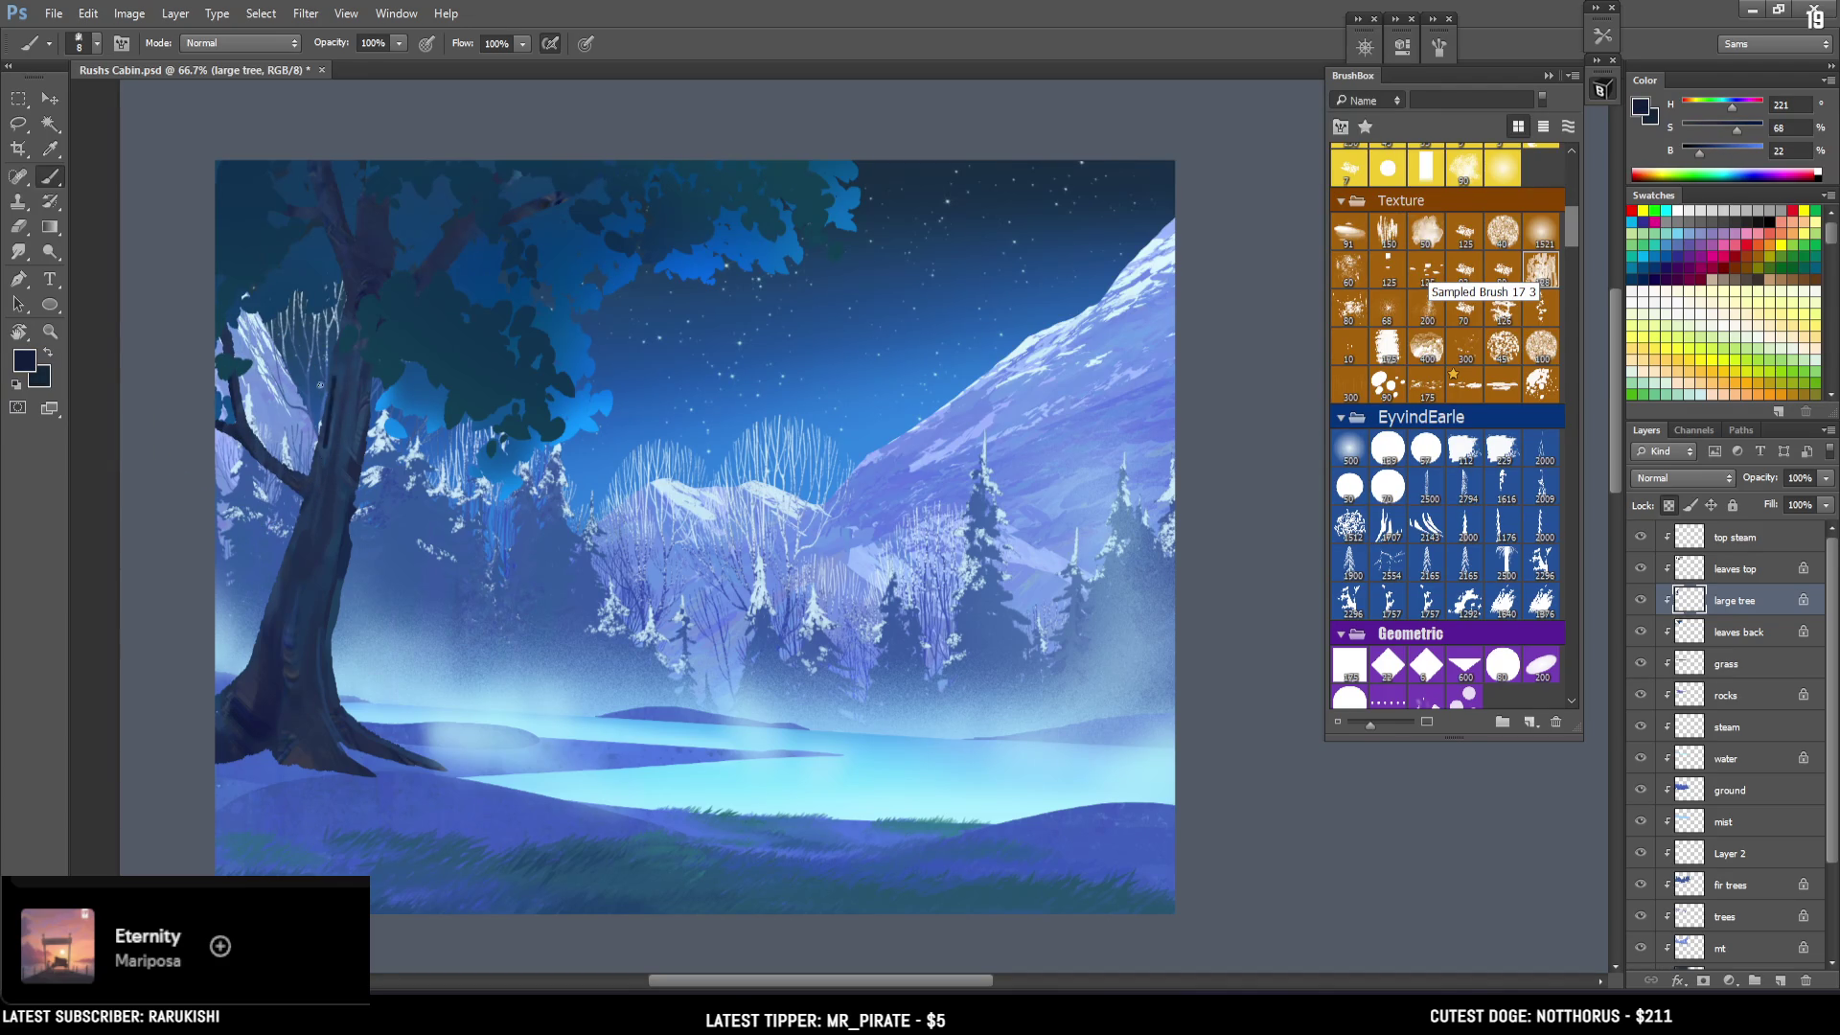
pyautogui.moveTo(323, 476); pyautogui.dragTo(353, 363)
pyautogui.hotkey('ctrl', 'z')
# Paint a thin light-blue foliage-coloured highlight up the trunk and save Rushs Cabin.psd.
pyautogui.keyDown('alt'); pyautogui.click(311, 635); pyautogui.keyUp('alt')
pyautogui.keyDown('alt'); pyautogui.click(354, 463); pyautogui.keyUp('alt')
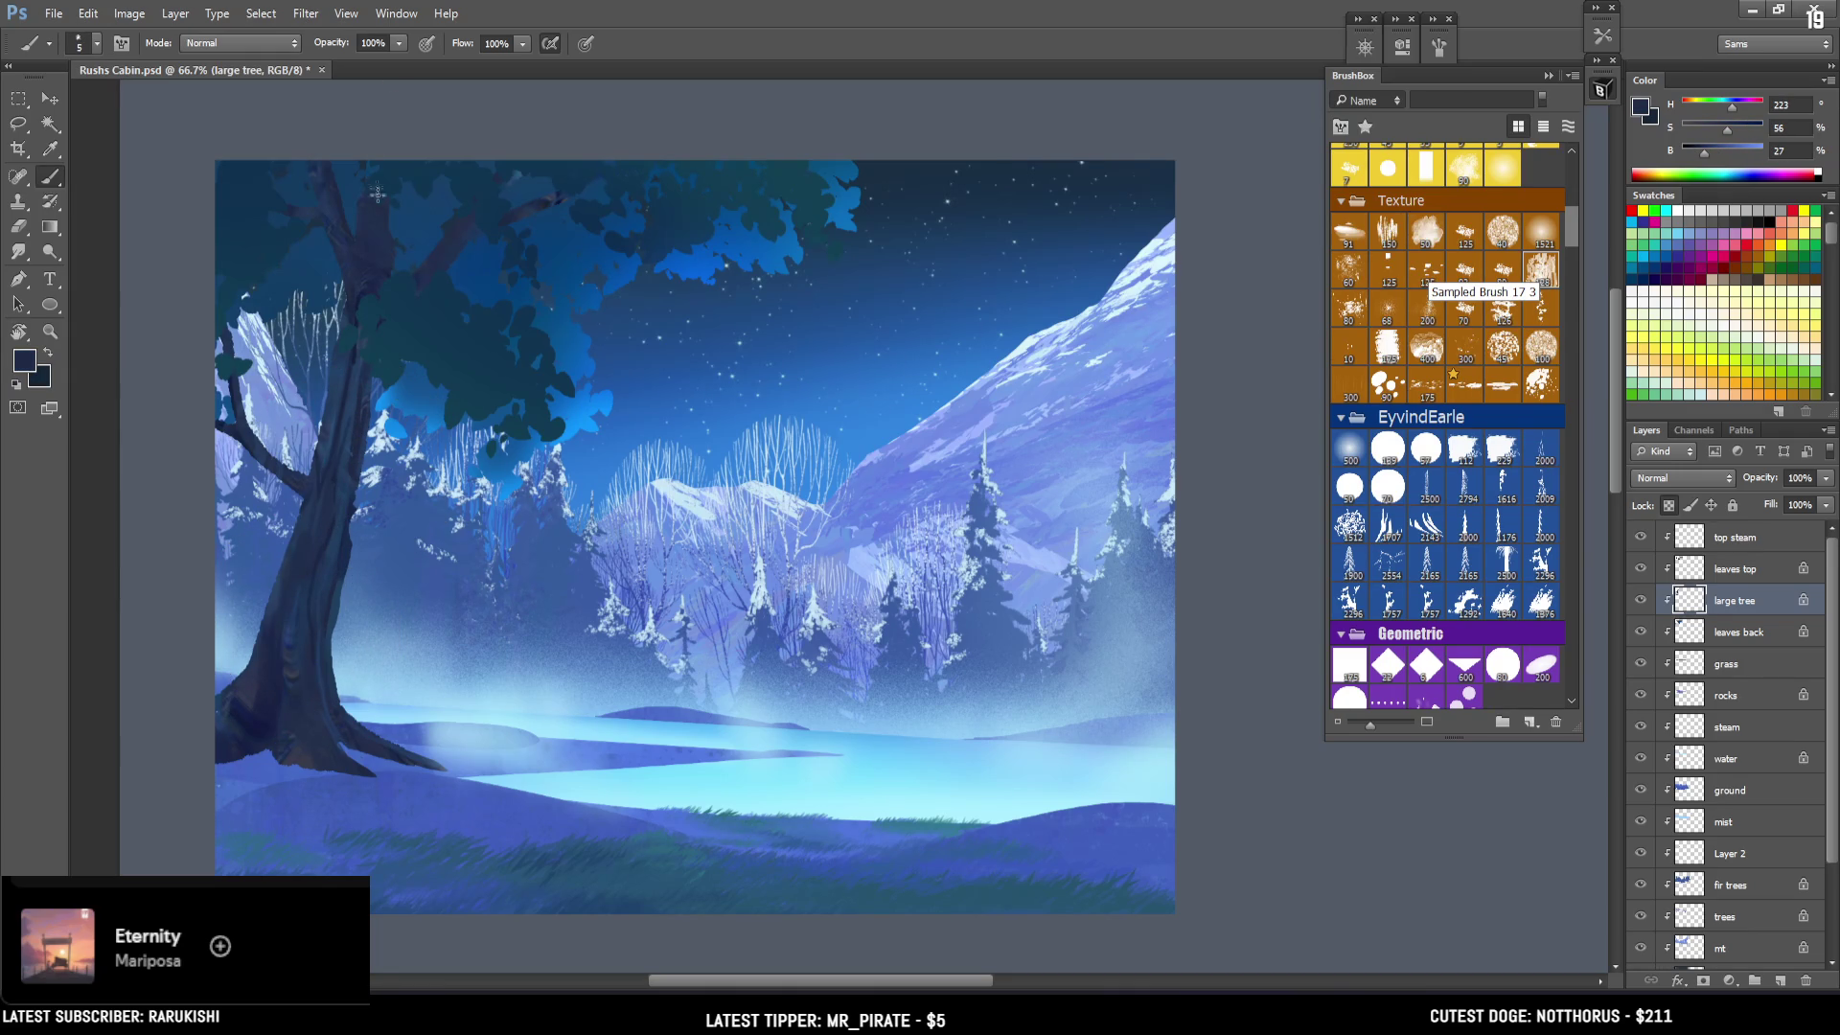
pyautogui.keyDown('alt'); pyautogui.click(394, 426); pyautogui.keyUp('alt')
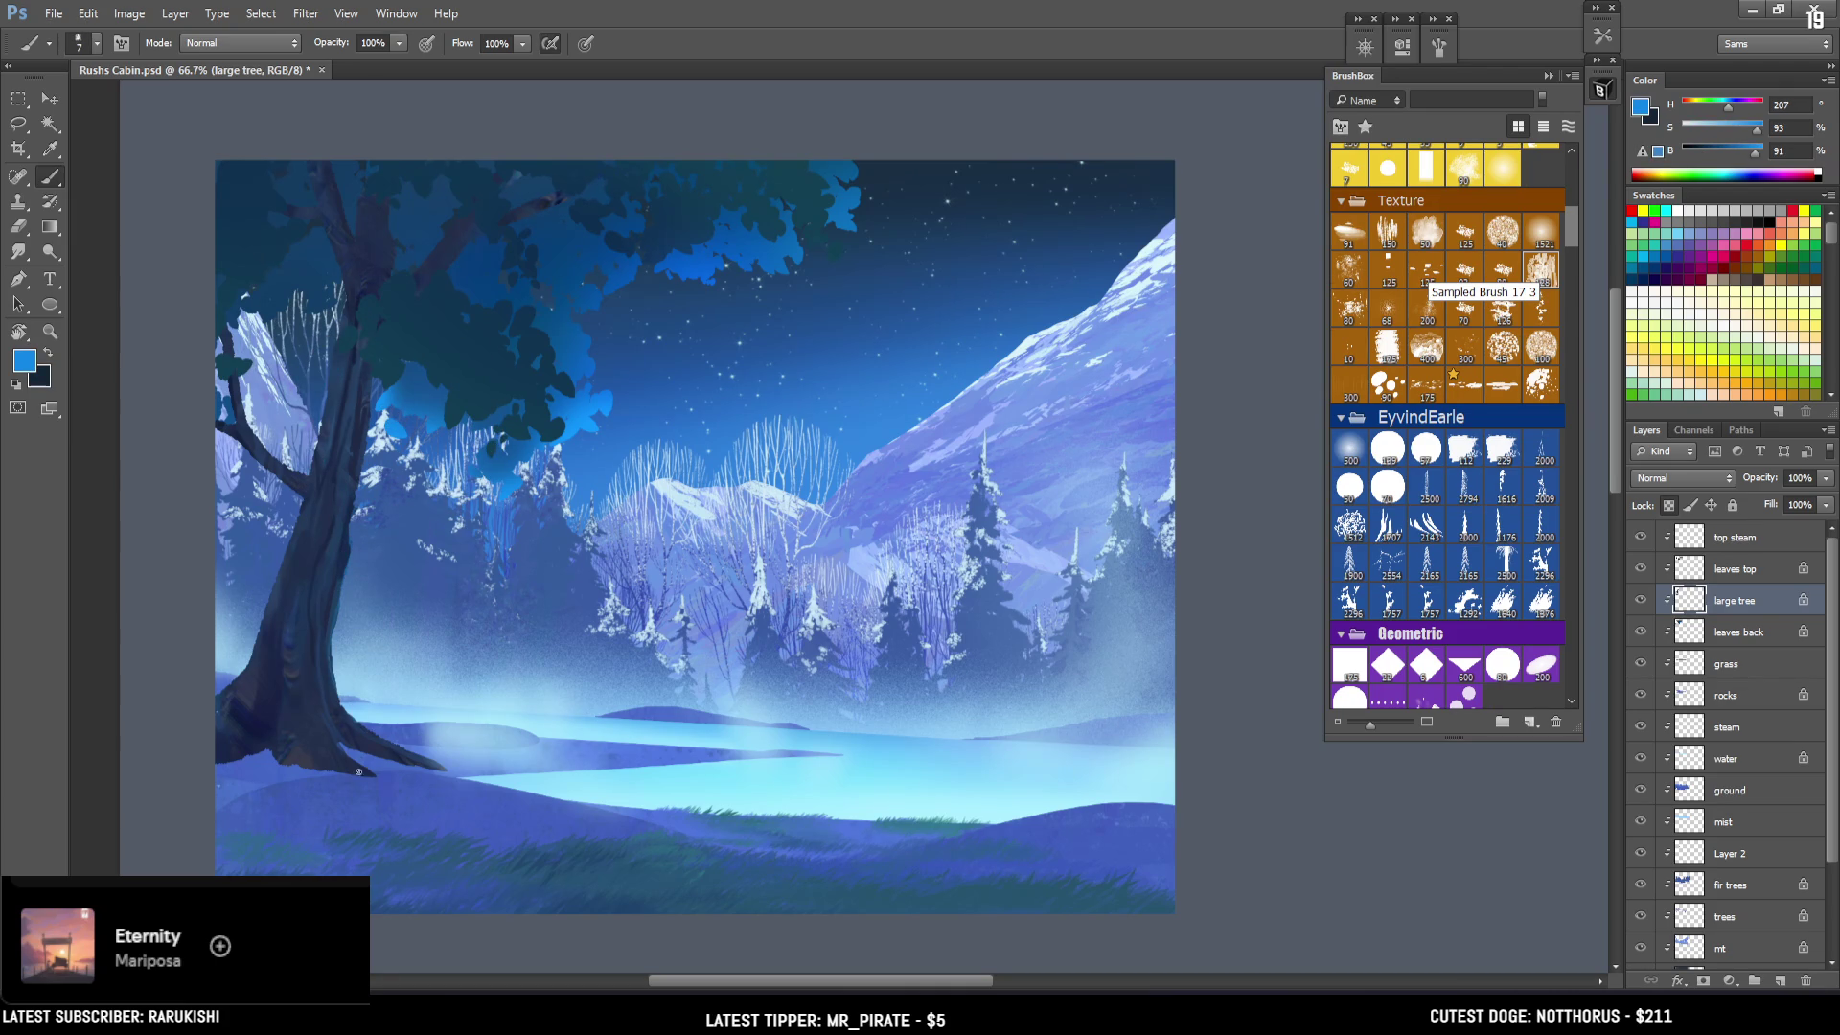
pyautogui.moveTo(311, 728); pyautogui.dragTo(313, 558)
pyautogui.hotkey('ctrl', '-')
pyautogui.hotkey('ctrl', '+')
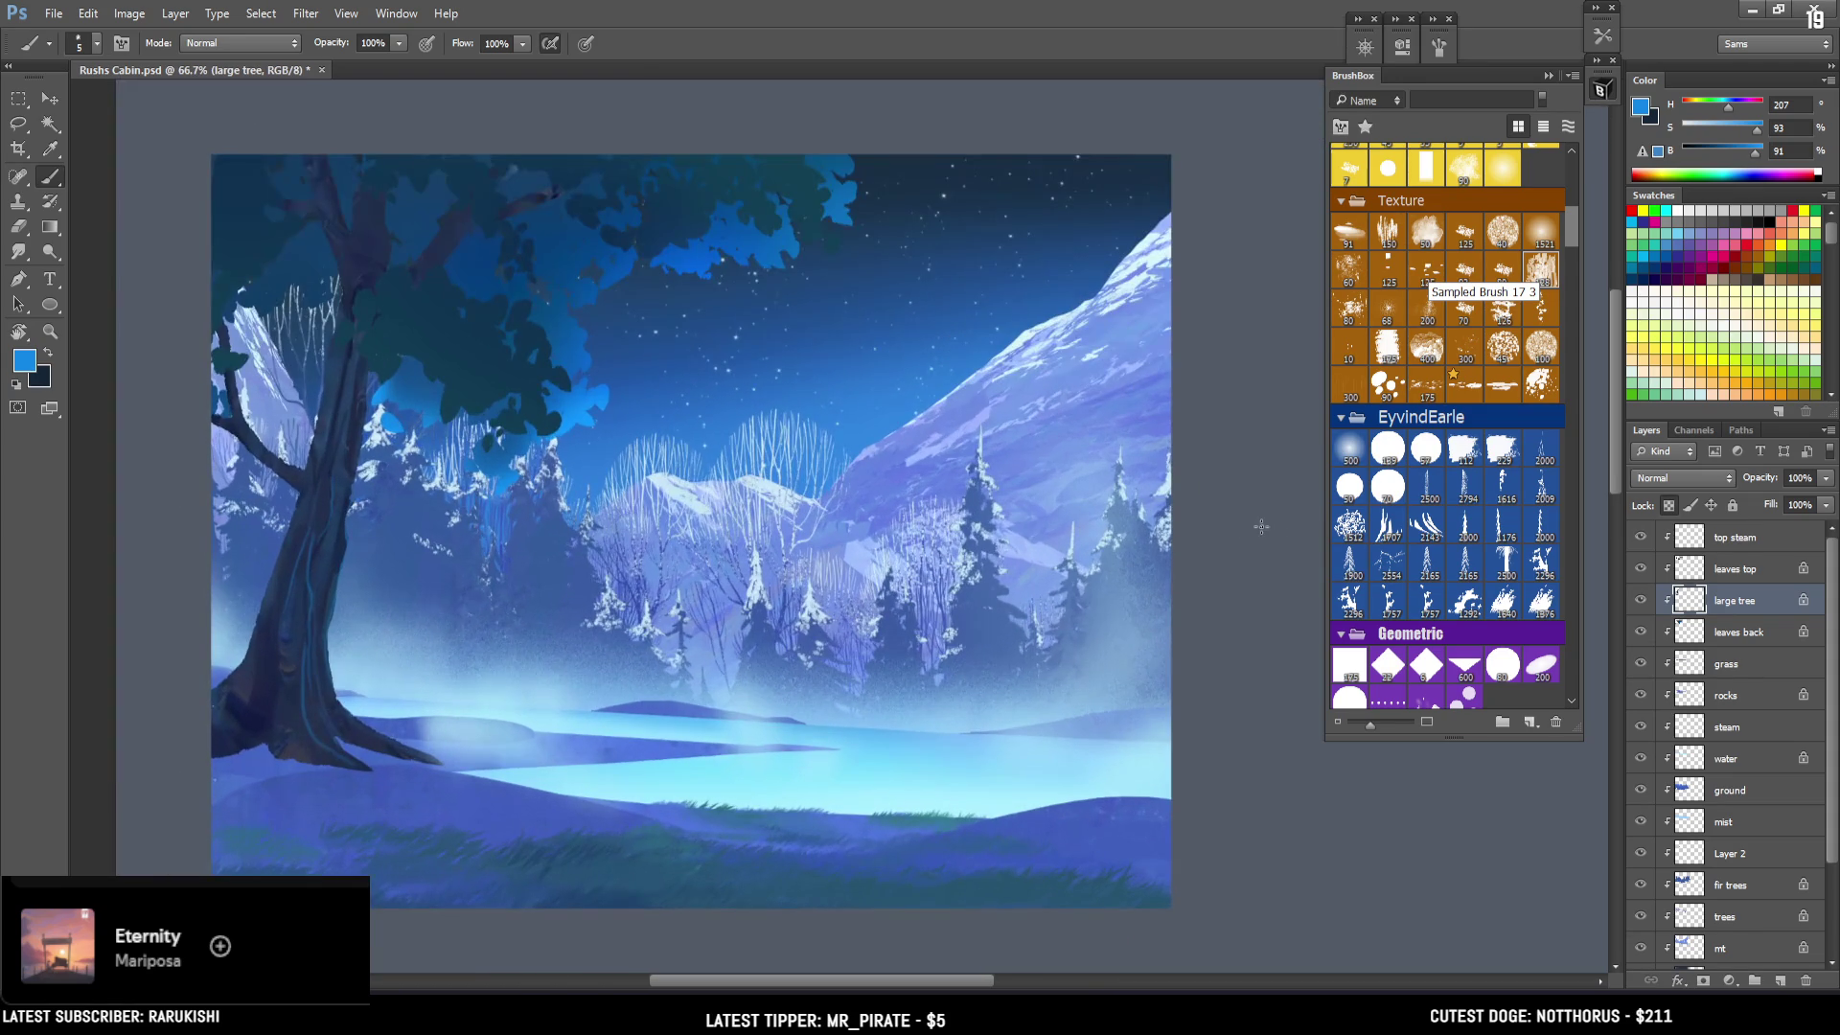
pyautogui.hotkey('ctrl', 's')
# Toggle the starry sky2 layer to compare it with the daytime sky, leaving the stars visible.
pyautogui.scroll(-4, 1830, 625)
pyautogui.click(1640, 860)
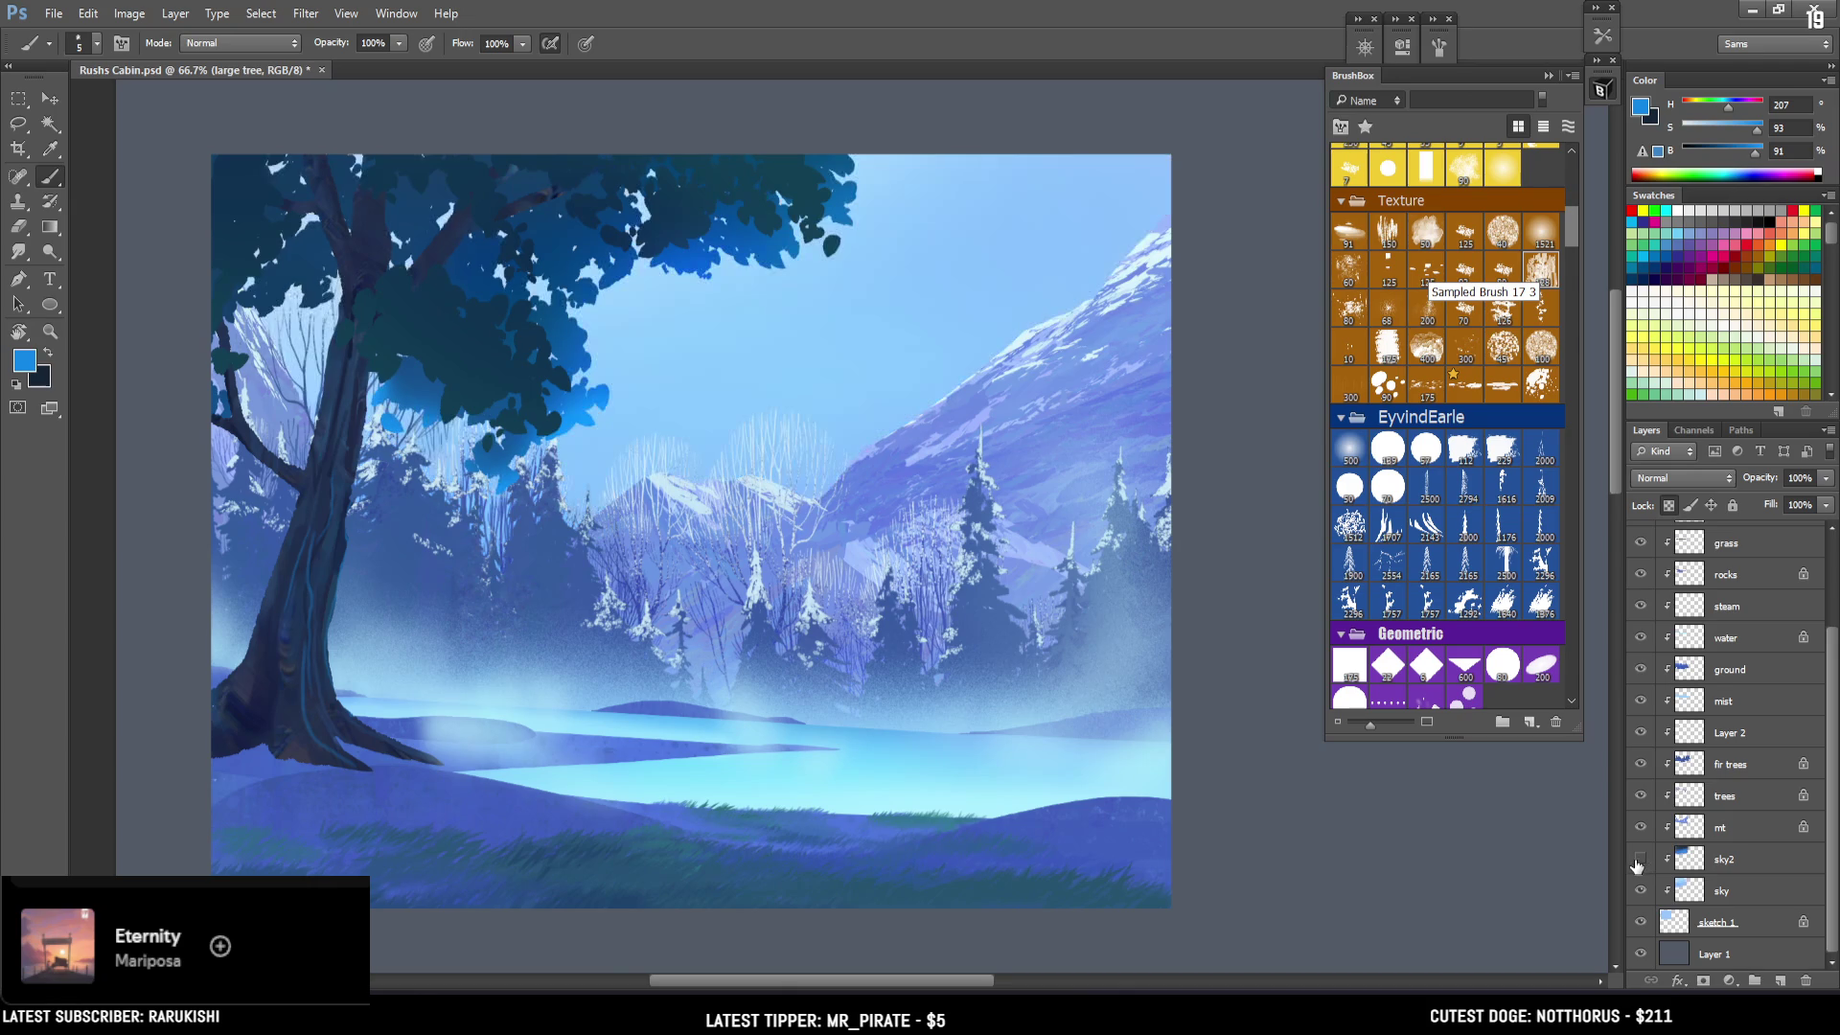
pyautogui.click(1637, 861)
pyautogui.click(1637, 862)
pyautogui.click(1637, 862)
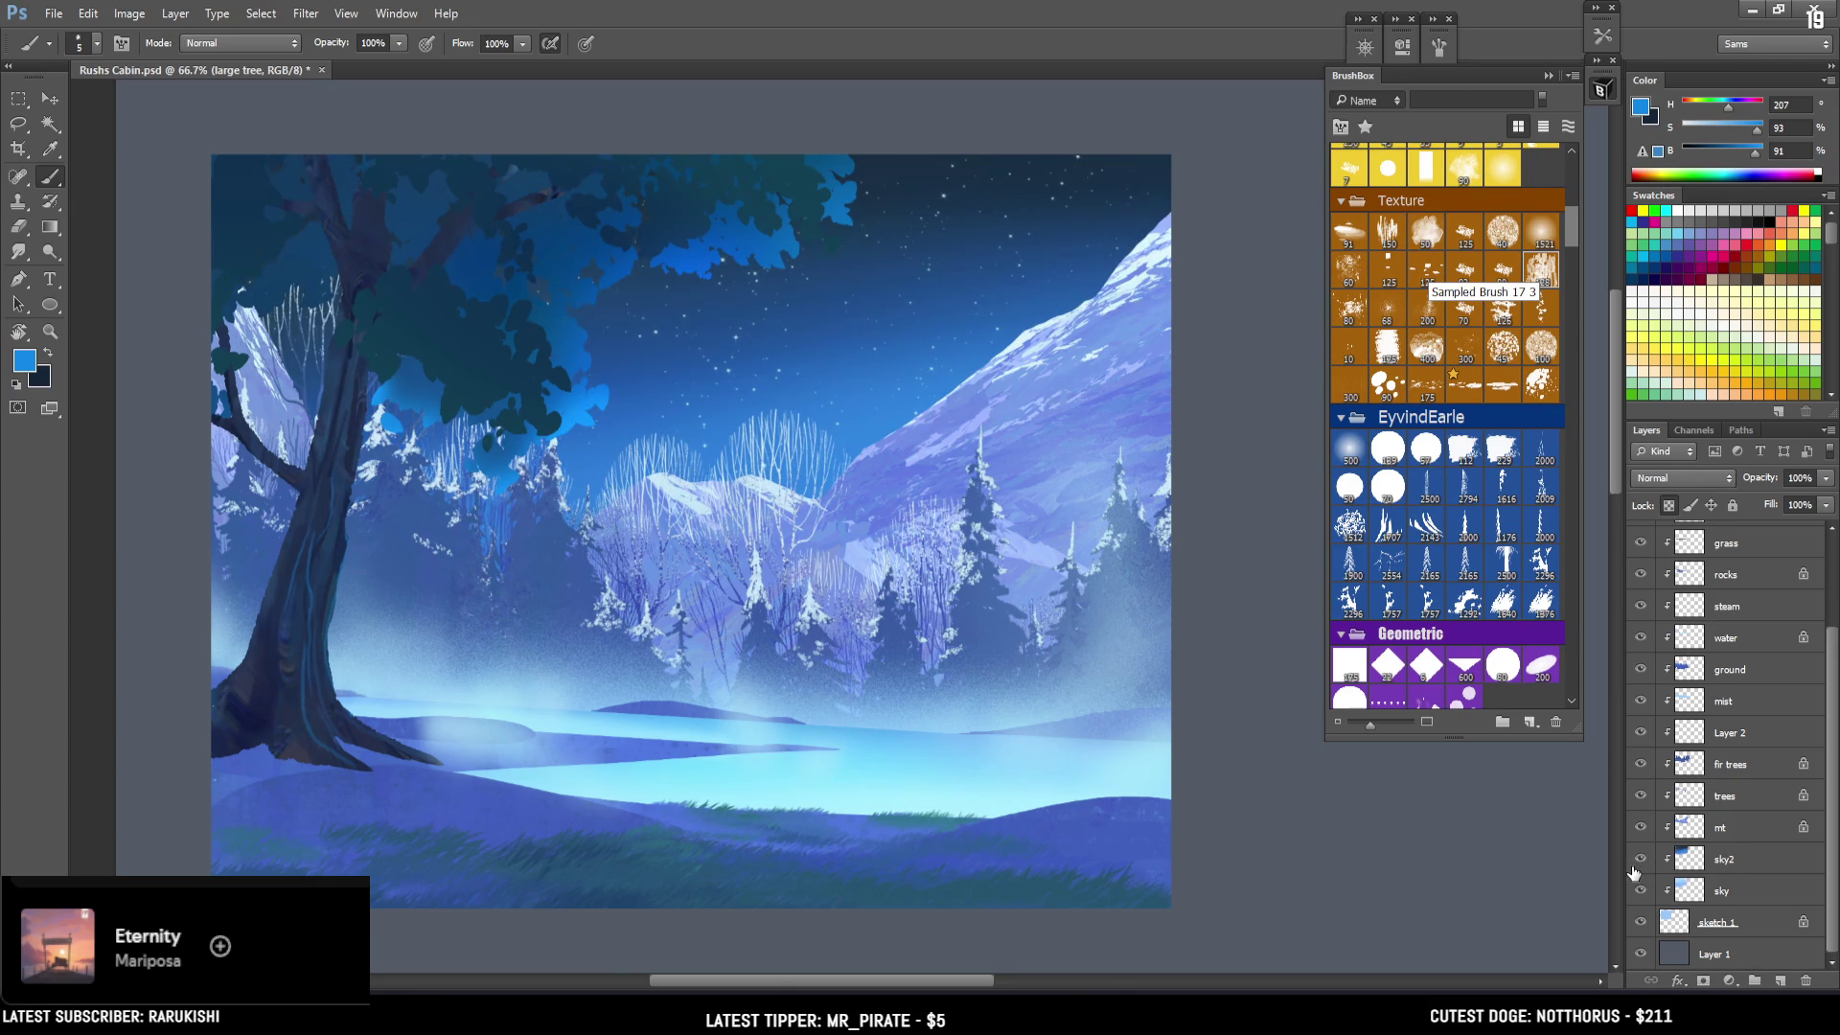
# Select the top steam layer and add a new empty Layer 3 above it.
pyautogui.moveTo(1834, 649); pyautogui.dragTo(1833, 562)
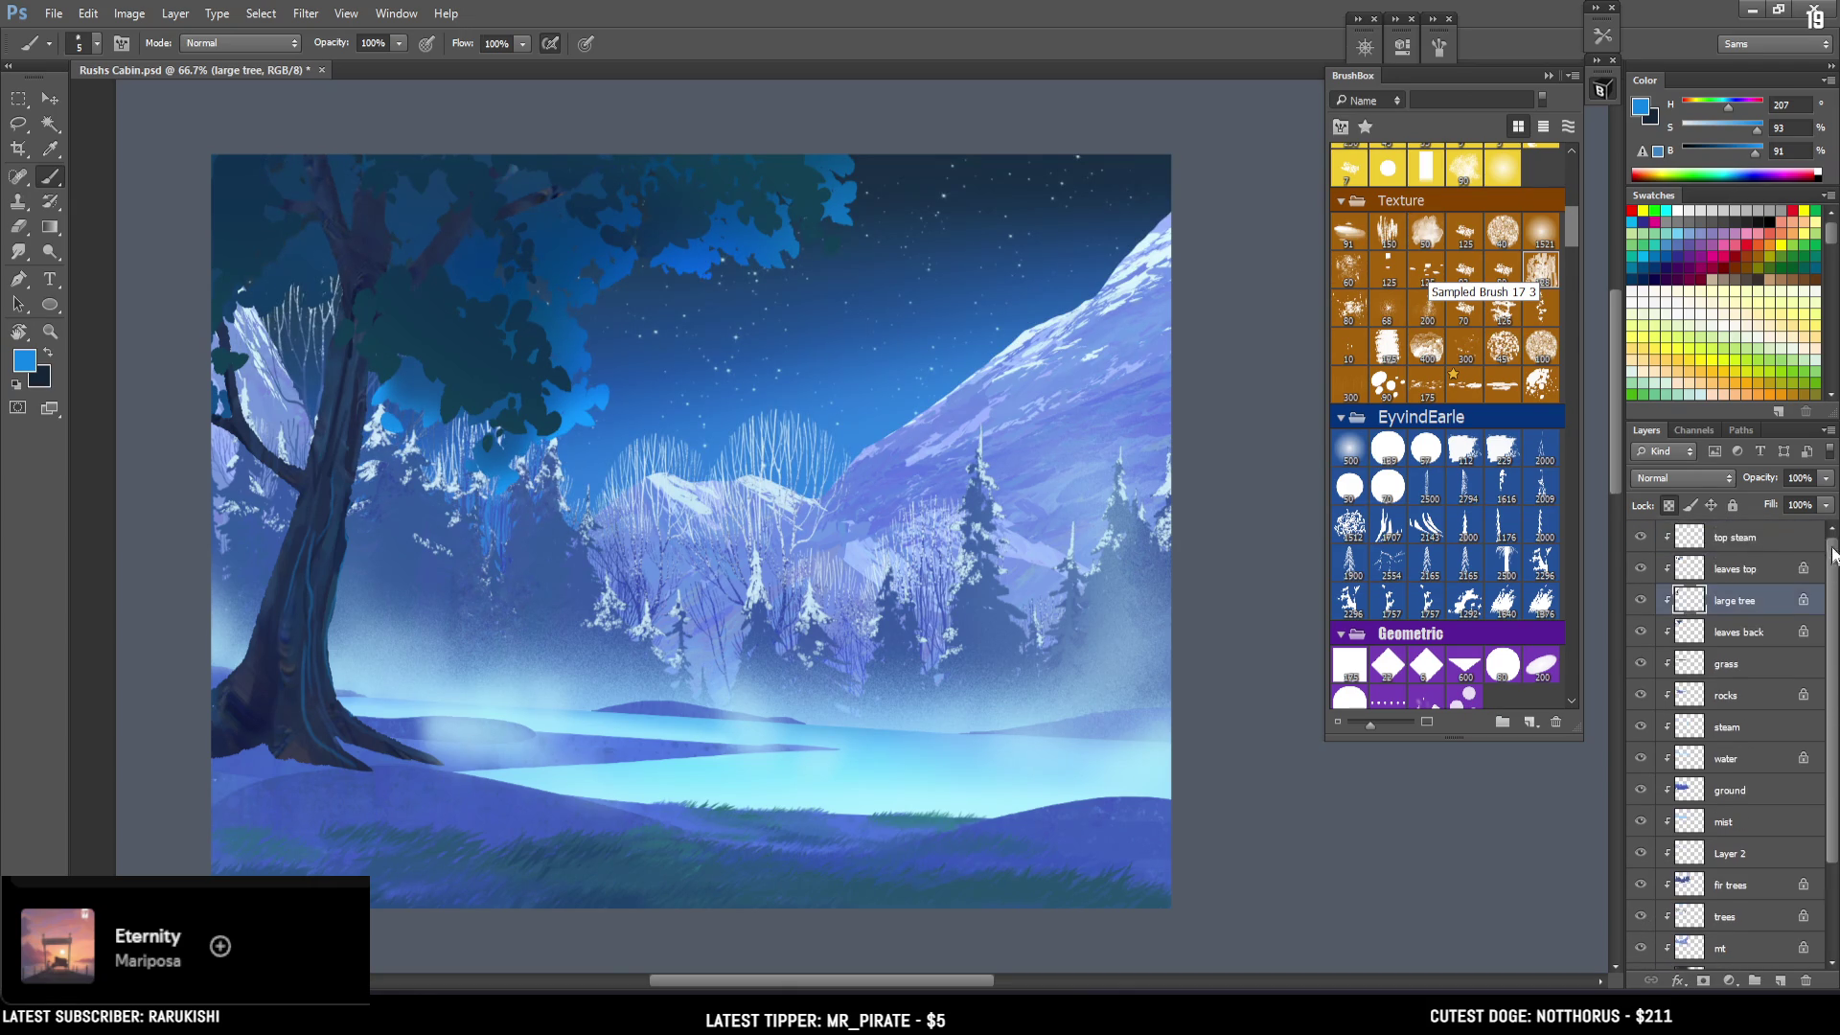
pyautogui.click(1743, 544)
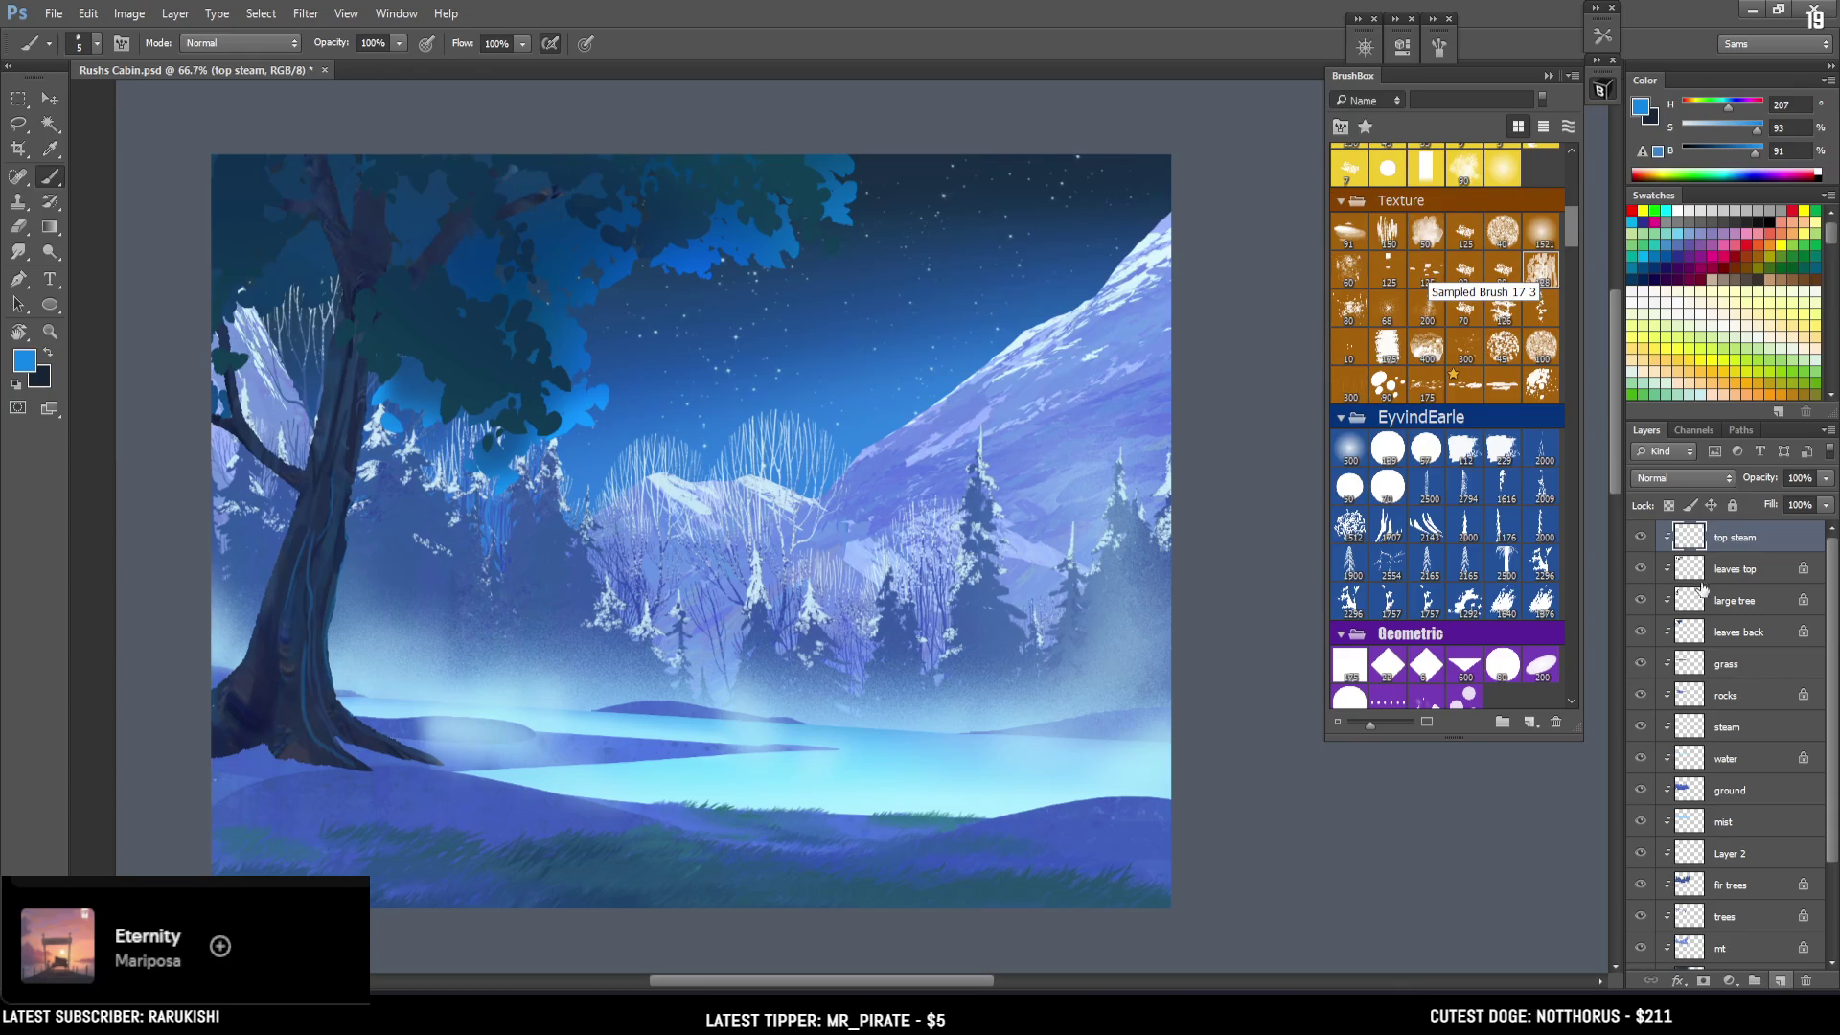
pyautogui.click(1780, 982)
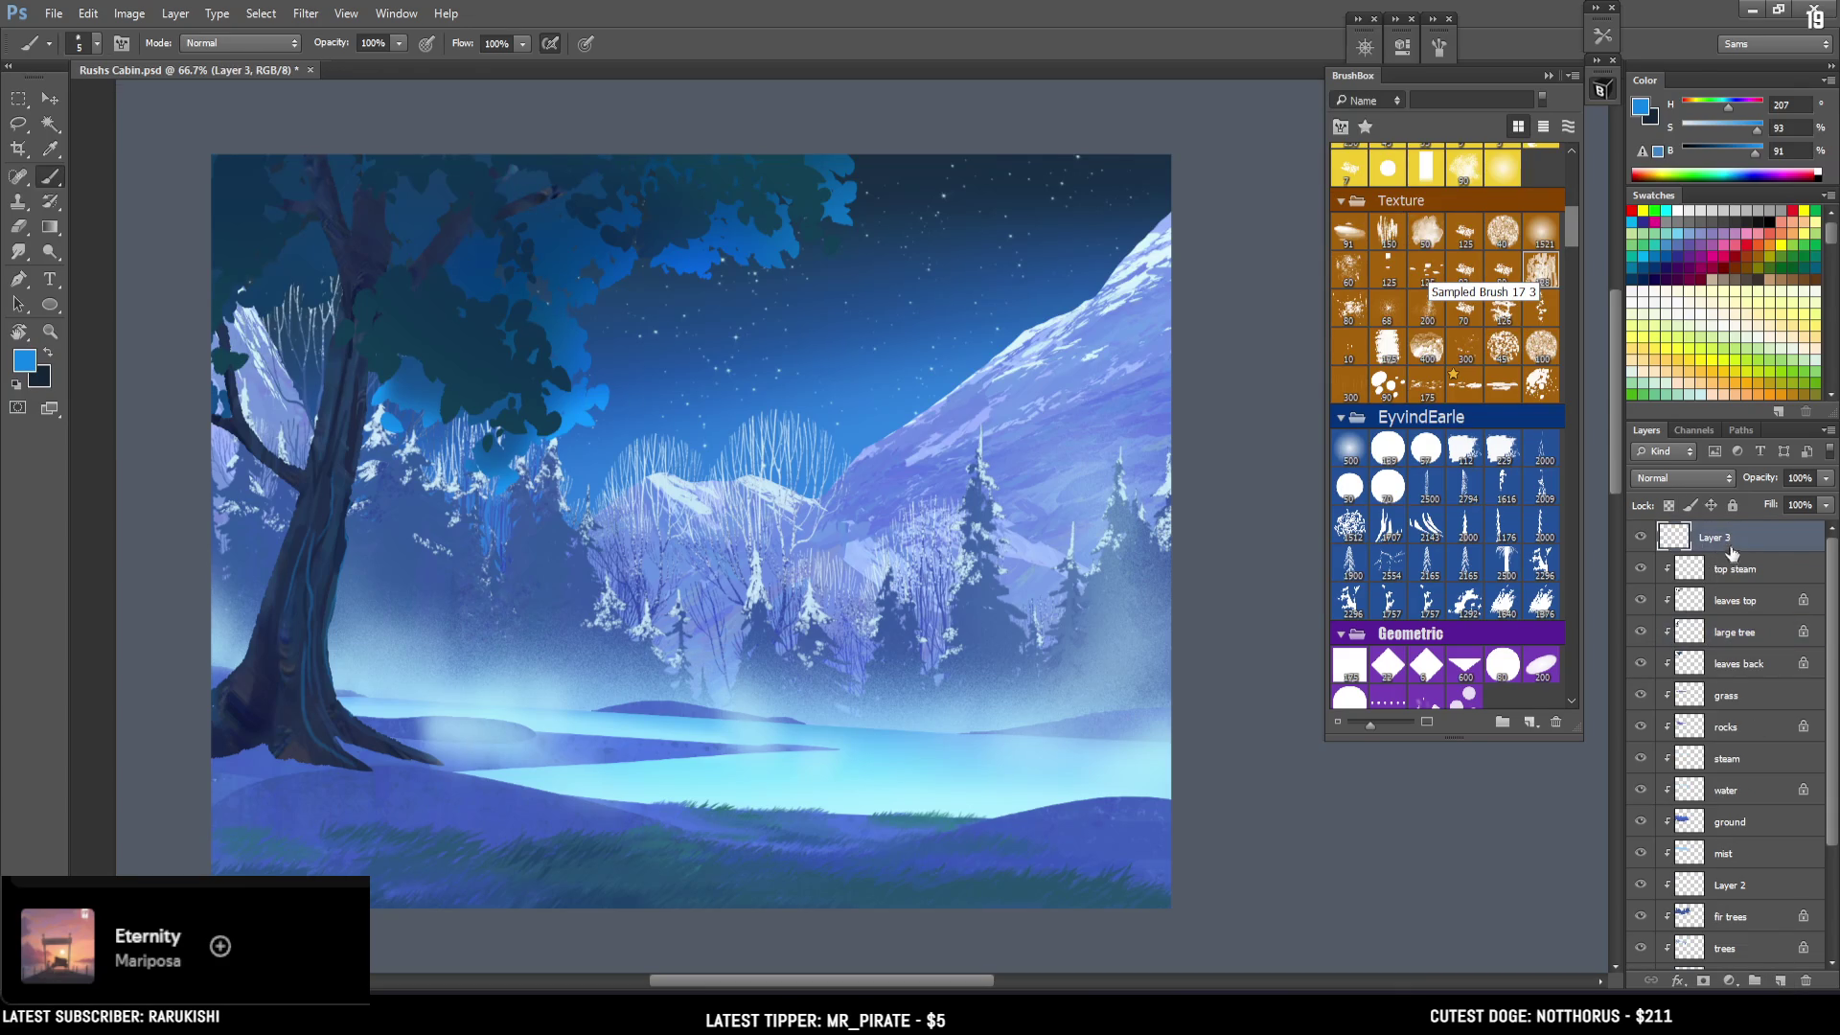
# Clip Layer 3 to top steam, rename it 'magic', and load the 500 Space Auroras brush.
pyautogui.keyDown('alt'); pyautogui.click(1736, 549); pyautogui.keyUp('alt')
pyautogui.doubleClick(1750, 534)
pyautogui.write('mag')
pyautogui.write('ic')
pyautogui.press('Return')
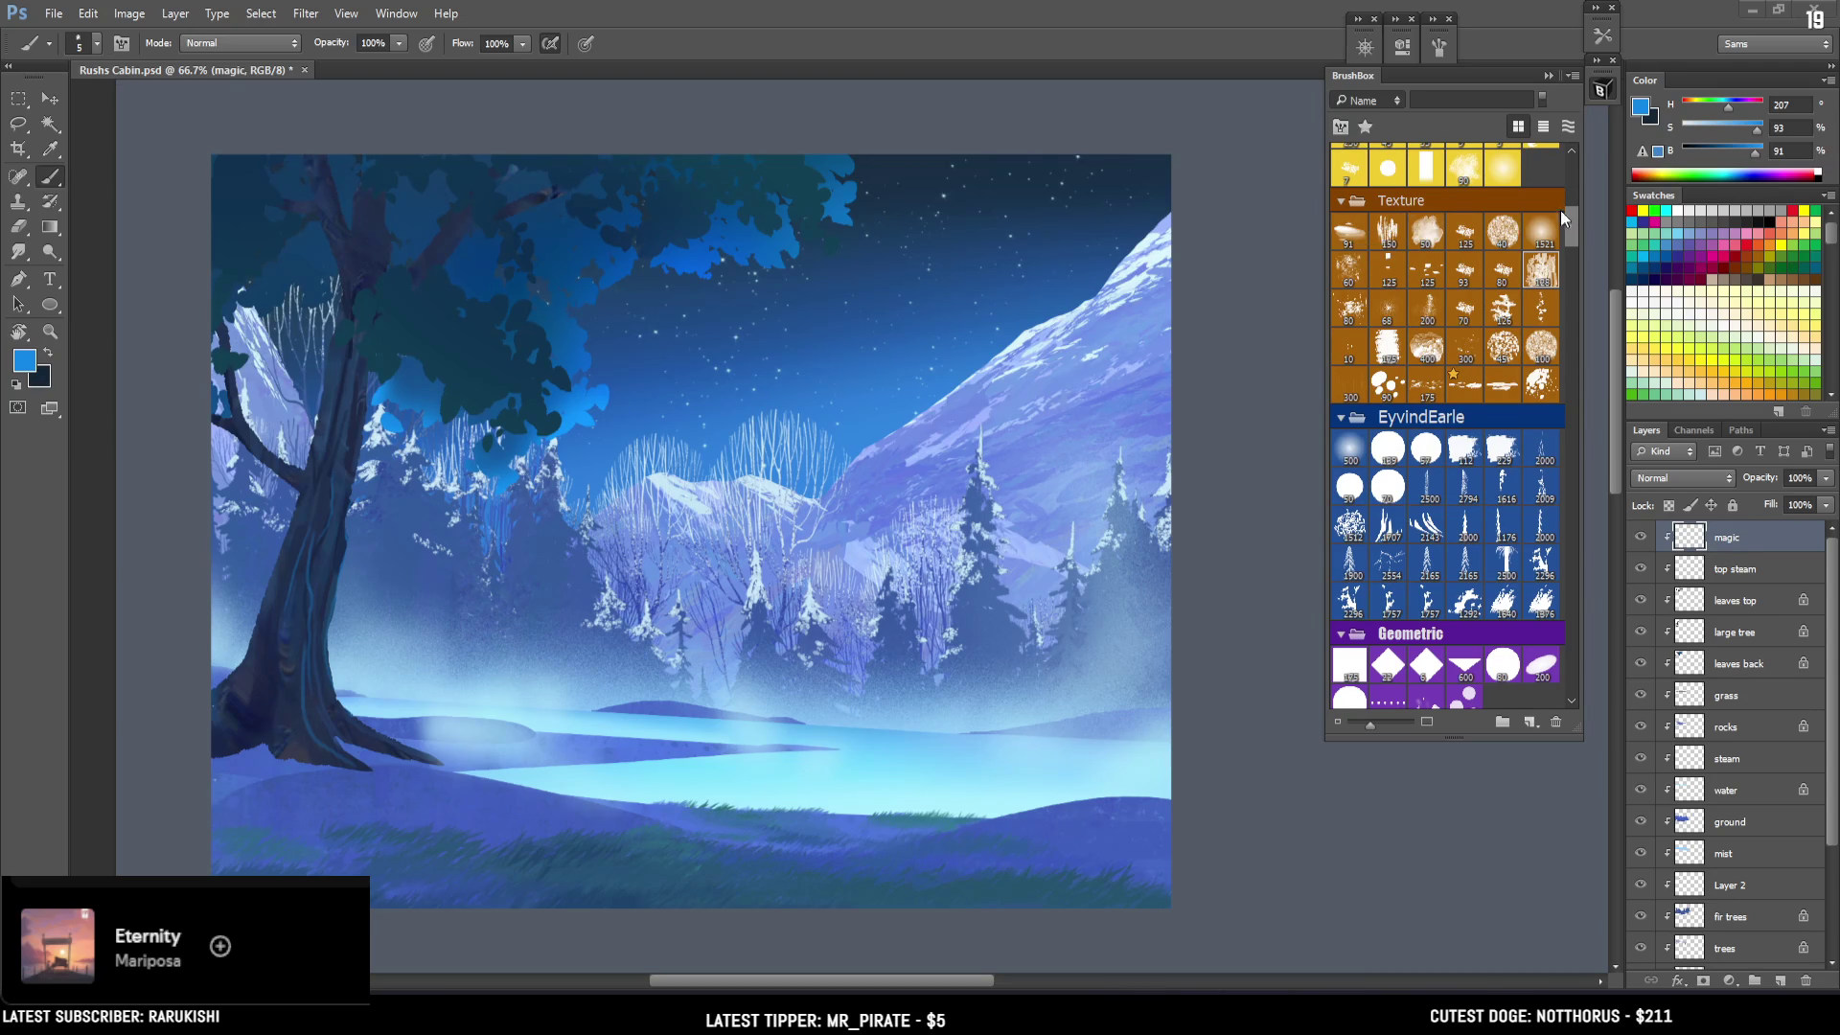
pyautogui.moveTo(1571, 205); pyautogui.dragTo(1575, 188)
pyautogui.click(1509, 330)
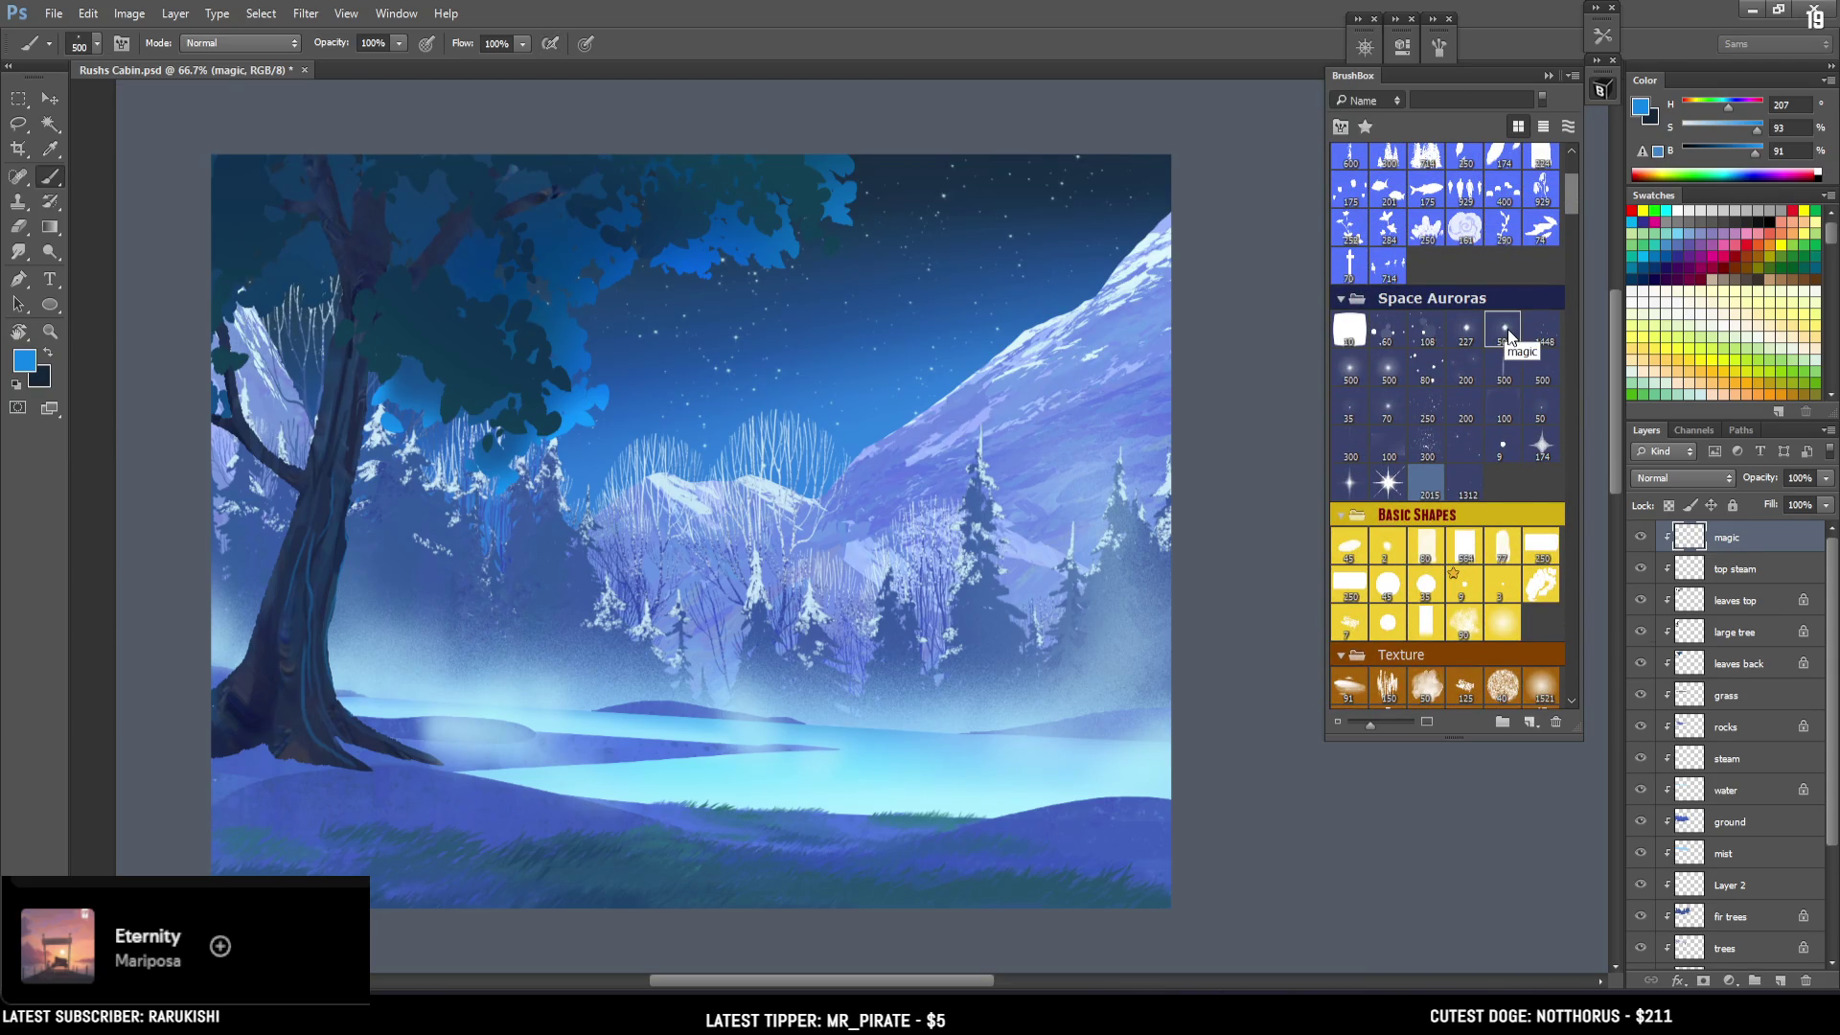
# Set a pale light-blue foreground colour and shrink the Space Auroras brush.
pyautogui.click(1639, 104)
pyautogui.click(1291, 428)
pyautogui.moveTo(1380, 546); pyautogui.dragTo(1380, 535)
pyautogui.click(1565, 414)
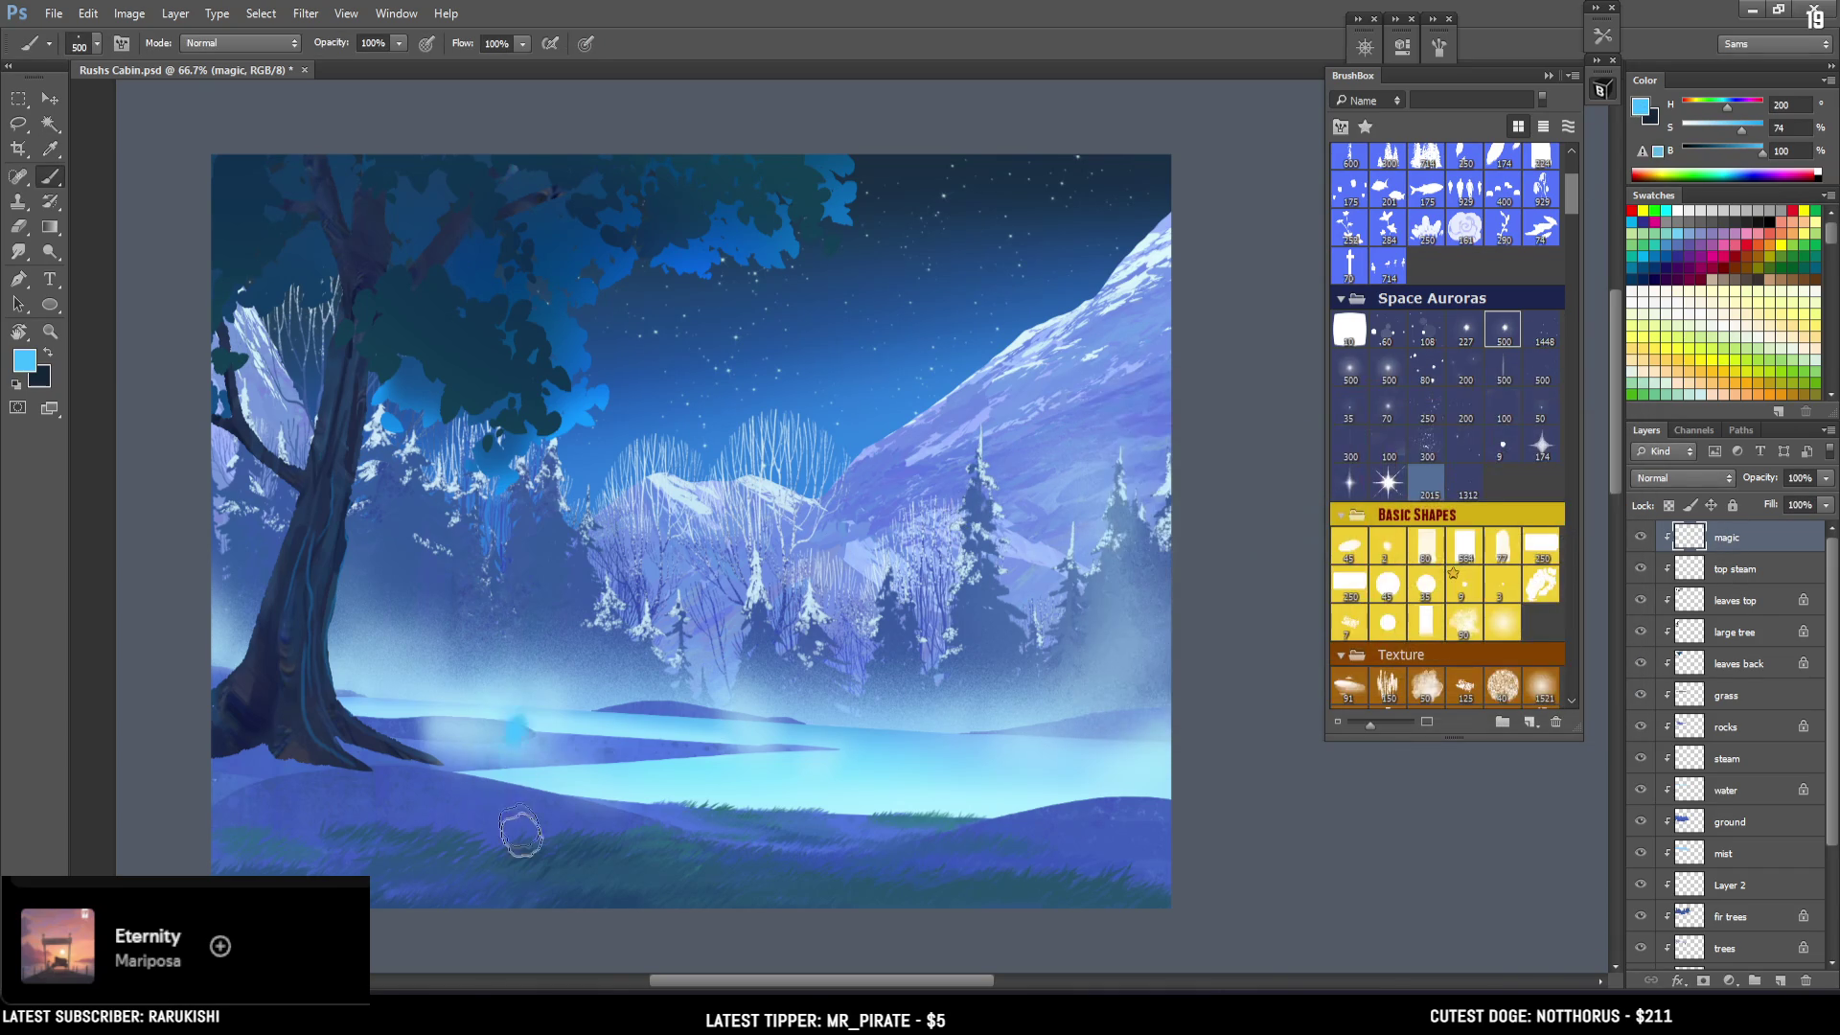
pyautogui.hotkey('ctrl', 'z')
pyautogui.press('[')
pyautogui.press('[')
pyautogui.press('[')
pyautogui.moveTo(1722, 136); pyautogui.dragTo(1708, 132)
pyautogui.press('[')
pyautogui.press('[')
pyautogui.press('[')
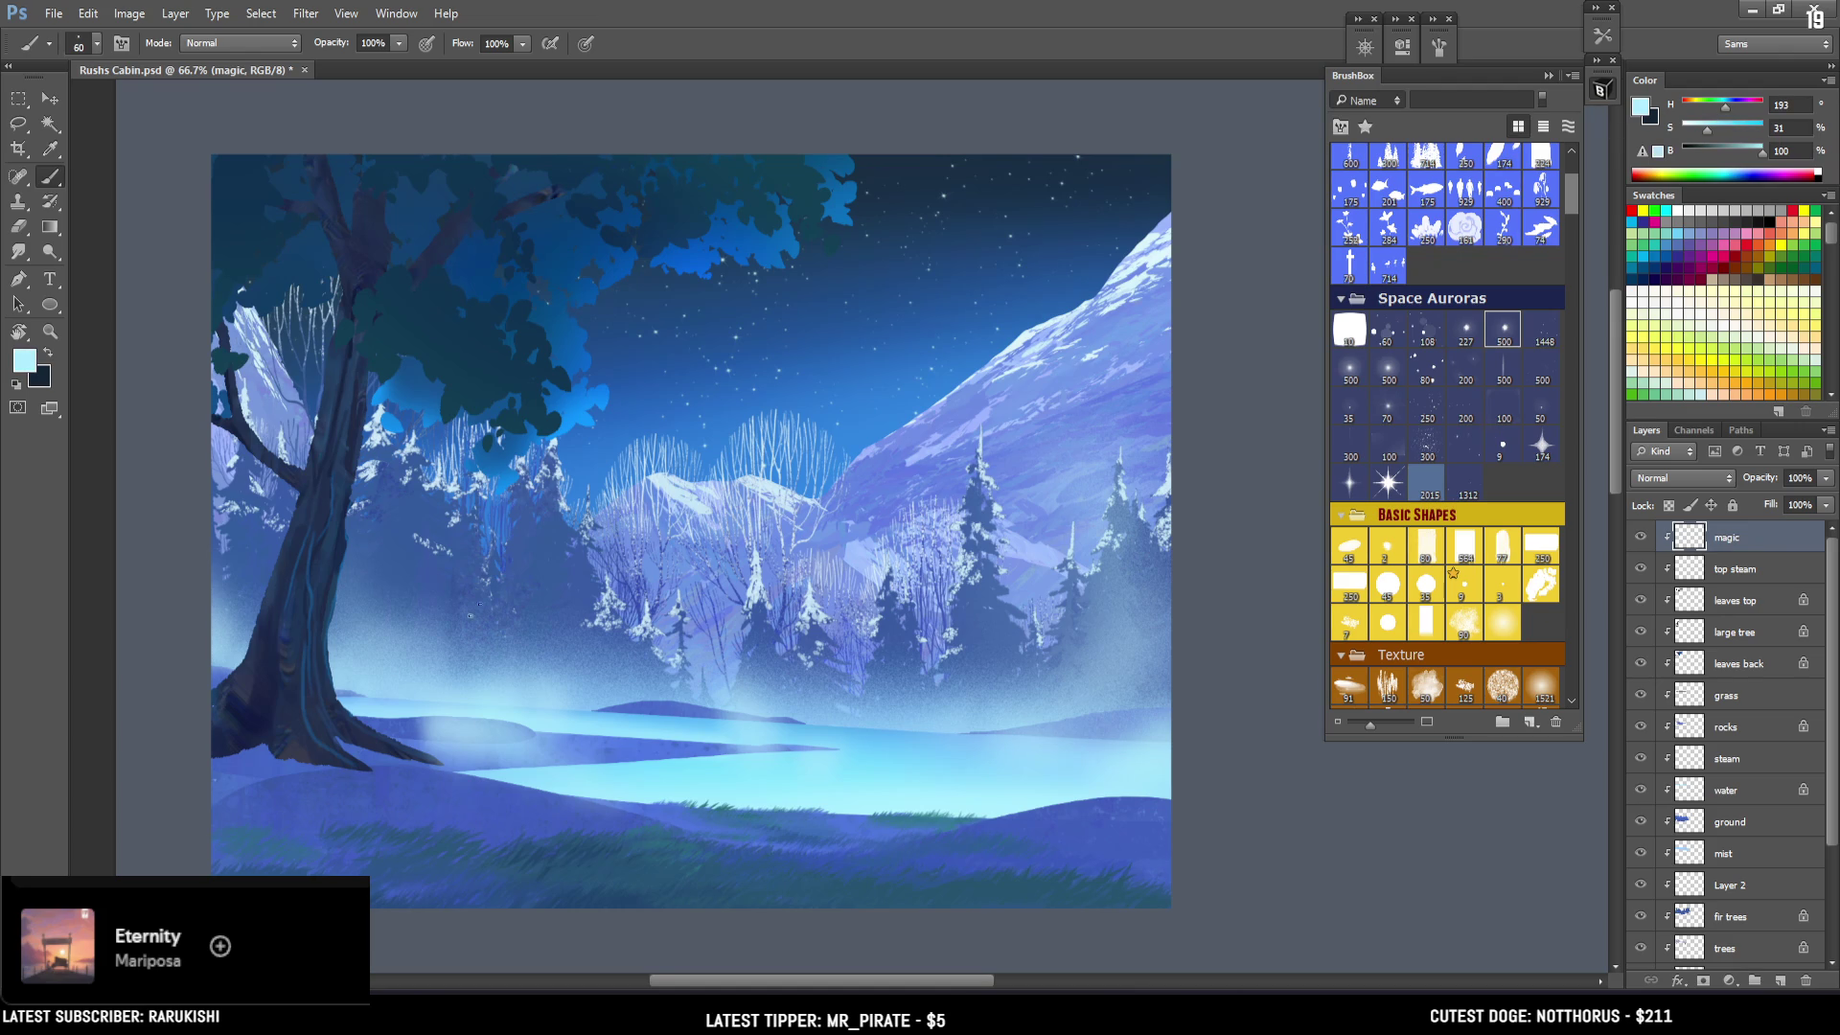
pyautogui.press(']')
pyautogui.press(']')
pyautogui.press(']')
pyautogui.press(']')
pyautogui.press(']')
# Dab sparkles over the mist, trees, water and valley, then richer blue along the trunk.
pyautogui.click(529, 846)
pyautogui.click(493, 618)
pyautogui.click(466, 730)
pyautogui.click(544, 678)
pyautogui.moveTo(1723, 129); pyautogui.dragTo(1735, 111)
pyautogui.moveTo(339, 779)
pyautogui.mouseDown()
pyautogui.moveTo(357, 732)
pyautogui.moveTo(319, 596)
pyautogui.mouseUp()
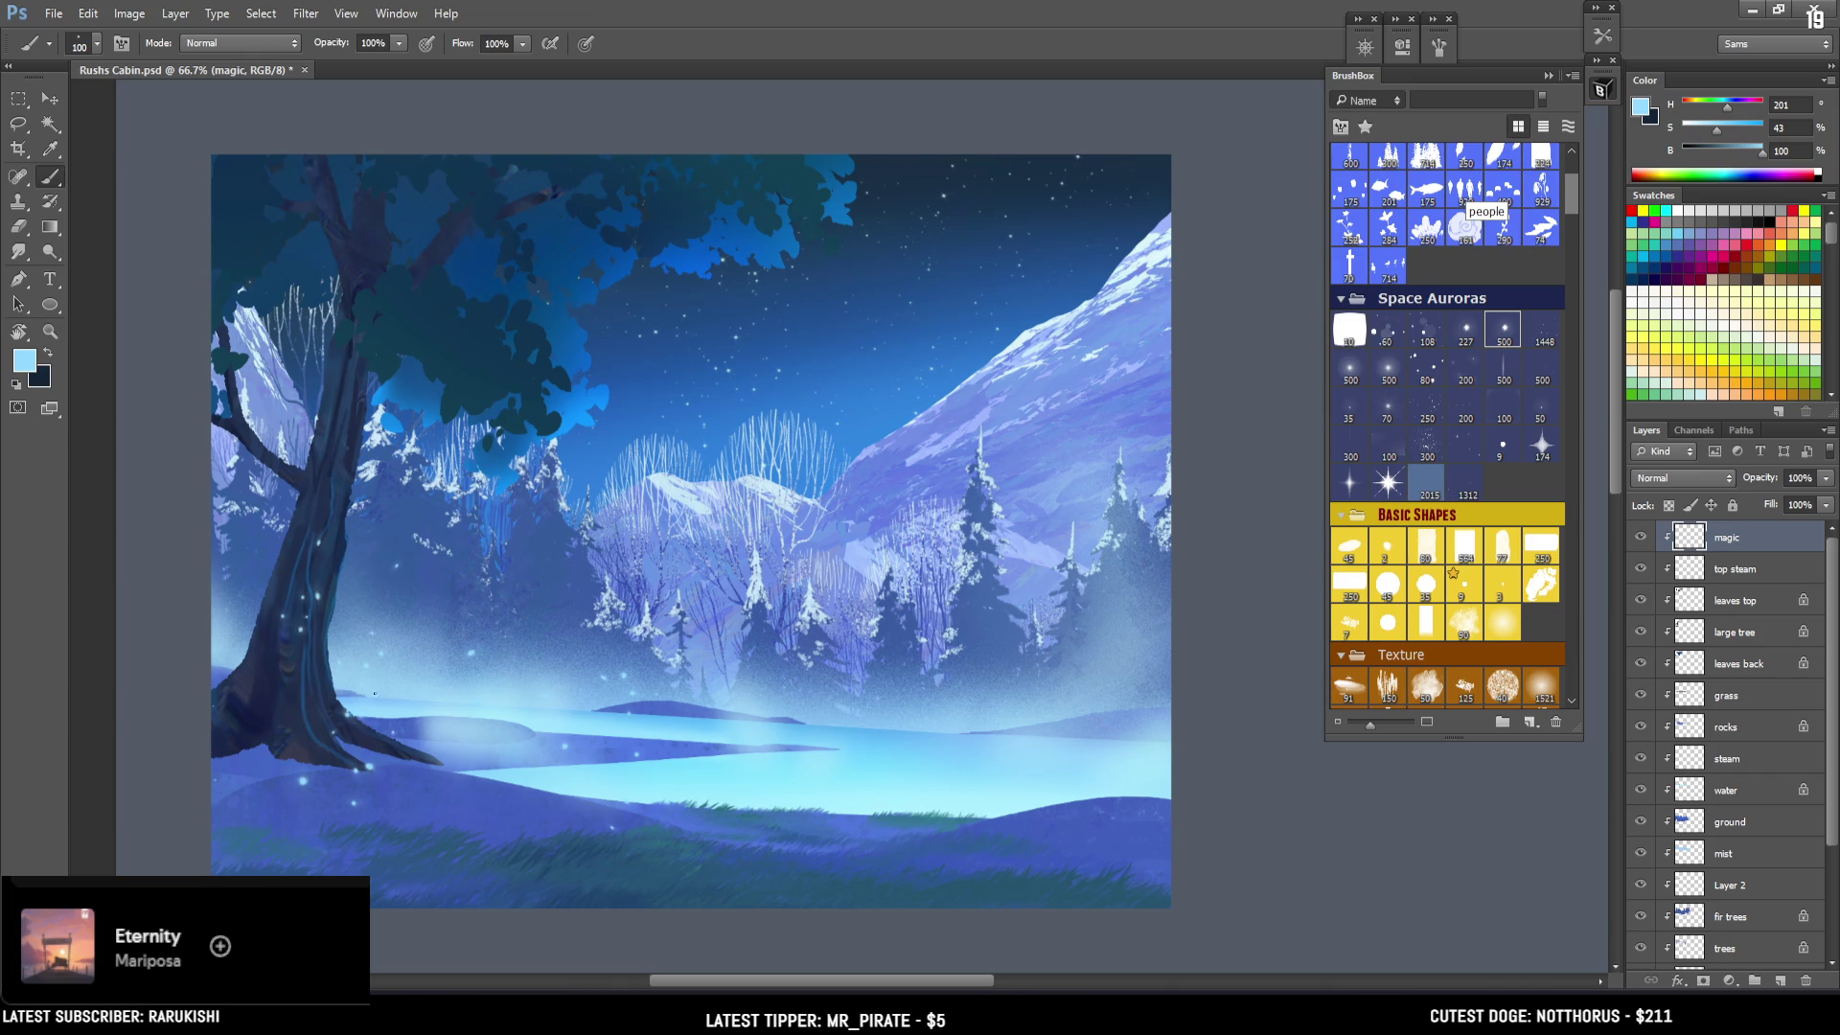
# Scatter sparkles over the right side and add glowing dots over the mist and higher up.
pyautogui.press(']')
pyautogui.press(']')
pyautogui.moveTo(1010, 803); pyautogui.dragTo(999, 395)
pyautogui.press('[')
pyautogui.press(']')
pyautogui.press(']')
pyautogui.click(492, 730)
pyautogui.click(571, 762)
pyautogui.press('[')
pyautogui.click(593, 518)
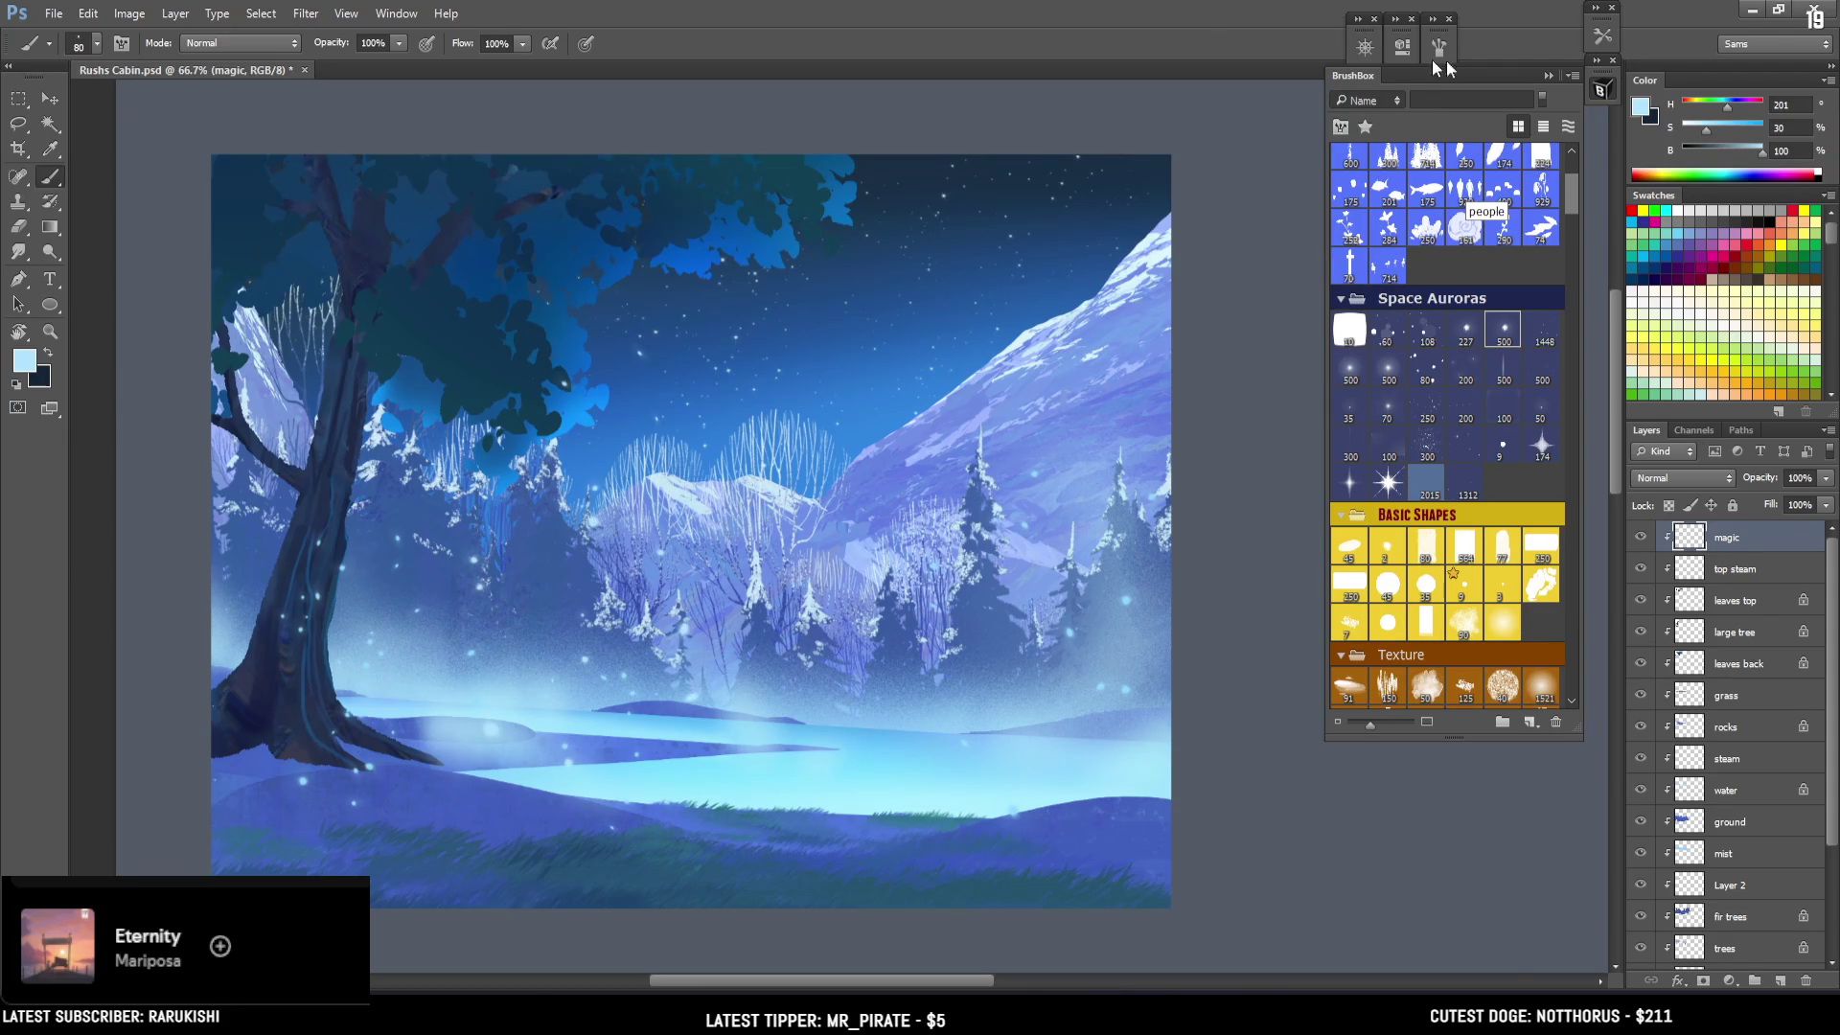
# Scatter mint-cyan particles over the mist and water, then light-blue ones in the sky.
pyautogui.moveTo(1728, 108); pyautogui.dragTo(1720, 107)
pyautogui.click(1721, 129)
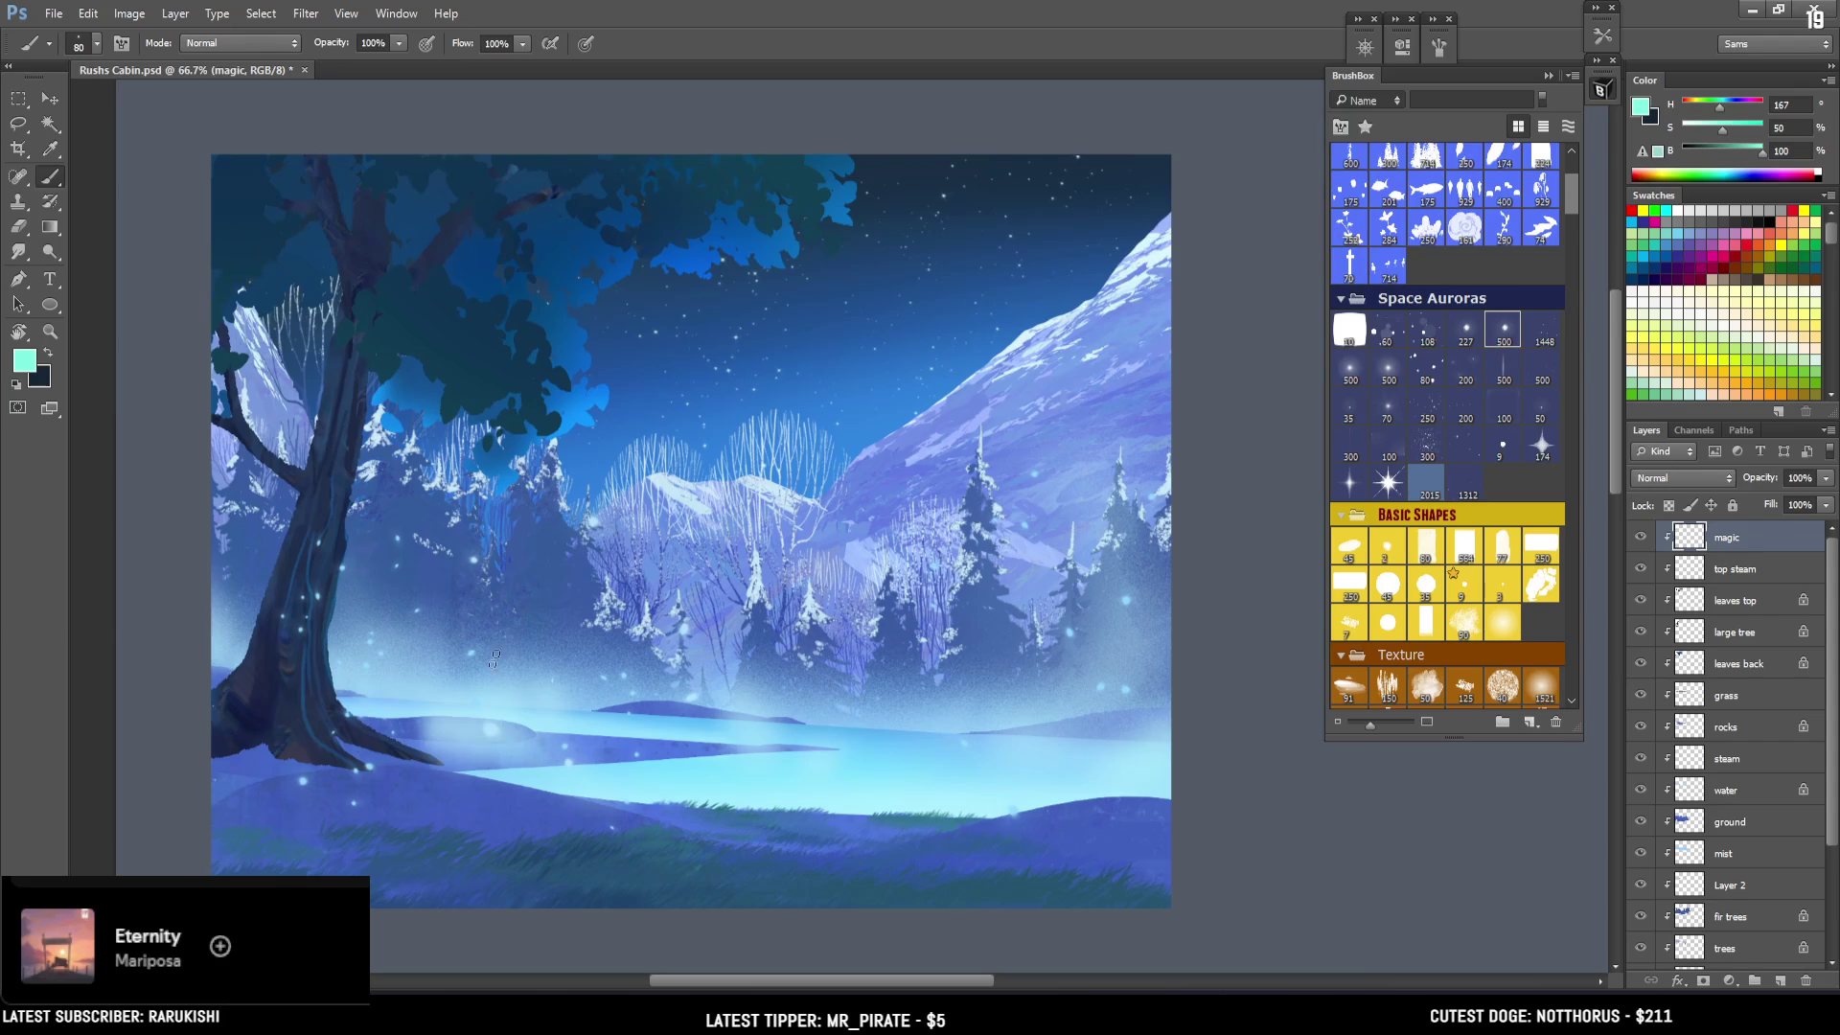
pyautogui.moveTo(548, 712); pyautogui.dragTo(594, 391)
pyautogui.click(1727, 106)
pyautogui.moveTo(566, 477)
pyautogui.mouseDown()
pyautogui.moveTo(527, 539)
pyautogui.moveTo(572, 422)
pyautogui.mouseUp()
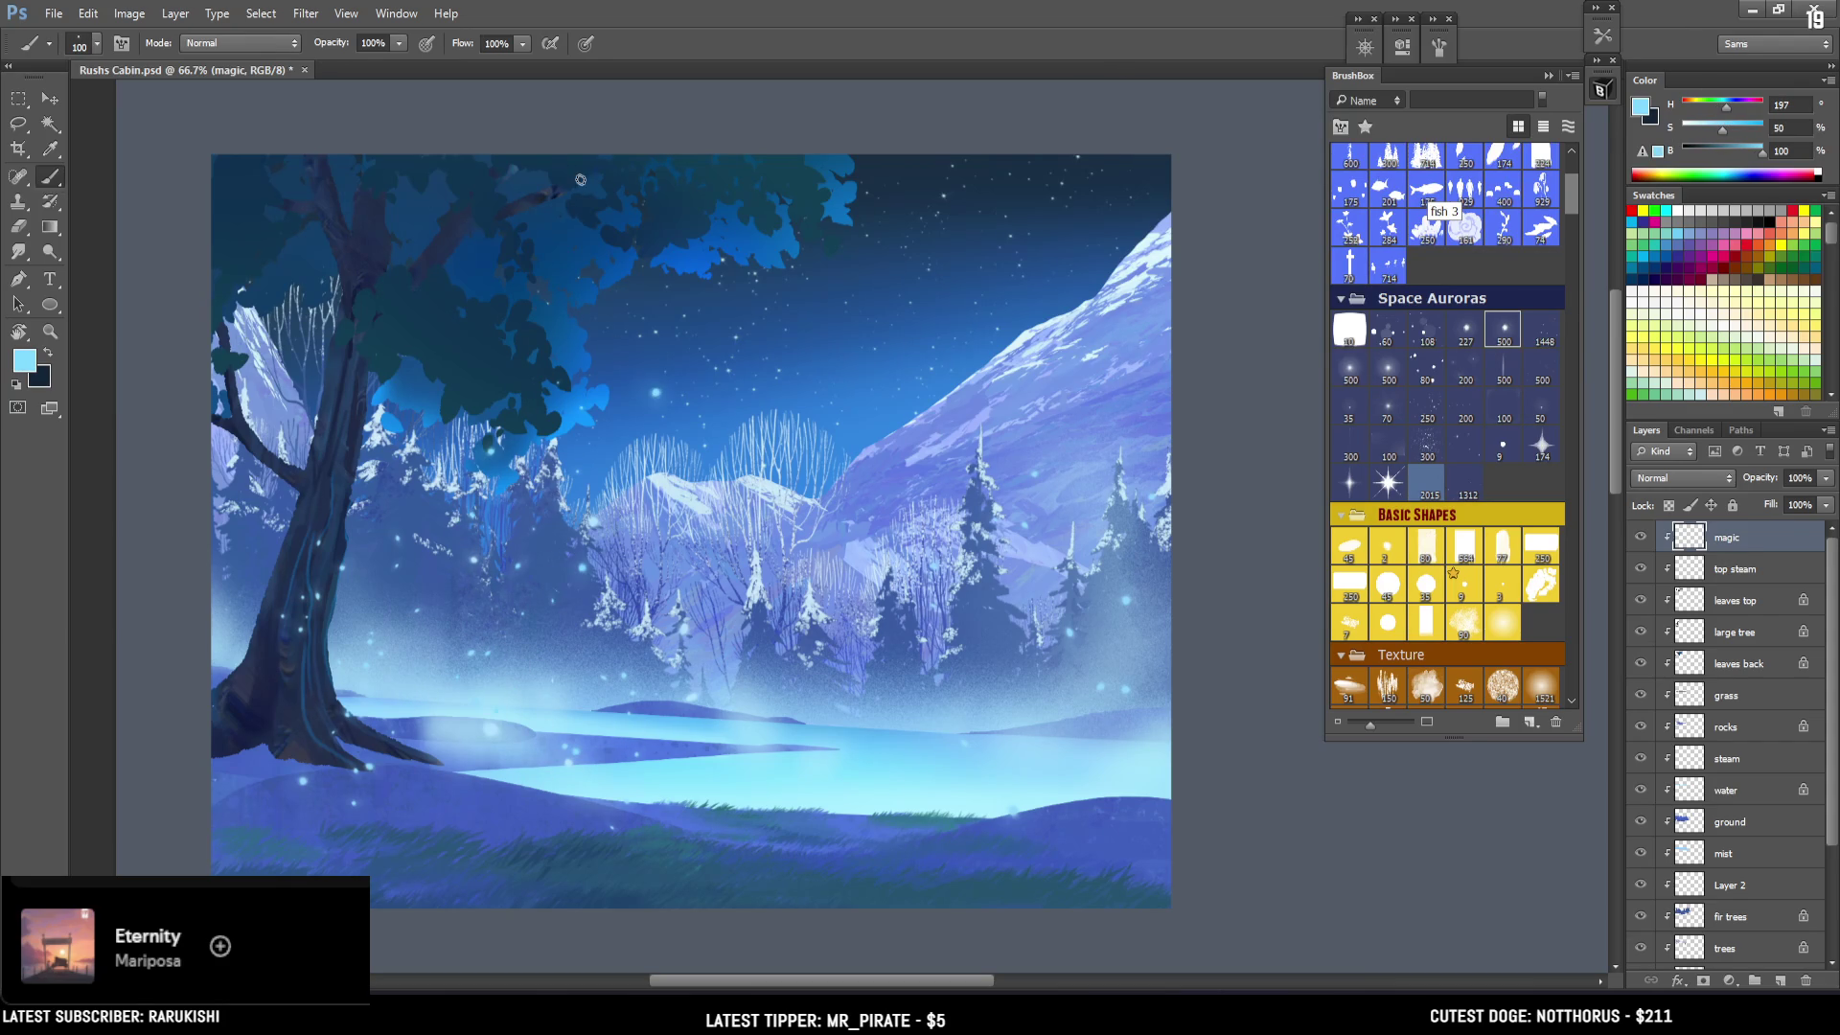
# Add a column of small sparkles down the tree trunk with a smaller brush.
pyautogui.press('e')
pyautogui.press('b')
pyautogui.press('[')
pyautogui.click(237, 518)
pyautogui.click(315, 577)
pyautogui.click(248, 625)
pyautogui.click(246, 681)
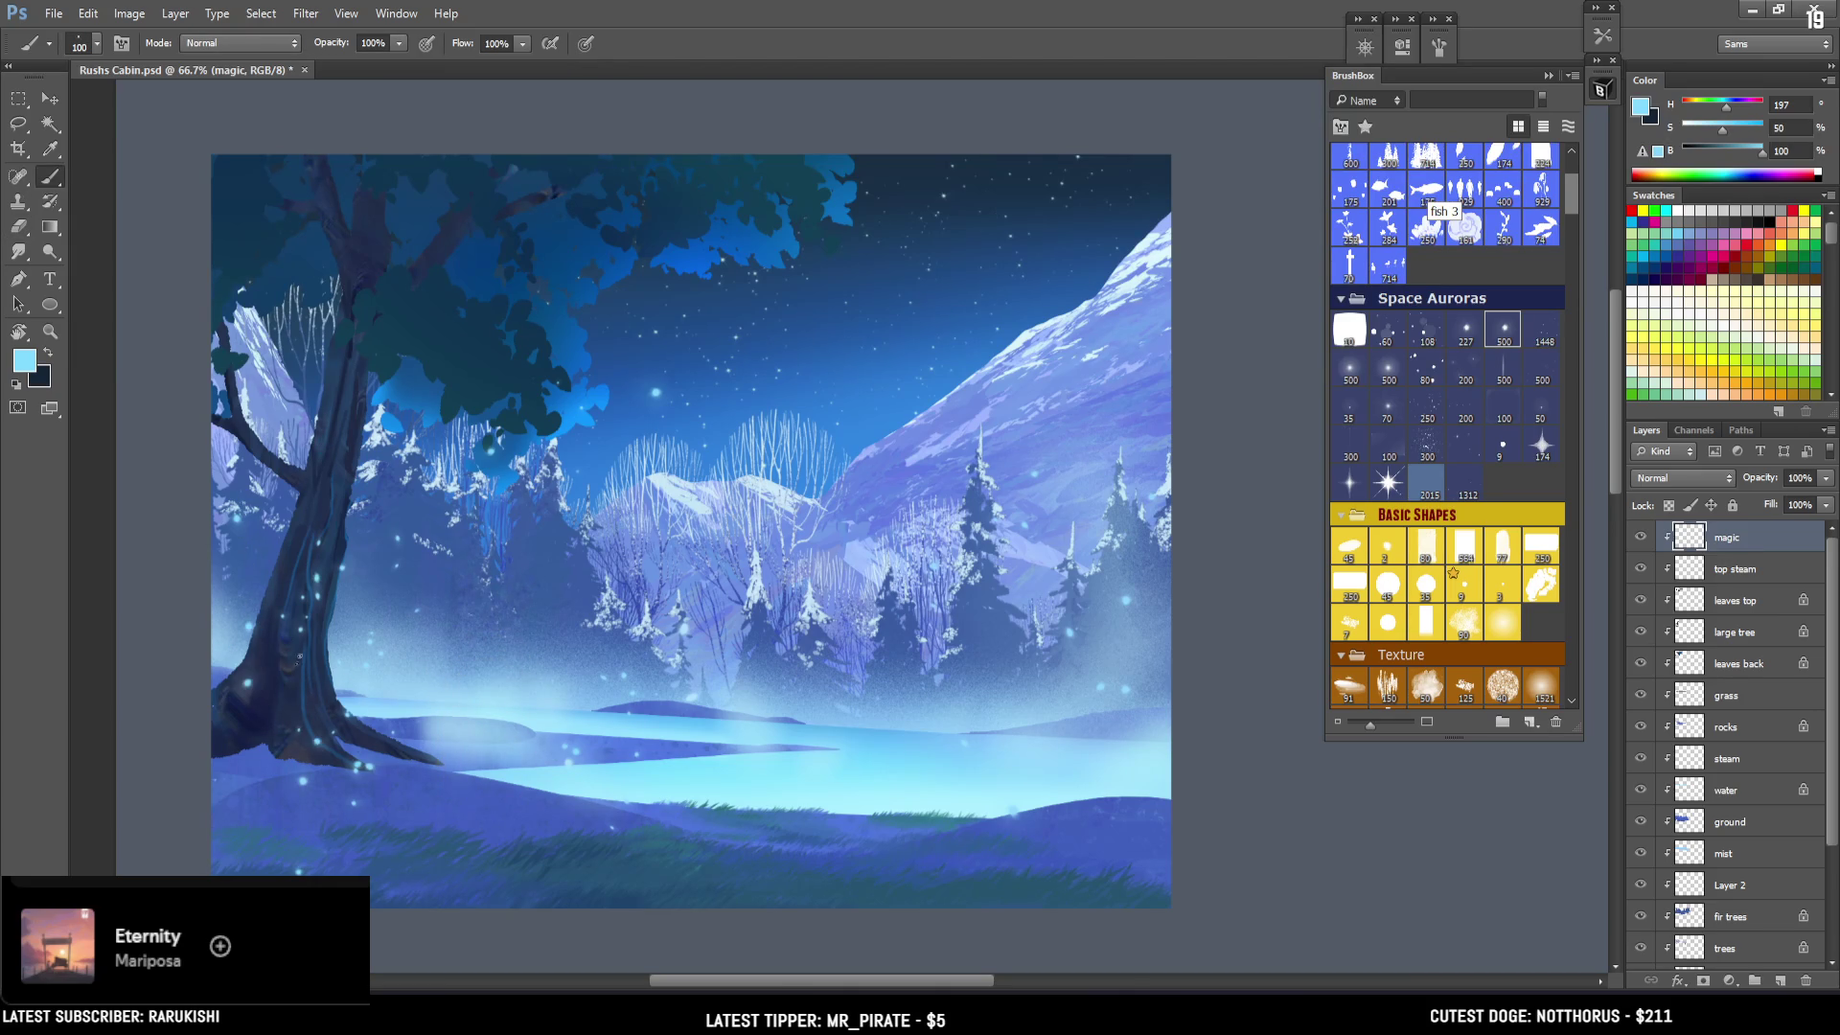
# Add more sparkles near the tree, erasing strays.
pyautogui.press('e')
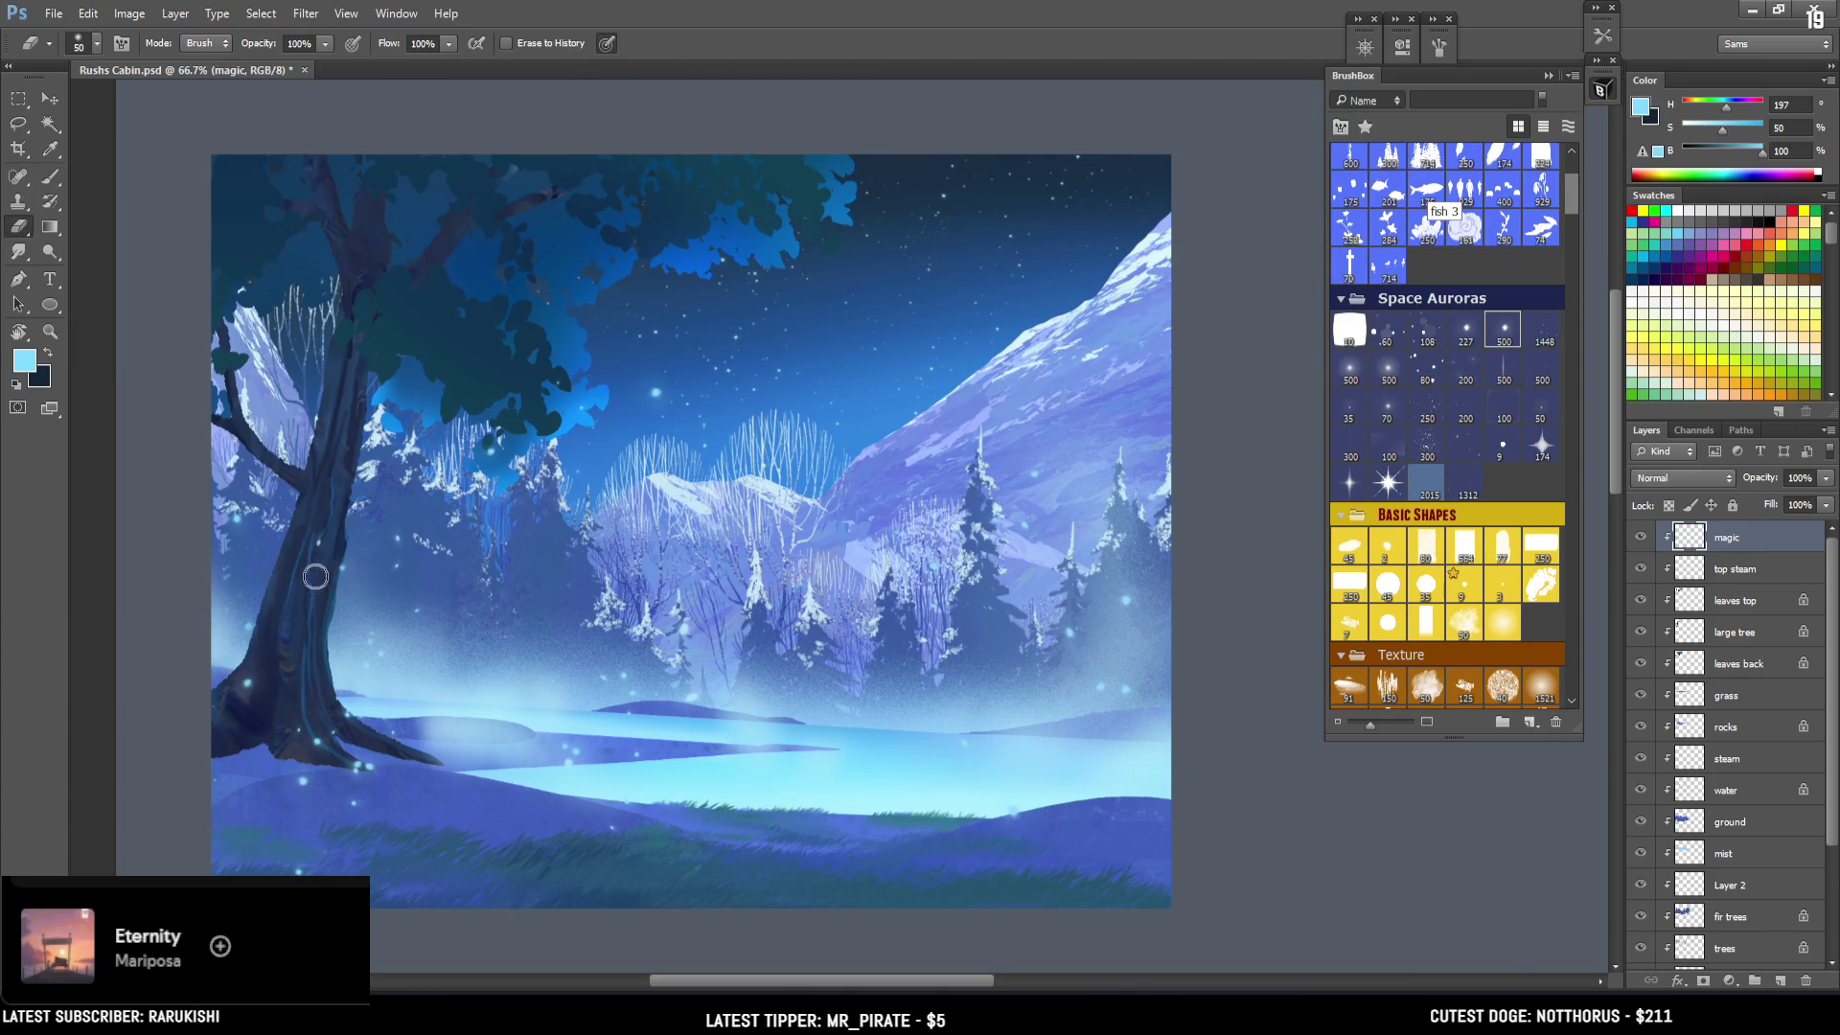
pyautogui.press('b')
pyautogui.click(429, 362)
pyautogui.click(340, 418)
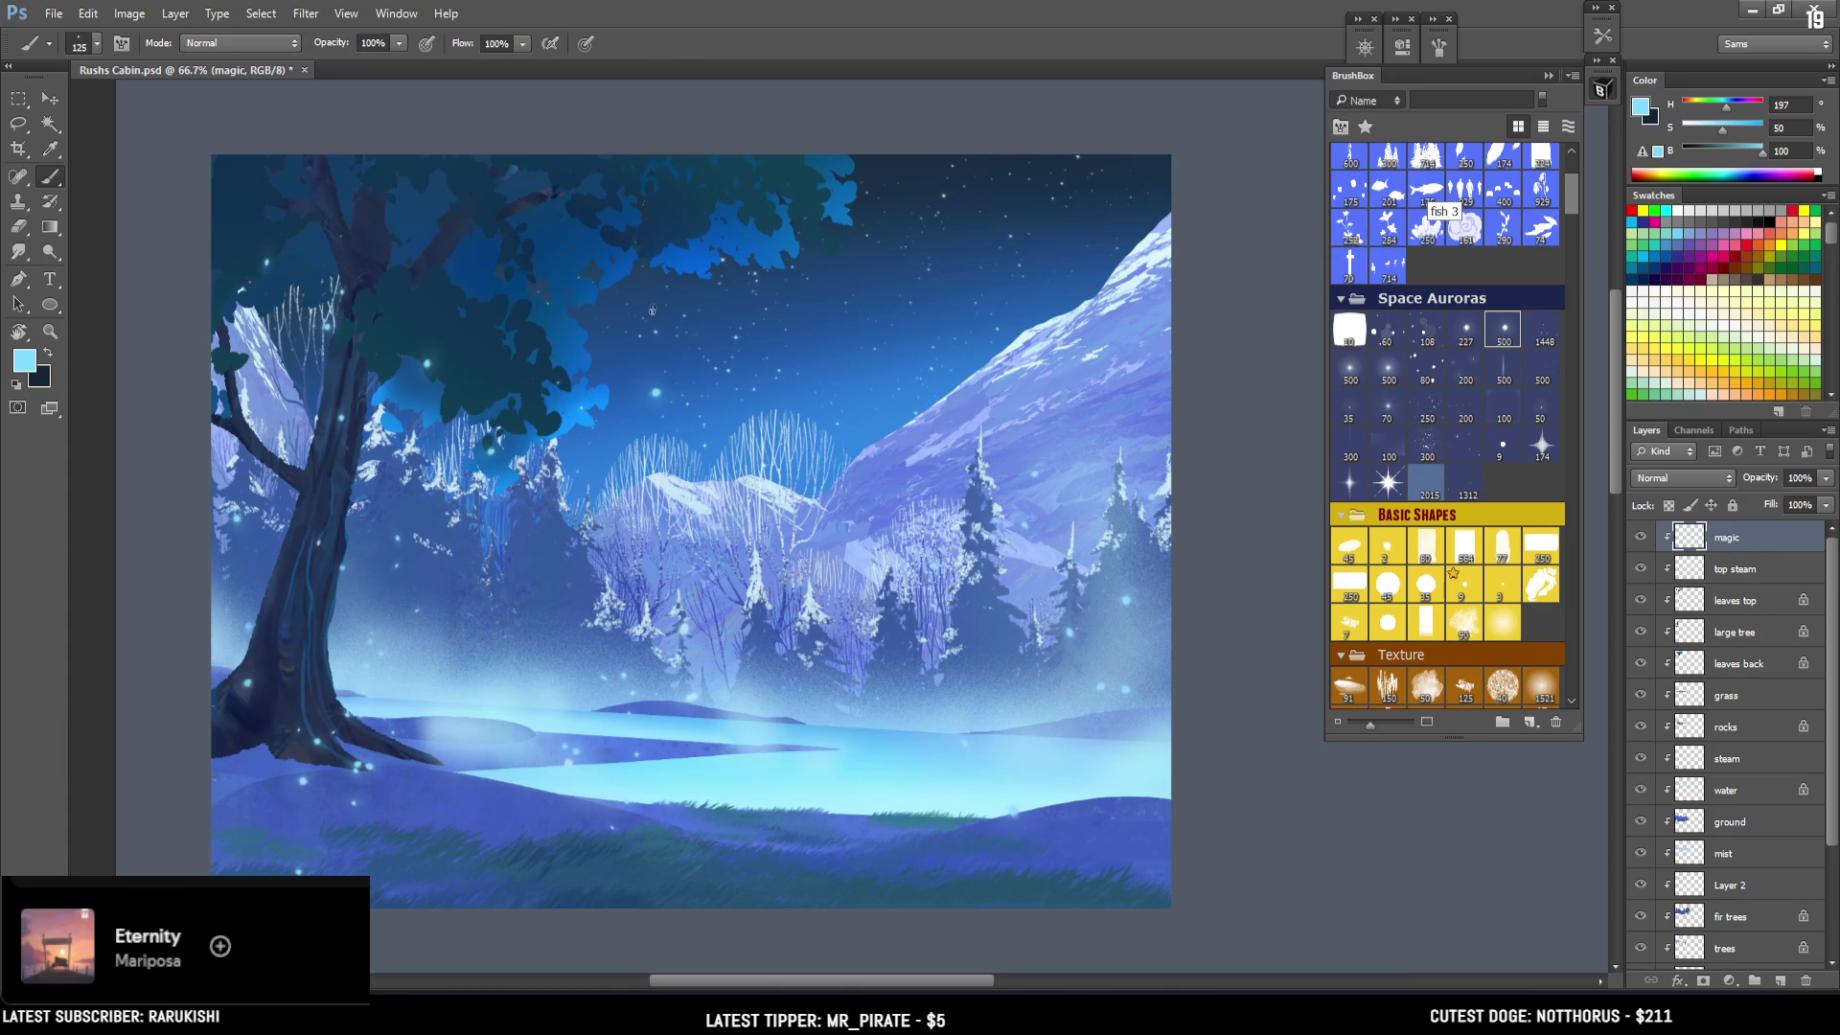
pyautogui.press('e')
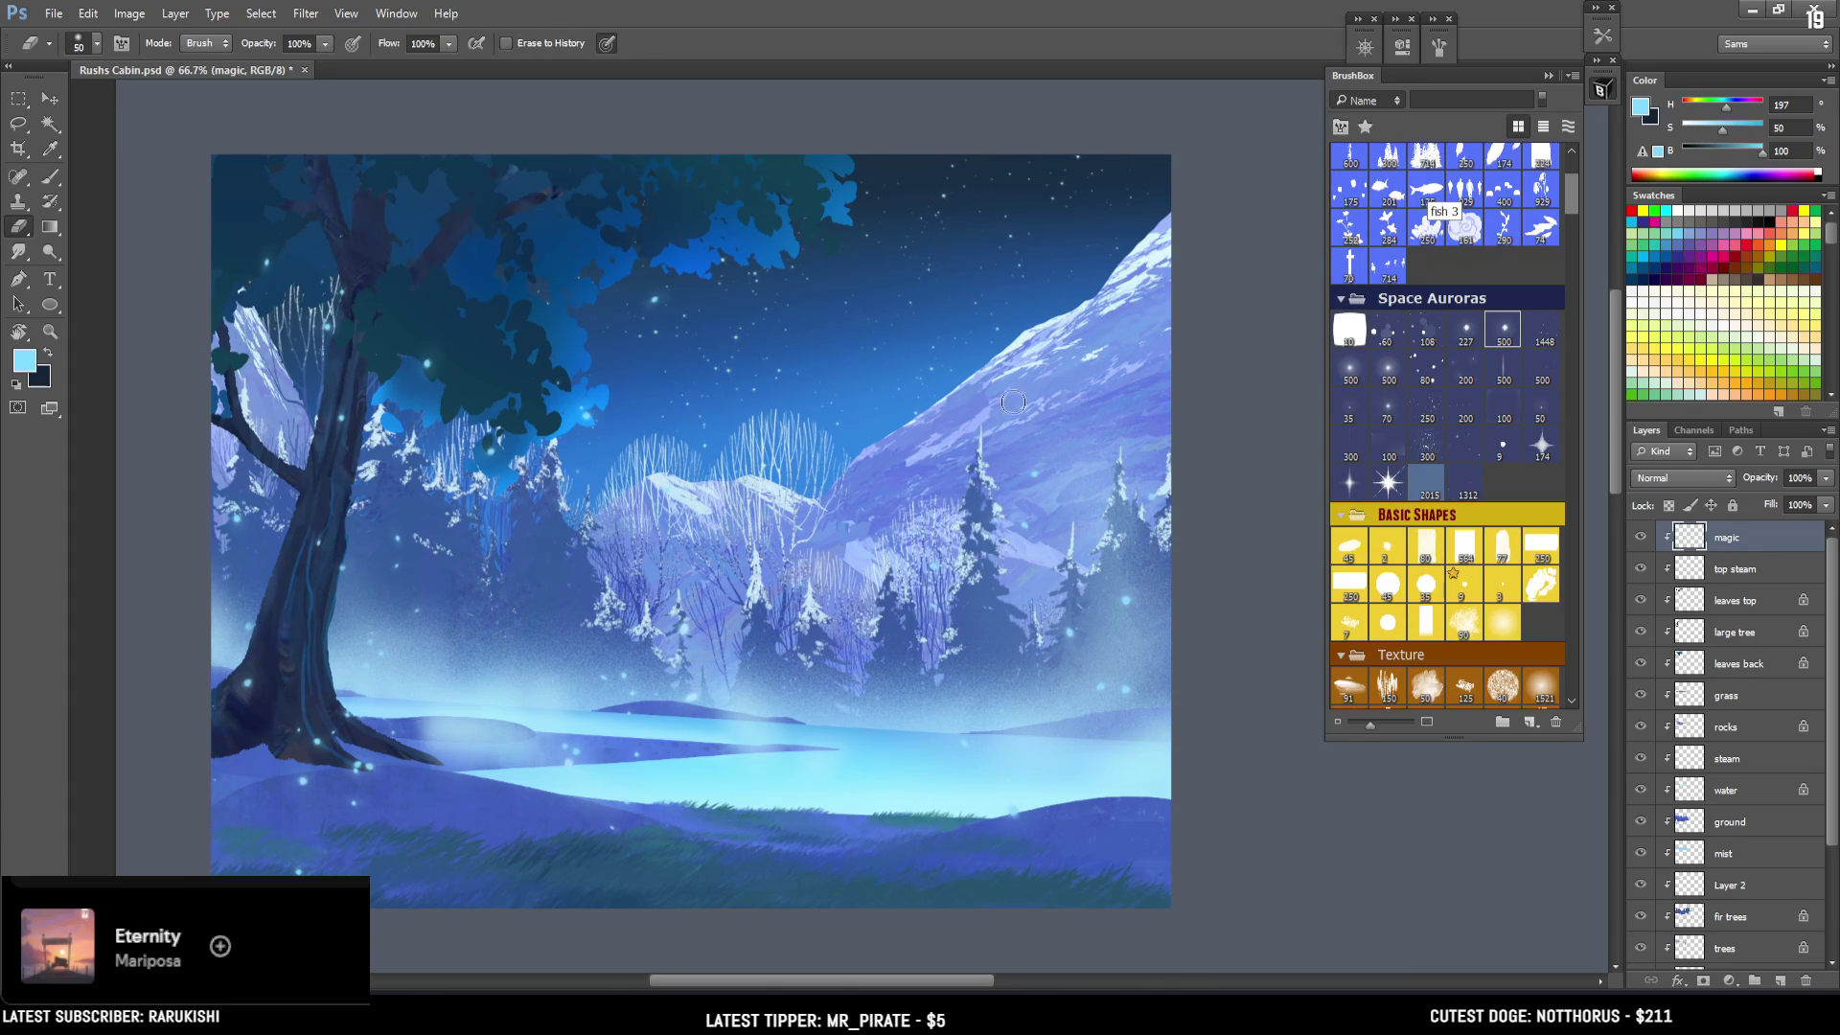
pyautogui.press('b')
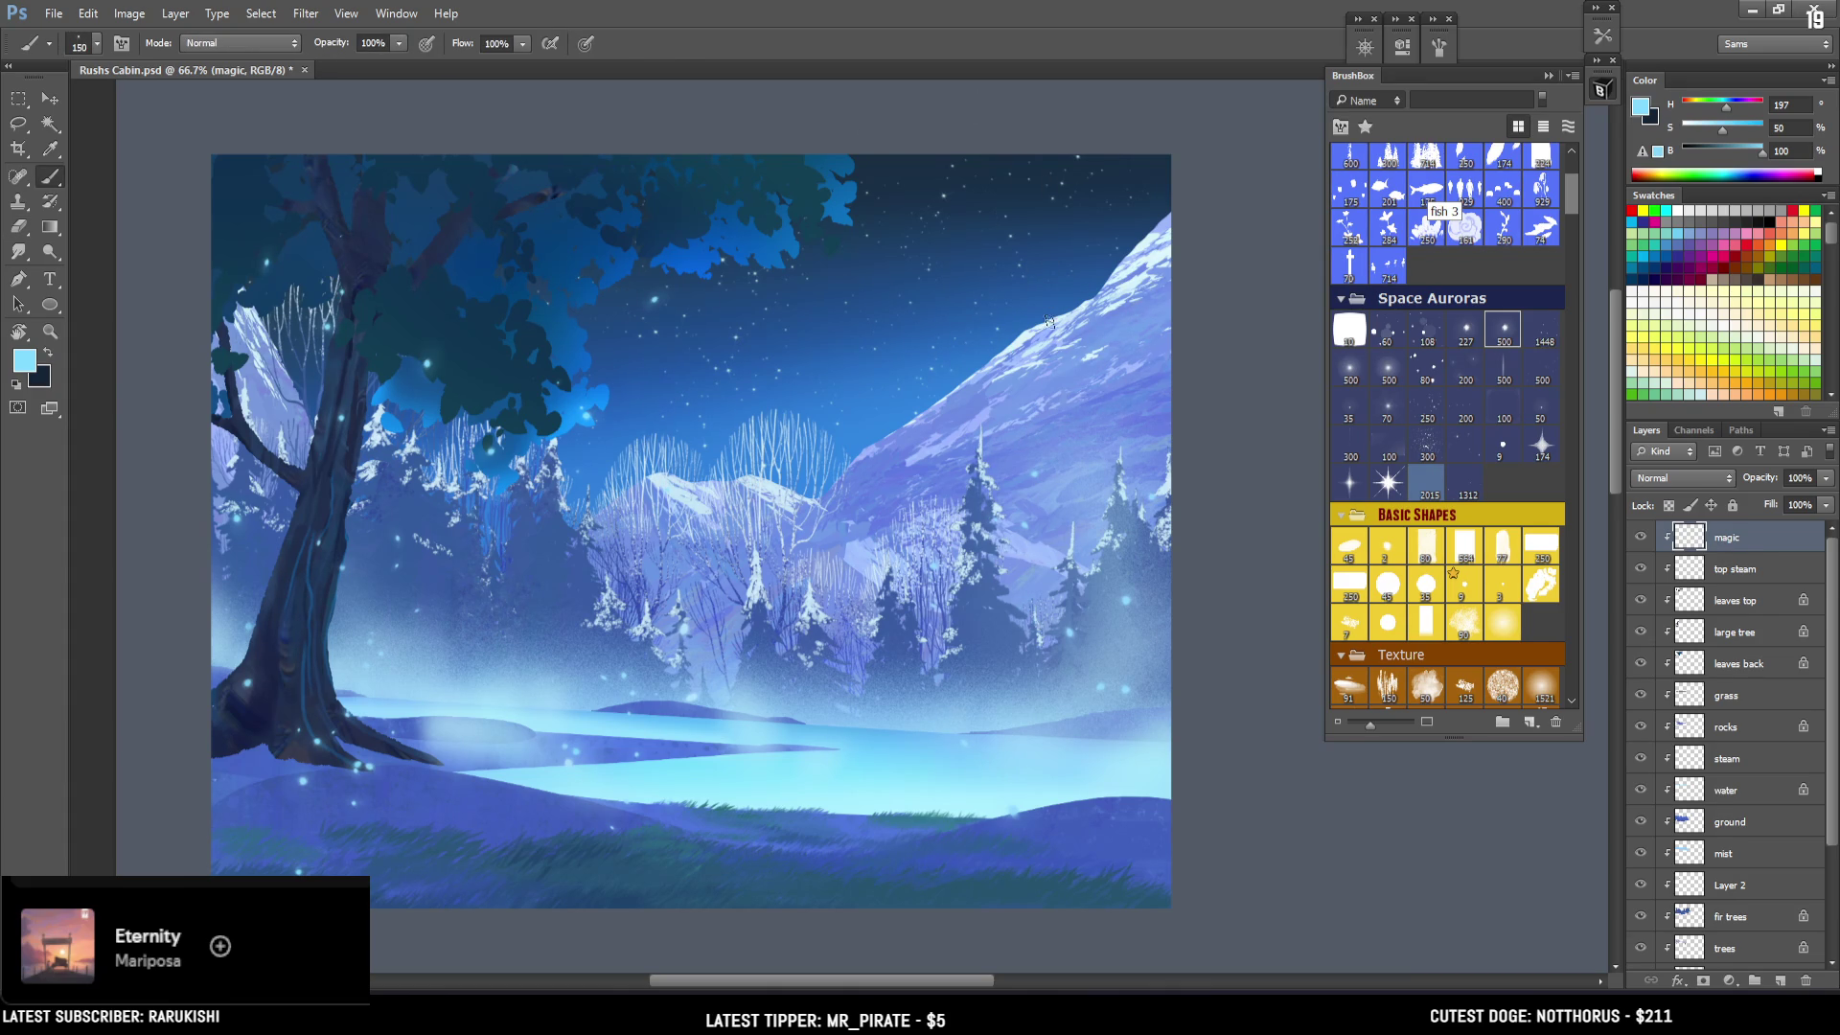
# Dot larger glowing particles around the lower scene and erase an unwanted dot near the bottom.
pyautogui.press(']')
pyautogui.press(']')
pyautogui.press(']')
pyautogui.press(']')
pyautogui.click(932, 844)
pyautogui.click(1001, 710)
pyautogui.click(1107, 843)
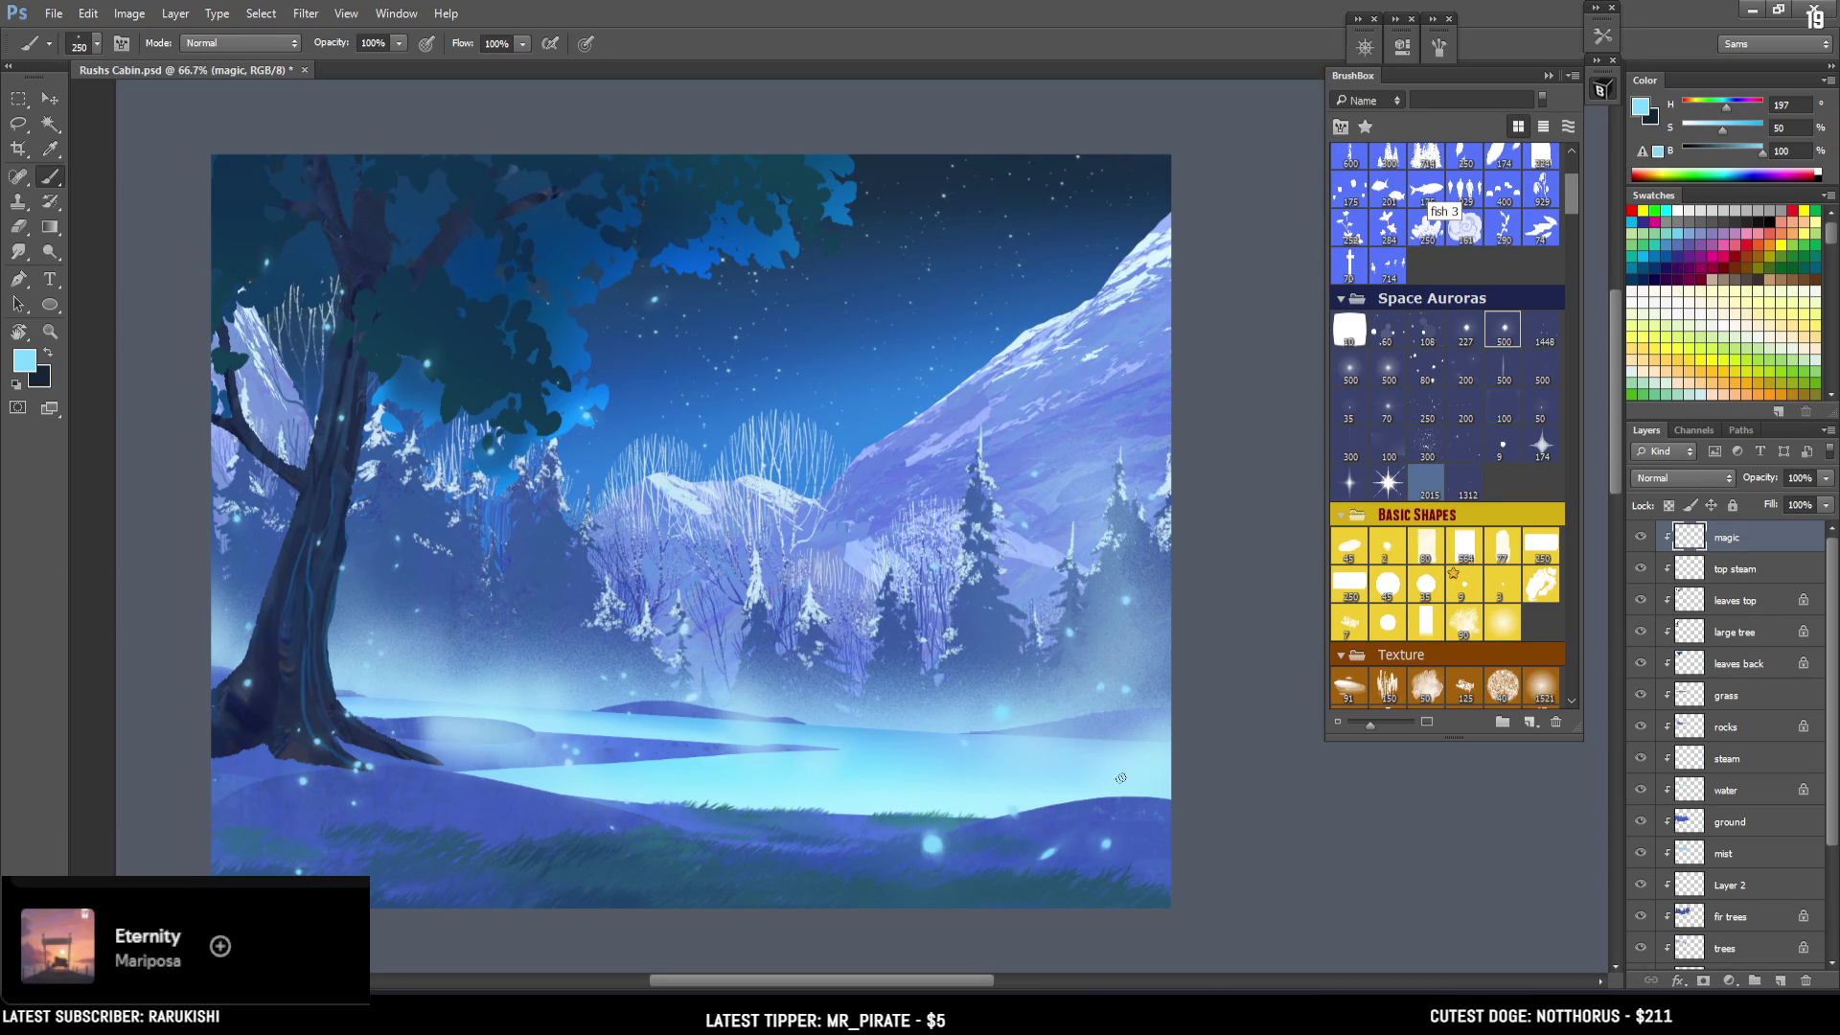
pyautogui.press('e')
pyautogui.moveTo(1050, 868); pyautogui.dragTo(1047, 851)
pyautogui.press('b')
# Choose the first EyvindEarle brush from the brush list and shrink it below 100.
pyautogui.scroll(3, 1572, 190)
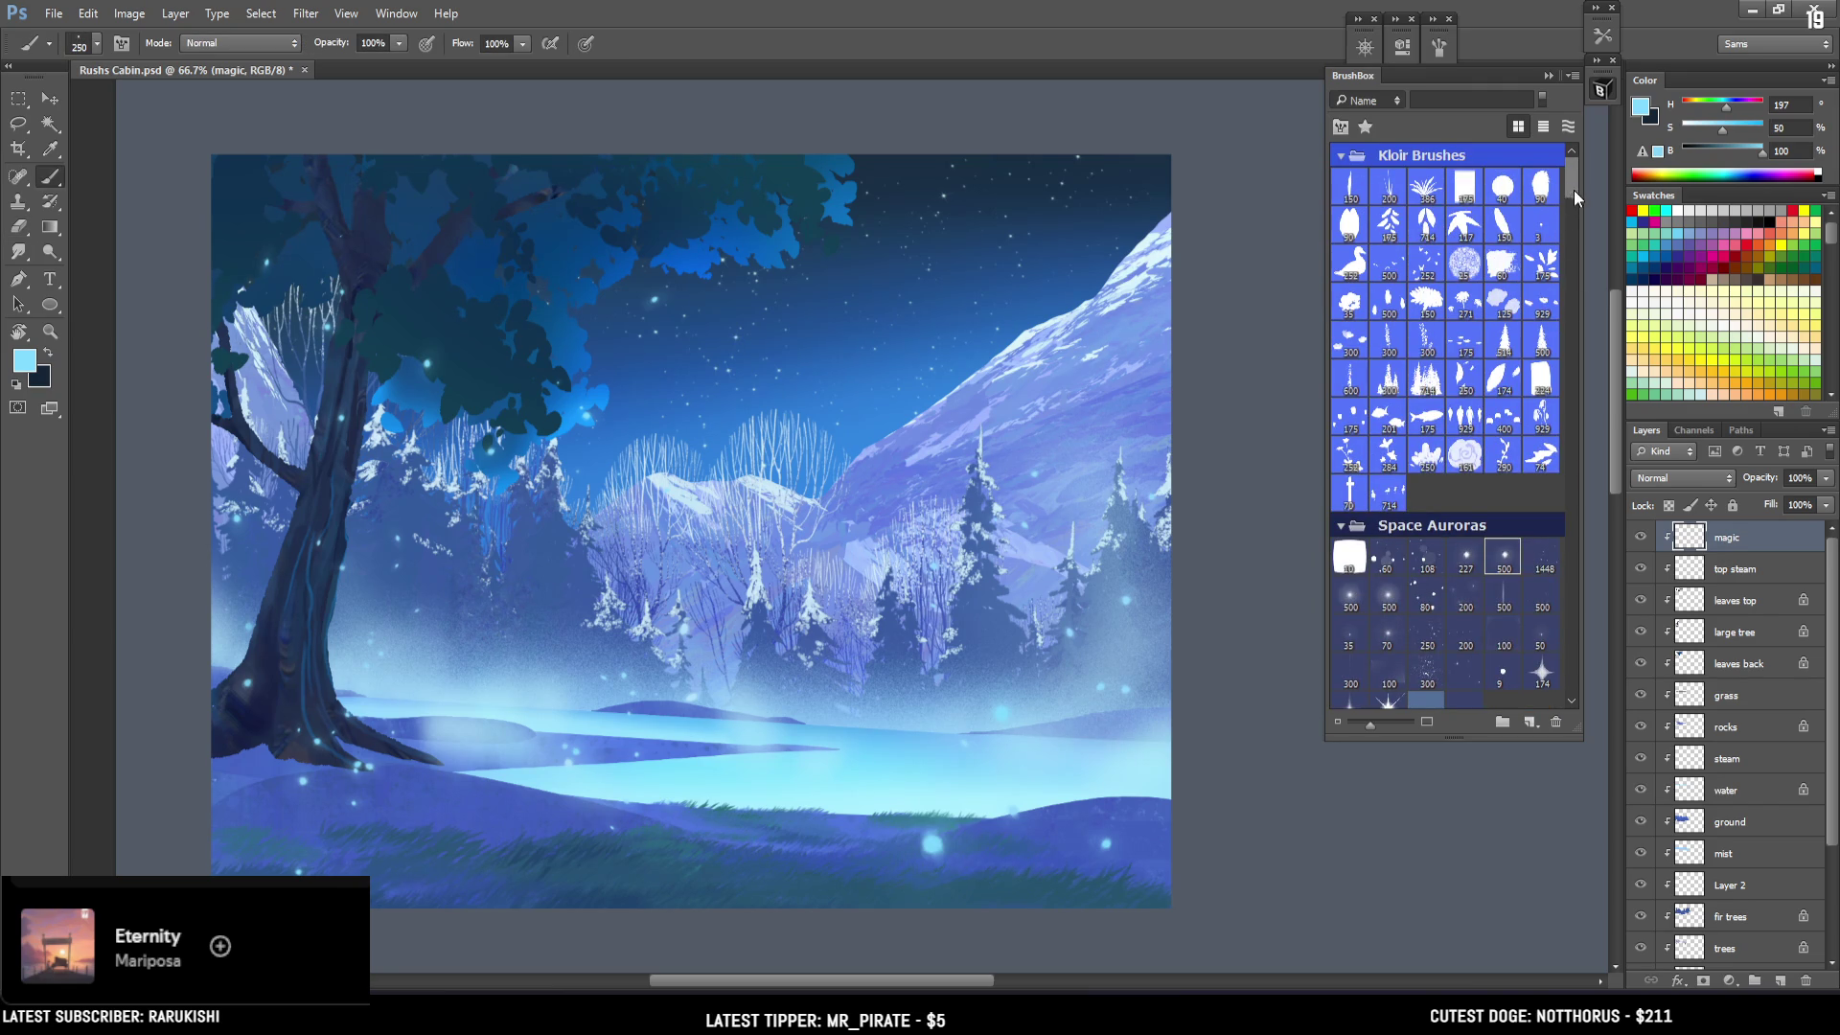
pyautogui.scroll(-2, 1572, 192)
pyautogui.scroll(-4, 1569, 195)
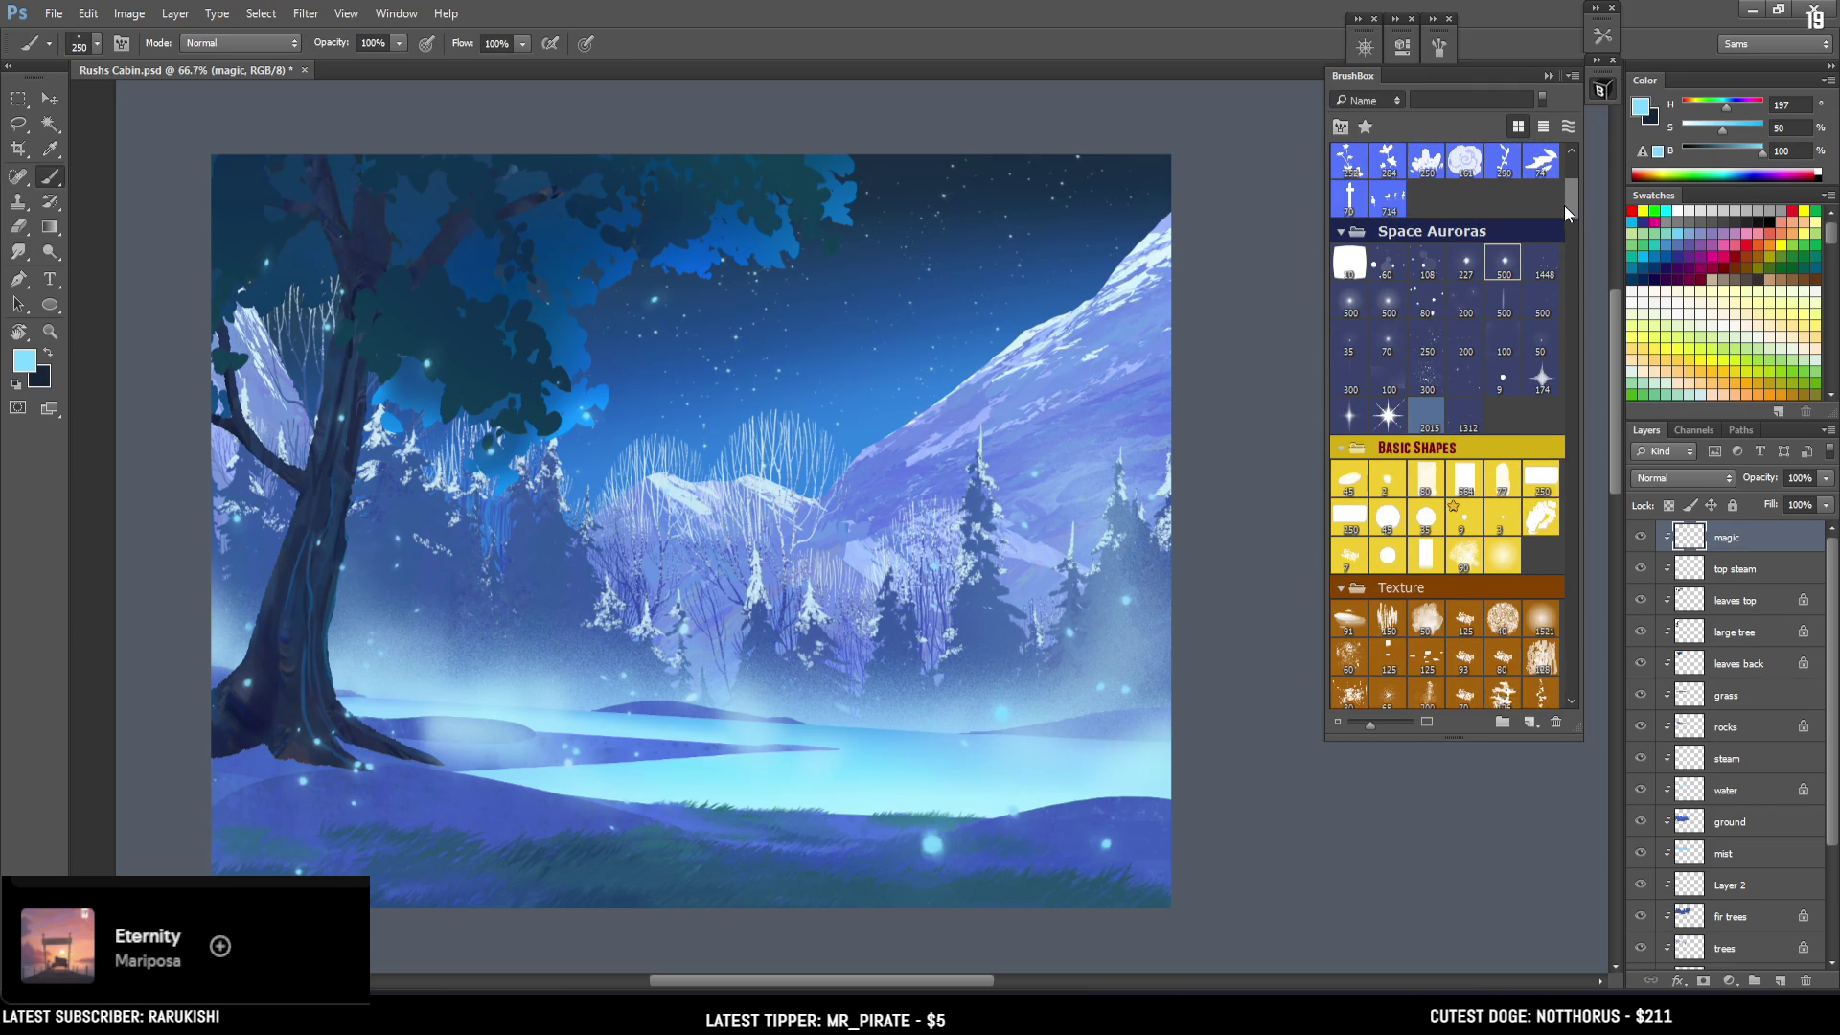
pyautogui.scroll(-1, 1562, 205)
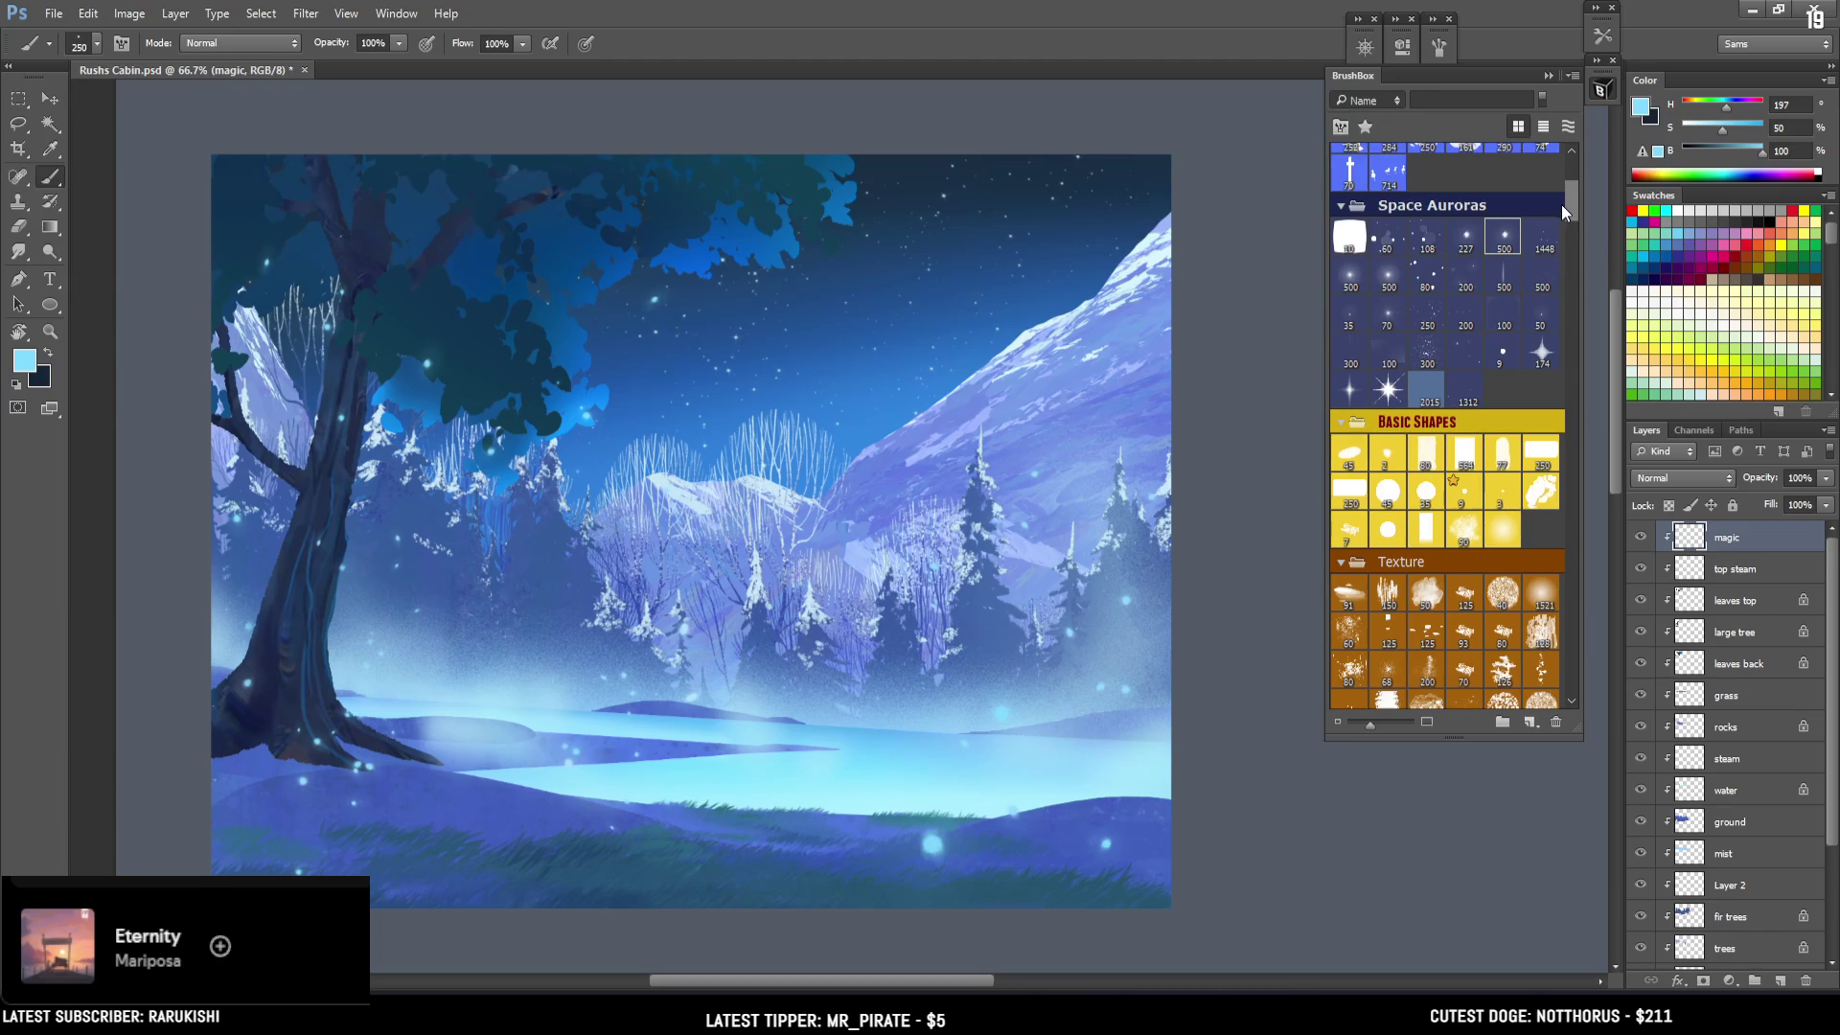
pyautogui.scroll(4, 1562, 201)
pyautogui.scroll(-2, 1560, 201)
pyautogui.scroll(1, 1560, 209)
pyautogui.scroll(-9, 1556, 210)
pyautogui.scroll(7, 1561, 219)
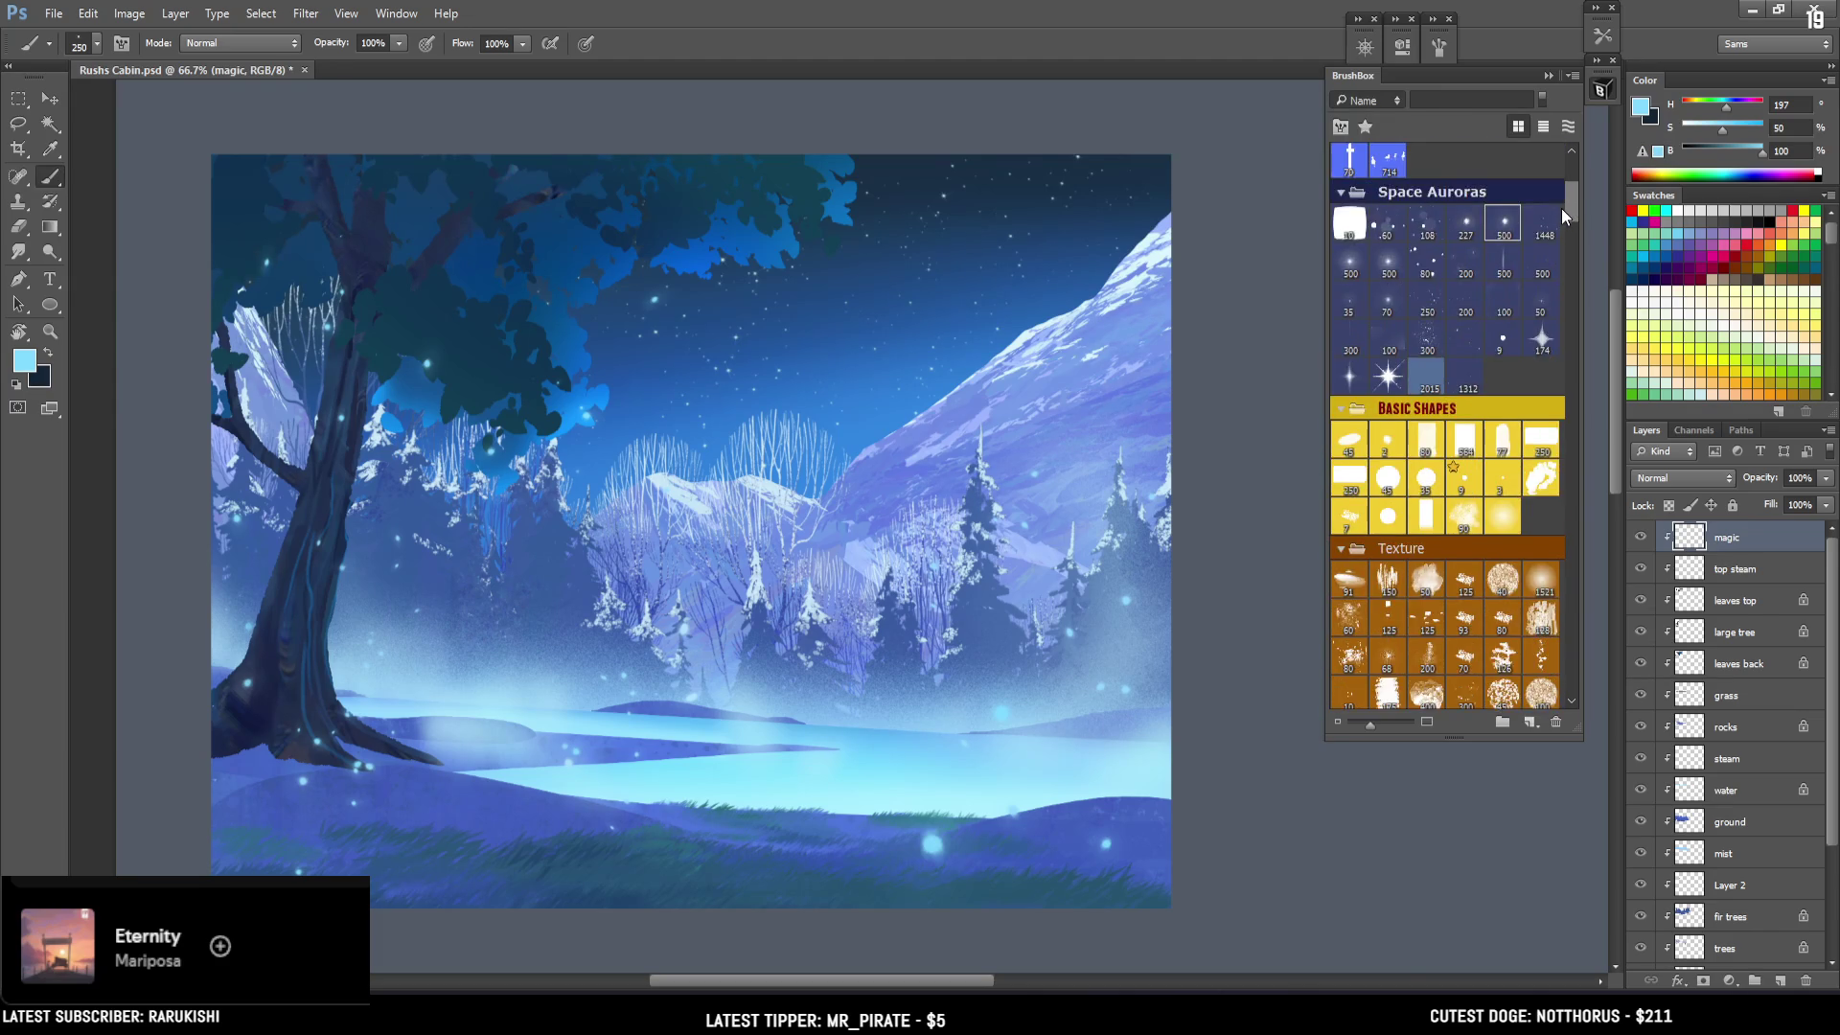
pyautogui.scroll(-11, 1562, 209)
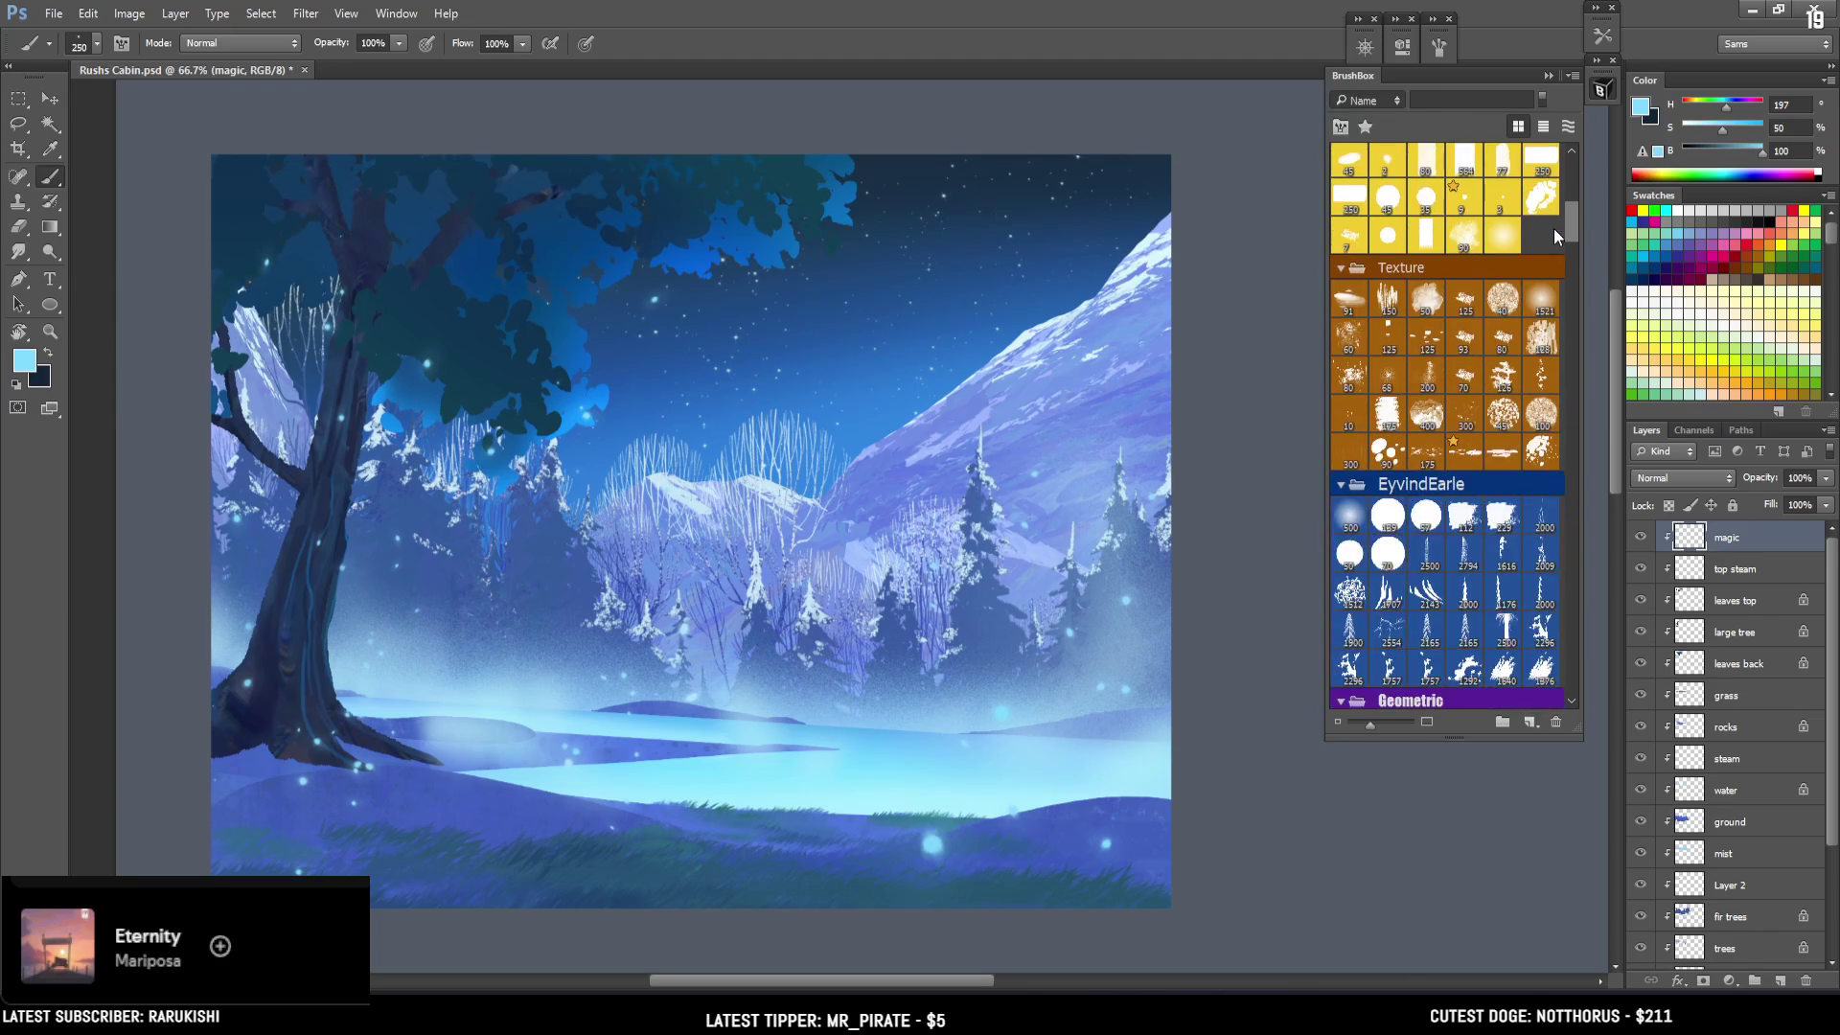
pyautogui.click(1350, 510)
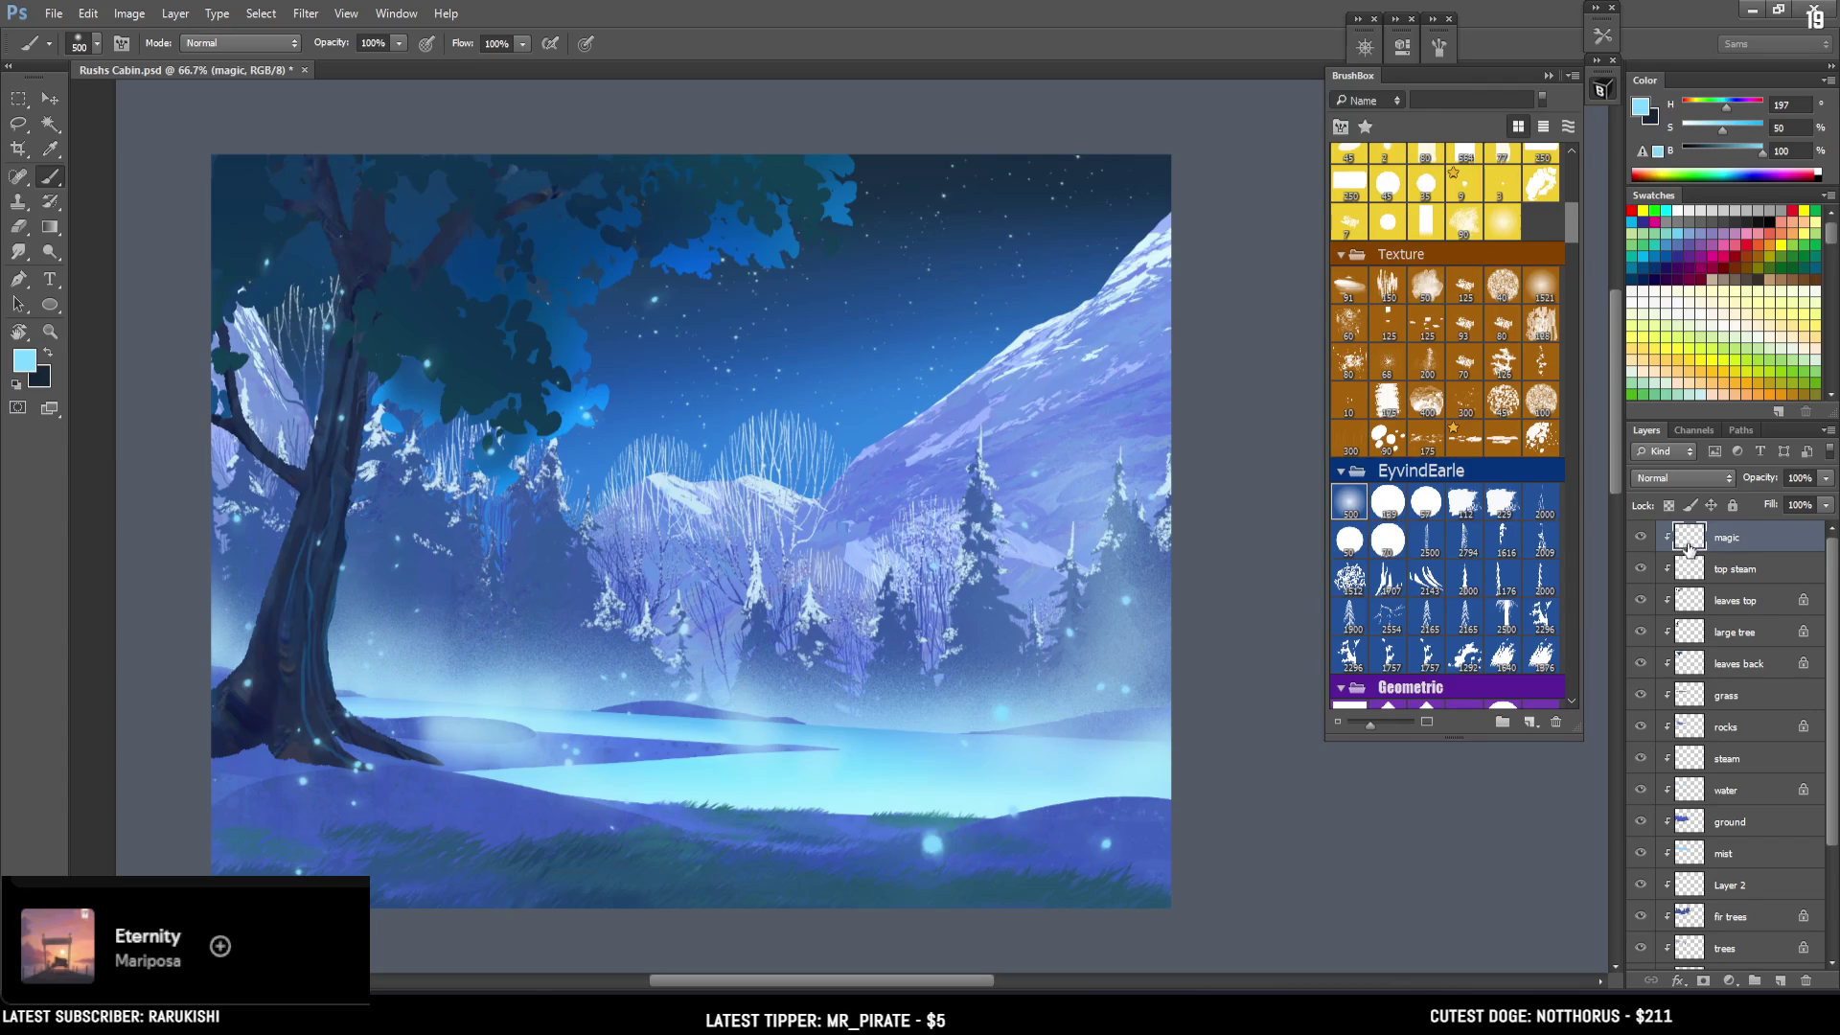
pyautogui.press('[')
pyautogui.press('[')
pyautogui.press('[')
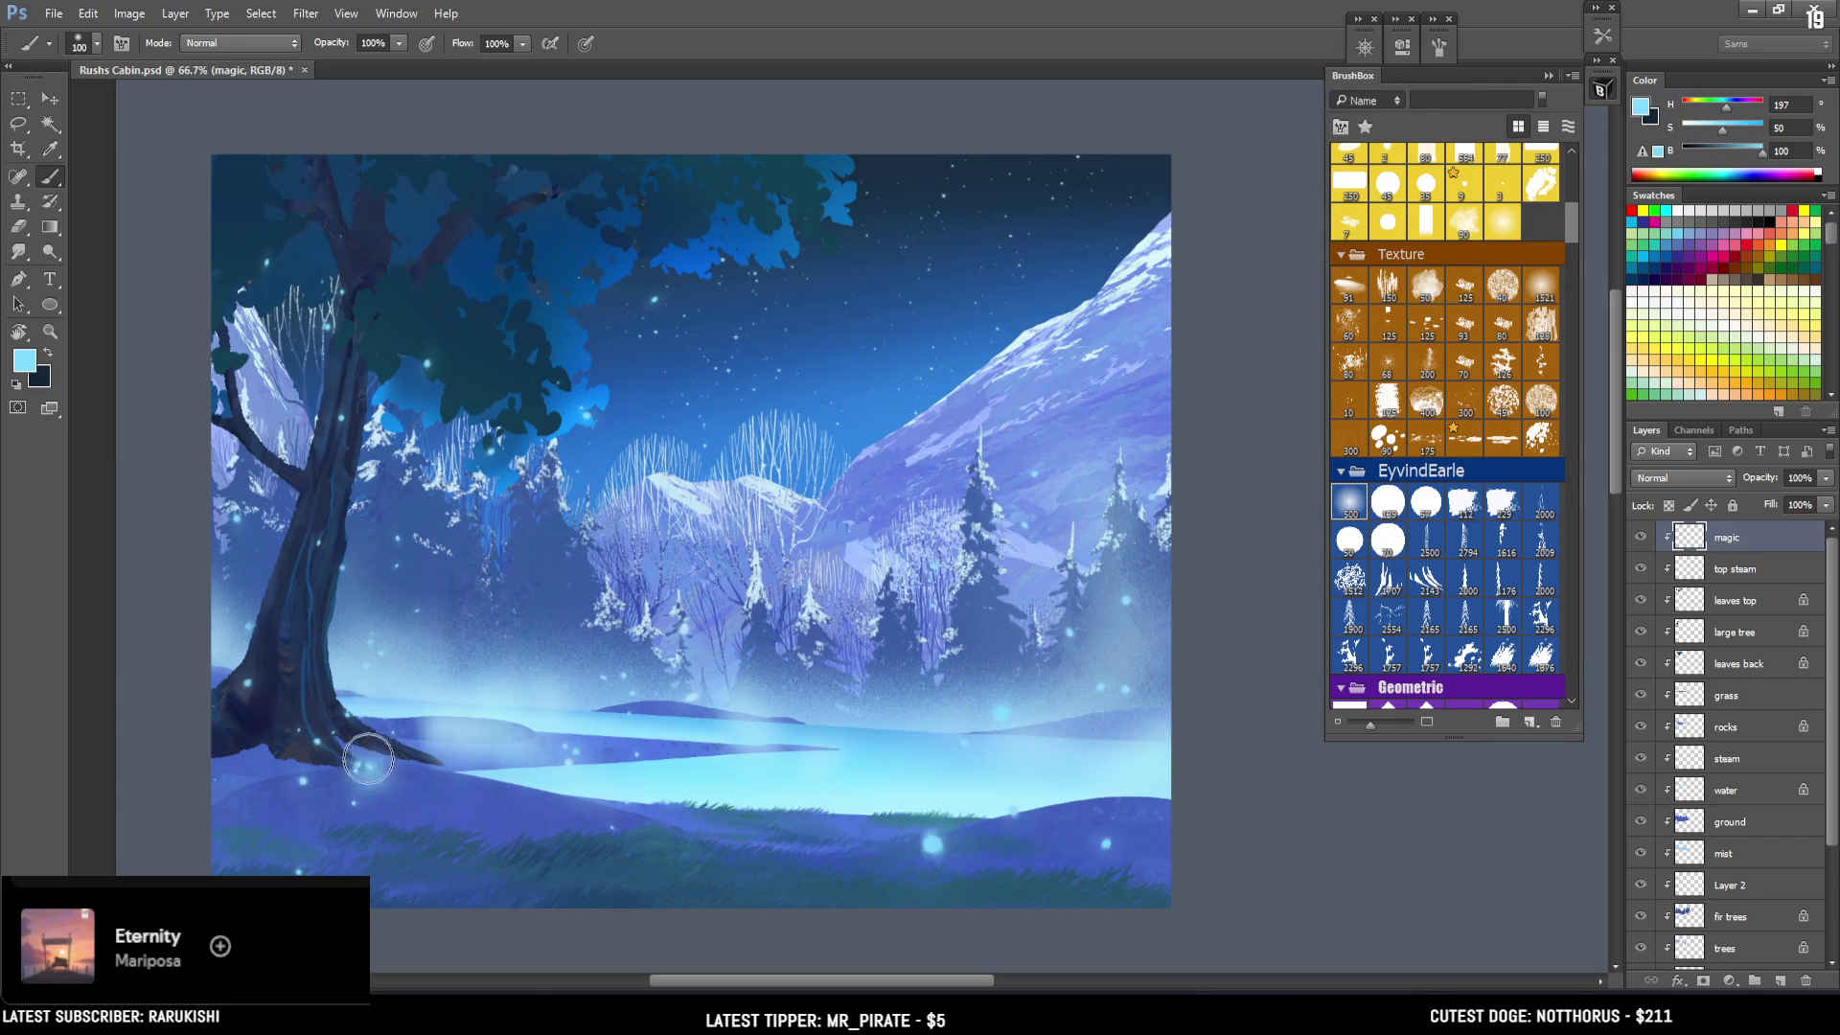
pyautogui.press('[')
pyautogui.press('[')
# Dab a glow at the tree base, soften it with the eraser, and add a new empty layer.
pyautogui.click(371, 763)
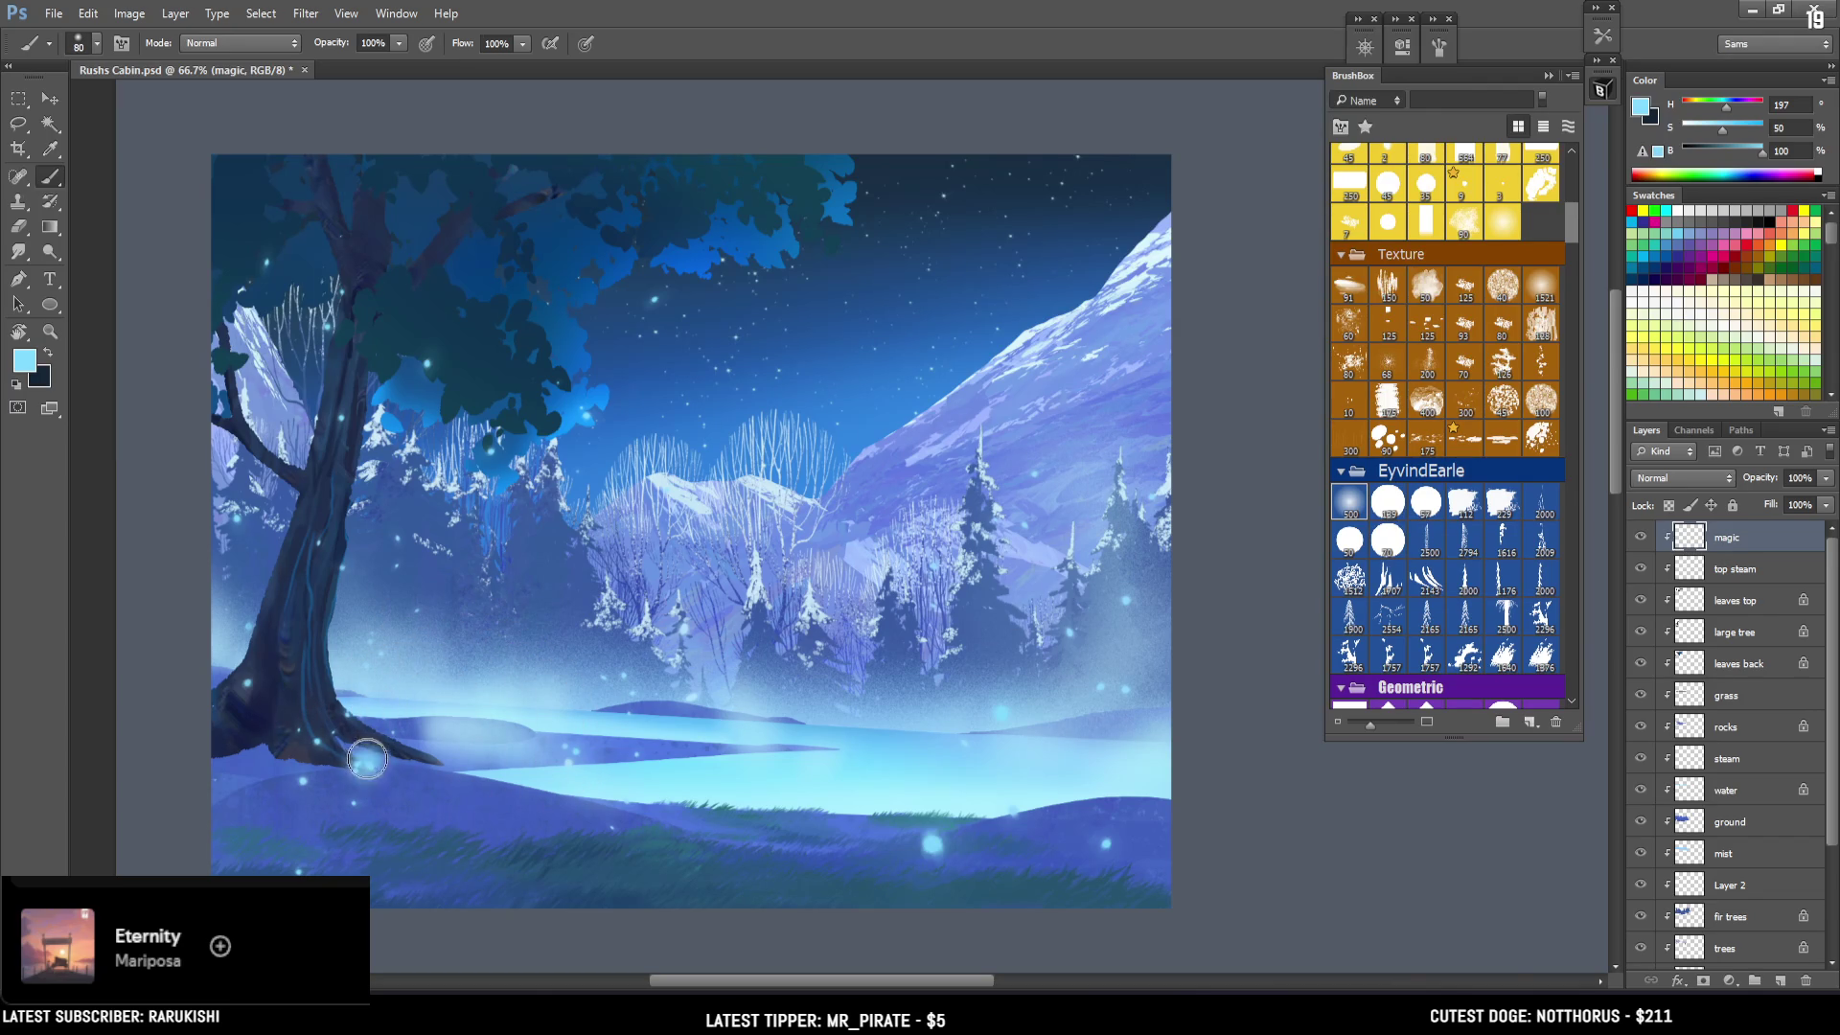
pyautogui.hotkey('ctrl', 'z')
pyautogui.press('[')
pyautogui.click(373, 759)
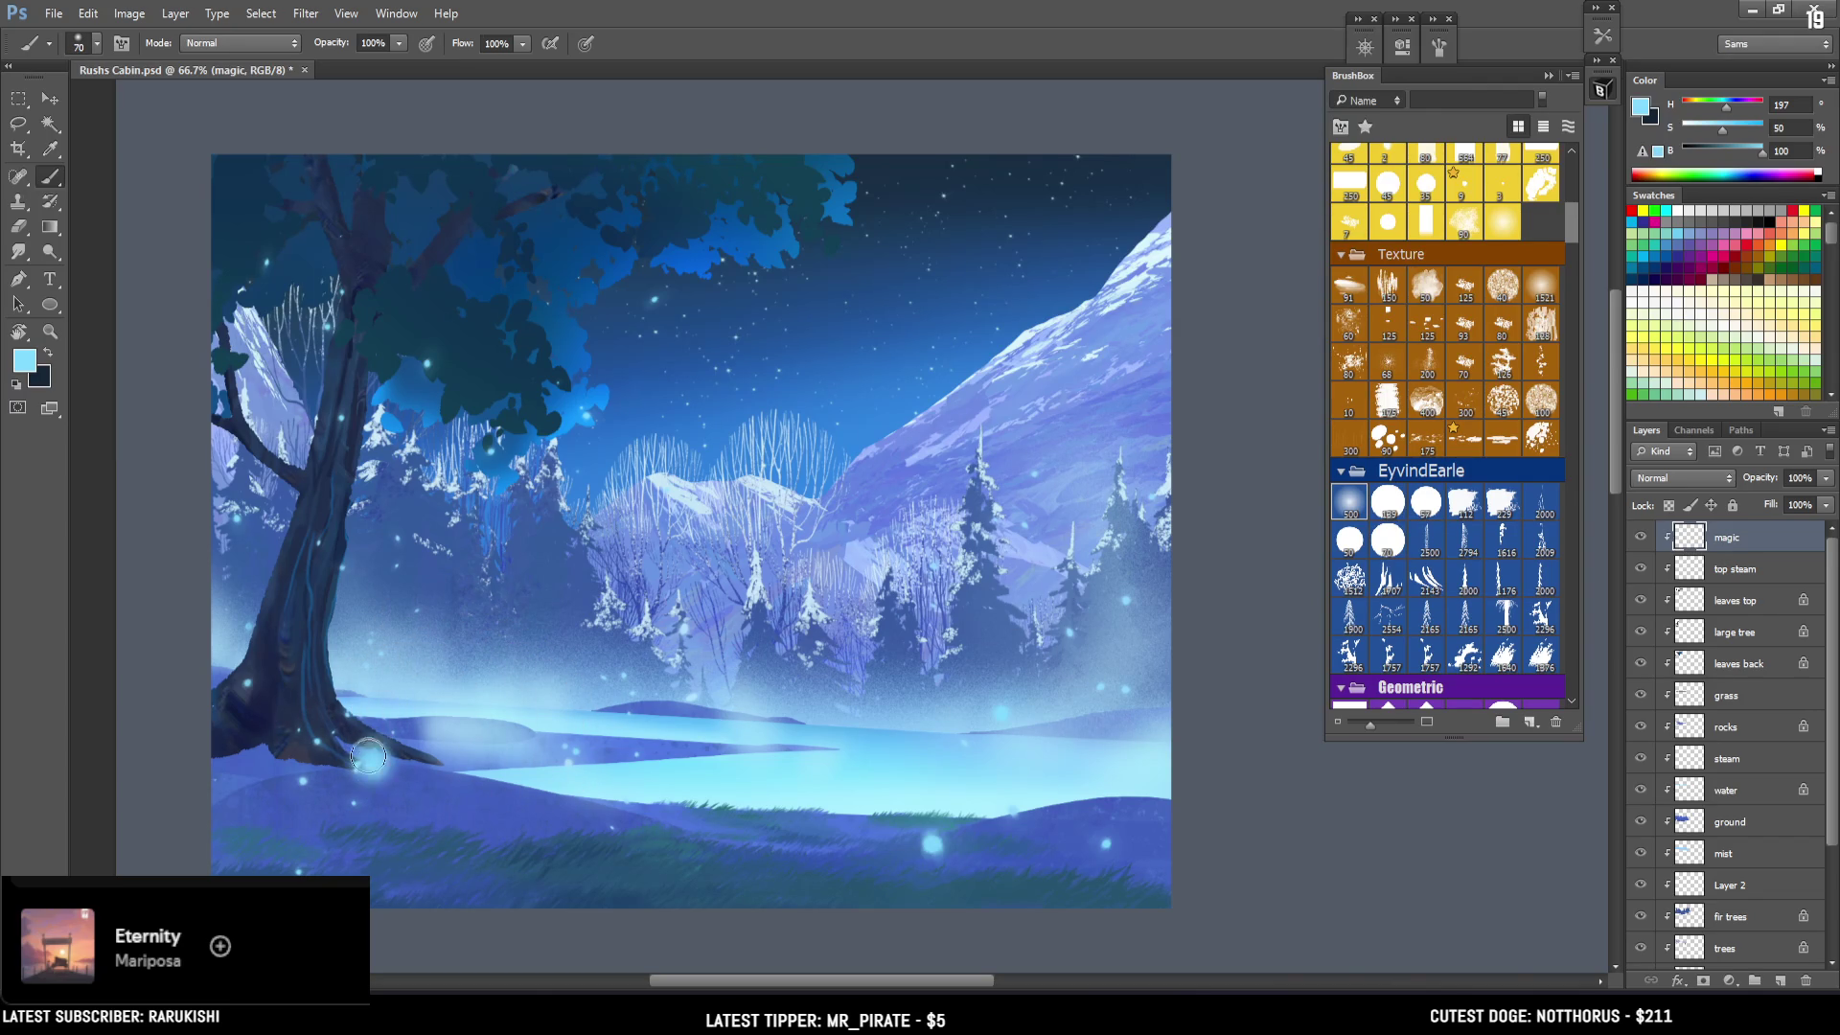
pyautogui.press('e')
pyautogui.moveTo(400, 757); pyautogui.dragTo(381, 788)
pyautogui.press('b')
pyautogui.click(1781, 981)
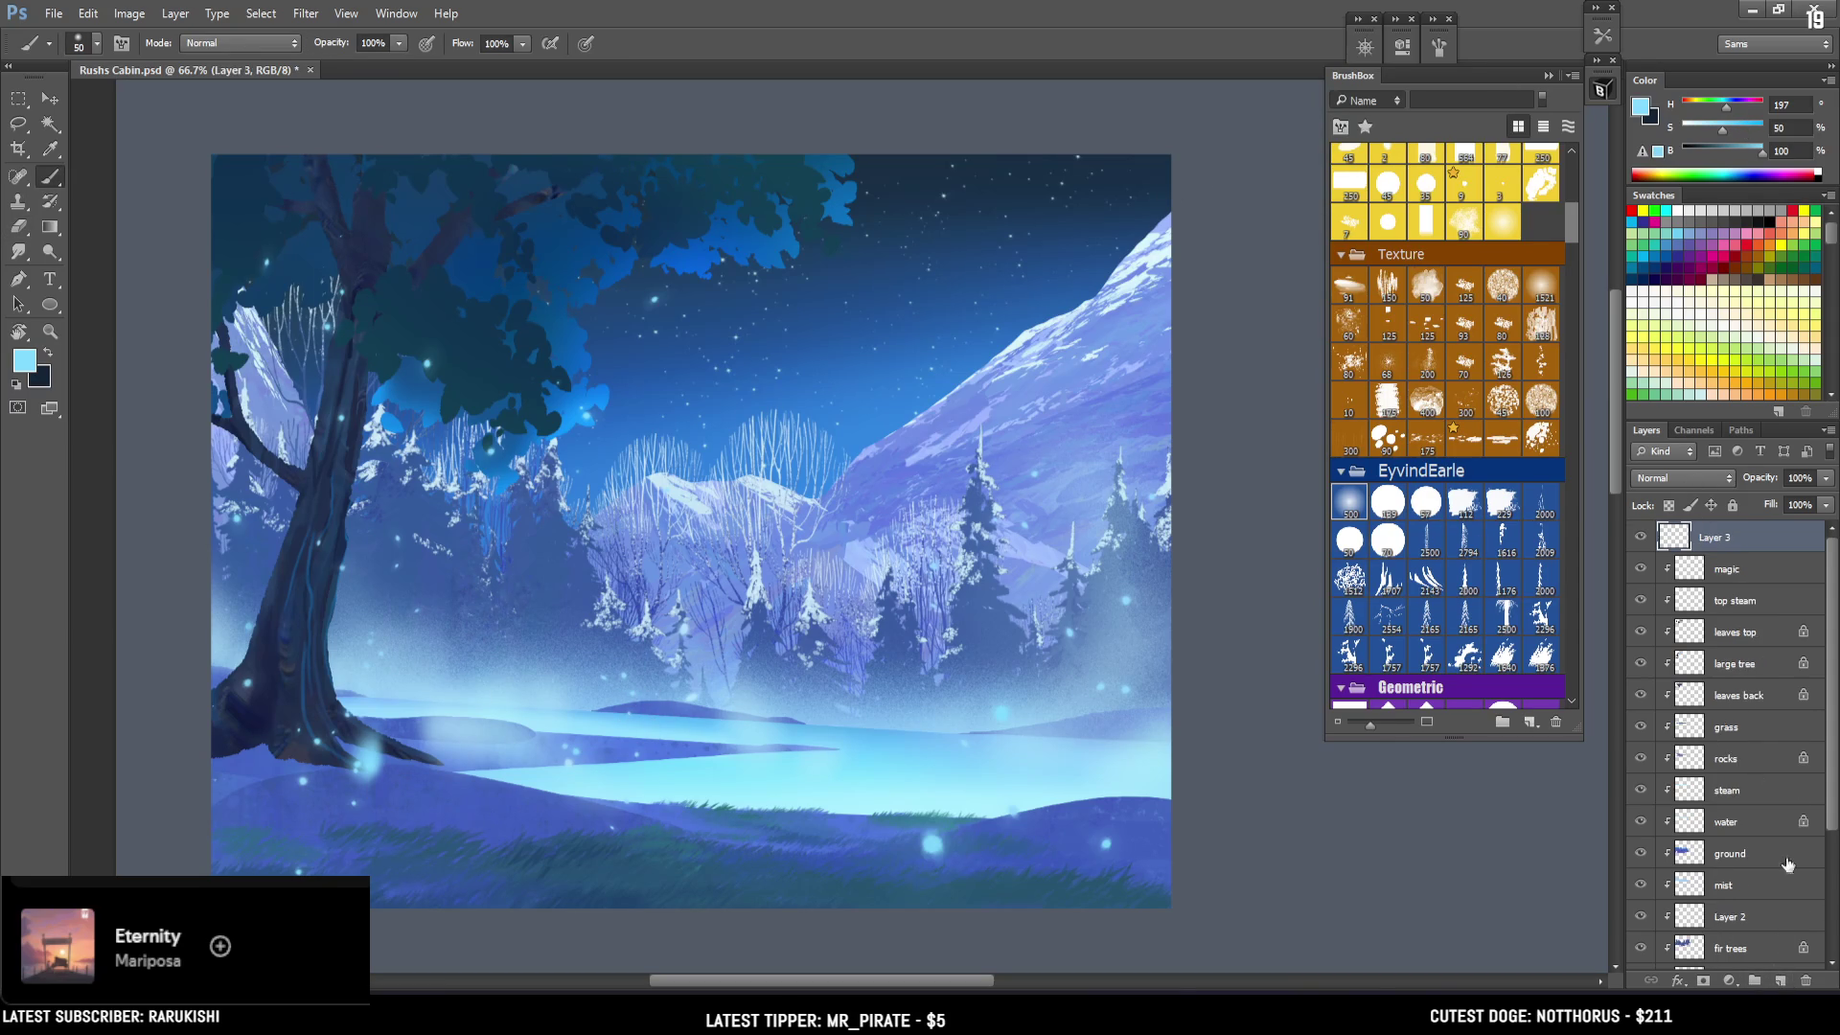
# Set the new Layer 3's blend mode to Overlay after trying Color Dodge.
pyautogui.click(1684, 479)
pyautogui.click(1661, 668)
pyautogui.click(996, 719)
pyautogui.hotkey('ctrl', 'z')
pyautogui.click(1682, 479)
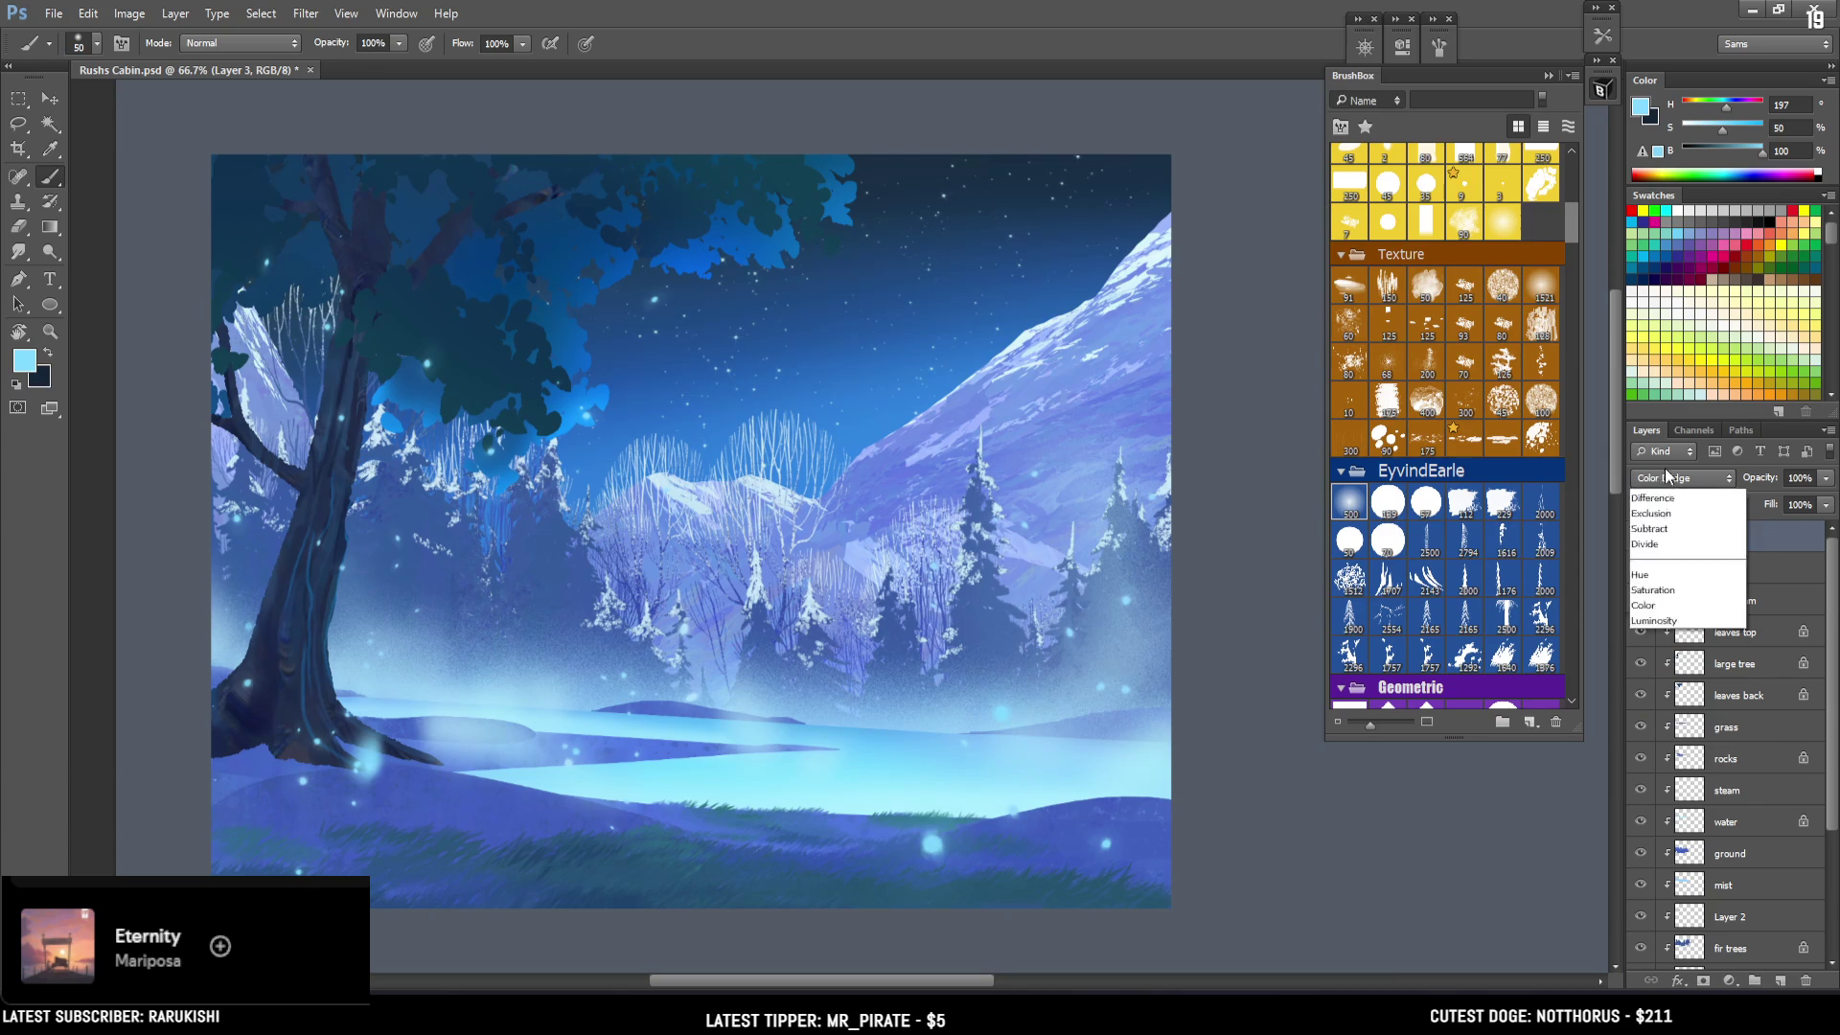
pyautogui.click(1648, 729)
# Paint a blue glow beside the right-hand fir trees, undoing the dim attempts.
pyautogui.moveTo(1004, 717); pyautogui.dragTo(1016, 671)
pyautogui.click(1735, 103)
pyautogui.hotkey('ctrl', 'z')
pyautogui.hotkey('ctrl', 'z')
pyautogui.moveTo(1123, 613); pyautogui.dragTo(1126, 561)
pyautogui.hotkey('ctrl', 'z')
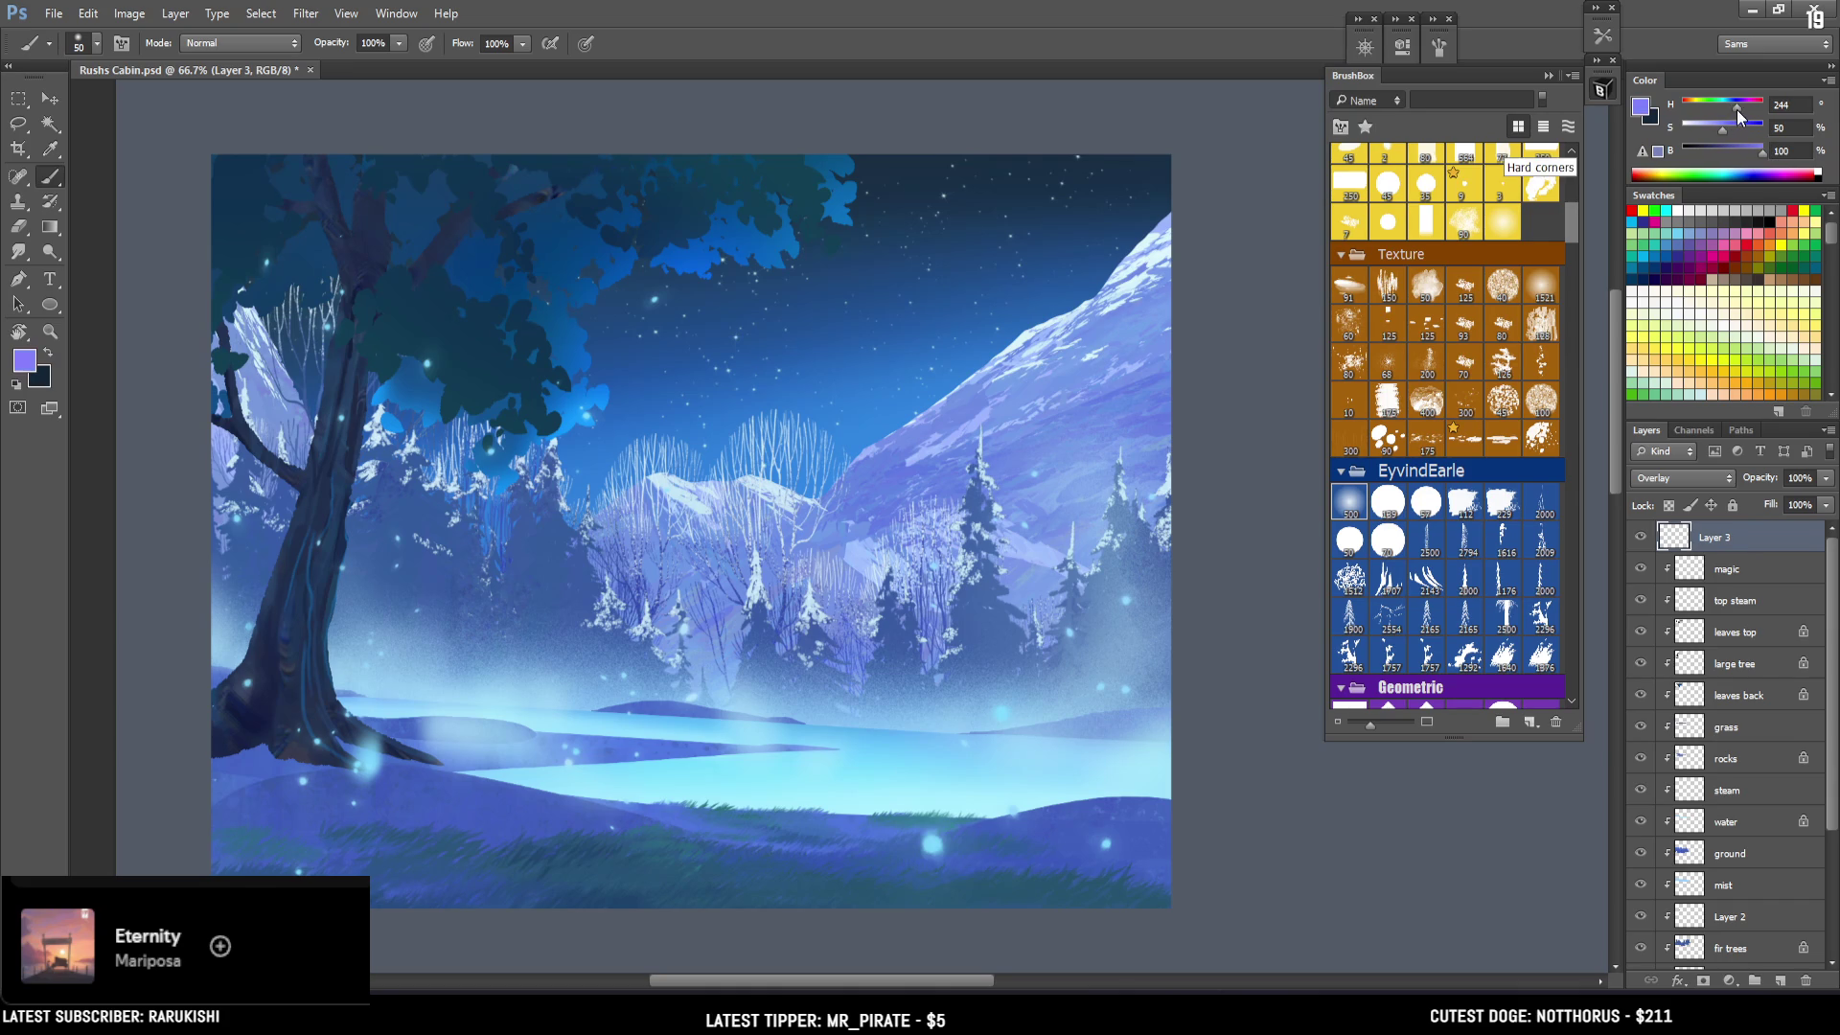
pyautogui.press('[')
pyautogui.press('[')
pyautogui.press('[')
pyautogui.click(1127, 599)
# Fine-tune the glow brush size, briefly switching to the eraser and back.
pyautogui.press('[')
pyautogui.press('[')
pyautogui.press('[')
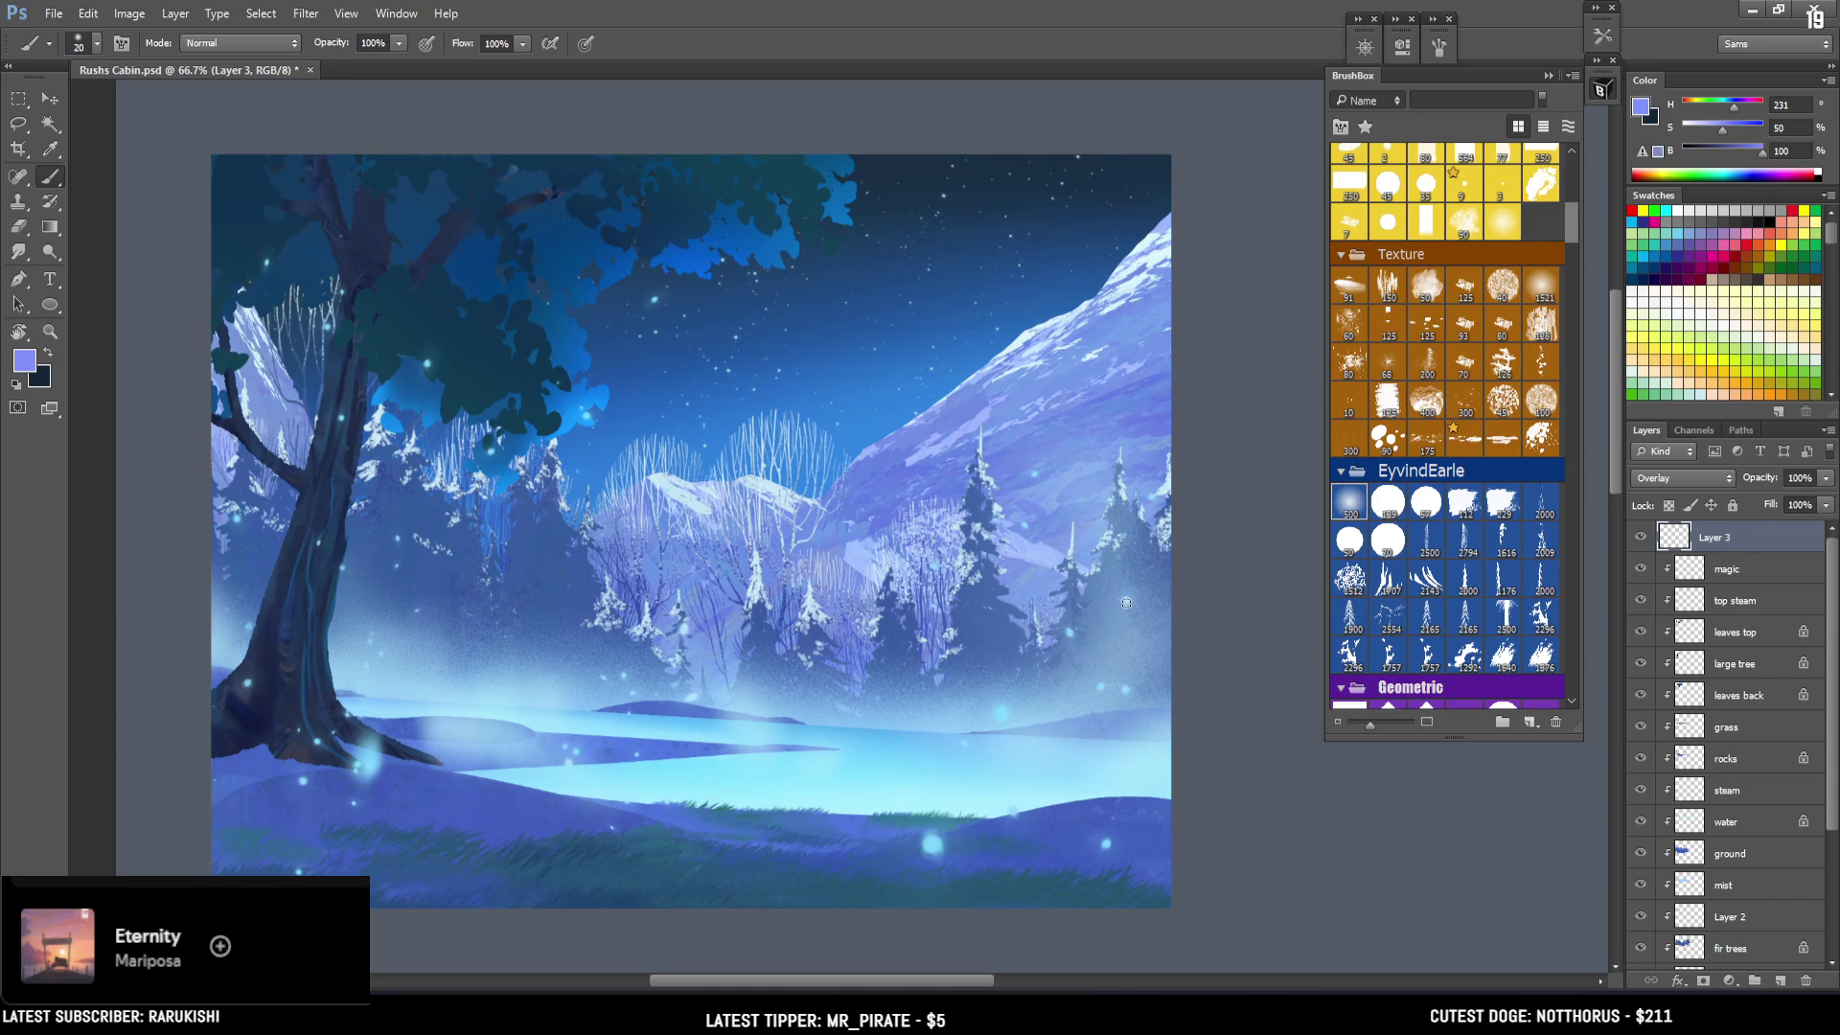
pyautogui.press(']')
pyautogui.press('e')
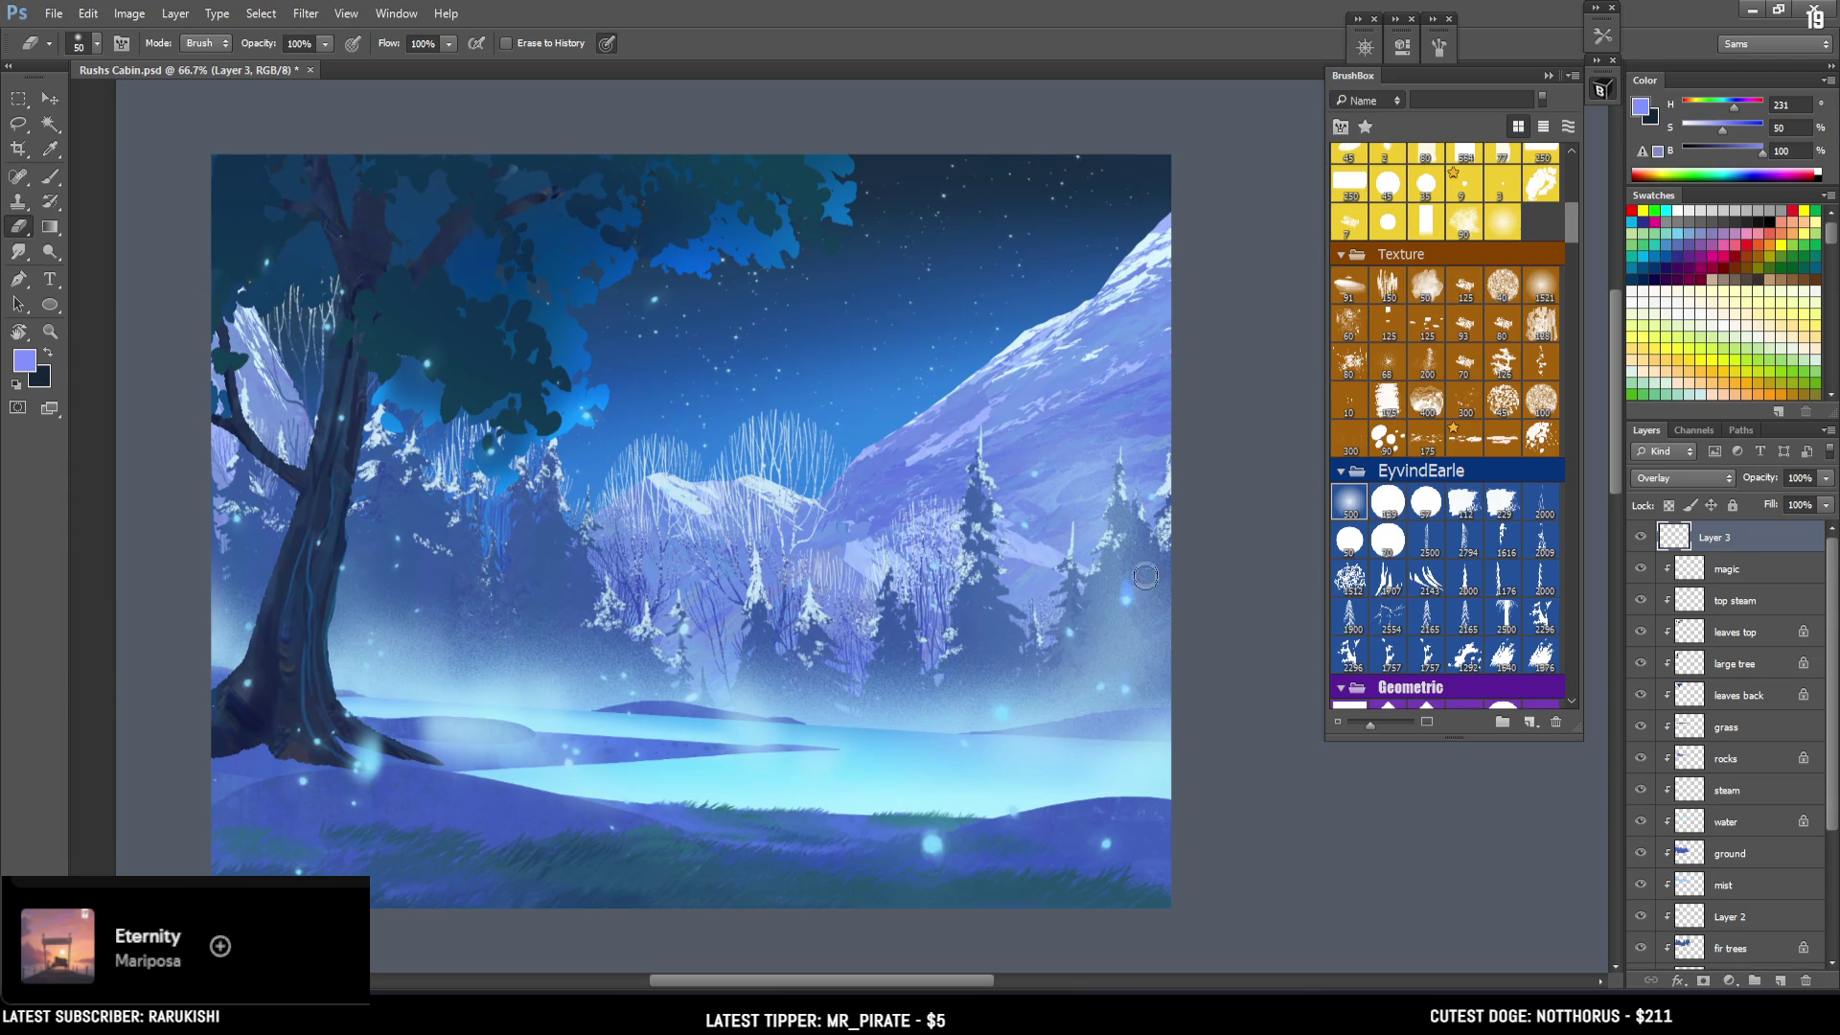
pyautogui.press('b')
pyautogui.press(']')
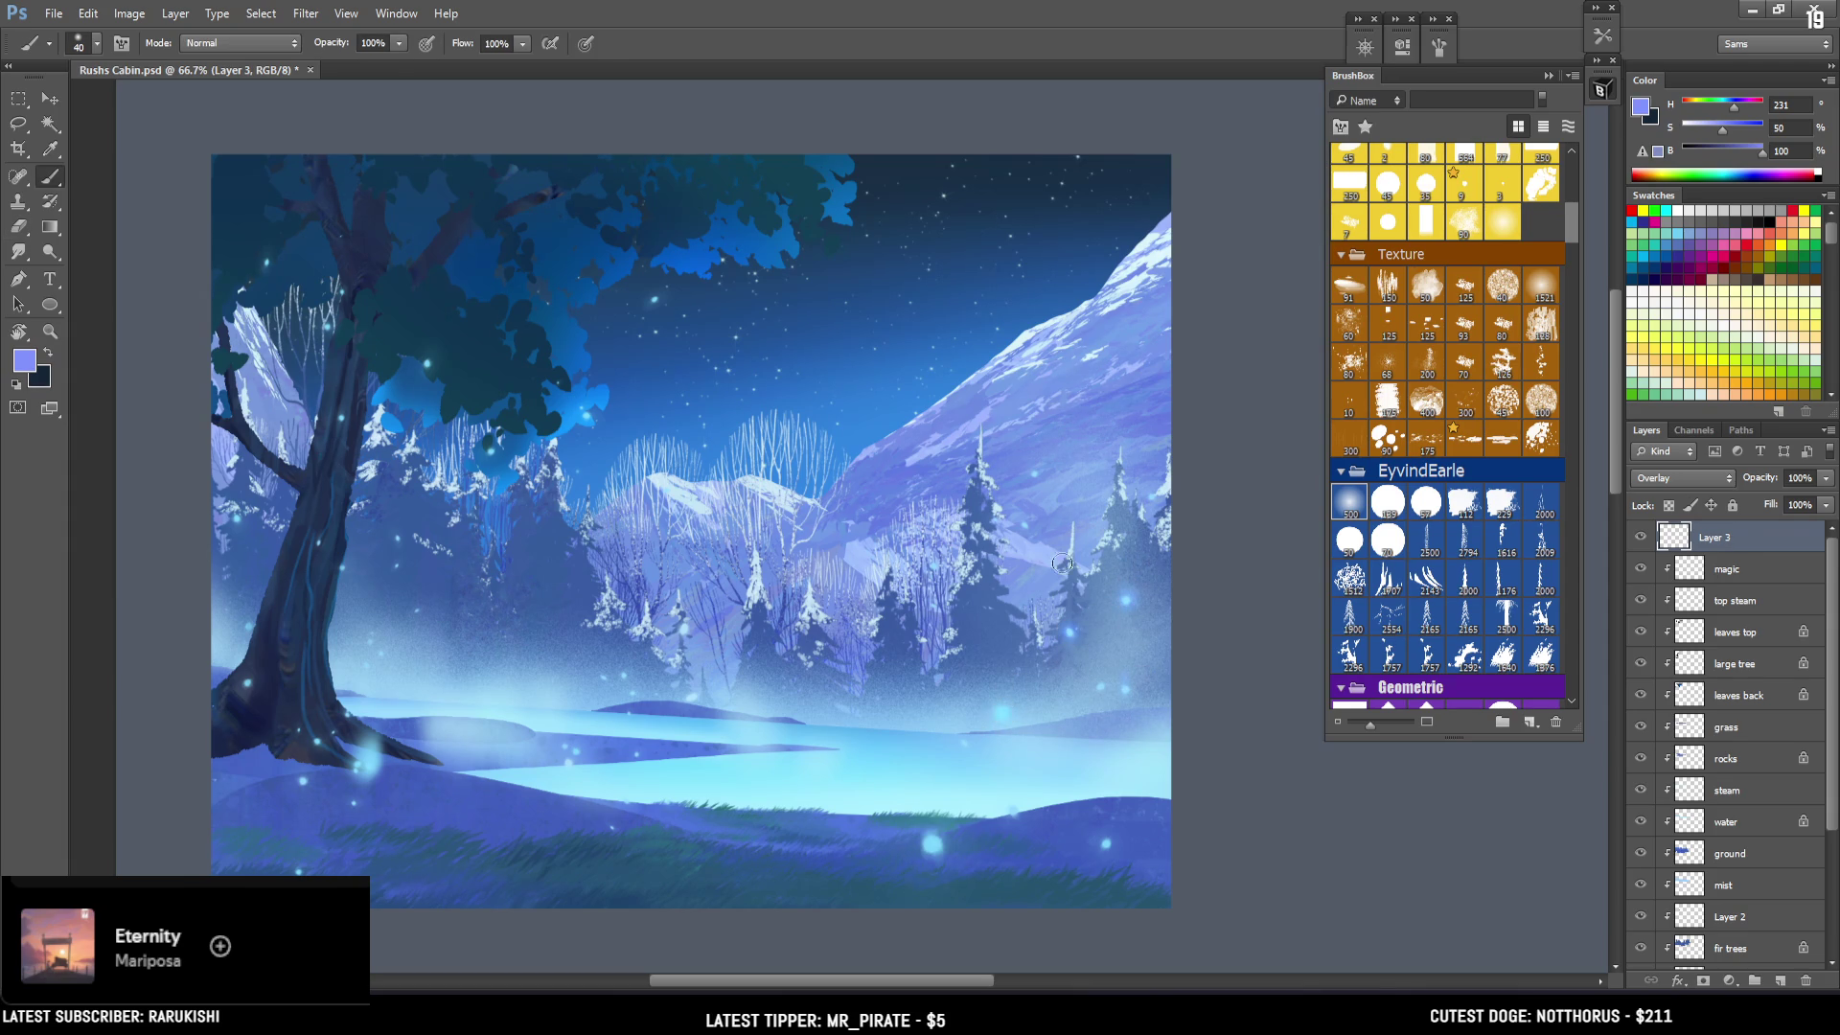
pyautogui.press(']')
pyautogui.press('[')
pyautogui.press('[')
pyautogui.press('[')
# Add blue glow dots on the tree edge and in the foliage, then enlarge the brush.
pyautogui.click(237, 510)
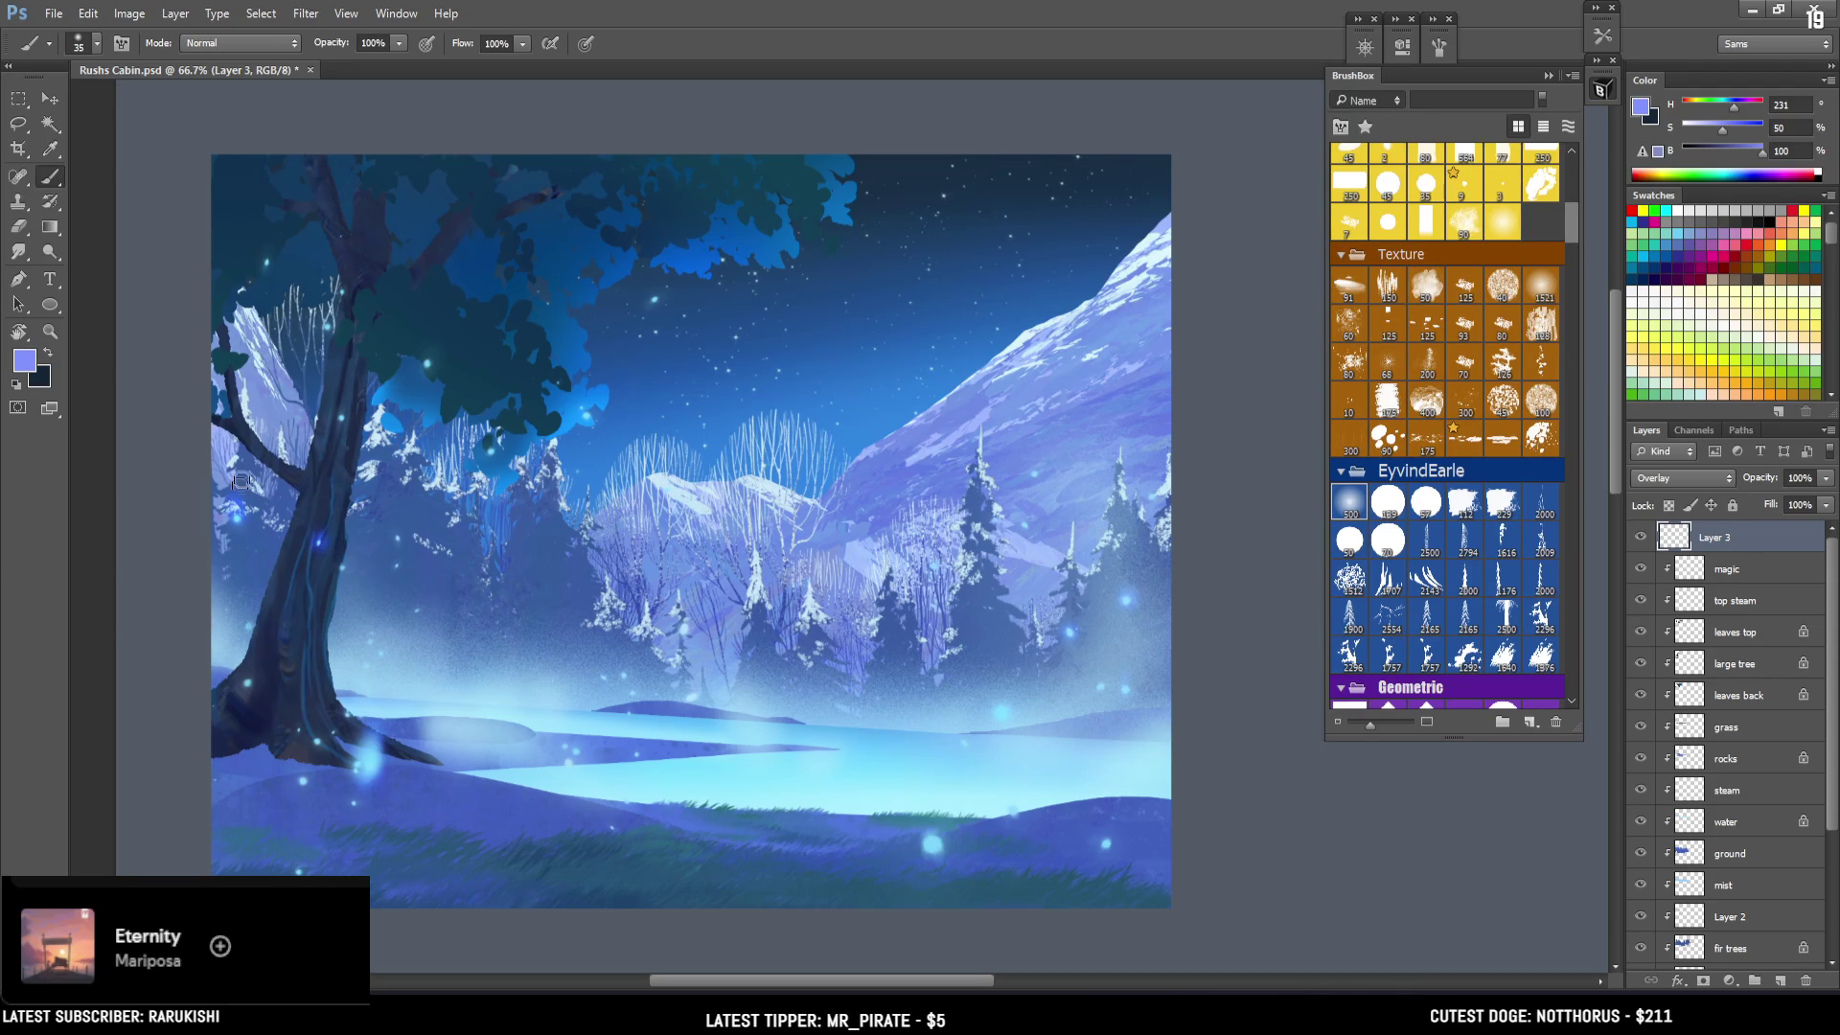
pyautogui.click(427, 363)
pyautogui.press(']')
pyautogui.press('e')
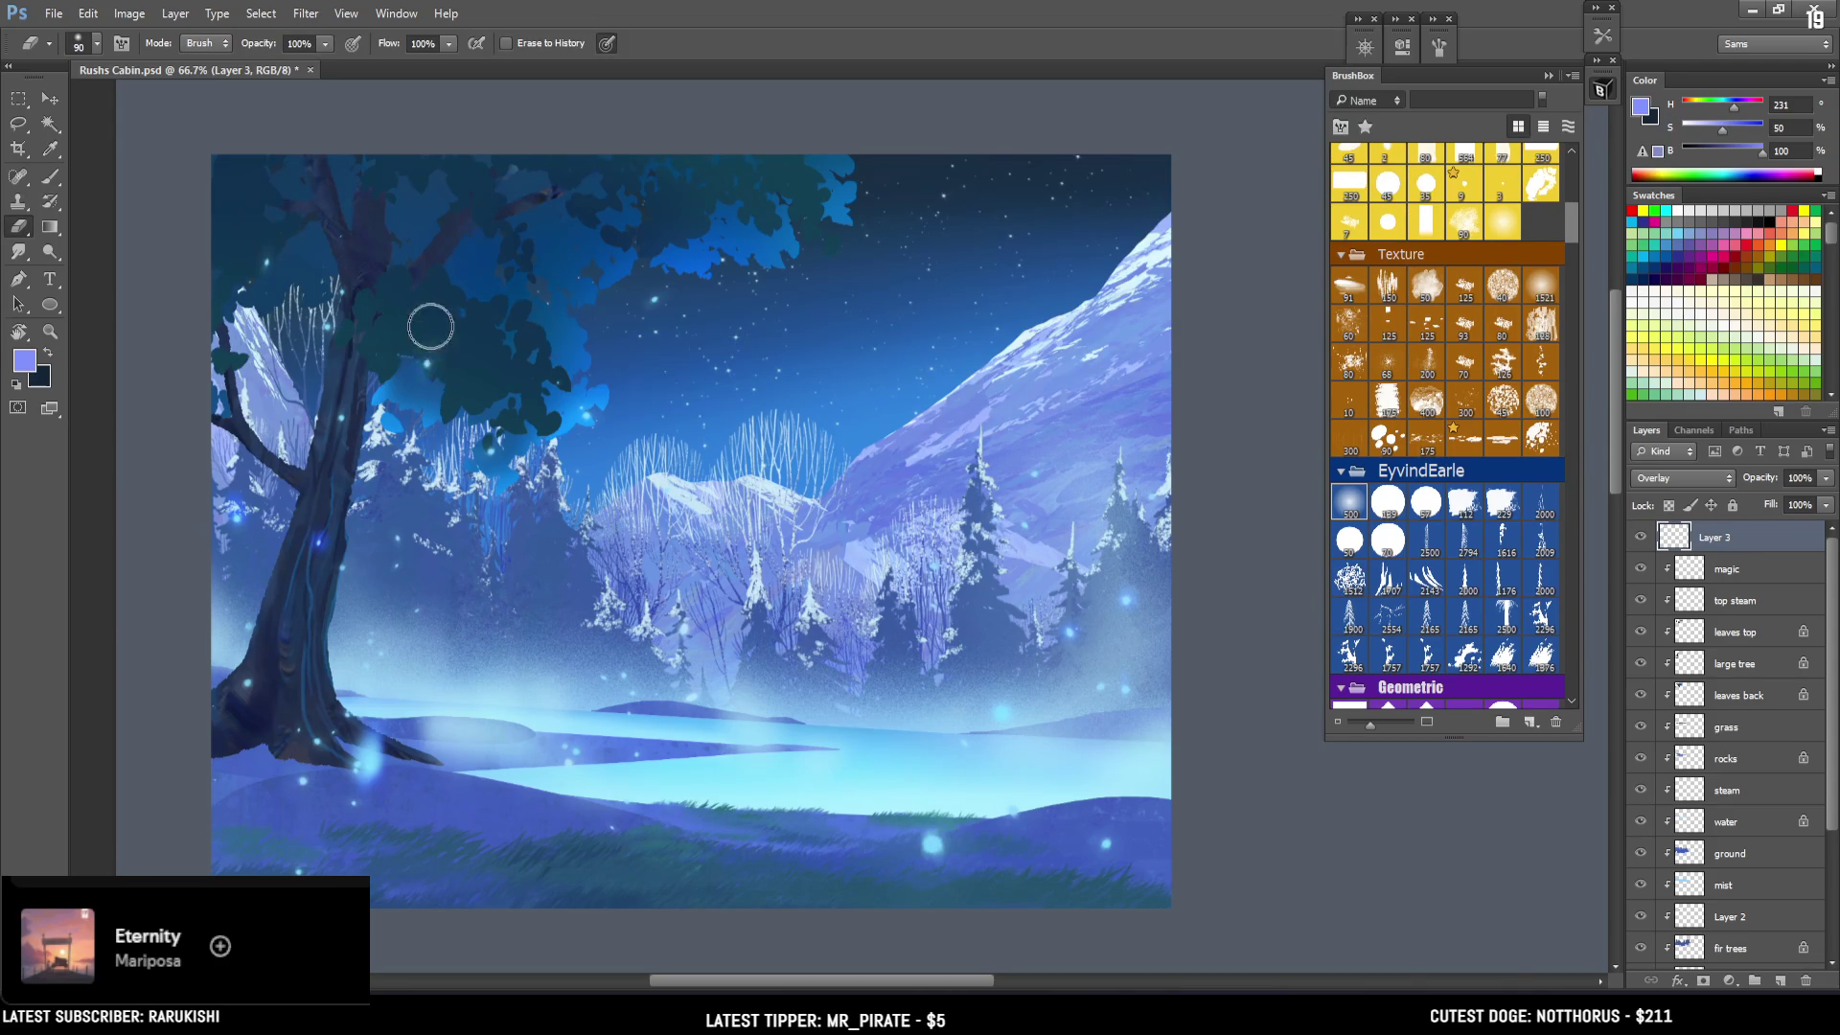
pyautogui.press('b')
pyautogui.press(']')
pyautogui.press(']')
# Dab glow dots in the sky and on the grass, then bring up the purple cabin reference painting.
pyautogui.click(654, 300)
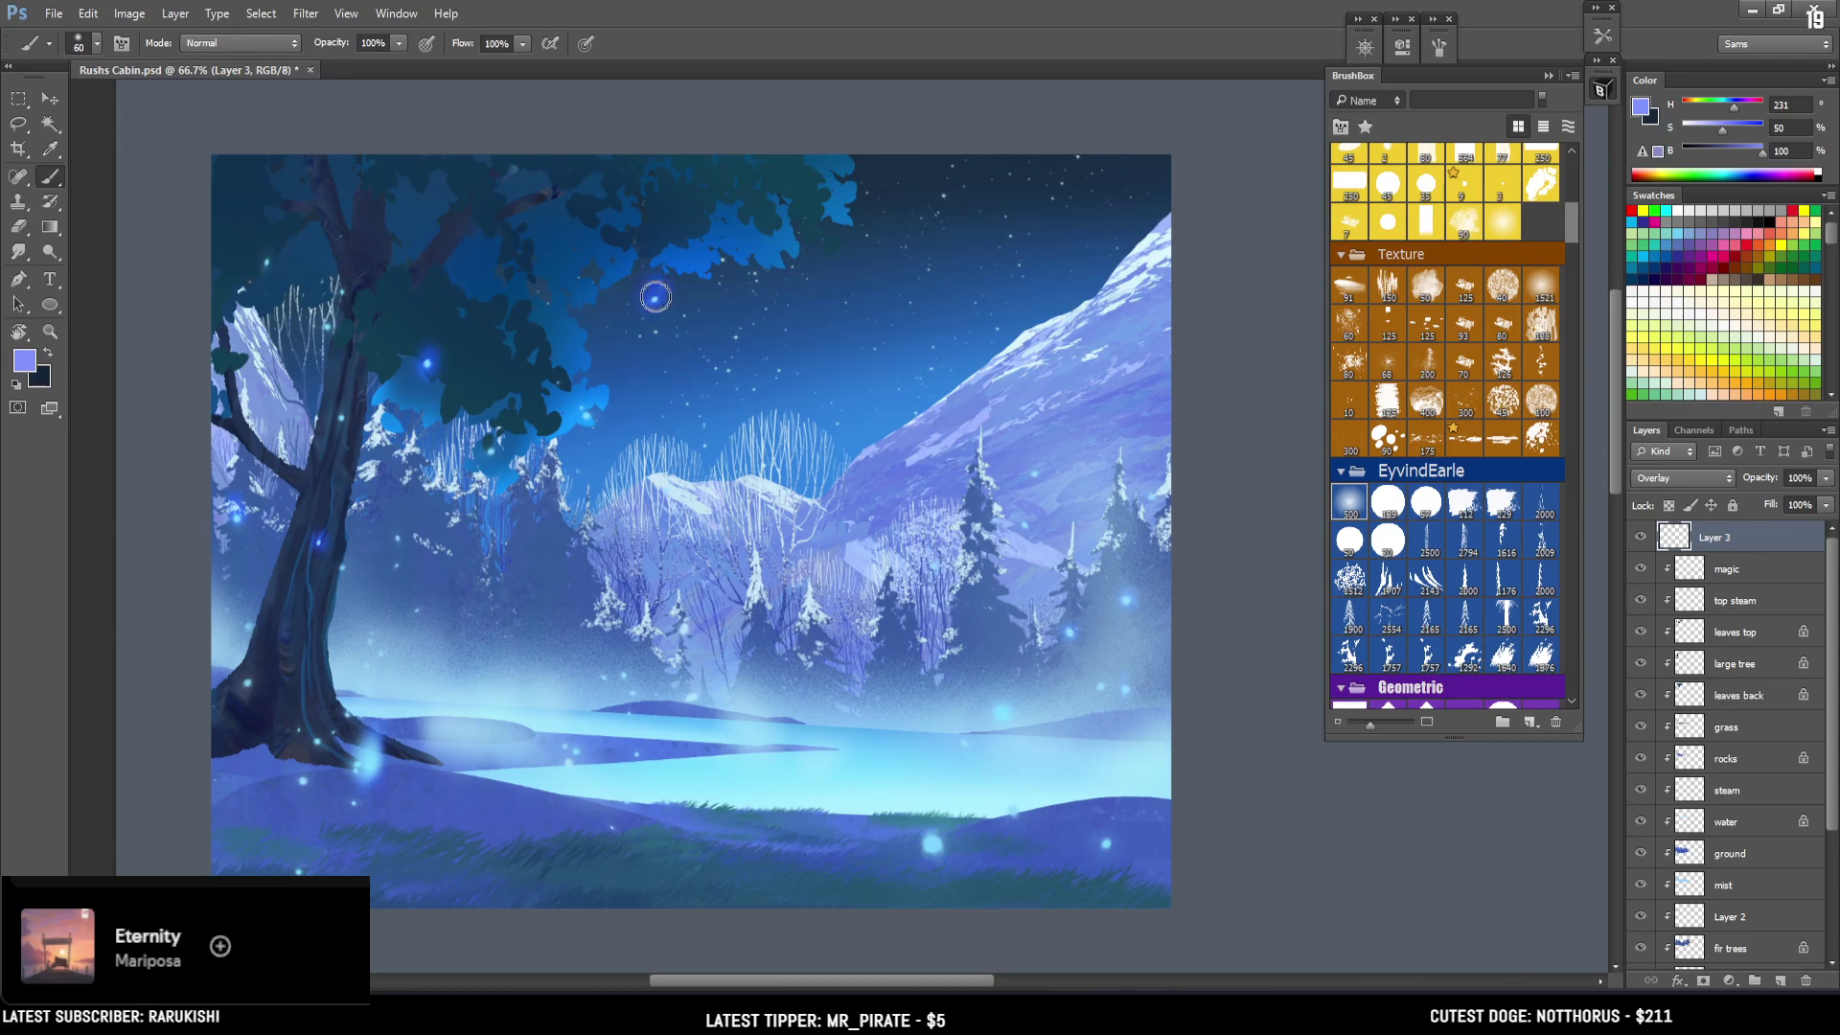
pyautogui.click(618, 813)
pyautogui.press('[')
pyautogui.press('[')
pyautogui.click(298, 863)
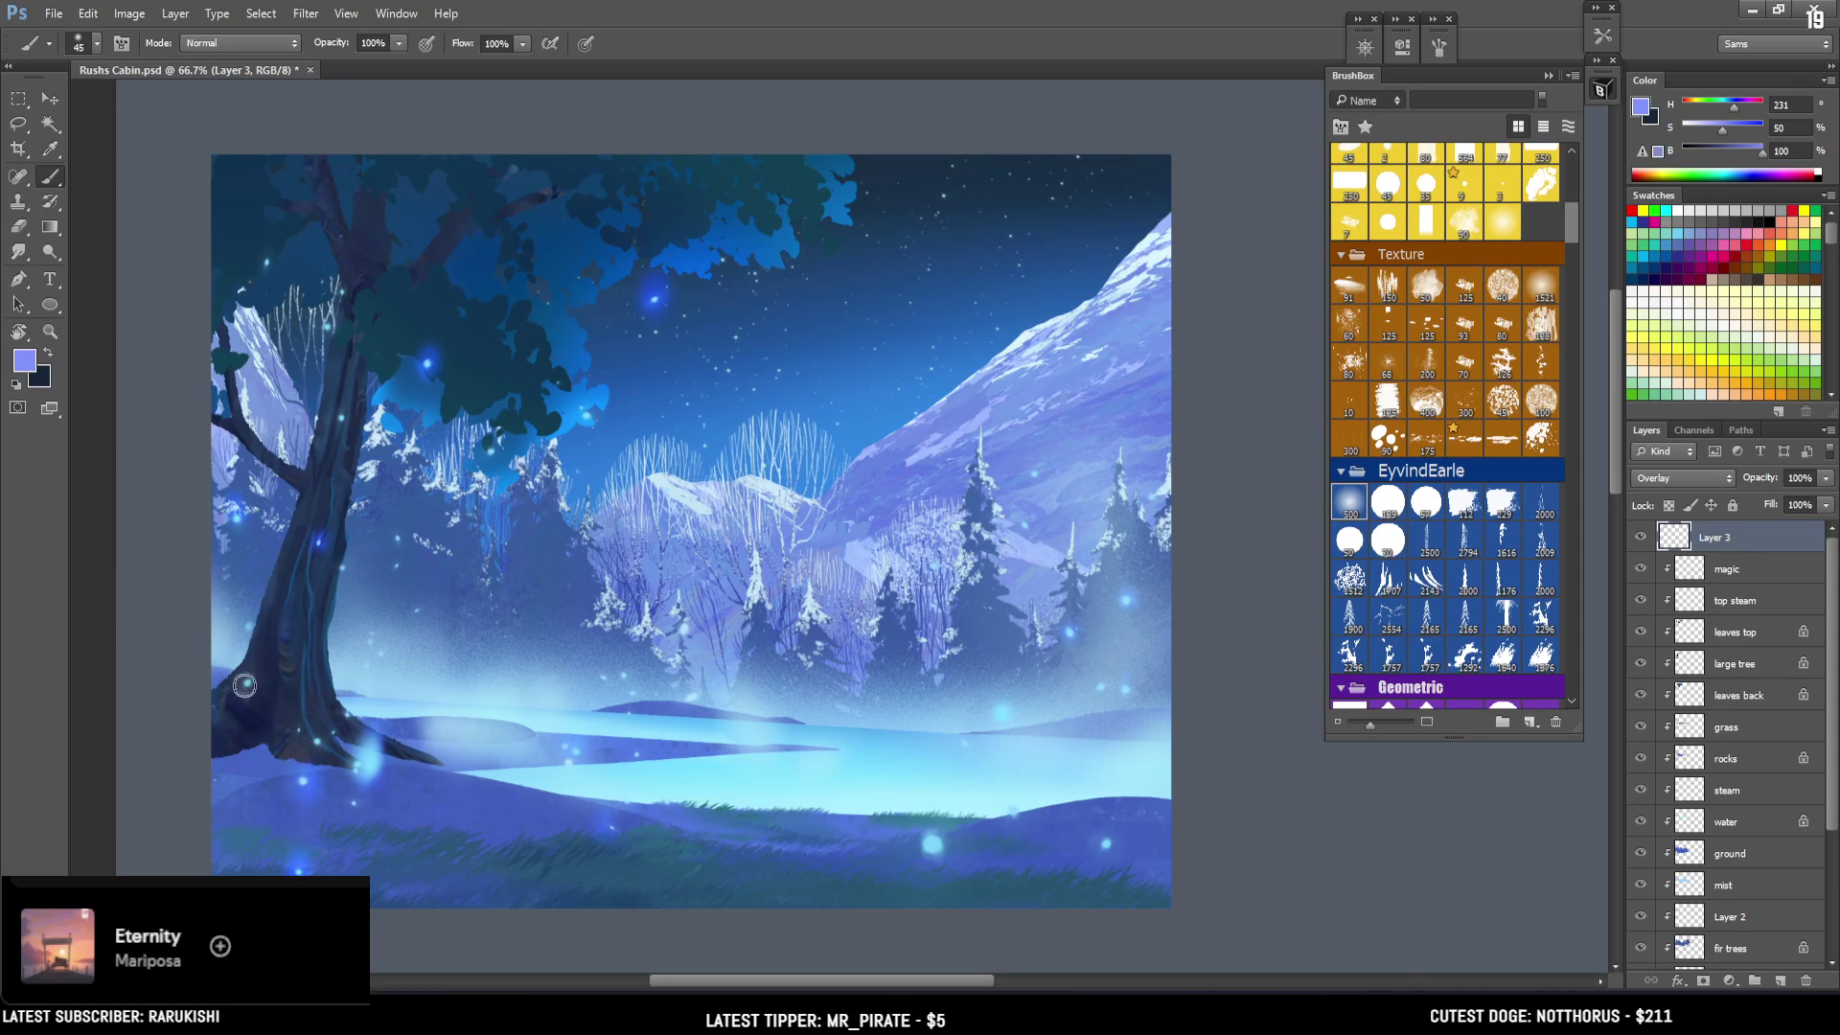
pyautogui.press(']')
pyautogui.press(']')
pyautogui.press(']')
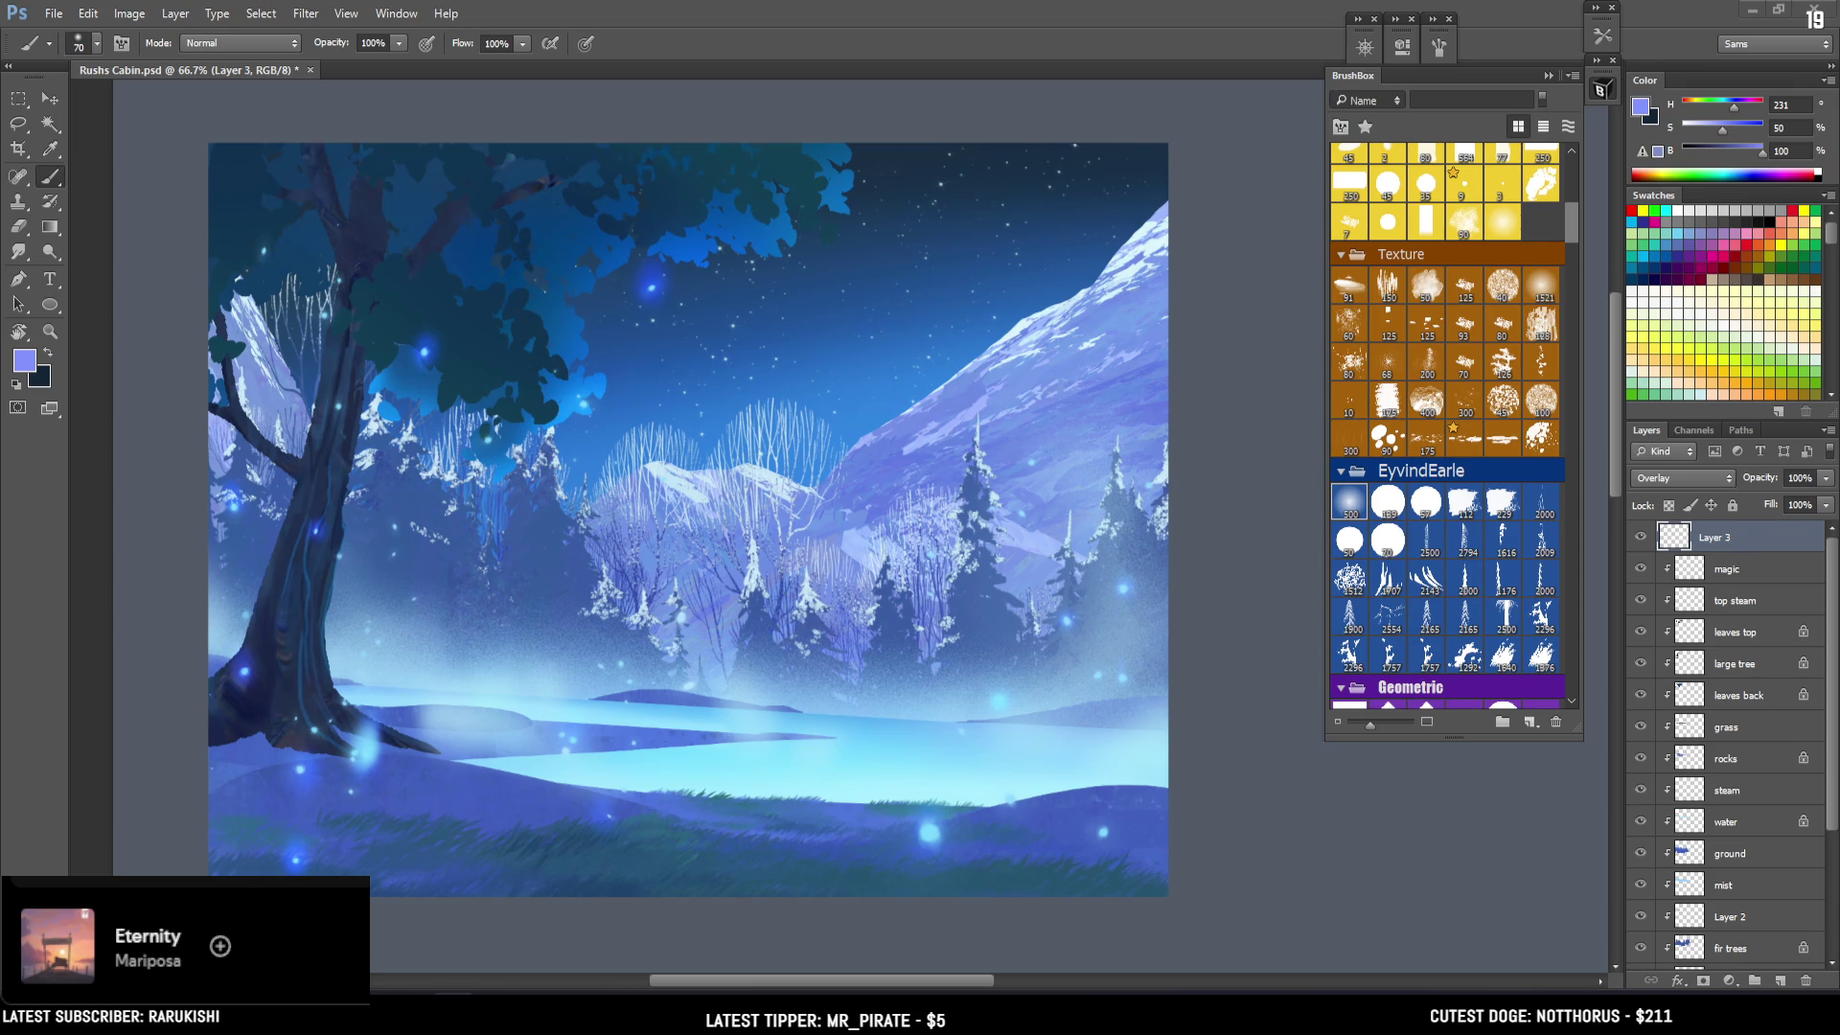
pyautogui.hotkey('alt', 'Tab')
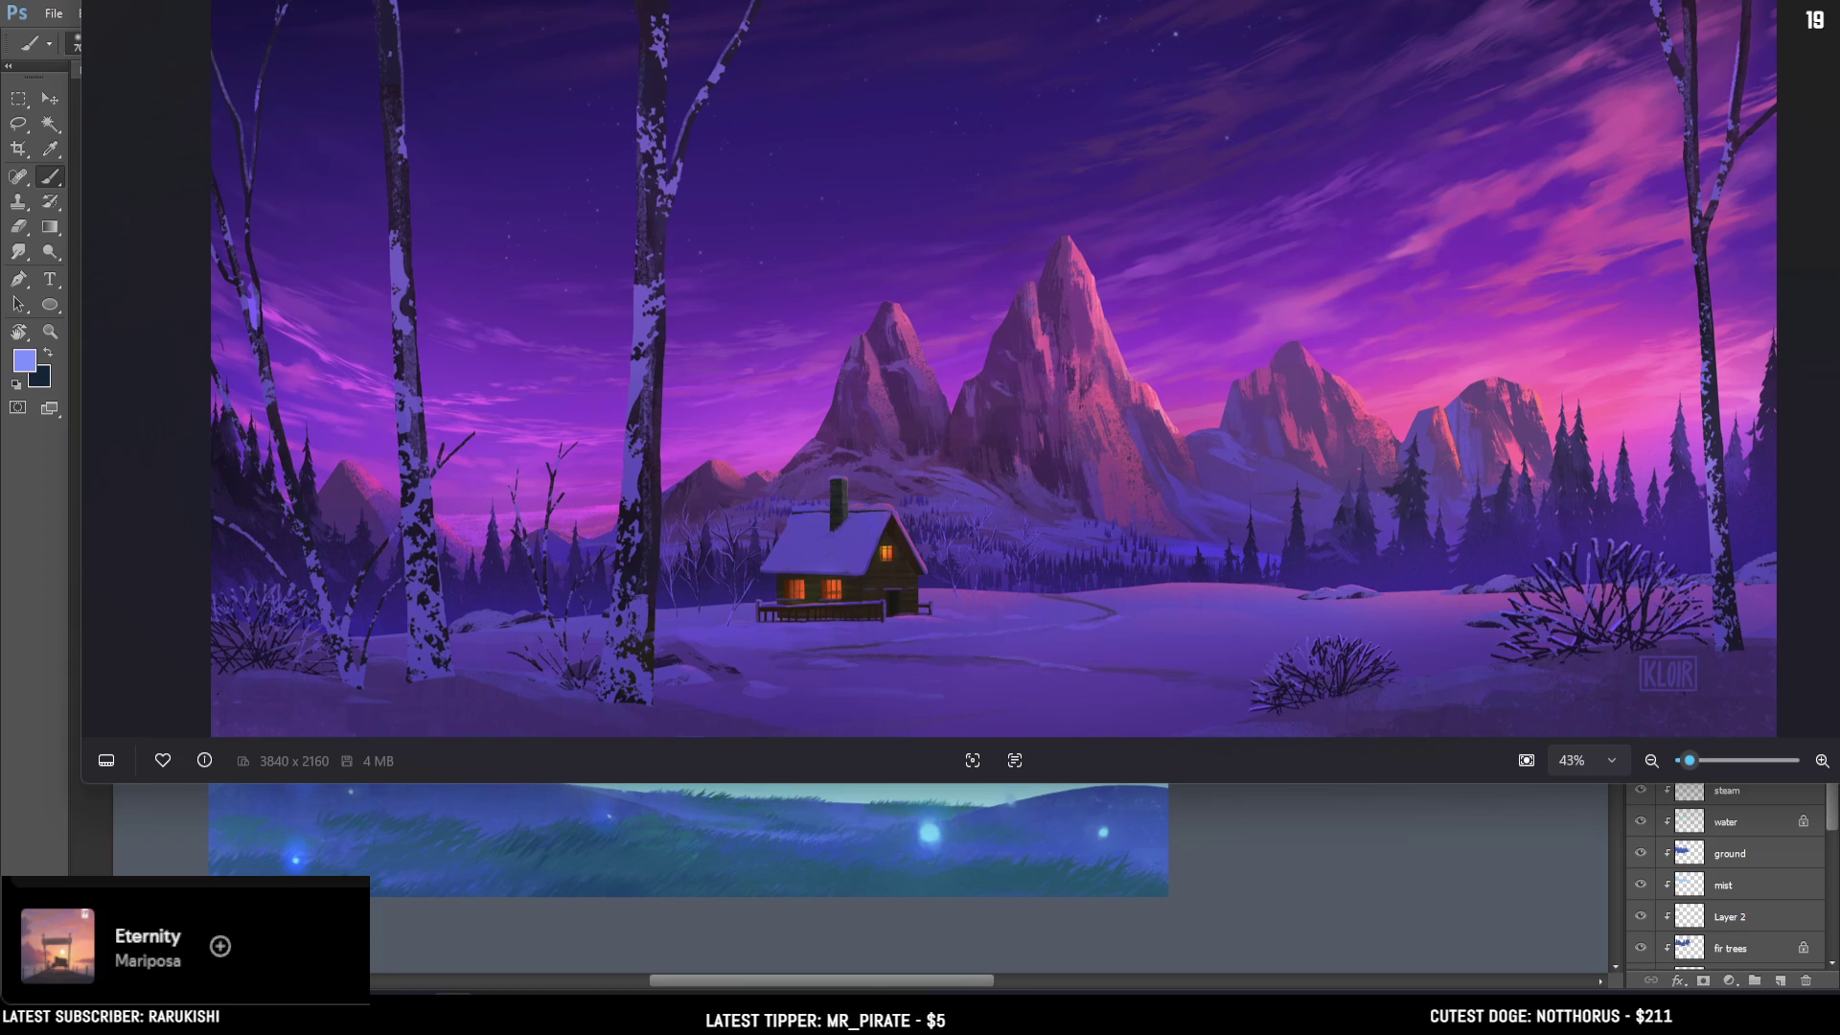
# Leave the reference image viewer and return to Photoshop with 2 WinterWallpaper.psd open.
pyautogui.hotkey('alt', 'Tab')
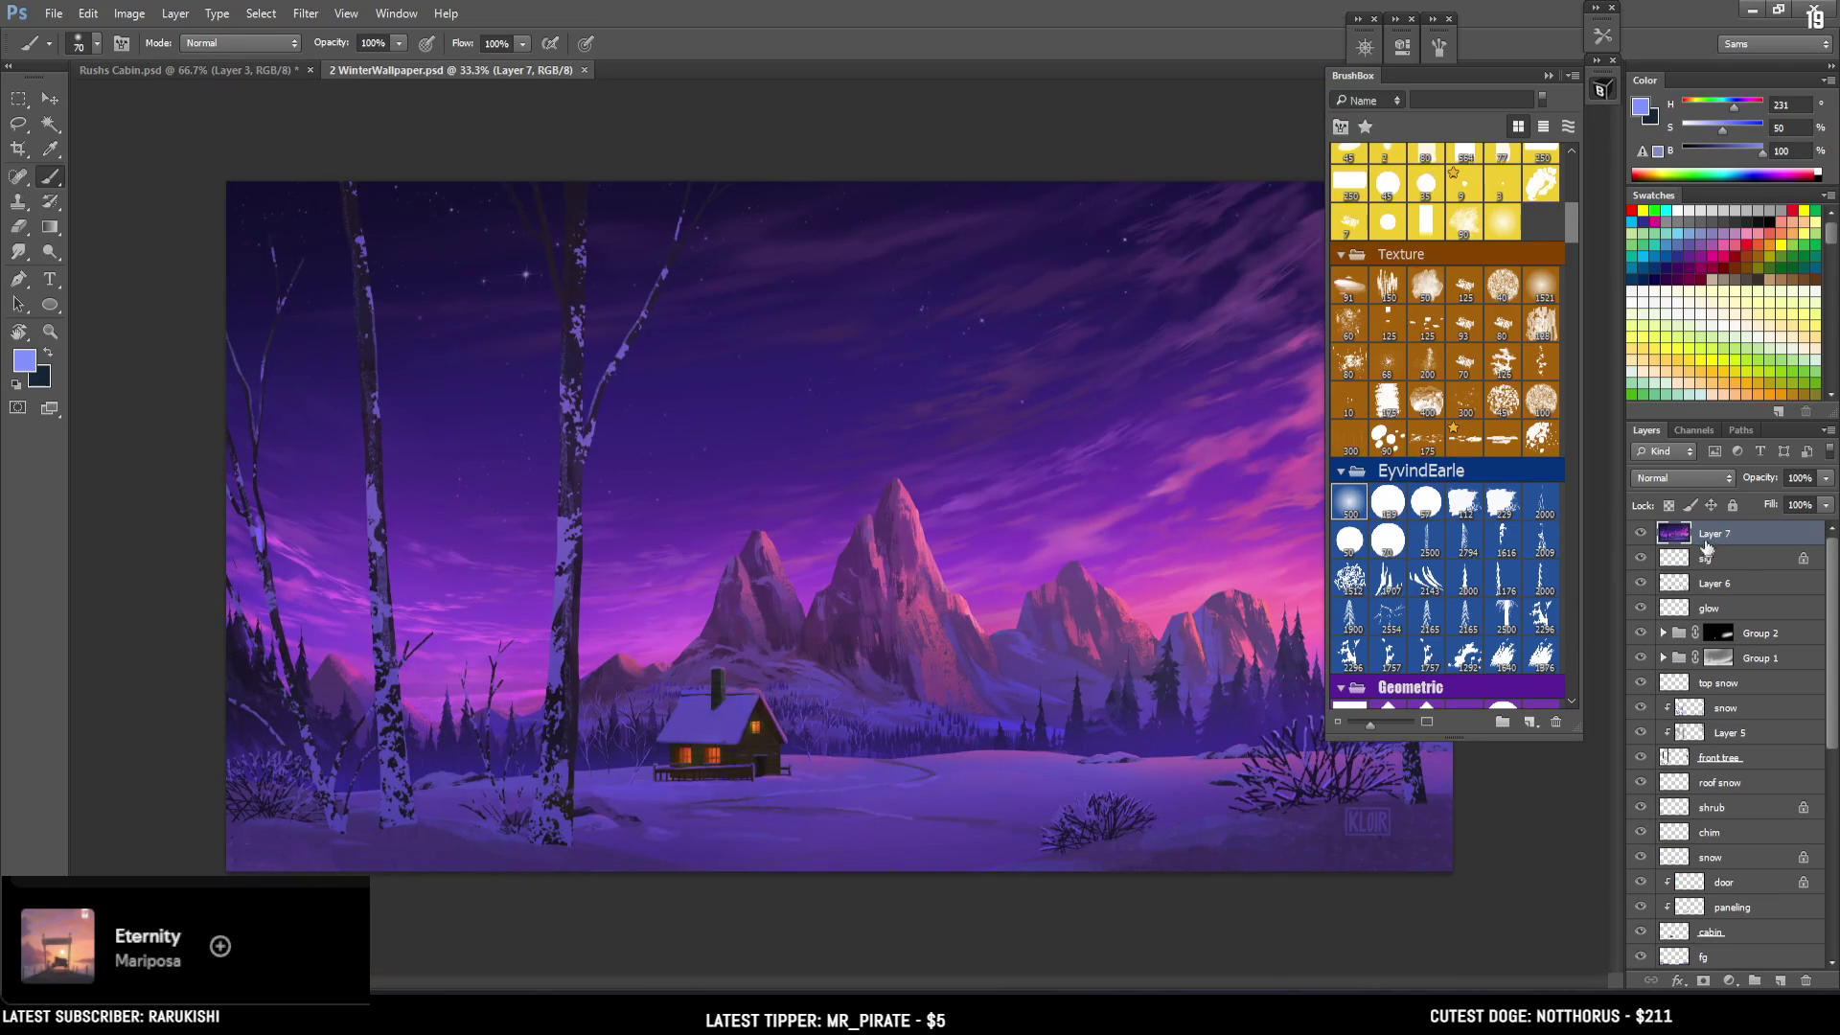
# Hide Layer 7 and the sig layer, then select the snow through cabin layers.
pyautogui.click(1641, 534)
pyautogui.click(1641, 559)
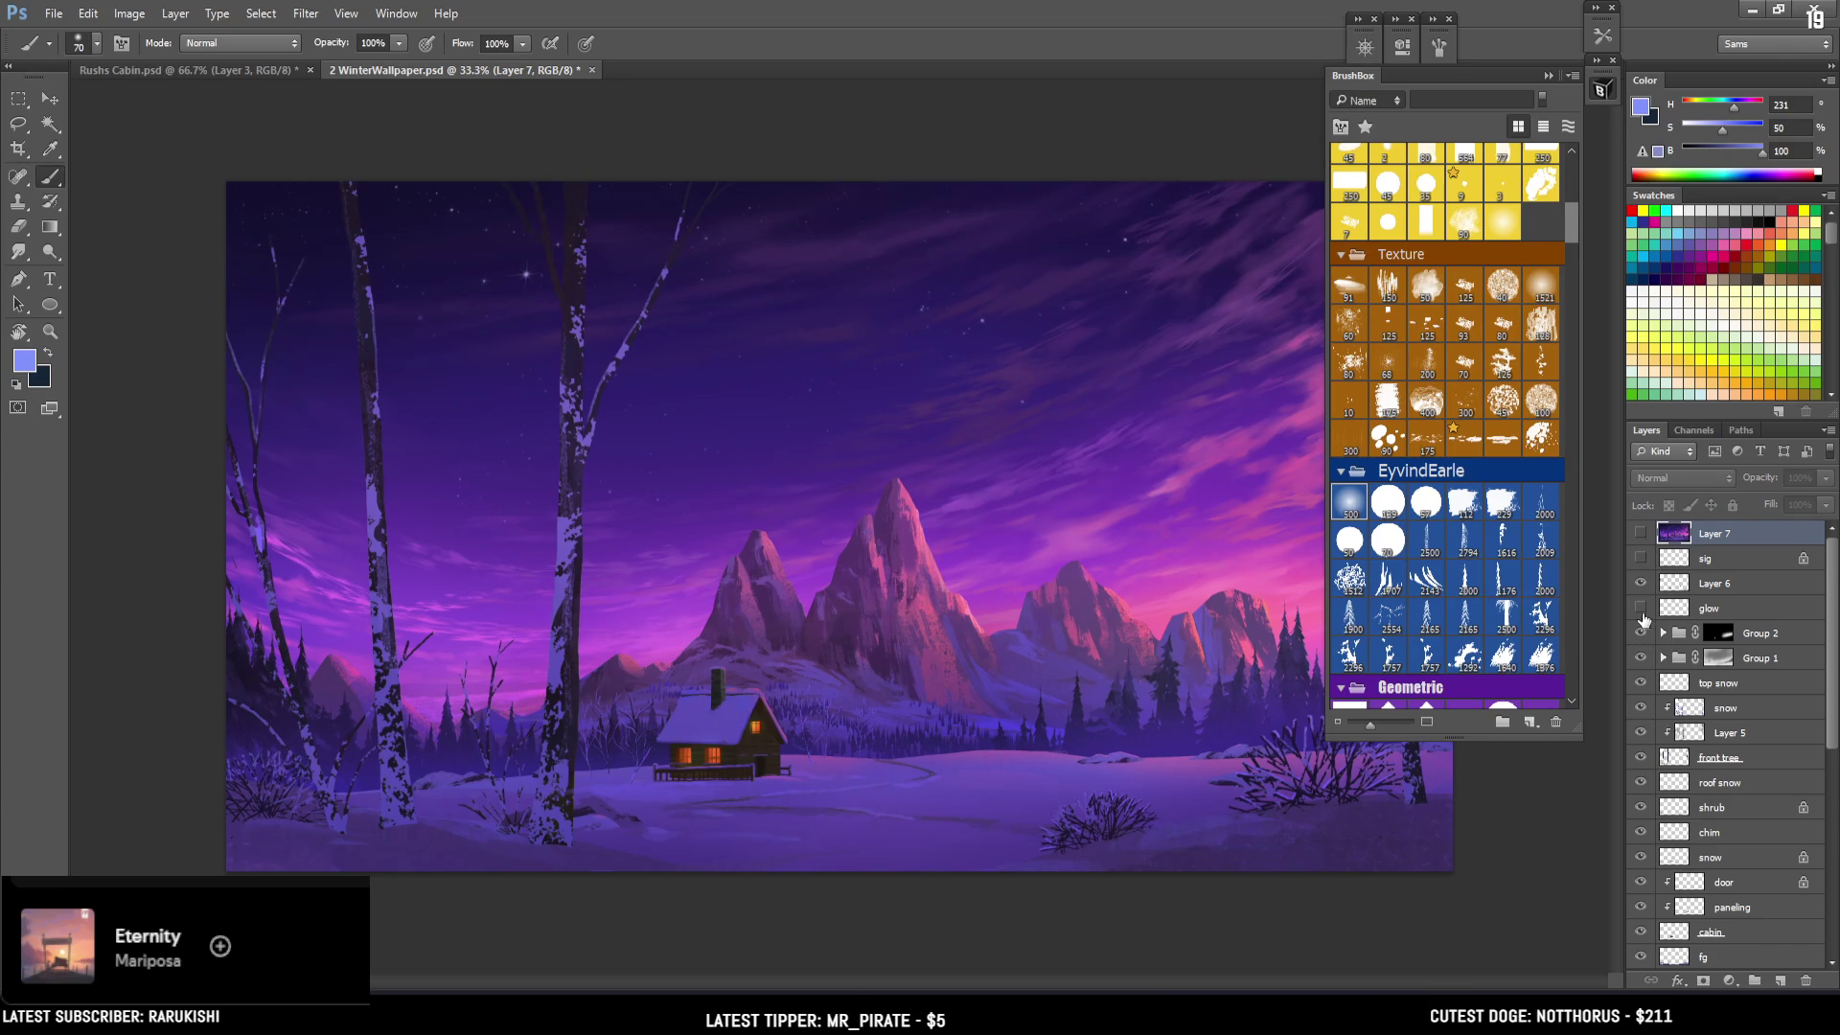
pyautogui.scroll(-4, 1661, 674)
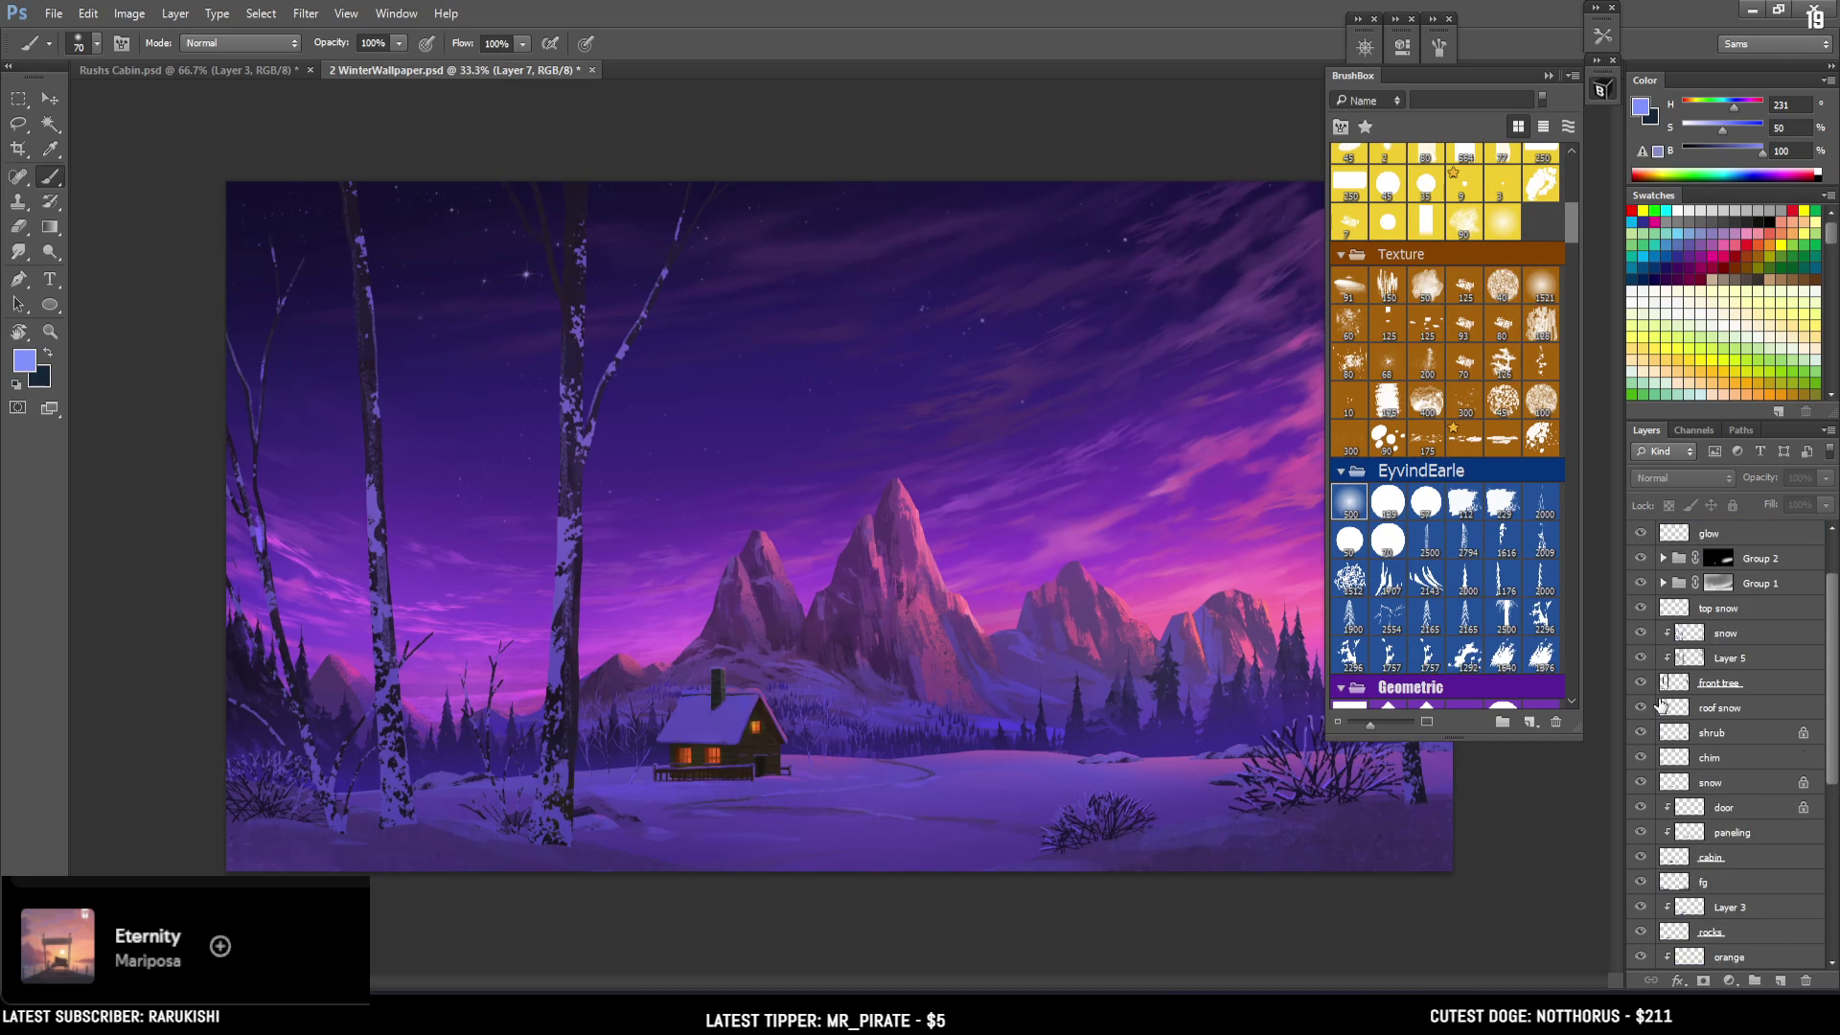
pyautogui.scroll(-1, 1650, 709)
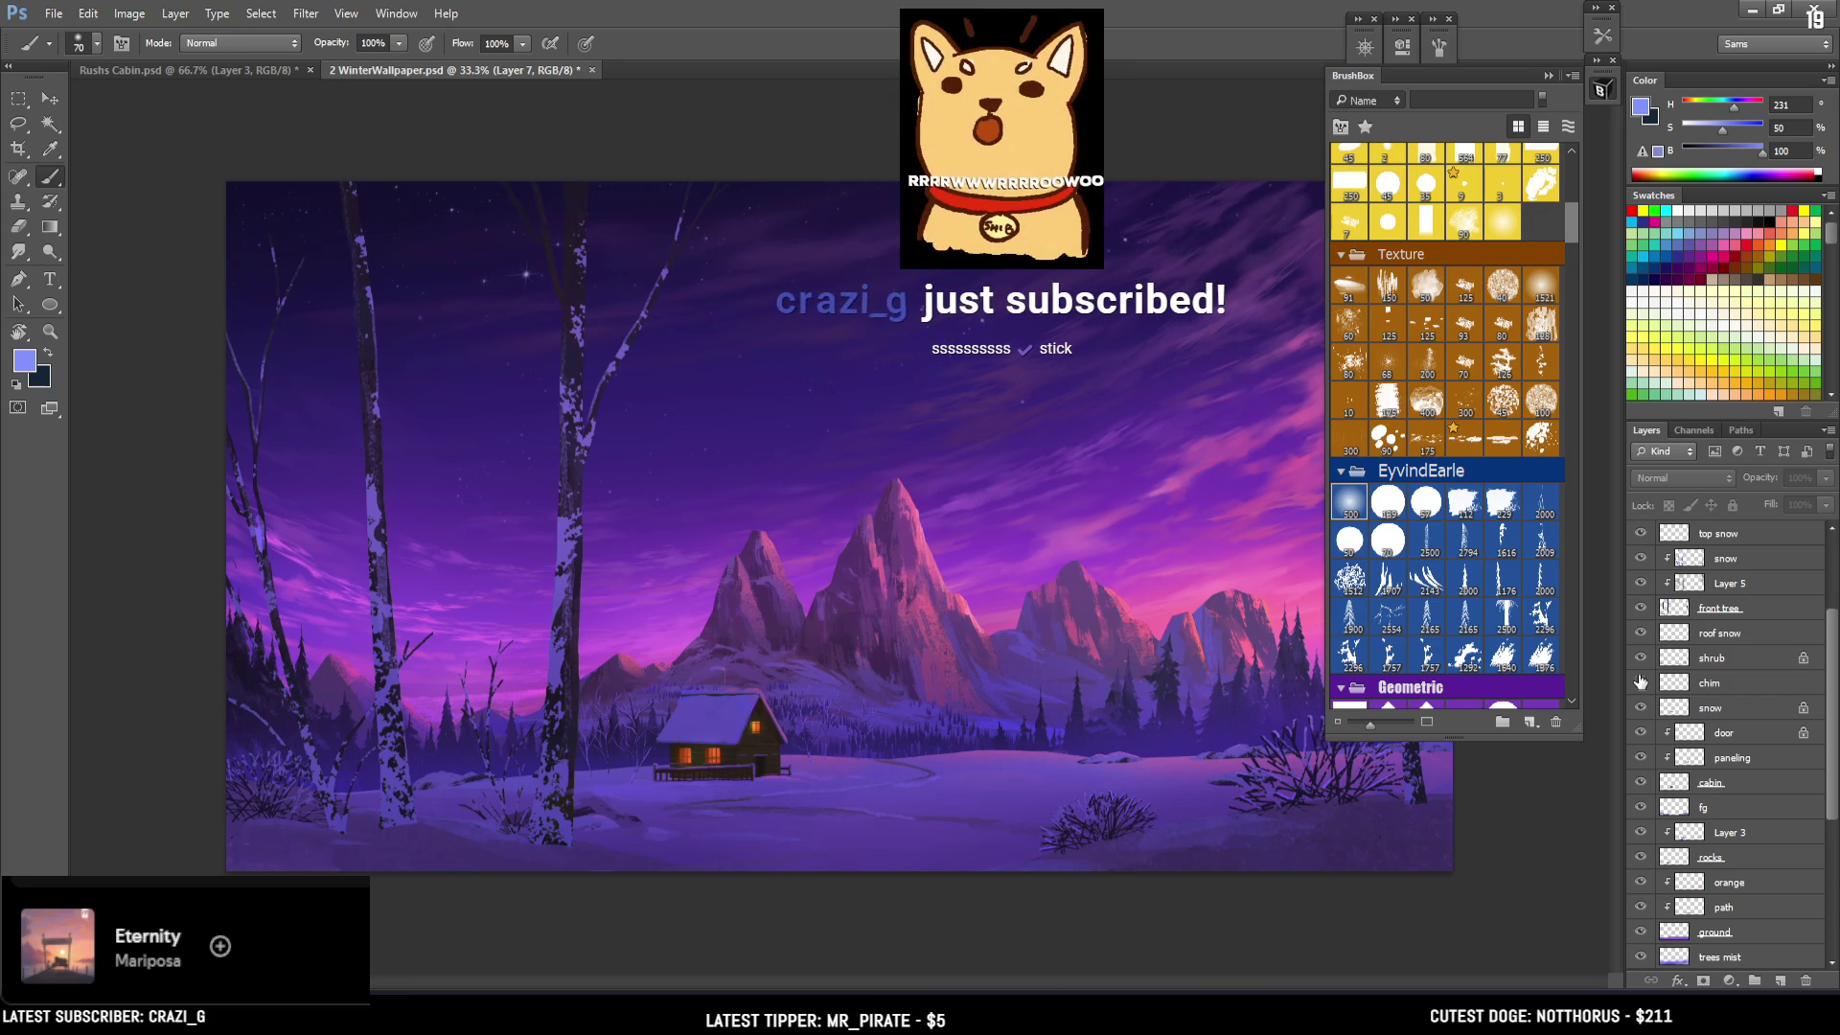
pyautogui.click(1642, 707)
pyautogui.click(1642, 708)
pyautogui.click(1692, 715)
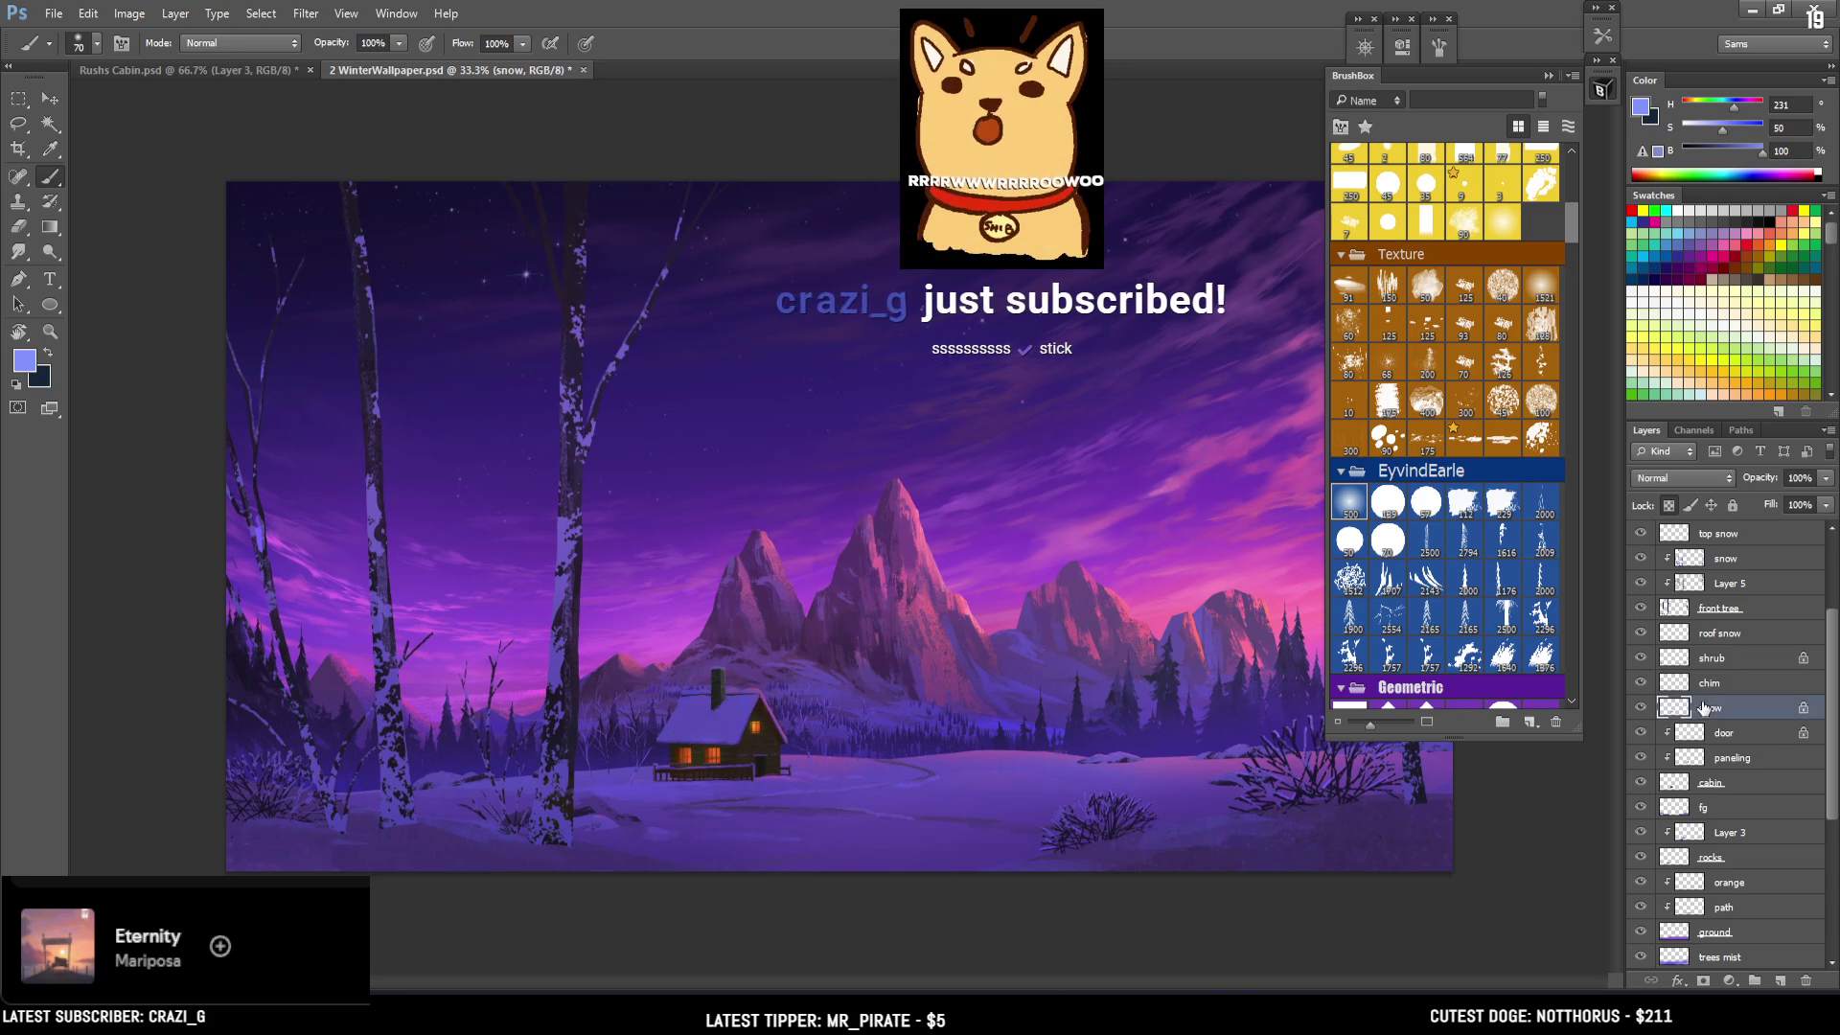
pyautogui.click(1669, 782)
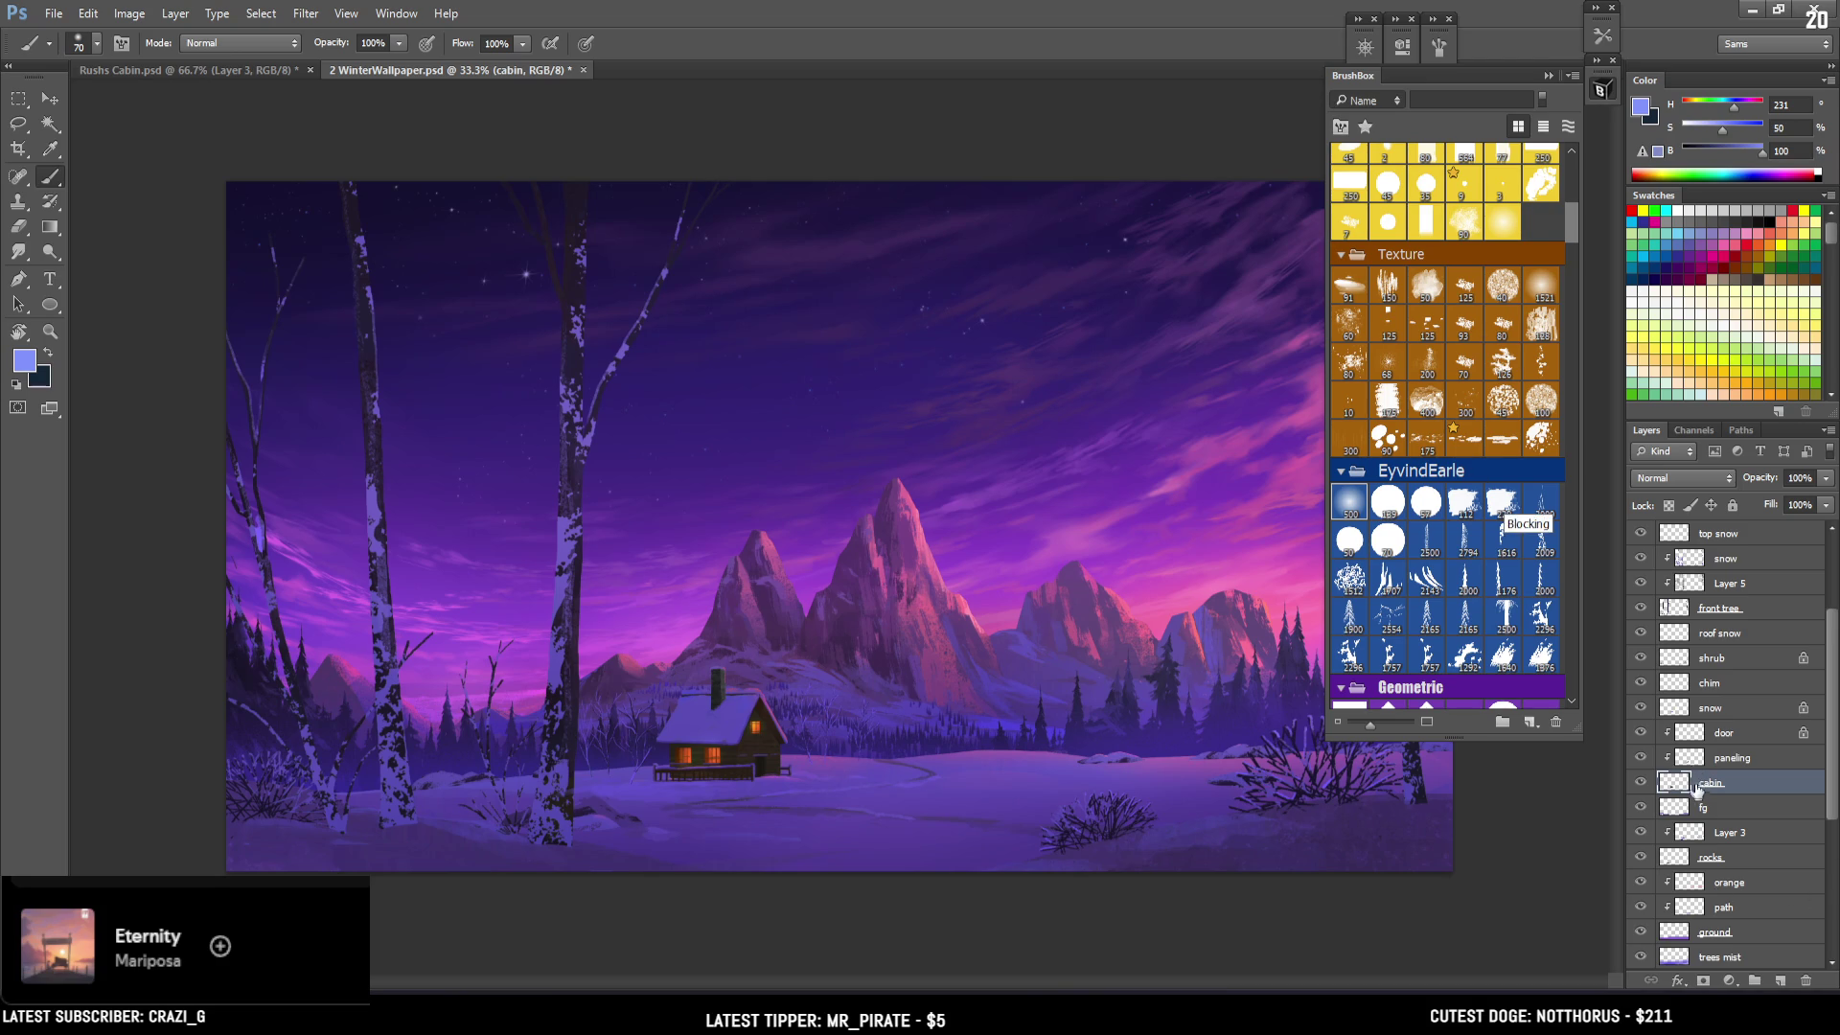
pyautogui.keyDown('shift'); pyautogui.click(1689, 717); pyautogui.keyUp('shift')
# Check the shrub and chimney layers, then select every layer from chim down to cabin.
pyautogui.click(1641, 659)
pyautogui.click(1640, 659)
pyautogui.click(1640, 683)
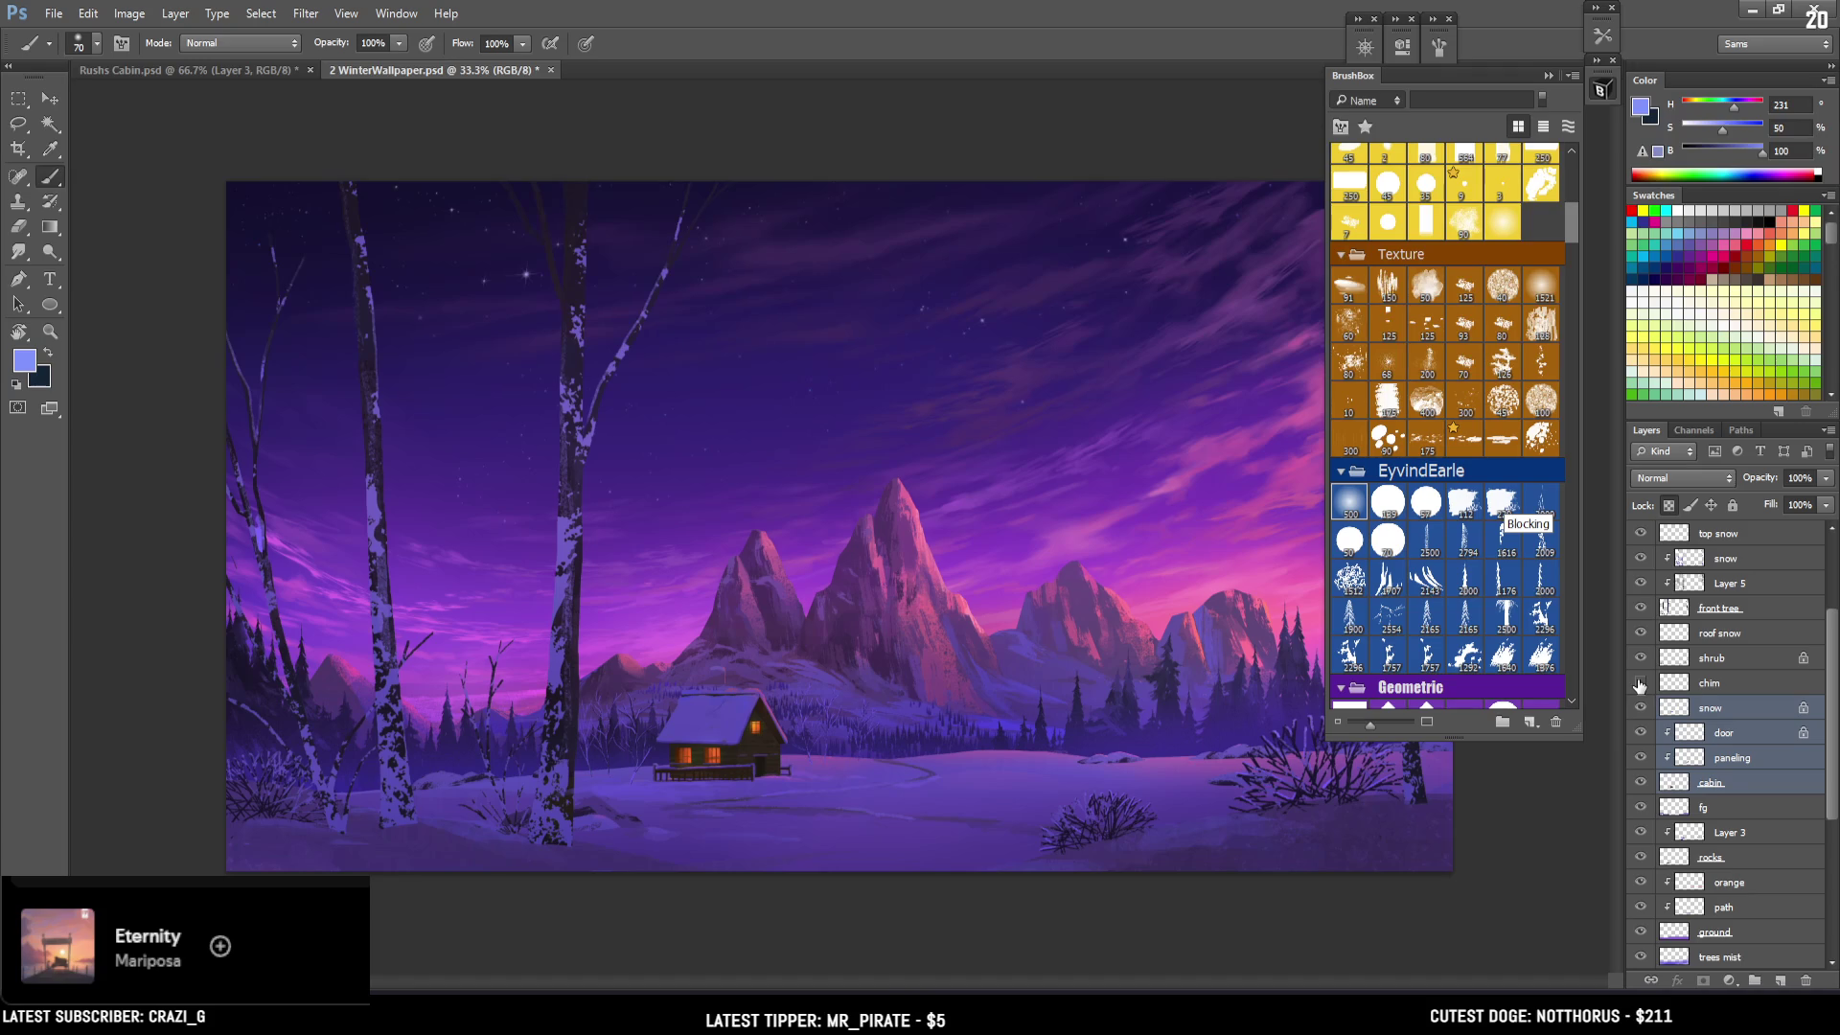
pyautogui.click(1640, 684)
pyautogui.click(1703, 683)
pyautogui.click(1728, 810)
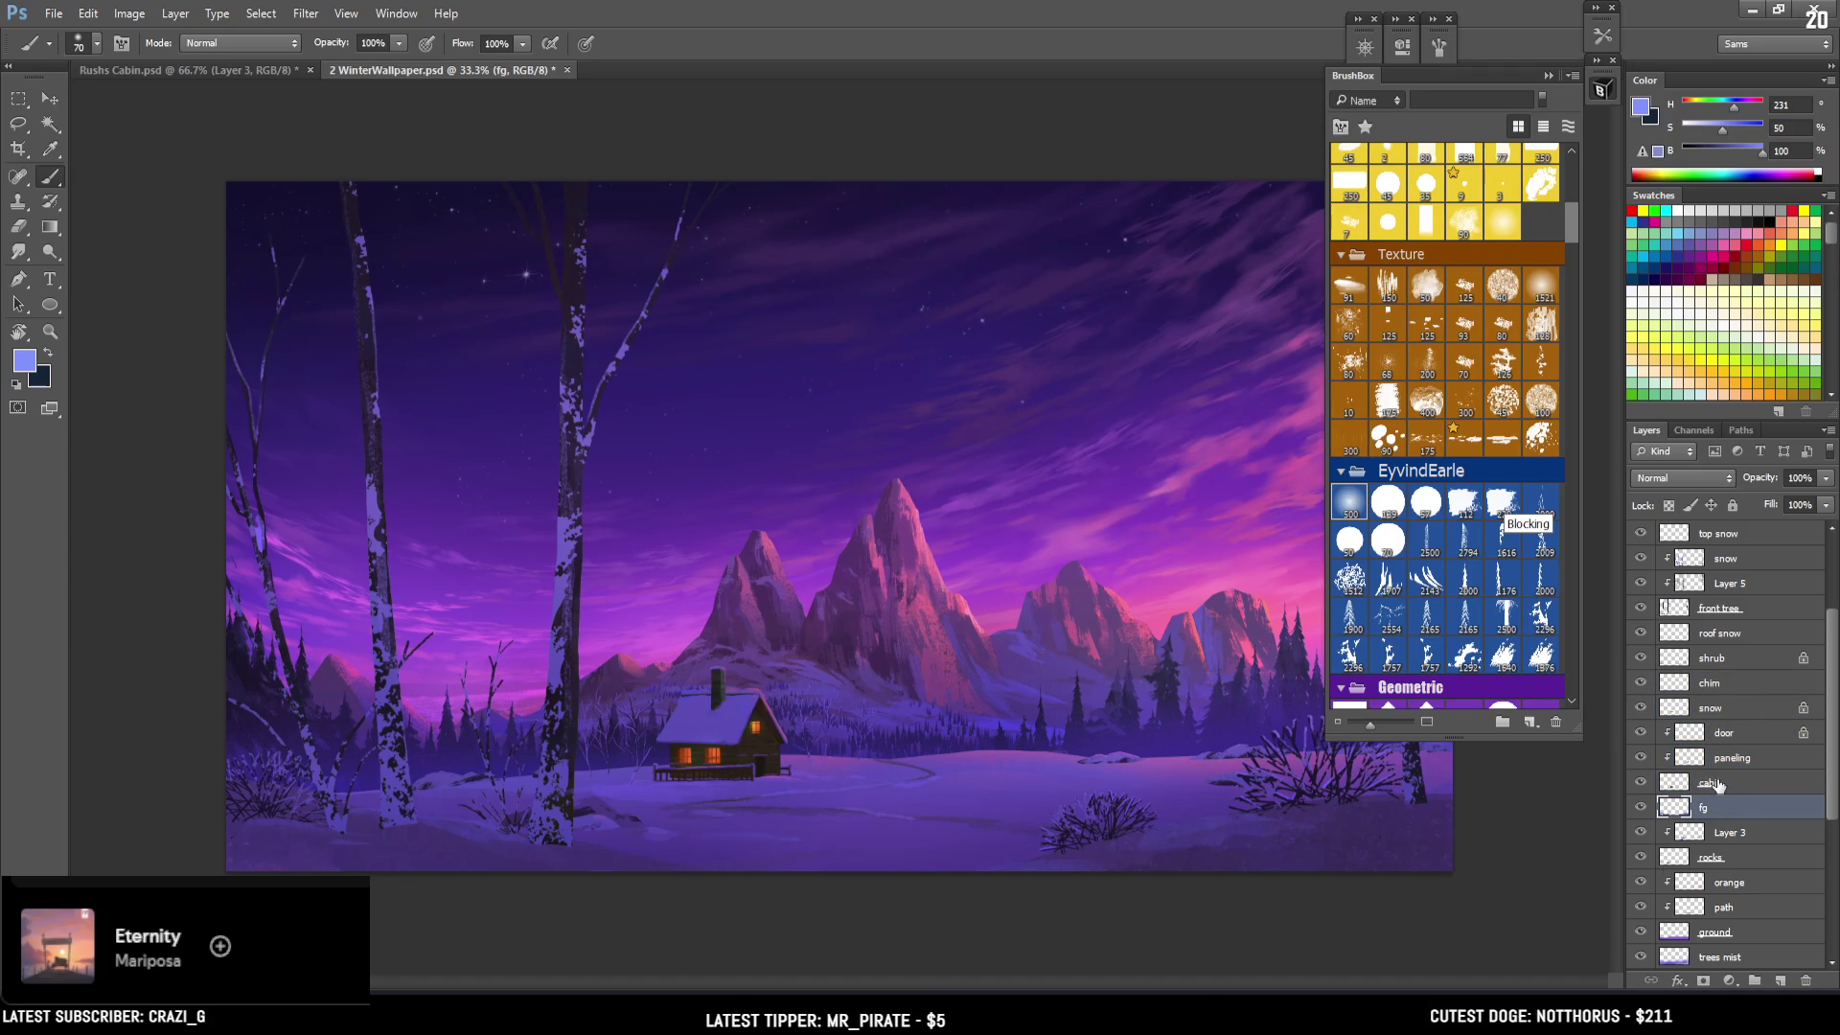
pyautogui.click(1715, 784)
pyautogui.keyDown('shift'); pyautogui.click(1702, 684); pyautogui.keyUp('shift')
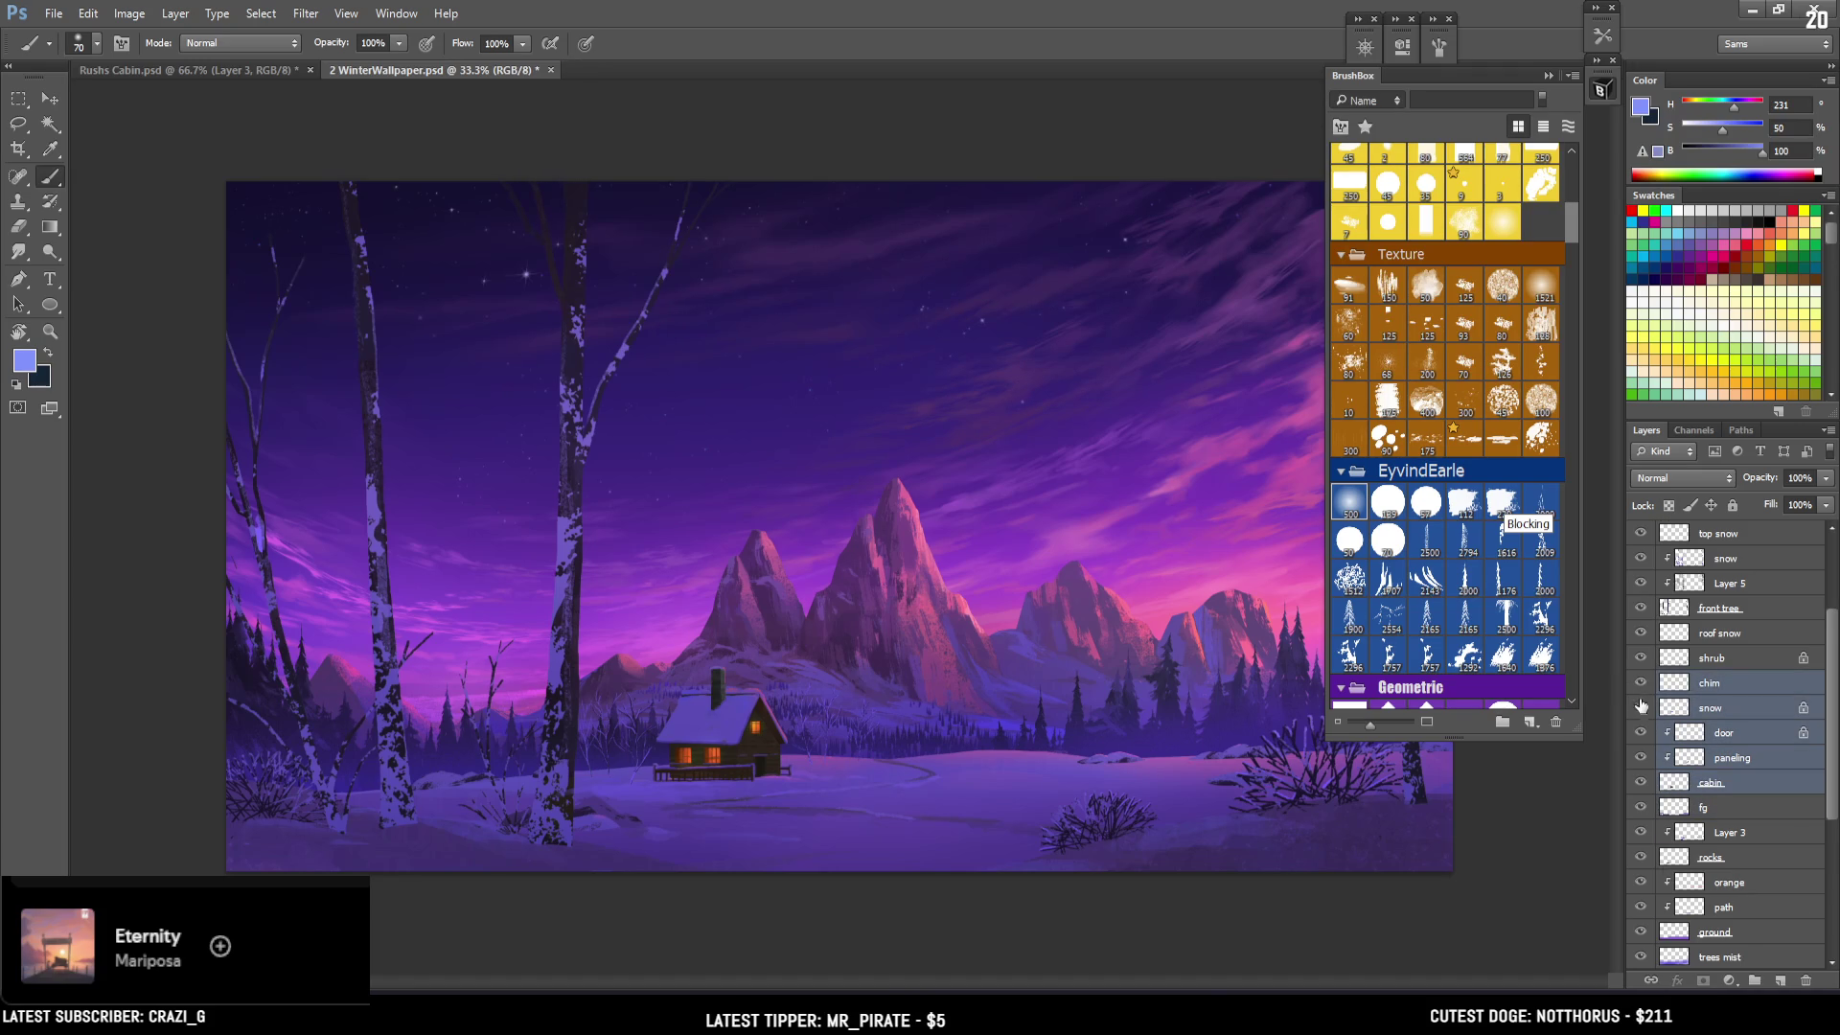
# Merge the selected layers into one chim layer, load its outline as a selection, and switch to Rushs Cabin.psd.
pyautogui.hotkey('ctrl', 'e')
pyautogui.keyDown('ctrl'); pyautogui.click(1674, 682); pyautogui.keyUp('ctrl')
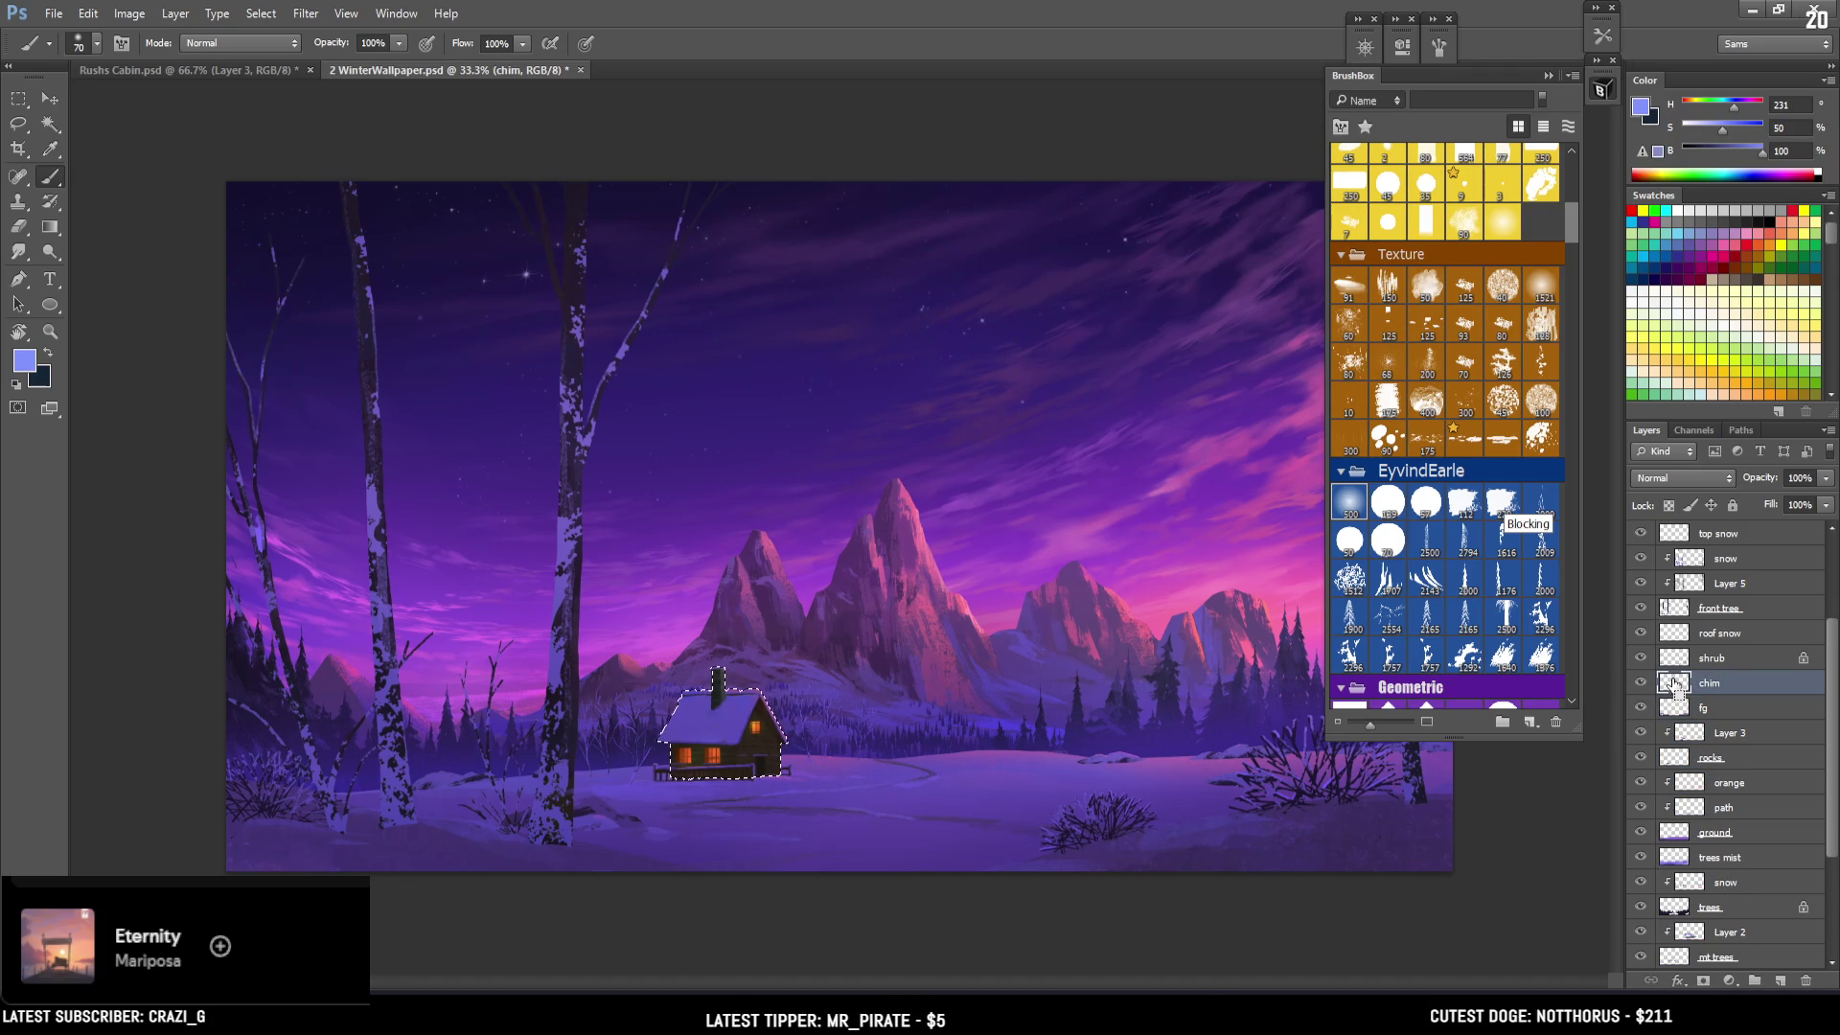
pyautogui.click(255, 70)
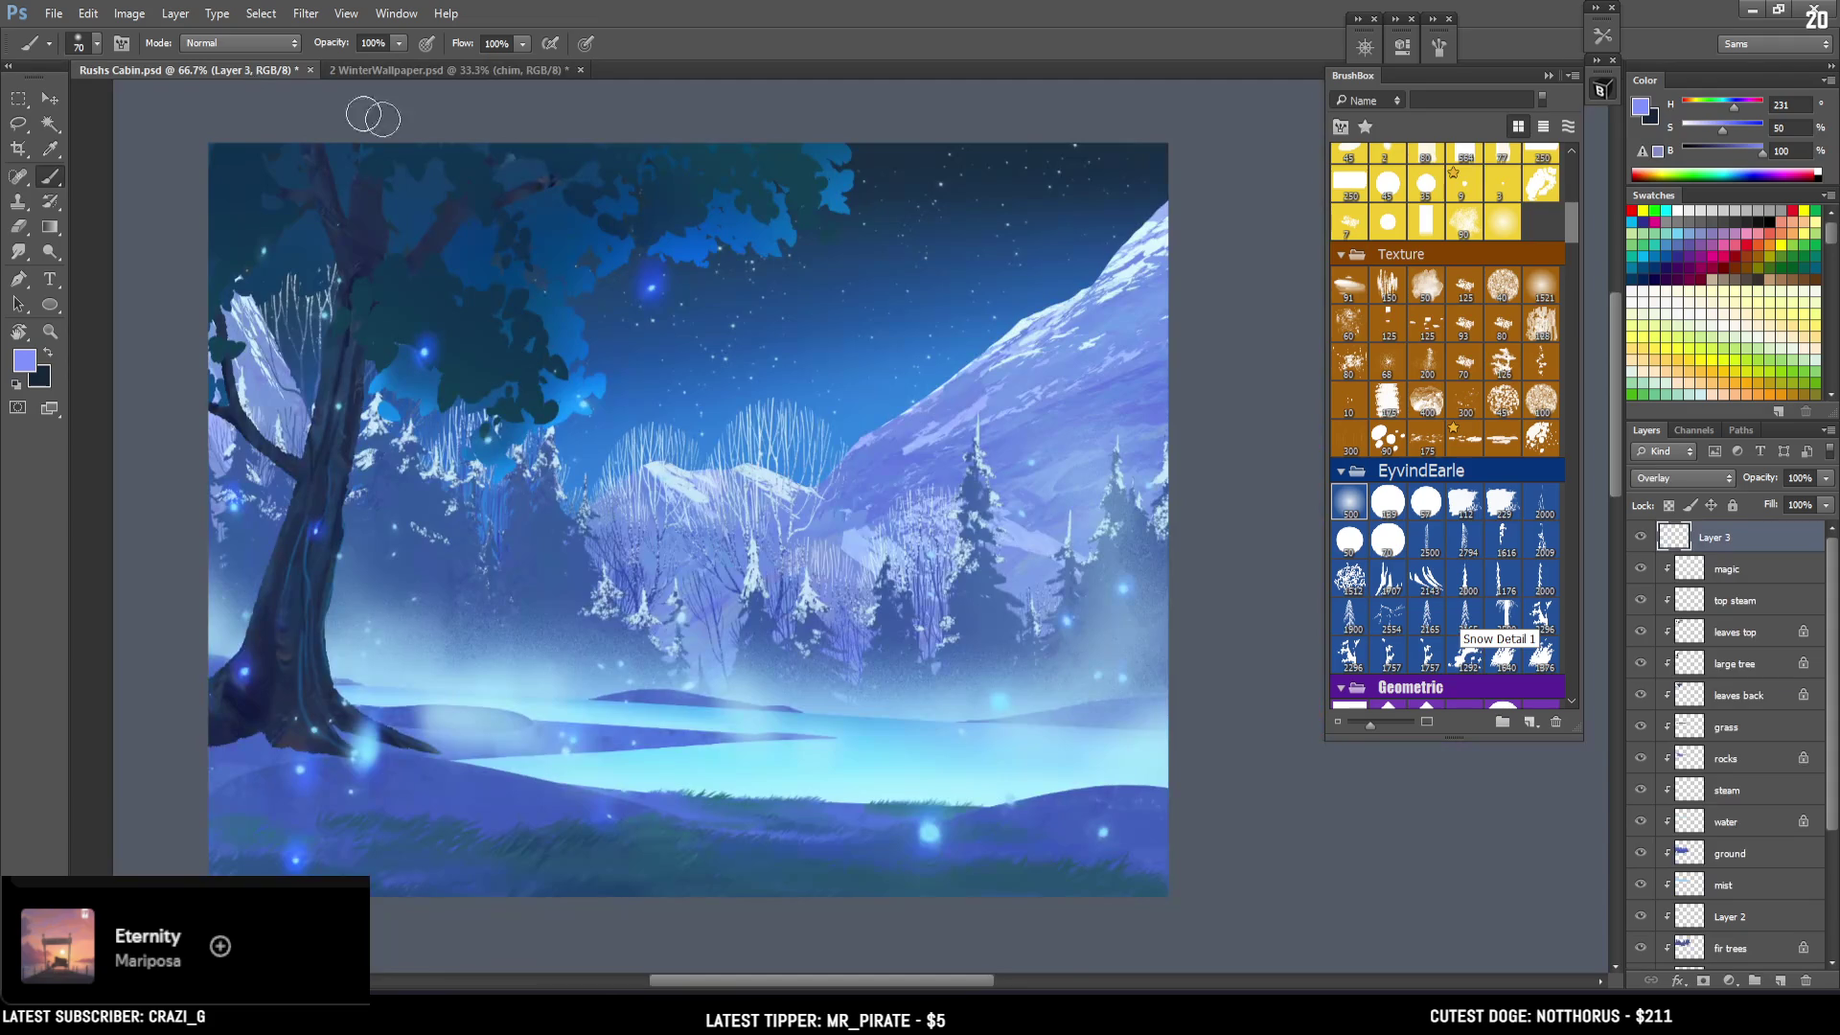
# Paste the cabin into the Rushs Cabin painting and scale it to about half size.
pyautogui.hotkey('ctrl', 'v')
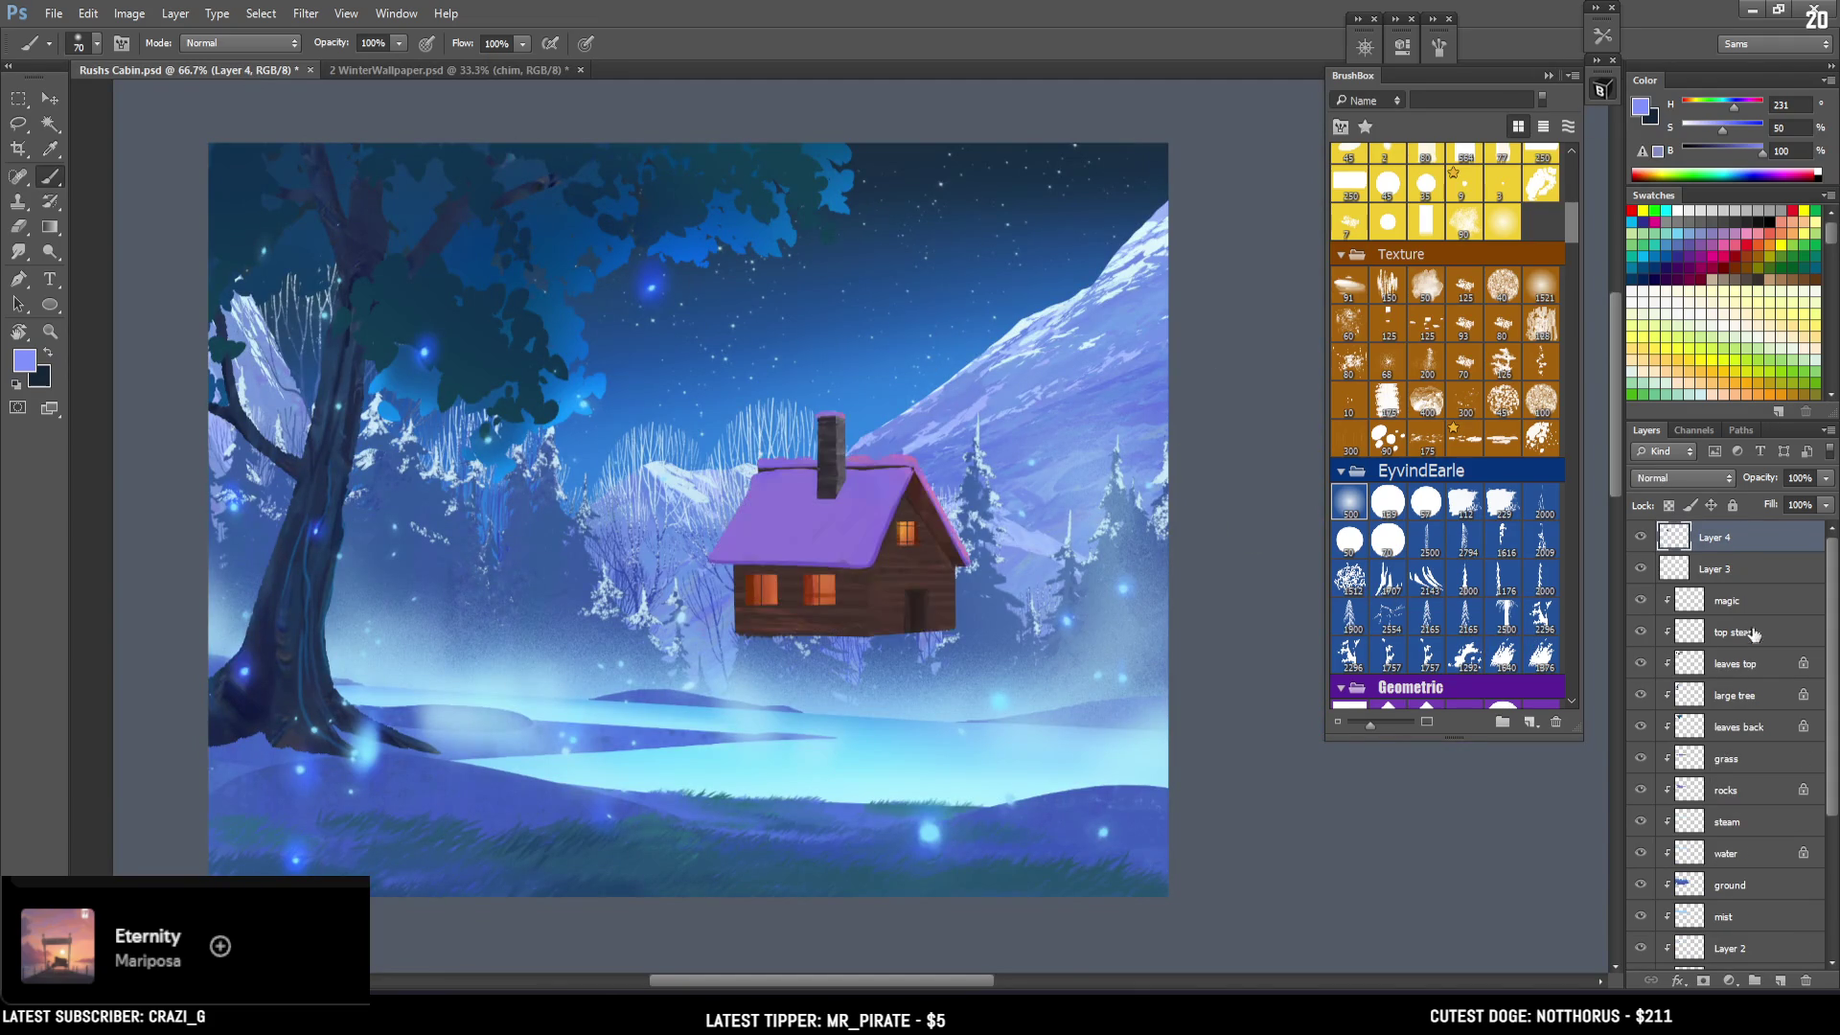
pyautogui.hotkey('ctrl', 't')
pyautogui.moveTo(972, 410)
pyautogui.mouseDown()
pyautogui.moveTo(933, 472)
pyautogui.moveTo(597, 623)
pyautogui.moveTo(1121, 630)
pyautogui.moveTo(1080, 644)
pyautogui.mouseUp()
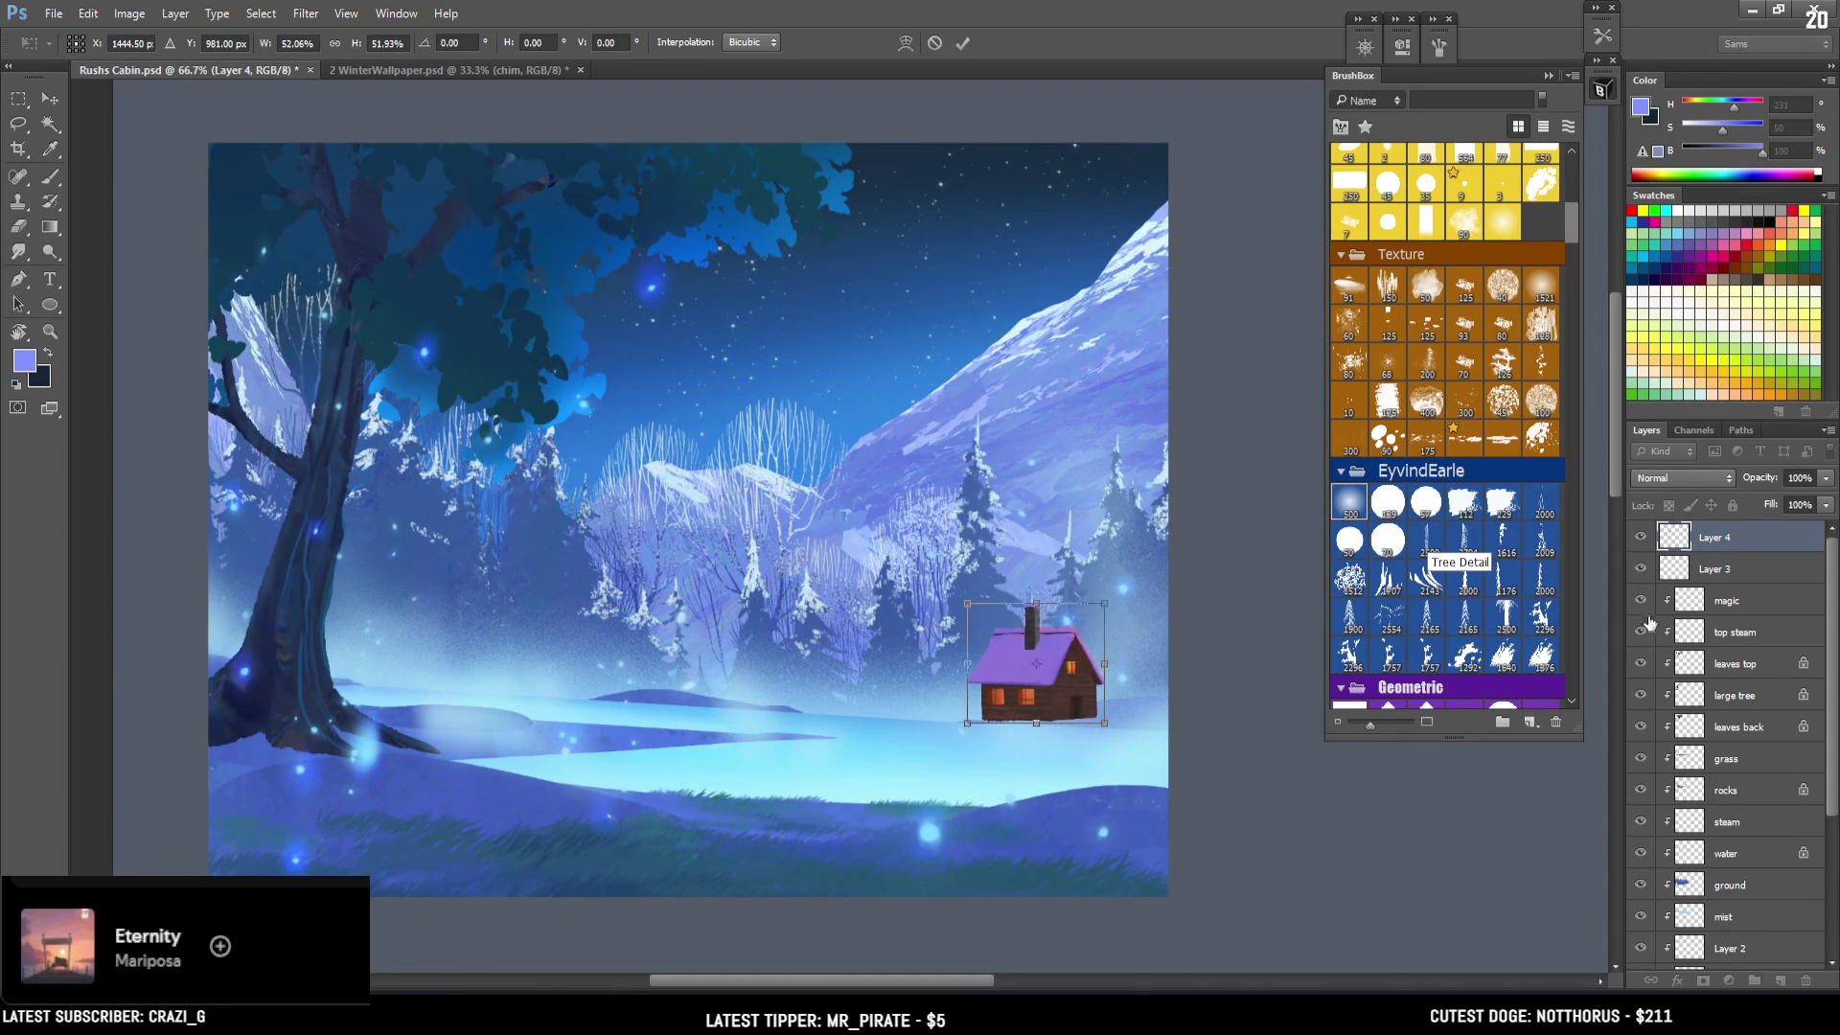
pyautogui.press('Return')
# Place the cabin layer below Layer 3 and ground, positioned on the right bank.
pyautogui.moveTo(1693, 569)
pyautogui.mouseDown()
pyautogui.moveTo(1735, 662)
pyautogui.moveTo(1750, 878)
pyautogui.mouseUp()
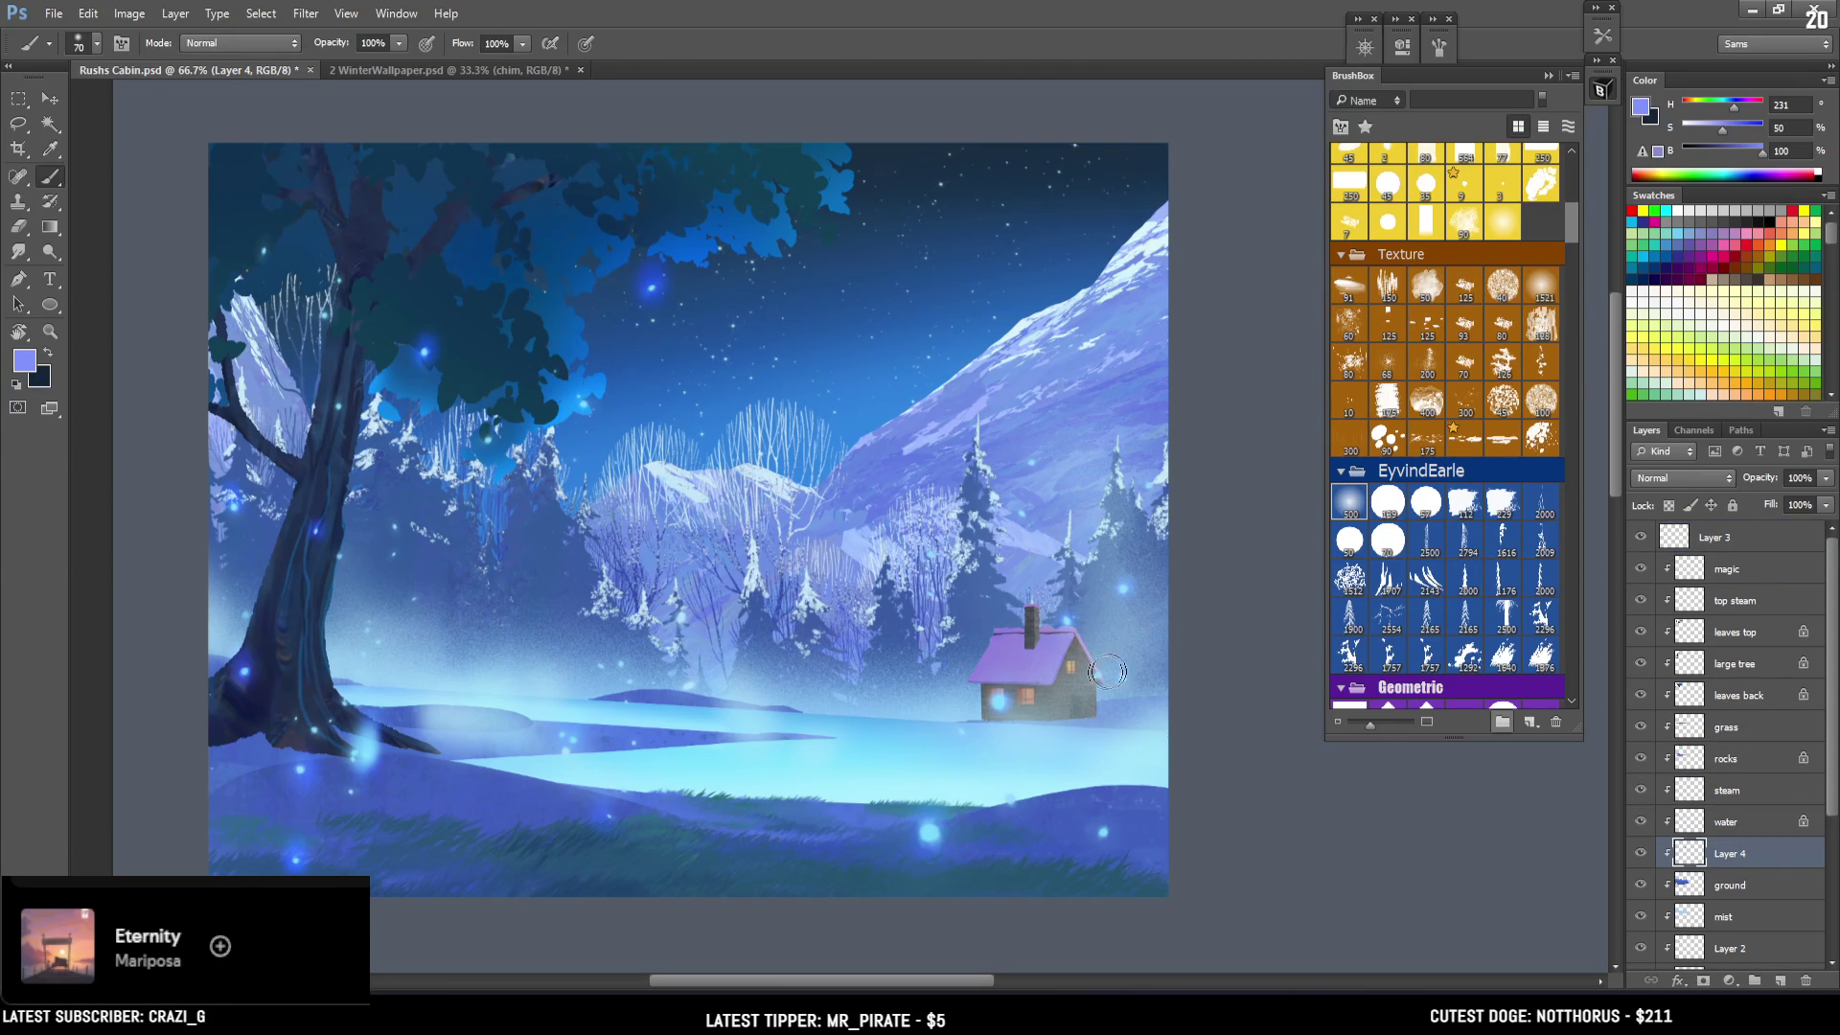
pyautogui.press('v')
pyautogui.moveTo(970, 439)
pyautogui.mouseDown()
pyautogui.moveTo(1078, 489)
pyautogui.moveTo(1096, 535)
pyautogui.moveTo(1060, 475)
pyautogui.moveTo(1077, 497)
pyautogui.mouseUp()
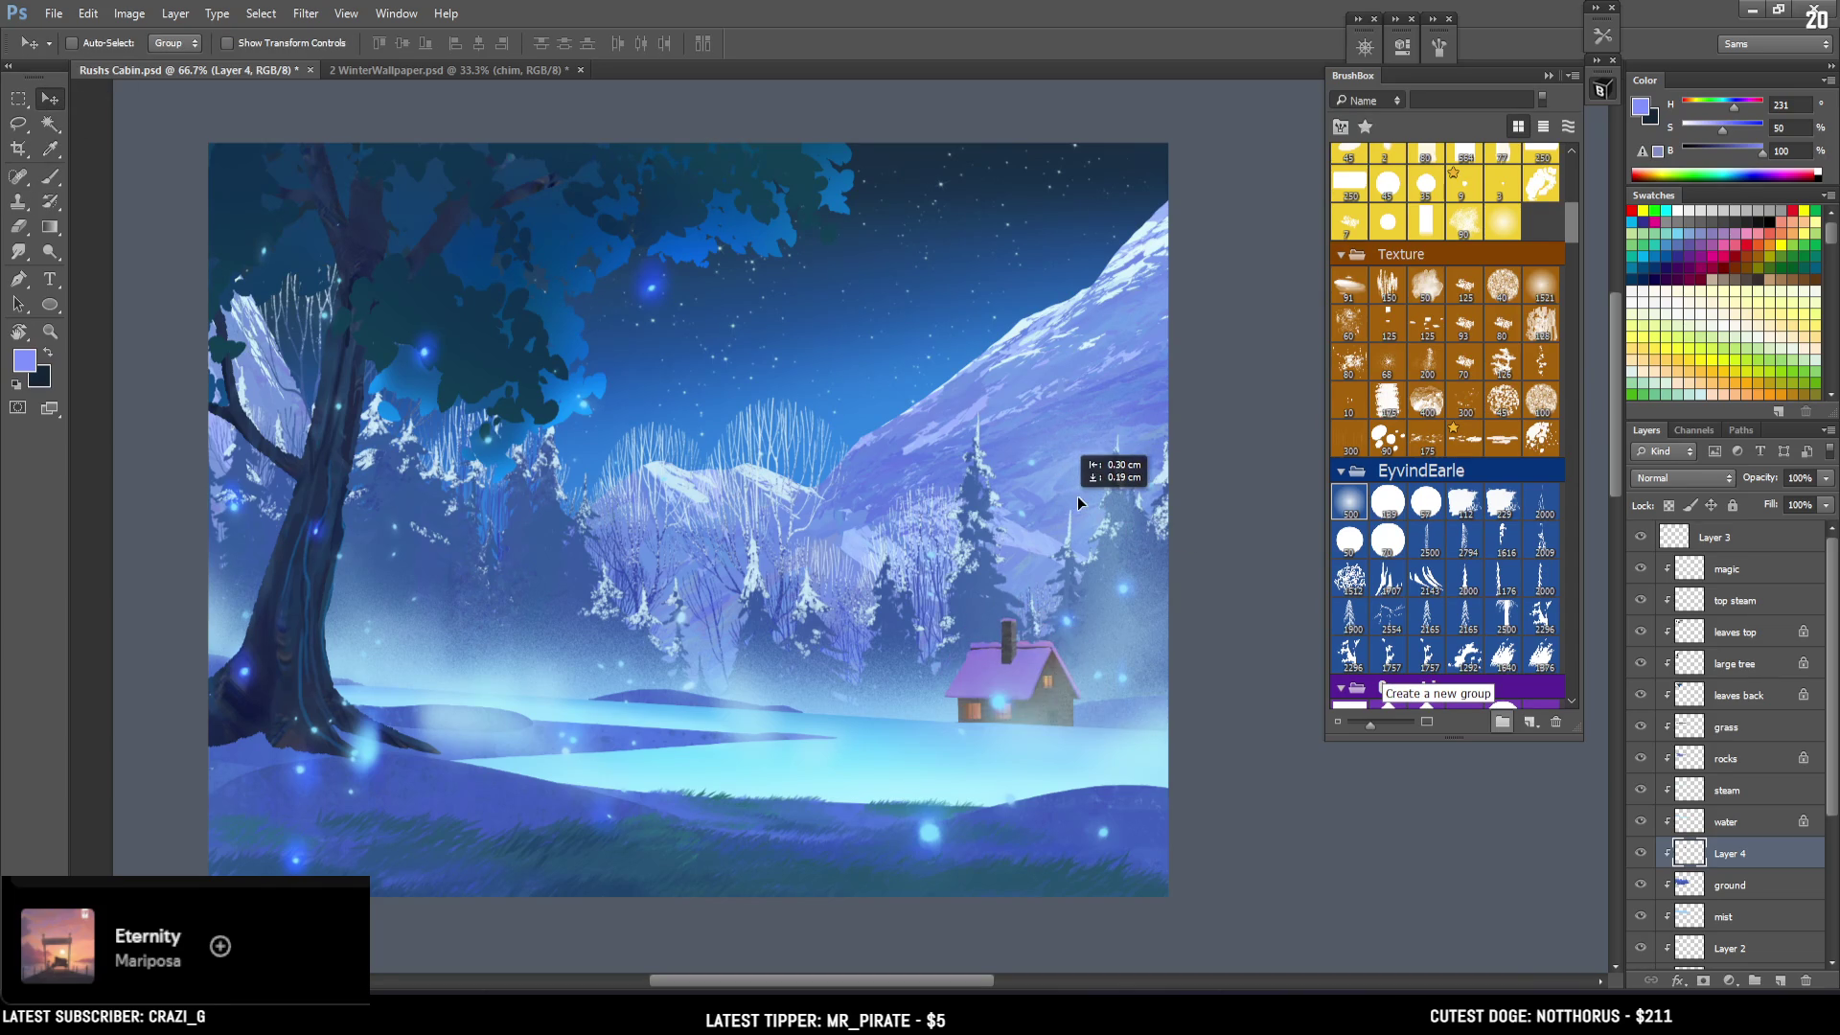
pyautogui.moveTo(1725, 883); pyautogui.dragTo(1716, 844)
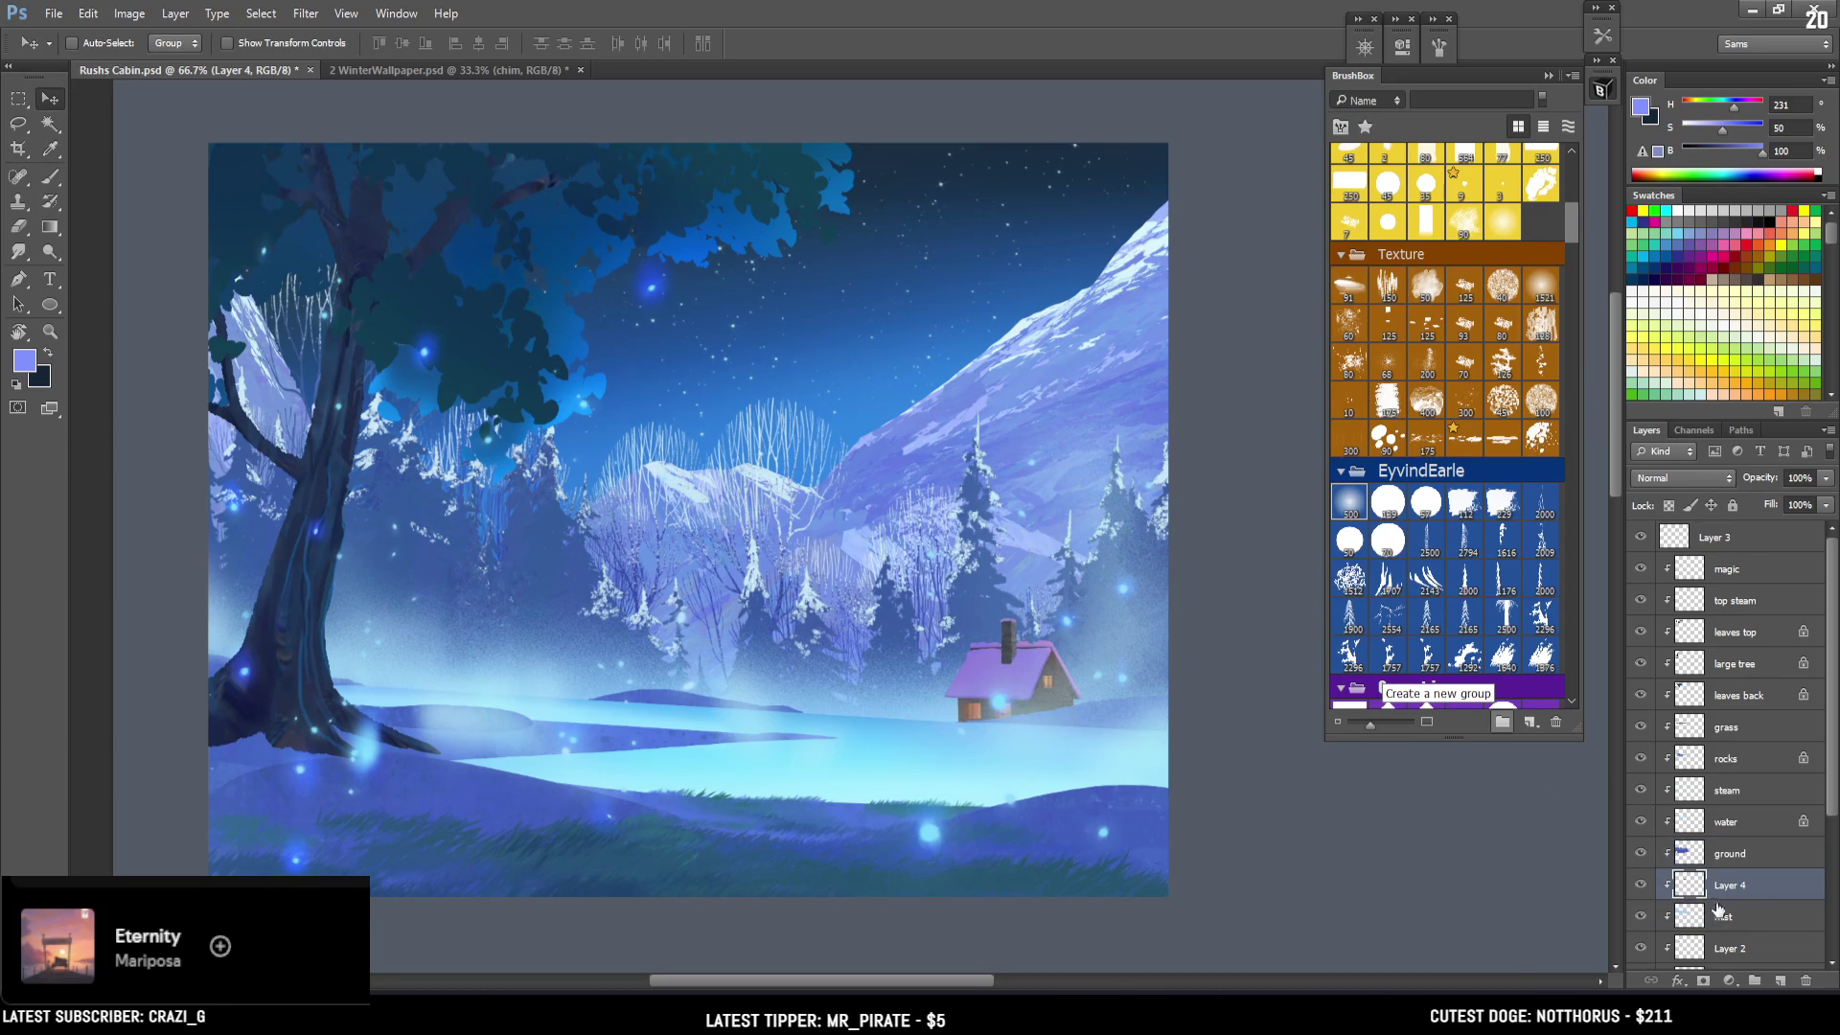
pyautogui.moveTo(1055, 659)
pyautogui.mouseDown()
pyautogui.moveTo(1023, 625)
pyautogui.moveTo(1044, 642)
pyautogui.moveTo(1118, 631)
pyautogui.mouseUp()
# Shift the cabin slightly right and tilt it a little.
pyautogui.hotkey('ctrl', 't')
pyautogui.moveTo(1236, 602); pyautogui.dragTo(1238, 595)
pyautogui.press('Return')
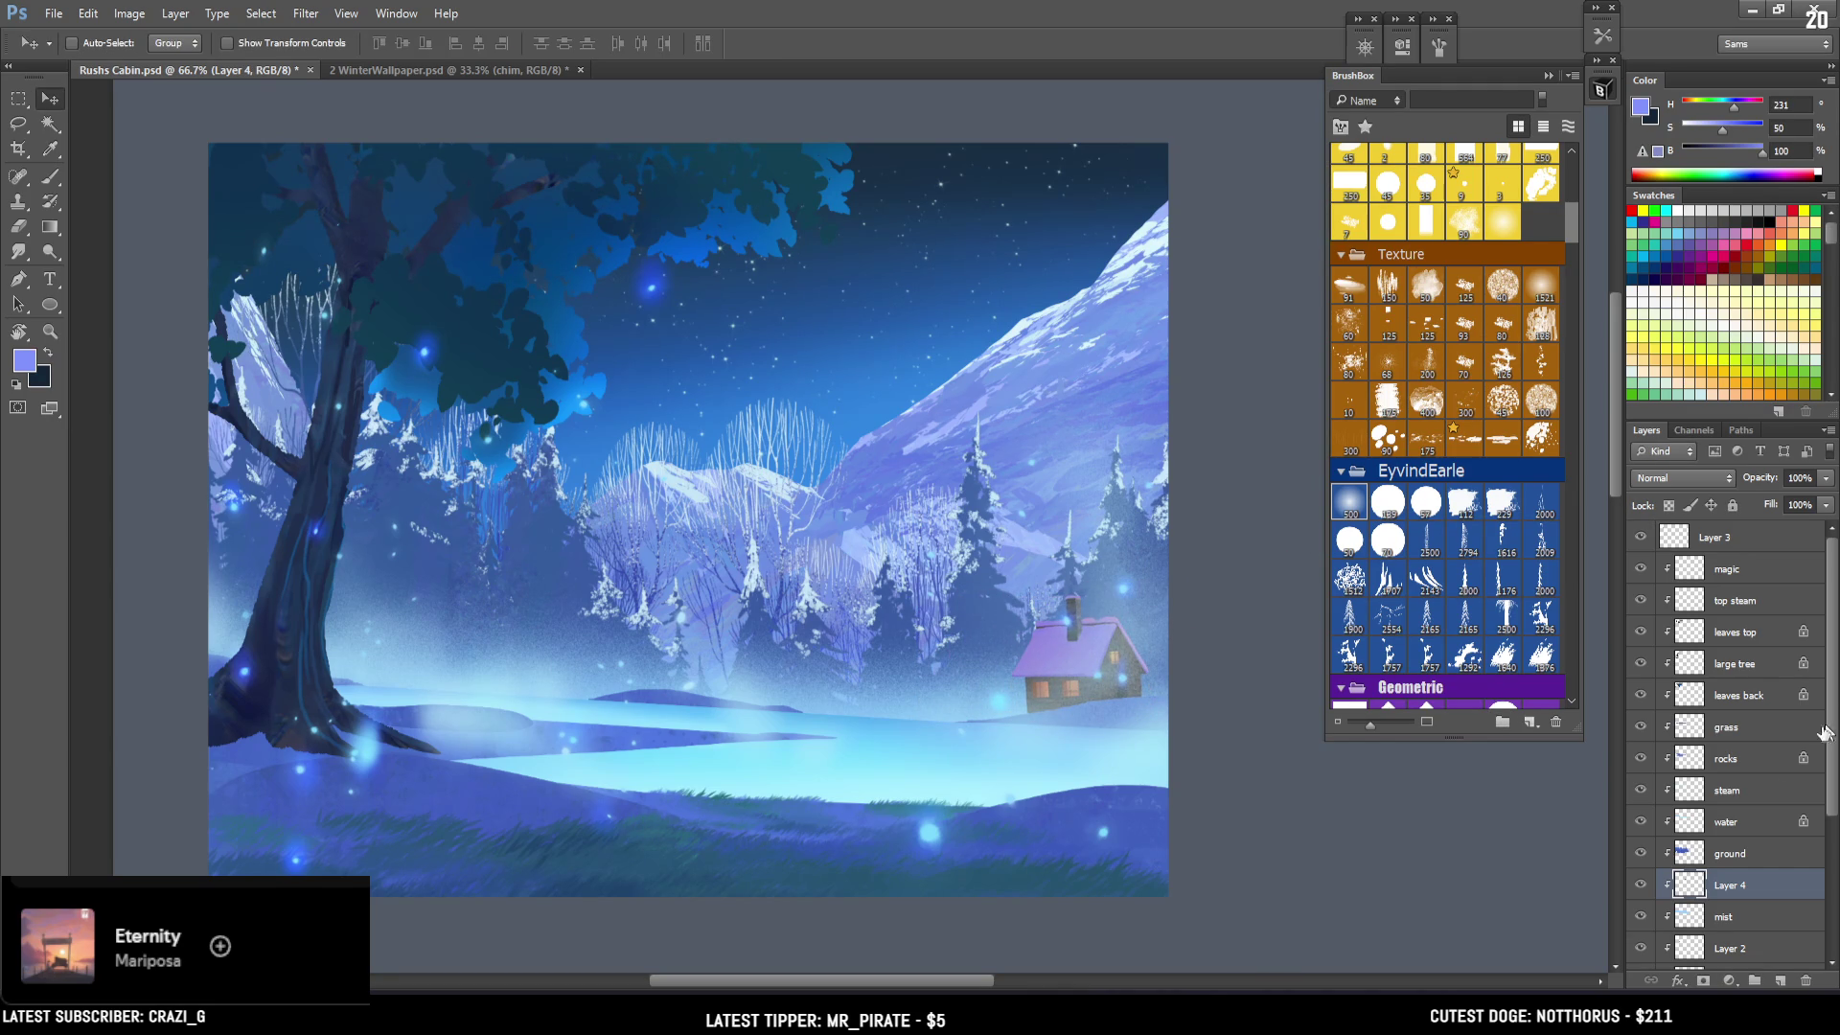
# Rename the cabin's layer from Layer 4 to 'cabin'.
pyautogui.doubleClick(1726, 886)
pyautogui.write('cabin')
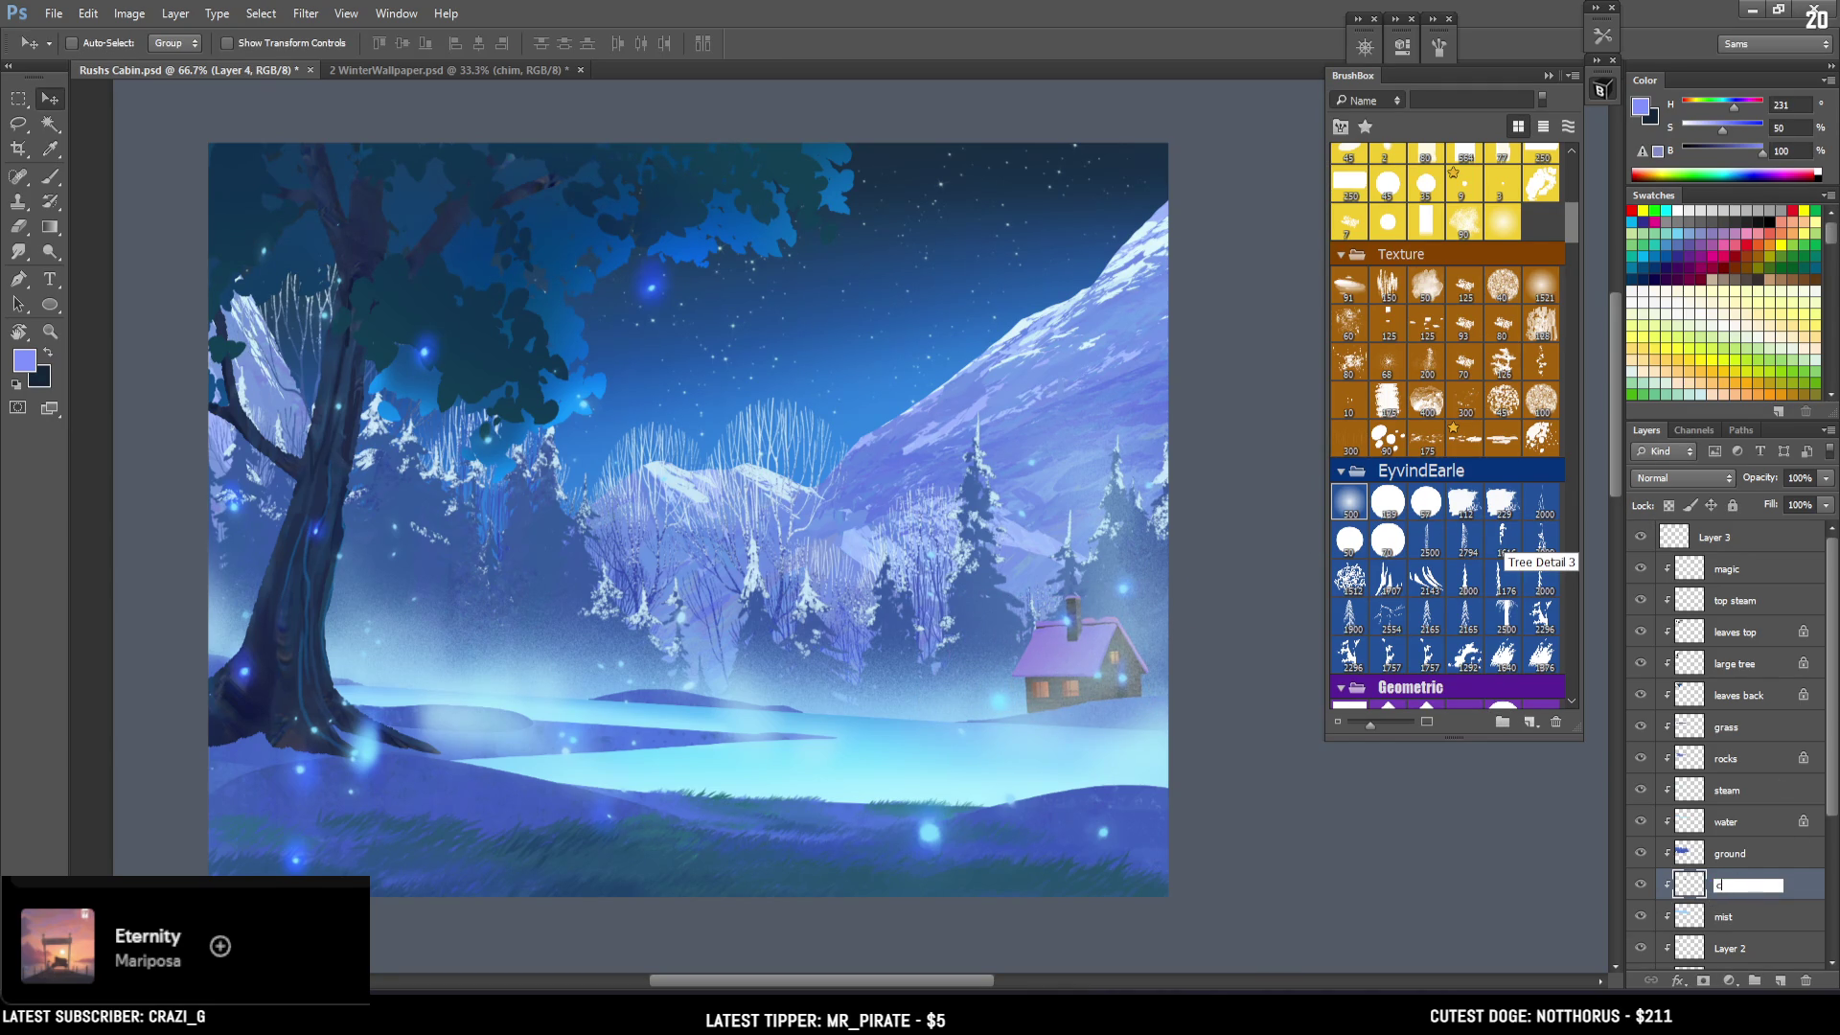
pyautogui.press('Return')
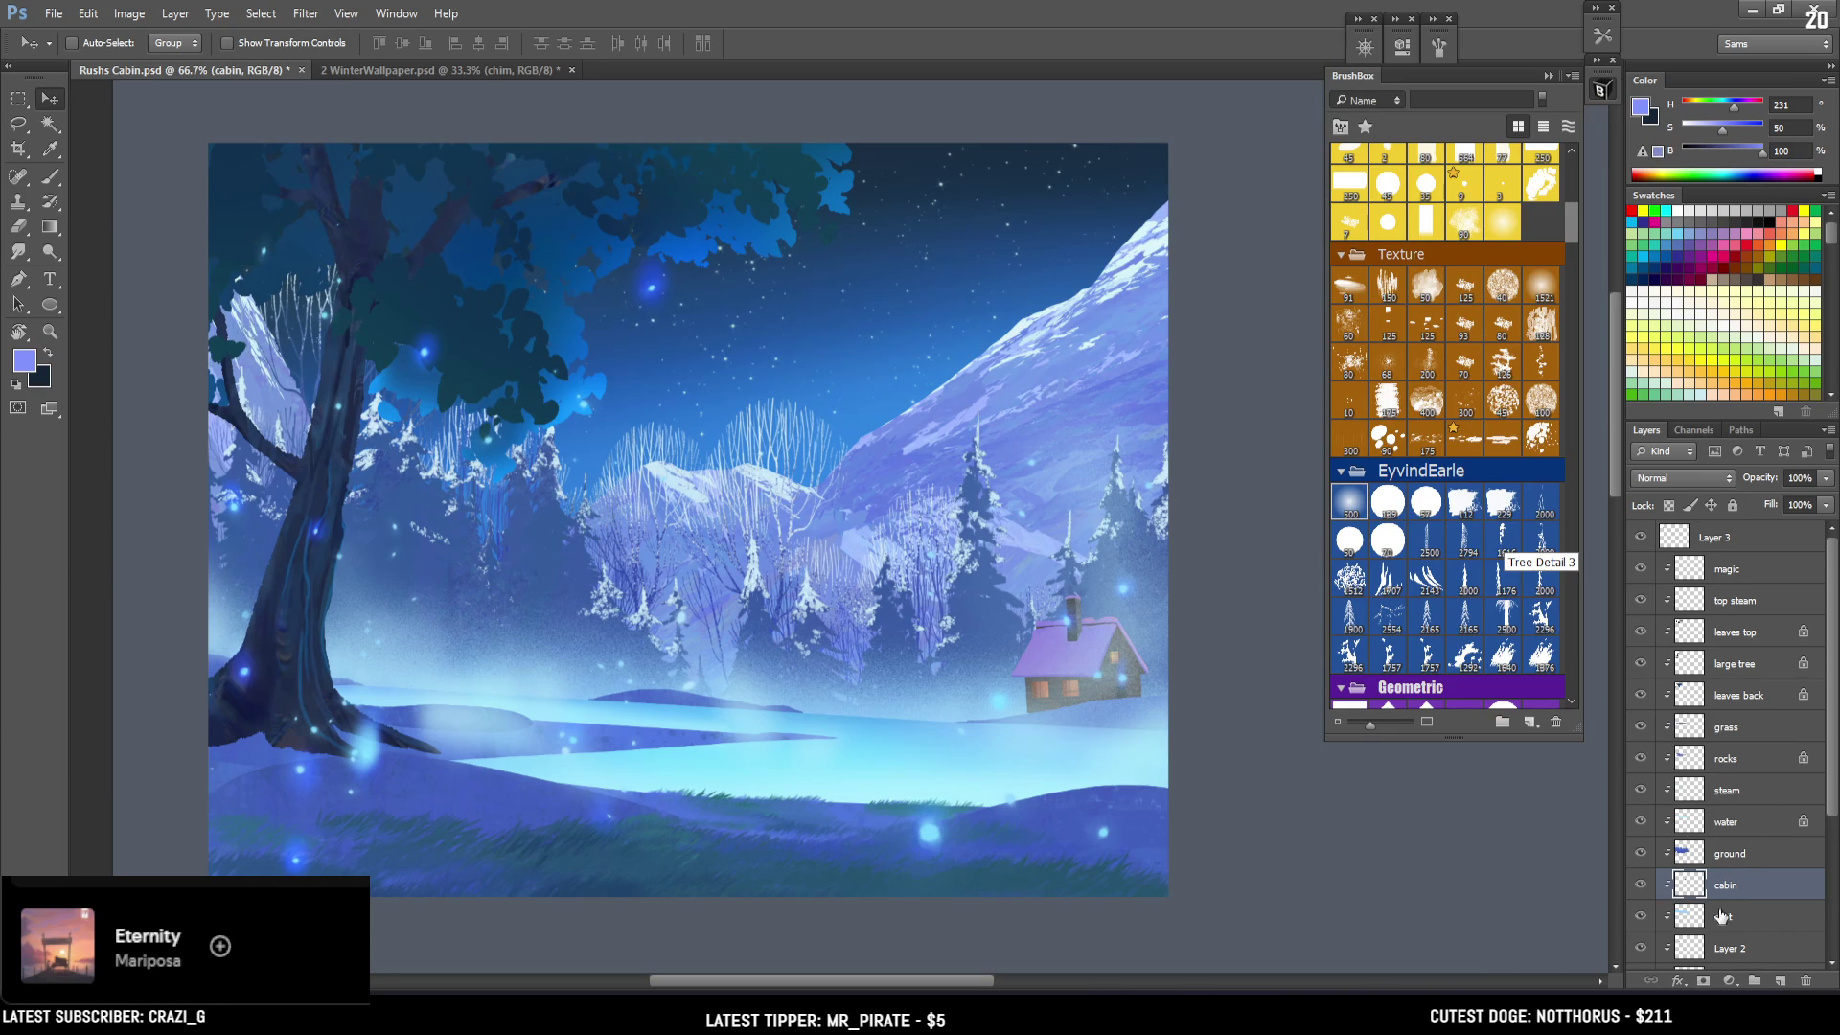
pyautogui.scroll(3, 1010, 676)
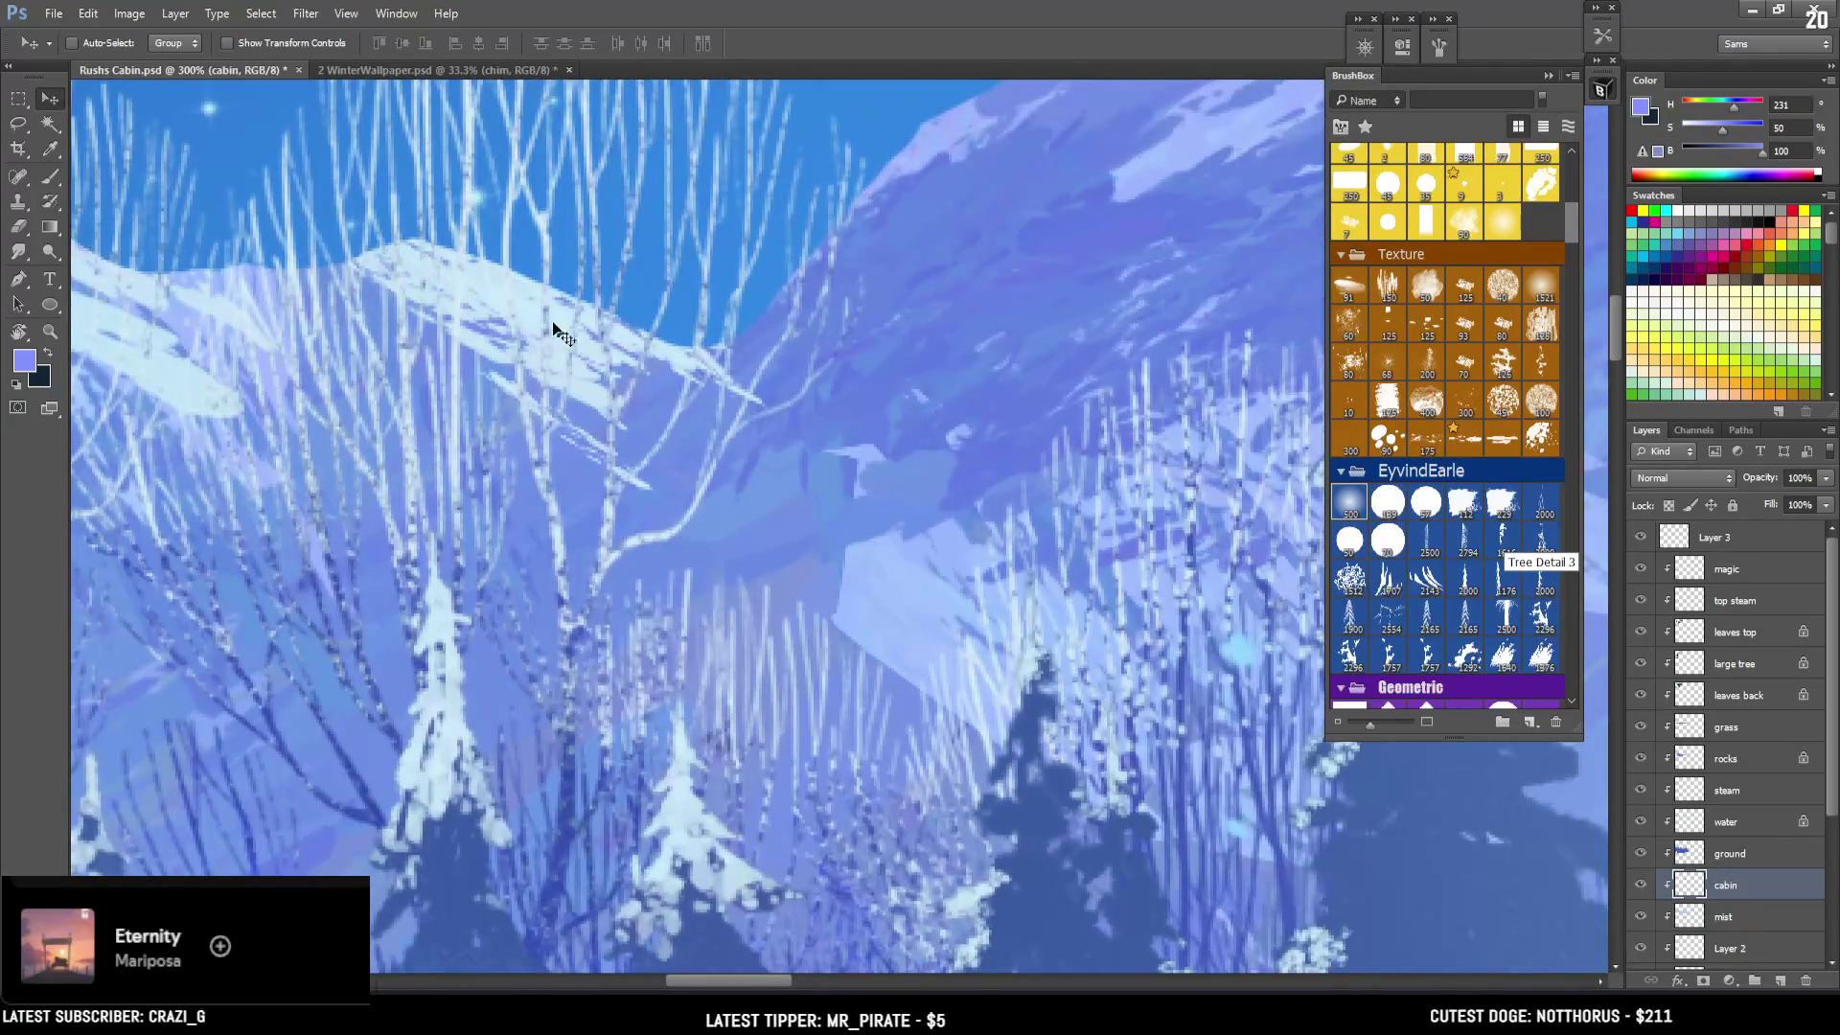
# Zoom in on the cabin, lock its layer's transparent pixels, and pick the larger round brush.
pyautogui.moveTo(944, 474); pyautogui.dragTo(767, 240)
pyautogui.moveTo(958, 576); pyautogui.dragTo(798, 327)
pyautogui.moveTo(862, 479); pyautogui.dragTo(773, 418)
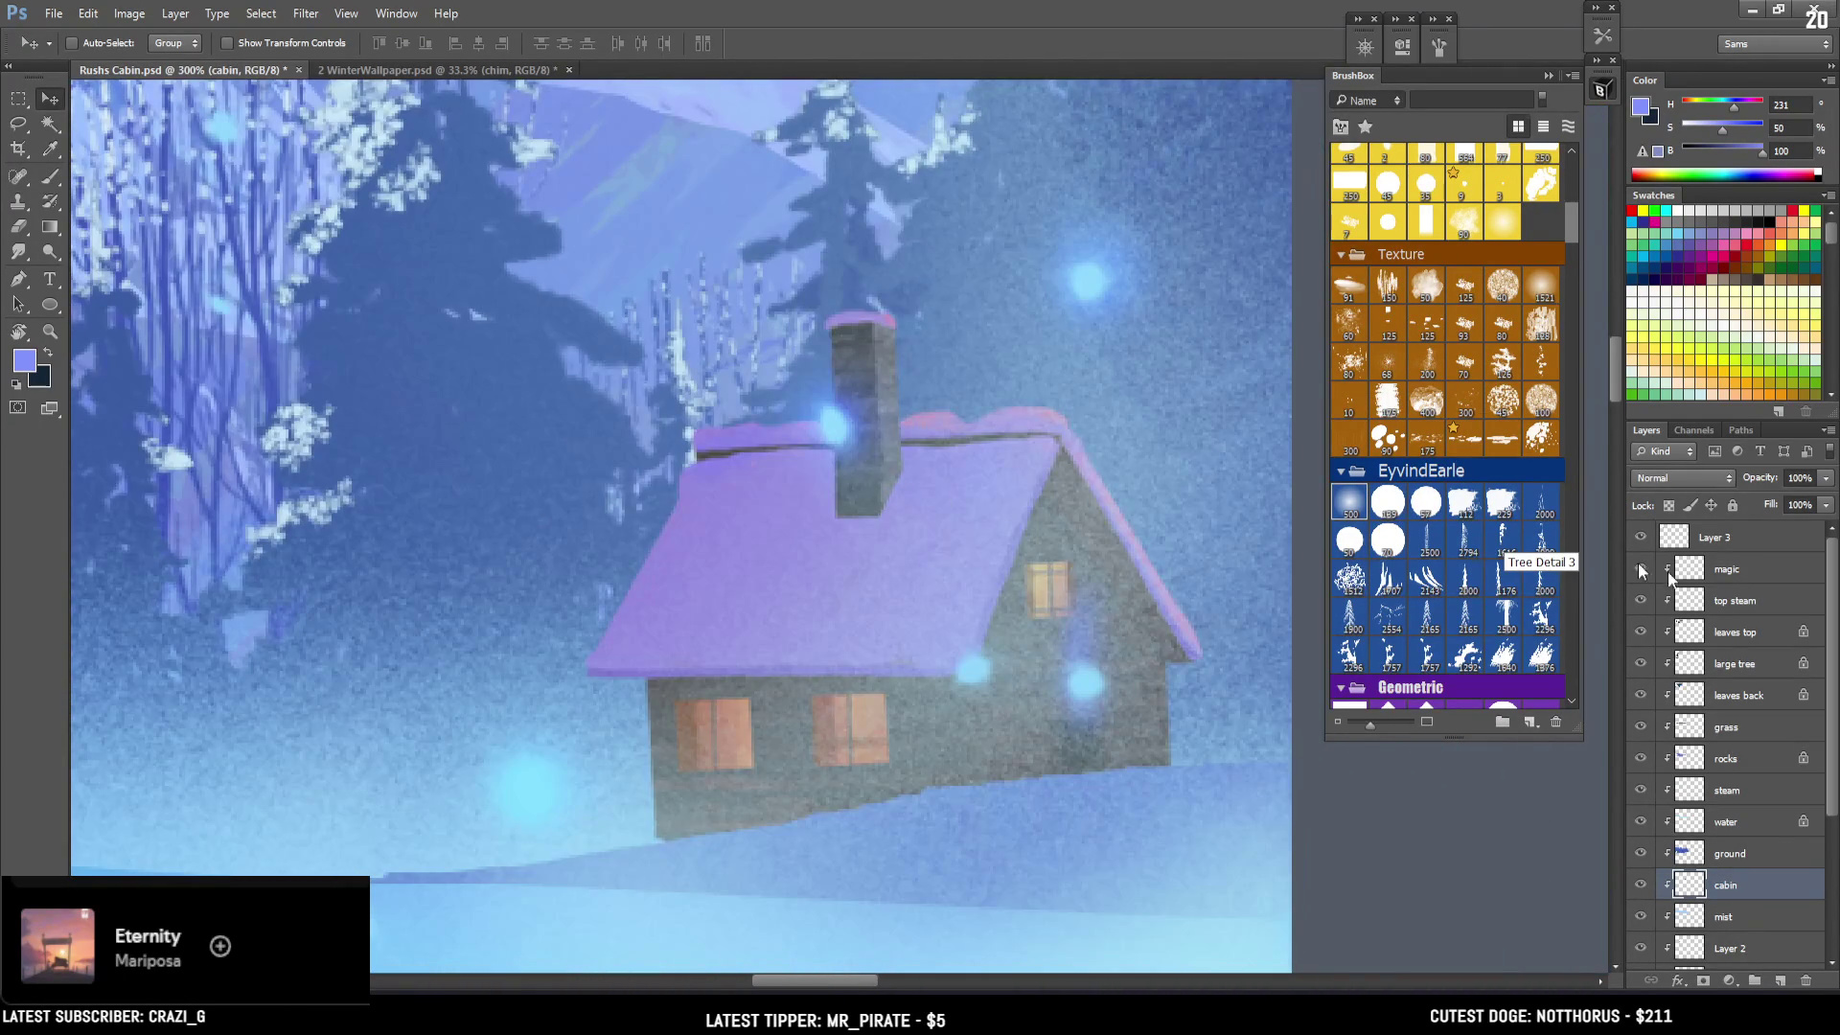
pyautogui.click(1669, 506)
pyautogui.press('b')
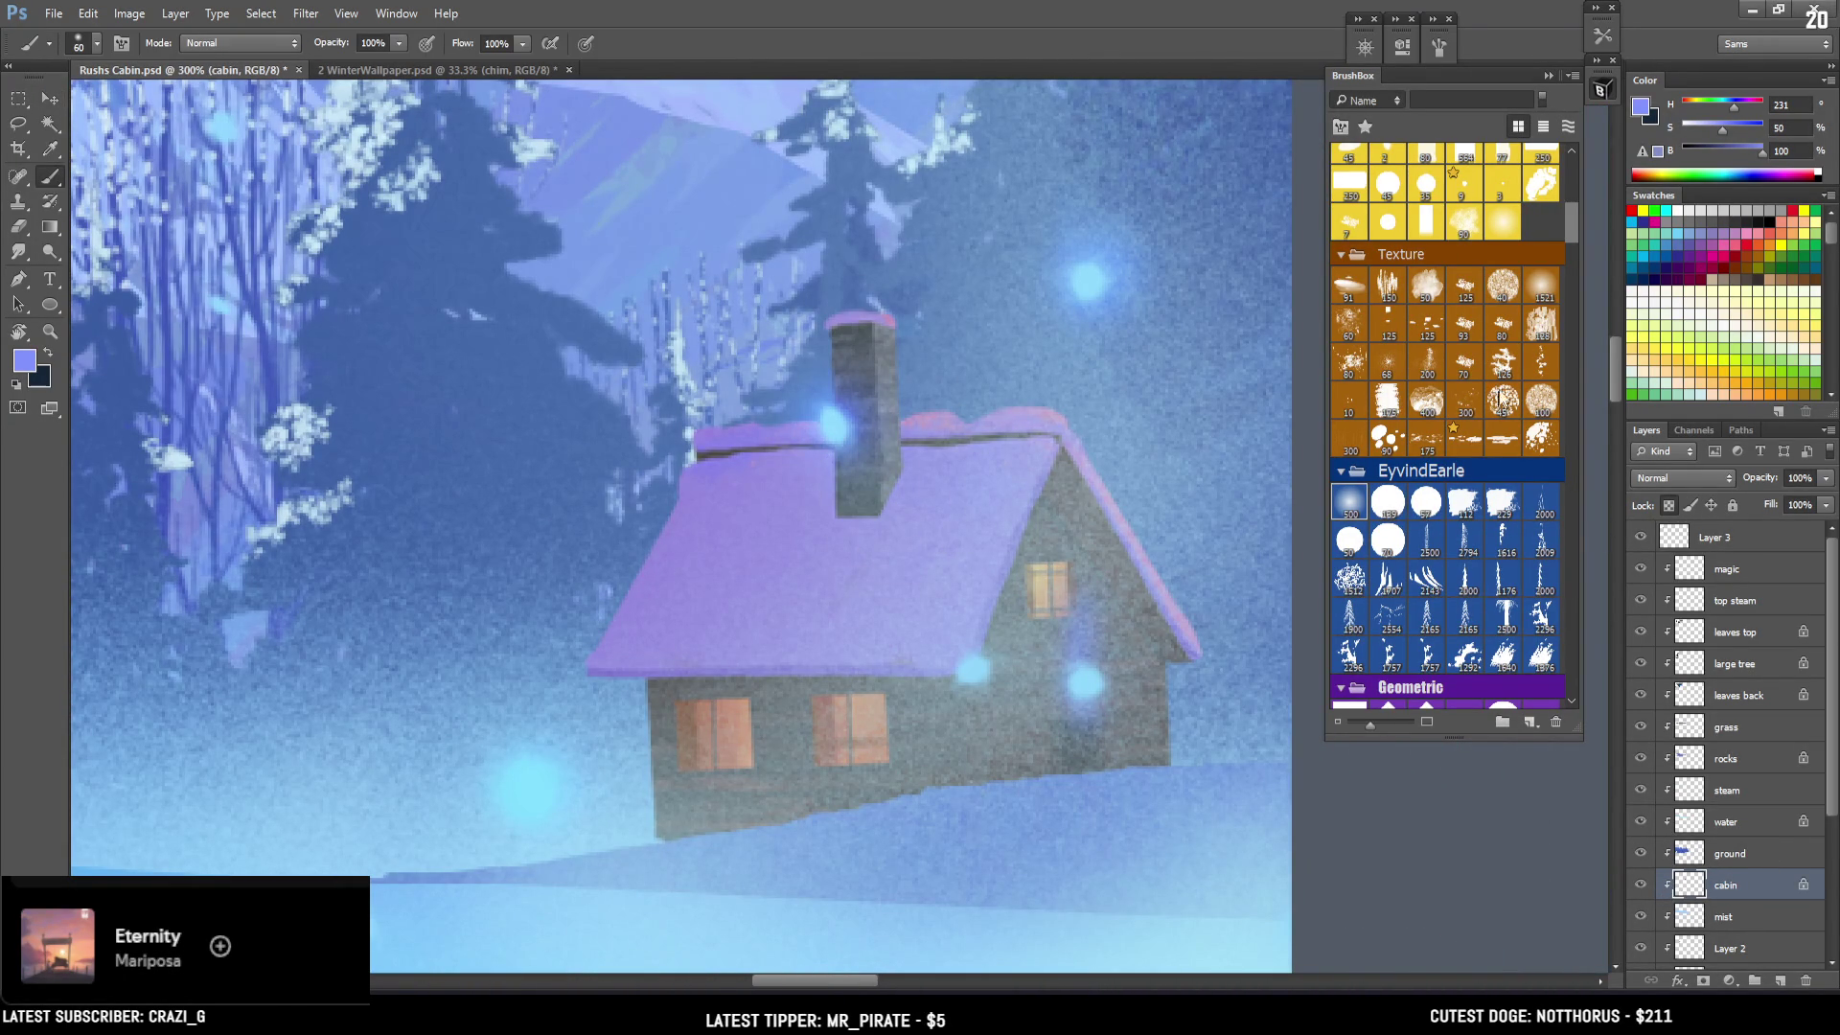
pyautogui.scroll(4, 1498, 322)
pyautogui.click(1493, 486)
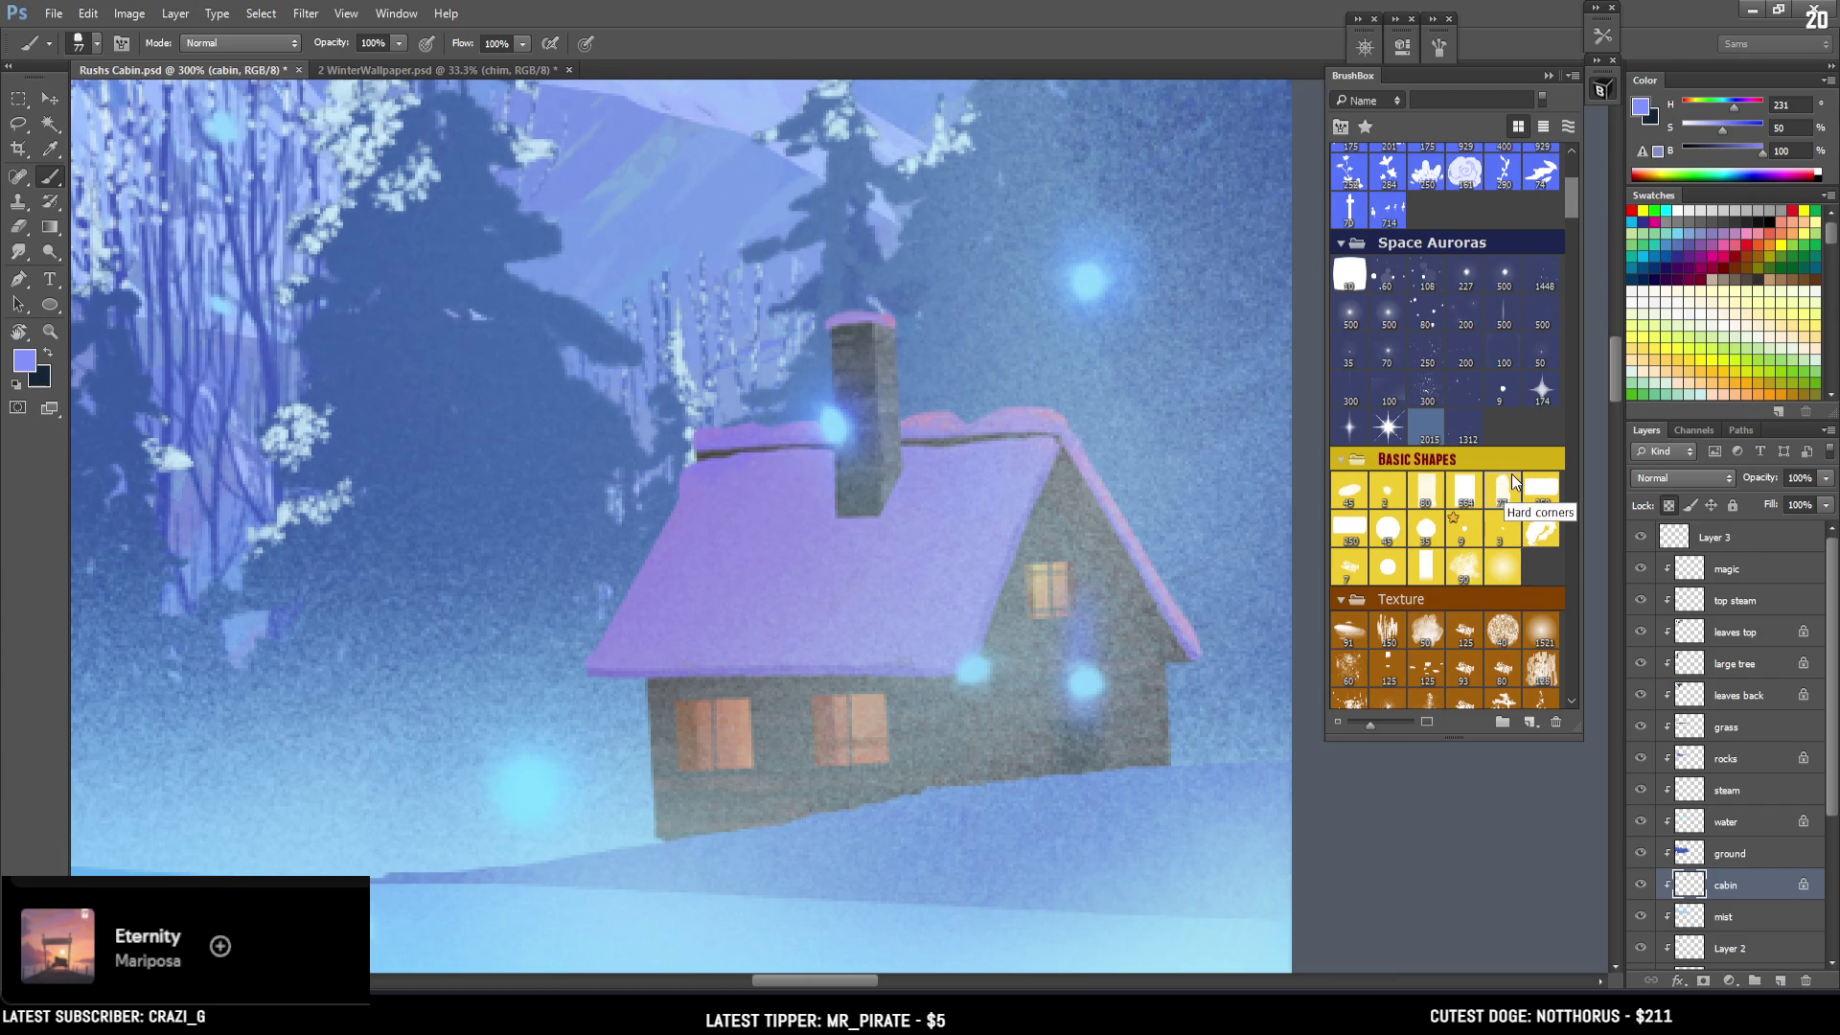
# Open Color Balance on the cabin and push its midtones toward cyan and blue.
pyautogui.hotkey('ctrl', 'b')
pyautogui.moveTo(665, 442); pyautogui.dragTo(314, 528)
pyautogui.moveTo(370, 634)
pyautogui.mouseDown()
pyautogui.moveTo(452, 633)
pyautogui.moveTo(319, 635)
pyautogui.moveTo(413, 634)
pyautogui.moveTo(241, 602)
pyautogui.moveTo(274, 599)
pyautogui.mouseUp()
pyautogui.click(230, 688)
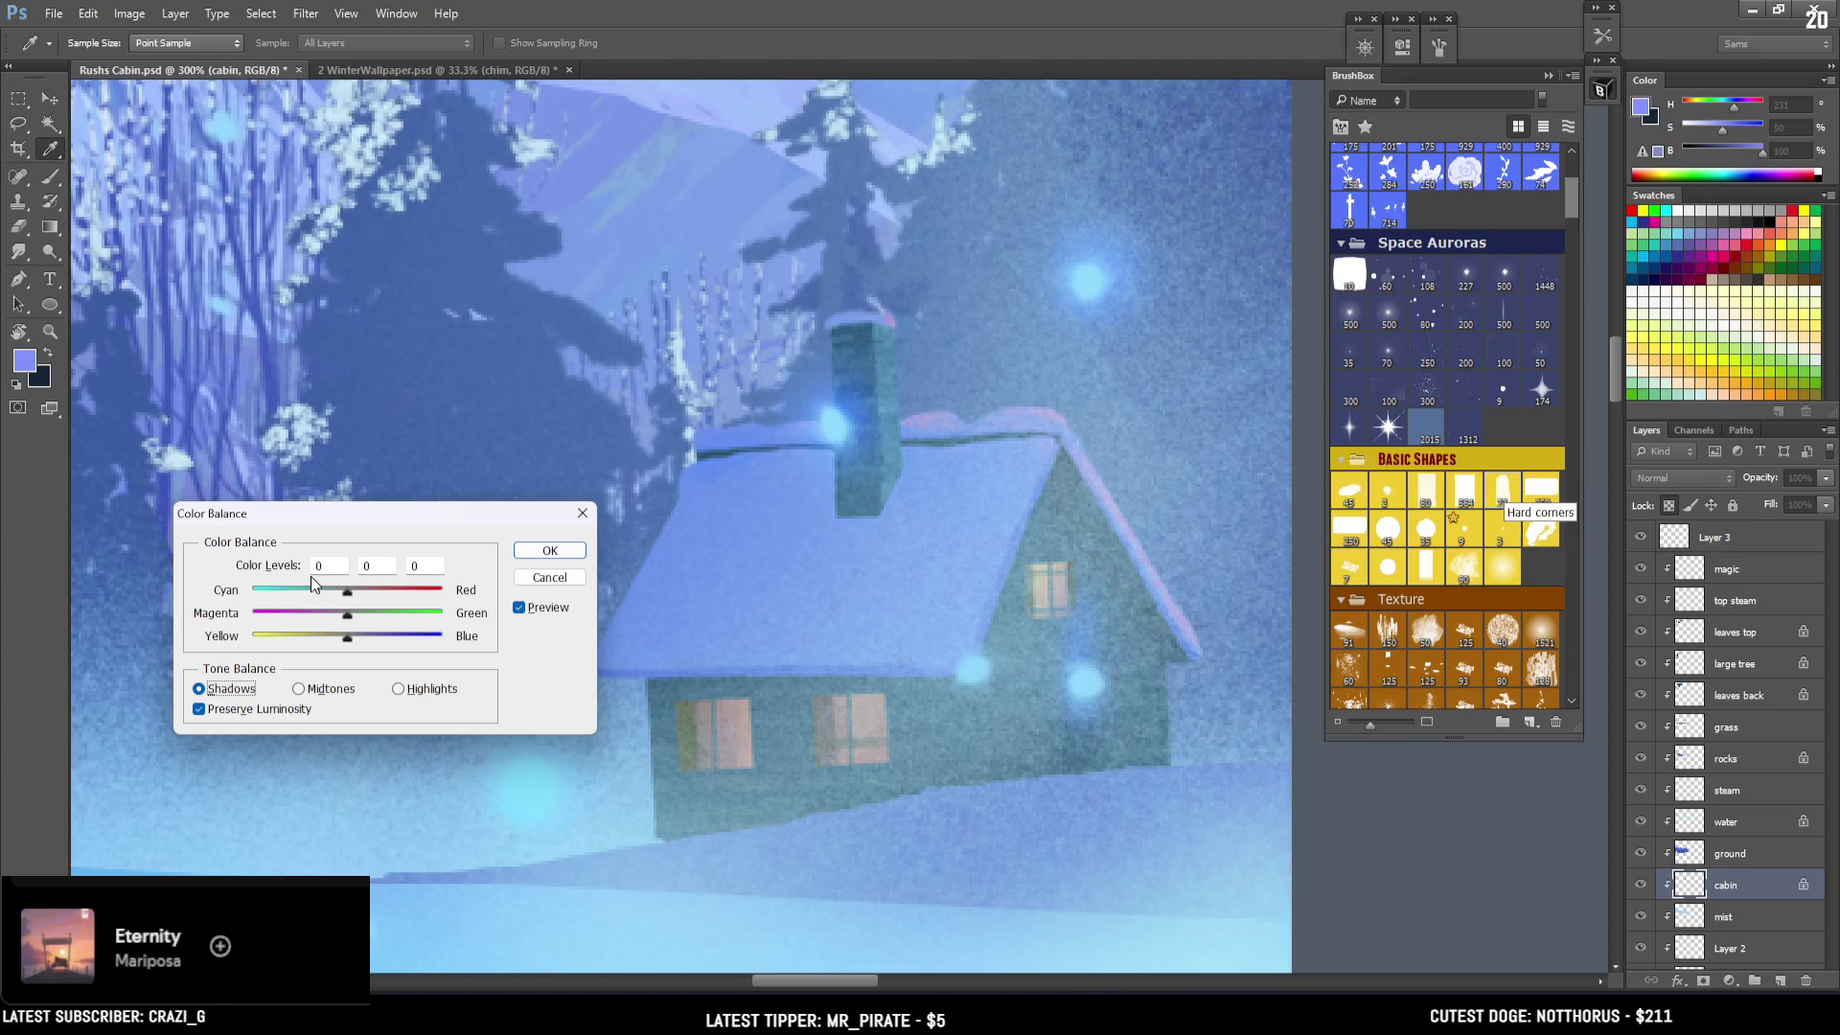
# Set the cabin's shadow colour levels to +10, -3, -12, zooming out to judge the scene.
pyautogui.moveTo(351, 593); pyautogui.dragTo(332, 594)
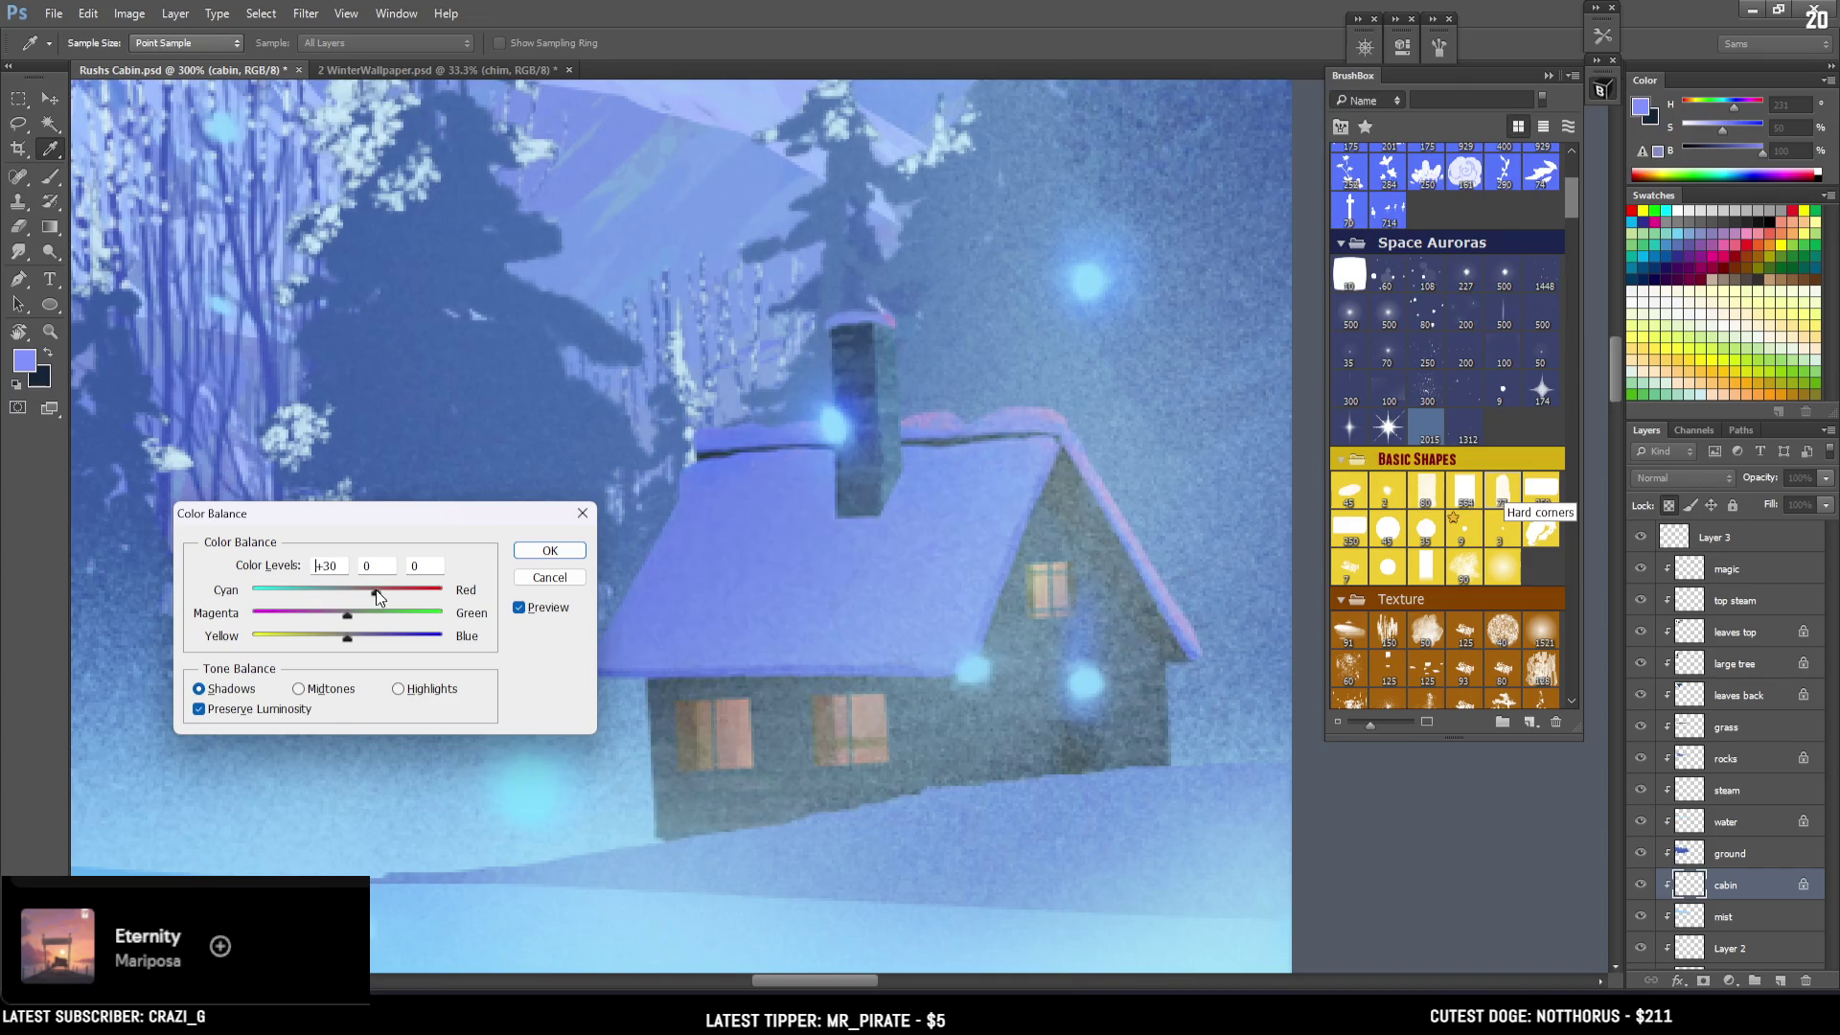
pyautogui.moveTo(364, 635)
pyautogui.mouseDown()
pyautogui.moveTo(393, 633)
pyautogui.moveTo(337, 639)
pyautogui.moveTo(372, 615)
pyautogui.moveTo(339, 617)
pyautogui.mouseUp()
pyautogui.hotkey('ctrl', '-')
pyautogui.hotkey('ctrl', '-')
pyautogui.hotkey('ctrl', '-')
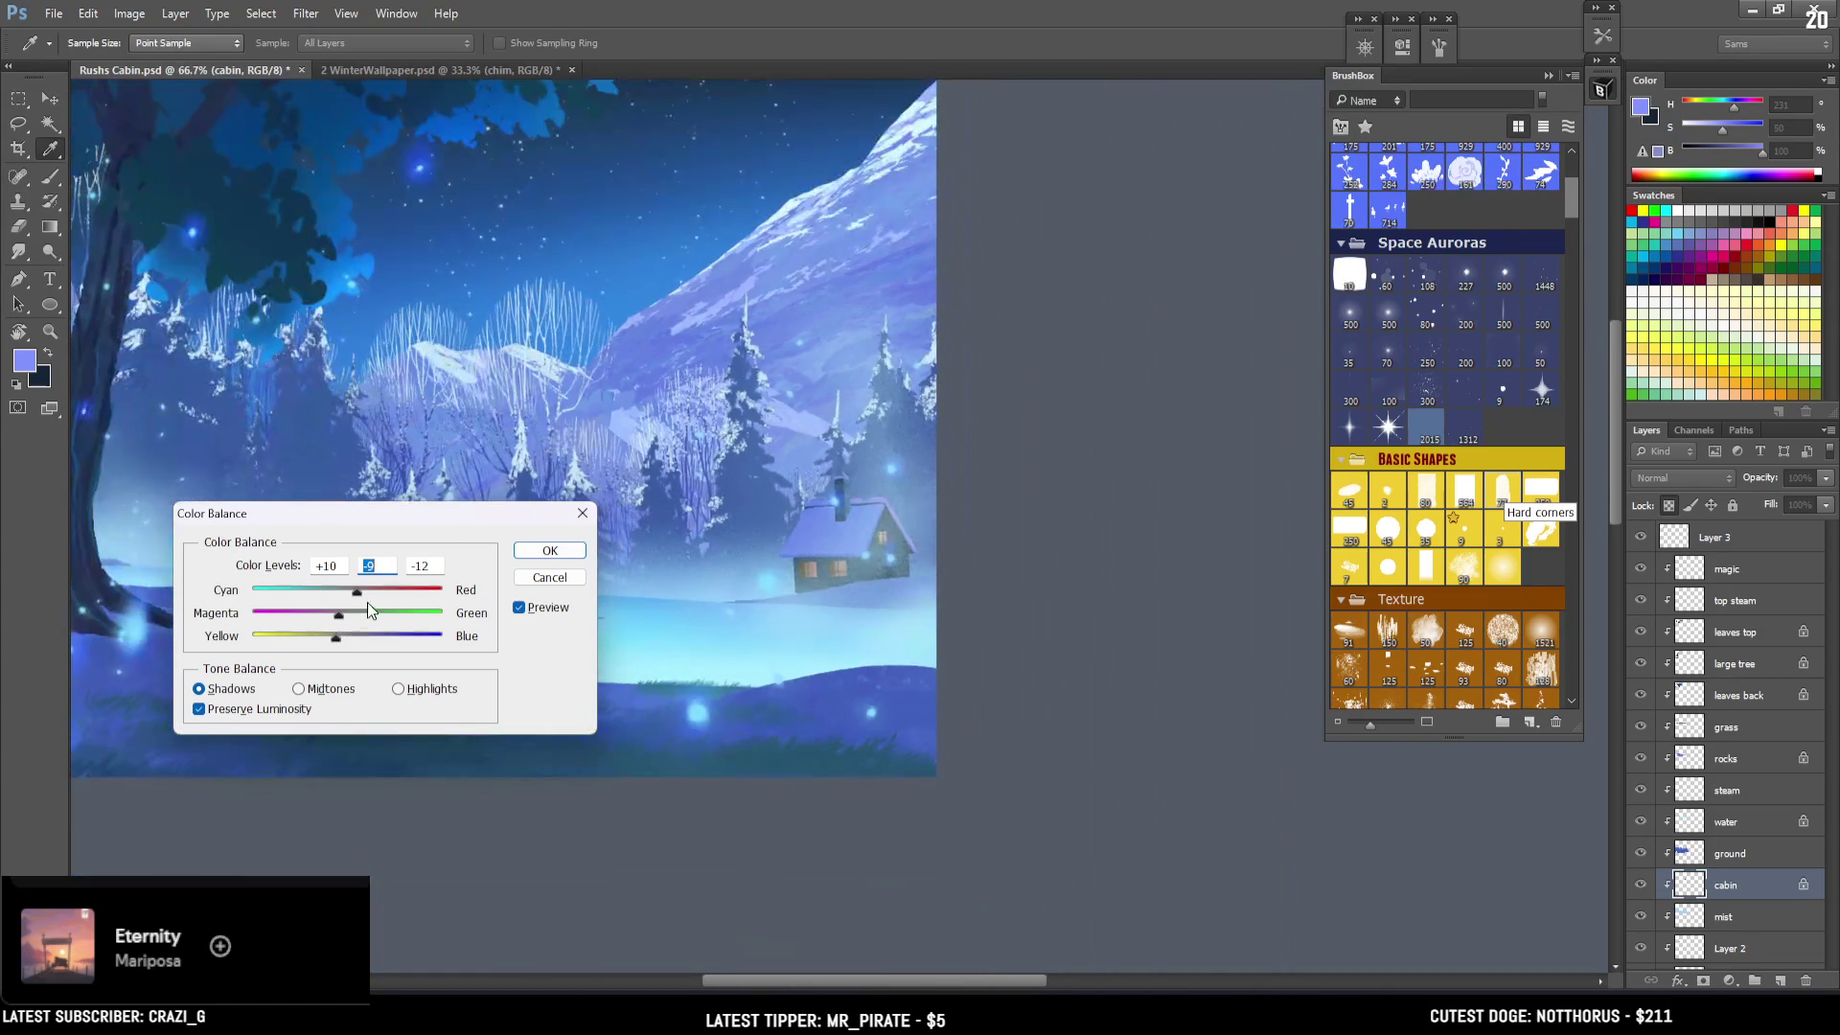
pyautogui.moveTo(339, 613)
pyautogui.mouseDown()
pyautogui.moveTo(317, 613)
pyautogui.moveTo(345, 617)
pyautogui.mouseUp()
# Apply the colour balance, zoom in on the cabin, and sample a light cyan with a fine brush.
pyautogui.click(564, 548)
pyautogui.press('b')
pyautogui.hotkey('ctrl', '+')
pyautogui.hotkey('ctrl', '+')
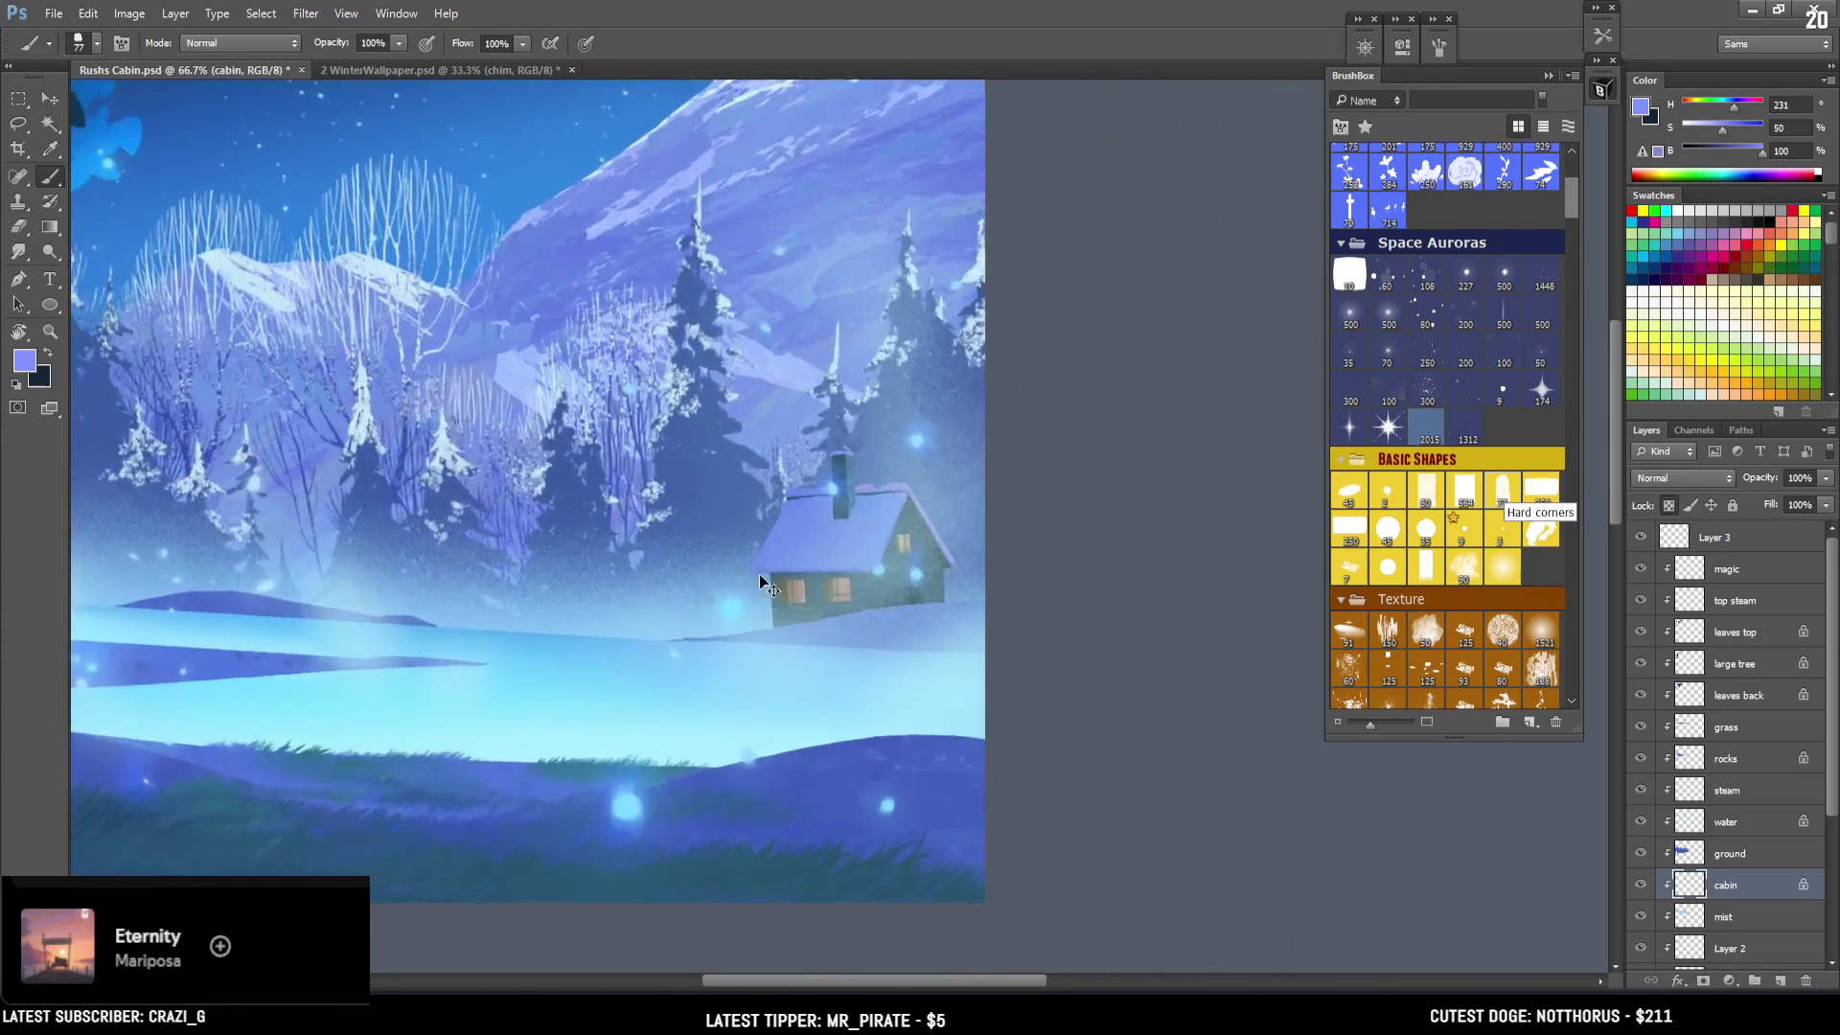
pyautogui.hotkey('ctrl', '+')
pyautogui.press('[')
pyautogui.press('[')
pyautogui.press('[')
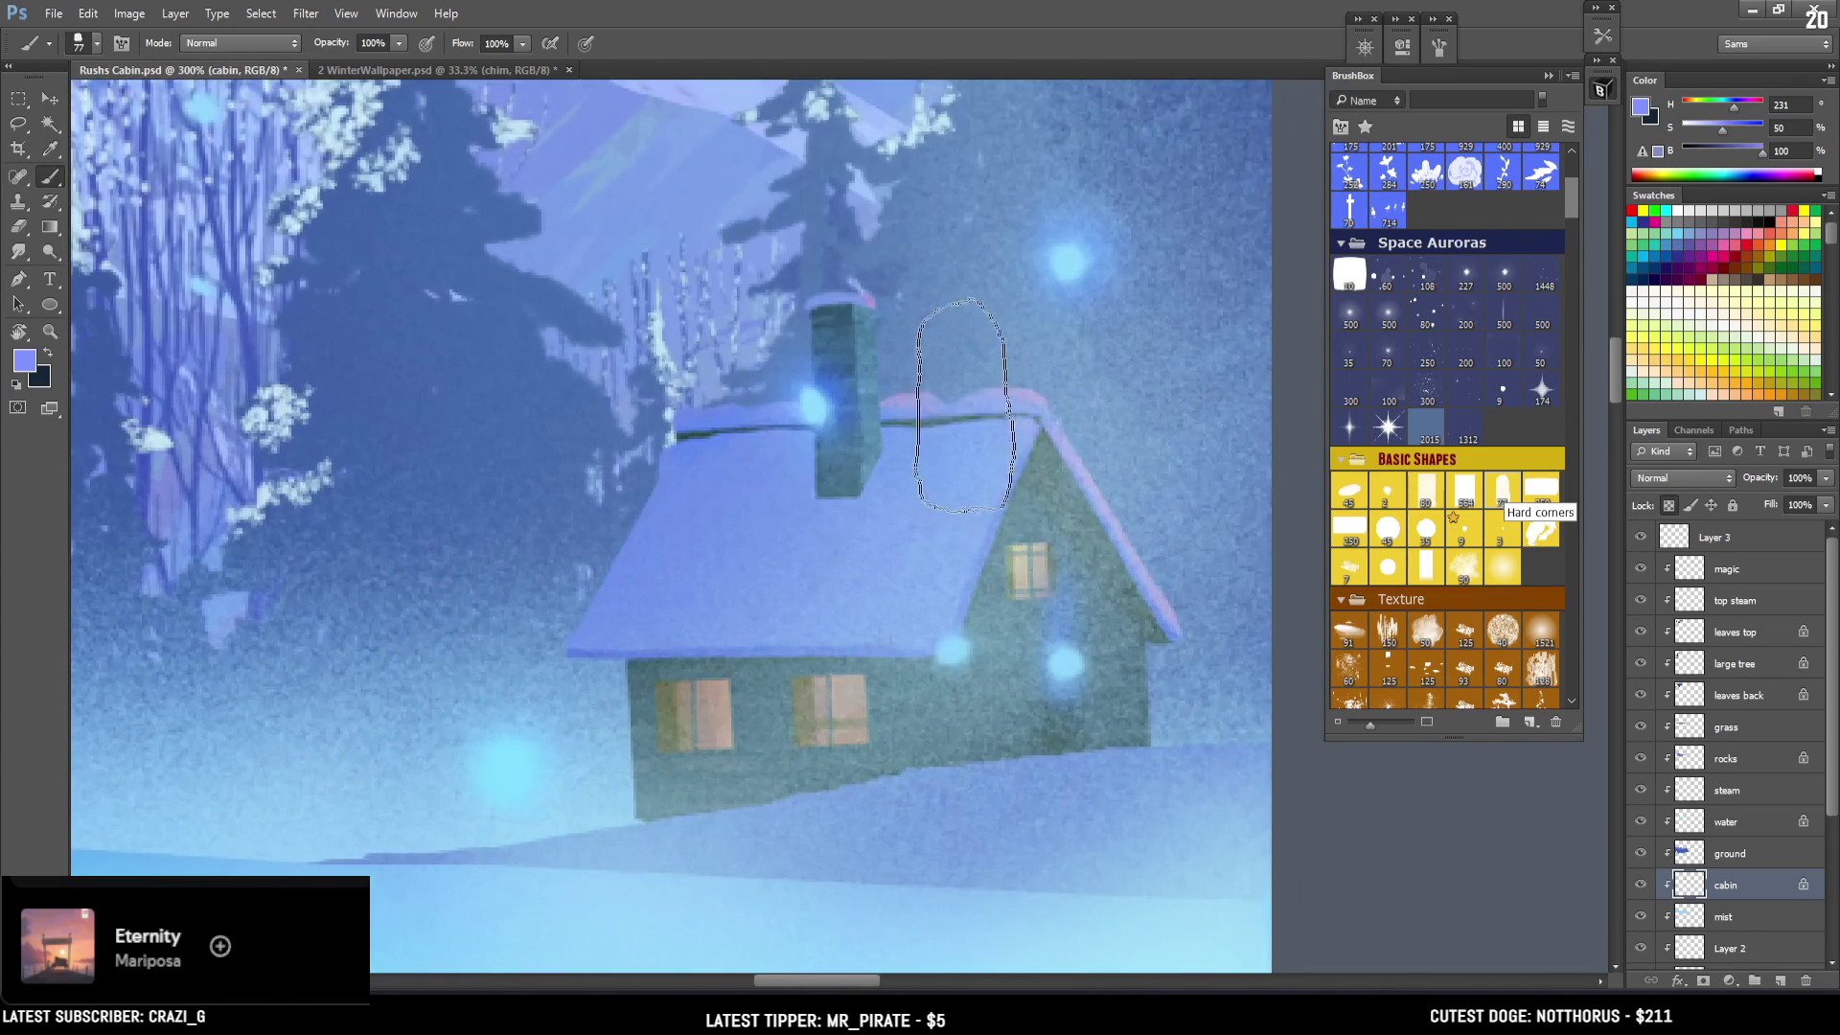
pyautogui.keyDown('alt'); pyautogui.click(411, 308); pyautogui.keyUp('alt')
pyautogui.keyDown('alt'); pyautogui.click(810, 405); pyautogui.keyUp('alt')
pyautogui.press('[')
# Paint light cyan and blue highlights along the roof's right and upper edges.
pyautogui.press('[')
pyautogui.press('[')
pyautogui.press('[')
pyautogui.moveTo(1041, 417); pyautogui.dragTo(1088, 489)
pyautogui.press(']')
pyautogui.press(']')
pyautogui.moveTo(1043, 415); pyautogui.dragTo(1164, 606)
pyautogui.keyDown('alt'); pyautogui.click(1155, 596); pyautogui.keyUp('alt')
pyautogui.moveTo(1045, 418); pyautogui.dragTo(1177, 642)
pyautogui.press('[')
pyautogui.press(']')
pyautogui.press(']')
pyautogui.press(']')
pyautogui.keyDown('alt'); pyautogui.click(1067, 425); pyautogui.keyUp('alt')
pyautogui.press(']')
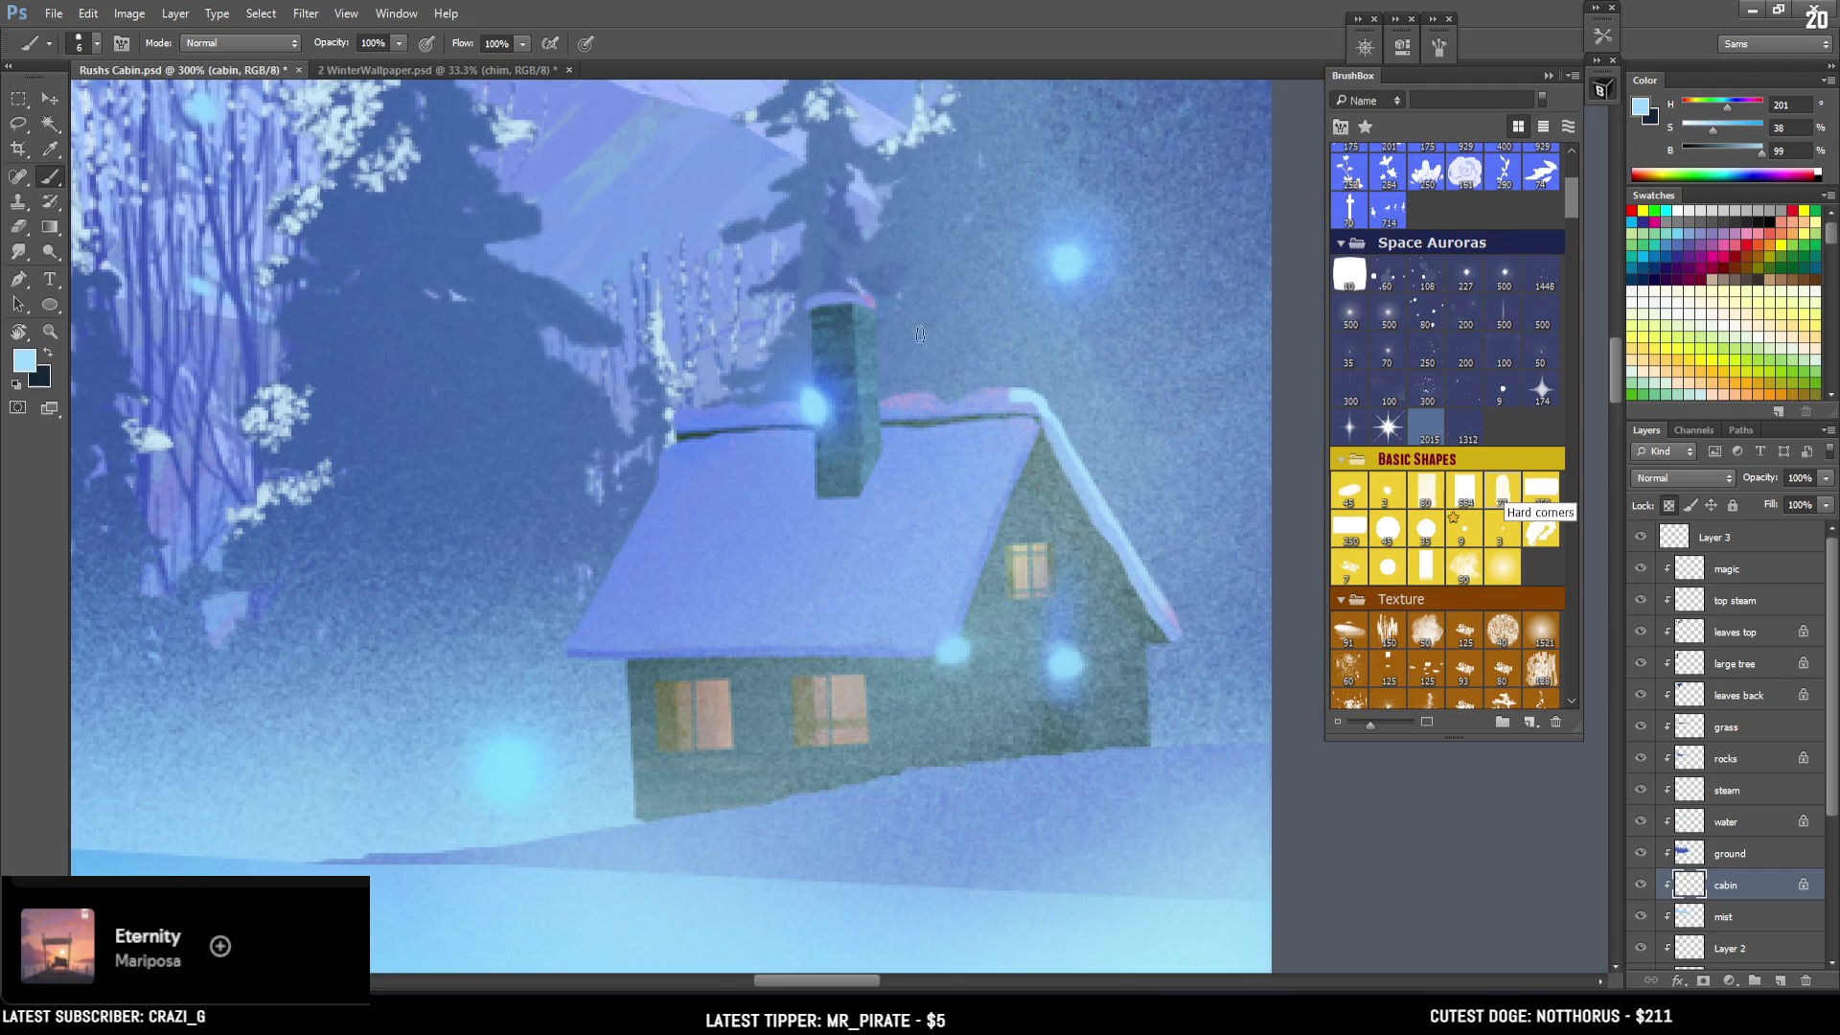
pyautogui.moveTo(974, 398)
pyautogui.mouseDown()
pyautogui.moveTo(1050, 394)
pyautogui.moveTo(886, 397)
pyautogui.mouseUp()
pyautogui.hotkey('ctrl', 'z')
pyautogui.press(']')
pyautogui.press(']')
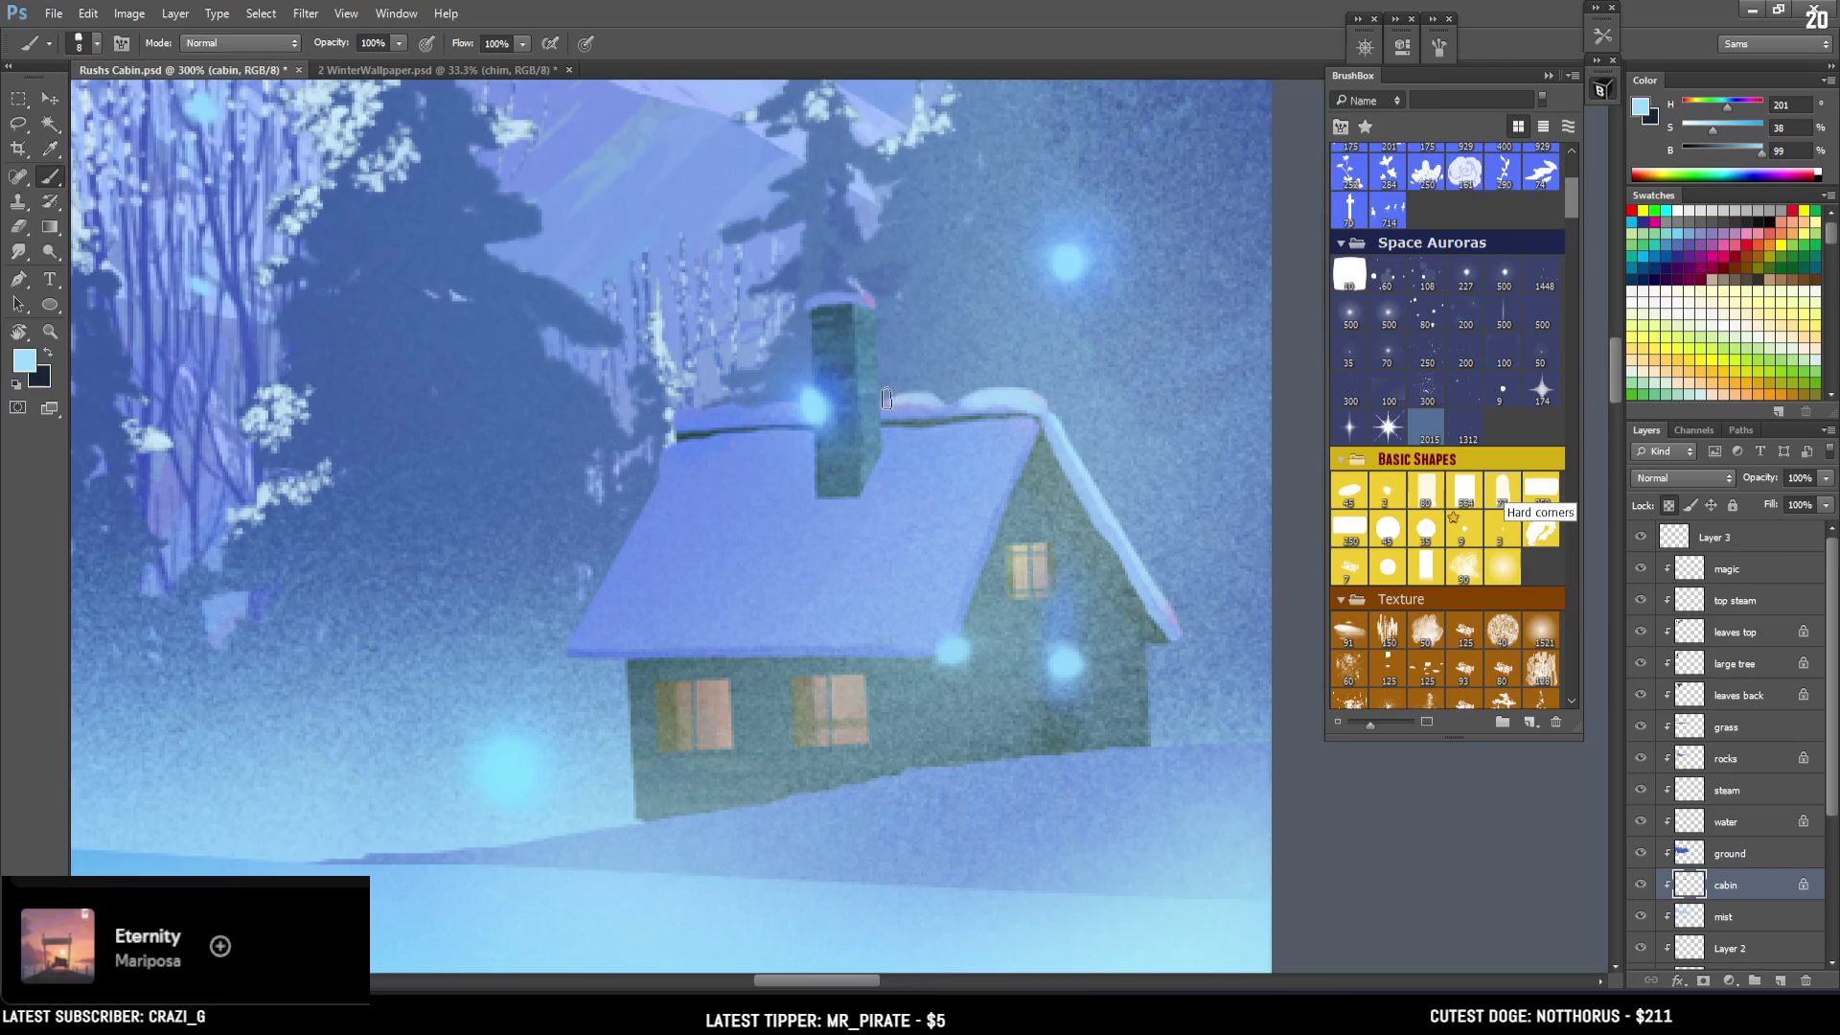
# Cap the chimney with white snow and paint light snow along the roof ridge.
pyautogui.moveTo(813, 303); pyautogui.dragTo(854, 297)
pyautogui.press('[')
pyautogui.press('[')
pyautogui.hotkey('ctrl', '-')
pyautogui.press(']')
pyautogui.press(']')
pyautogui.press(']')
pyautogui.moveTo(734, 451); pyautogui.dragTo(810, 446)
# Set the paint colour to a mid blue (H 217, S 48, B 86) sampled from the painting.
pyautogui.keyDown('alt'); pyautogui.click(791, 469); pyautogui.keyUp('alt')
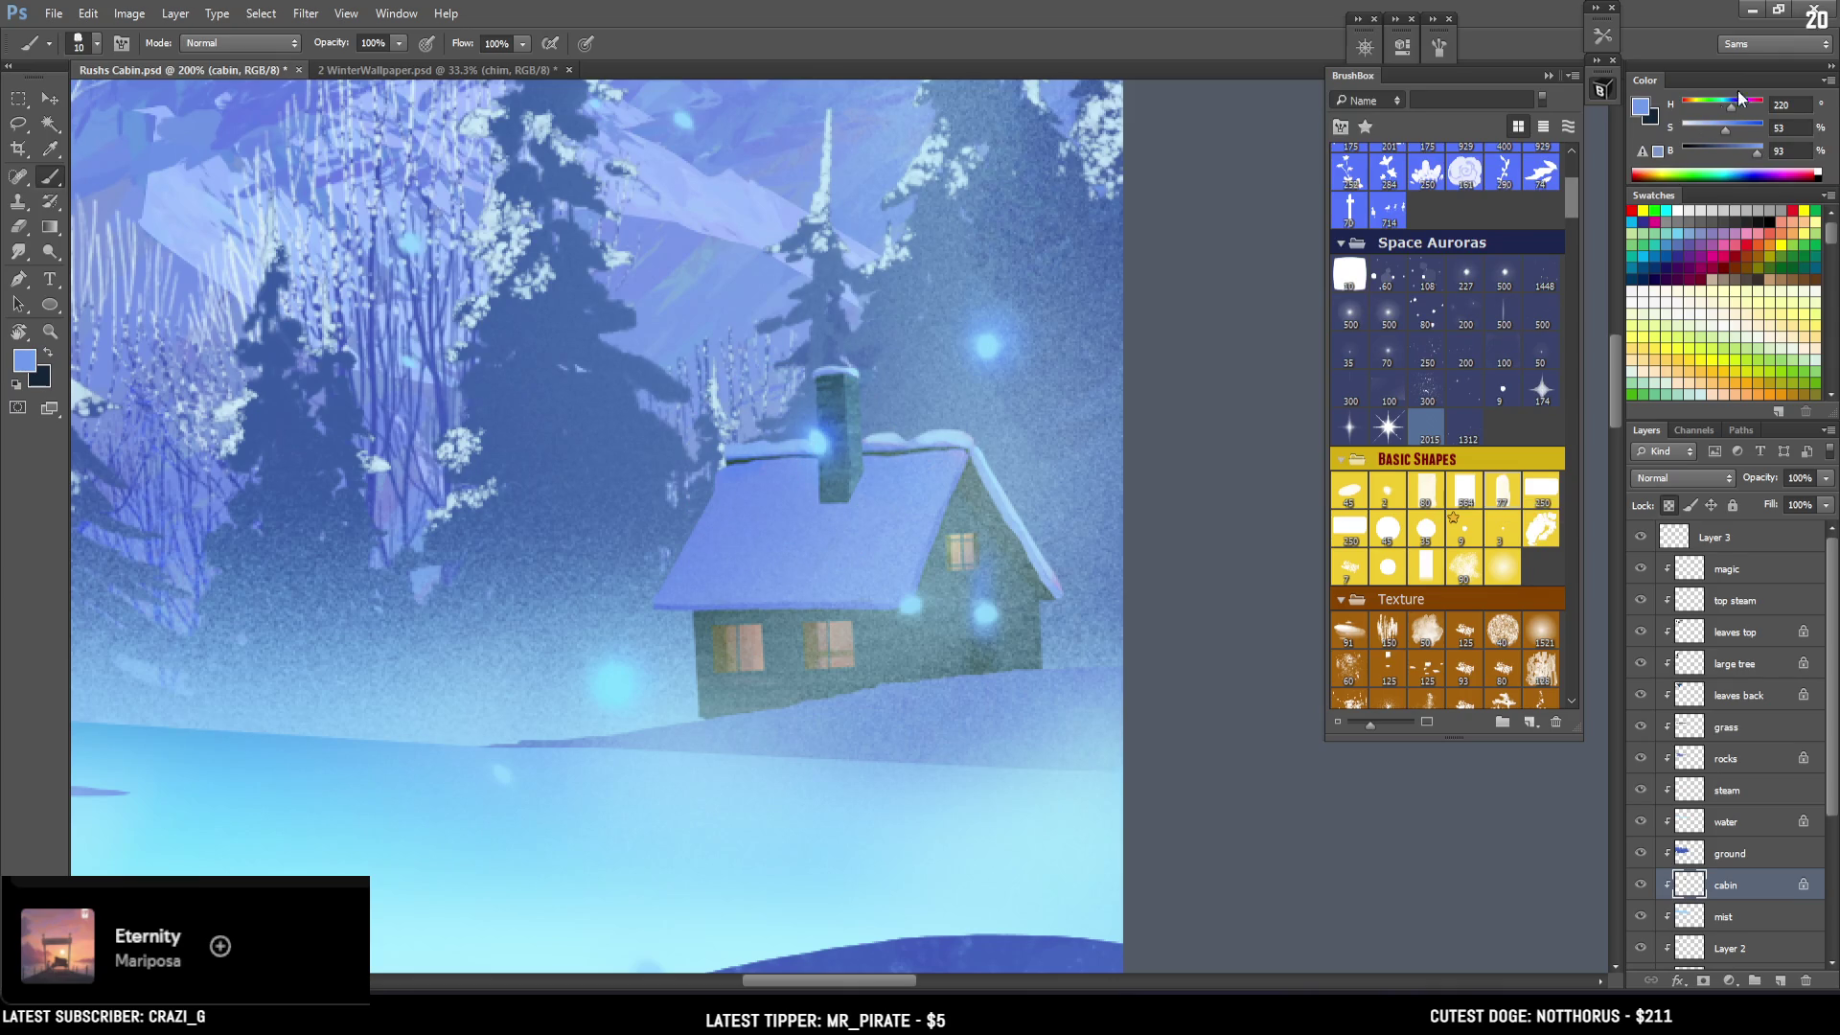
pyautogui.moveTo(1735, 148); pyautogui.dragTo(1745, 151)
pyautogui.press(']')
pyautogui.scroll(-2, 894, 499)
pyautogui.scroll(1, 959, 556)
pyautogui.press(']')
pyautogui.press(']')
pyautogui.press(']')
pyautogui.keyDown('alt'); pyautogui.click(999, 797); pyautogui.keyUp('alt')
pyautogui.moveTo(999, 797); pyautogui.dragTo(1006, 658)
pyautogui.scroll(-1, 1211, 388)
pyautogui.scroll(2, 1139, 417)
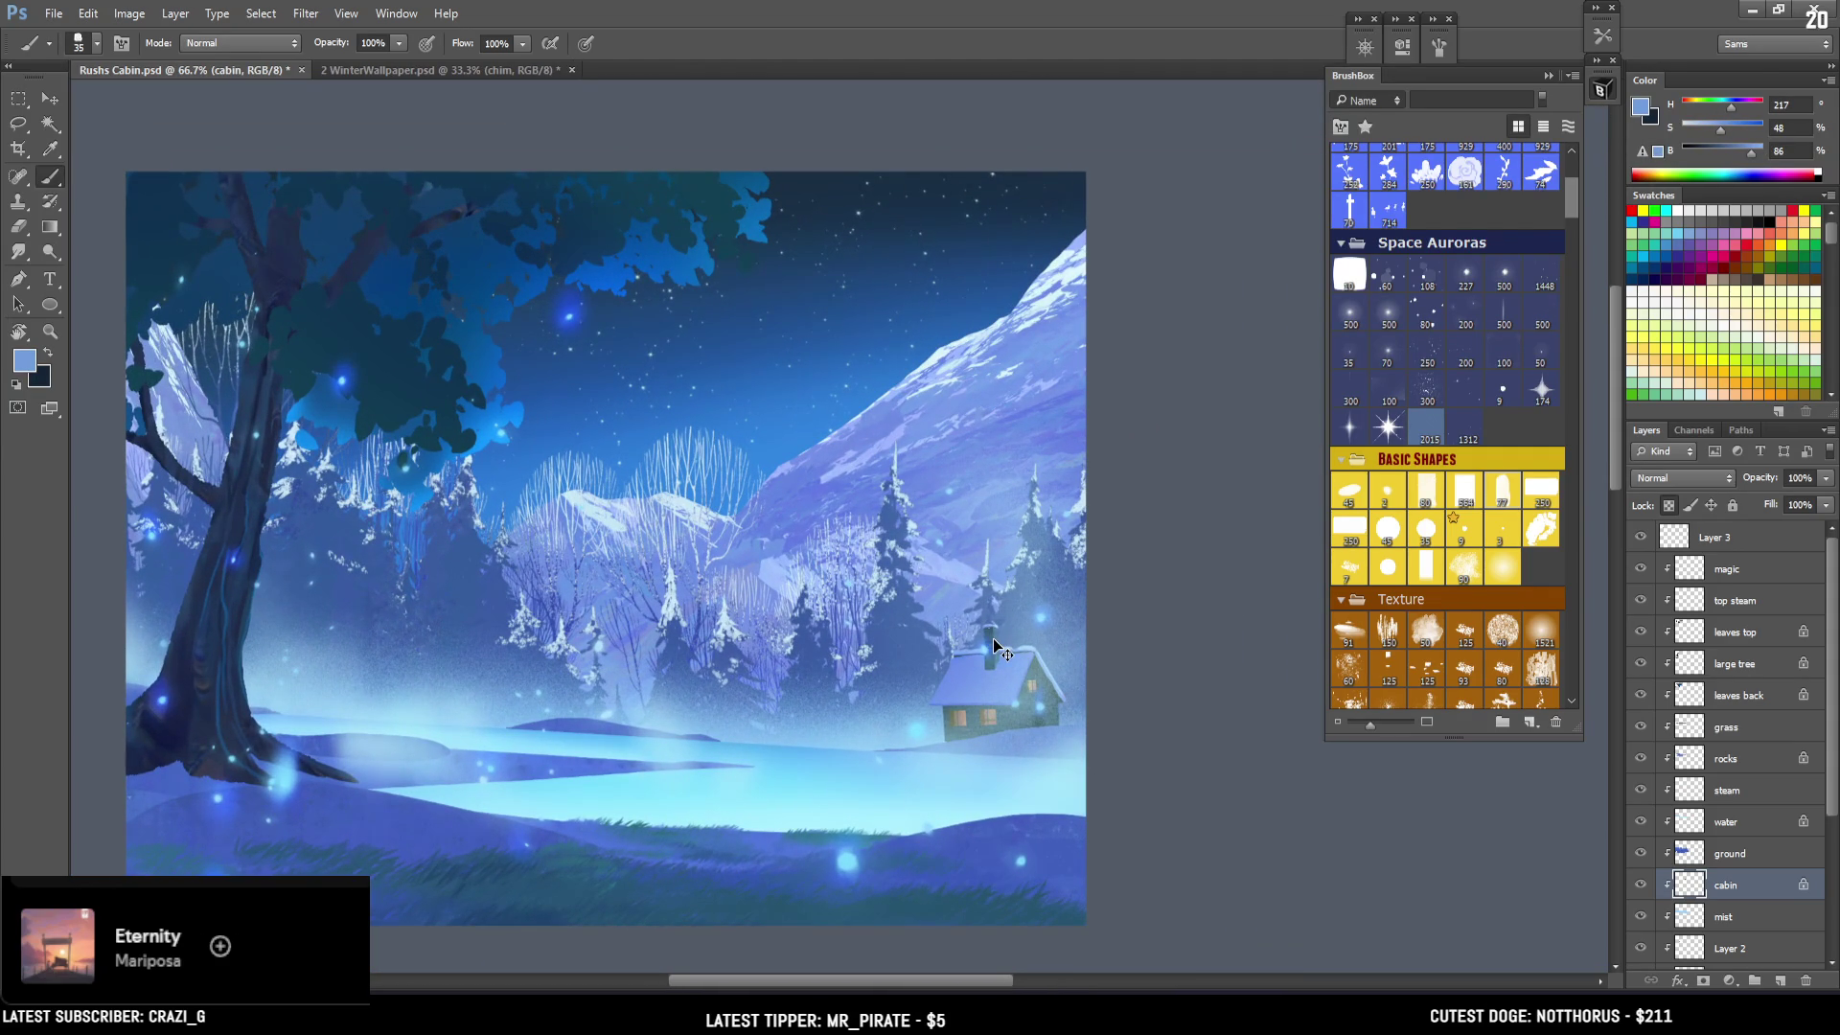
# Rename the Overlay glow layer, Layer 3, to 'glow'.
pyautogui.moveTo(993, 638)
pyautogui.mouseDown()
pyautogui.moveTo(977, 645)
pyautogui.moveTo(1095, 683)
pyautogui.mouseUp()
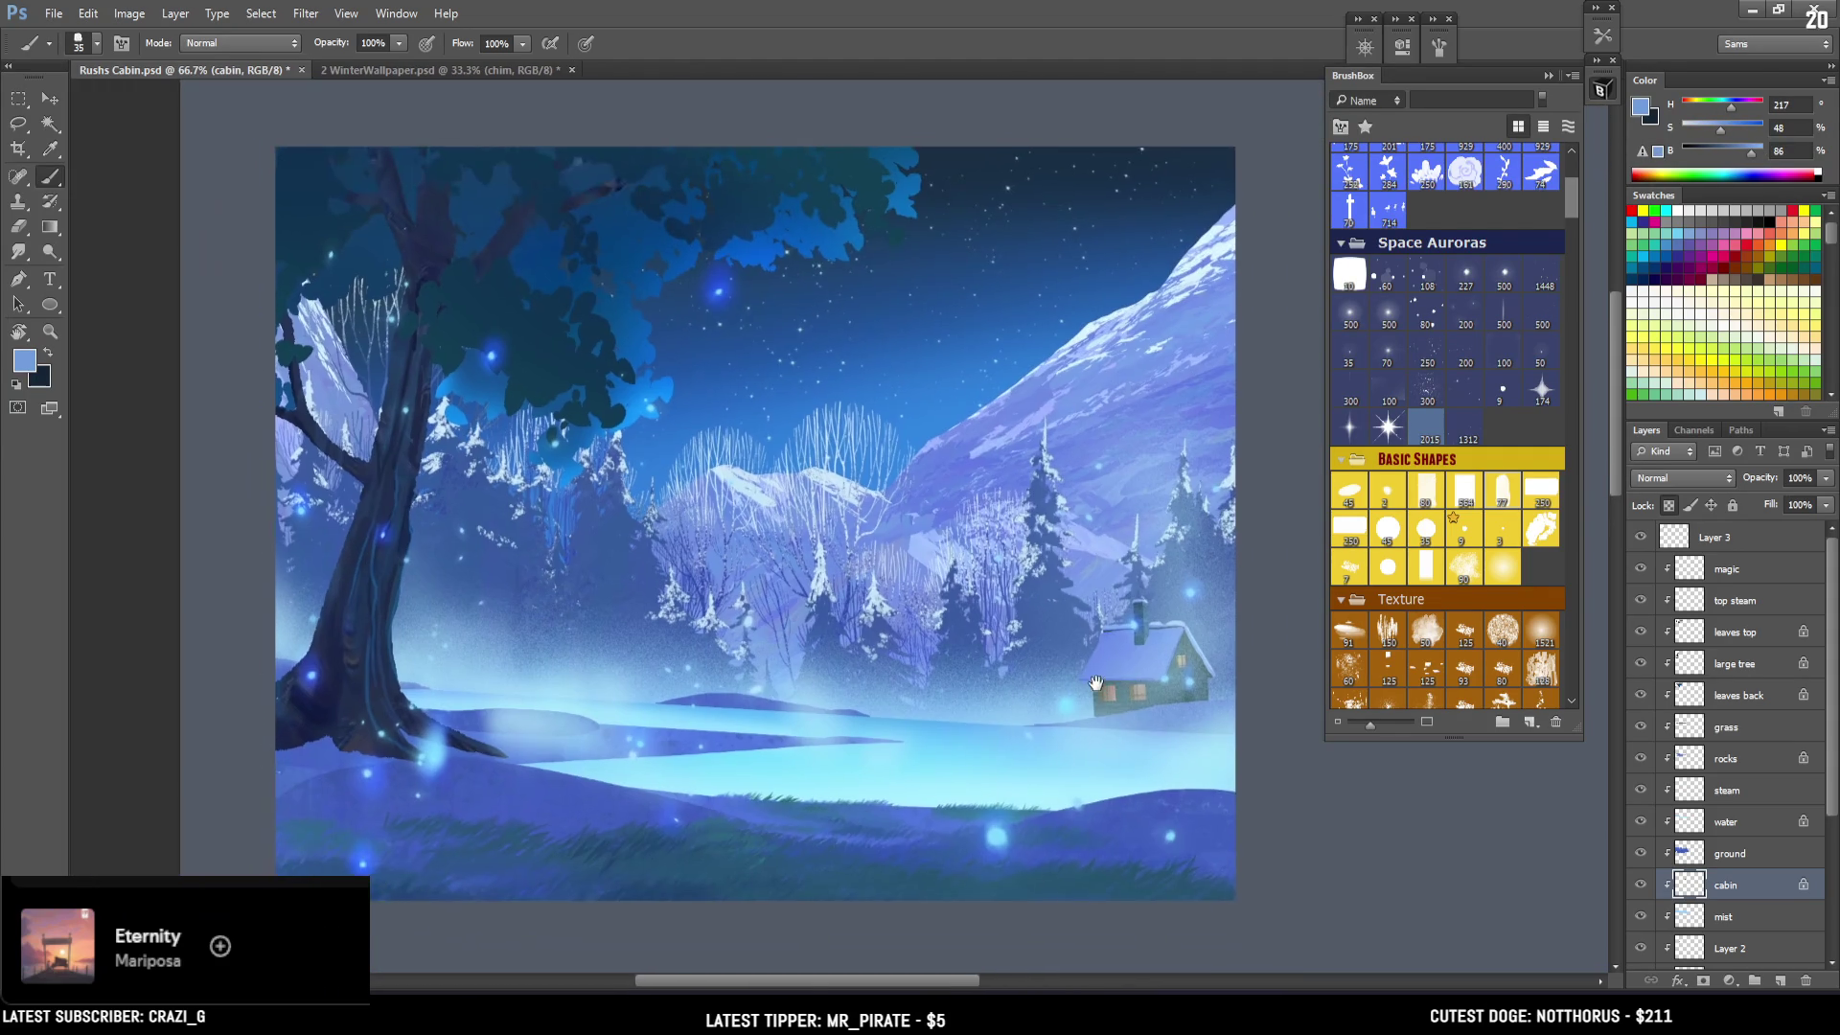
pyautogui.click(1696, 544)
pyautogui.click(1641, 539)
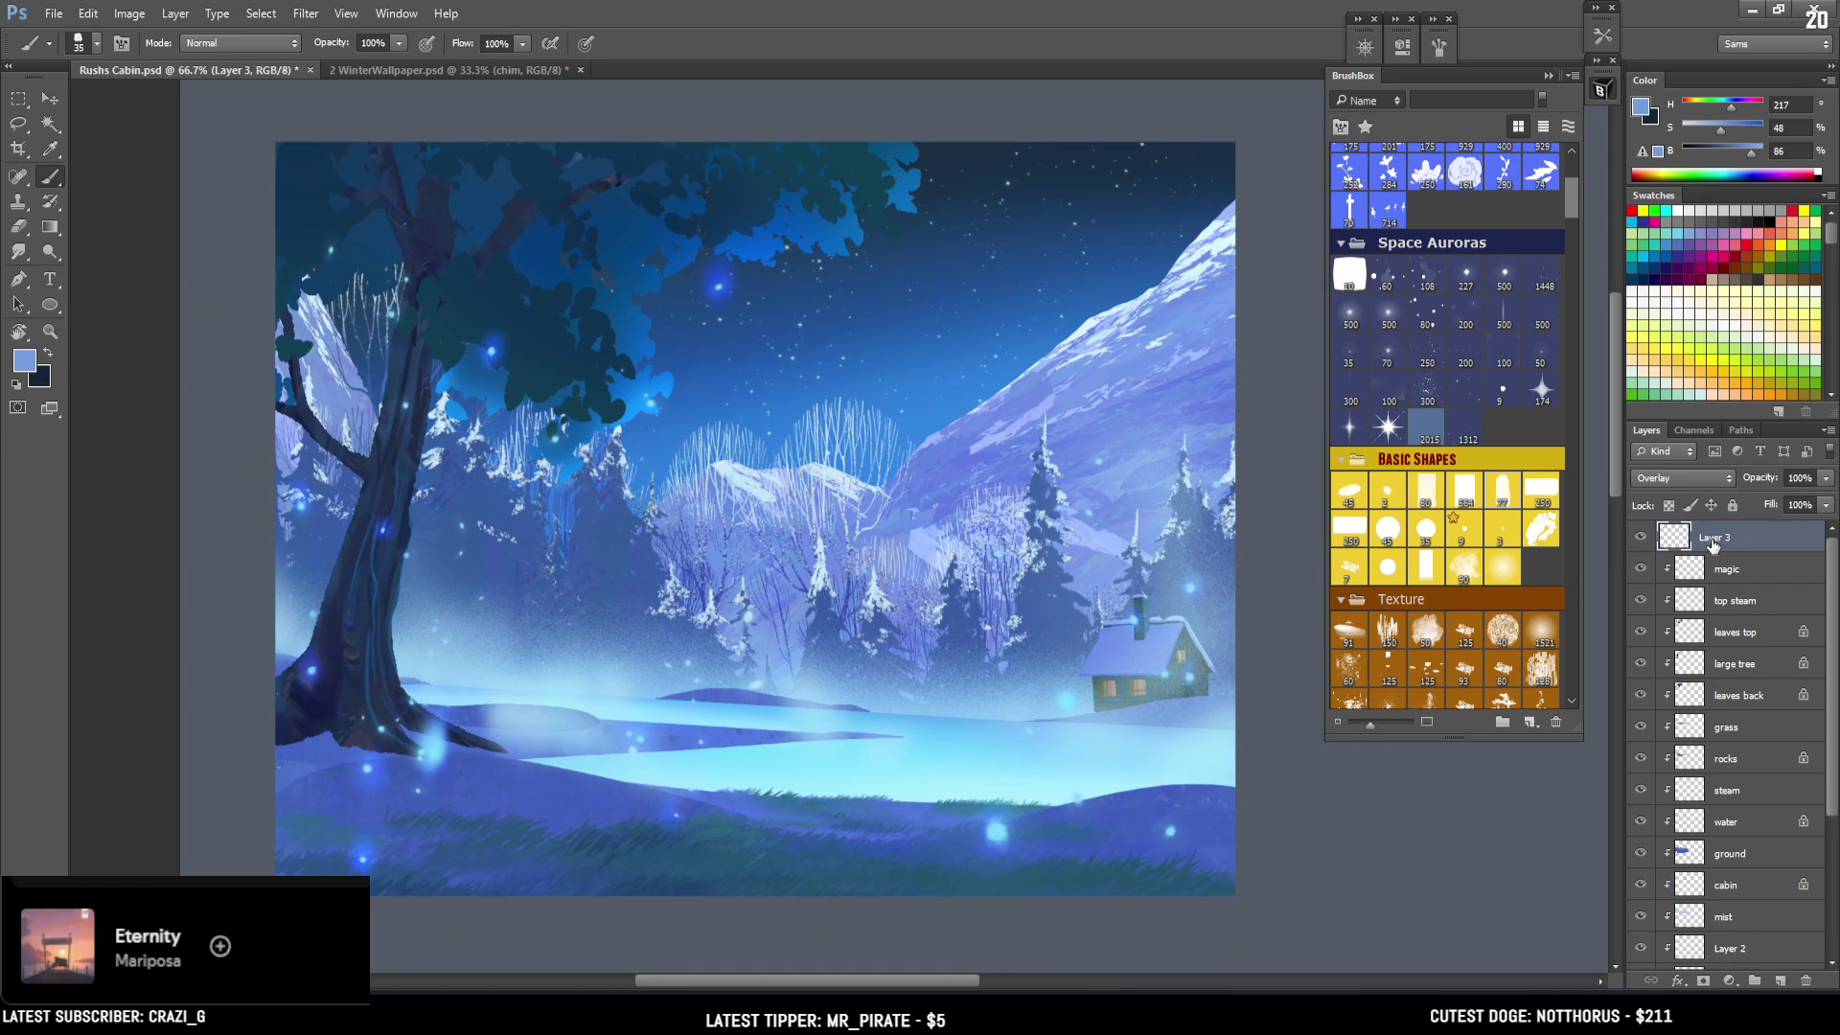
pyautogui.doubleClick(1715, 539)
pyautogui.write('glo')
pyautogui.write('w')
pyautogui.press('Return')
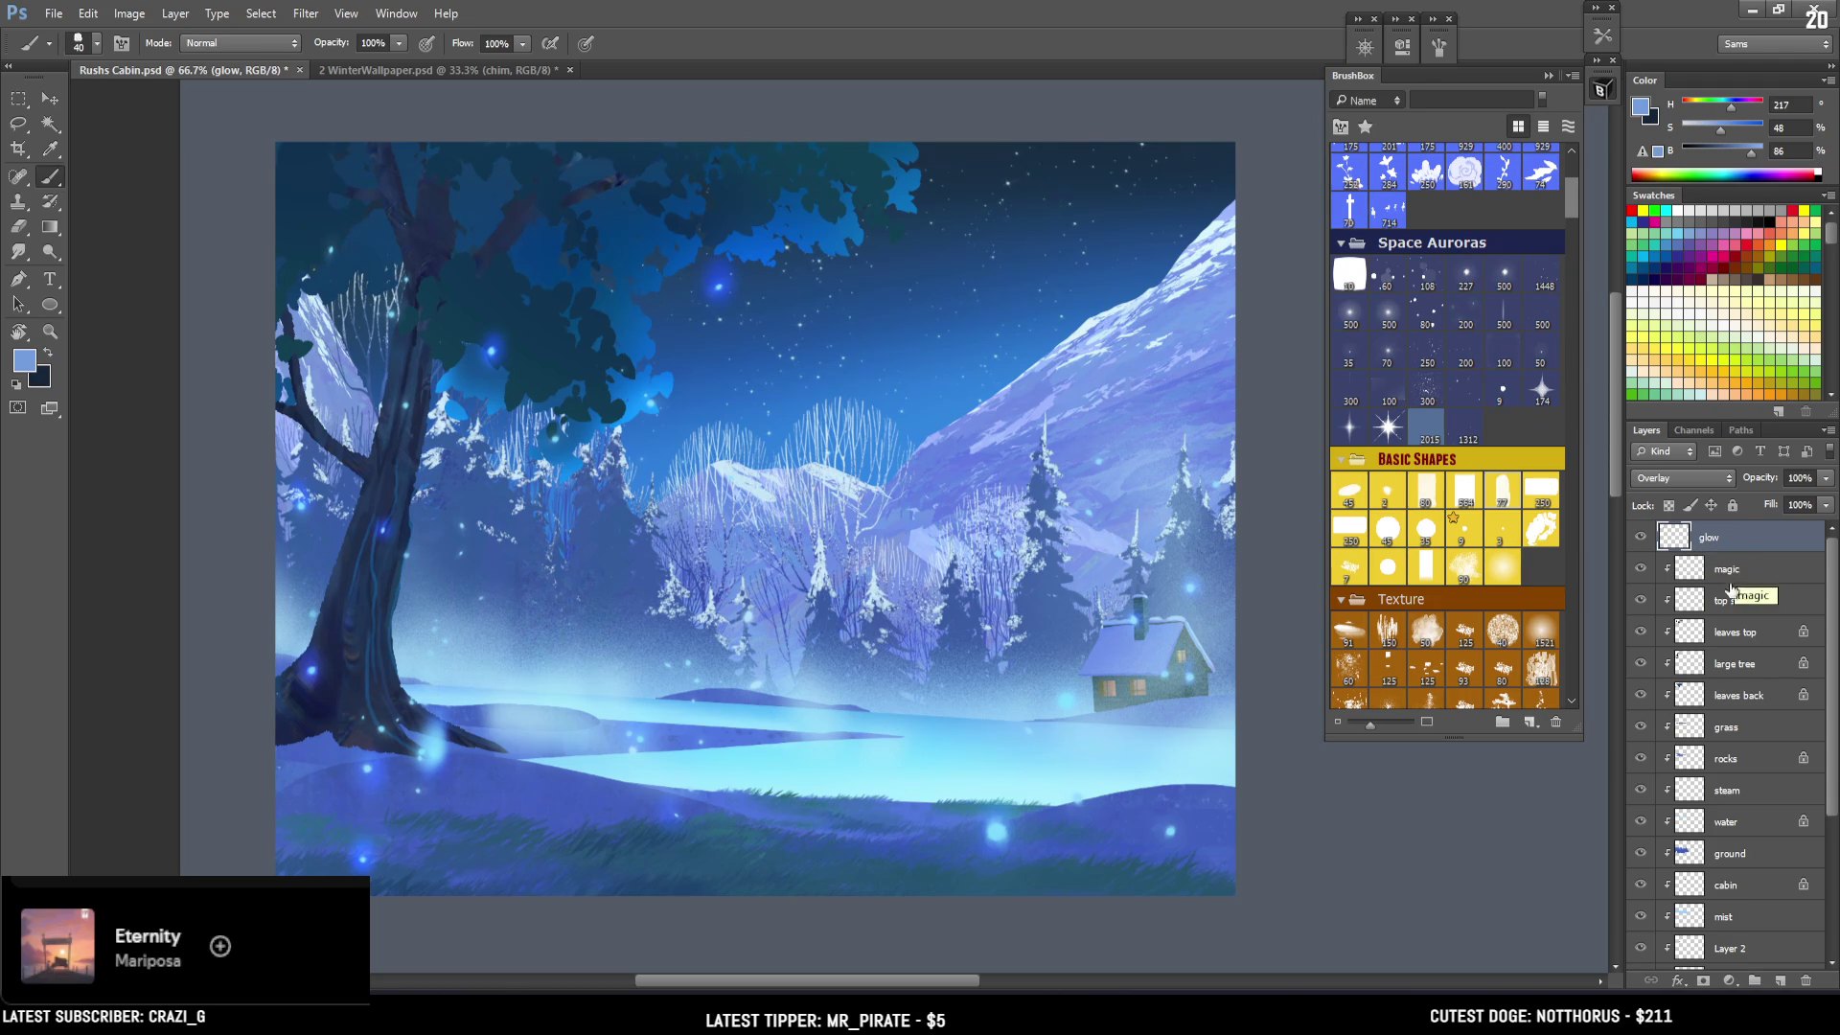
# Select the grass layer, check its visibility, and scroll BrushBox to the Foliage brushes.
pyautogui.click(1716, 570)
pyautogui.click(1708, 791)
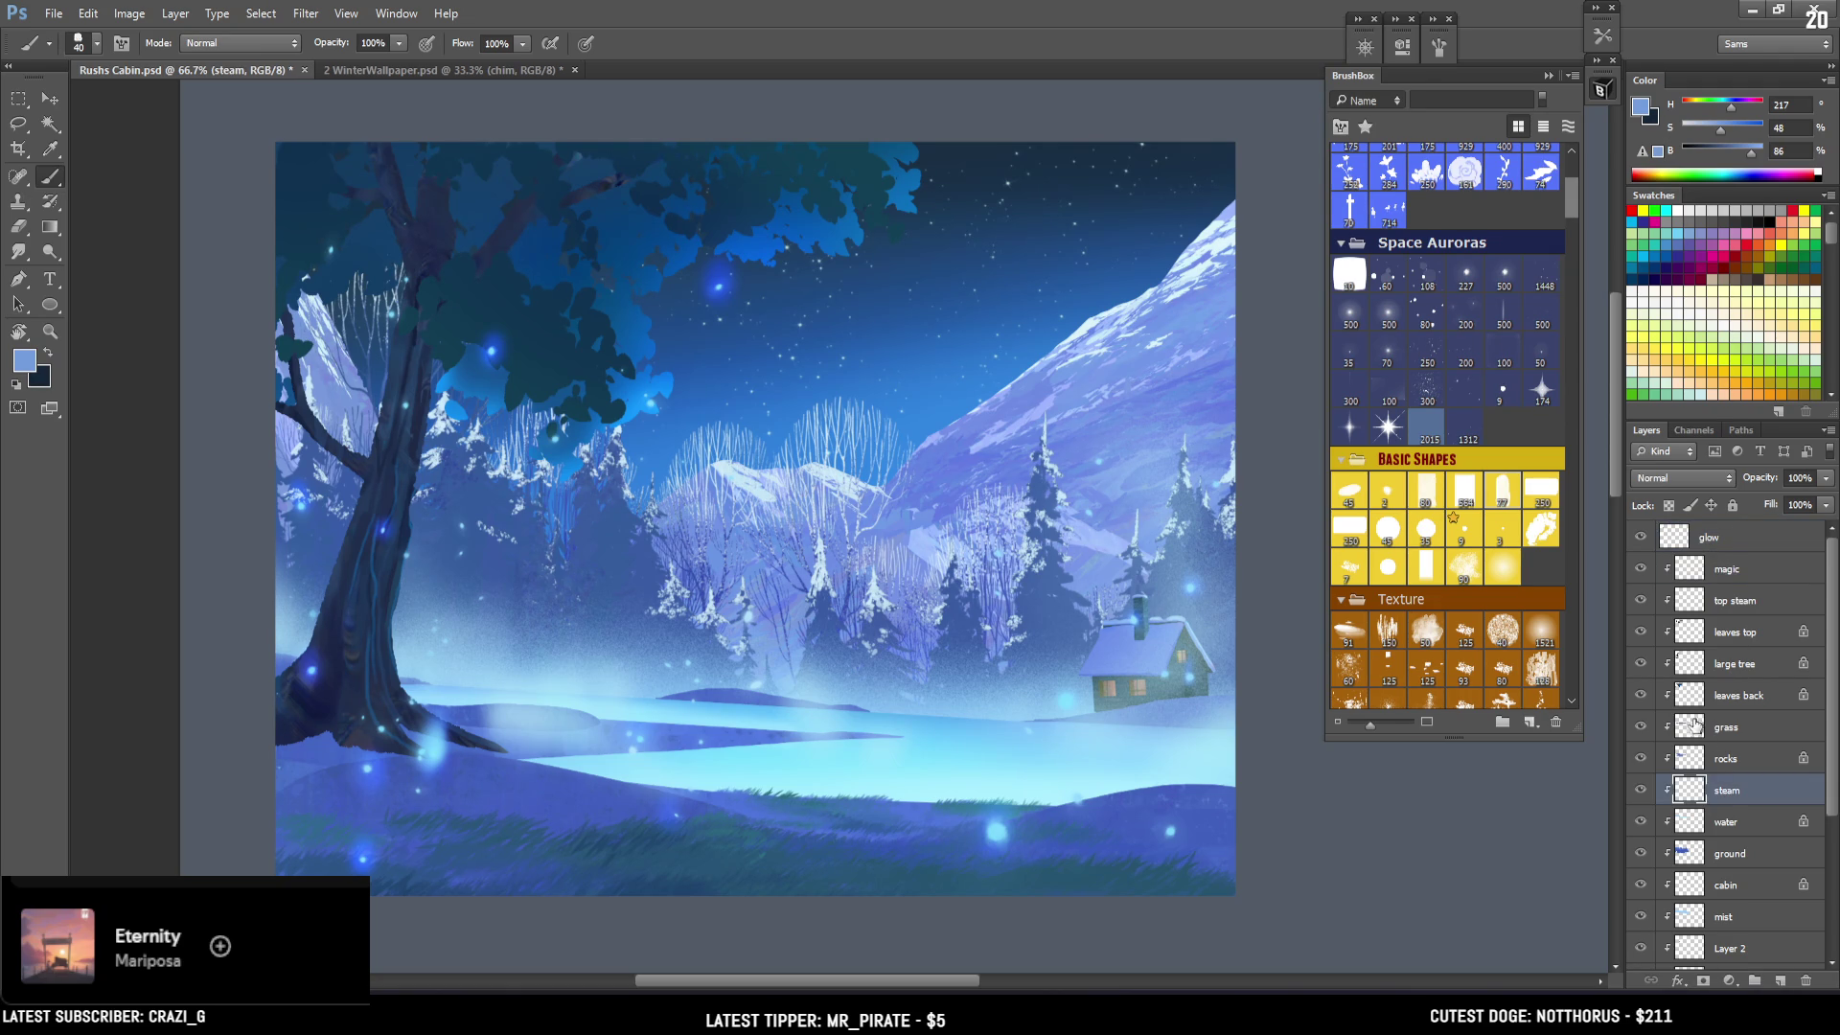
pyautogui.click(1631, 734)
pyautogui.click(1640, 727)
pyautogui.click(1640, 728)
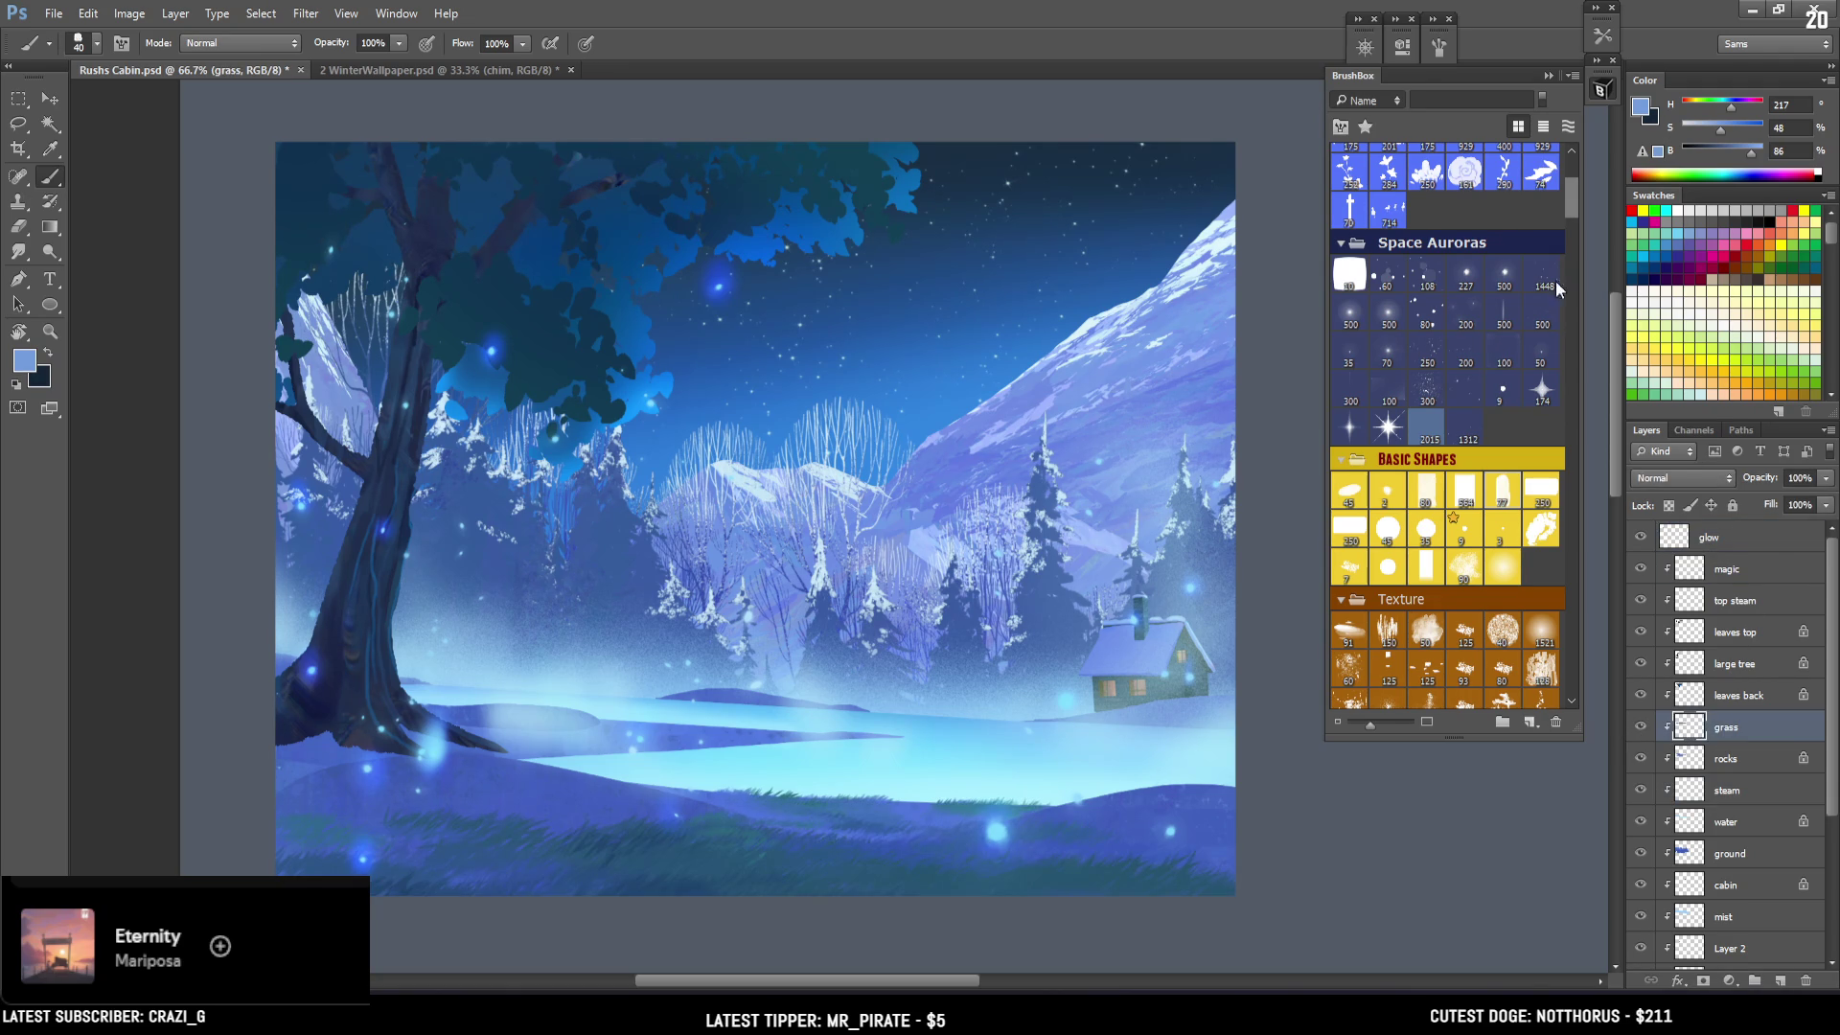
pyautogui.moveTo(1574, 171)
pyautogui.mouseDown()
pyautogui.moveTo(1573, 319)
pyautogui.moveTo(1568, 300)
pyautogui.mouseUp()
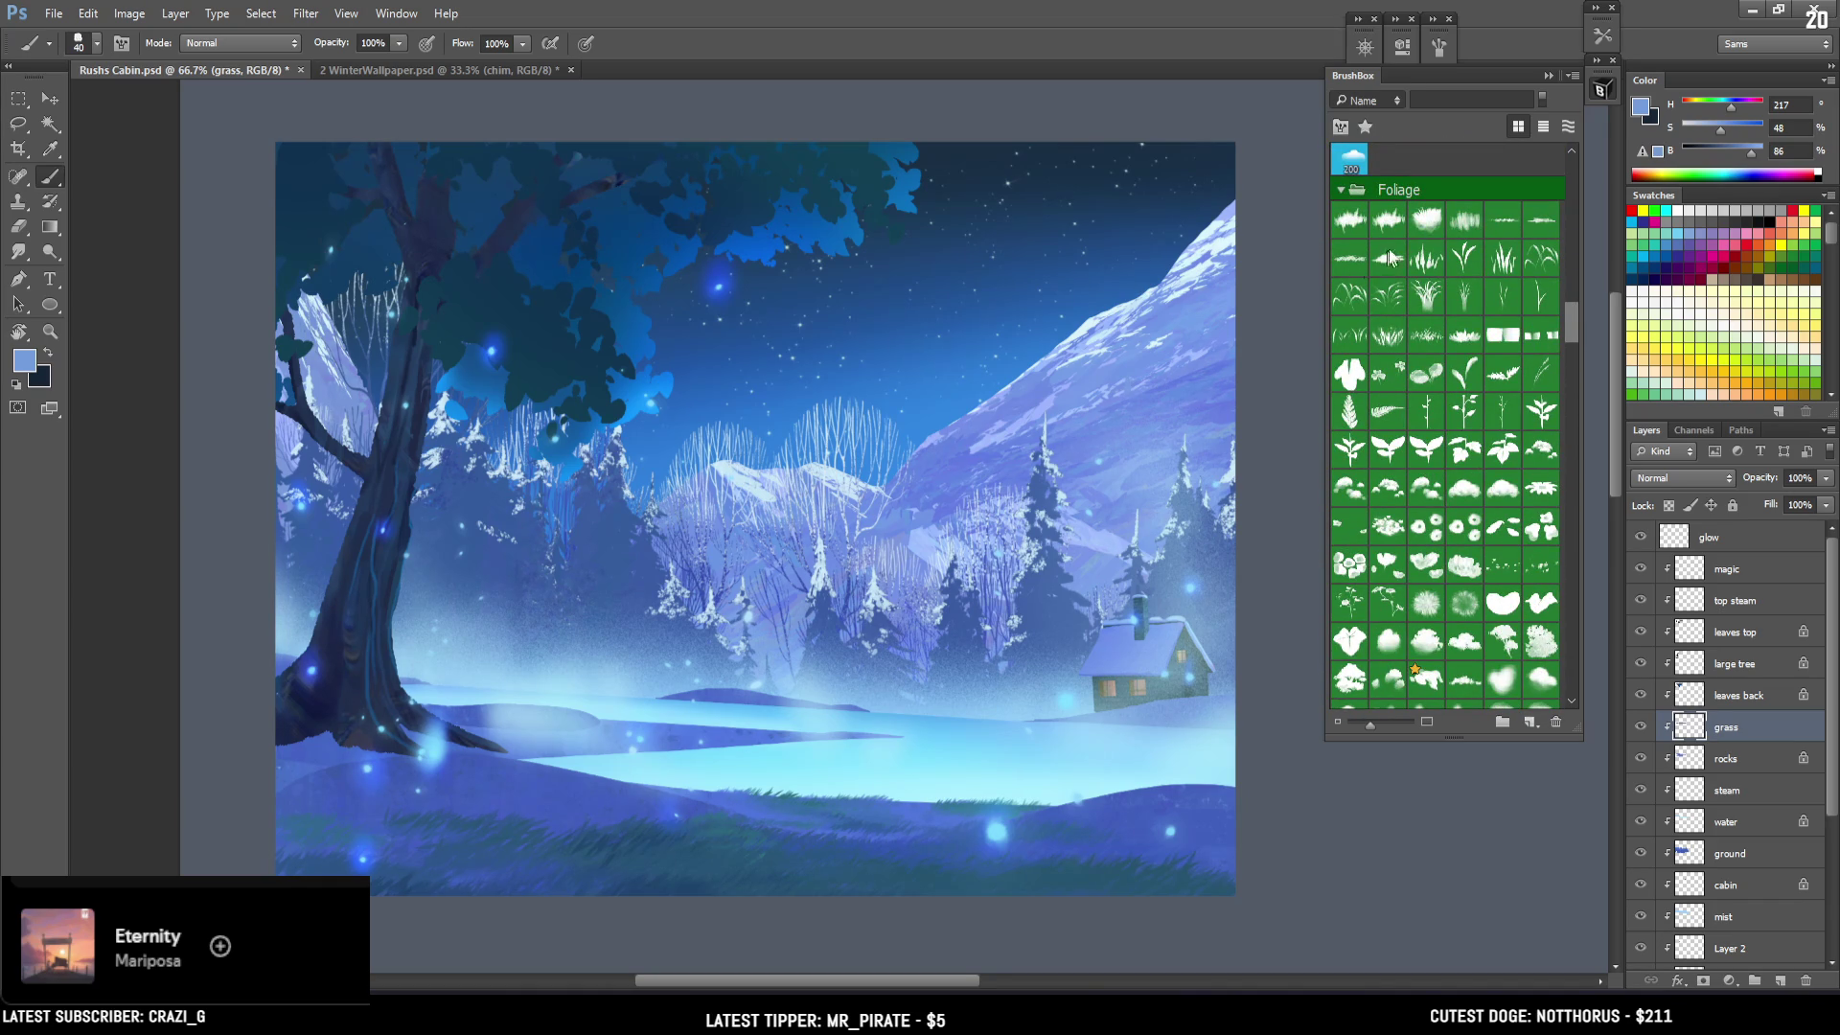
# With a 500 px foliage grass brush in dark blue, paint grass along the painting's bottom.
pyautogui.click(1510, 223)
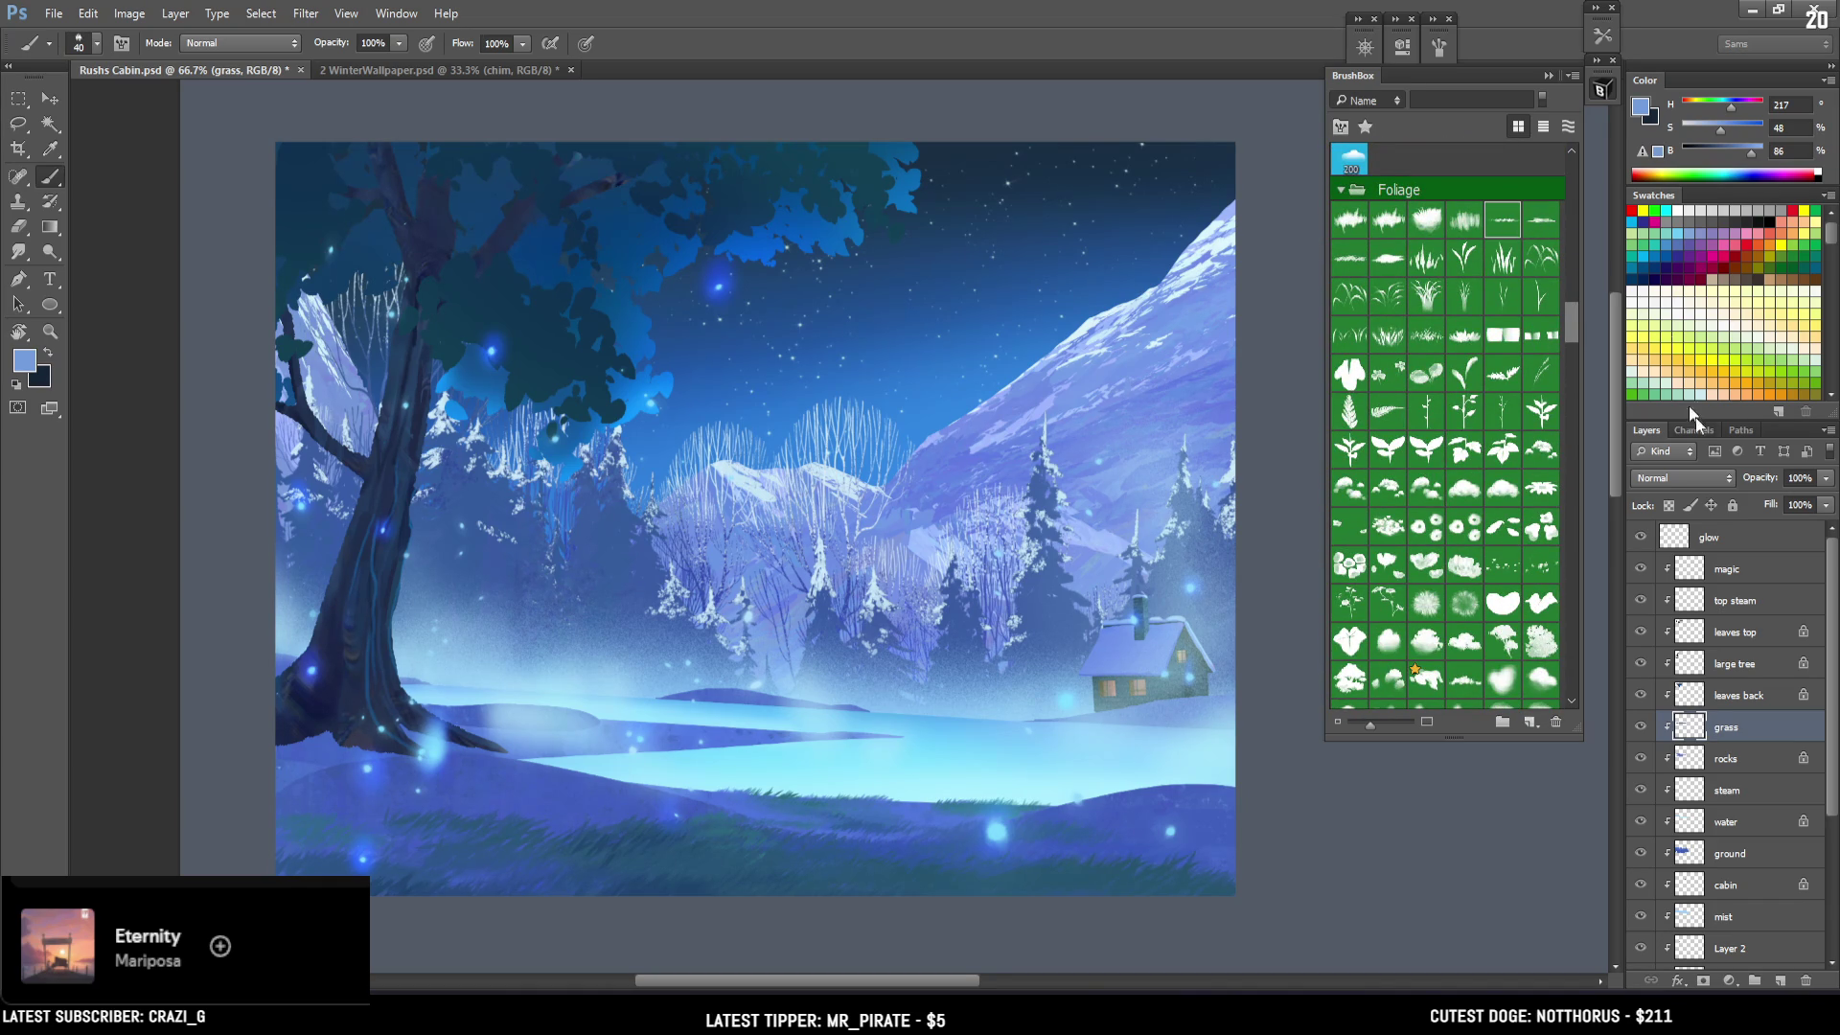
pyautogui.press(']')
pyautogui.press(']')
pyautogui.press(']')
pyautogui.moveTo(841, 862)
pyautogui.mouseDown()
pyautogui.moveTo(728, 883)
pyautogui.moveTo(665, 851)
pyautogui.mouseUp()
pyautogui.press(']')
pyautogui.press(']')
pyautogui.moveTo(1715, 155); pyautogui.dragTo(1705, 157)
pyautogui.press(']')
pyautogui.press(']')
pyautogui.moveTo(728, 880); pyautogui.dragTo(958, 884)
# Switch to a smaller grass brush and sample teal and mid blues from the foreground.
pyautogui.click(1352, 259)
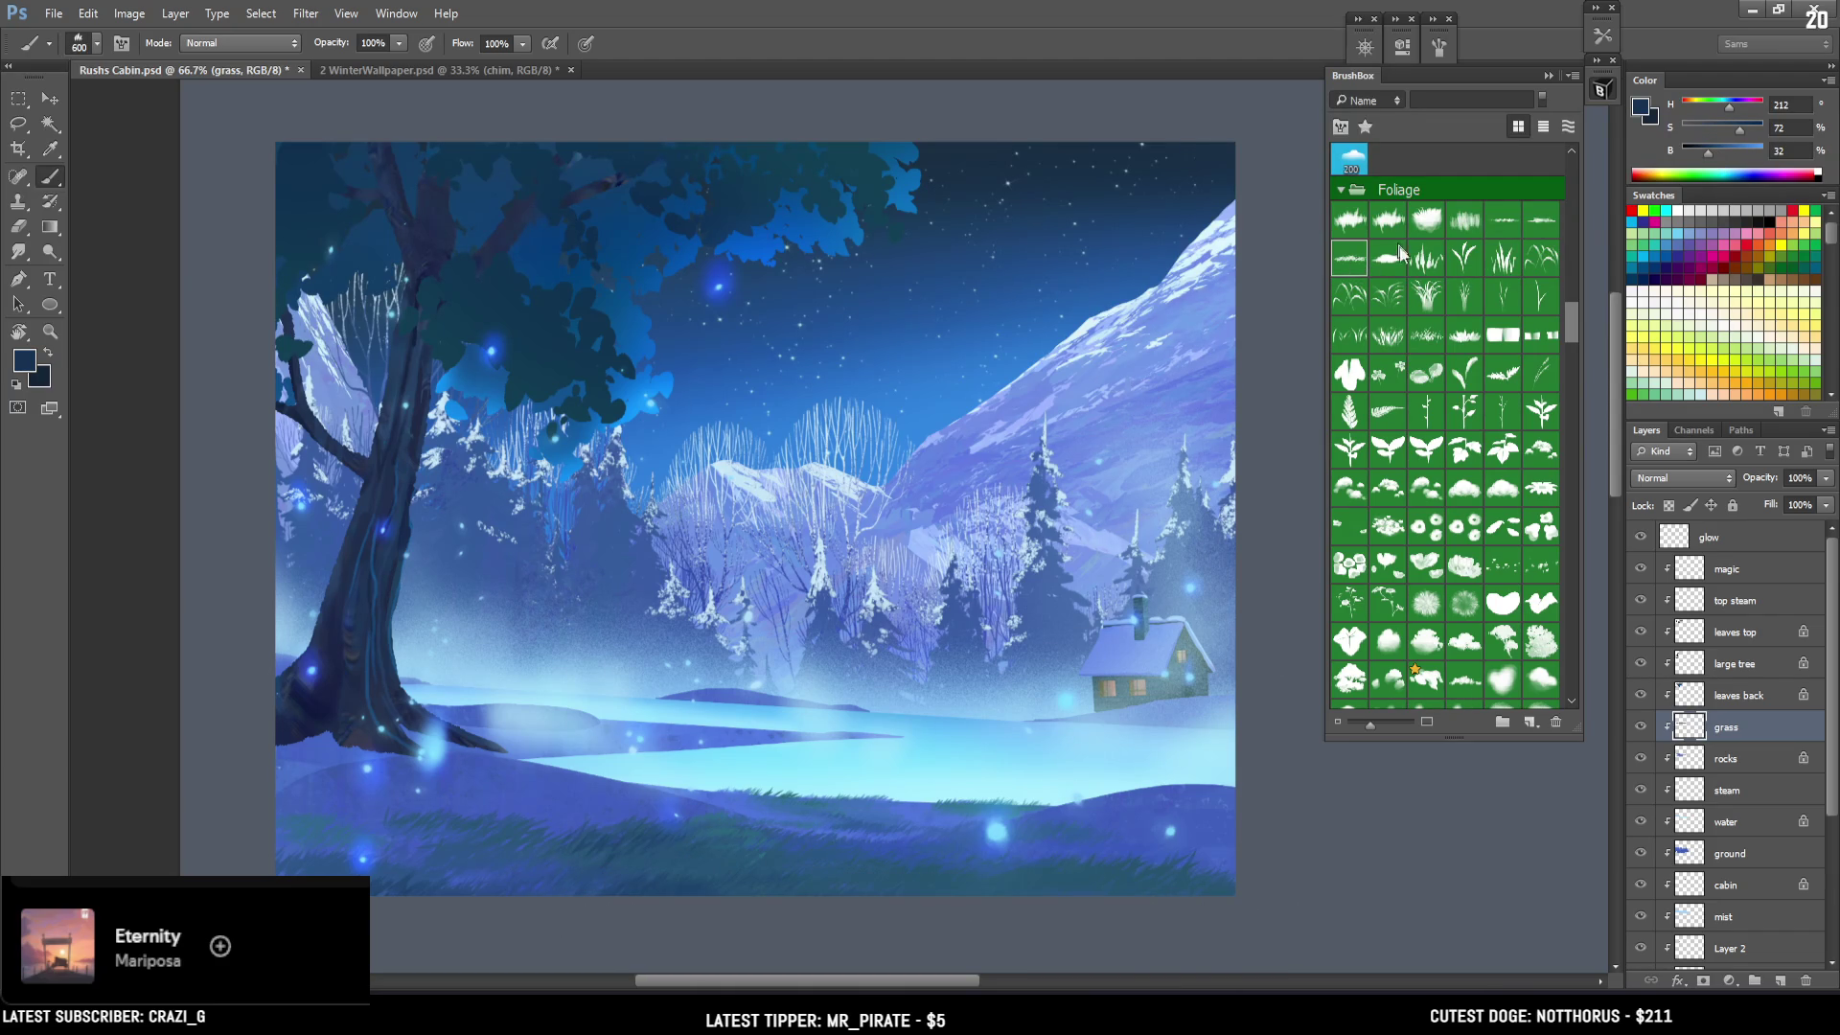
pyautogui.press('[')
pyautogui.press('[')
pyautogui.press('[')
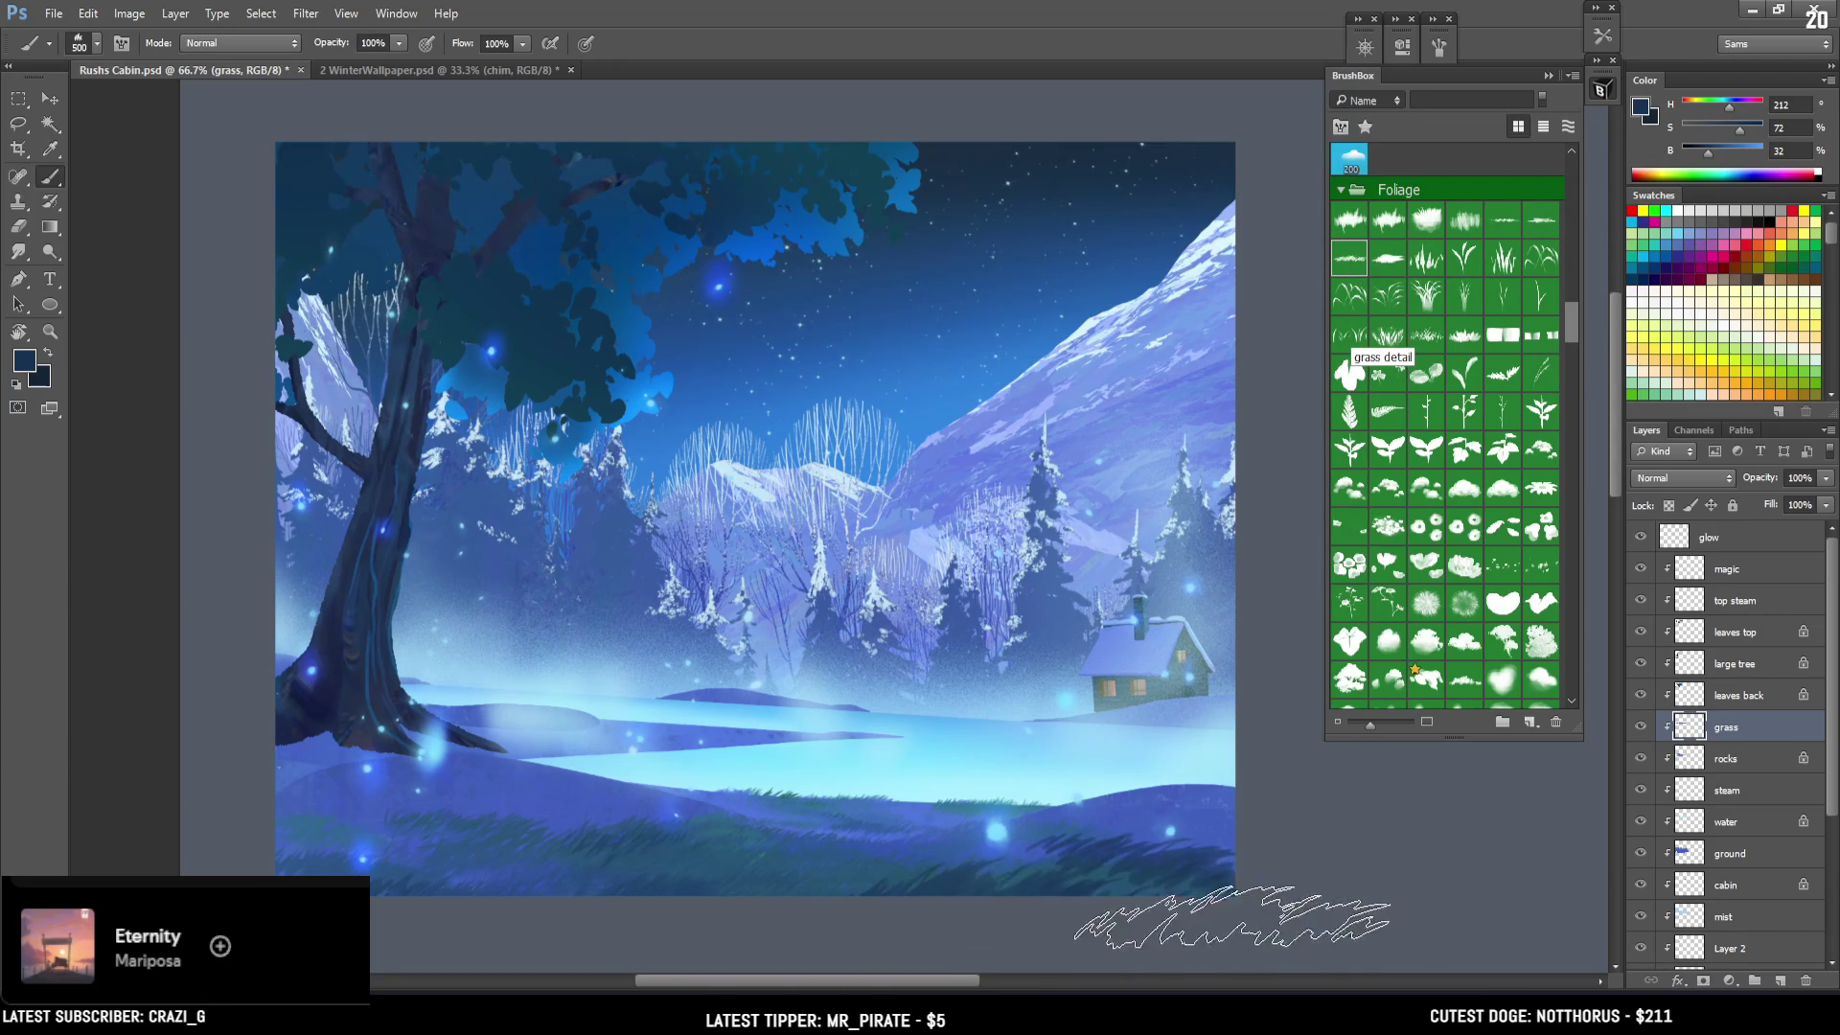
pyautogui.press('[')
pyautogui.press('[')
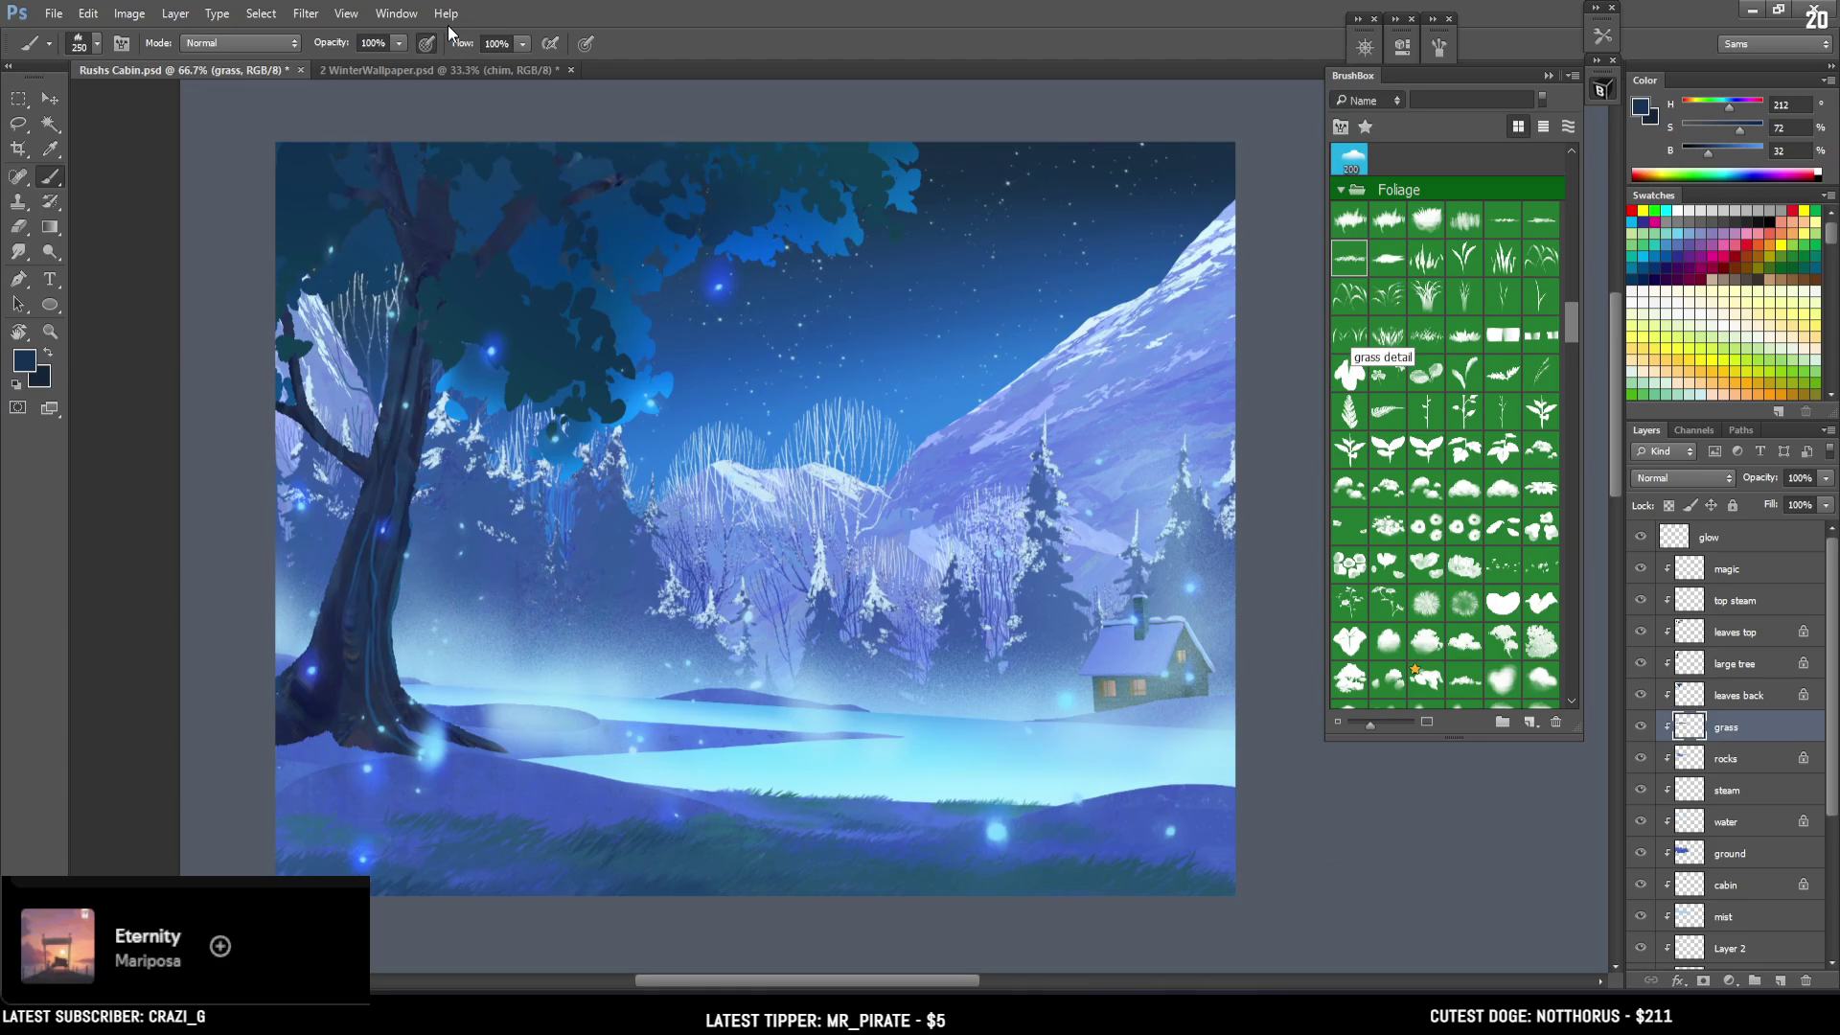
pyautogui.press('[')
pyautogui.press('[')
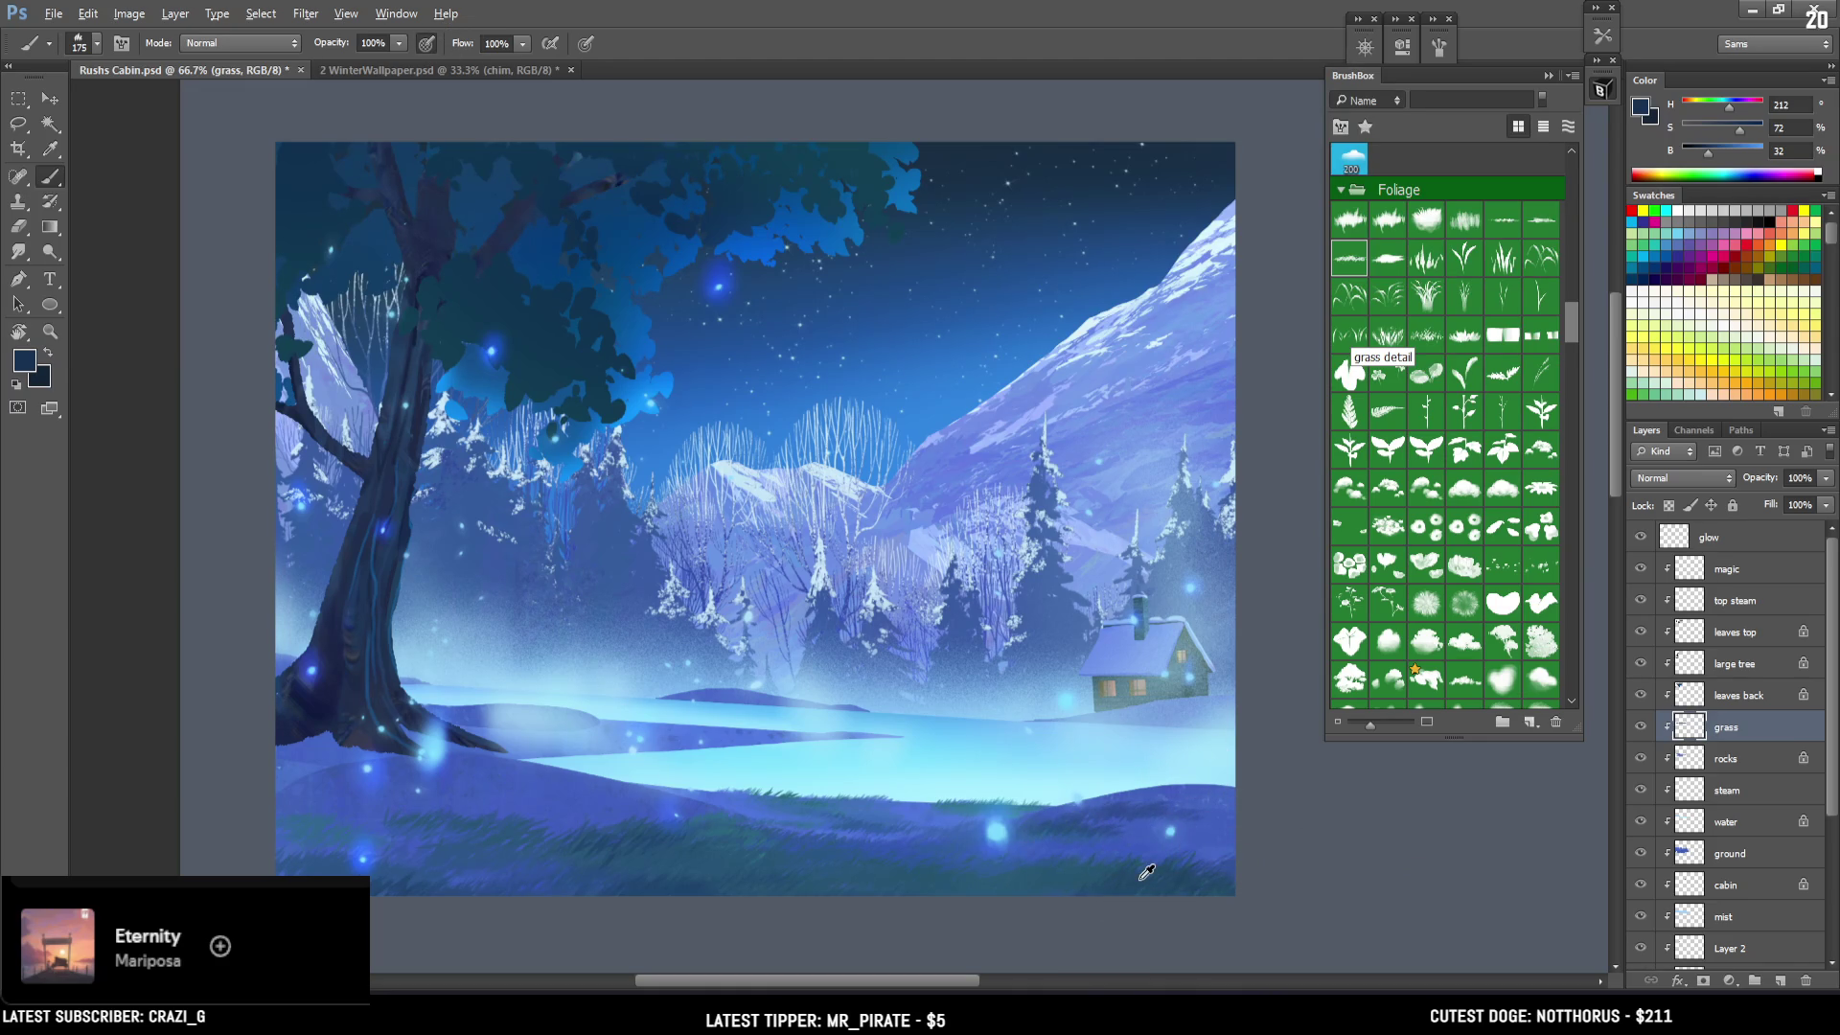
pyautogui.keyDown('alt'); pyautogui.click(1100, 863); pyautogui.keyUp('alt')
pyautogui.press('[')
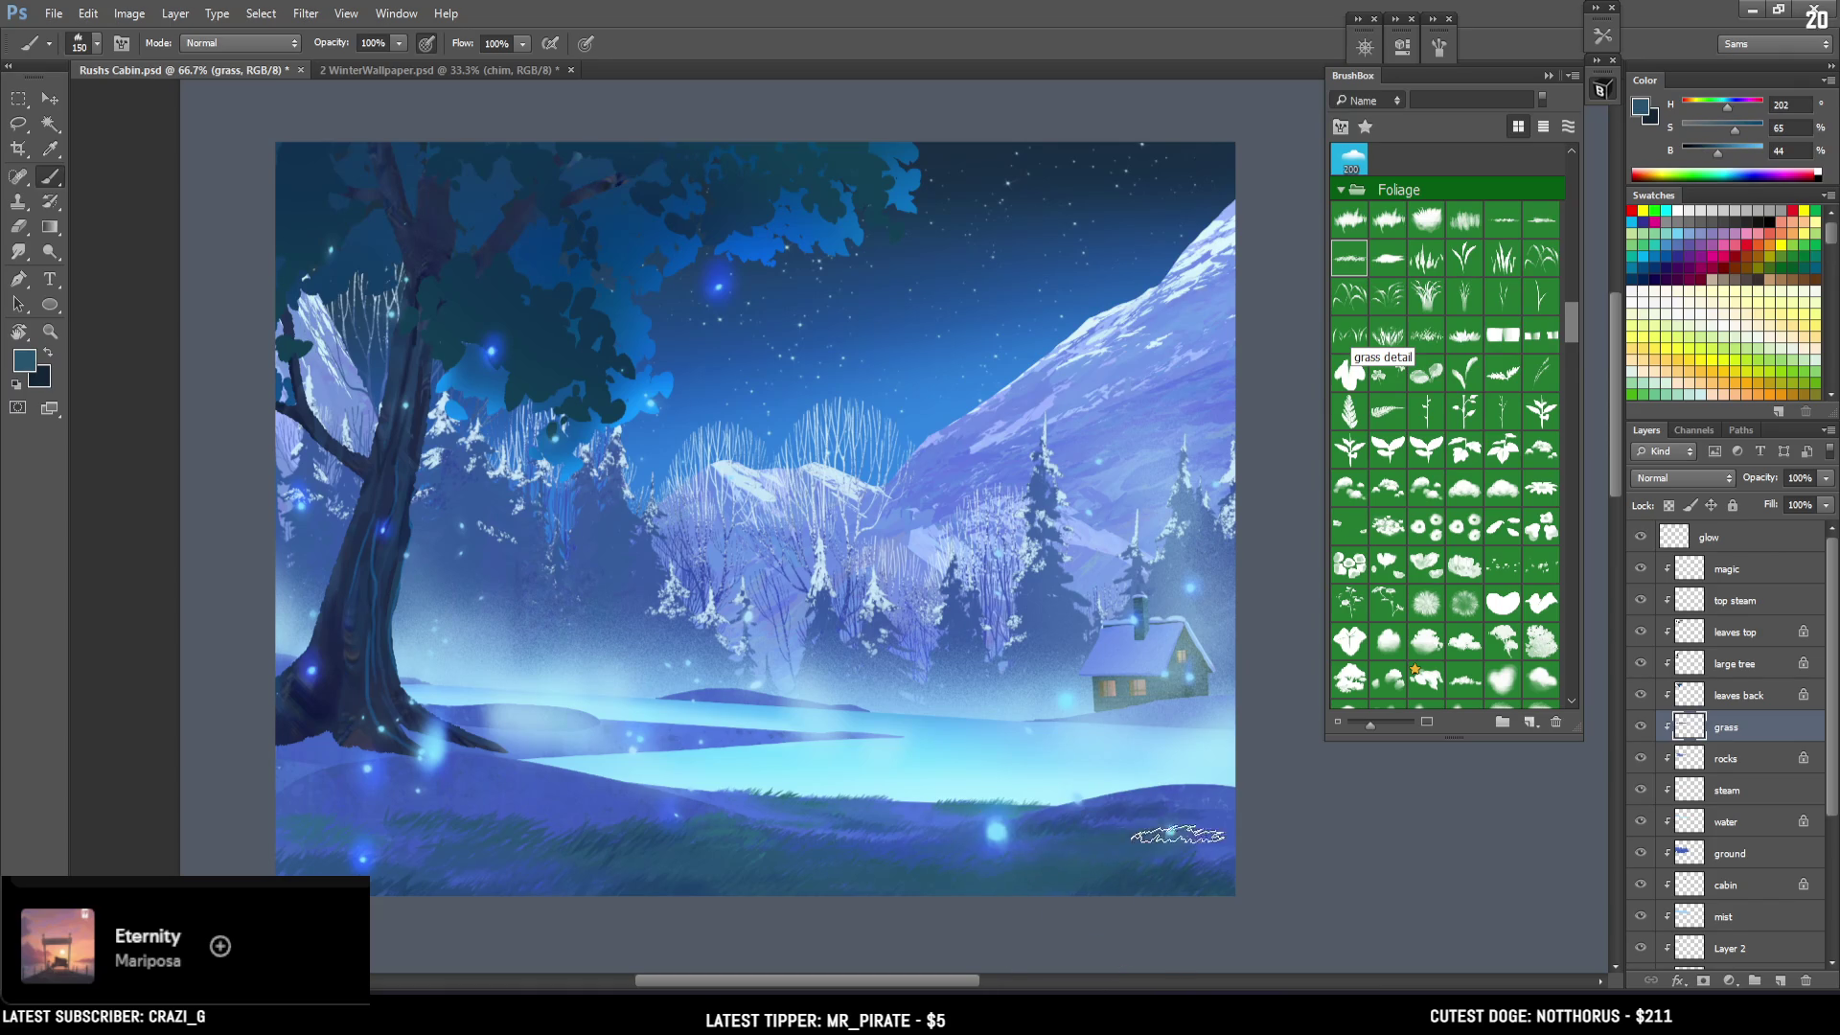
pyautogui.keyDown('alt'); pyautogui.click(1115, 813); pyautogui.keyUp('alt')
pyautogui.press('[')
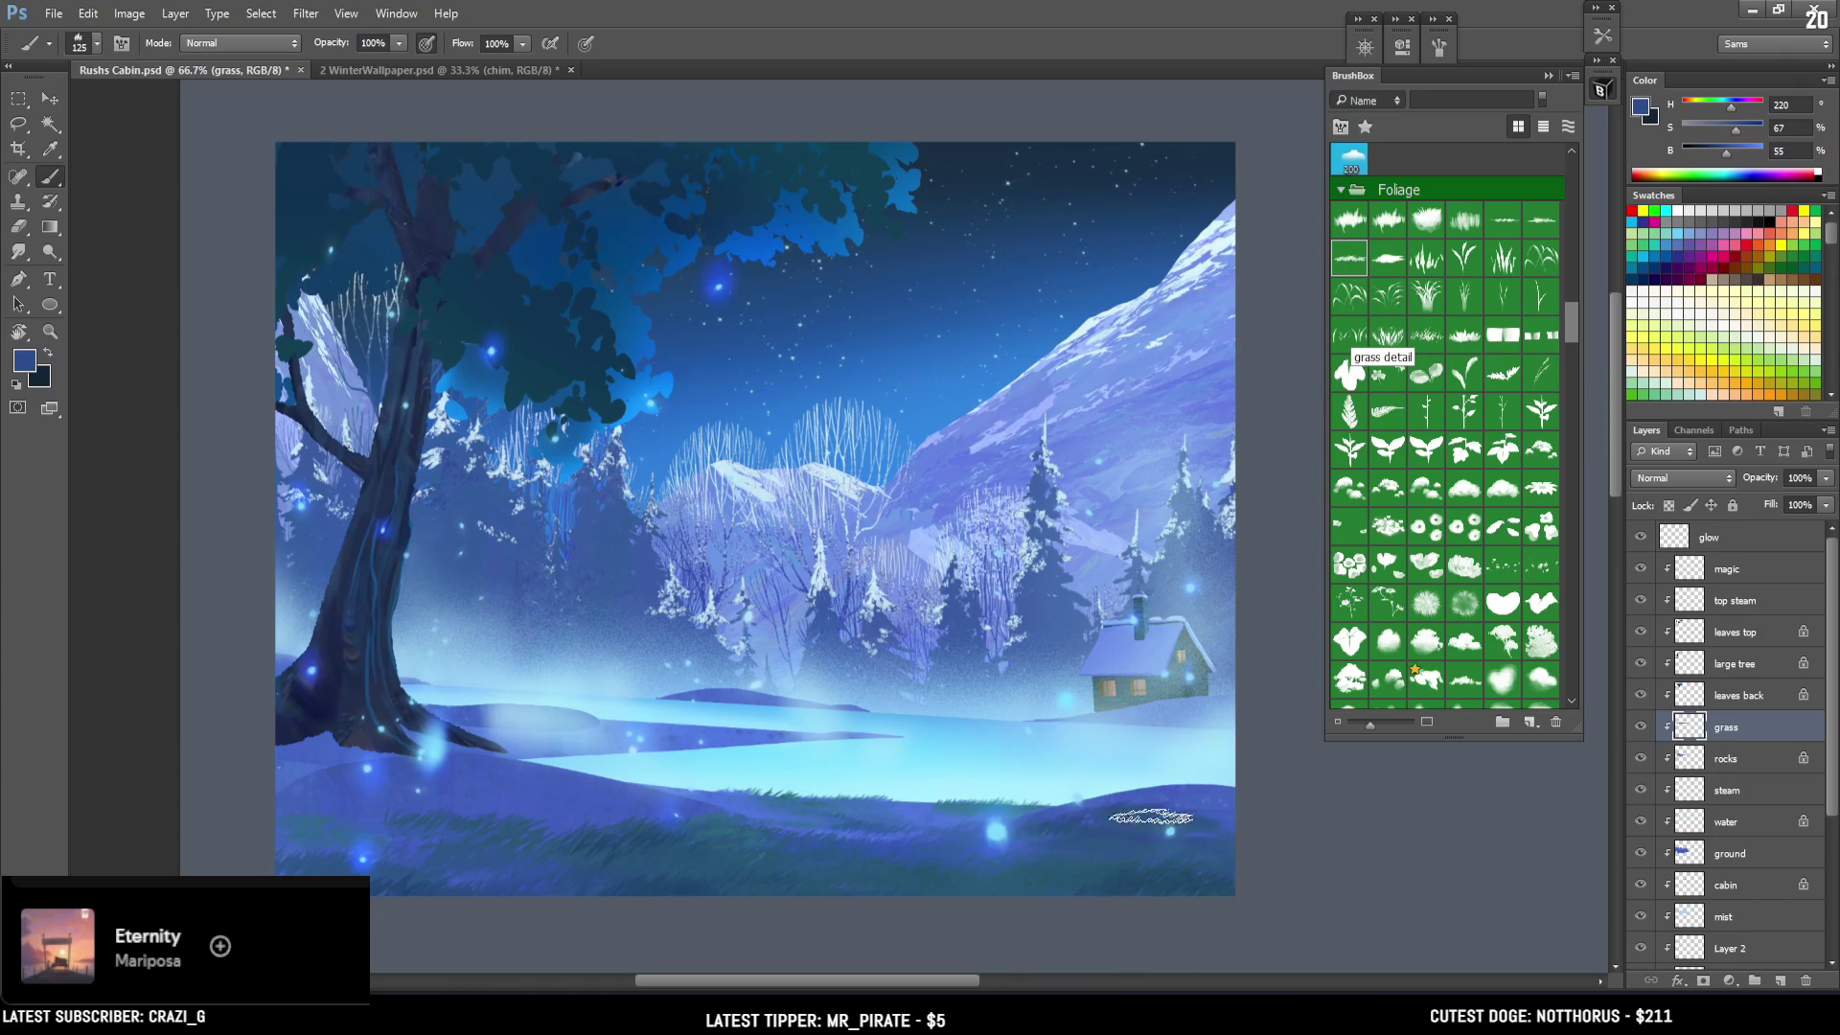
# Paint dark blue grass blades across the foreground snow.
pyautogui.click(1711, 156)
pyautogui.press(']')
pyautogui.press(']')
pyautogui.press(']')
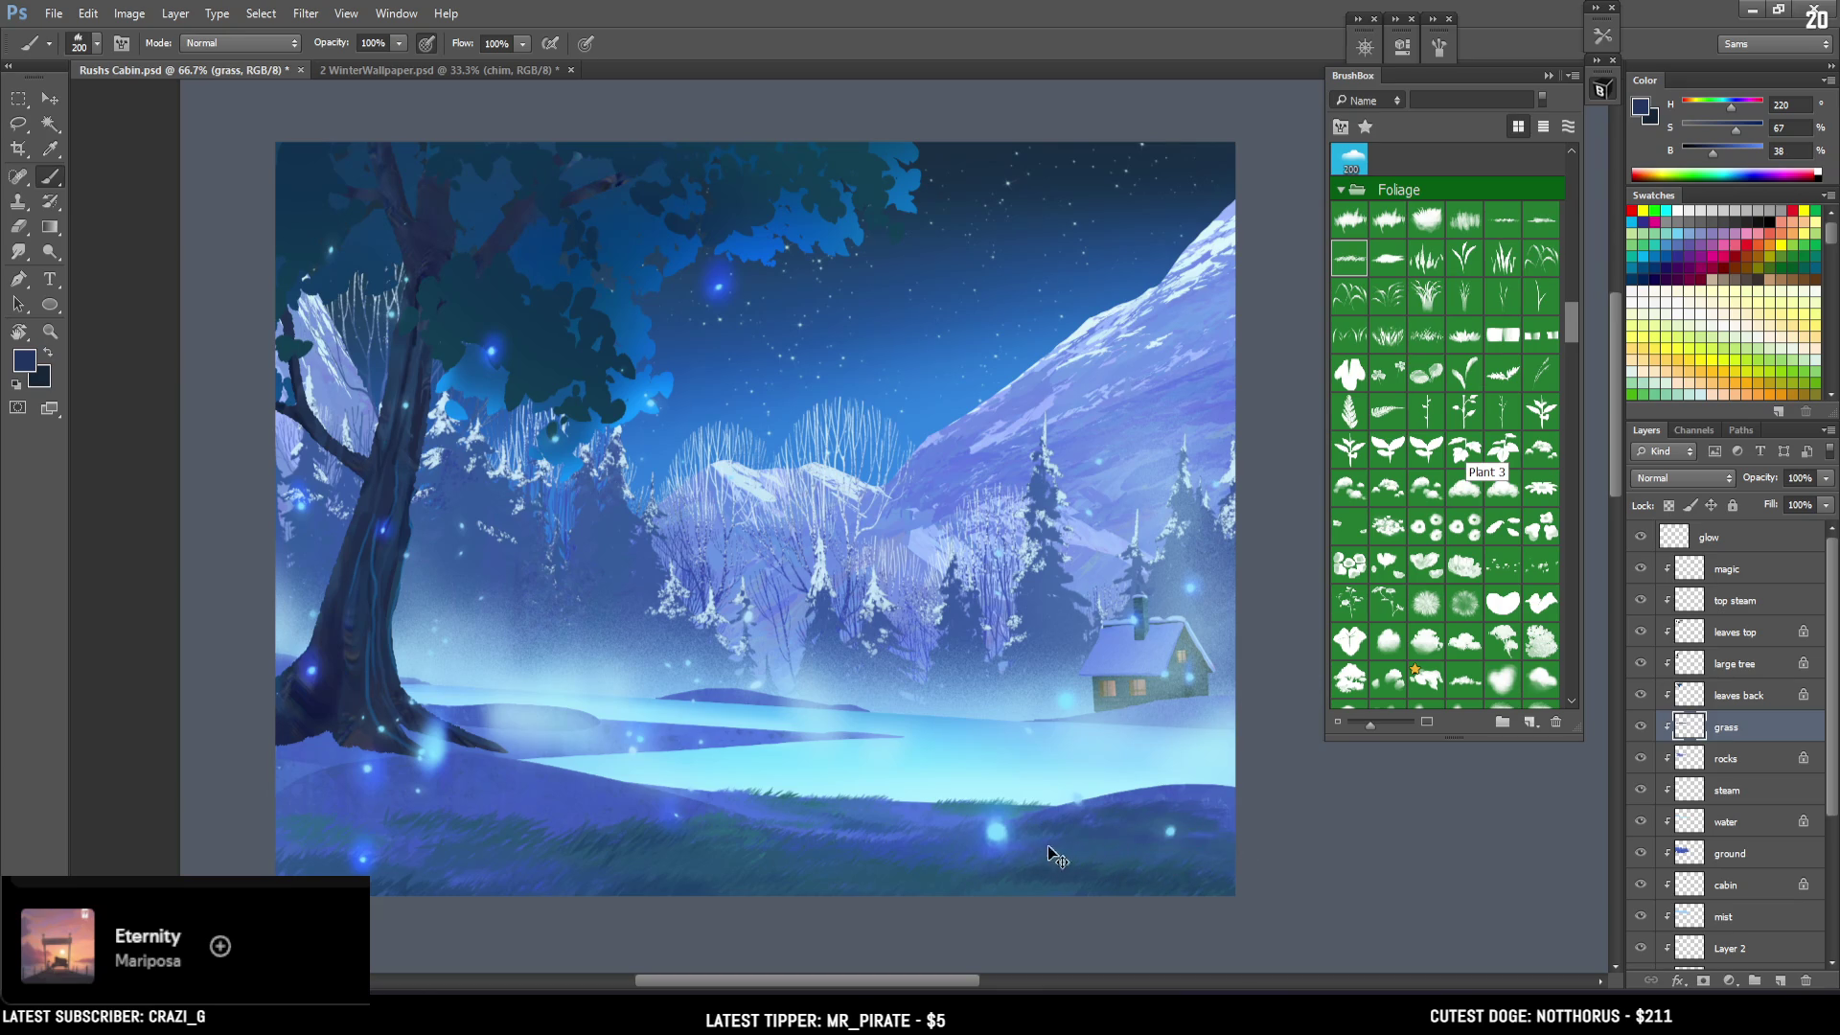
pyautogui.press('[')
pyautogui.press(']')
pyautogui.press(']')
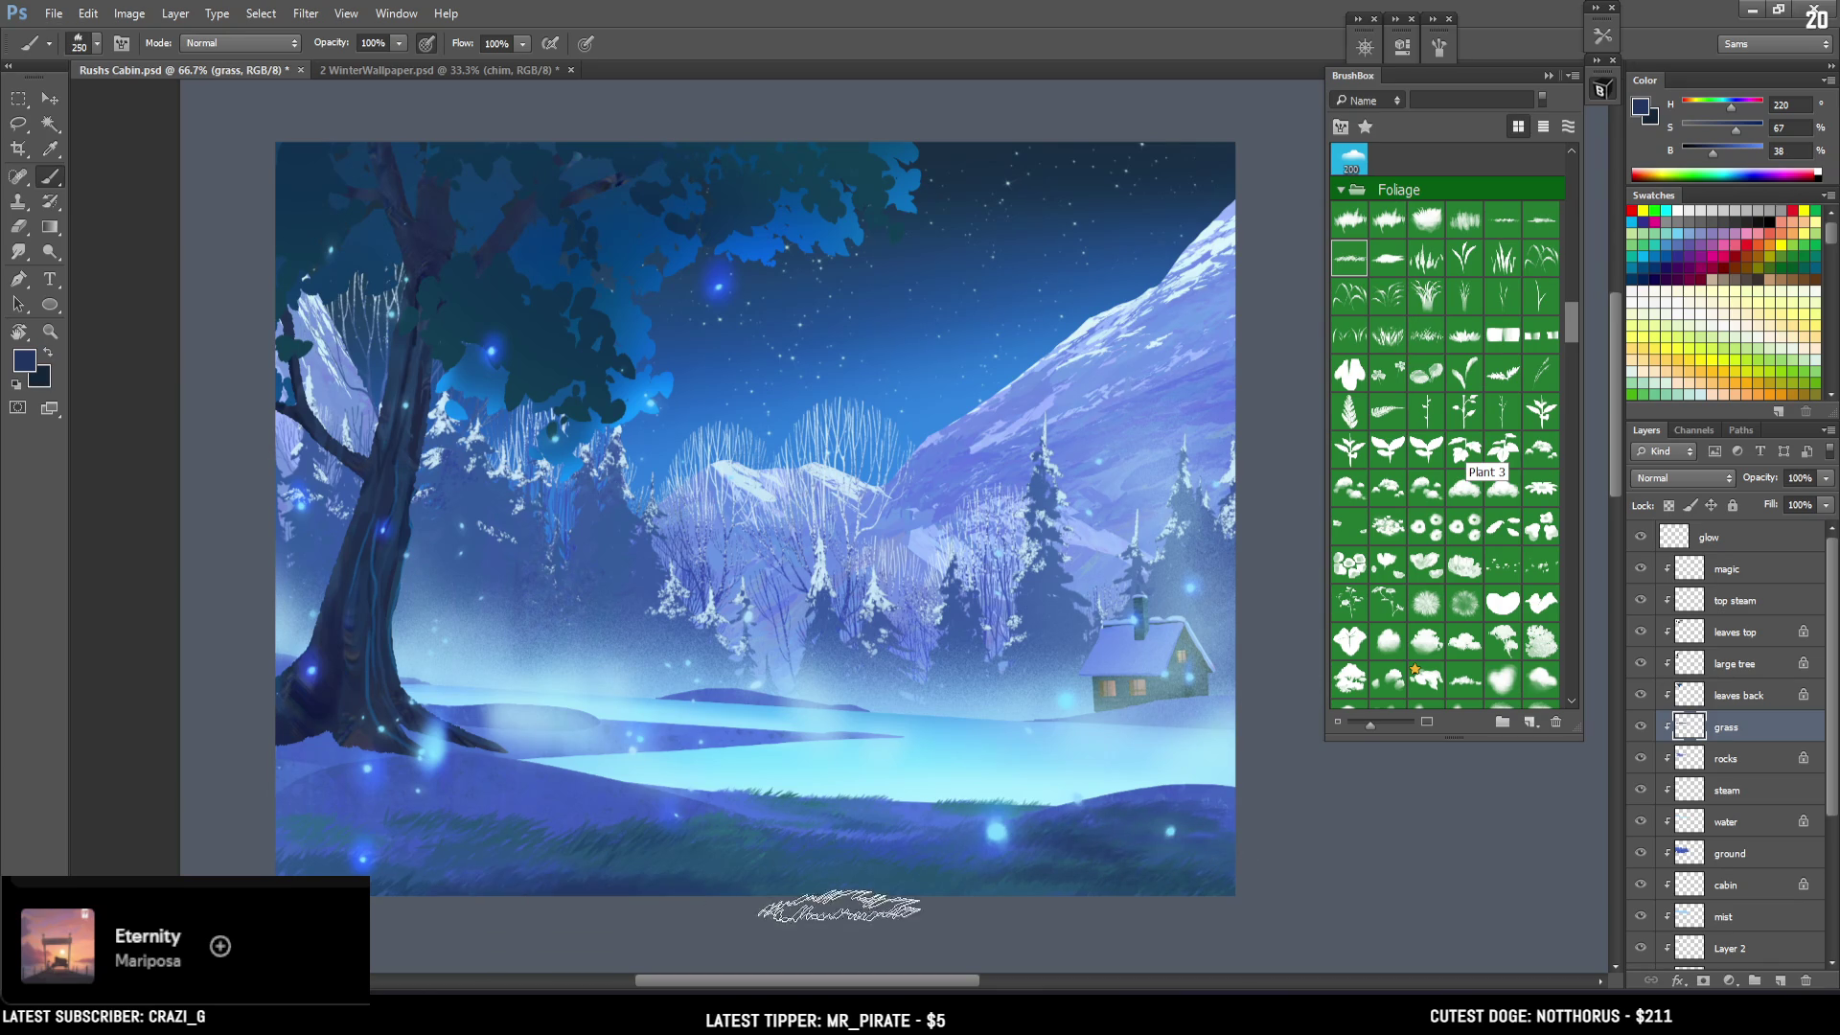
pyautogui.press('[')
pyautogui.press('[')
pyautogui.press('[')
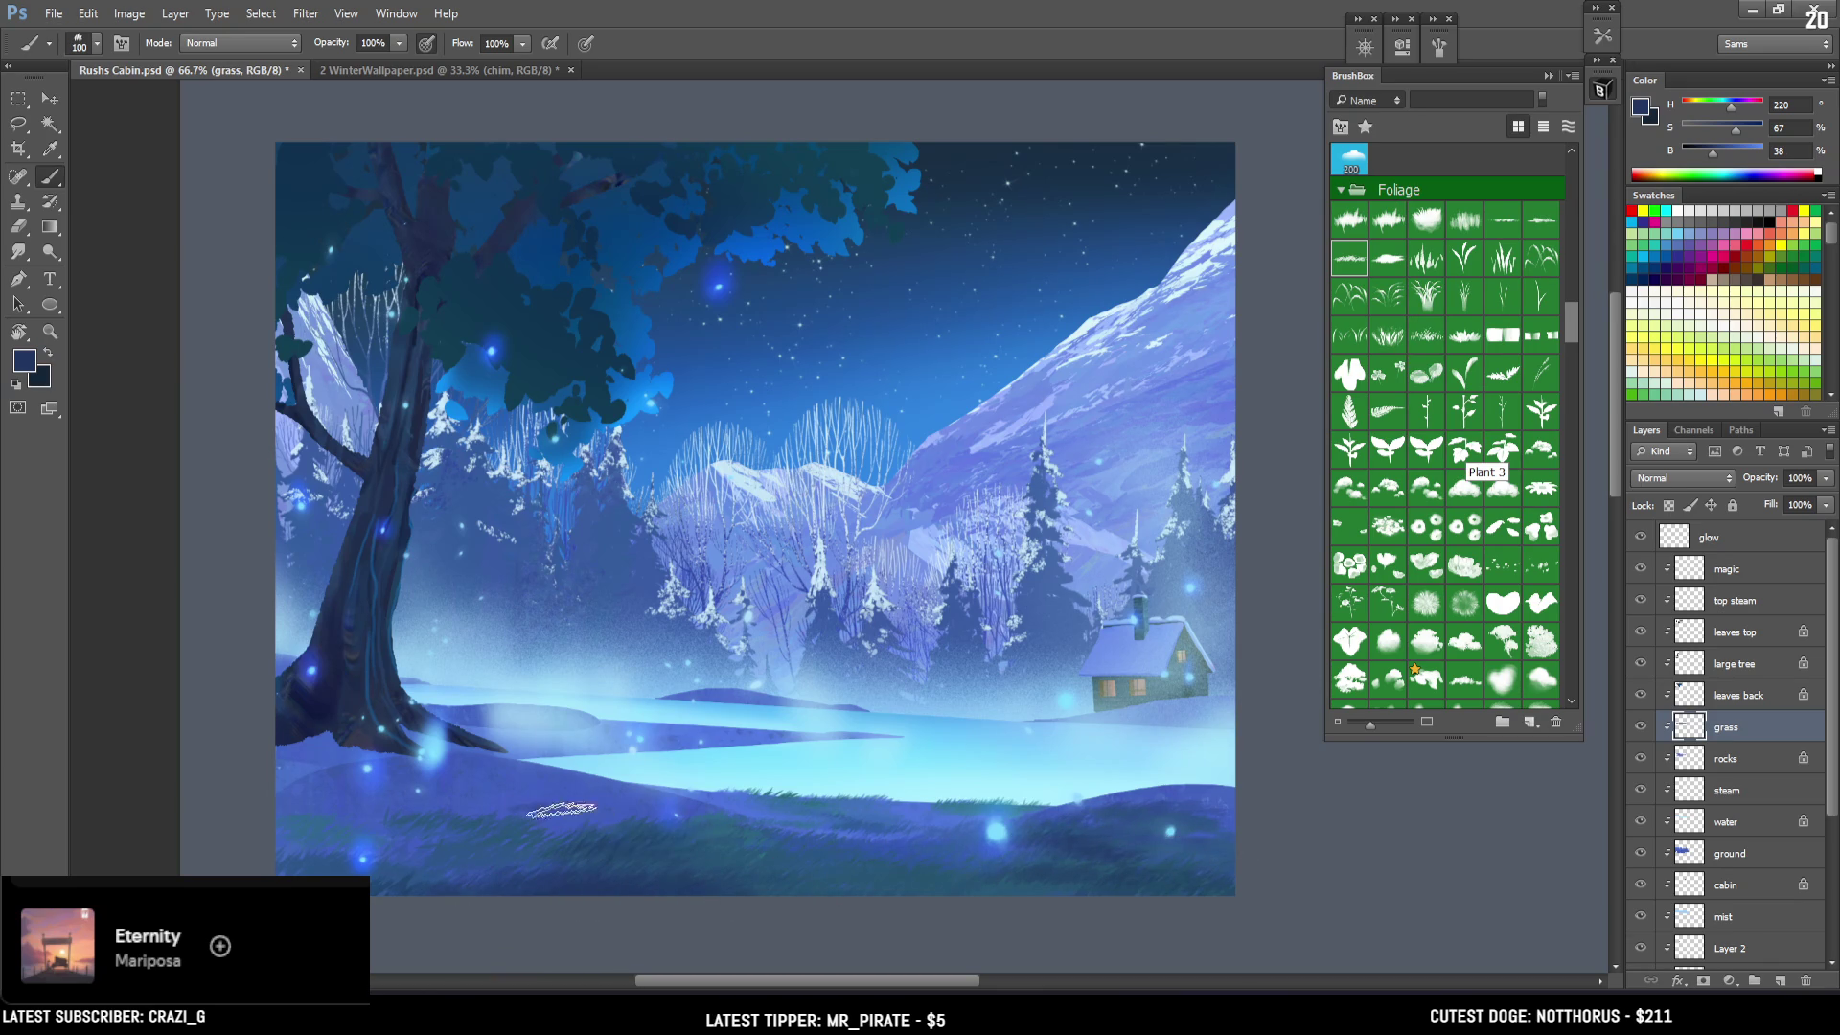
pyautogui.keyDown('alt'); pyautogui.click(637, 823); pyautogui.keyUp('alt')
pyautogui.press('[')
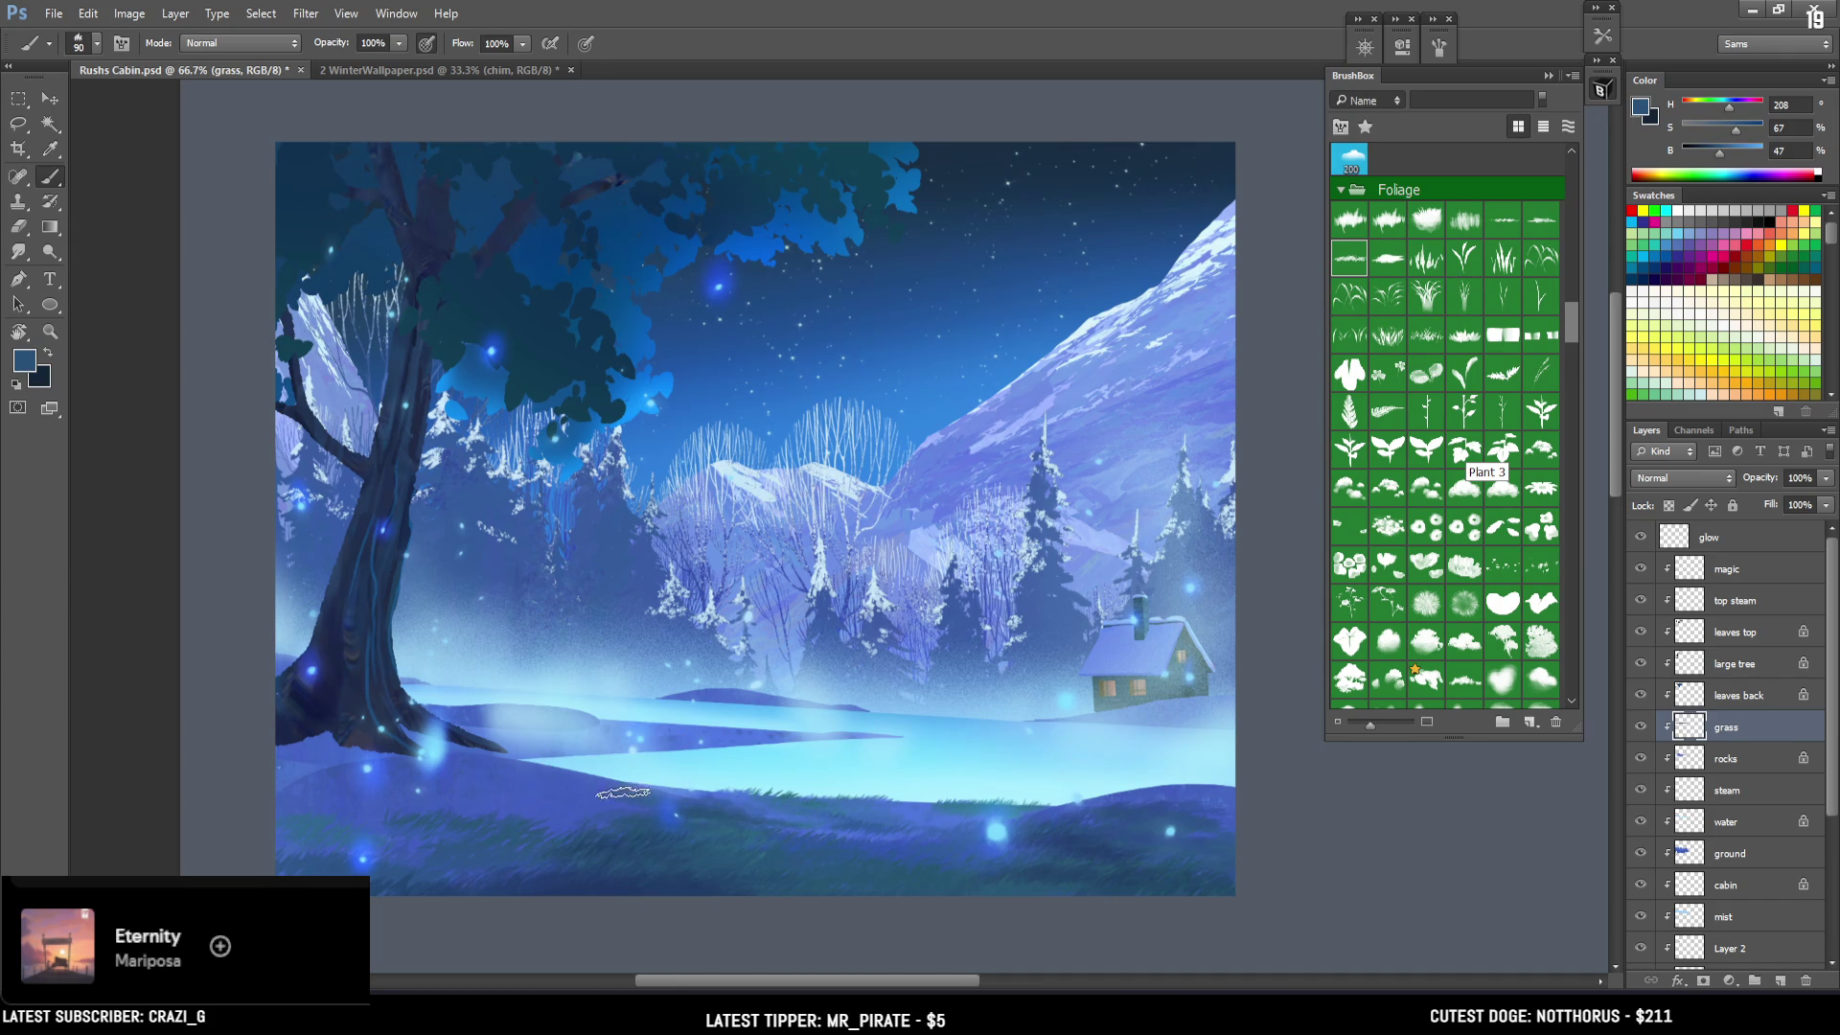
pyautogui.moveTo(570, 788)
pyautogui.mouseDown()
pyautogui.moveTo(743, 796)
pyautogui.moveTo(693, 791)
pyautogui.moveTo(815, 836)
pyautogui.mouseUp()
# Sample lighter and darker foreground blues and fine-tune the grass brush size.
pyautogui.keyDown('alt'); pyautogui.click(811, 833); pyautogui.keyUp('alt')
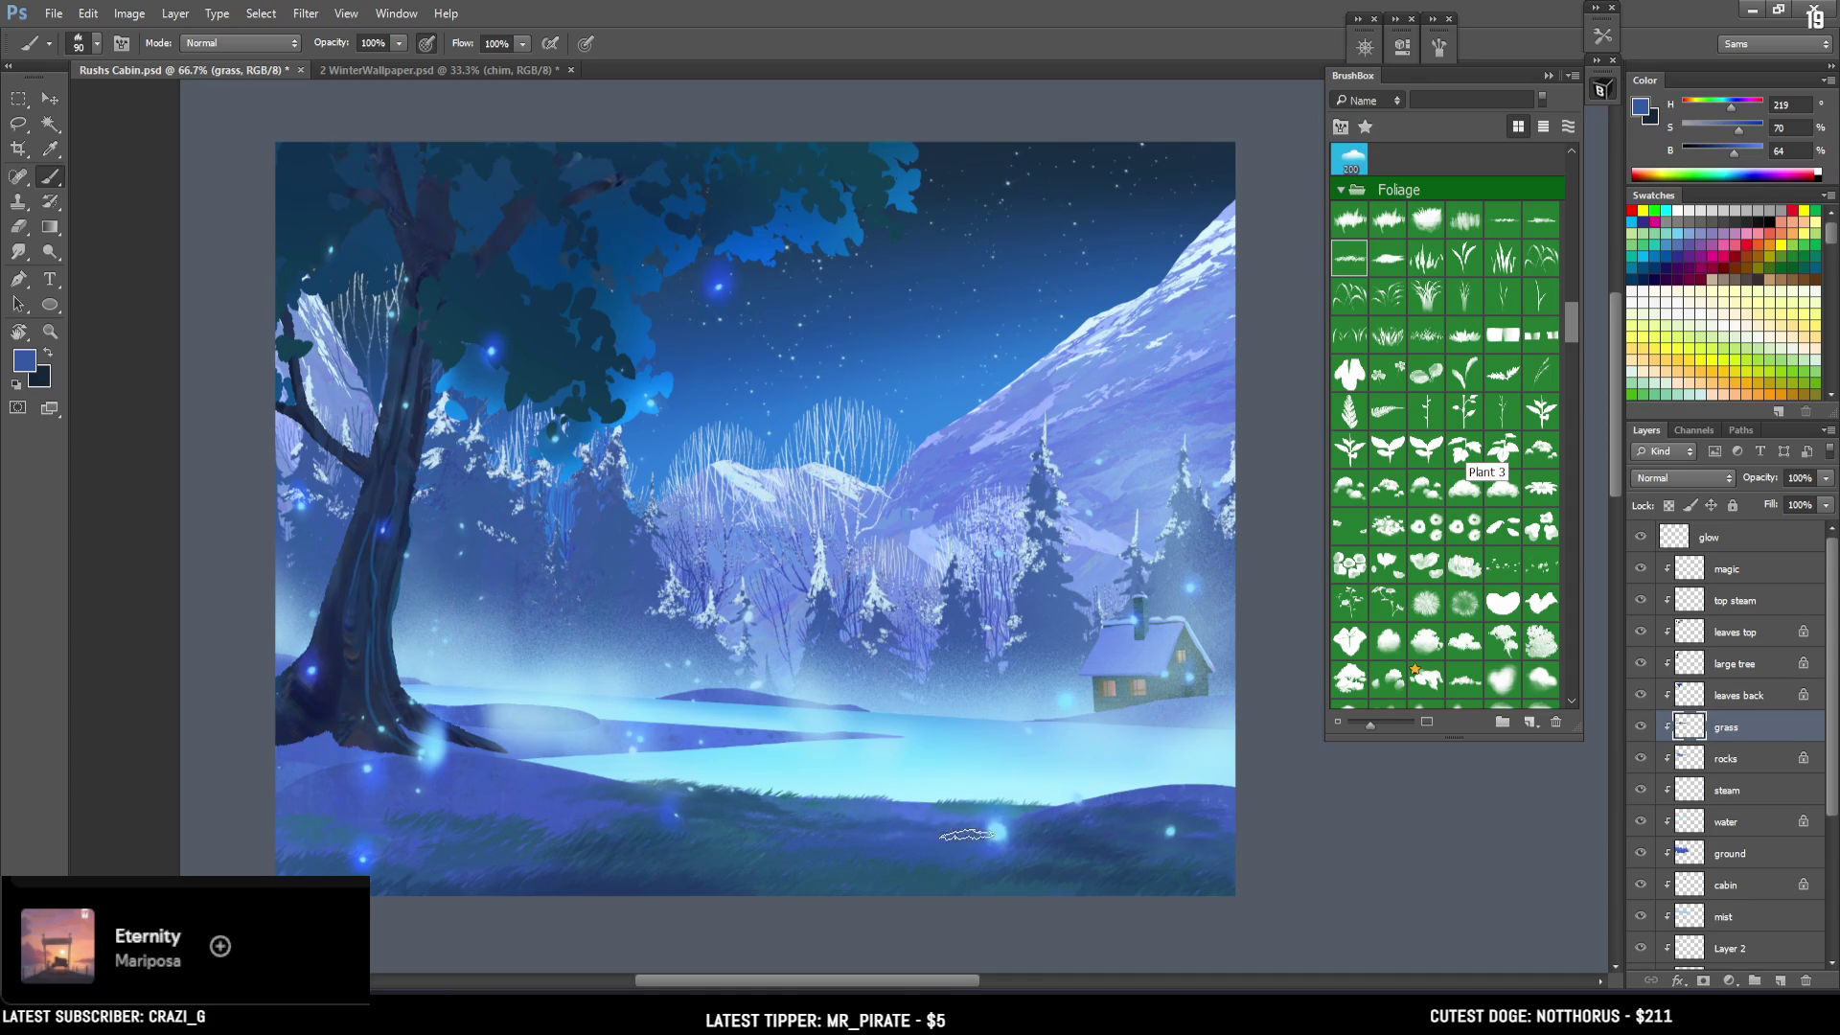
pyautogui.keyDown('alt'); pyautogui.click(958, 843); pyautogui.keyUp('alt')
pyautogui.press(']')
pyautogui.press('[')
pyautogui.press('[')
pyautogui.keyDown('alt'); pyautogui.click(323, 746); pyautogui.keyUp('alt')
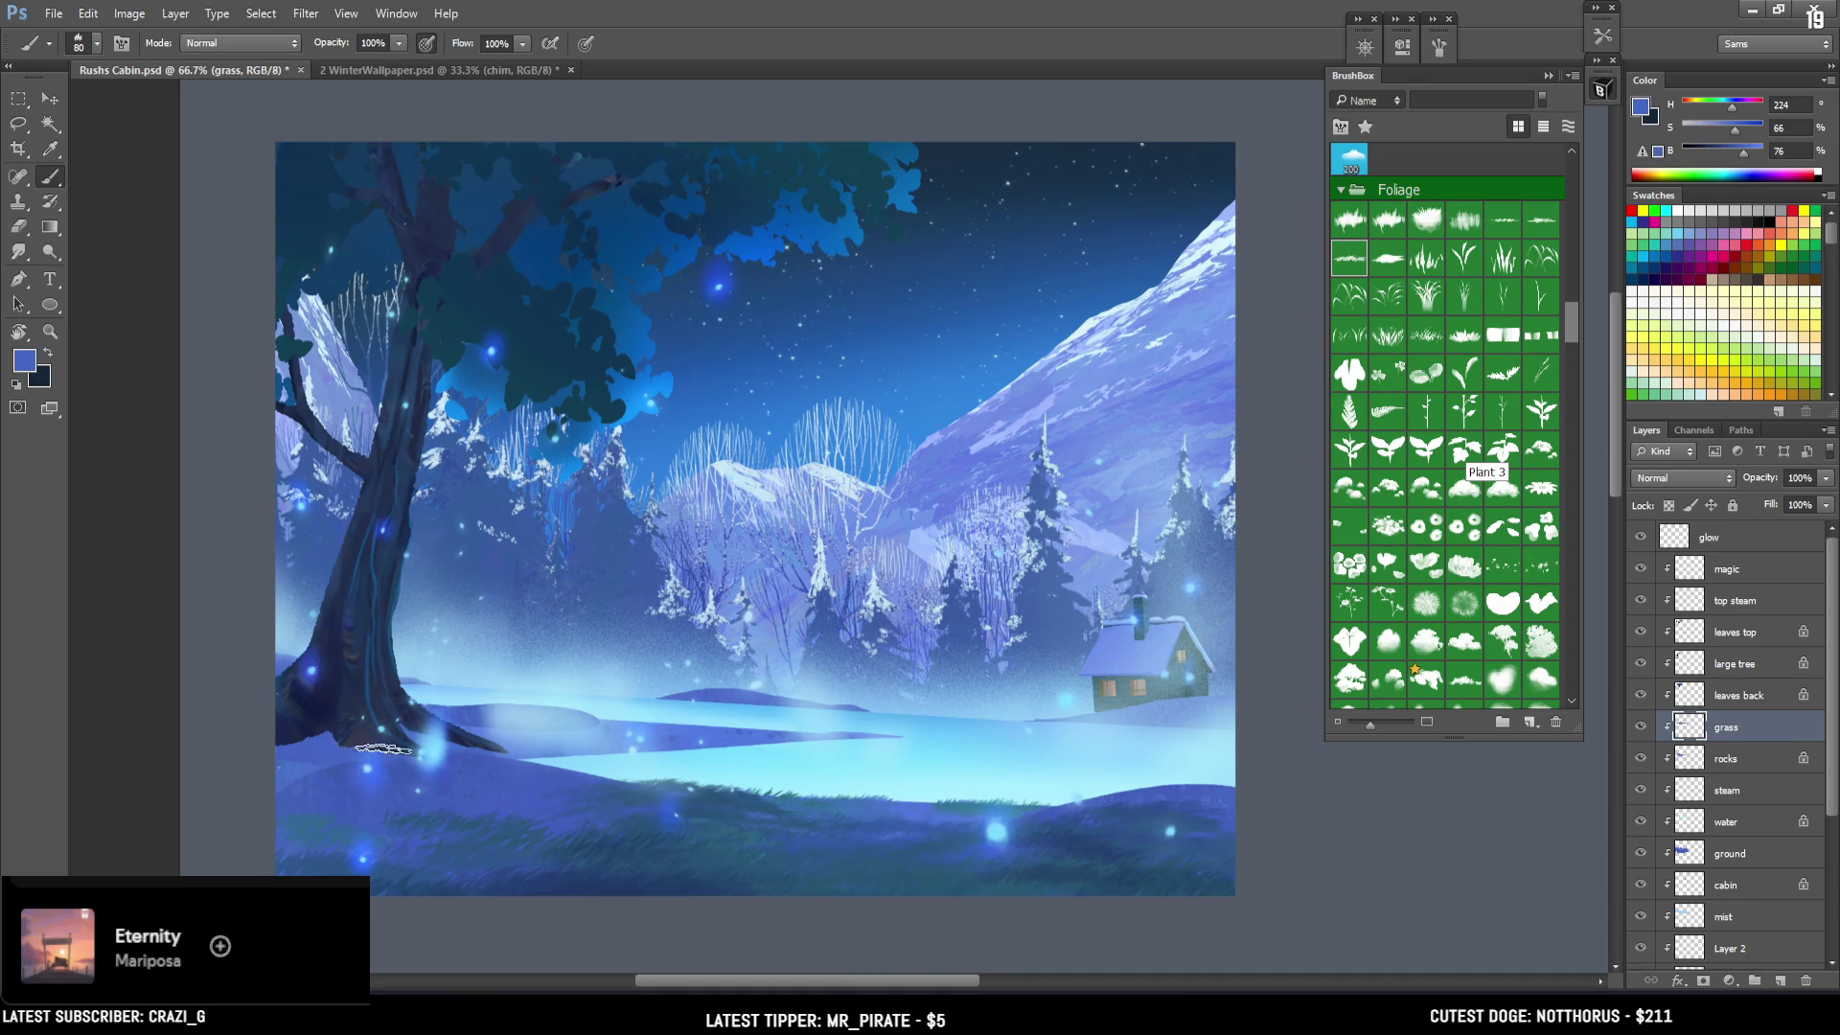
pyautogui.click(1731, 582)
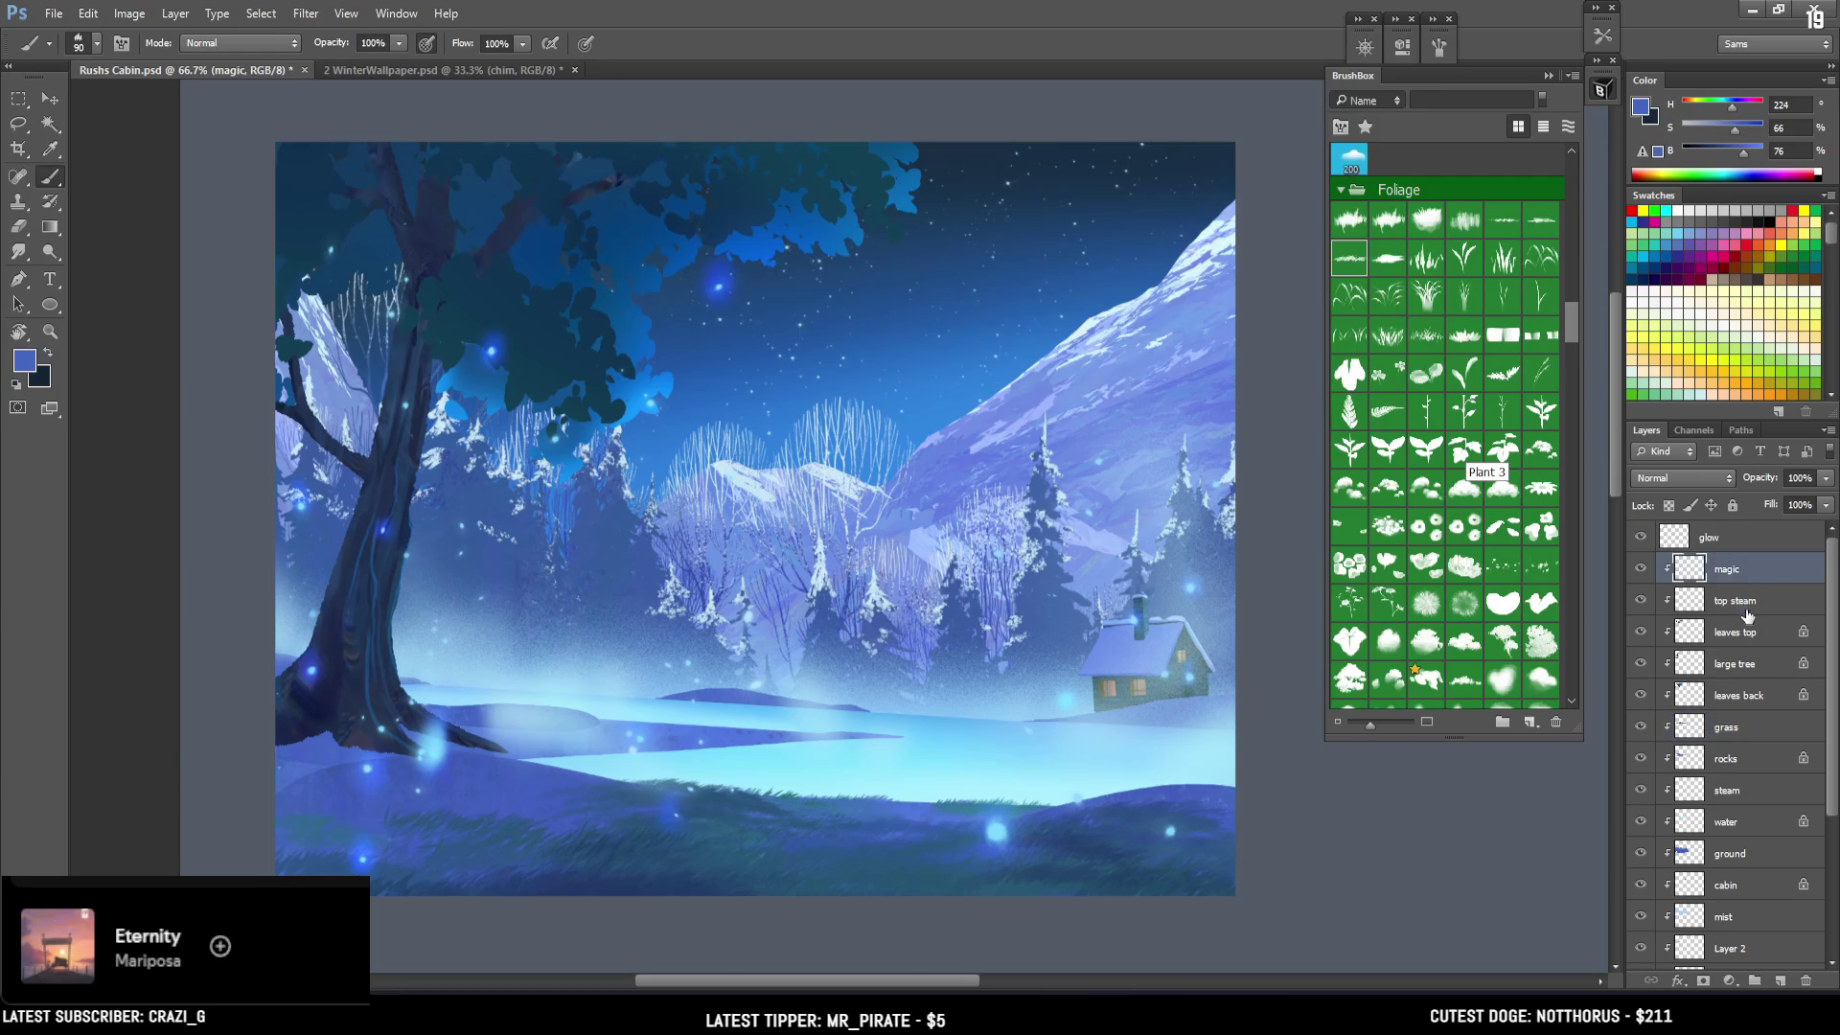
# Add a new layer named 'top grass' above the leaves top layer.
pyautogui.click(1740, 612)
pyautogui.click(1741, 633)
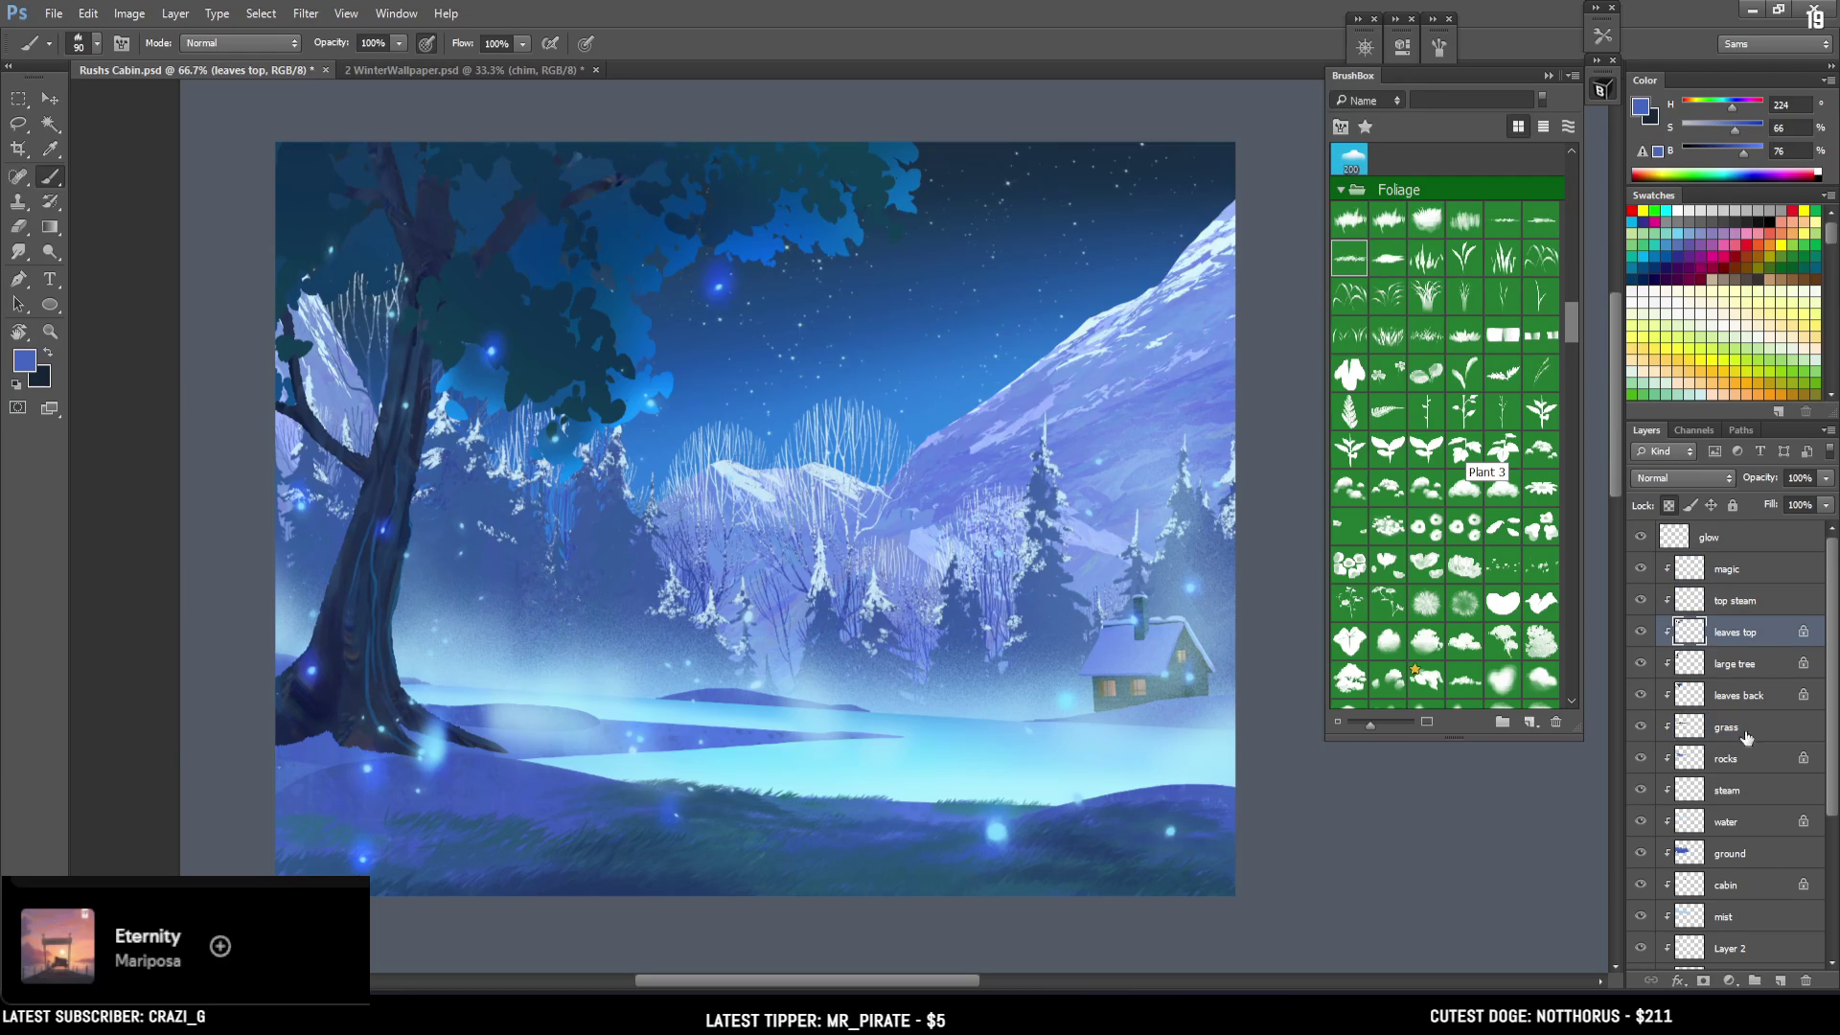
pyautogui.click(1780, 980)
pyautogui.doubleClick(1730, 635)
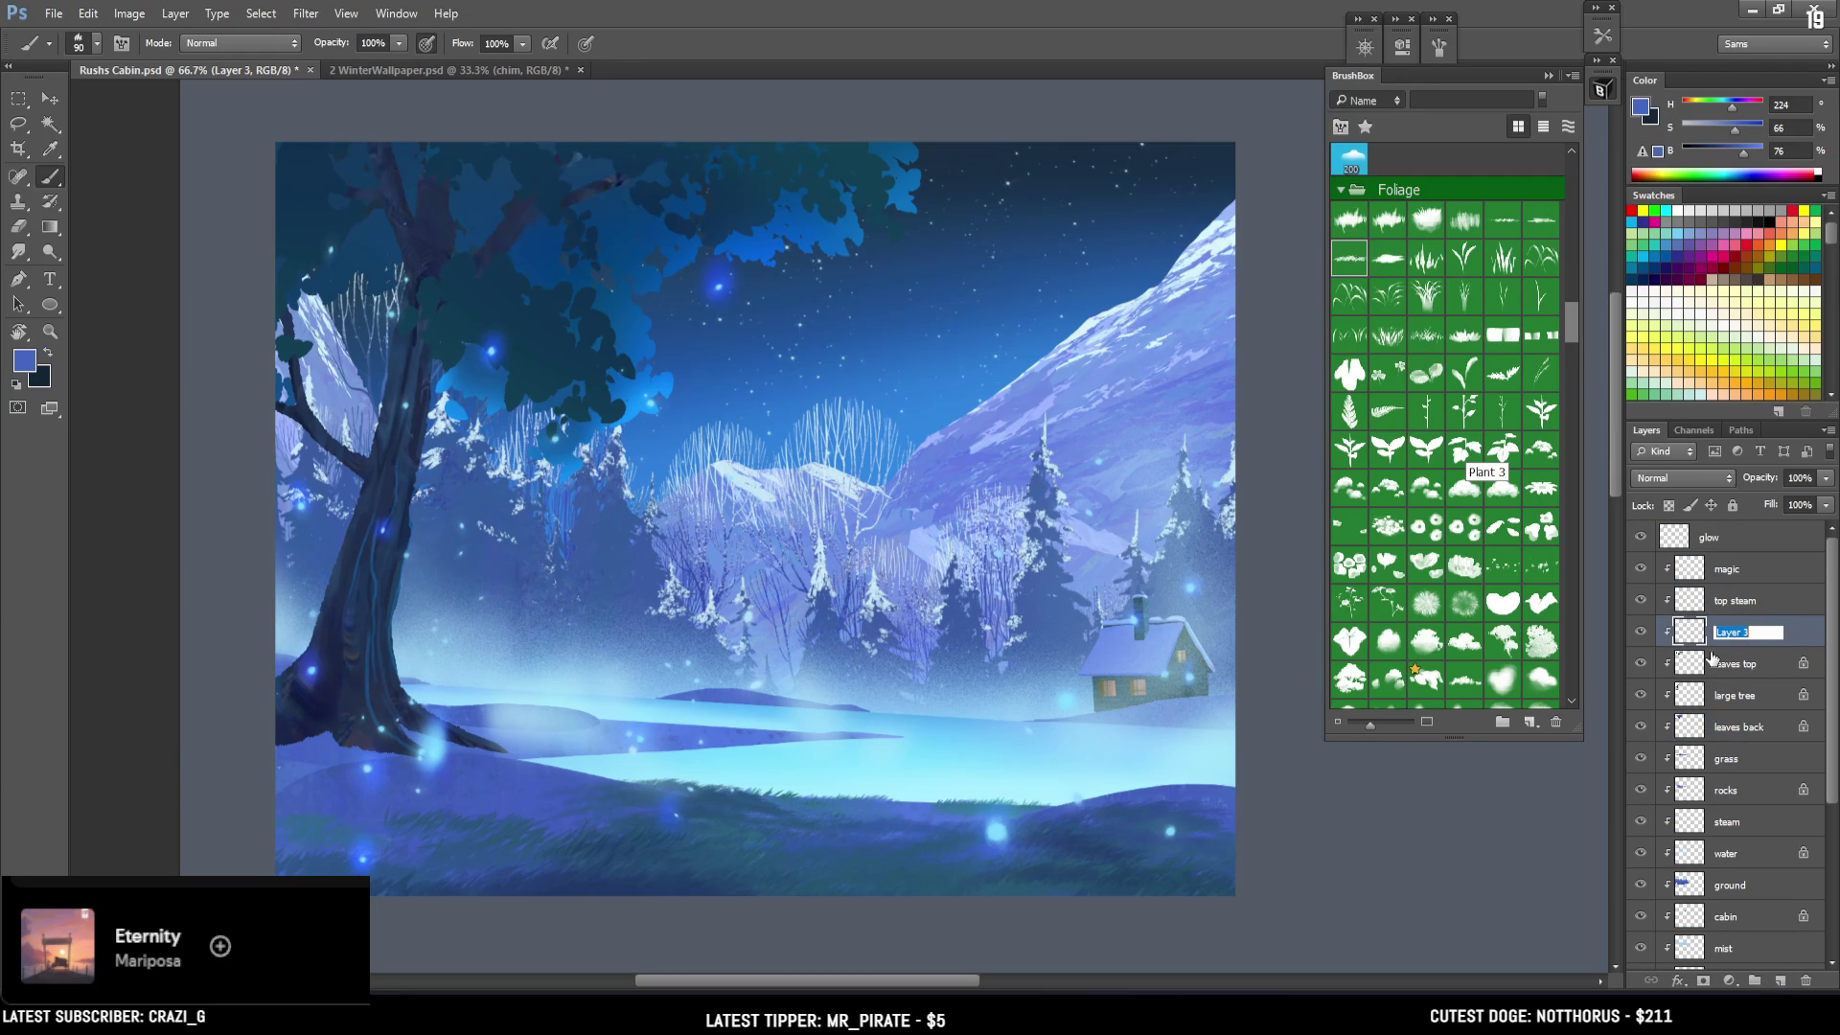
pyautogui.write('t')
pyautogui.press('Return')
# Sample progressively deeper blues from the foreground and enlarge the brush.
pyautogui.press('[')
pyautogui.press('[')
pyautogui.press('[')
pyautogui.press(']')
pyautogui.press(']')
pyautogui.press(']')
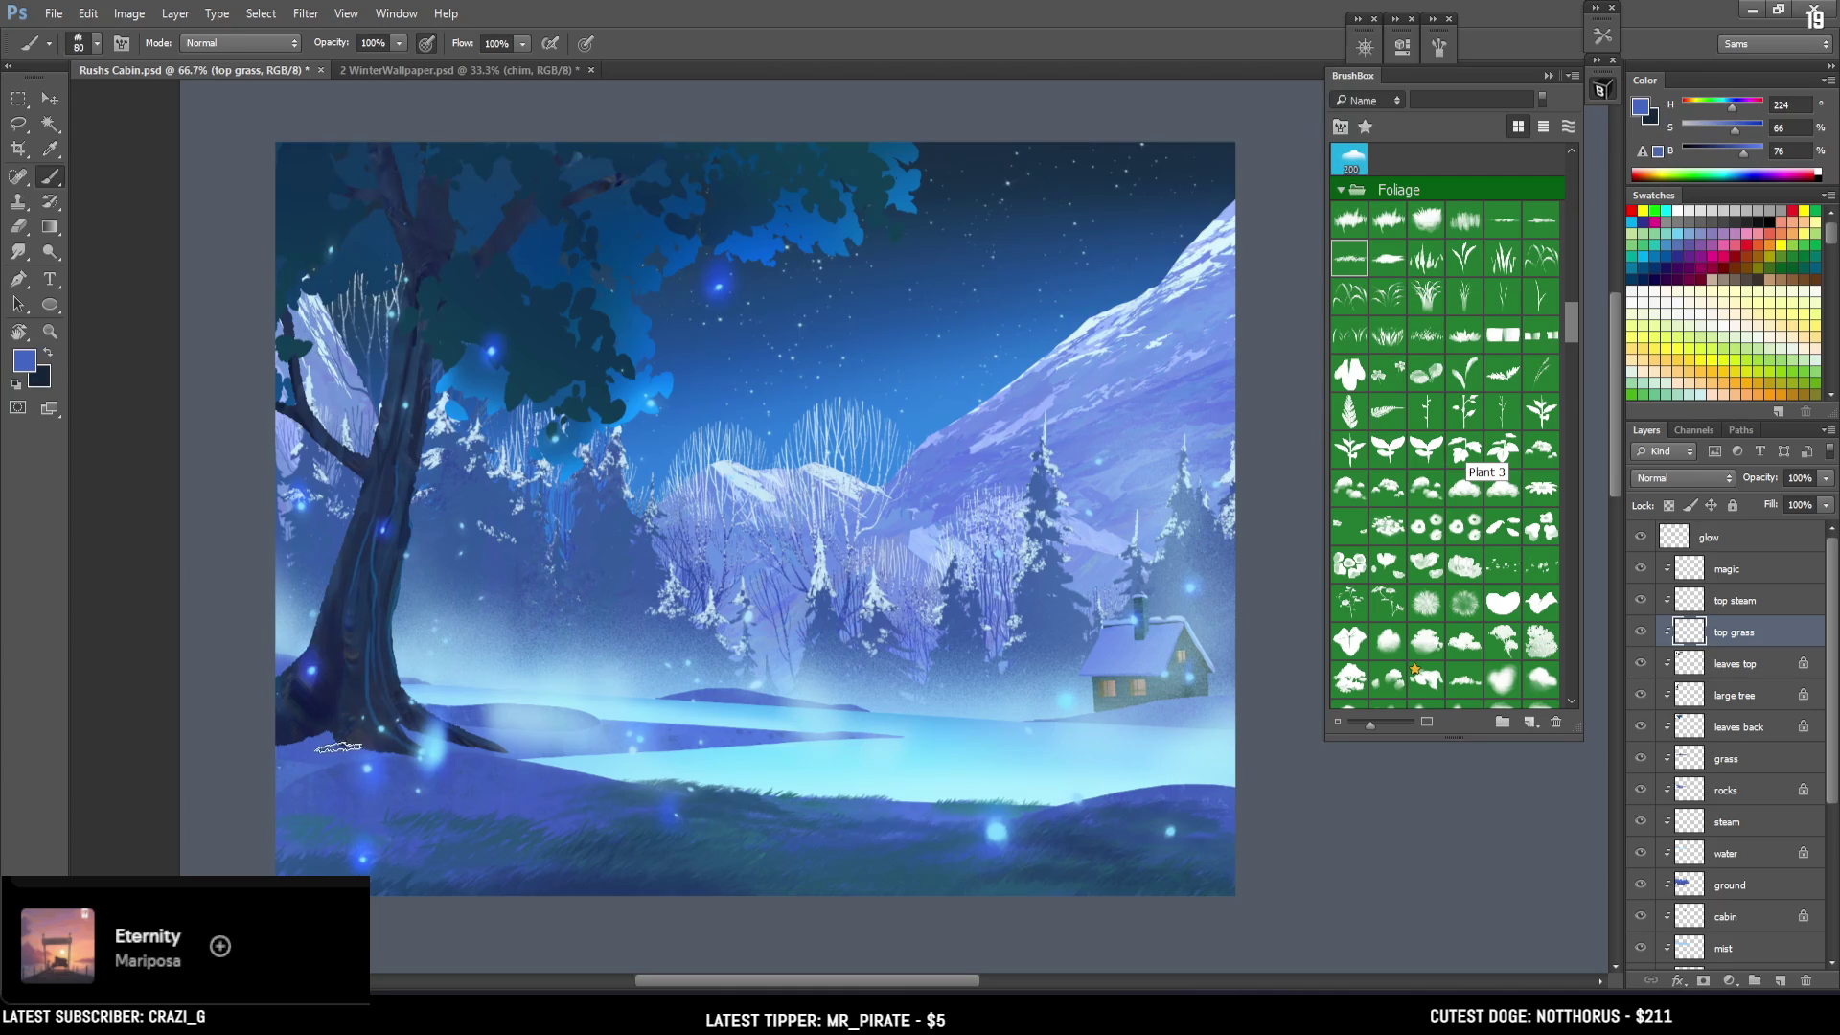
pyautogui.press(']')
pyautogui.keyDown('alt'); pyautogui.click(317, 784); pyautogui.keyUp('alt')
pyautogui.keyDown('alt'); pyautogui.click(316, 825); pyautogui.keyUp('alt')
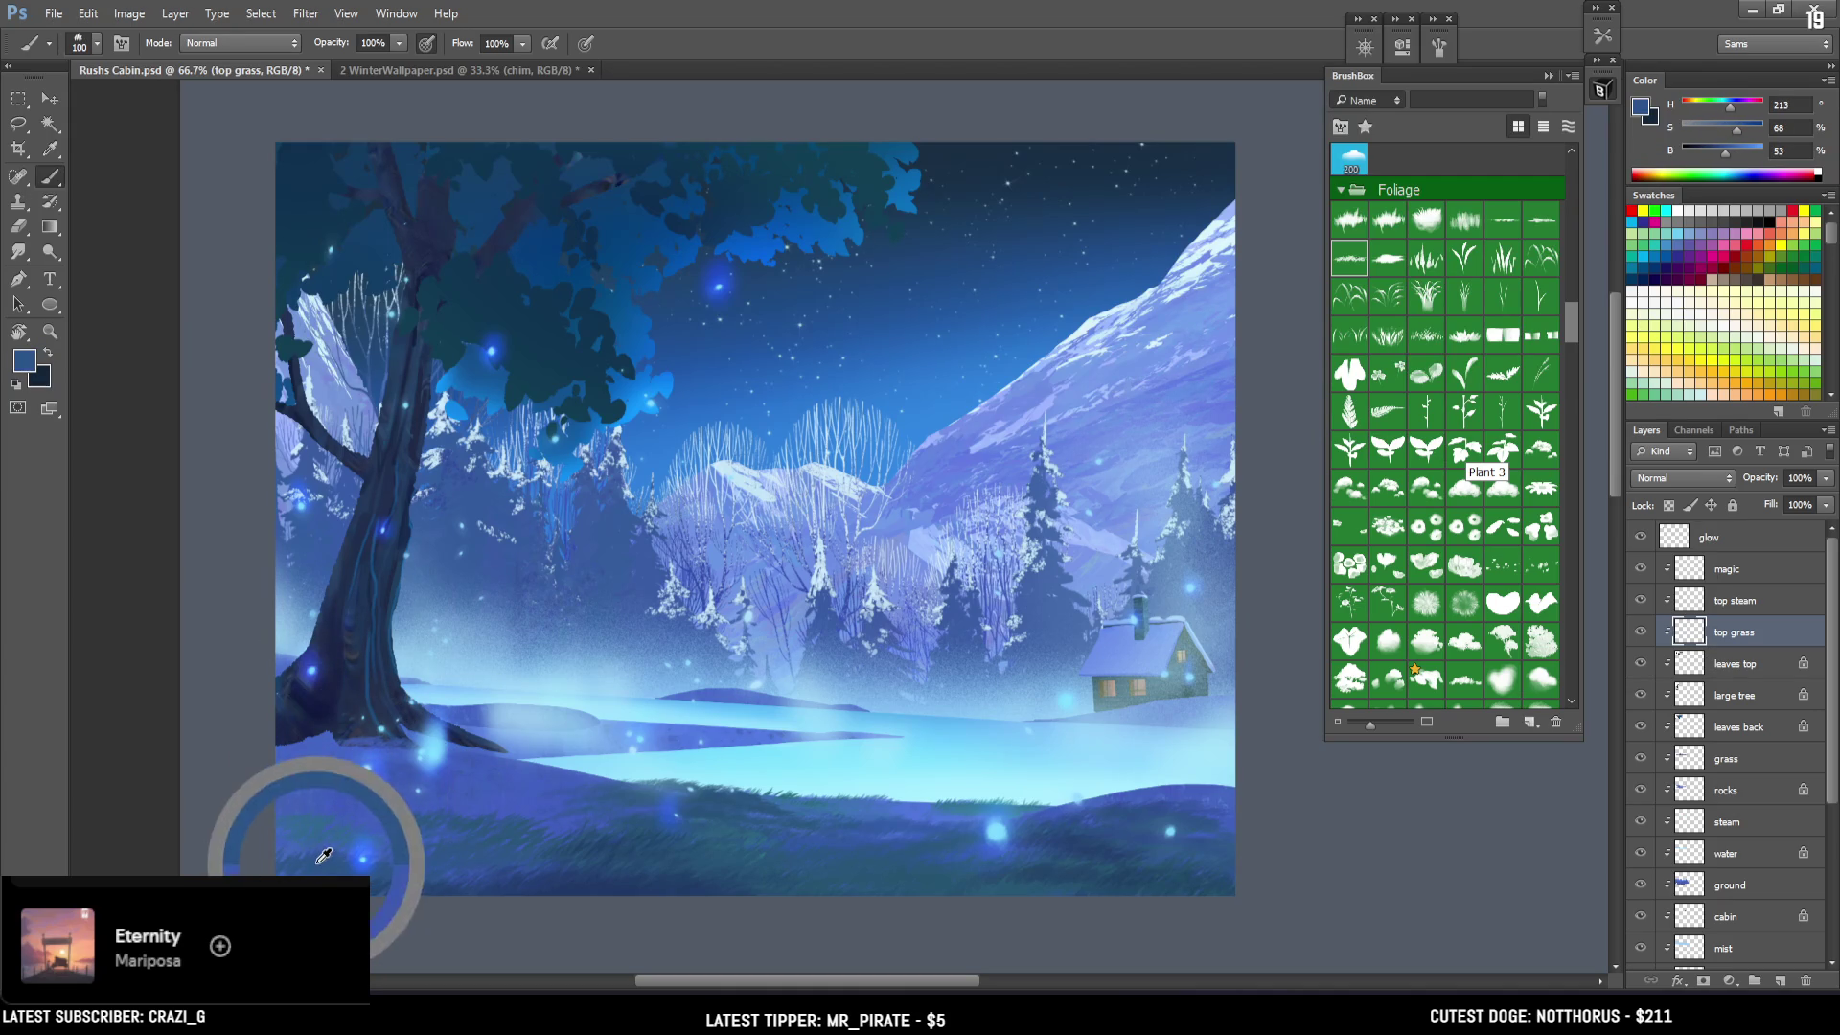
pyautogui.press(']')
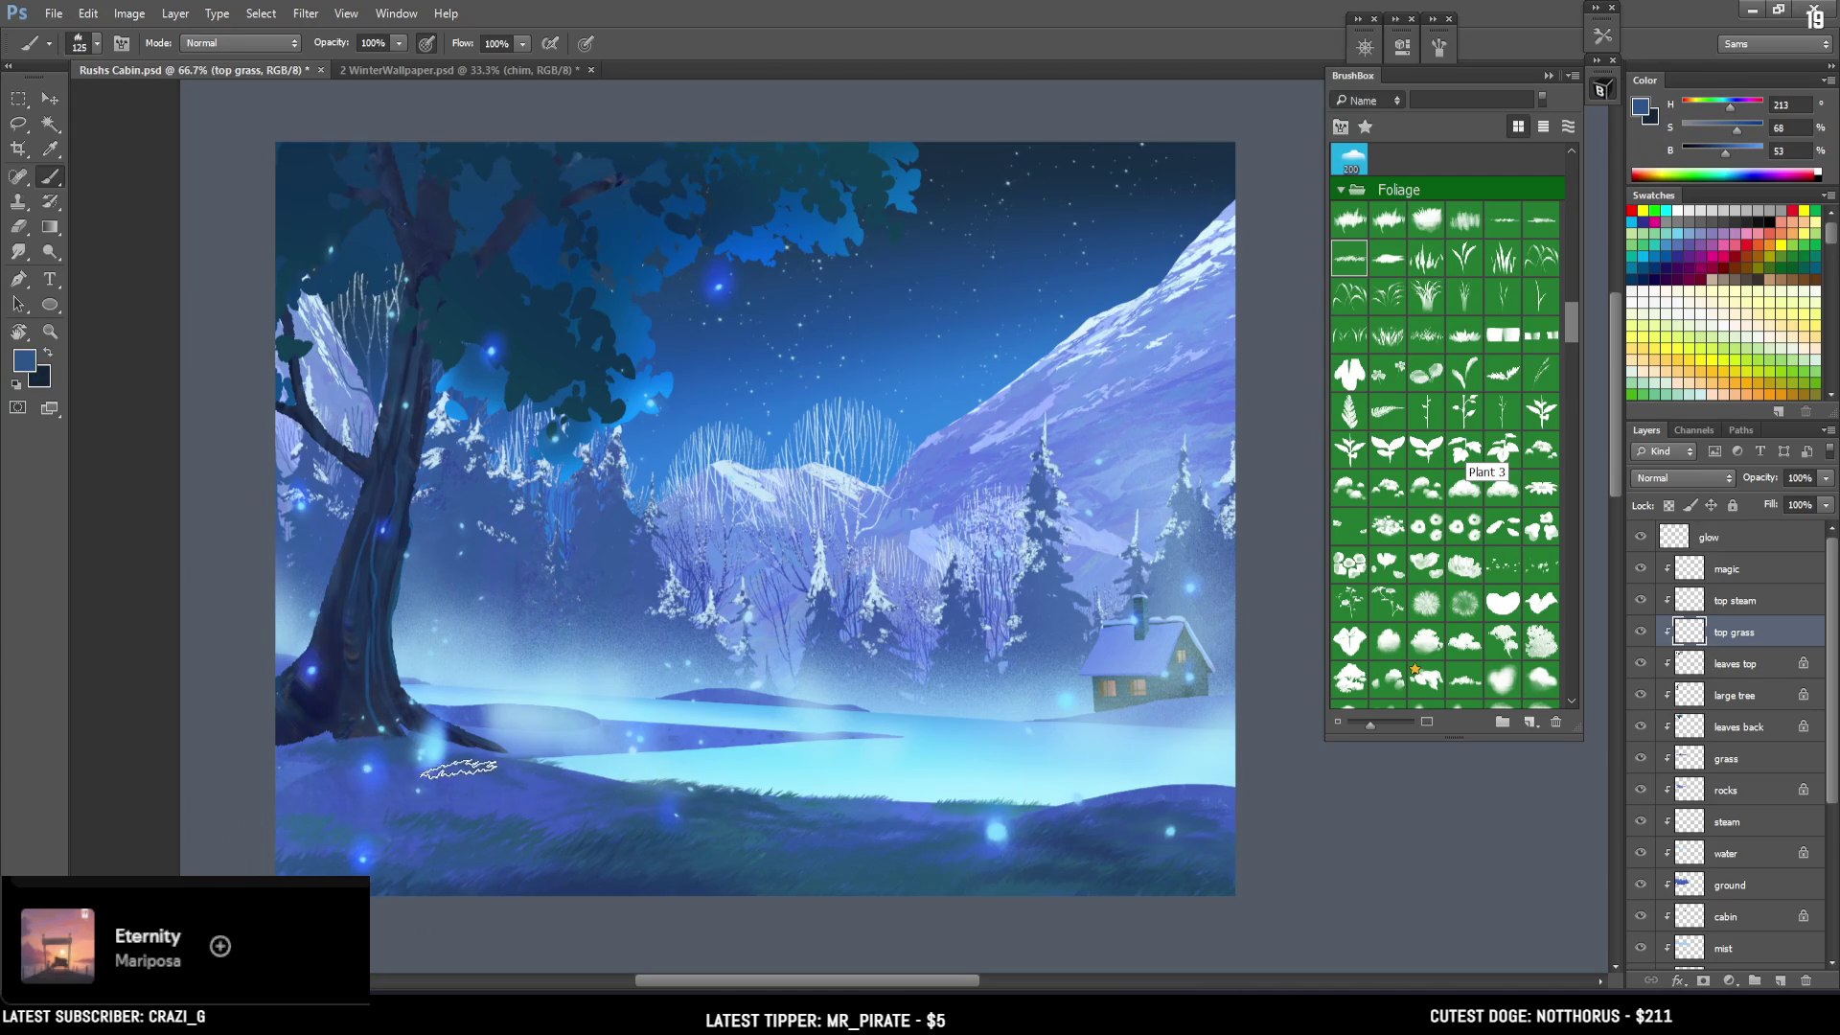
pyautogui.keyDown('alt'); pyautogui.click(416, 876); pyautogui.keyUp('alt')
pyautogui.press(']')
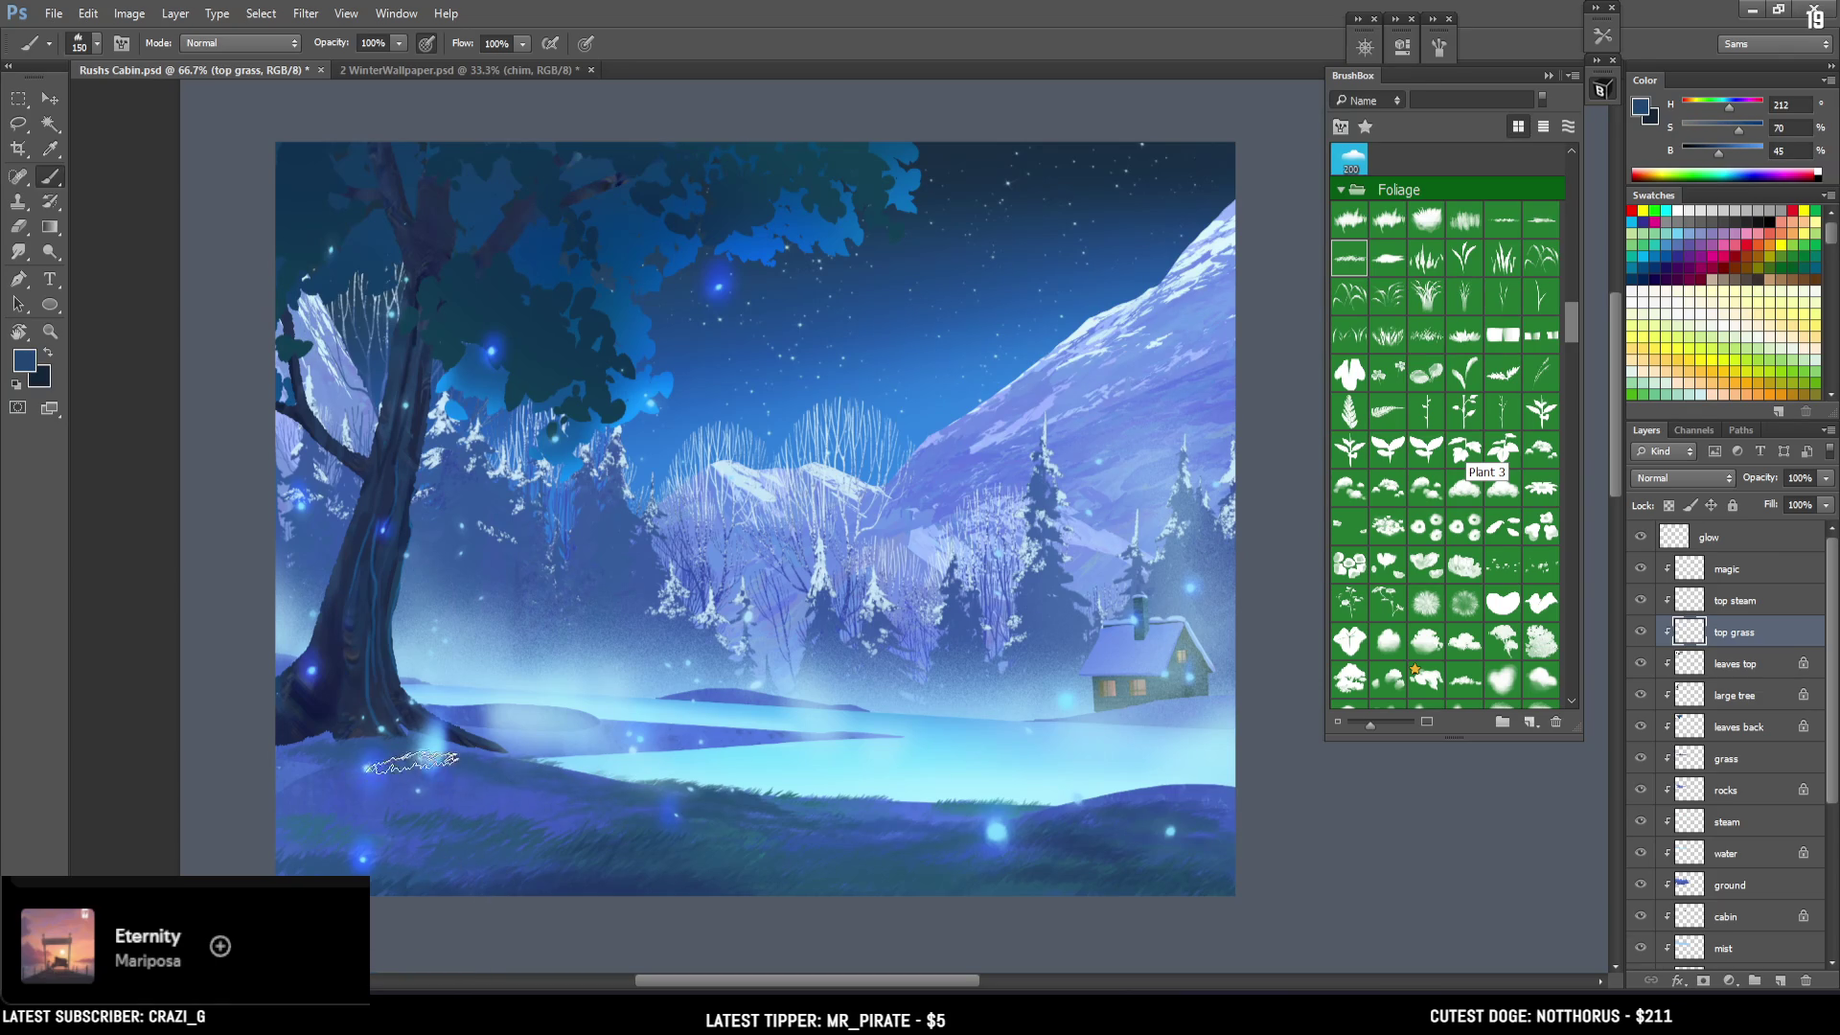
# Pick a mid blue, set the brush size to 150, and save the cabin painting.
pyautogui.press('e')
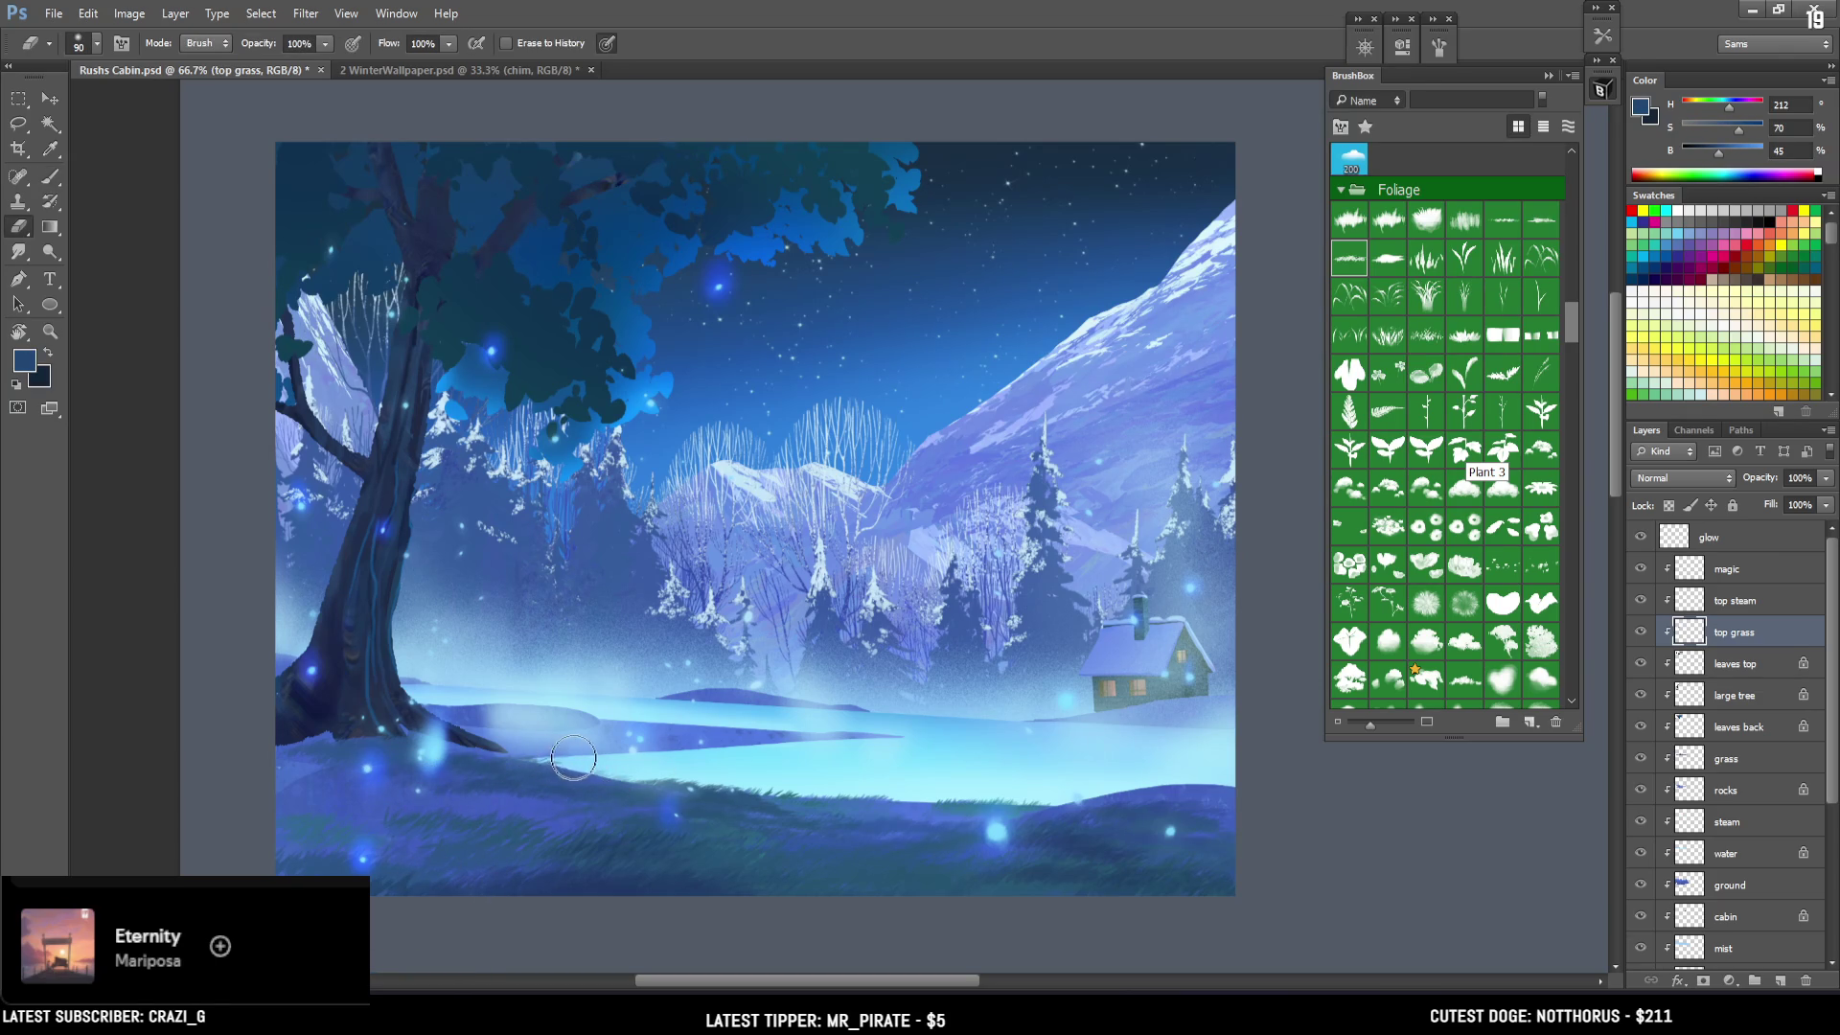
pyautogui.press('b')
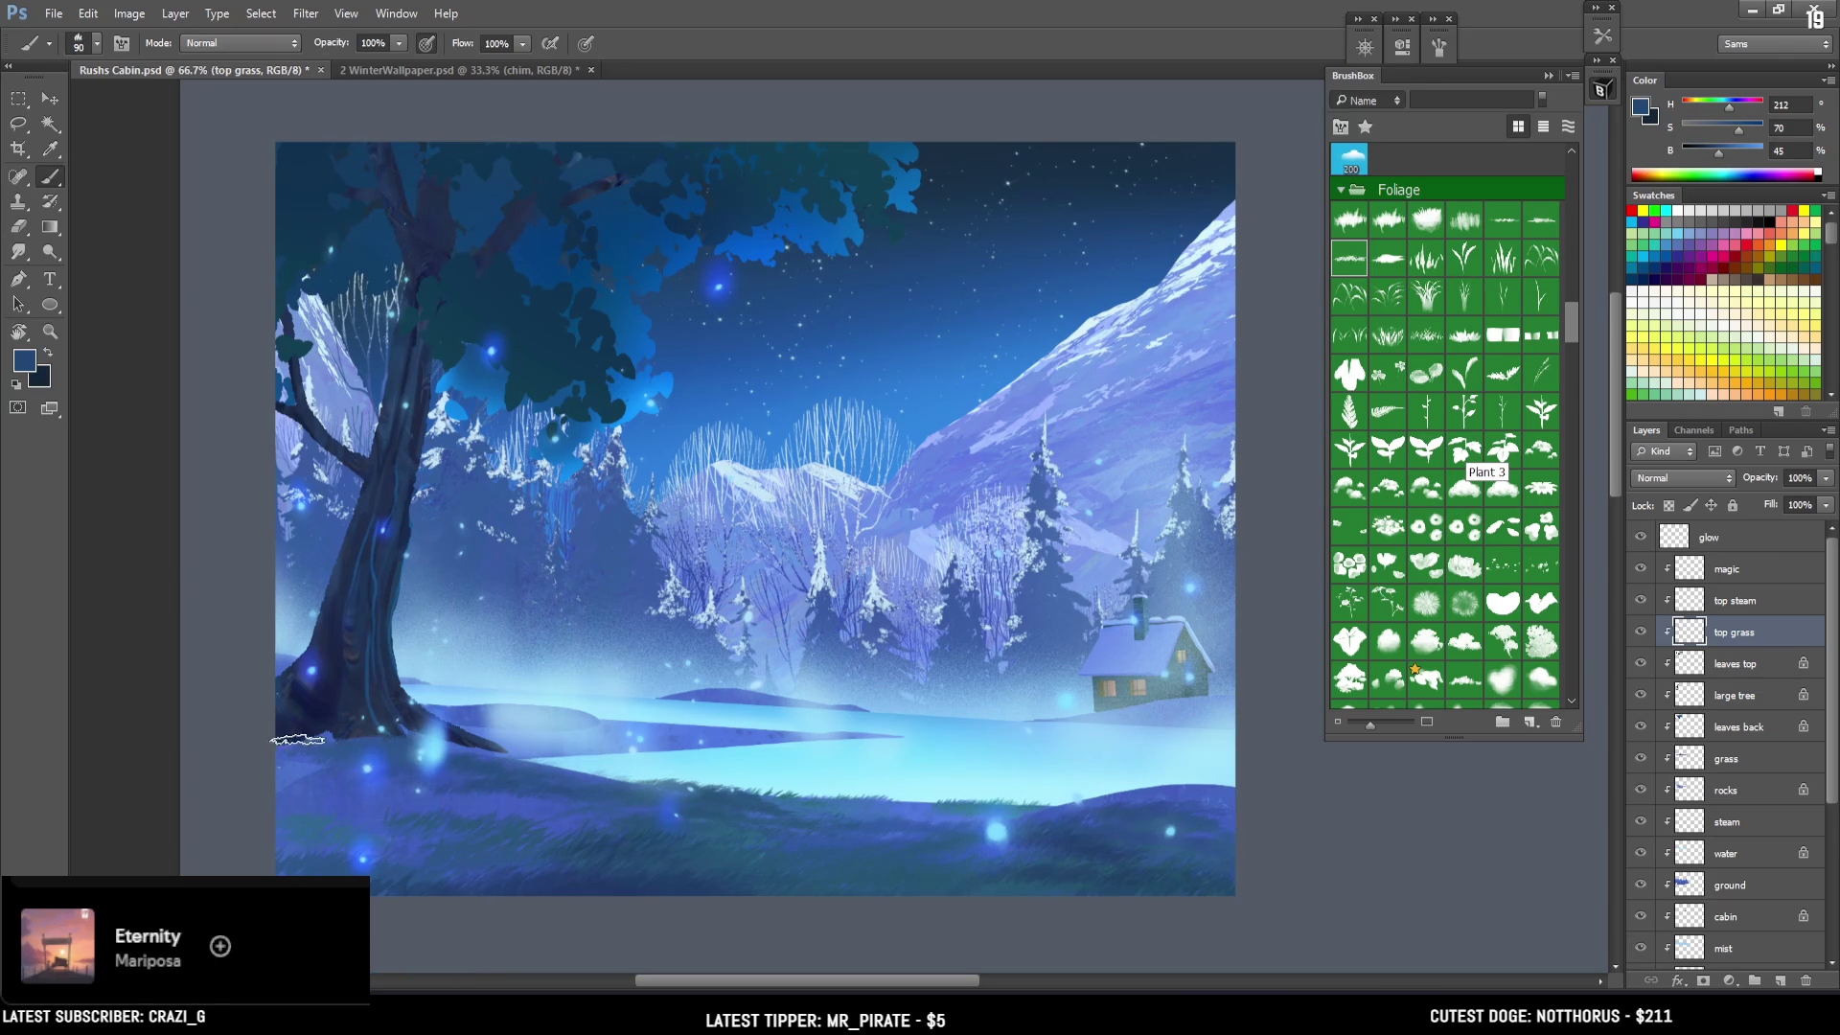
pyautogui.keyDown('alt'); pyautogui.click(330, 728); pyautogui.keyUp('alt')
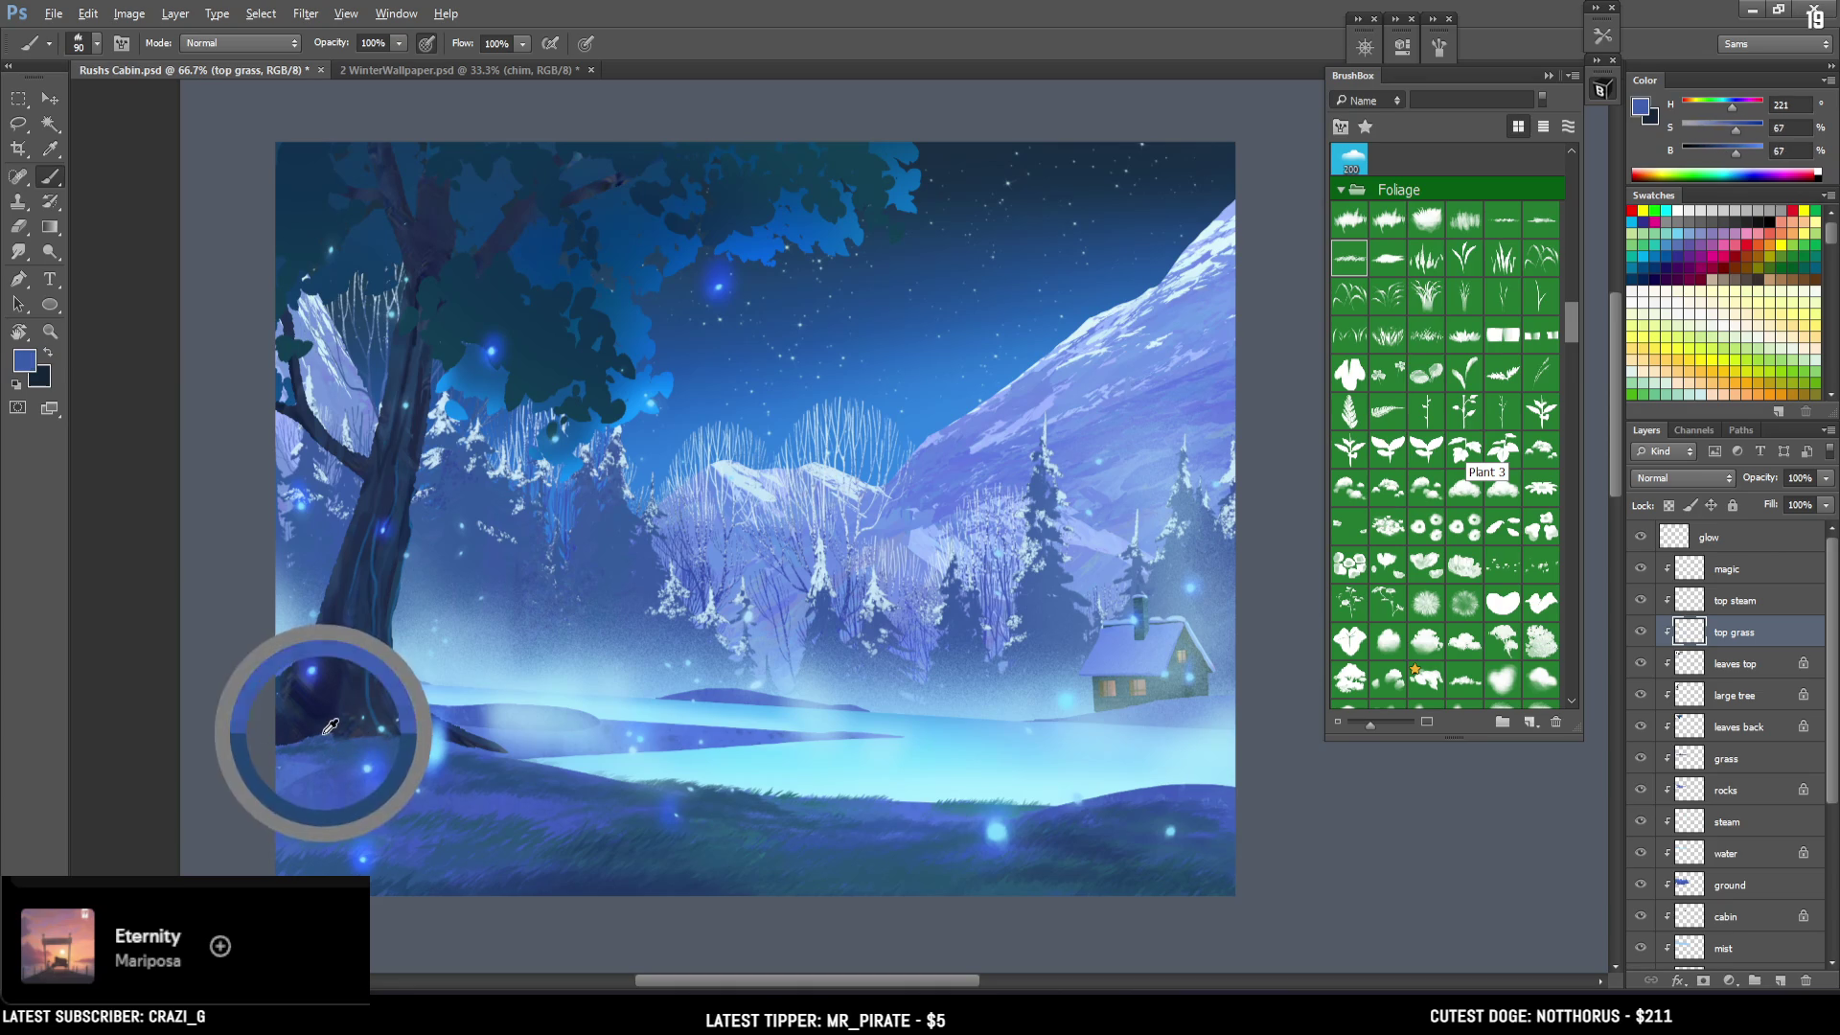
pyautogui.press(']')
pyautogui.press(']')
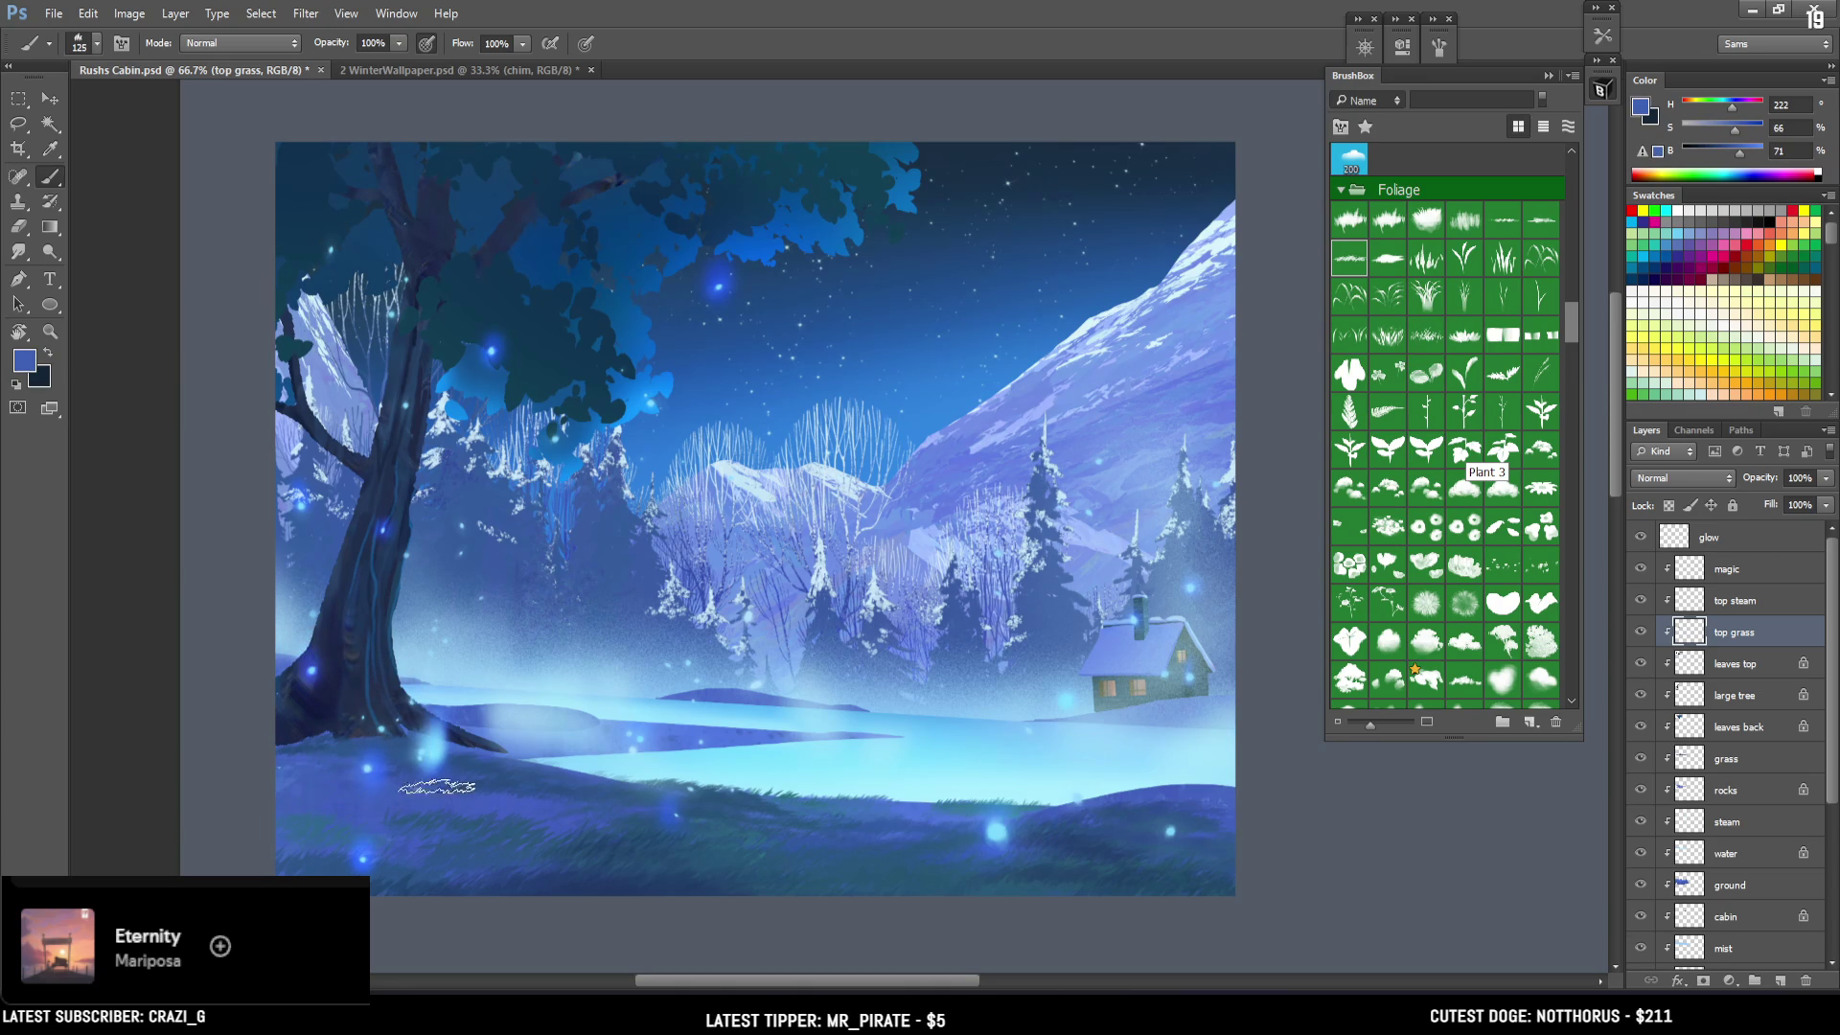
pyautogui.press(']')
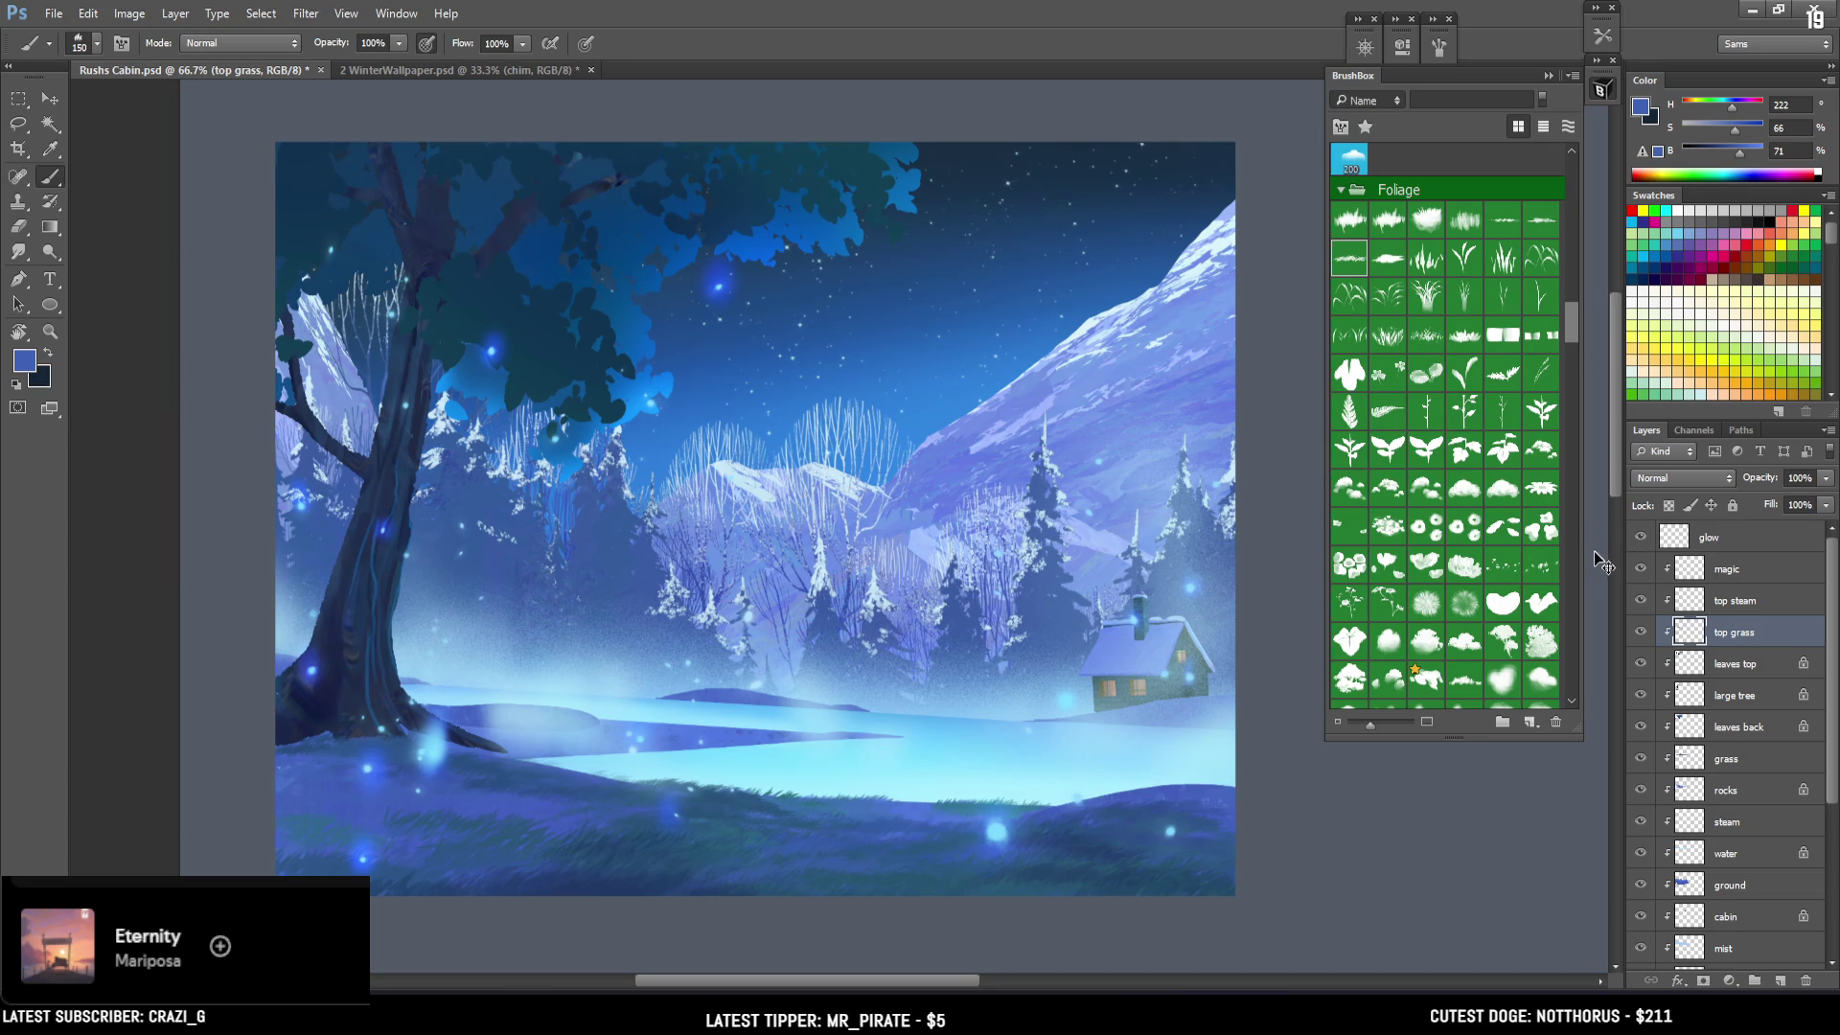
pyautogui.hotkey('ctrl', 's')
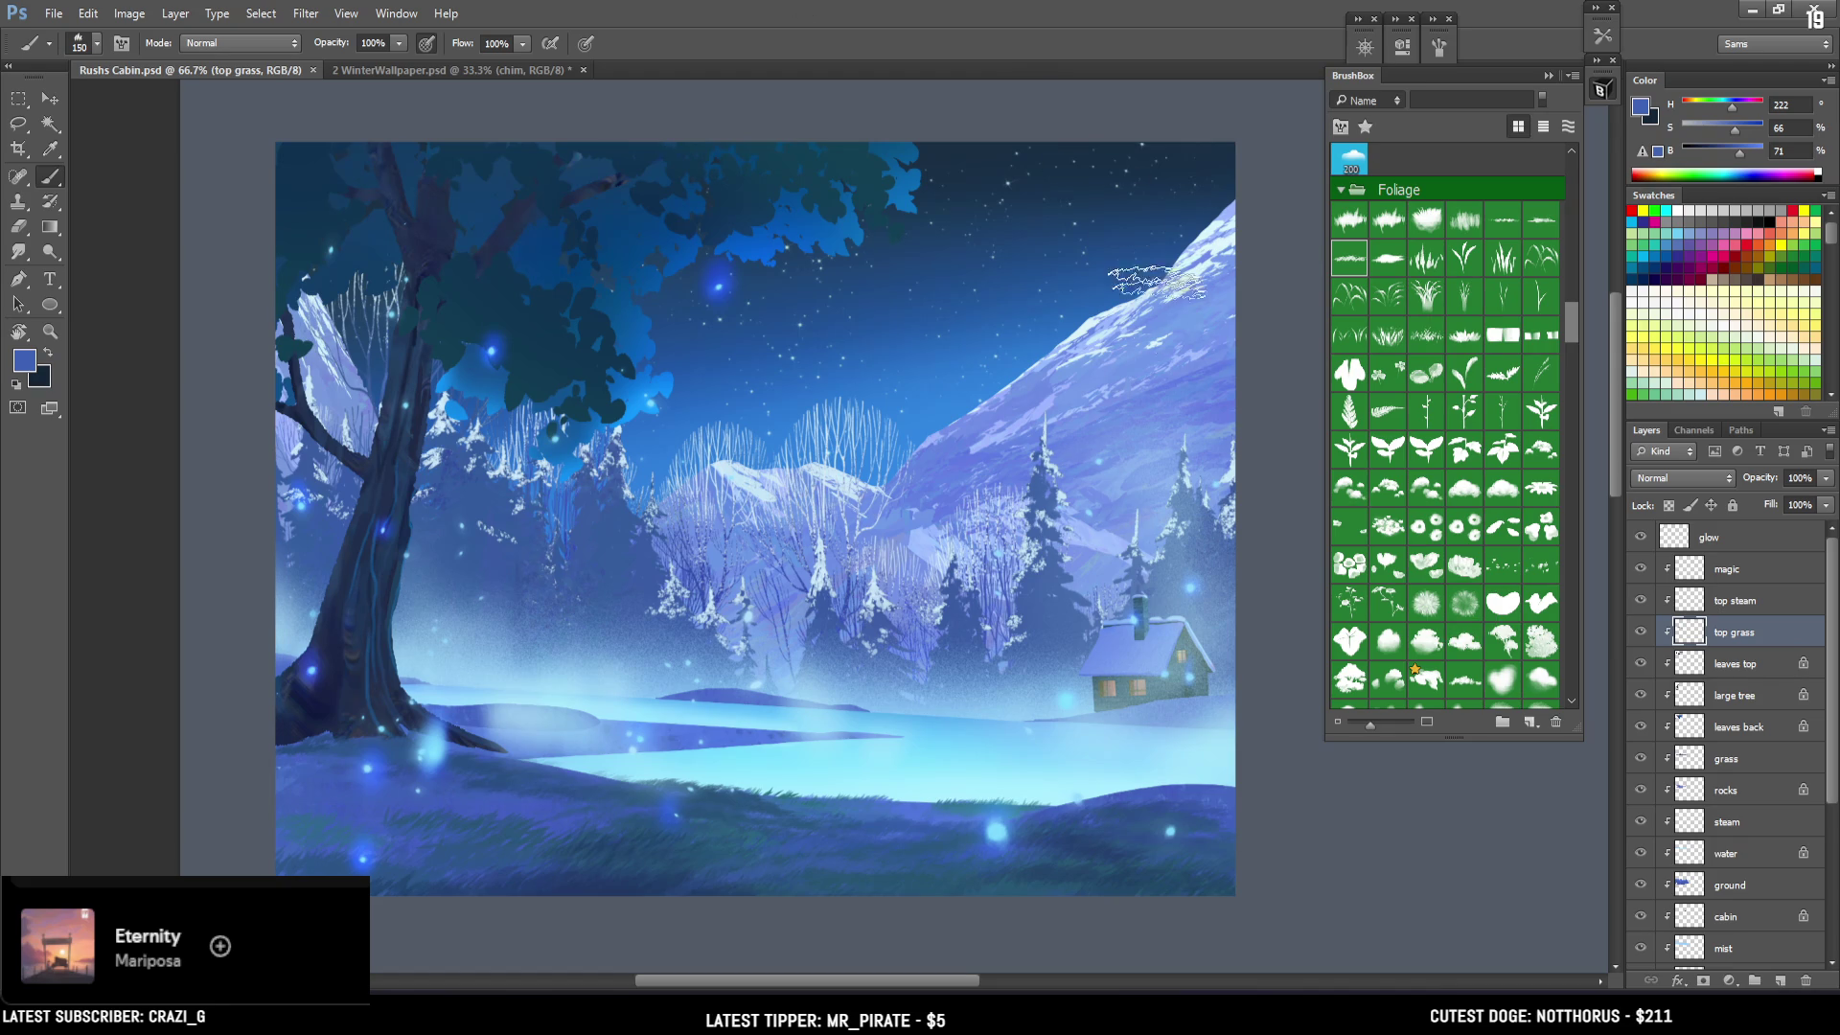
pyautogui.hotkey('ctrl', '-')
pyautogui.hotkey('ctrl', '-')
pyautogui.moveTo(1060, 427)
pyautogui.mouseDown()
pyautogui.moveTo(843, 440)
pyautogui.moveTo(686, 370)
pyautogui.mouseUp()
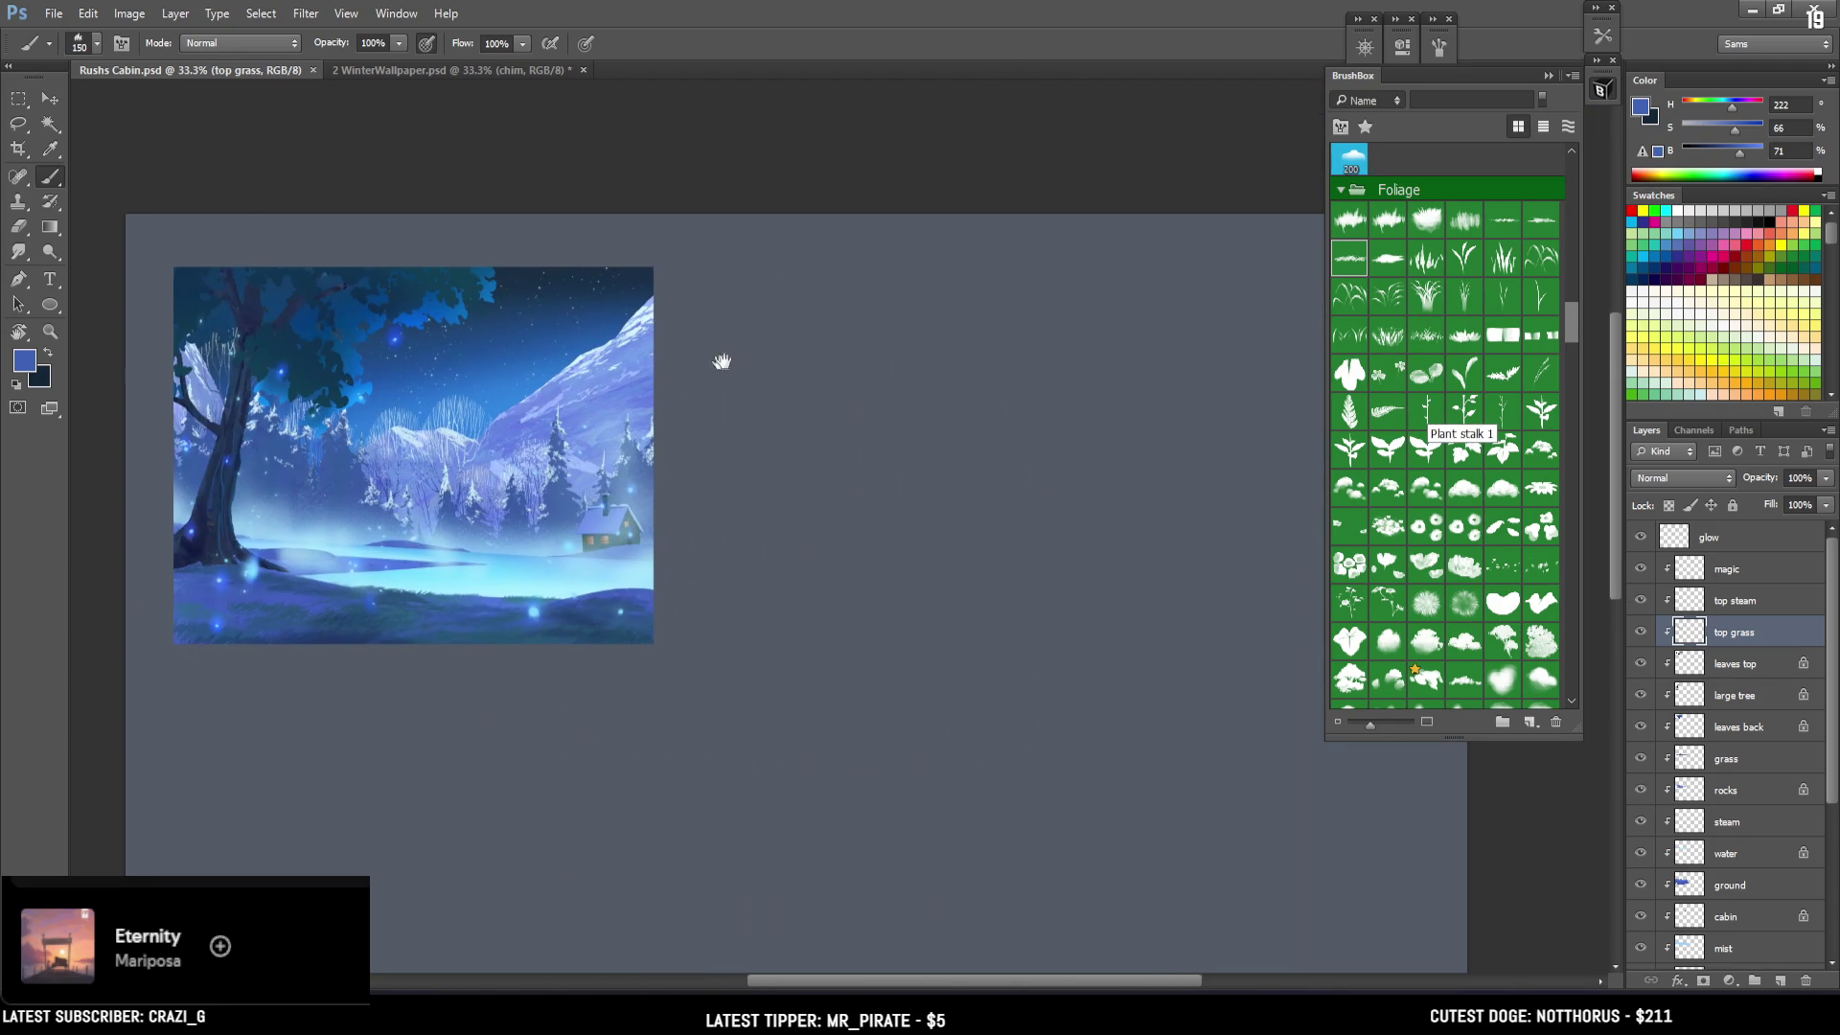
pyautogui.moveTo(664, 460)
pyautogui.mouseDown()
pyautogui.moveTo(769, 481)
pyautogui.moveTo(1039, 473)
pyautogui.moveTo(924, 433)
pyautogui.mouseUp()
pyautogui.hotkey('ctrl', '+')
pyautogui.scroll(-5, 1726, 799)
pyautogui.click(1694, 926)
pyautogui.scroll(5, 1731, 791)
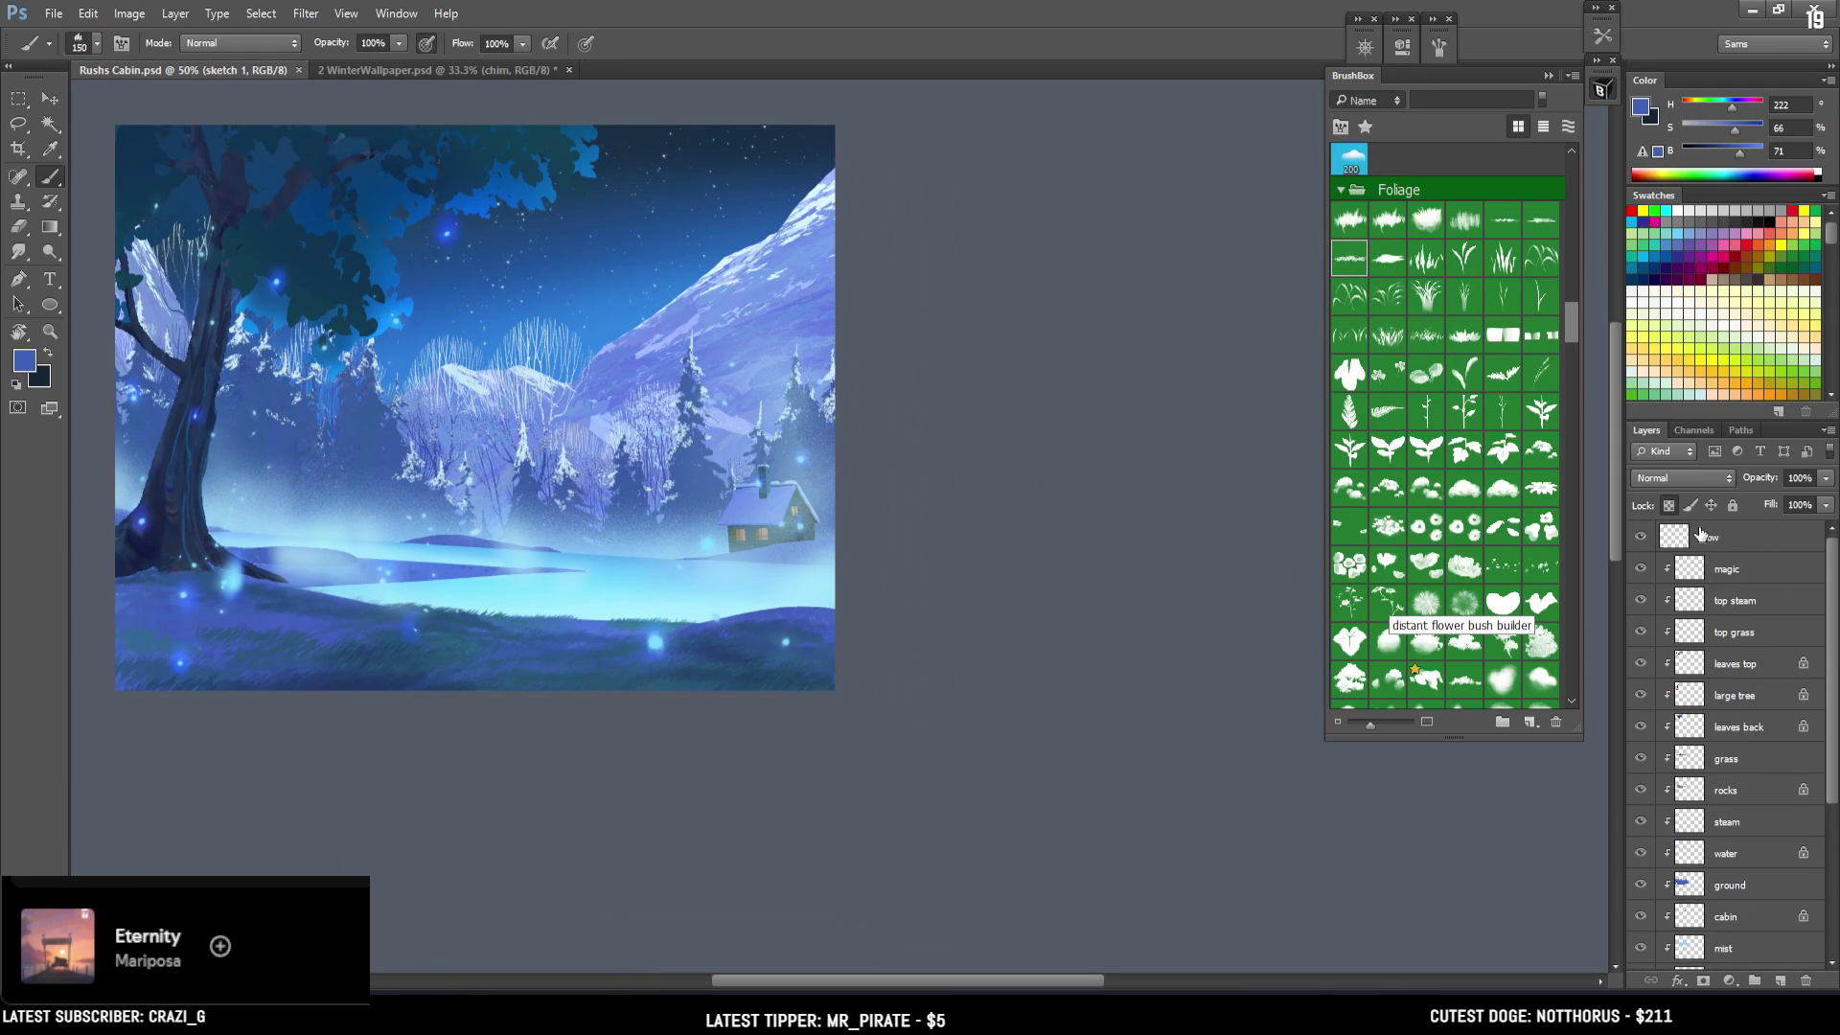
pyautogui.keyDown('shift'); pyautogui.click(1701, 535); pyautogui.keyUp('shift')
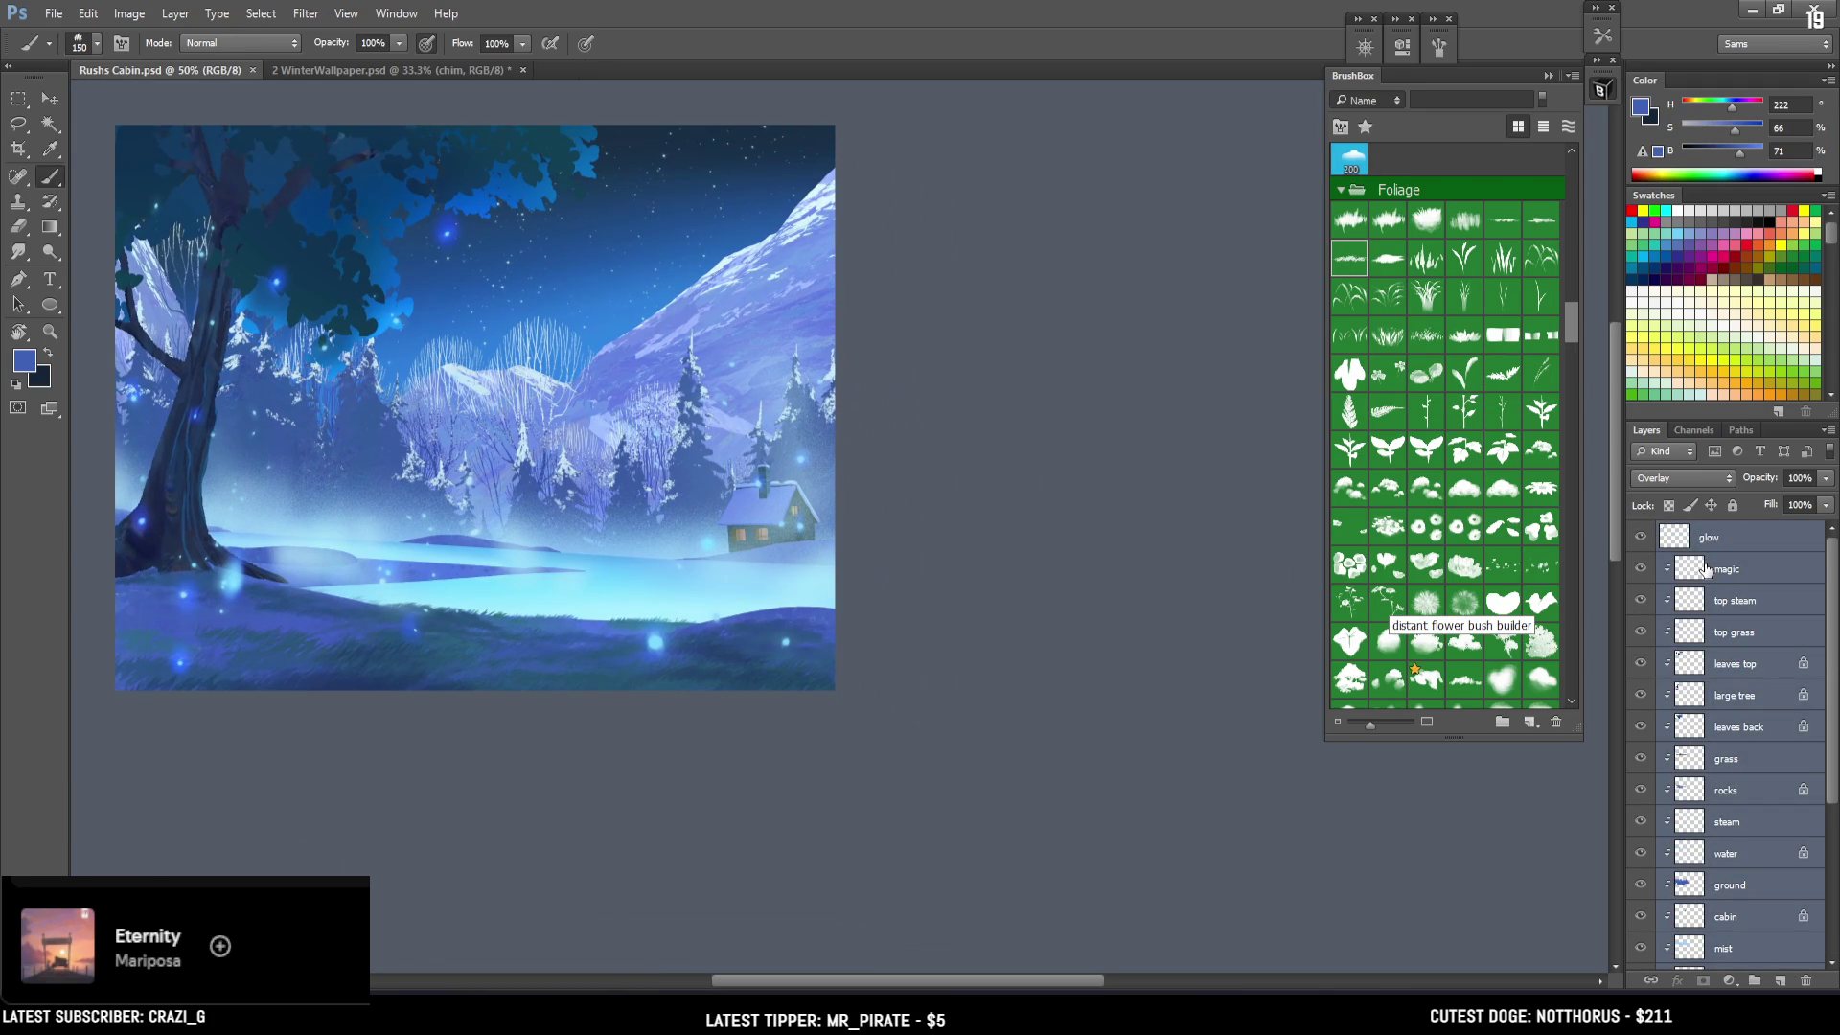
pyautogui.hotkey('ctrl', 'e')
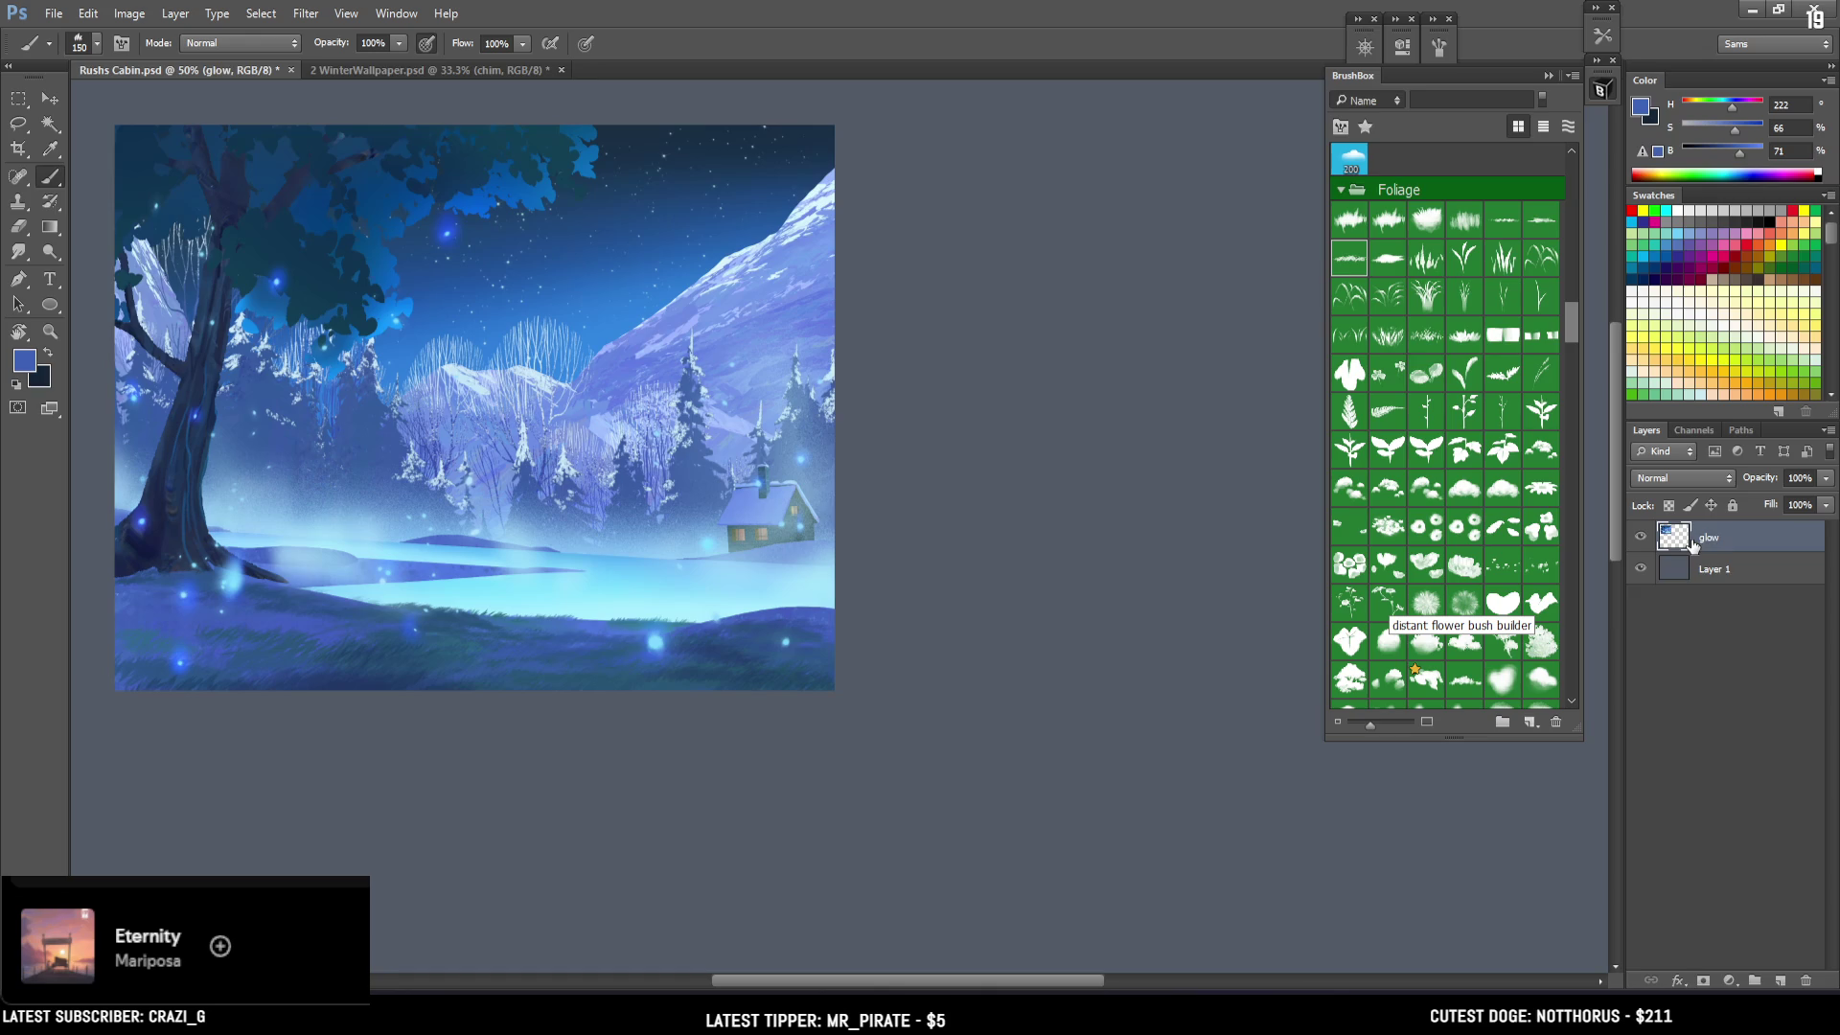
pyautogui.hotkey('ctrl', 'z')
pyautogui.hotkey('ctrl', 's')
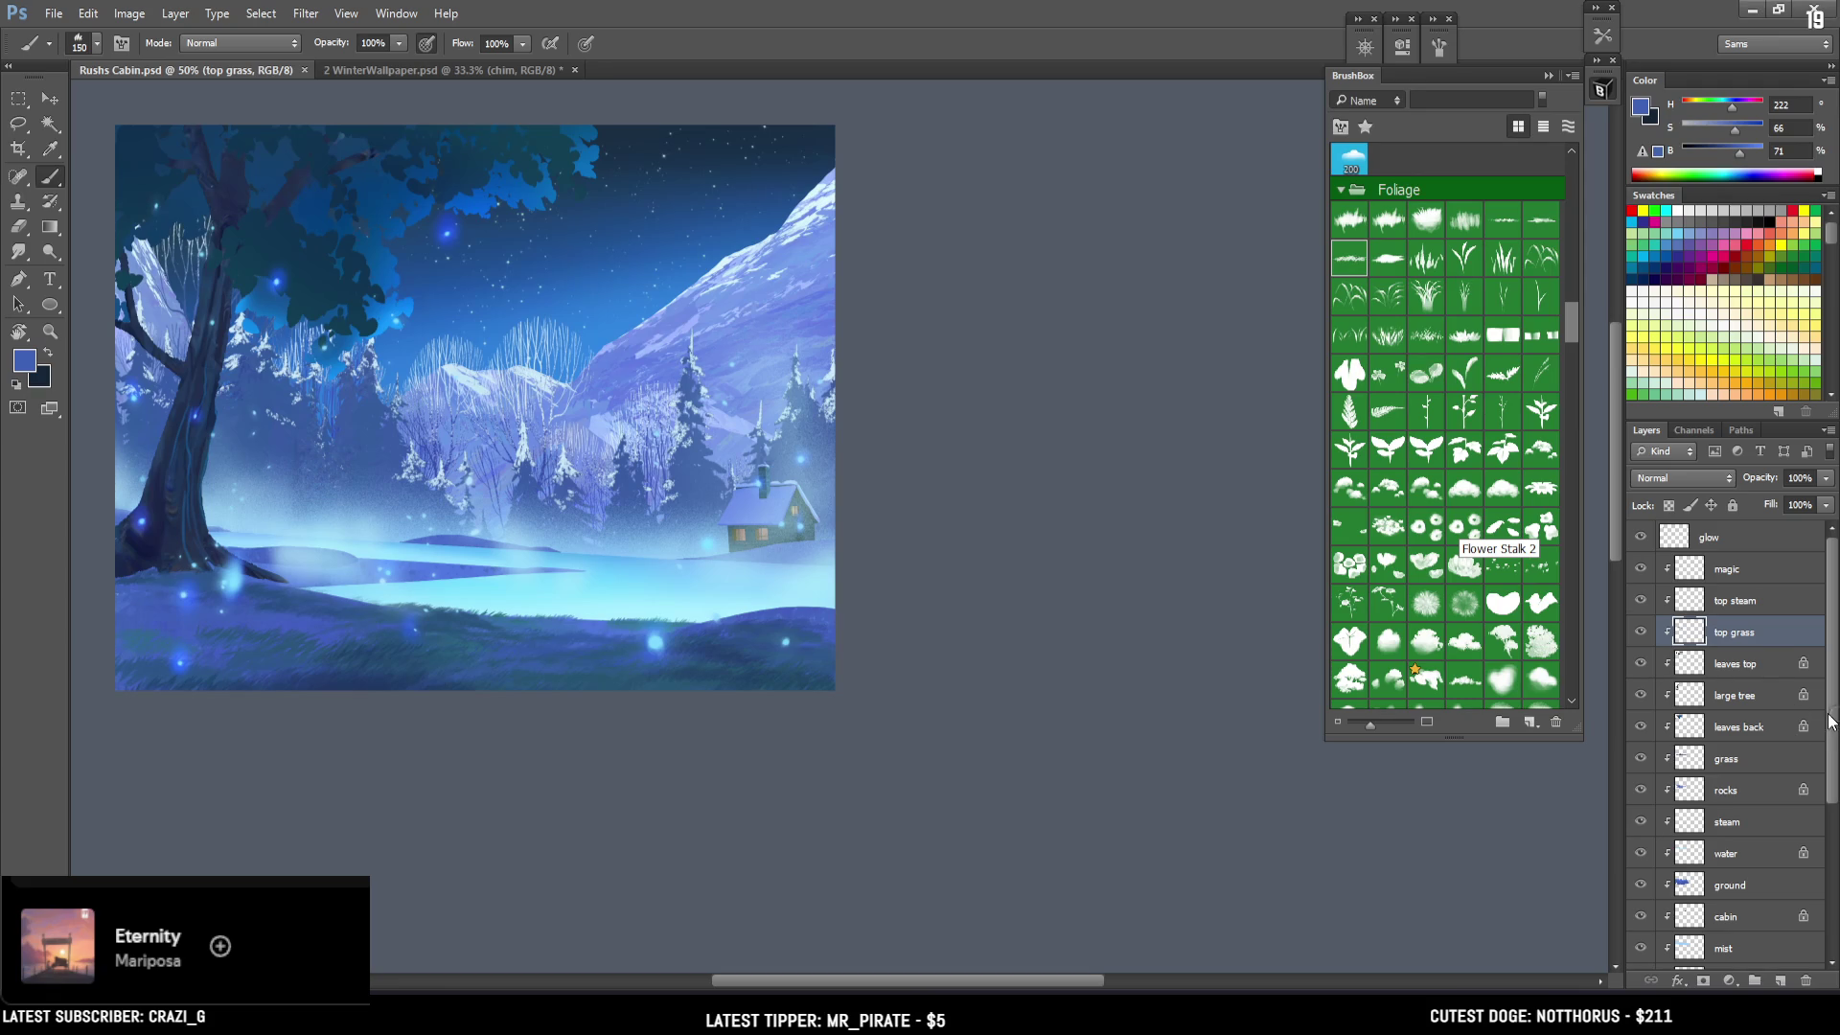
pyautogui.moveTo(1834, 724); pyautogui.dragTo(1814, 882)
# Hide the starry night sky layers so the daytime sky shows, viewed at 33.3%.
pyautogui.click(1730, 921)
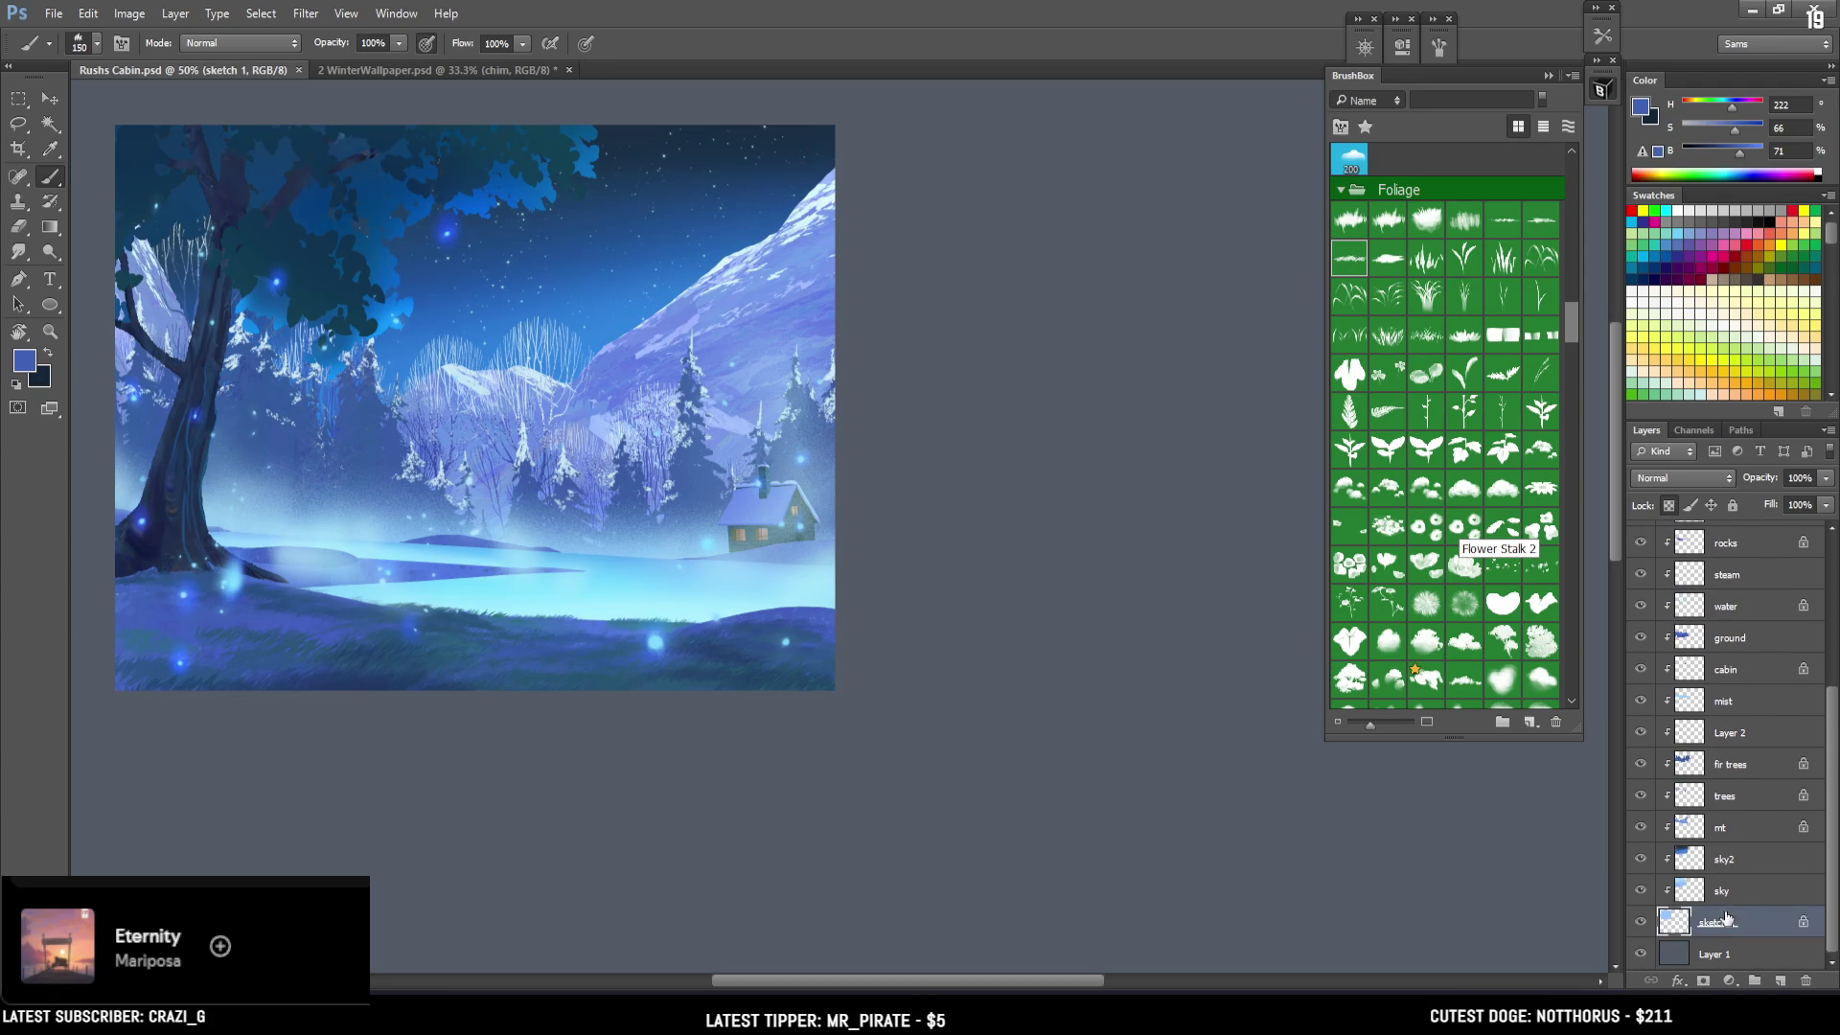
pyautogui.click(1690, 858)
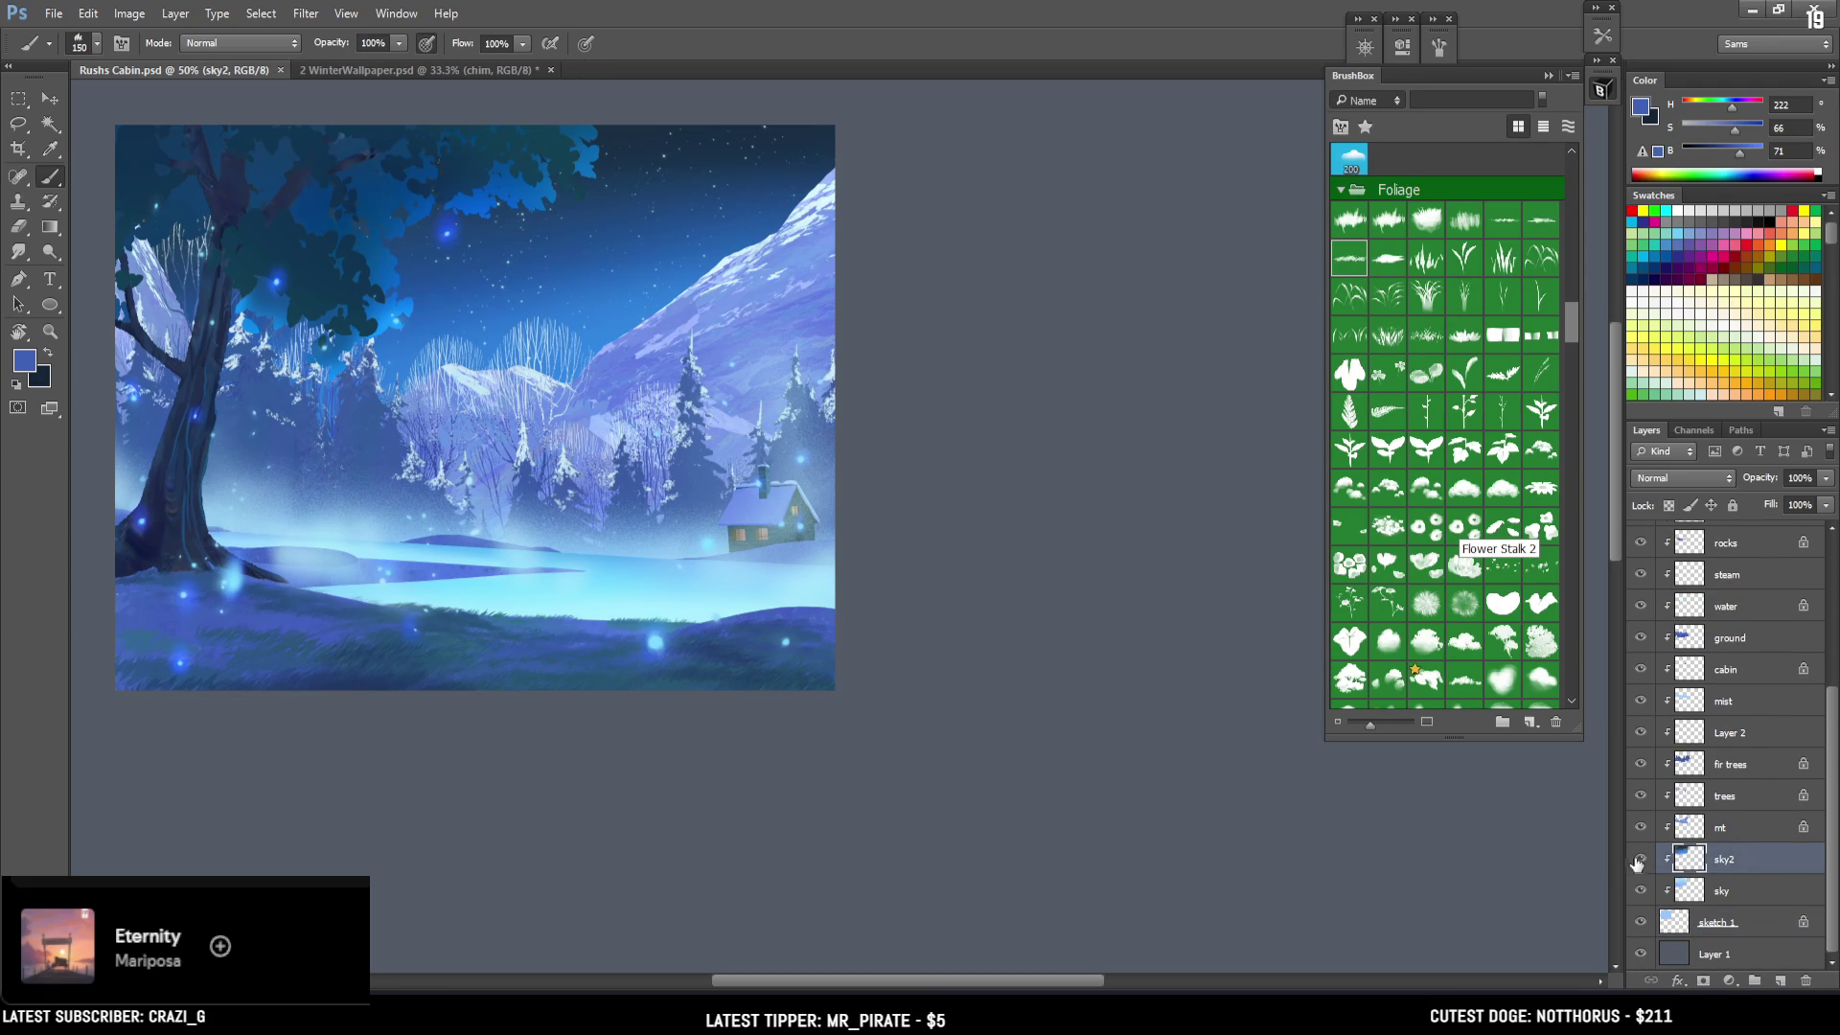
pyautogui.click(1639, 860)
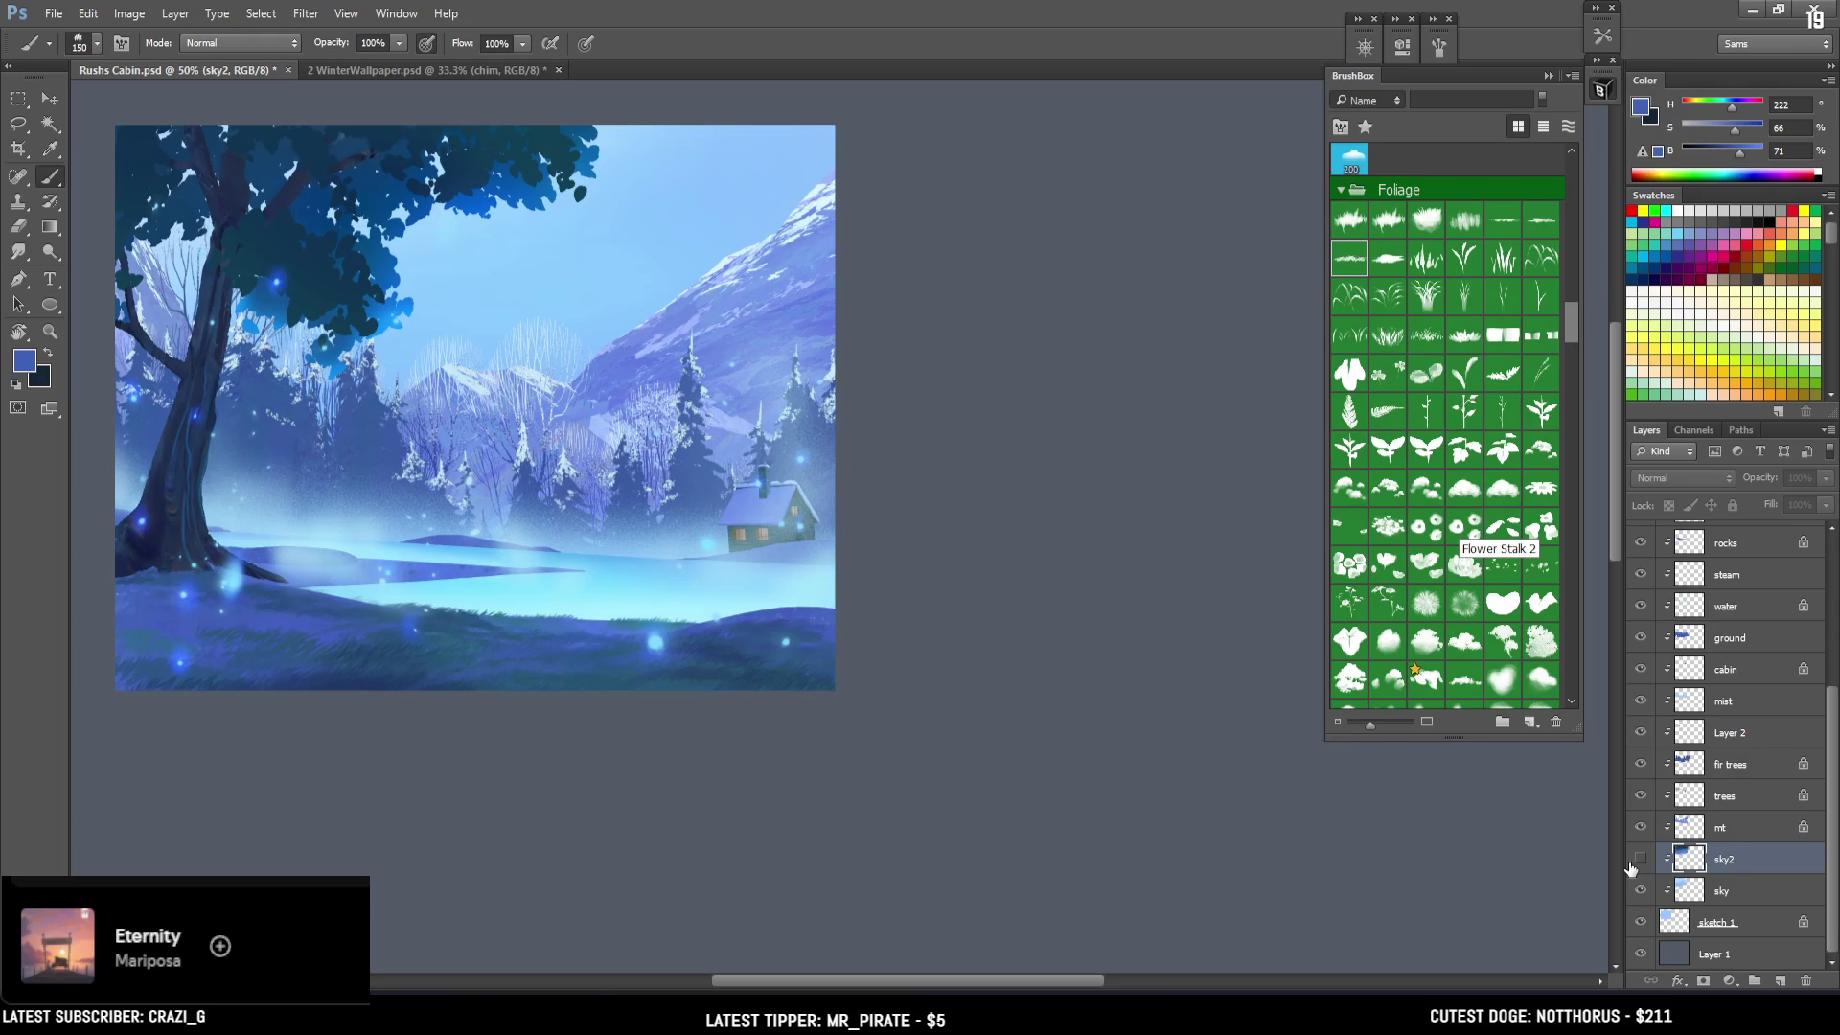
pyautogui.hotkey('ctrl', '-')
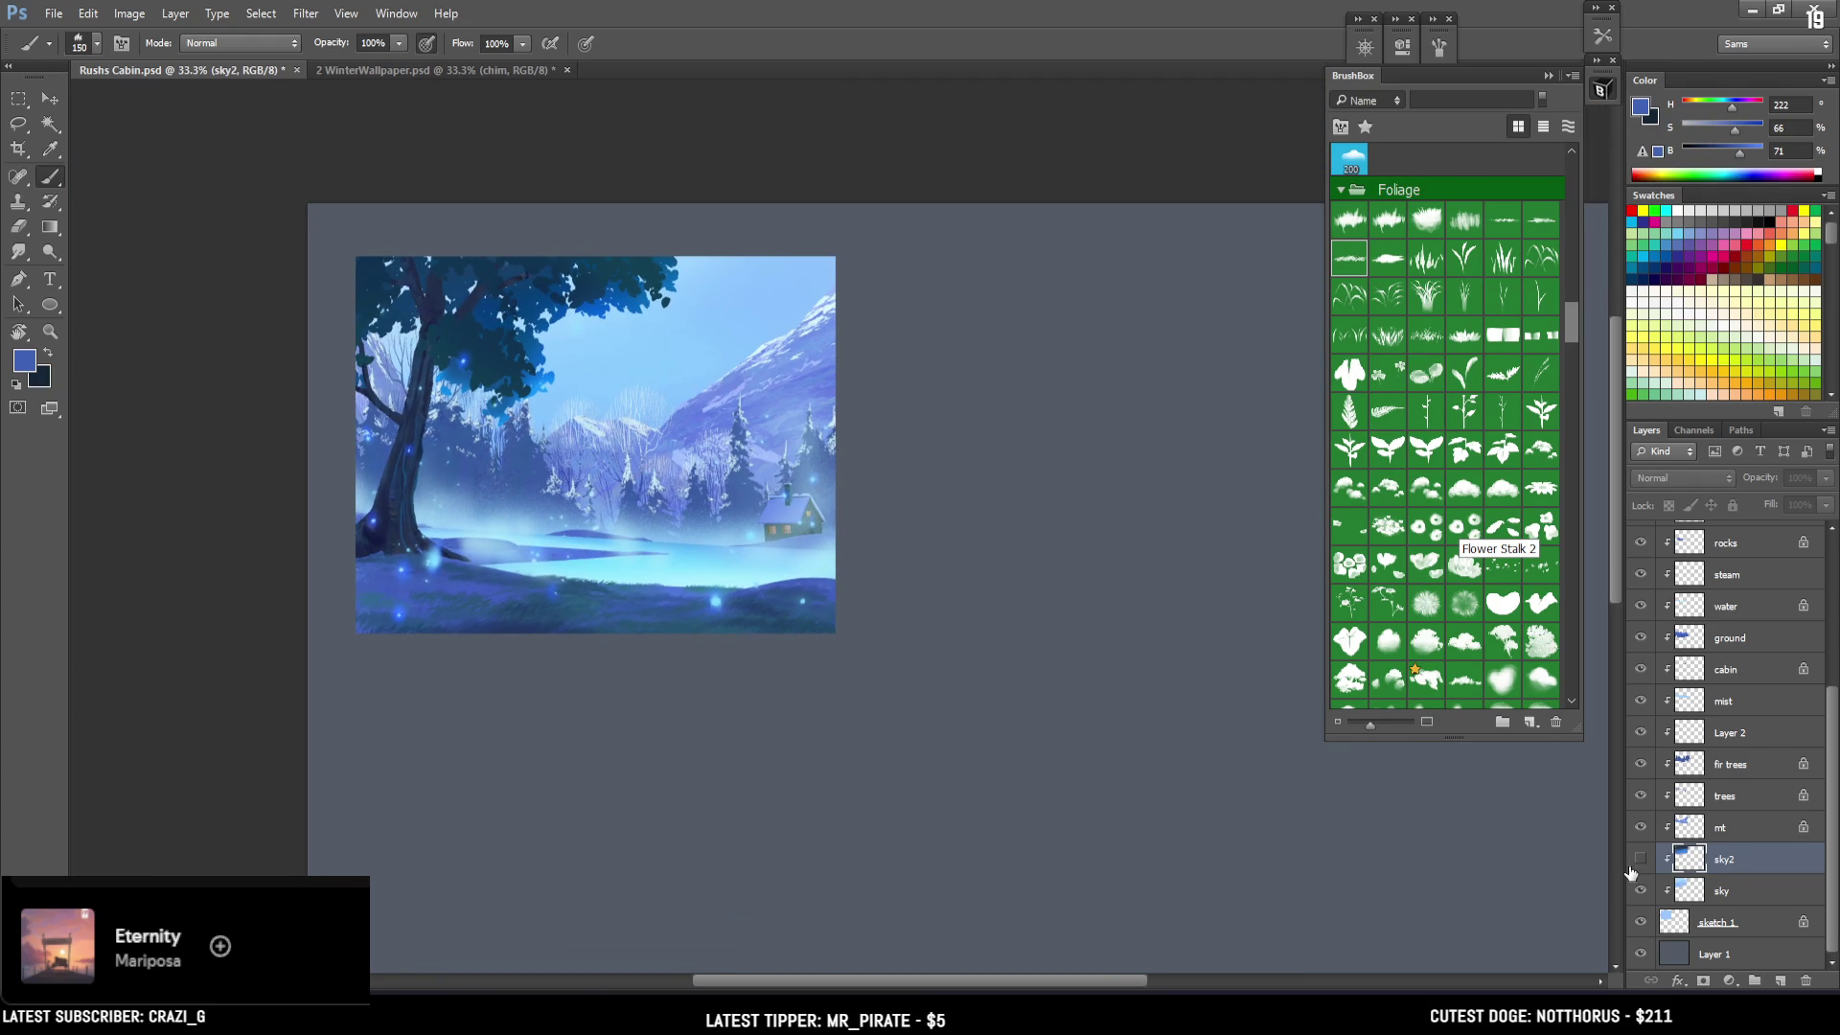
pyautogui.click(1639, 860)
pyautogui.click(1635, 872)
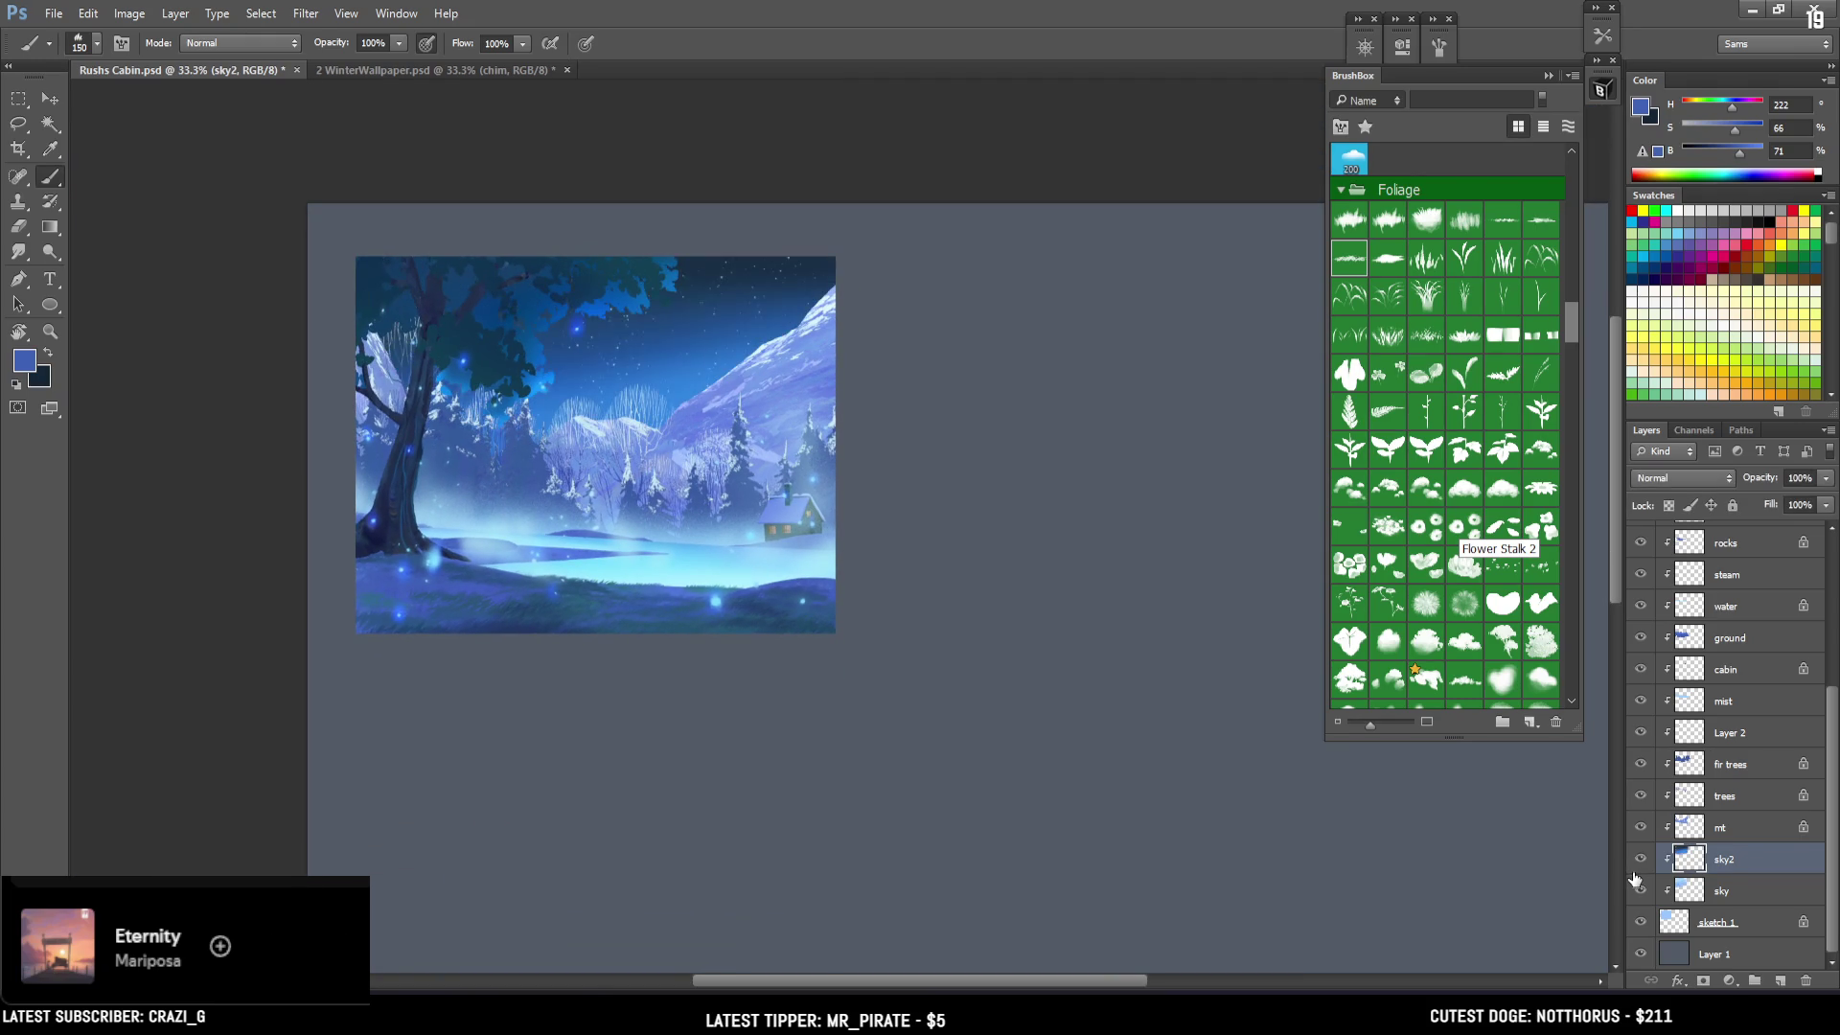
pyautogui.scroll(1, 1812, 874)
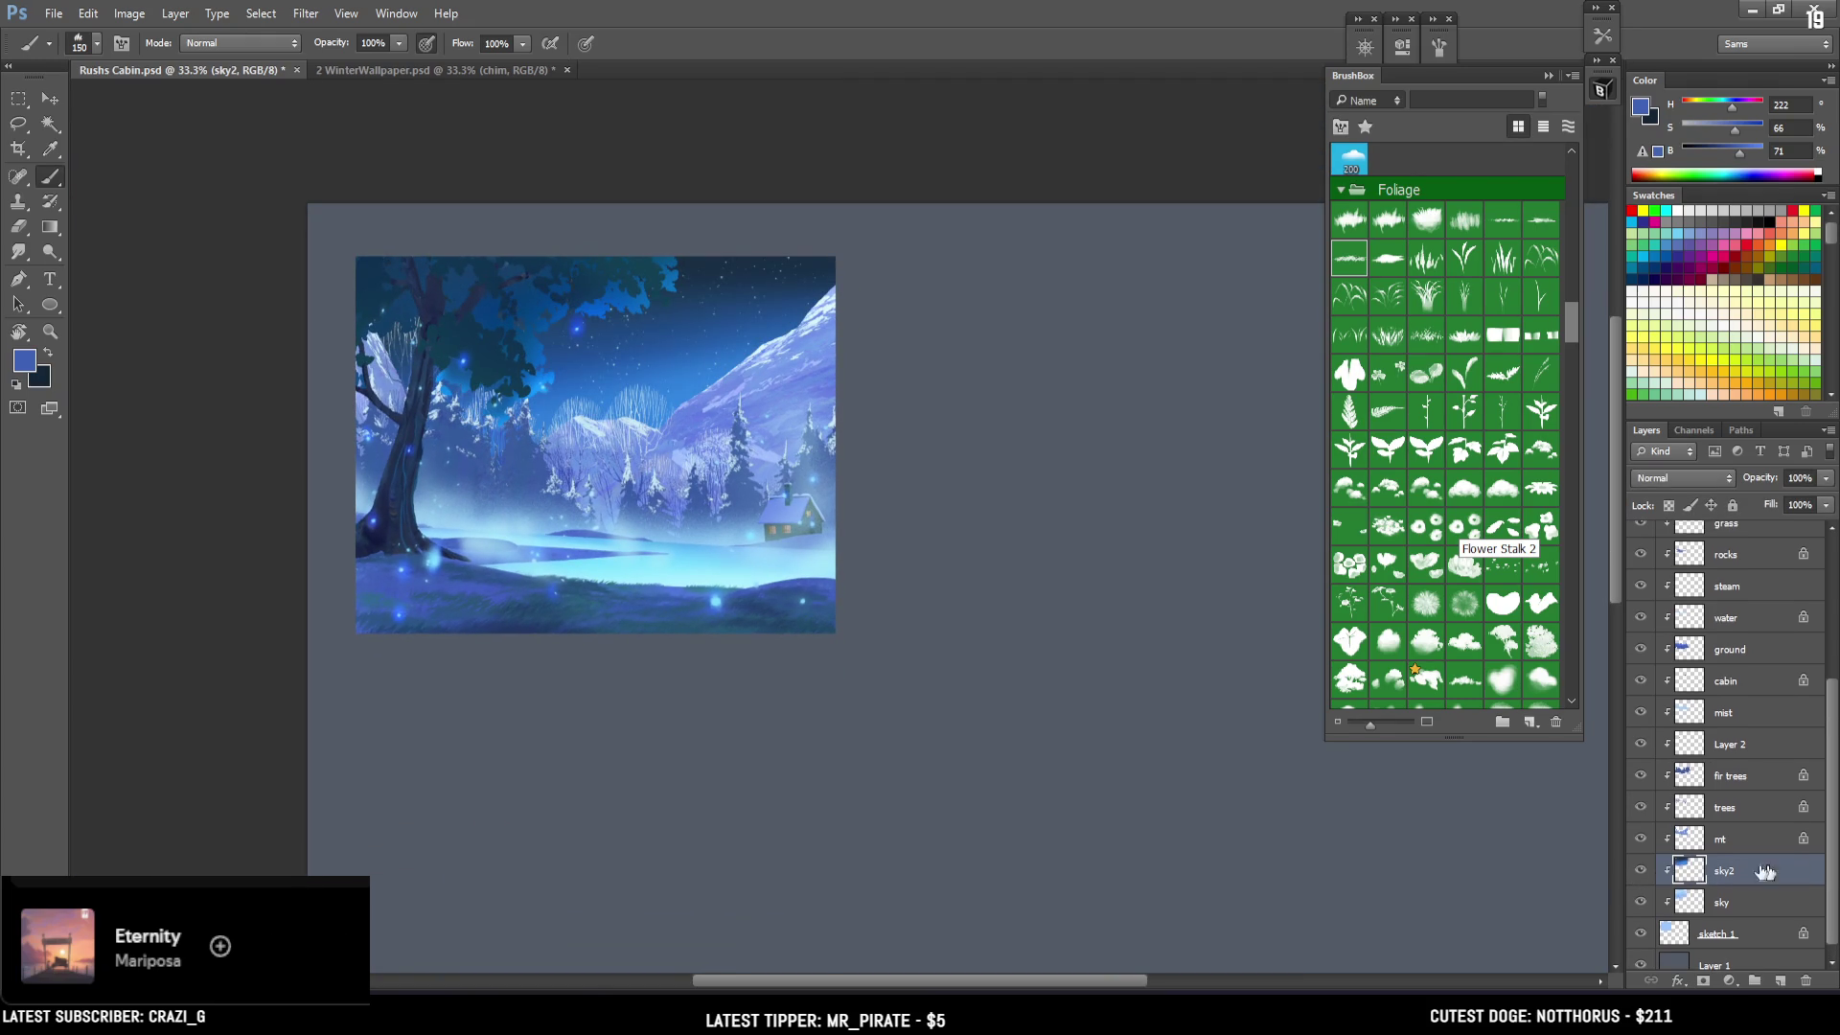
pyautogui.click(1640, 871)
pyautogui.scroll(5, 1828, 841)
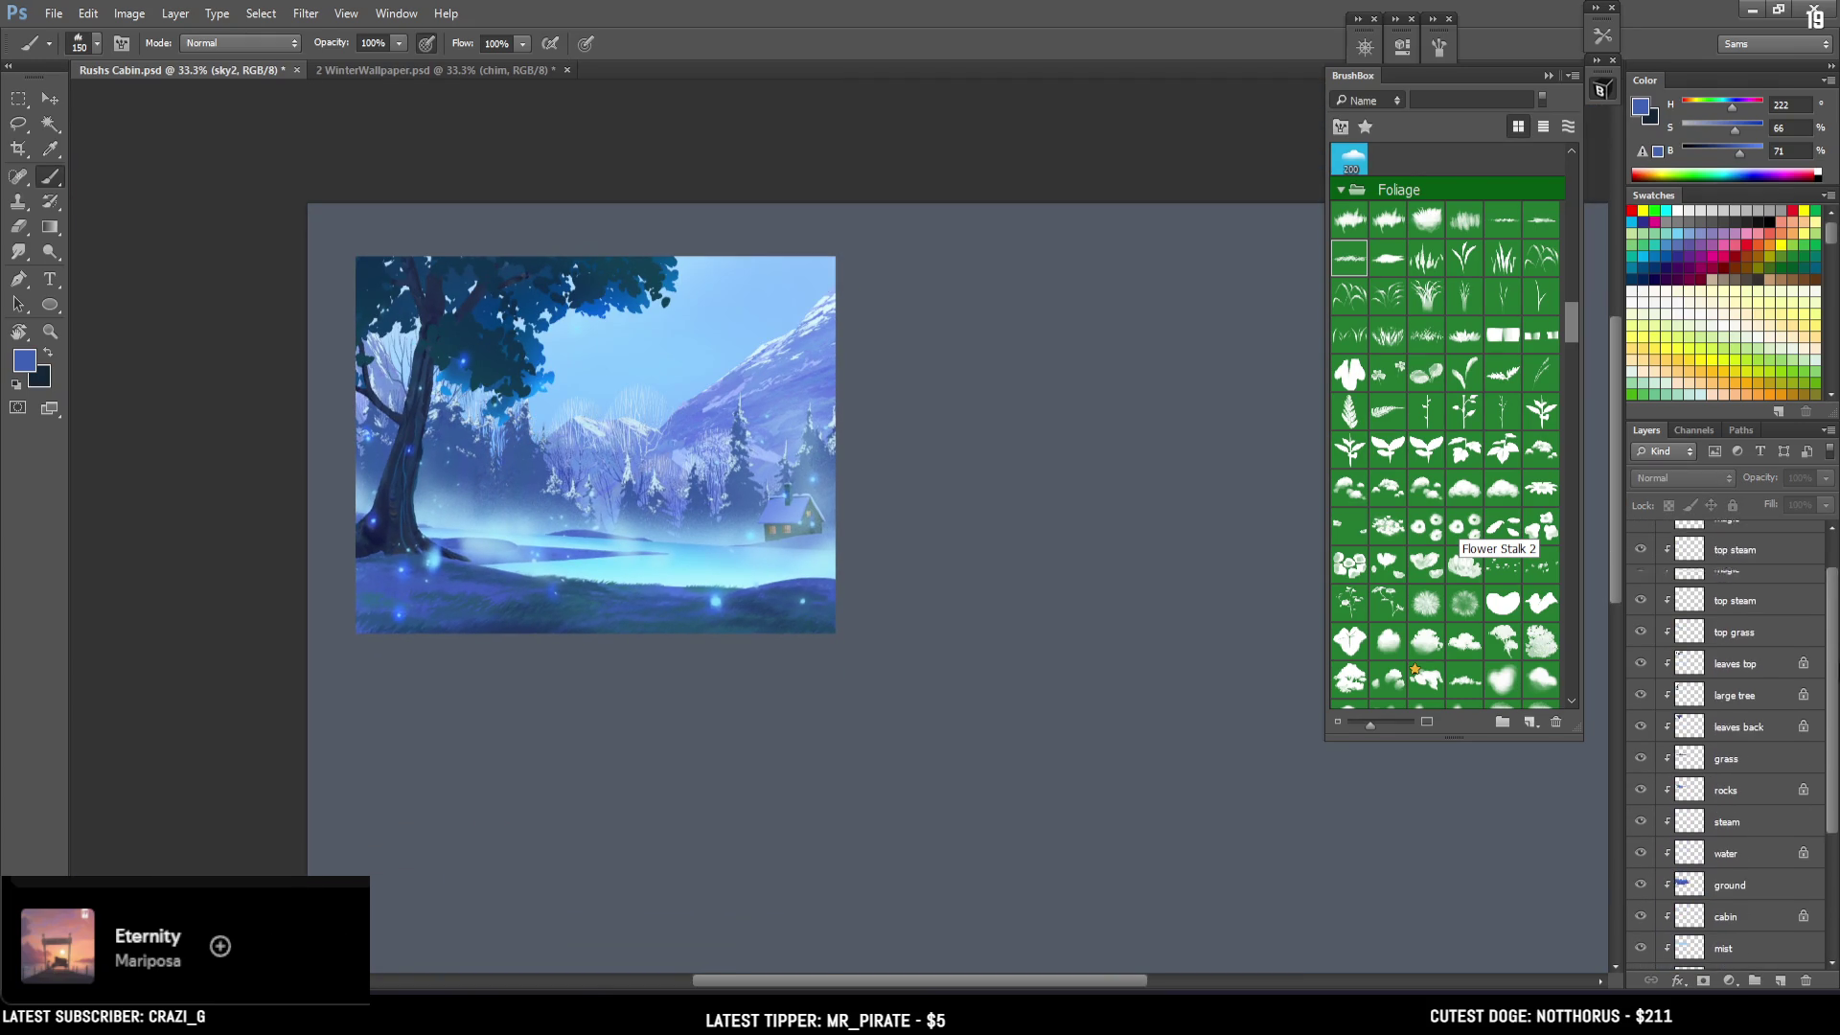
# Hide the grey background and stamp the visible daytime image into a new top Layer 3.
pyautogui.click(1687, 538)
pyautogui.click(1782, 980)
pyautogui.hotkey('ctrl', 'z')
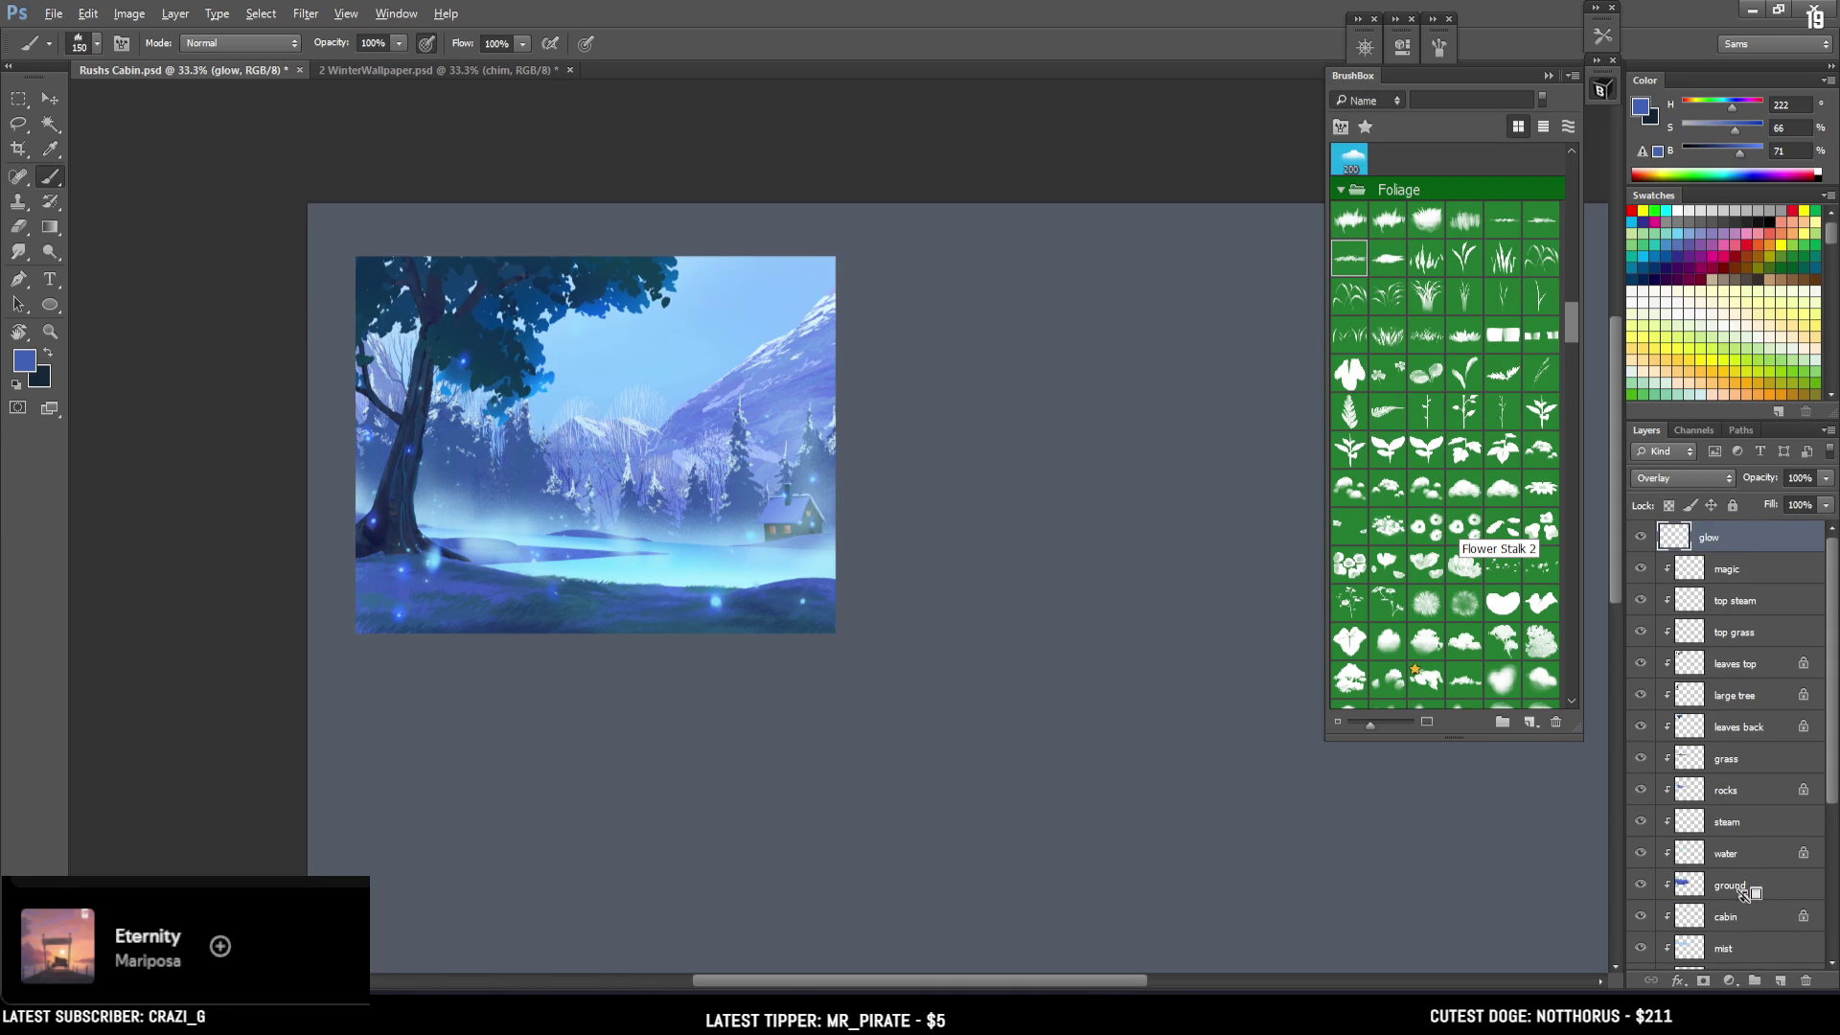
pyautogui.moveTo(1835, 806)
pyautogui.mouseDown()
pyautogui.moveTo(1822, 930)
pyautogui.moveTo(1657, 954)
pyautogui.mouseUp()
pyautogui.click(1642, 953)
pyautogui.hotkey('ctrl', 'shift', 'alt', 'n')
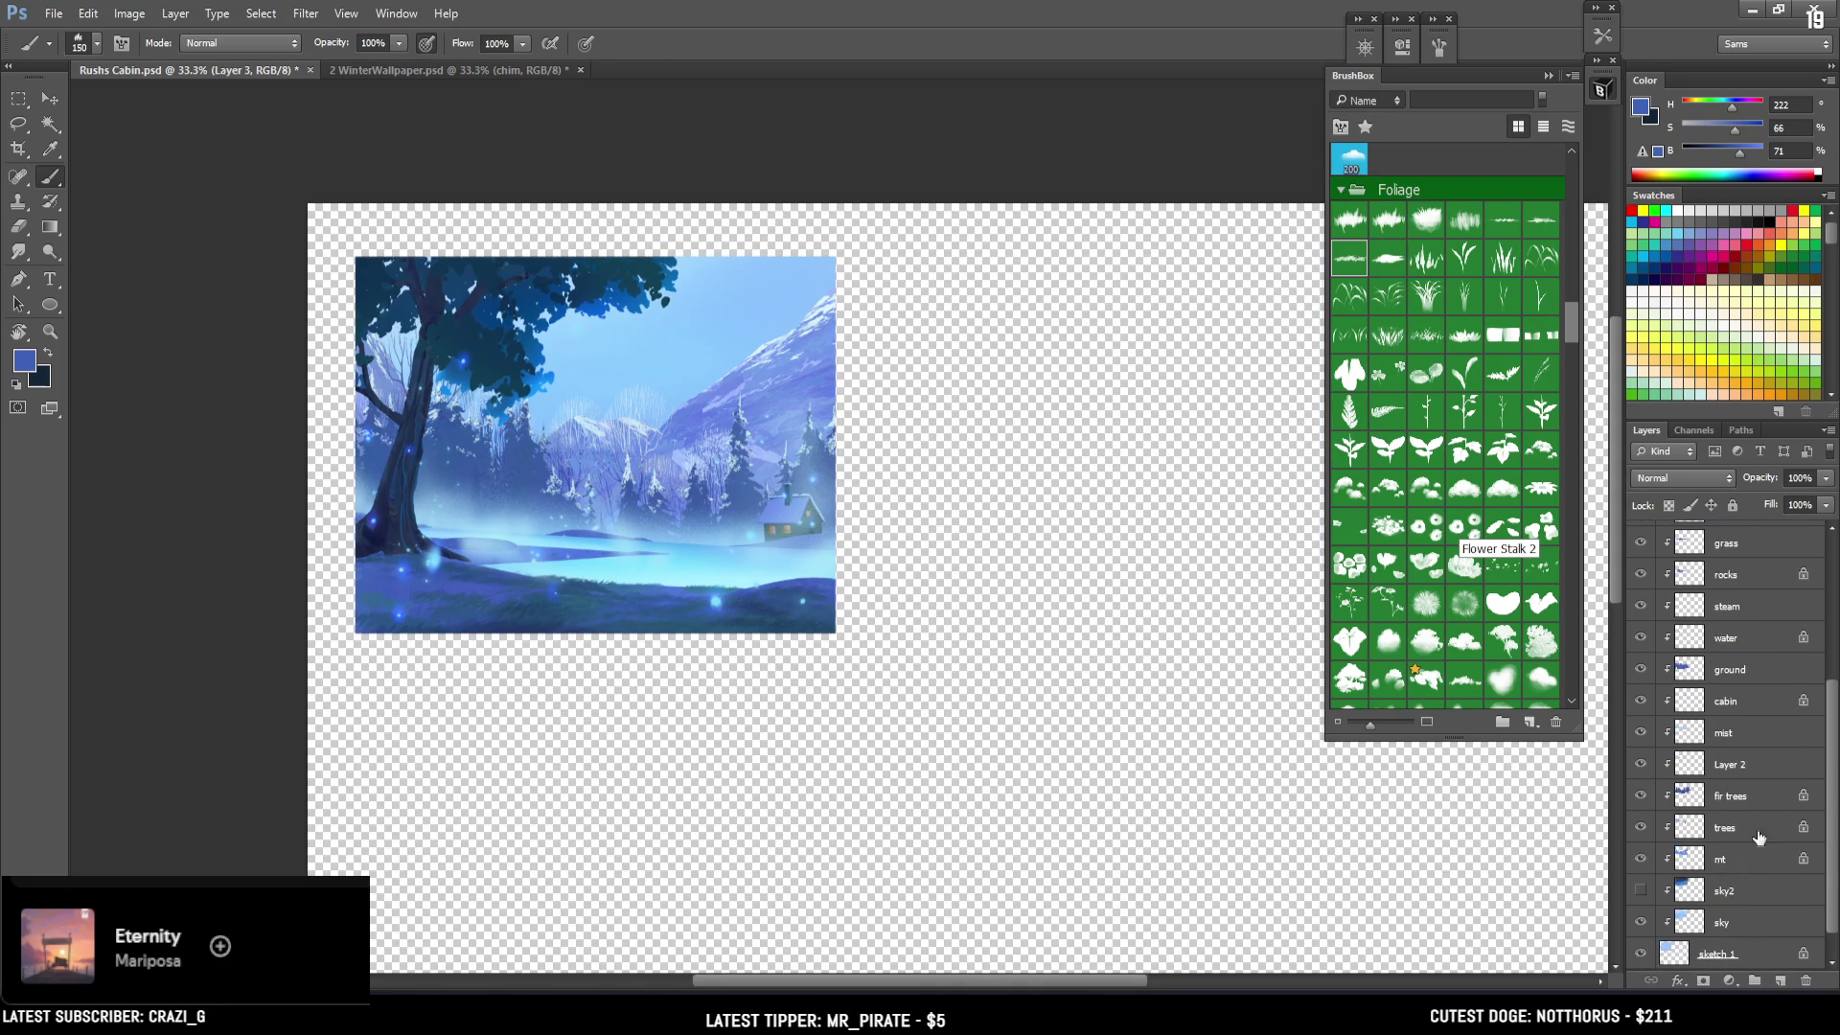
# Restore the night sky and grey background, then slide the daytime copy to the right.
pyautogui.click(1641, 891)
pyautogui.moveTo(1826, 838); pyautogui.dragTo(1838, 902)
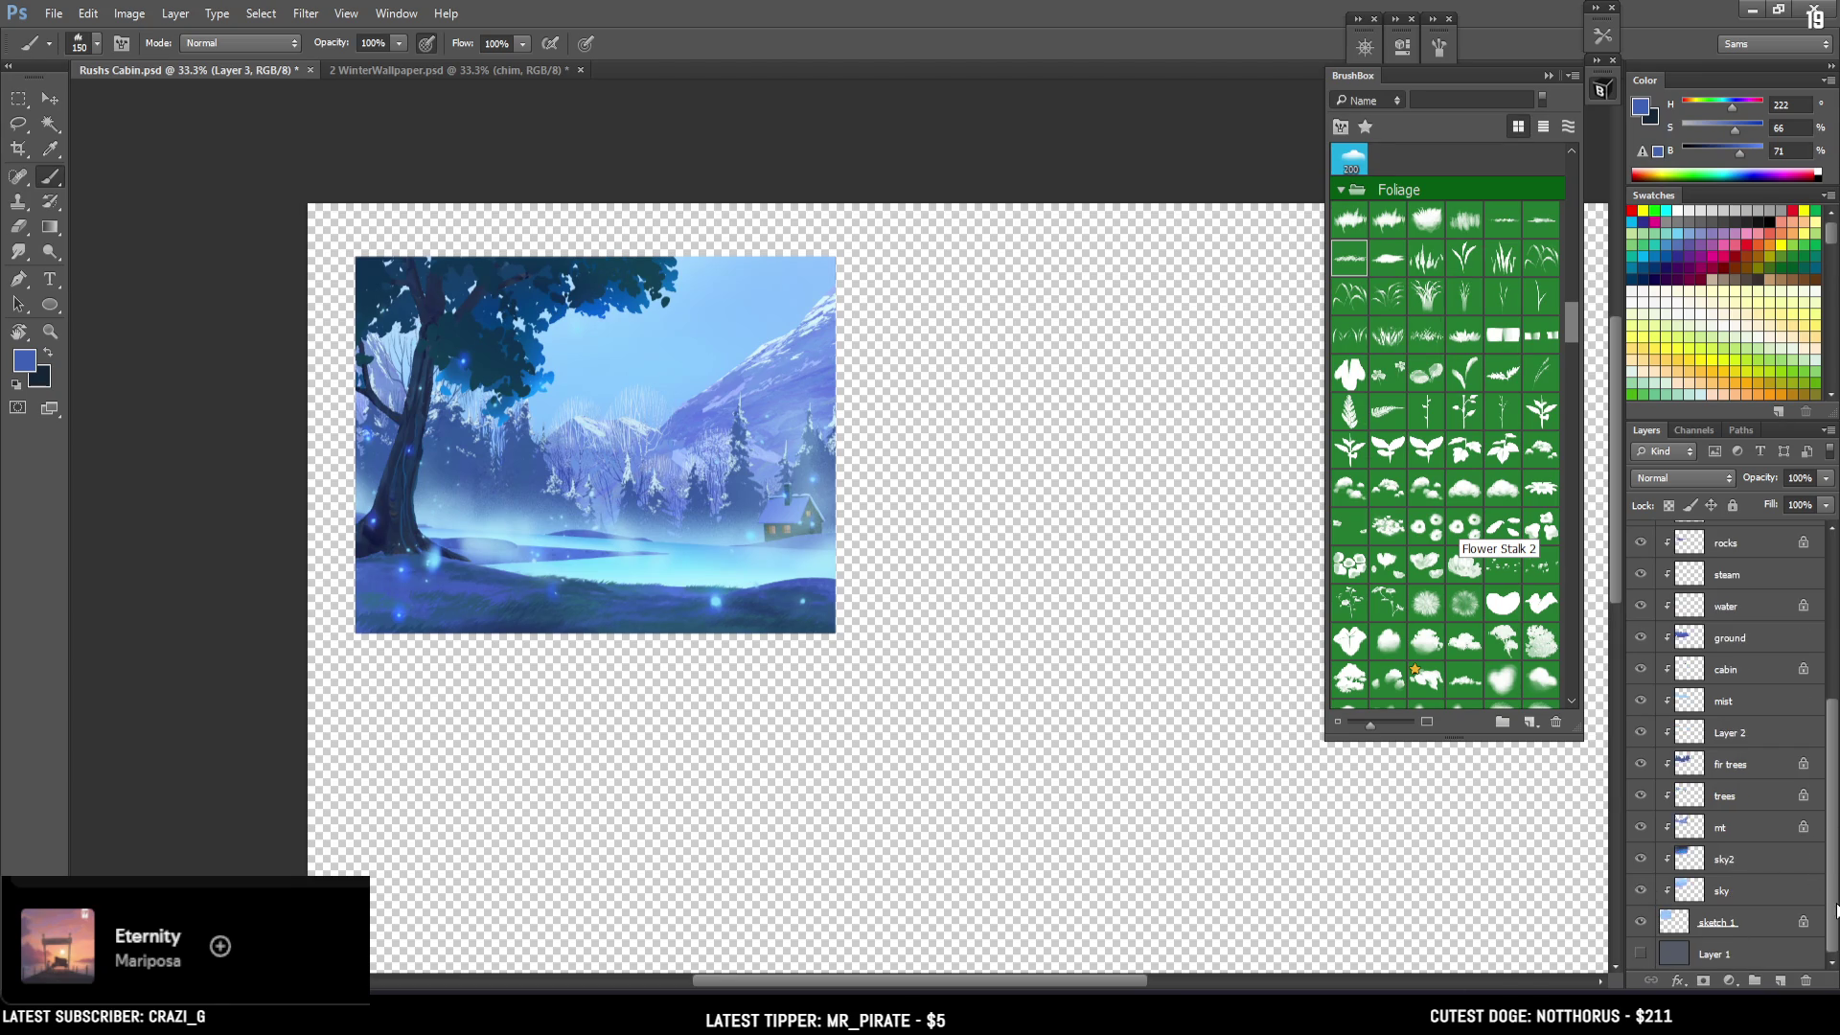
pyautogui.click(1640, 955)
pyautogui.scroll(5, 1833, 878)
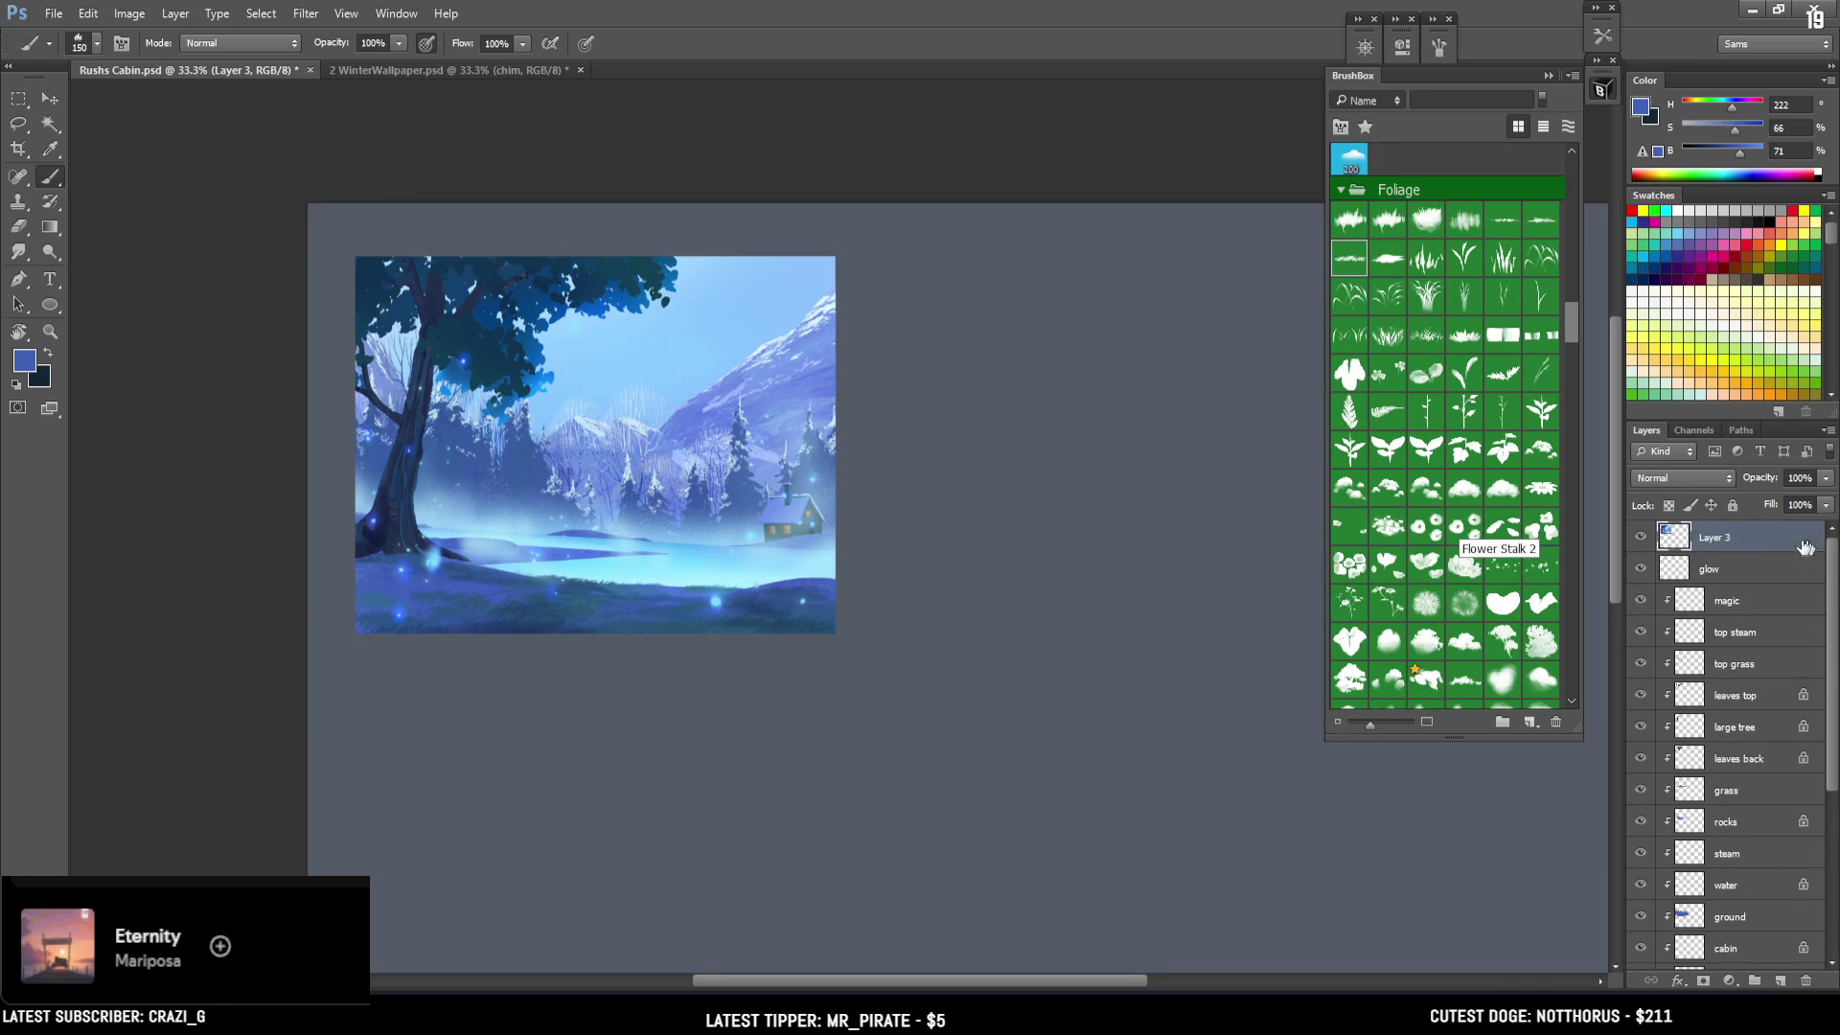
pyautogui.click(51, 100)
pyautogui.moveTo(738, 417)
pyautogui.mouseDown()
pyautogui.moveTo(1303, 498)
pyautogui.moveTo(1280, 503)
pyautogui.mouseUp()
# Nudge the daytime copy into place beside the night painting, then add empty Layer 4 on top.
pyautogui.moveTo(1133, 492)
pyautogui.mouseDown()
pyautogui.moveTo(1024, 510)
pyautogui.moveTo(1058, 509)
pyautogui.mouseUp()
pyautogui.hotkey('ctrl', '+')
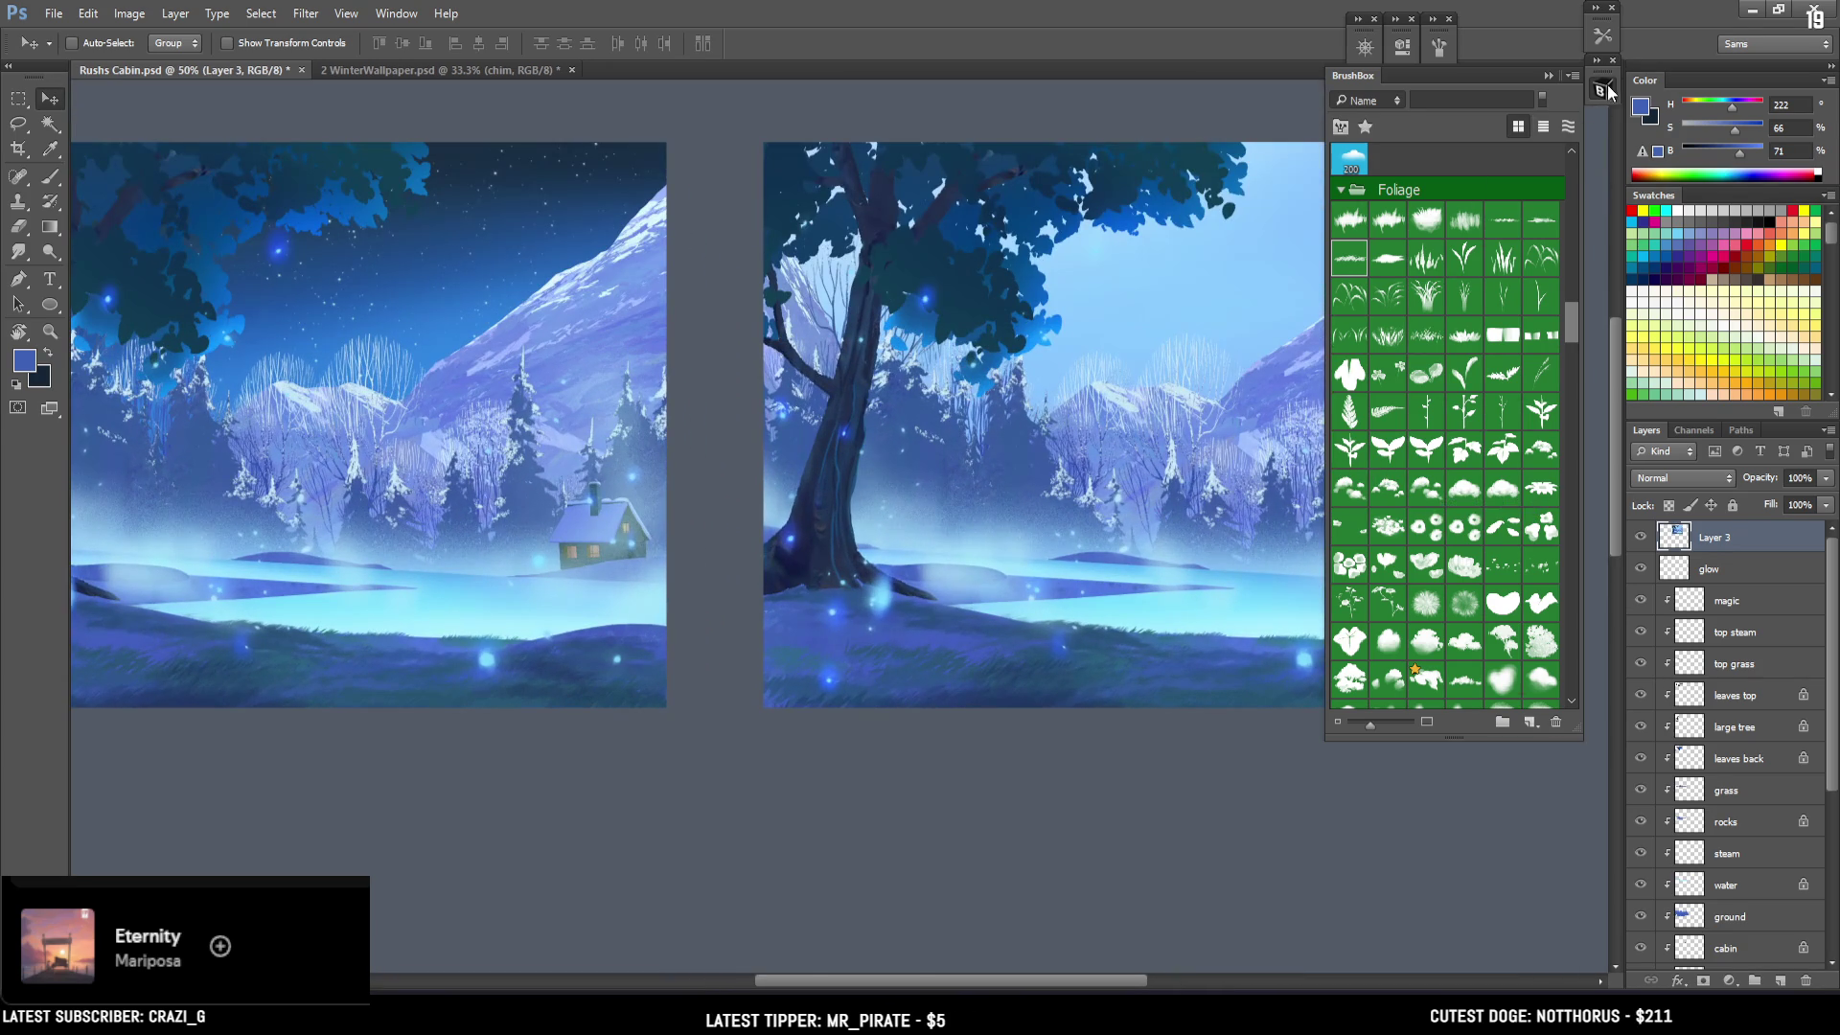
pyautogui.click(1602, 89)
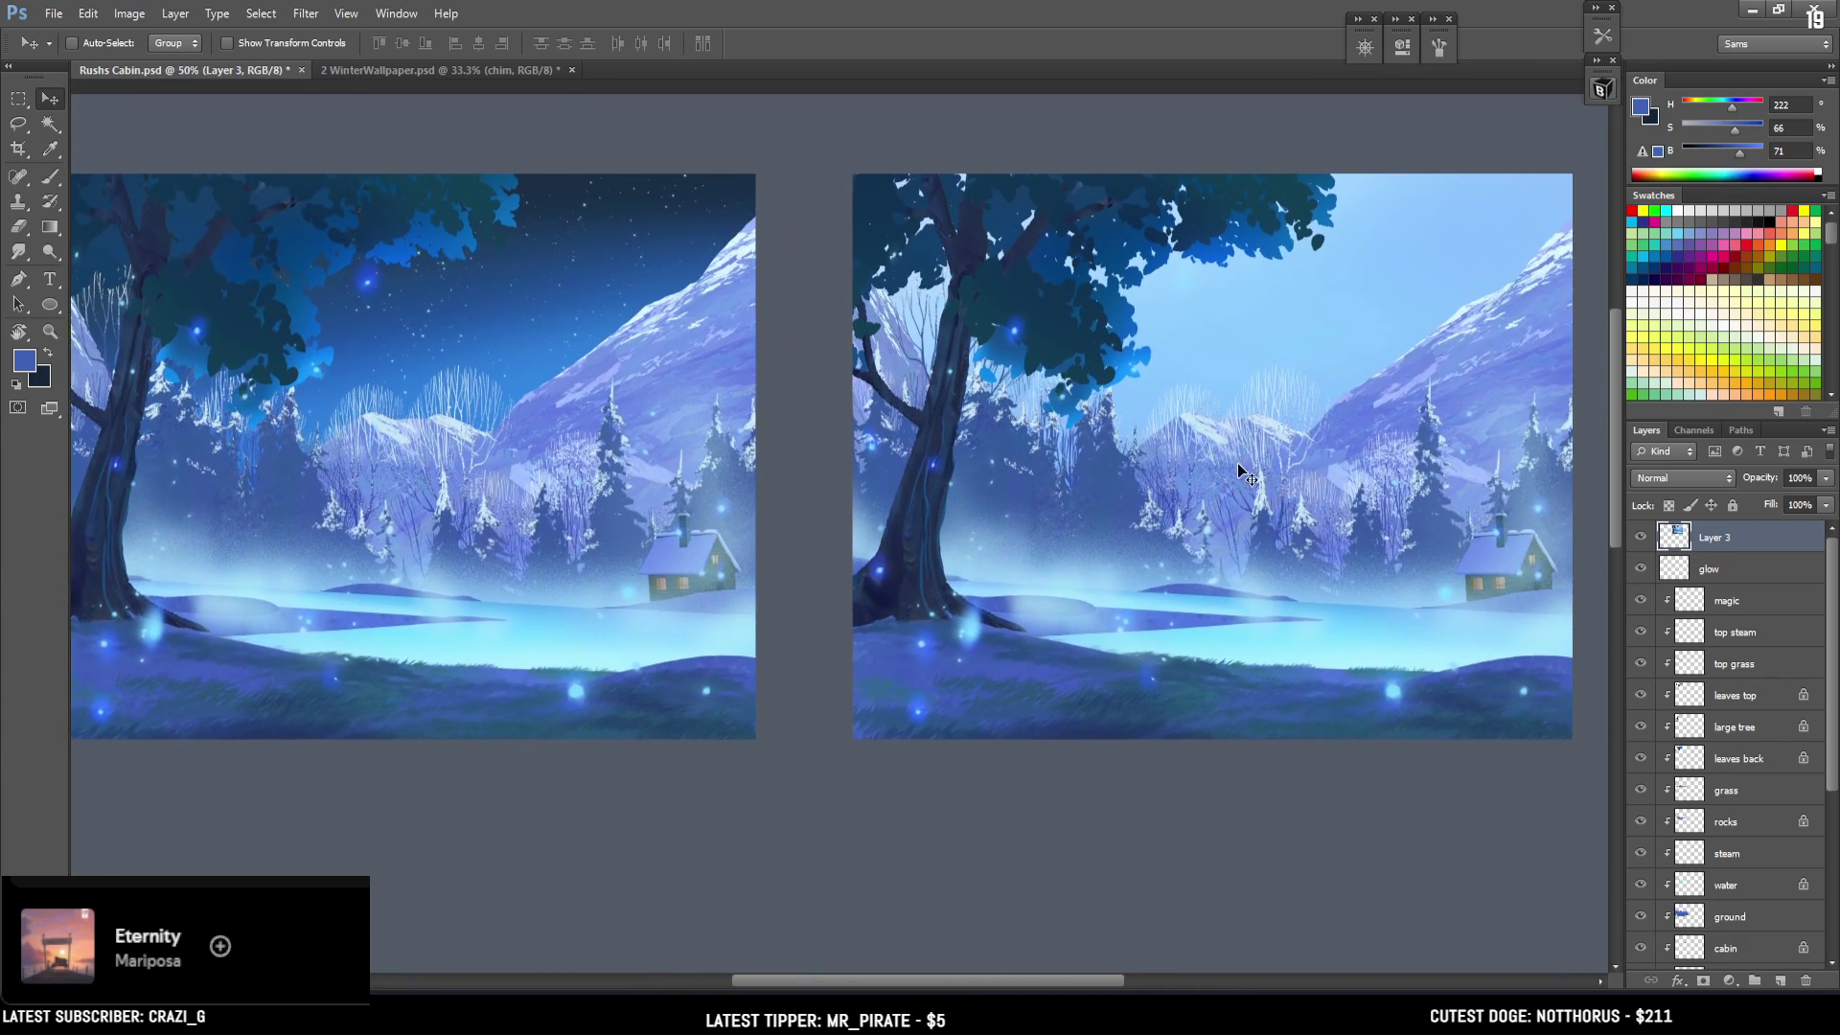
pyautogui.hotkey('ctrl', '-')
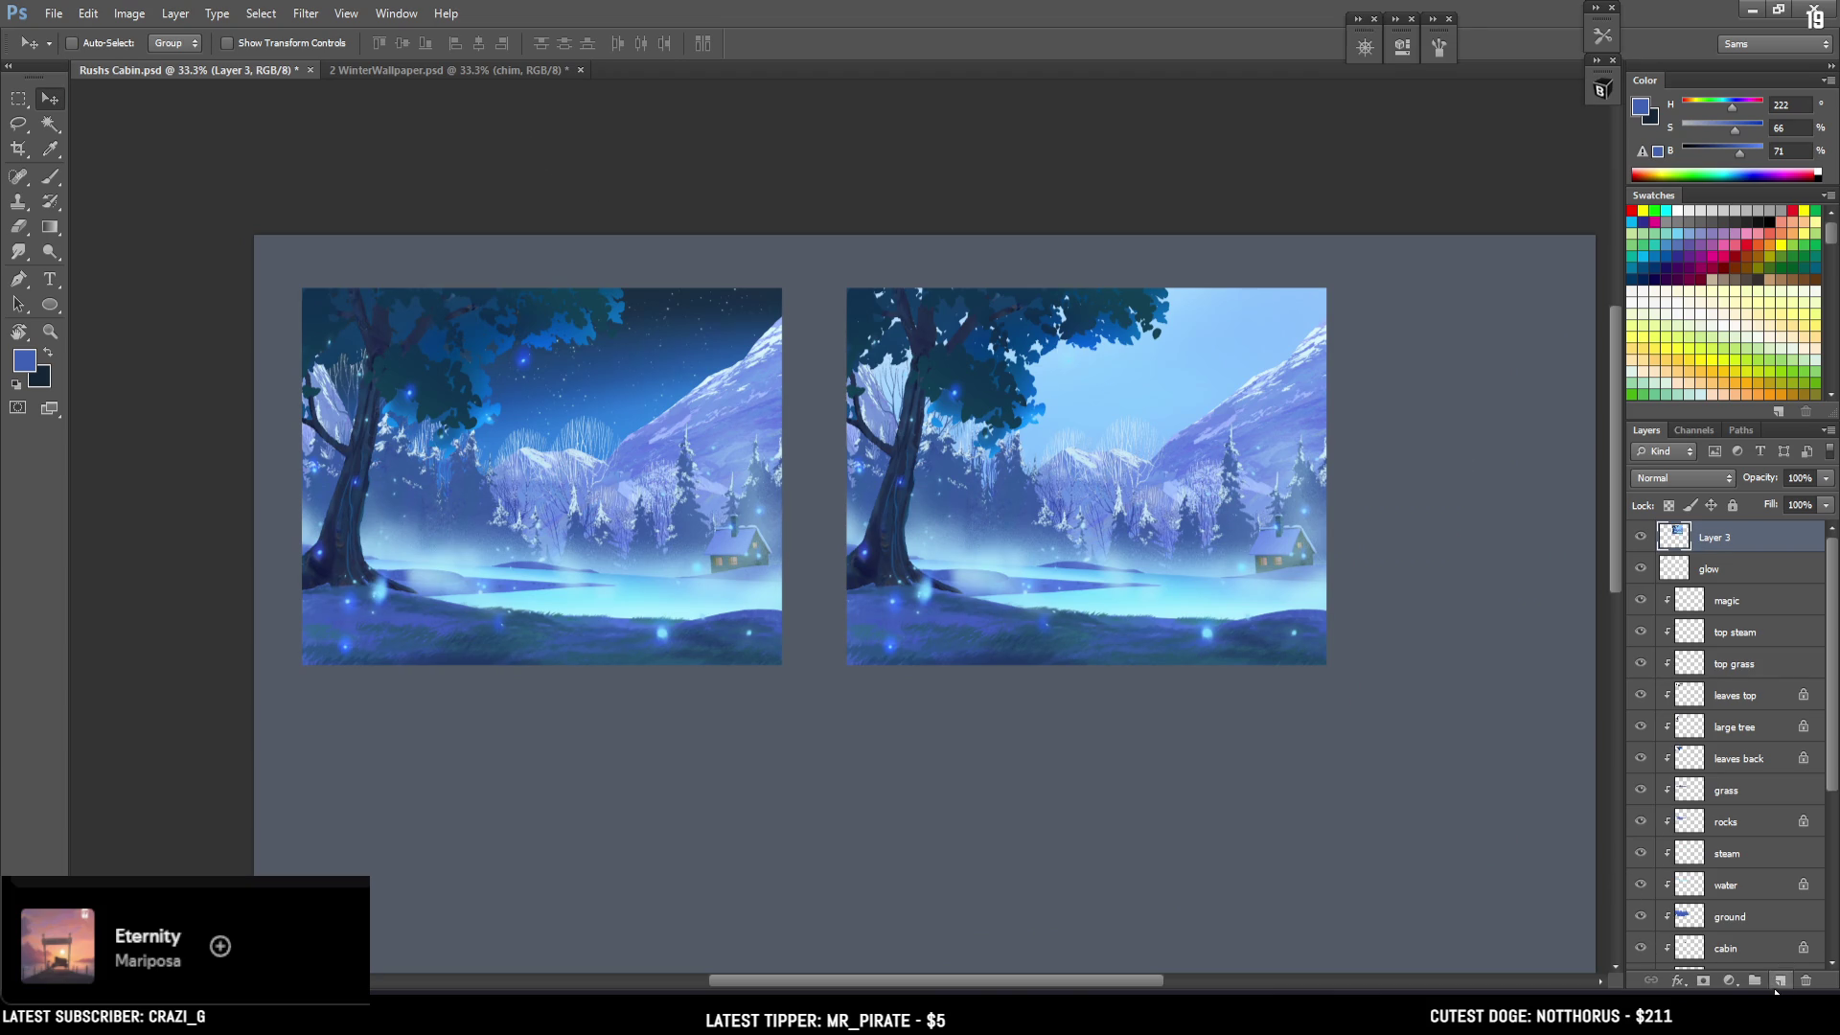
pyautogui.click(1780, 978)
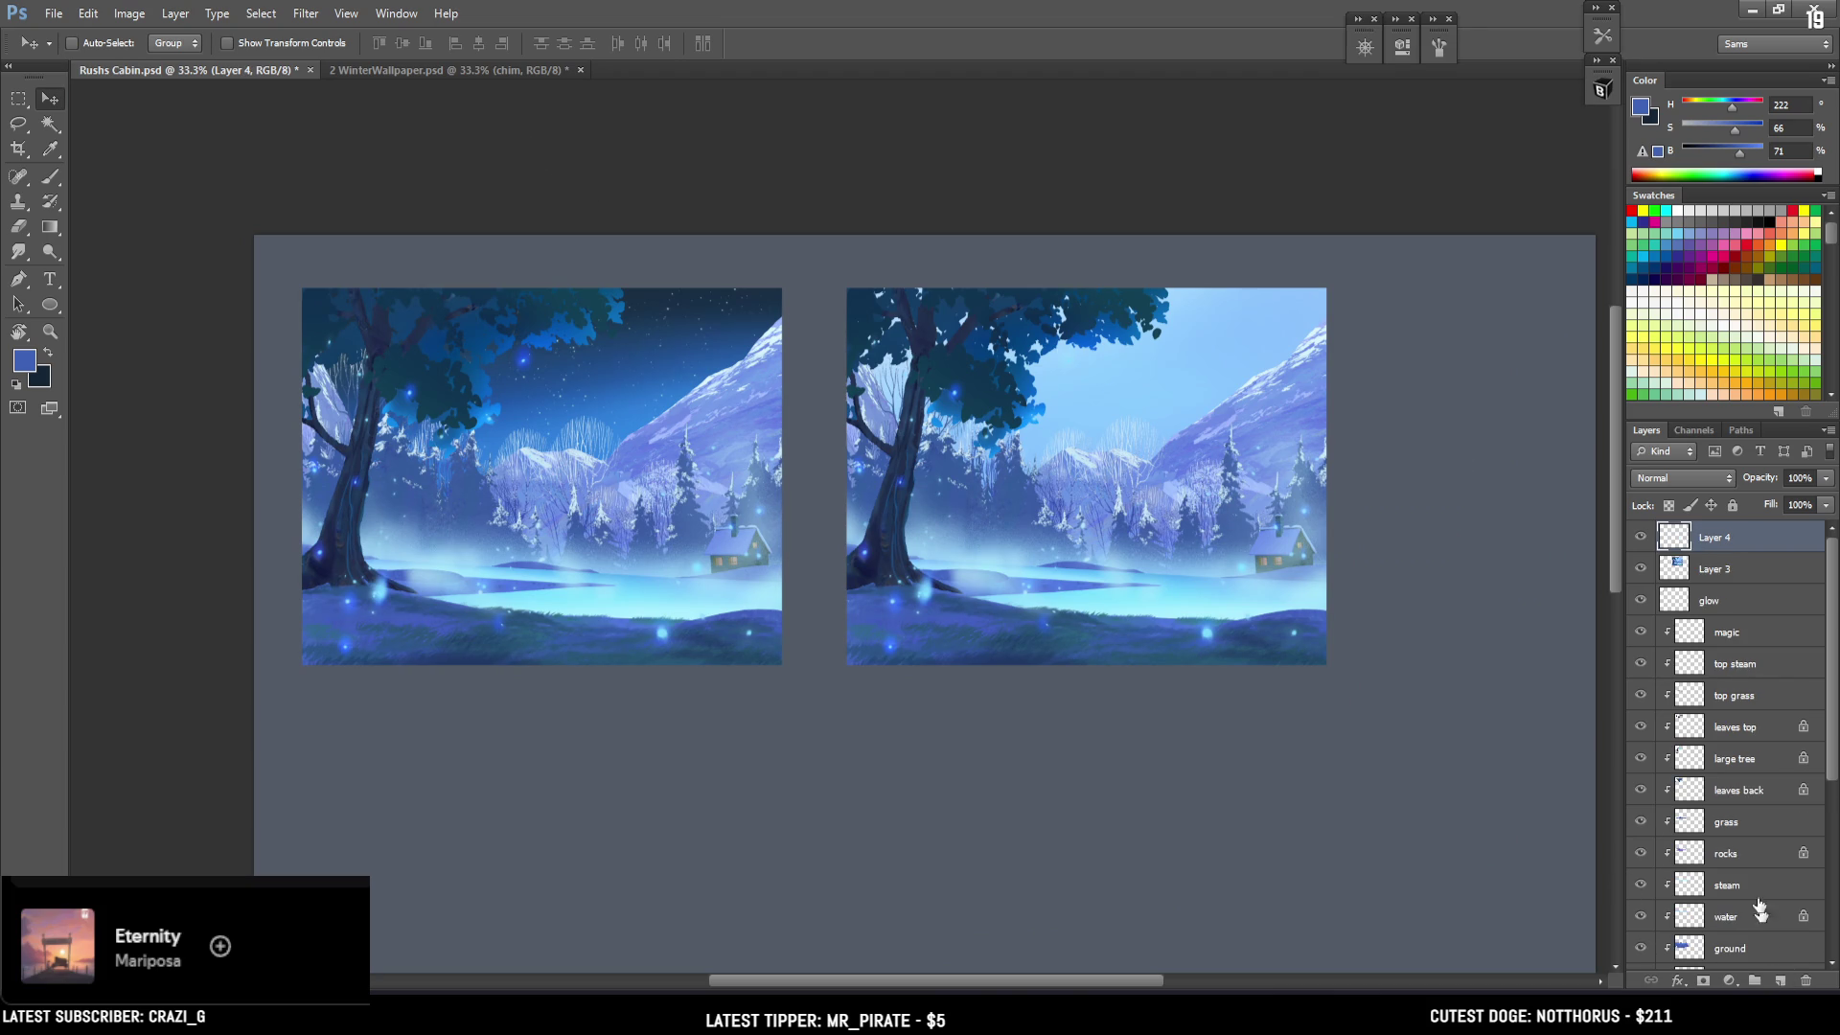
pyautogui.doubleClick(1720, 545)
# Name the layer 'numbers' and switch to a Texture brush at size 40.
pyautogui.write('number')
pyautogui.write('s')
pyautogui.press('Return')
pyautogui.press('b')
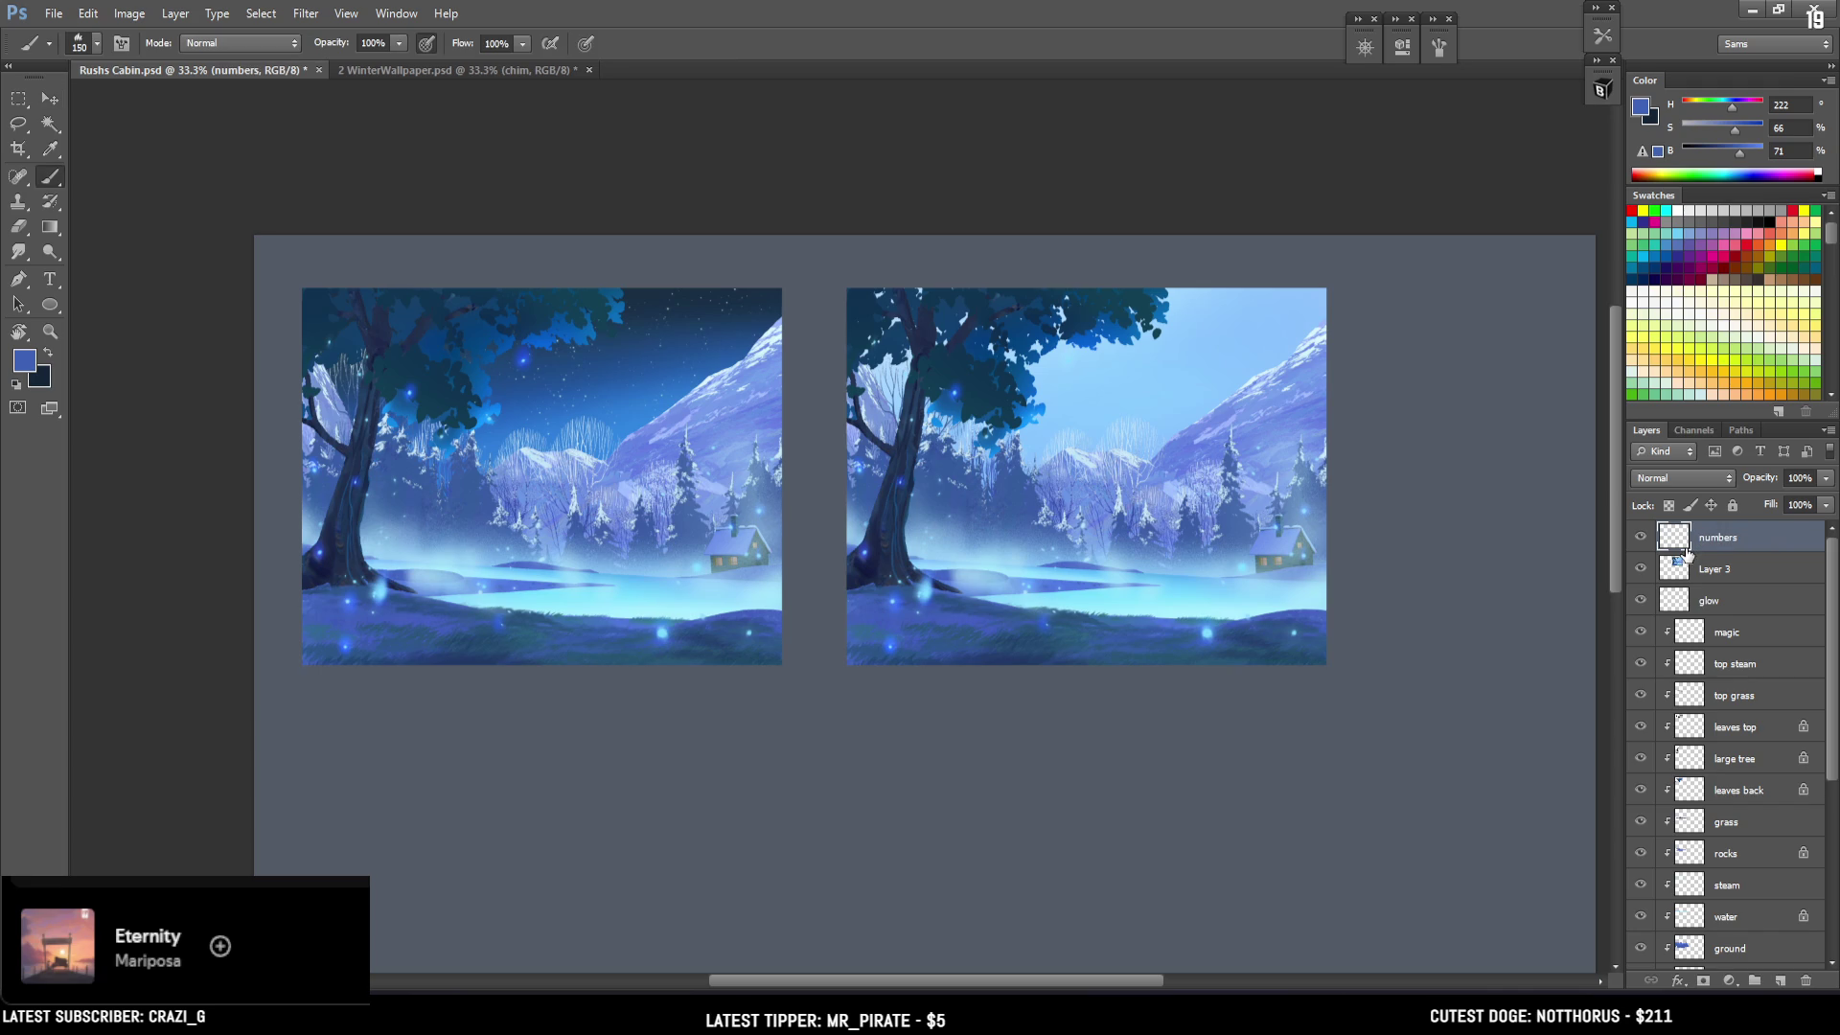
pyautogui.click(1682, 209)
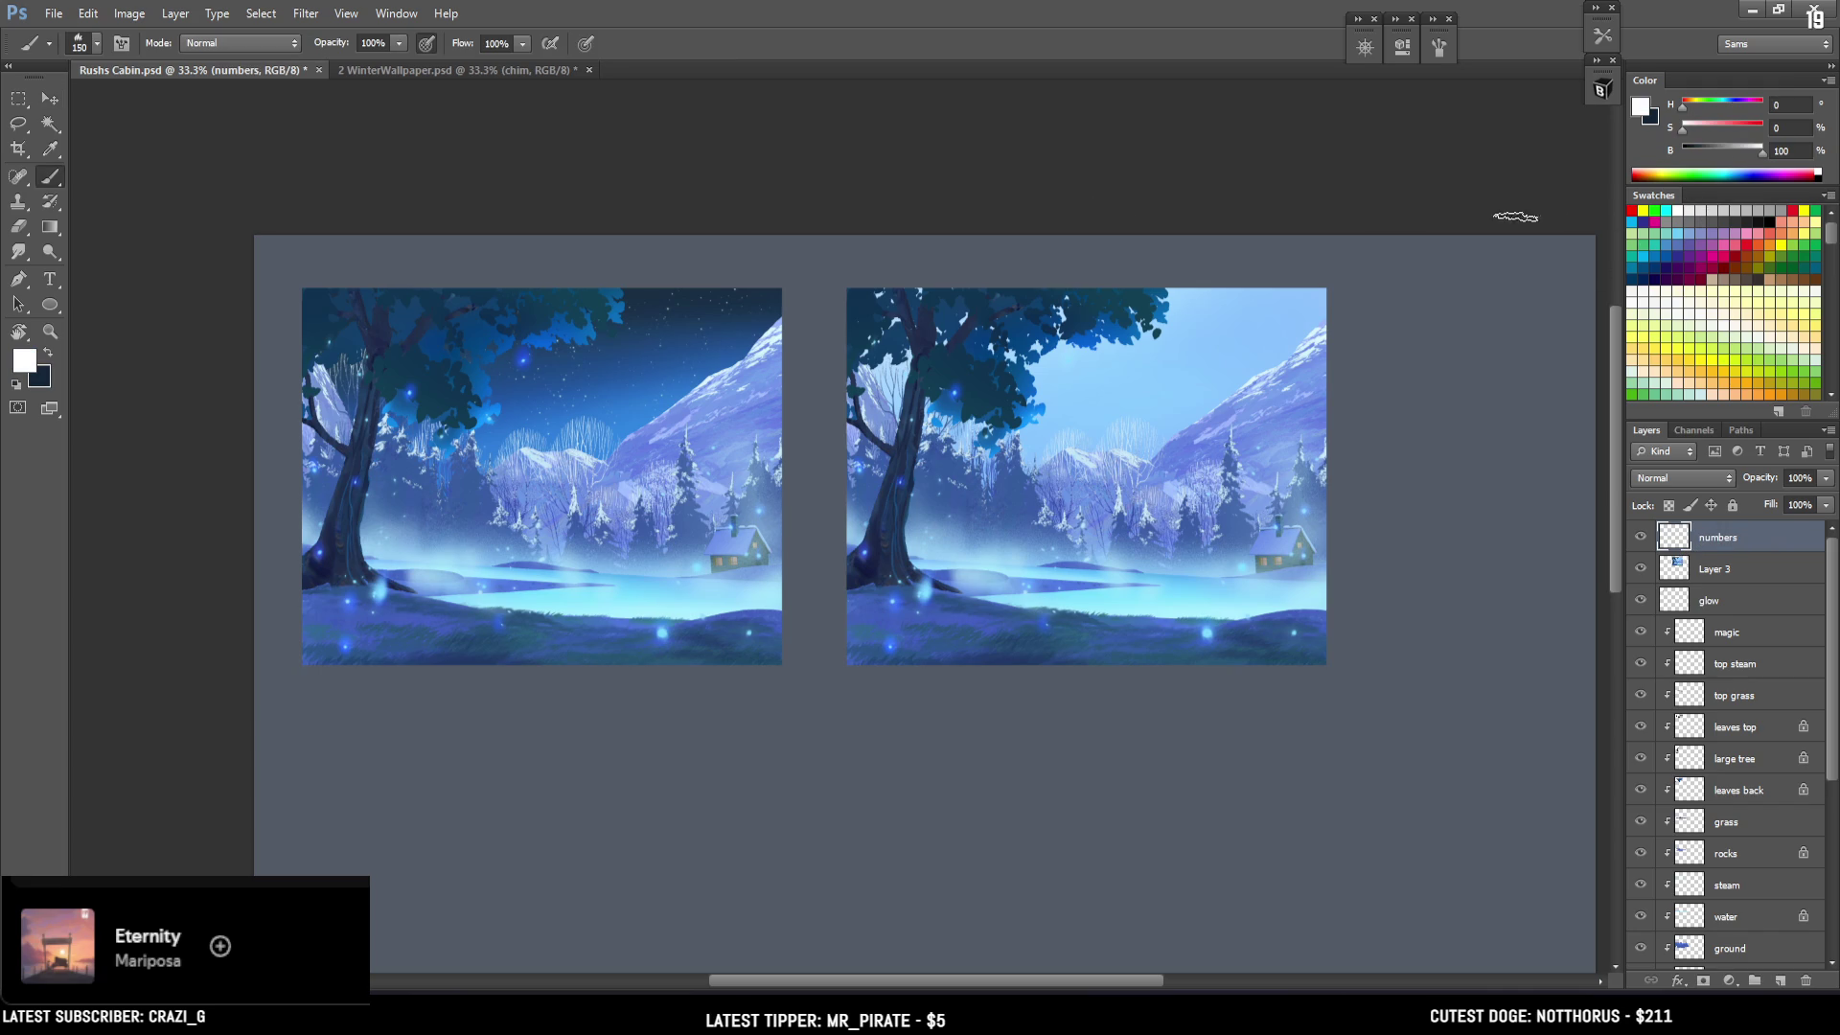
pyautogui.click(1602, 88)
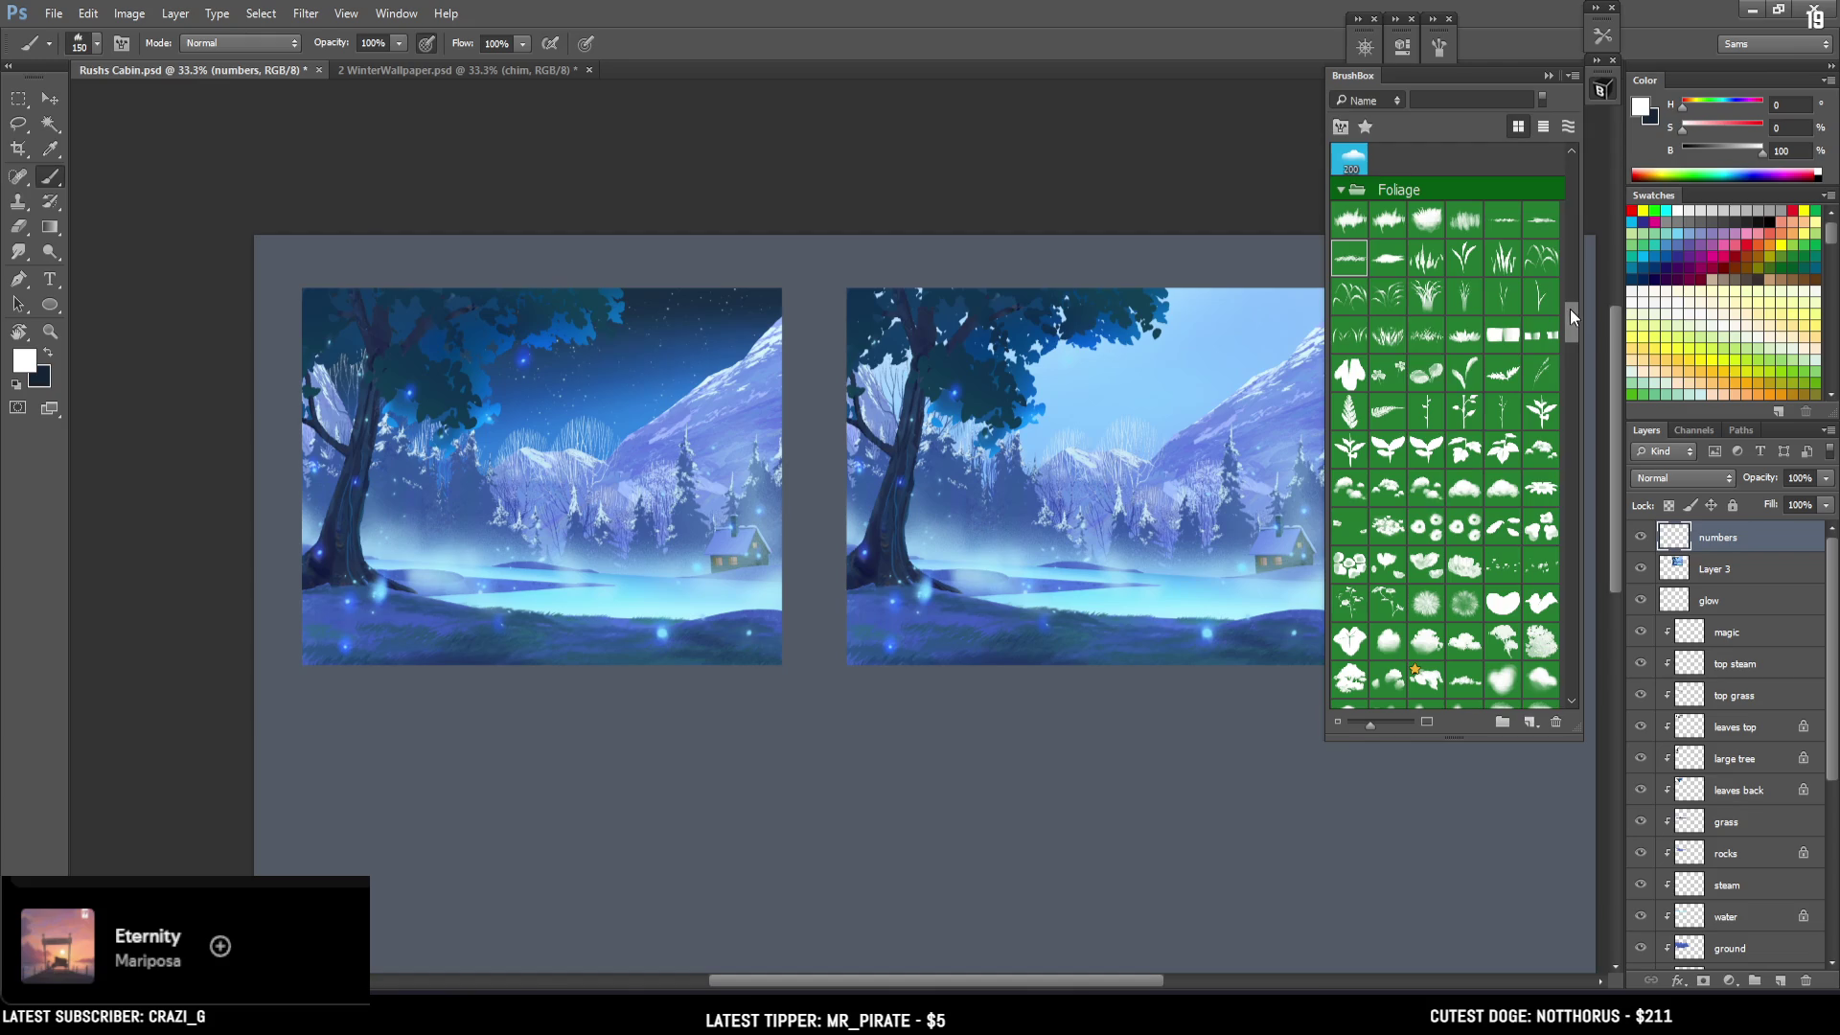
pyautogui.moveTo(1573, 310)
pyautogui.mouseDown()
pyautogui.moveTo(1565, 347)
pyautogui.moveTo(1607, 245)
pyautogui.moveTo(1591, 205)
pyautogui.moveTo(1573, 239)
pyautogui.moveTo(1572, 222)
pyautogui.mouseUp()
pyautogui.click(1504, 295)
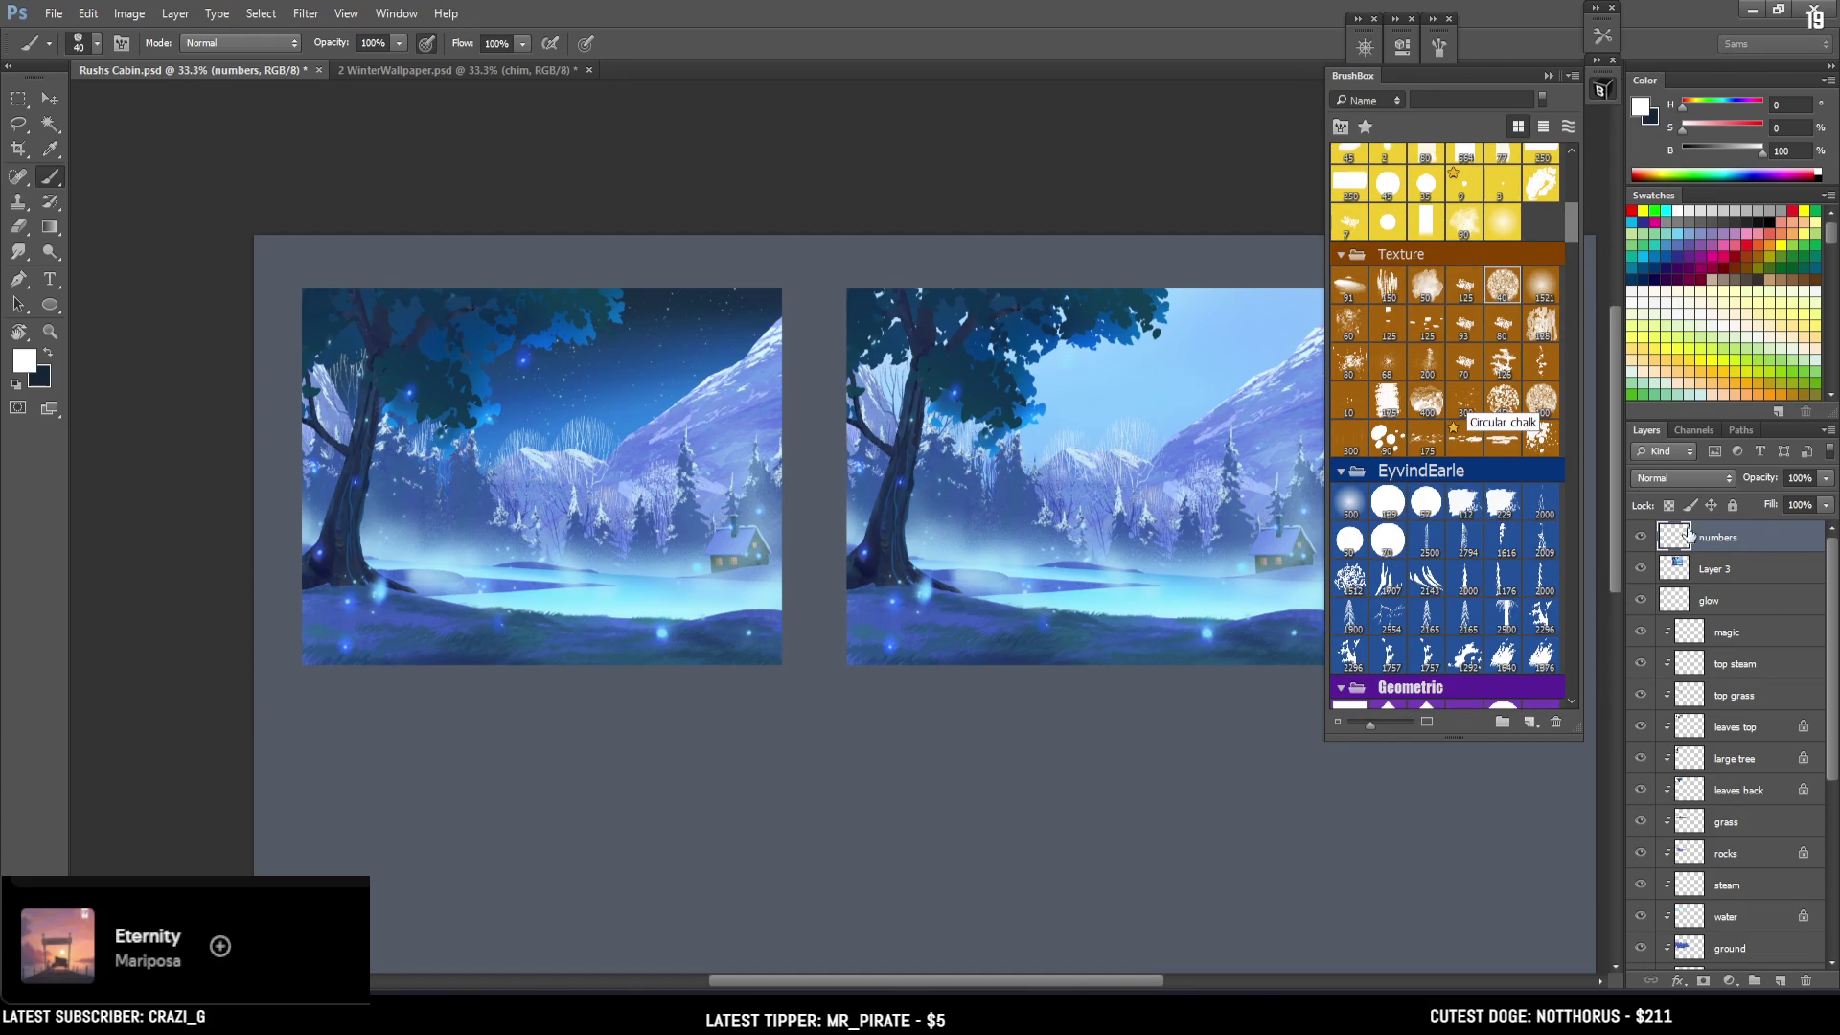
pyautogui.click(1600, 92)
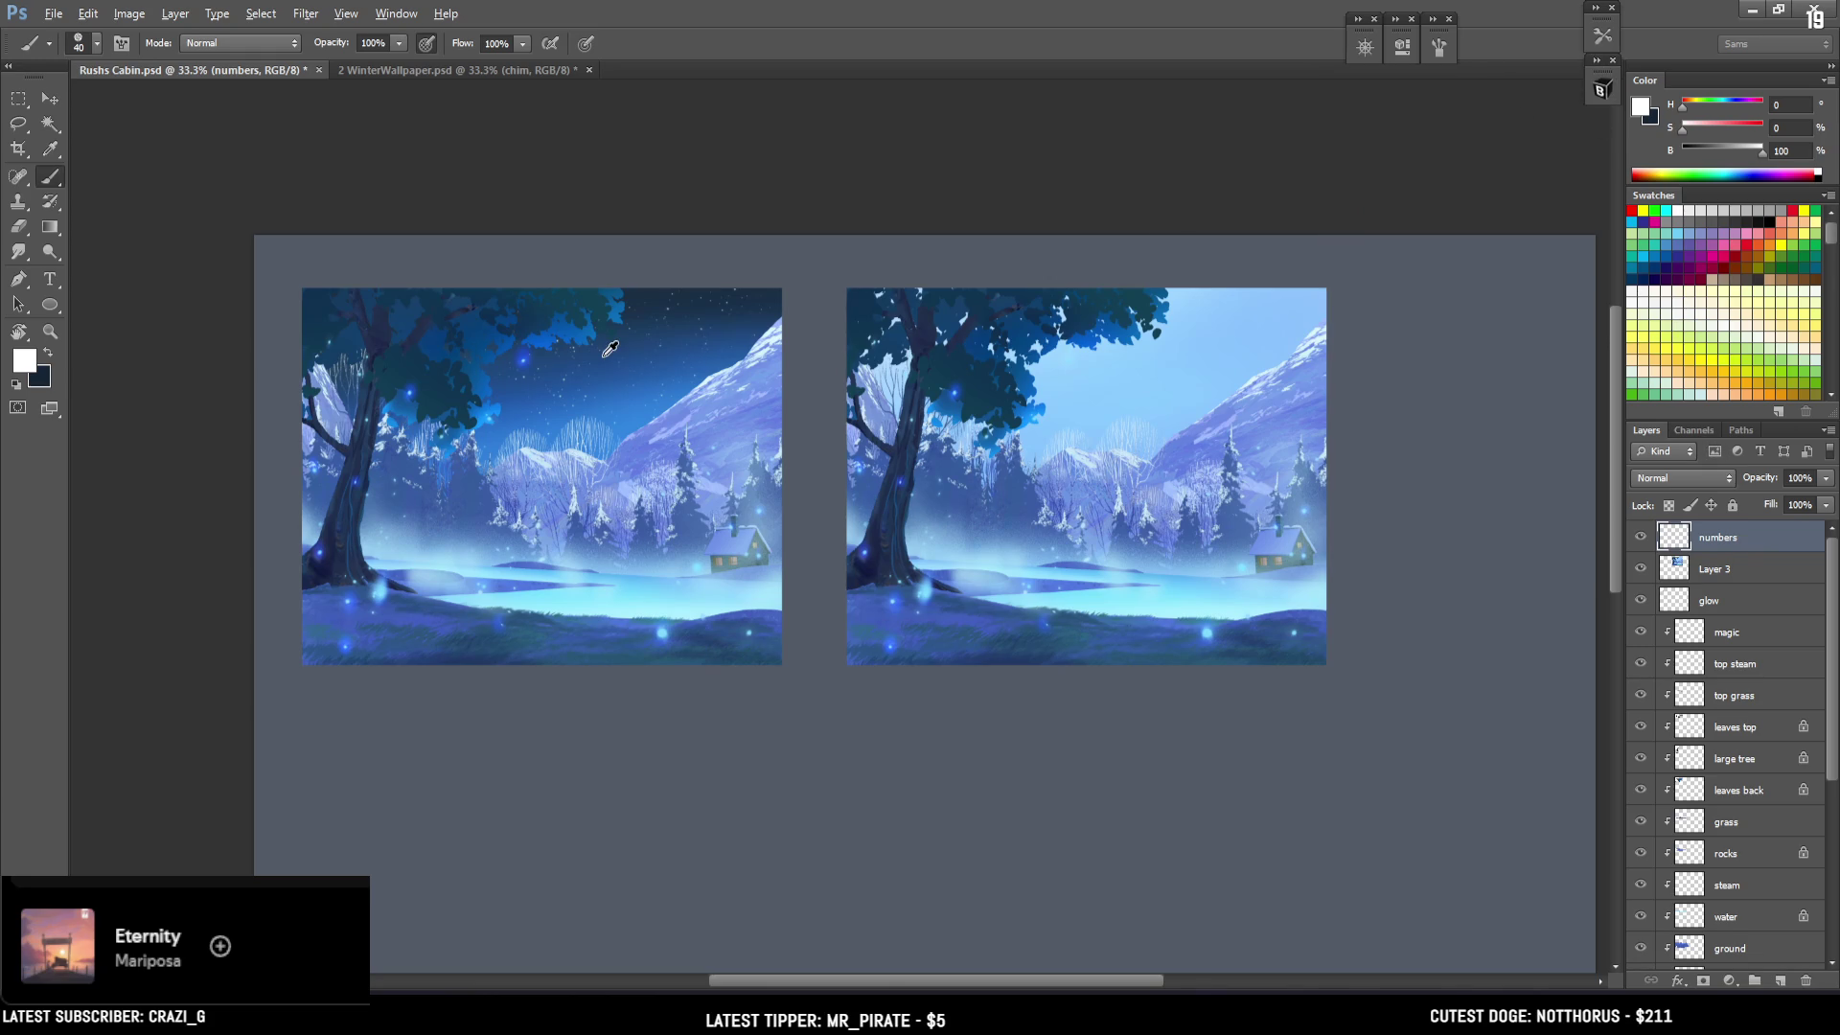
# Sample the pale blue daytime sky and try painting a 1 below the night painting, then undo it.
pyautogui.keyDown('alt'); pyautogui.click(1251, 368); pyautogui.keyUp('alt')
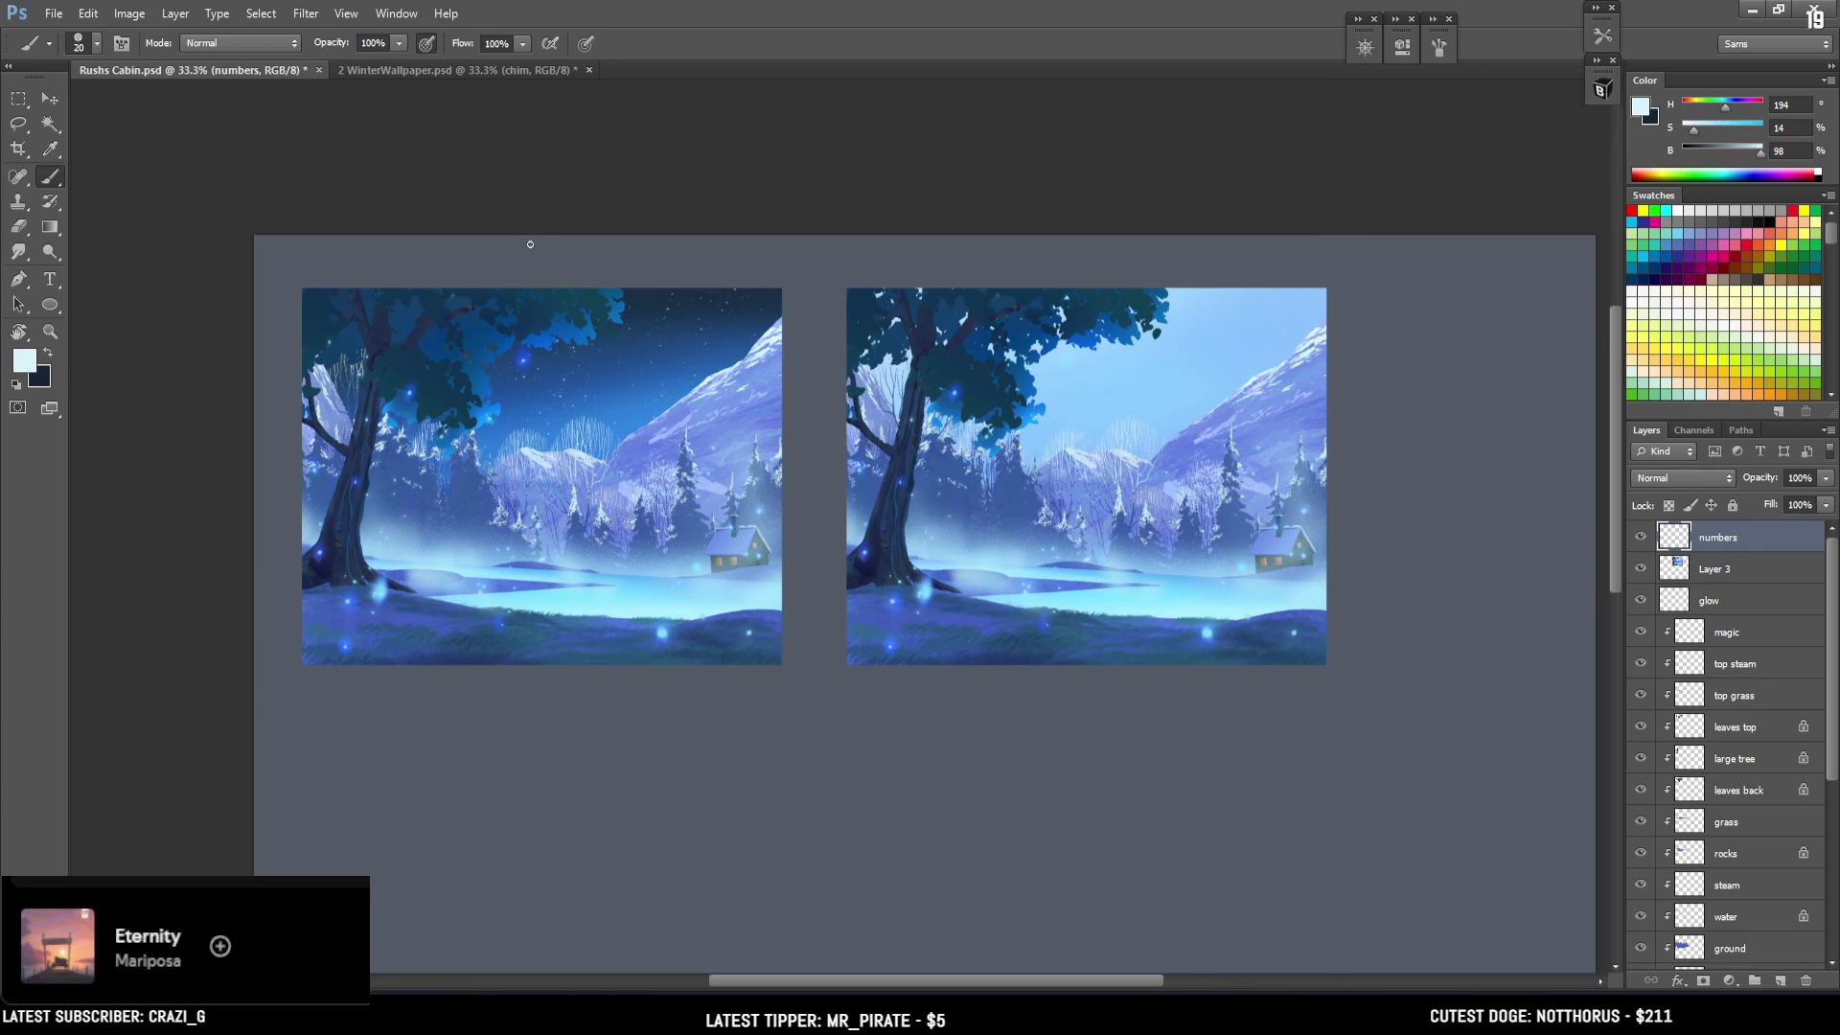
pyautogui.moveTo(538, 254); pyautogui.dragTo(510, 285)
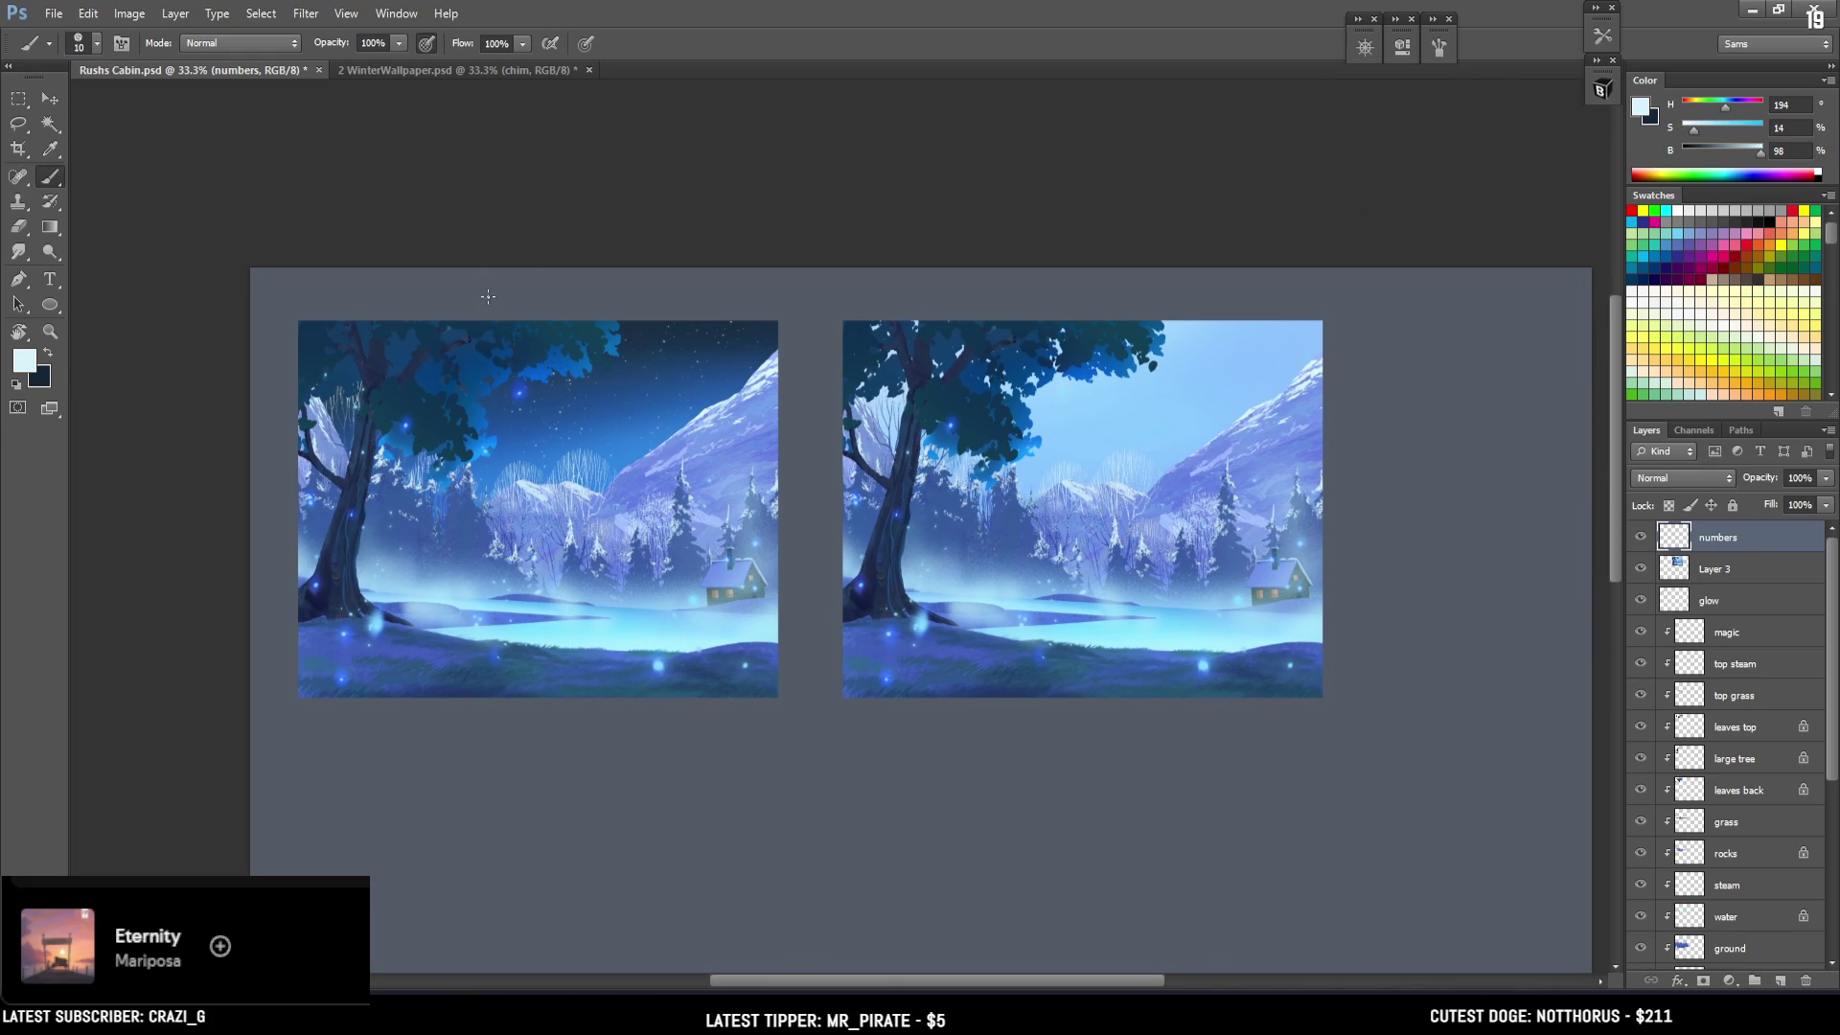
pyautogui.hotkey('ctrl', 'z')
pyautogui.moveTo(486, 715); pyautogui.dragTo(515, 727)
pyautogui.hotkey('ctrl', 'z')
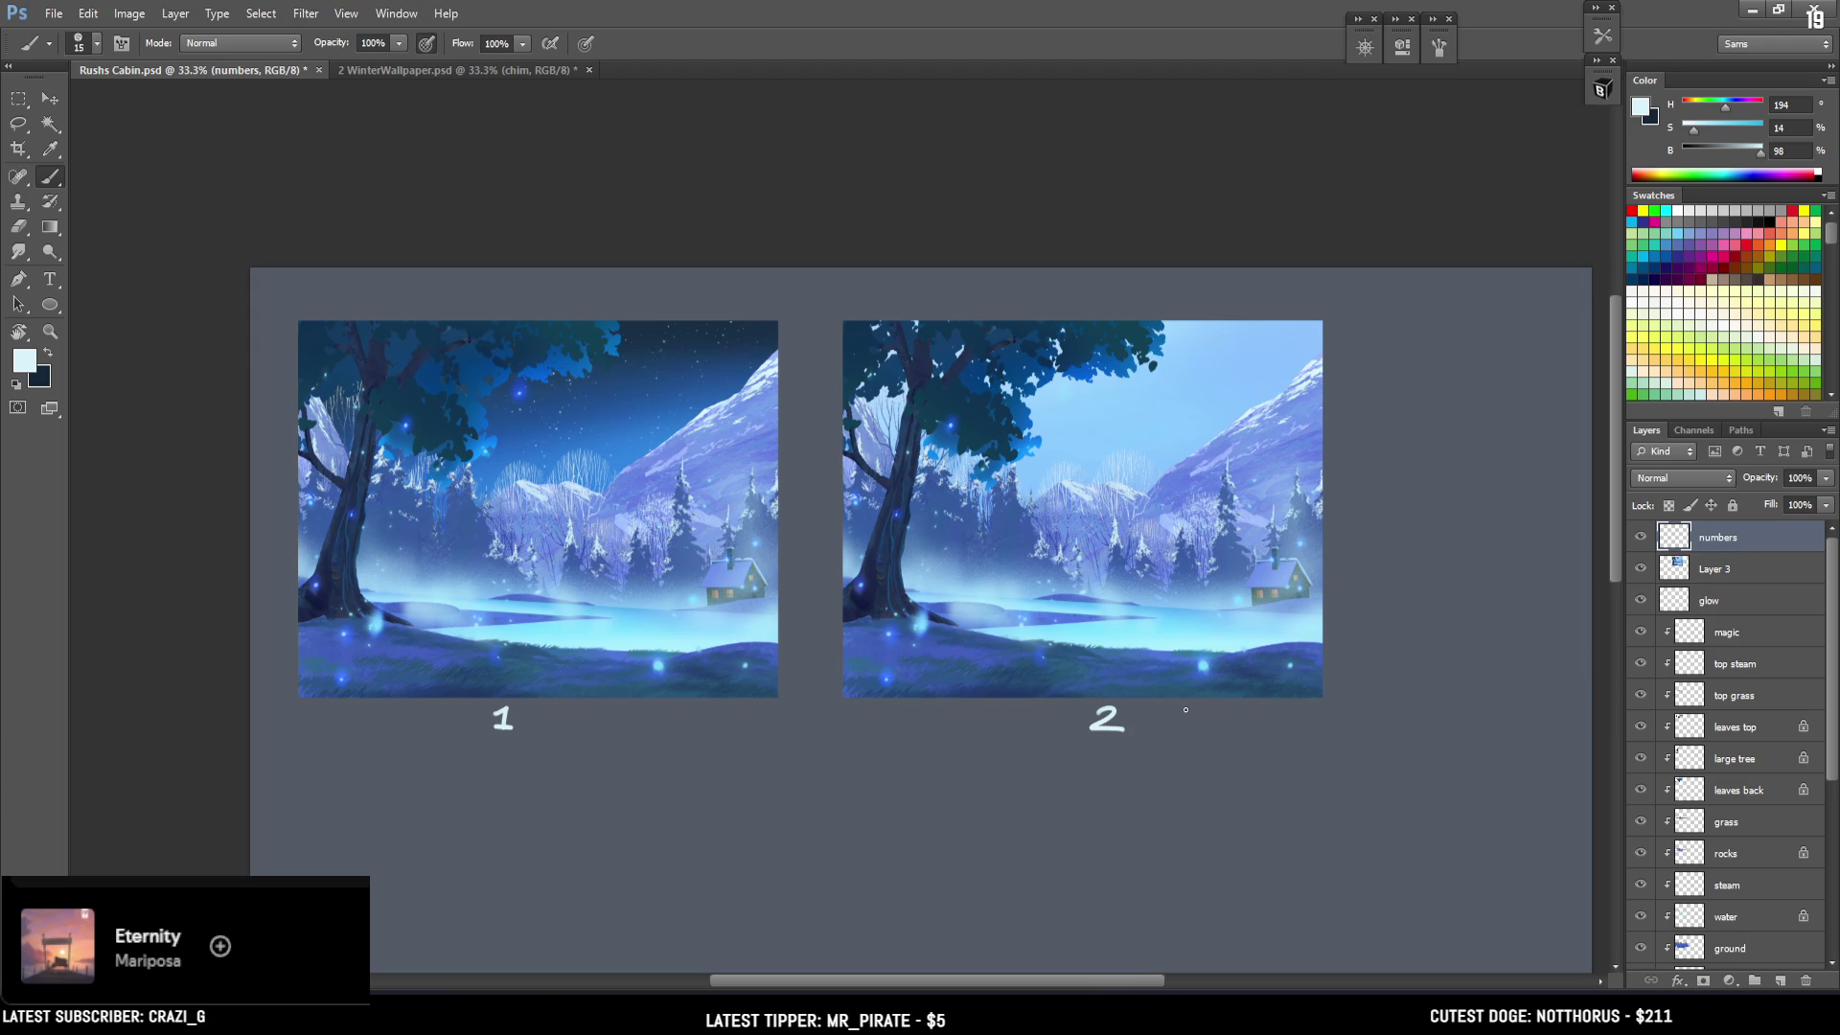
# On Layer 3, lasso a long cloud shape across version 2's mid sky.
pyautogui.click(1696, 571)
pyautogui.scroll(2, 628, 561)
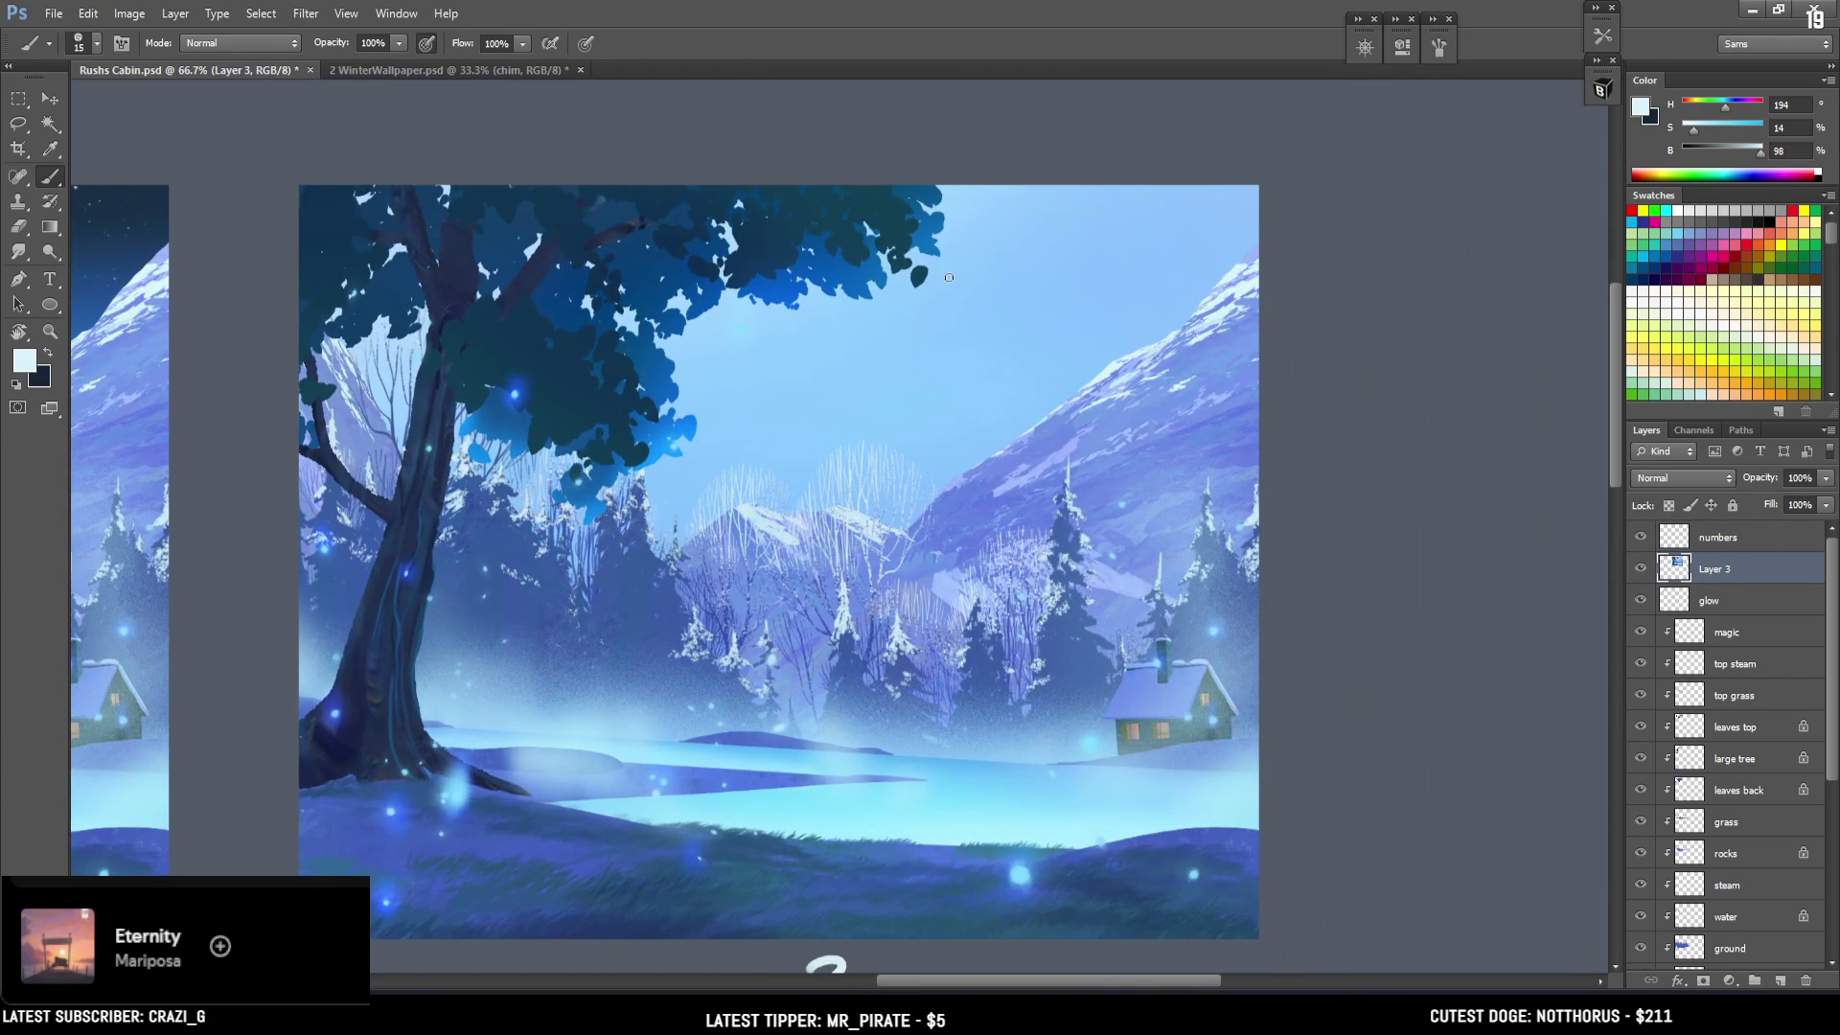
pyautogui.press('l')
pyautogui.moveTo(1093, 333)
pyautogui.mouseDown()
pyautogui.moveTo(749, 366)
pyautogui.moveTo(992, 370)
pyautogui.moveTo(1134, 353)
pyautogui.moveTo(1183, 326)
pyautogui.mouseUp()
# Fill the cloud outline with light blue using a large soft BrushBox brush sized to 200.
pyautogui.press('b')
pyautogui.click(1601, 89)
pyautogui.click(1465, 223)
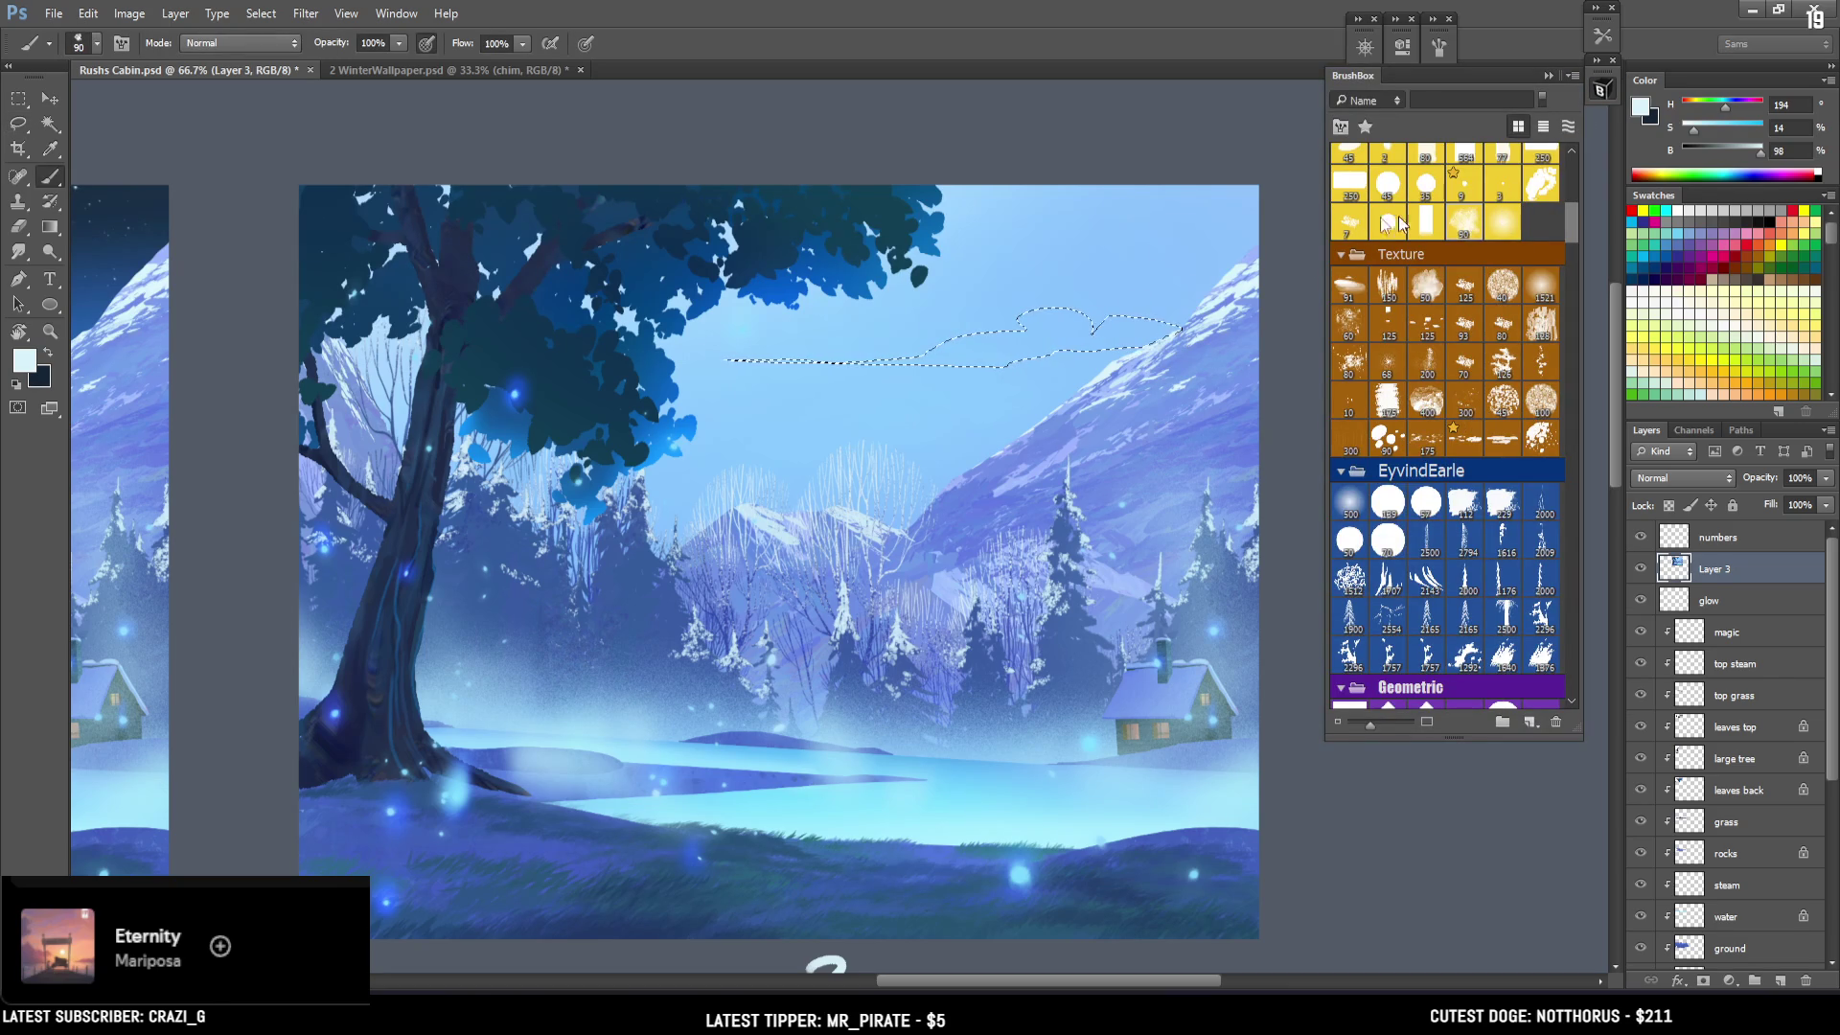
pyautogui.moveTo(817, 364)
pyautogui.mouseDown()
pyautogui.moveTo(894, 339)
pyautogui.moveTo(875, 368)
pyautogui.moveTo(1060, 296)
pyautogui.moveTo(1021, 343)
pyautogui.mouseUp()
pyautogui.press(']')
pyautogui.press(']')
pyautogui.press(']')
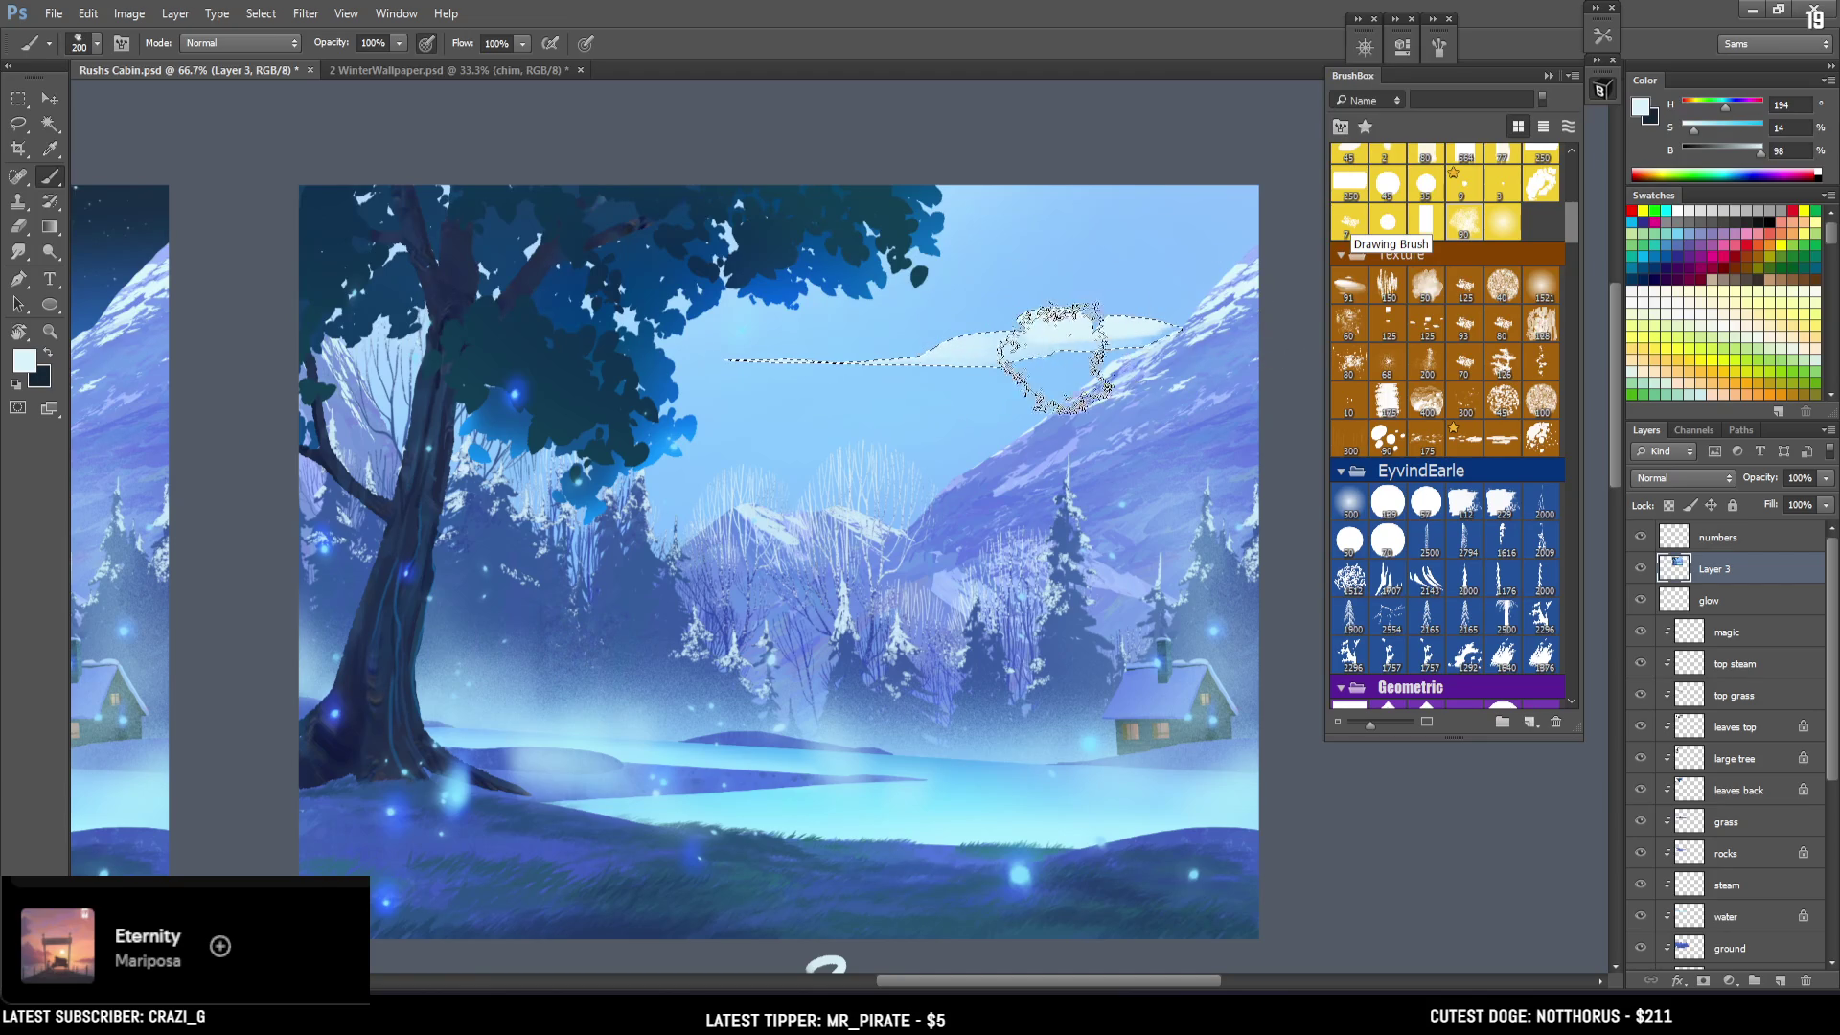
pyautogui.hotkey('ctrl', 'd')
# Tidy the cloud's edge with the eraser and pick up lighter cloud blues.
pyautogui.press('e')
pyautogui.moveTo(1139, 280)
pyautogui.mouseDown()
pyautogui.moveTo(1112, 304)
pyautogui.moveTo(1148, 304)
pyautogui.mouseUp()
pyautogui.hotkey('ctrl', 'z')
pyautogui.press('b')
pyautogui.keyDown('alt'); pyautogui.click(1150, 287); pyautogui.keyUp('alt')
pyautogui.keyDown('alt'); pyautogui.click(1058, 321); pyautogui.keyUp('alt')
# Lasso and paint a second cloud in the upper-right sky.
pyautogui.press('l')
pyautogui.moveTo(1240, 238)
pyautogui.mouseDown()
pyautogui.moveTo(955, 252)
pyautogui.moveTo(1097, 273)
pyautogui.moveTo(1225, 213)
pyautogui.moveTo(990, 247)
pyautogui.moveTo(1164, 278)
pyautogui.moveTo(1246, 273)
pyautogui.moveTo(1275, 251)
pyautogui.moveTo(1264, 240)
pyautogui.mouseUp()
pyautogui.press('b')
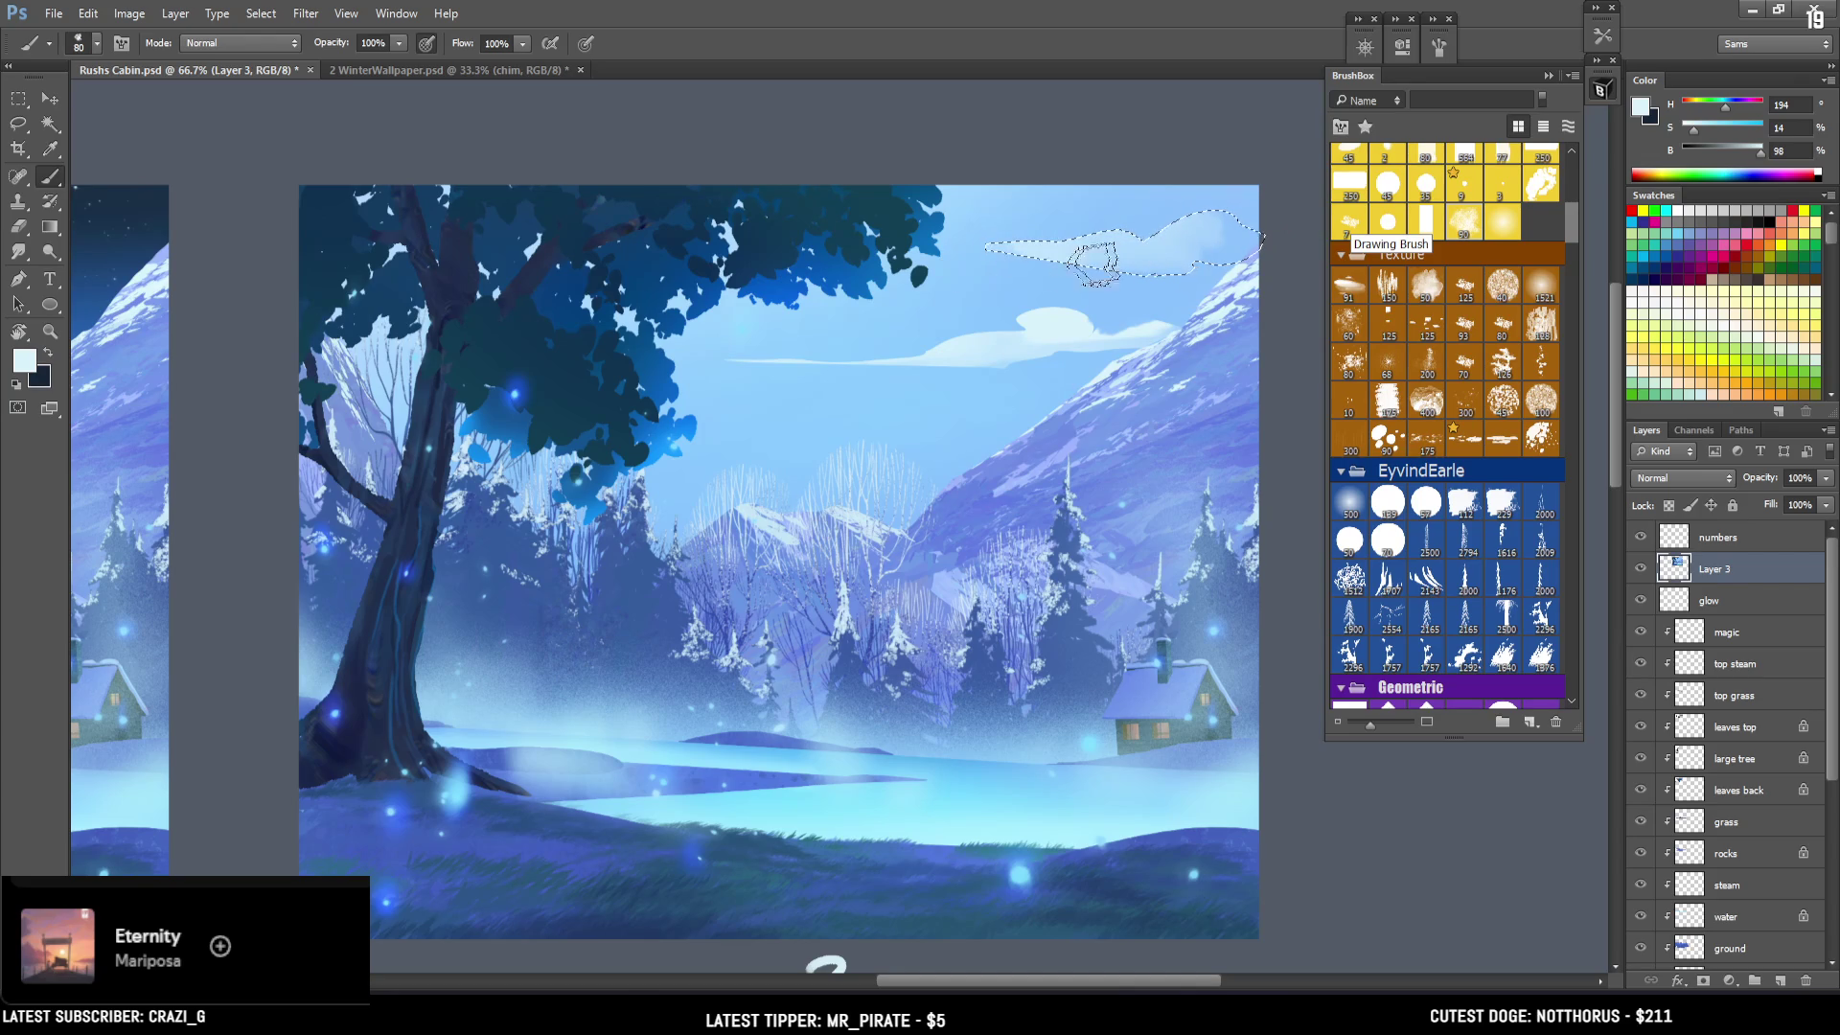
pyautogui.press(']')
pyautogui.hotkey('ctrl', 'd')
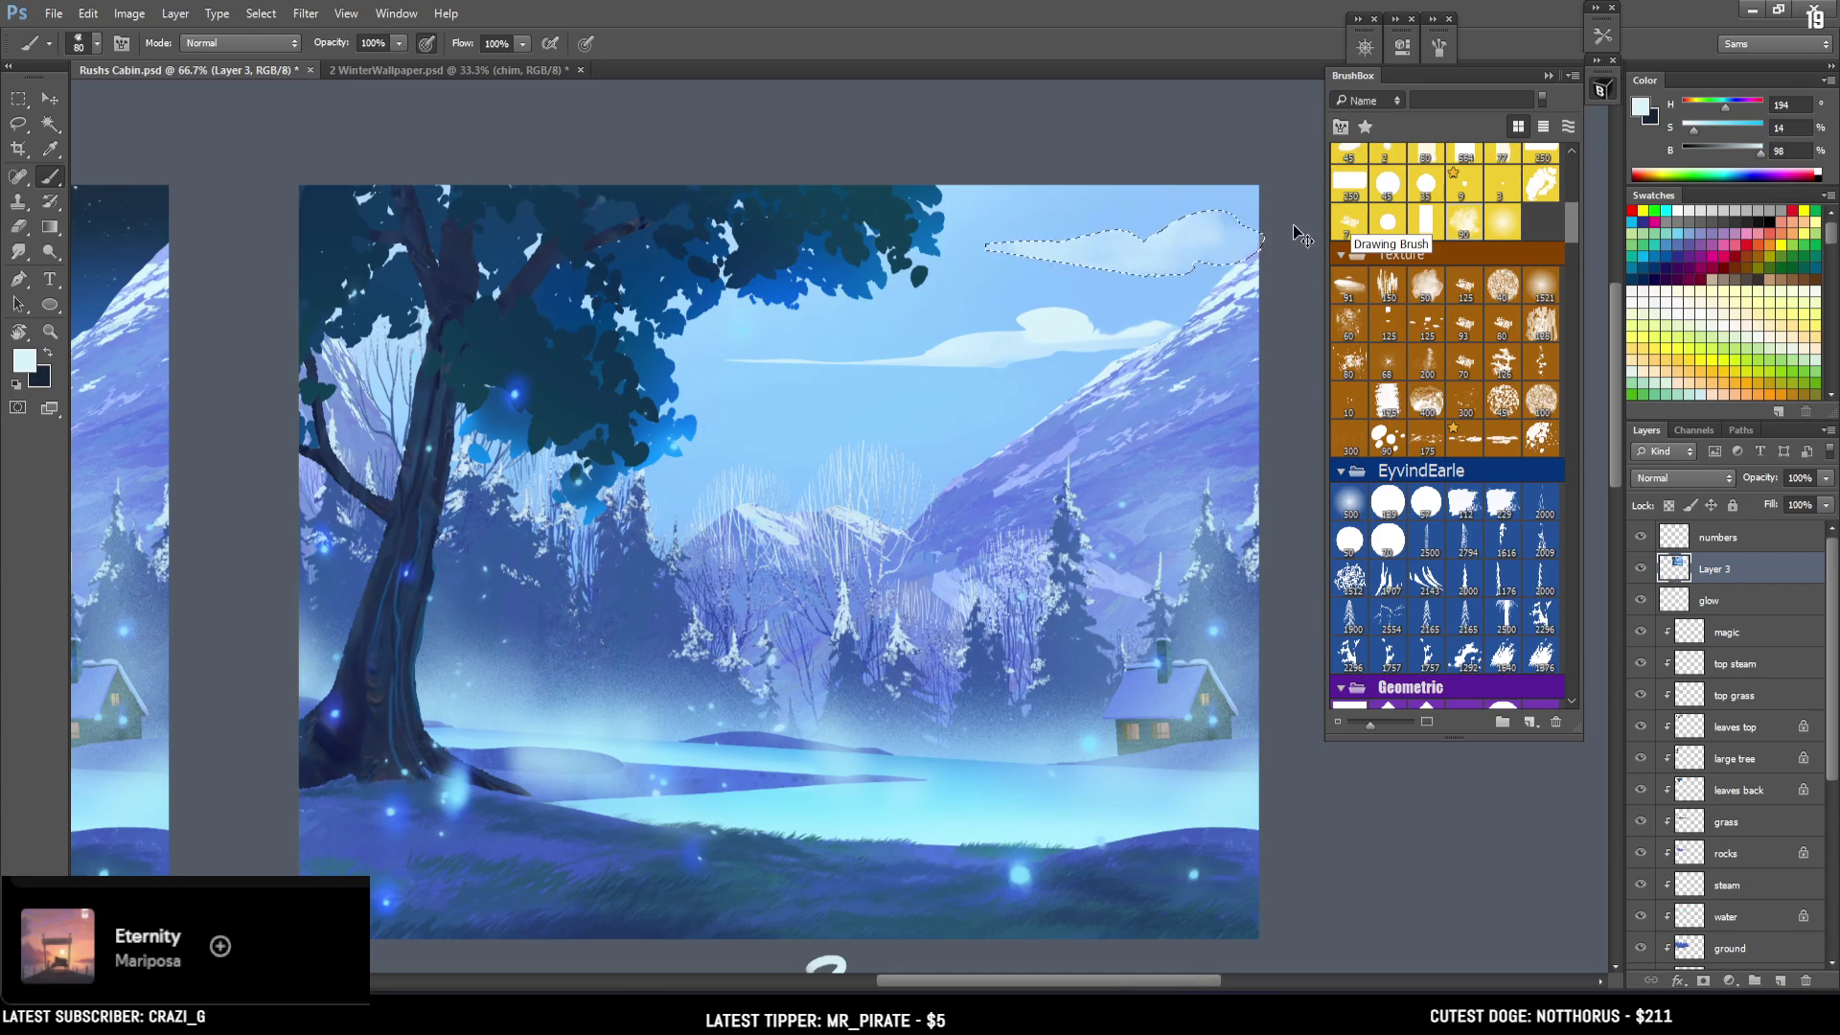
pyautogui.press('e')
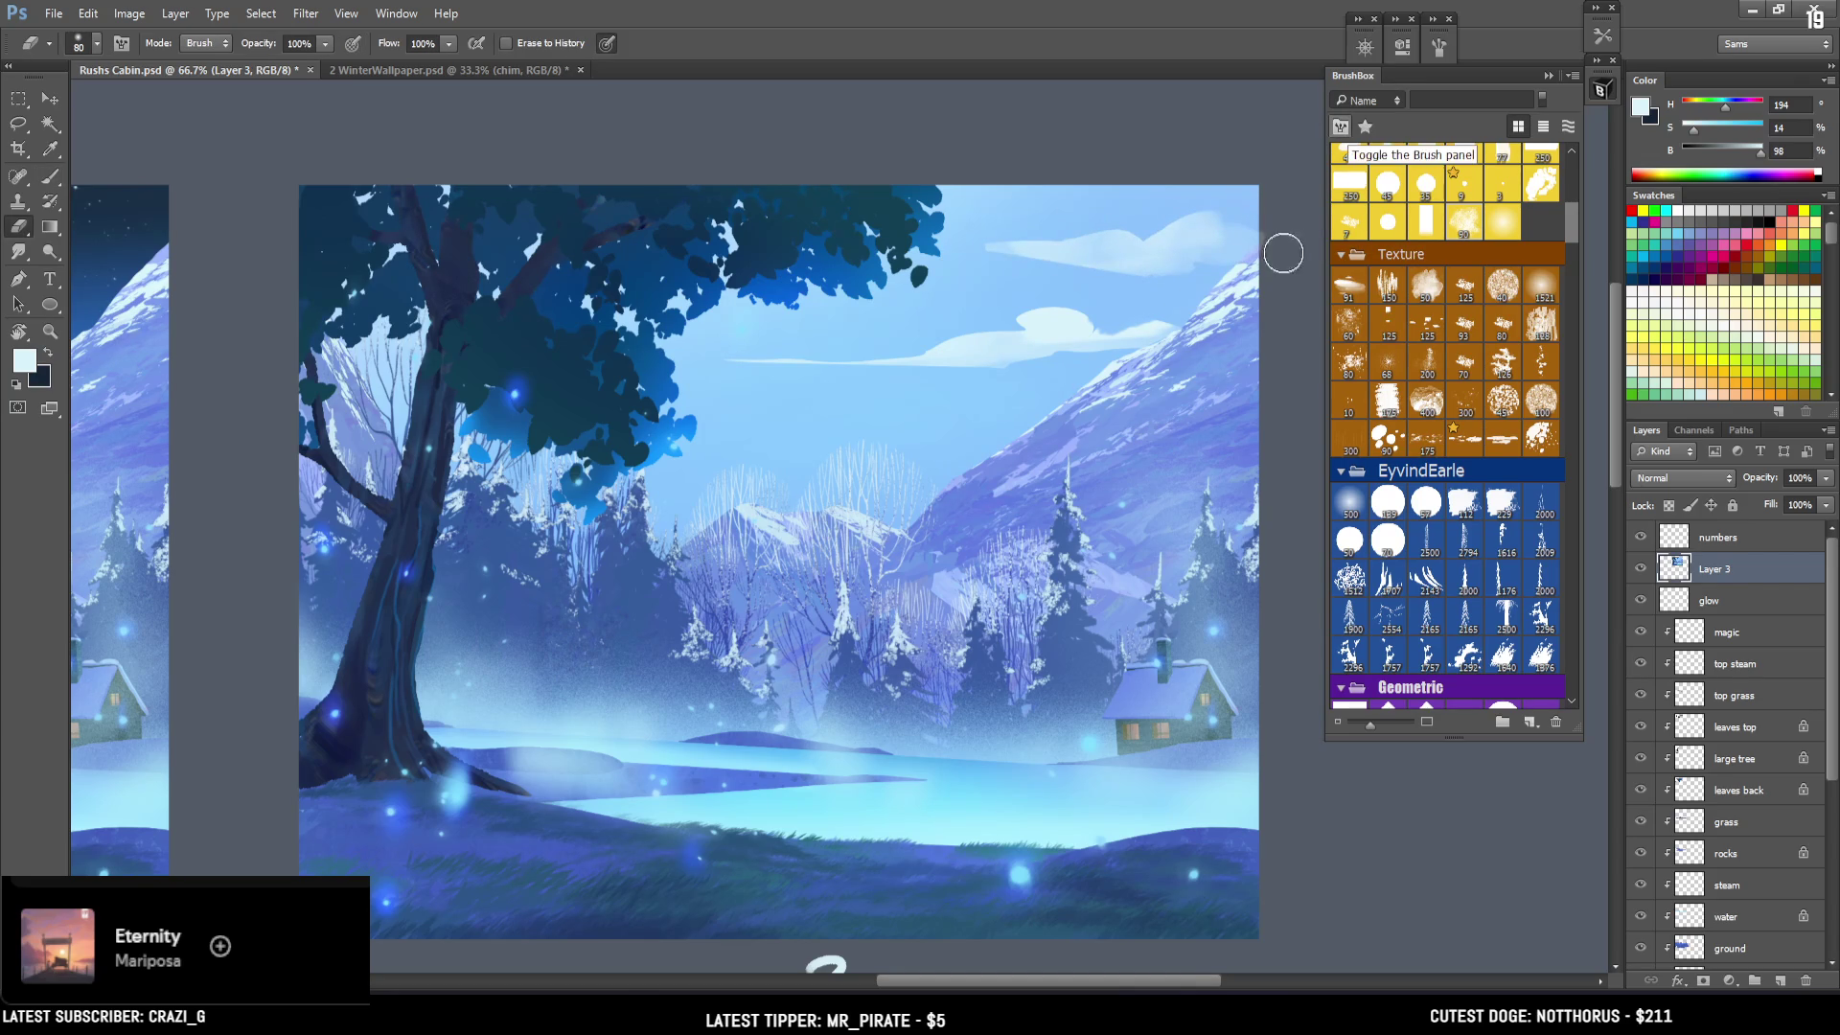
# Erase the upper cloud and paint a thin light-blue streak near the top instead.
pyautogui.moveTo(1246, 235)
pyautogui.mouseDown()
pyautogui.moveTo(997, 247)
pyautogui.moveTo(1246, 240)
pyautogui.mouseUp()
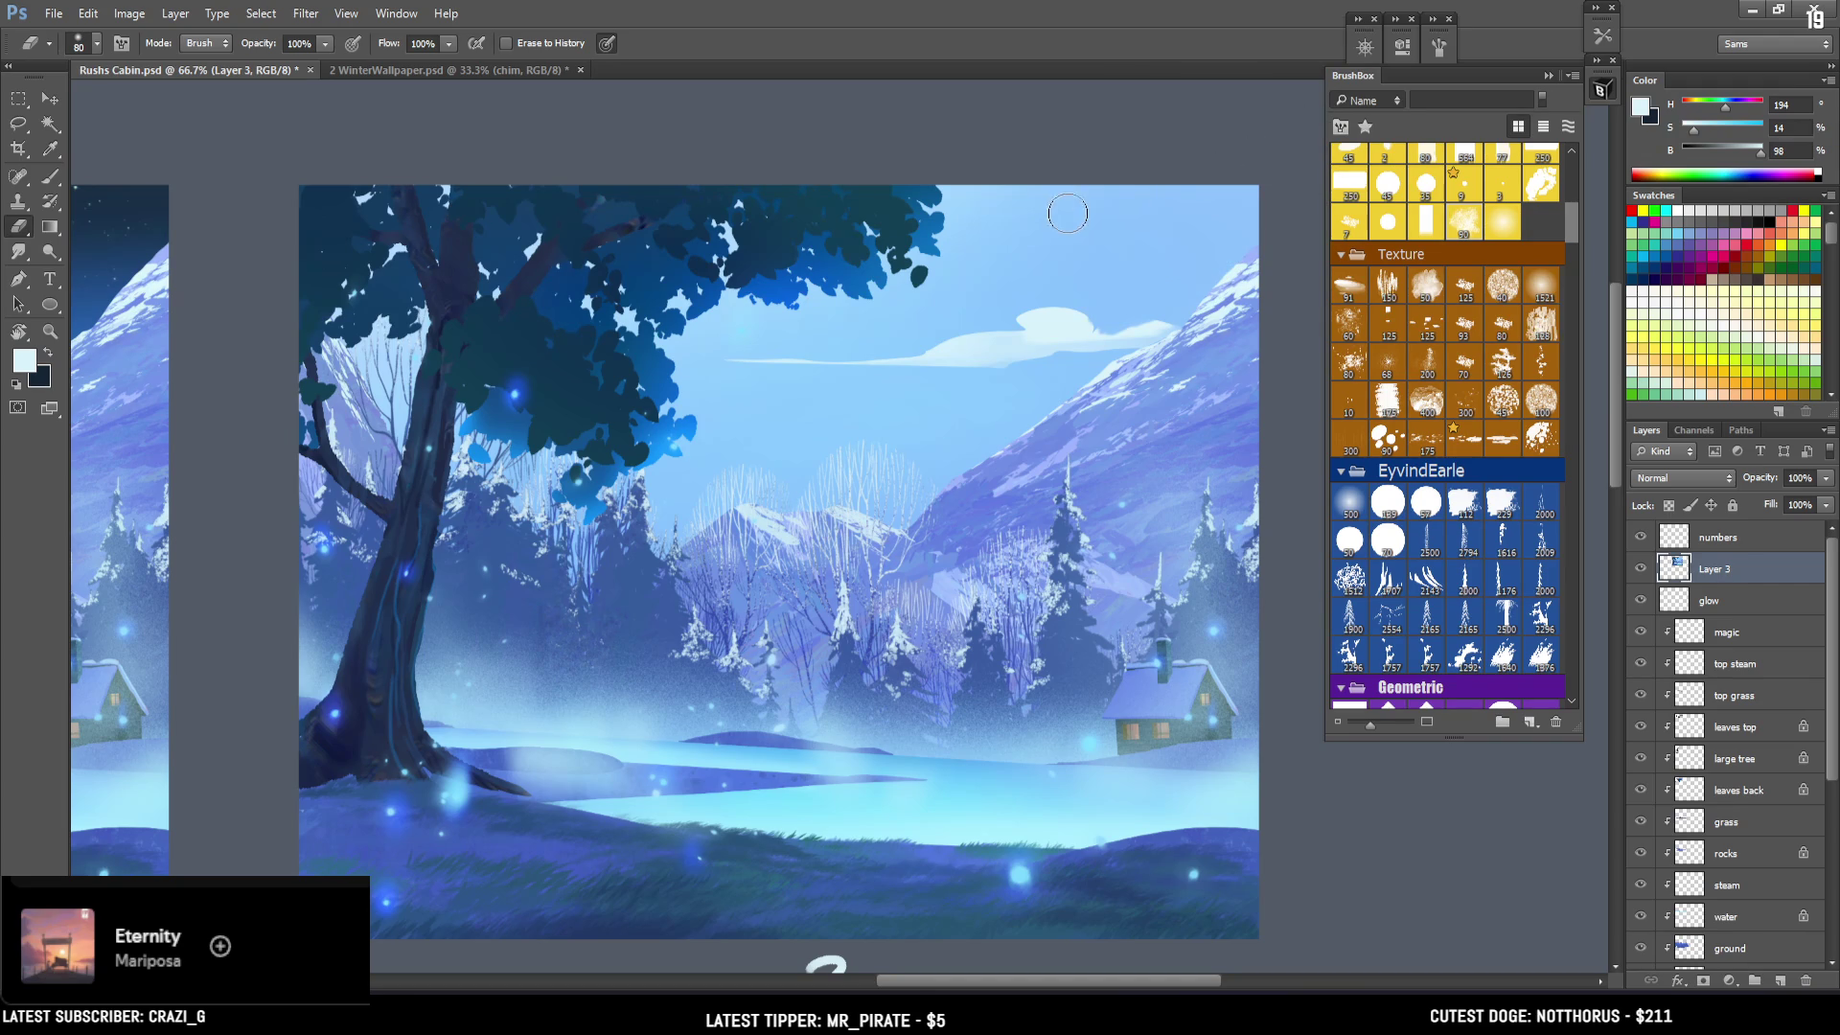
pyautogui.press('l')
pyautogui.moveTo(1116, 239); pyautogui.dragTo(1004, 234)
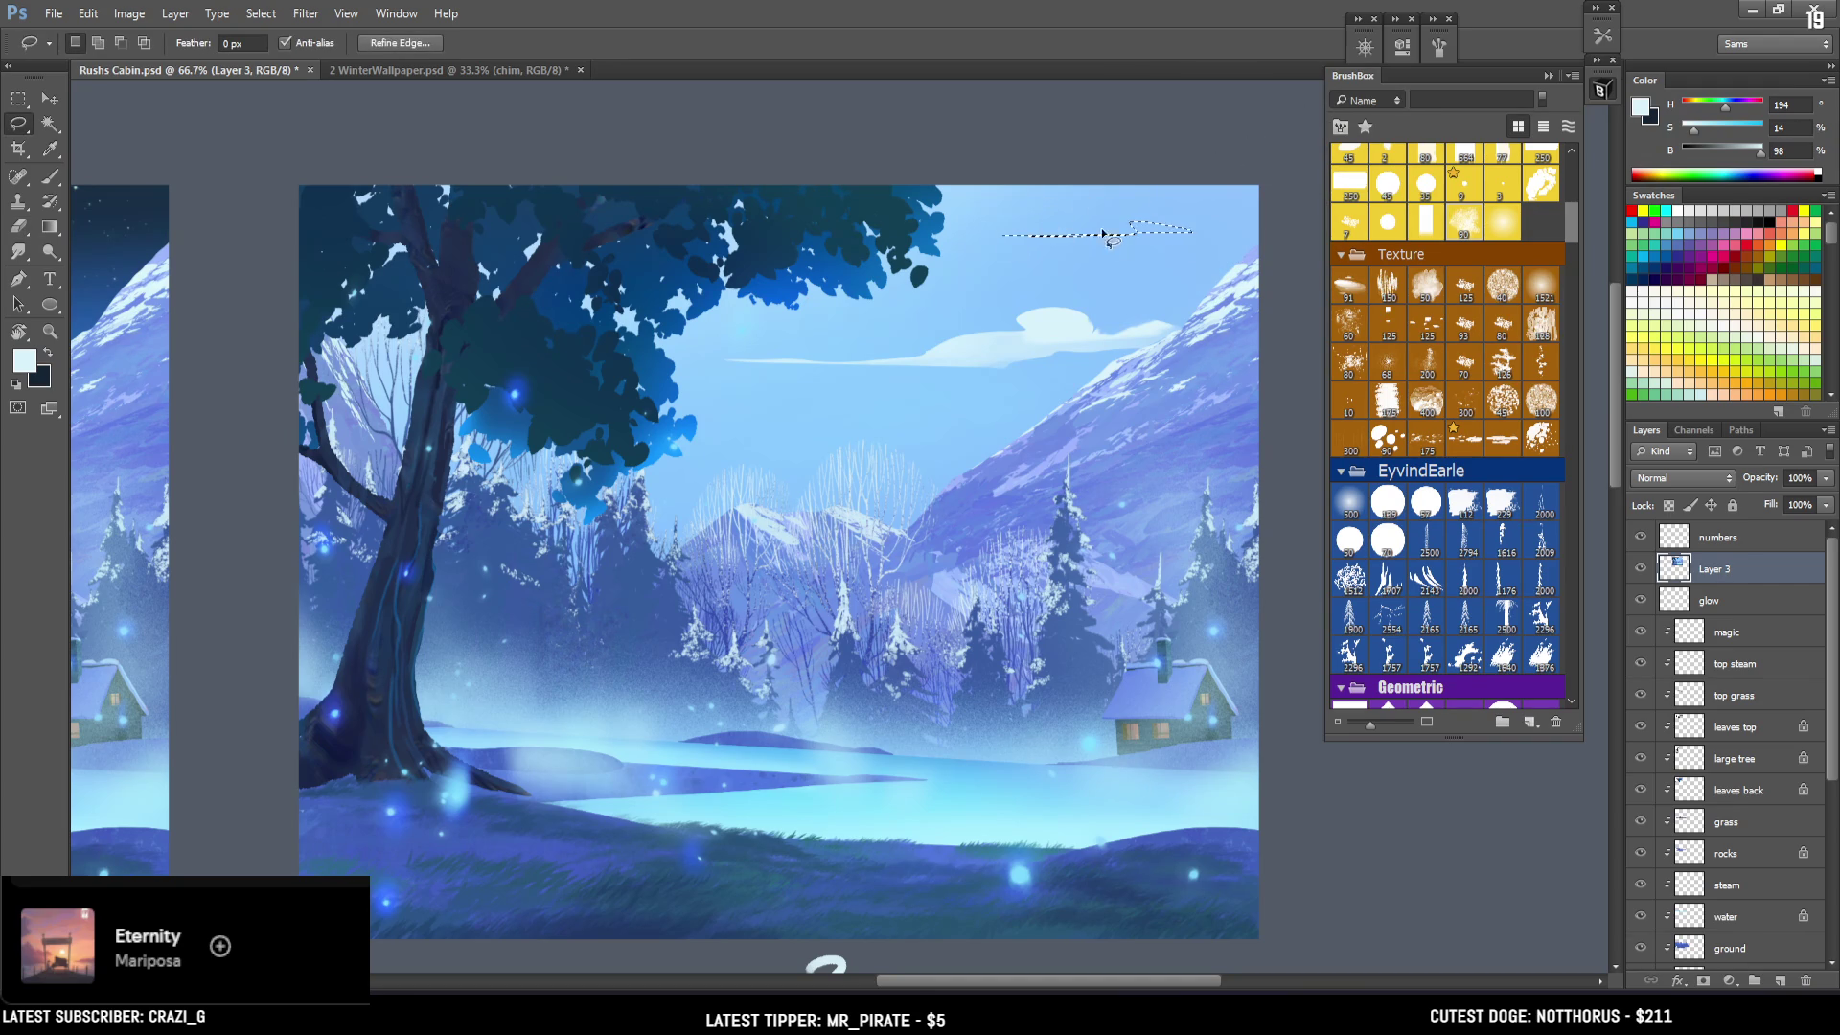
pyautogui.press('b')
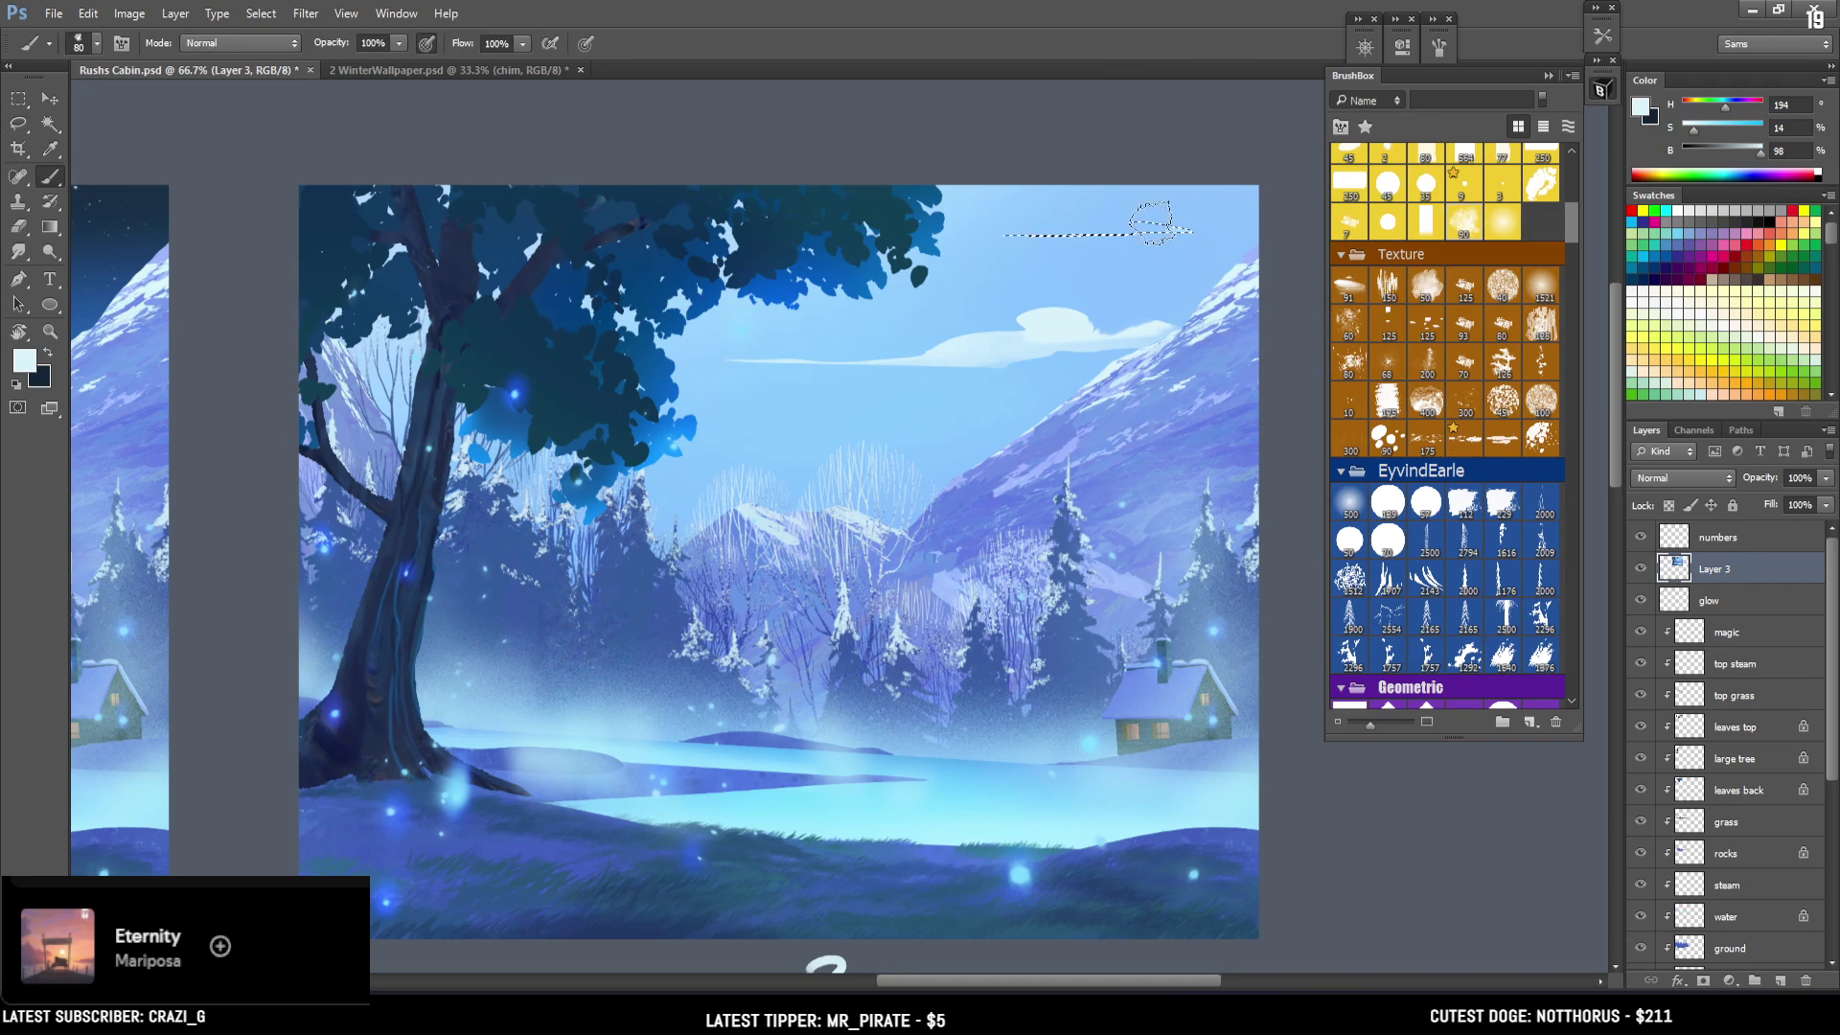
pyautogui.hotkey('ctrl', 'd')
pyautogui.moveTo(1205, 228)
pyautogui.mouseDown()
pyautogui.moveTo(1090, 254)
pyautogui.moveTo(1131, 248)
pyautogui.mouseUp()
# Soften the top of the new wisp with sampled cloud and sky blues.
pyautogui.keyDown('alt'); pyautogui.click(1126, 223); pyautogui.keyUp('alt')
pyautogui.keyDown('alt'); pyautogui.click(1198, 247); pyautogui.keyUp('alt')
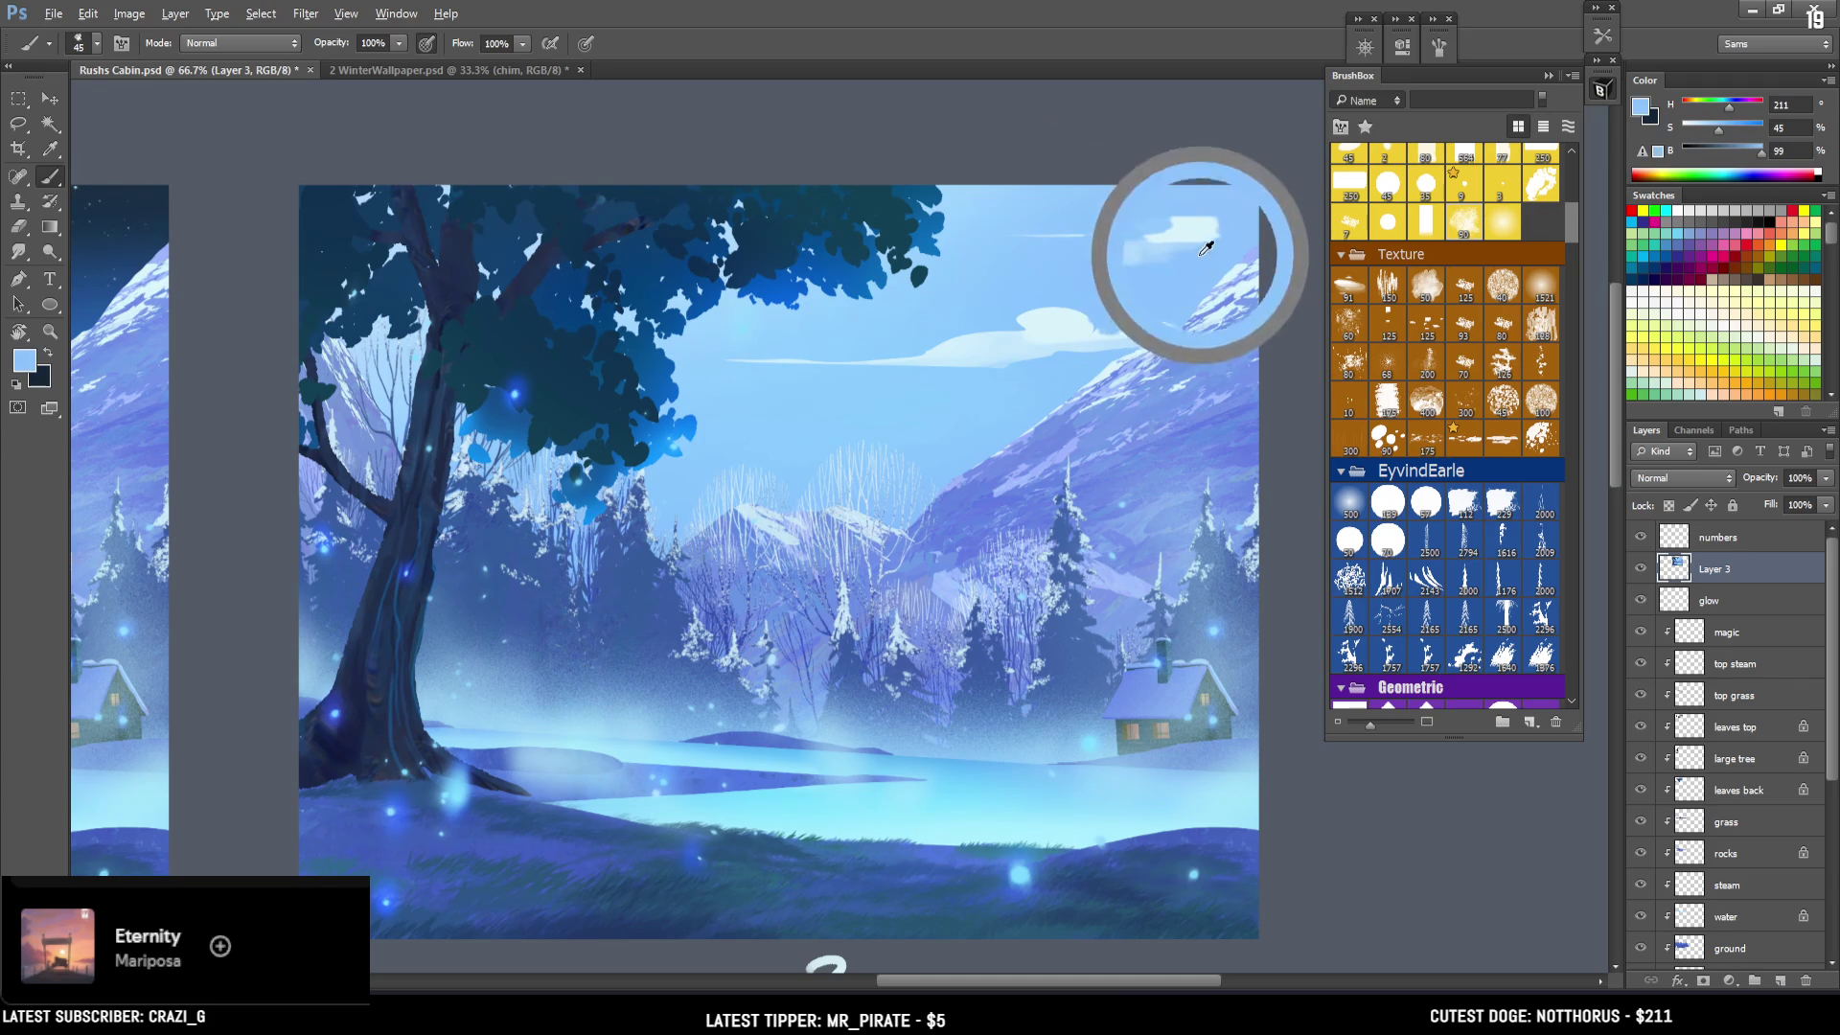
pyautogui.keyDown('alt'); pyautogui.click(1162, 220); pyautogui.keyUp('alt')
pyautogui.press('[')
pyautogui.keyDown('alt'); pyautogui.click(1214, 203); pyautogui.keyUp('alt')
pyautogui.moveTo(1214, 203)
pyautogui.mouseDown()
pyautogui.moveTo(1174, 213)
pyautogui.moveTo(1233, 218)
pyautogui.moveTo(1009, 233)
pyautogui.moveTo(1038, 230)
pyautogui.mouseUp()
pyautogui.press(']')
pyautogui.keyDown('alt'); pyautogui.click(1116, 216); pyautogui.keyUp('alt')
pyautogui.hotkey('ctrl', 'z')
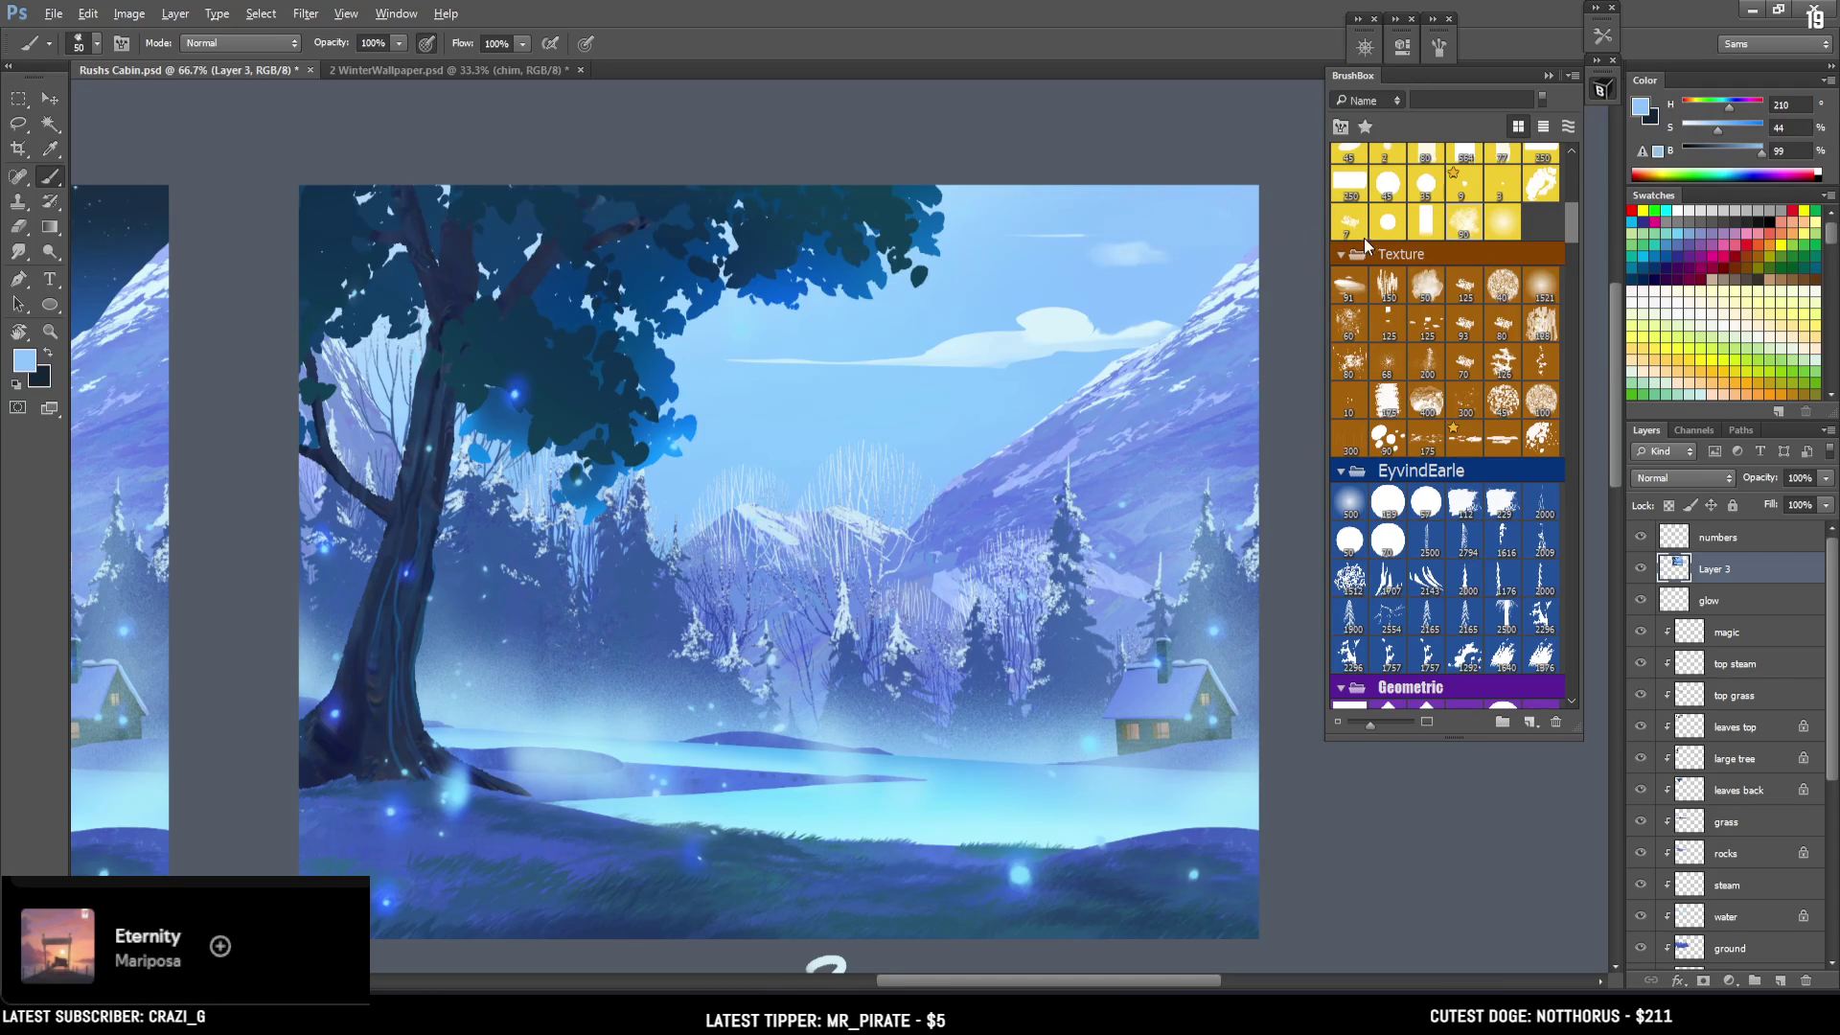
# Blend the wisp's edges with surrounding sky blues, shrinking the brush to 30.
pyautogui.keyDown('alt'); pyautogui.click(1039, 226); pyautogui.keyUp('alt')
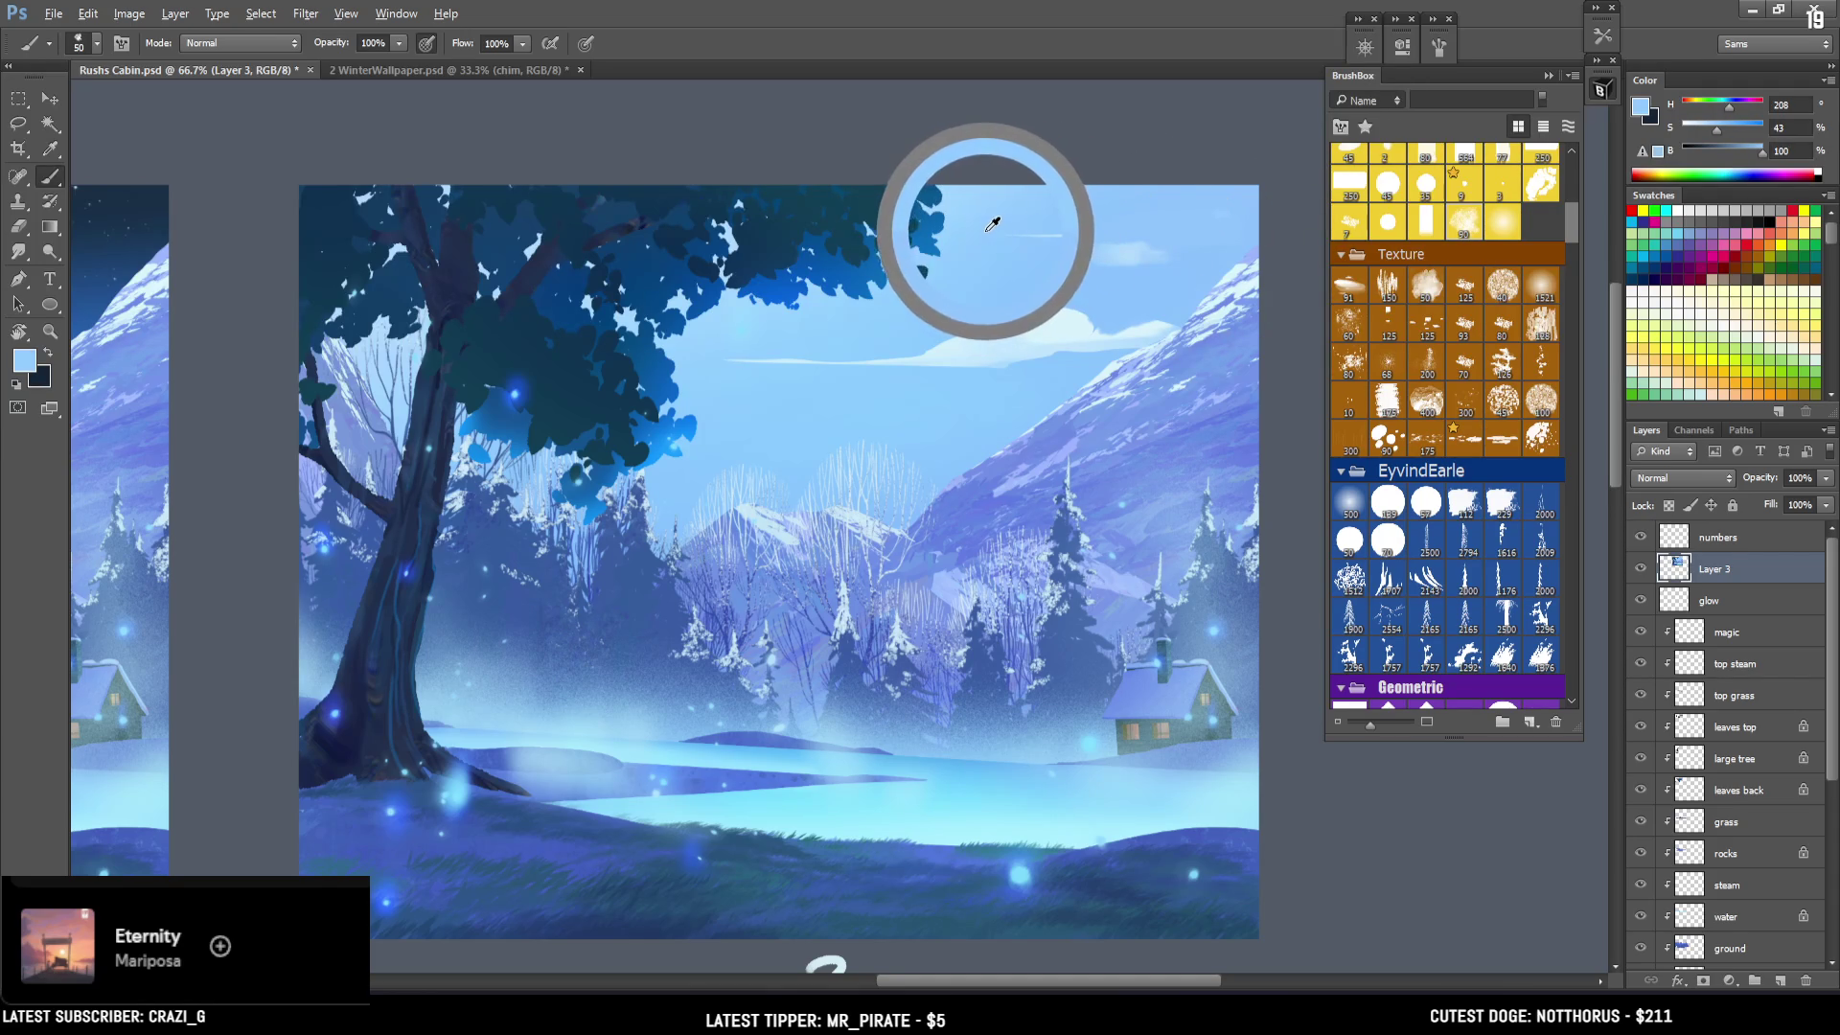
pyautogui.press('[')
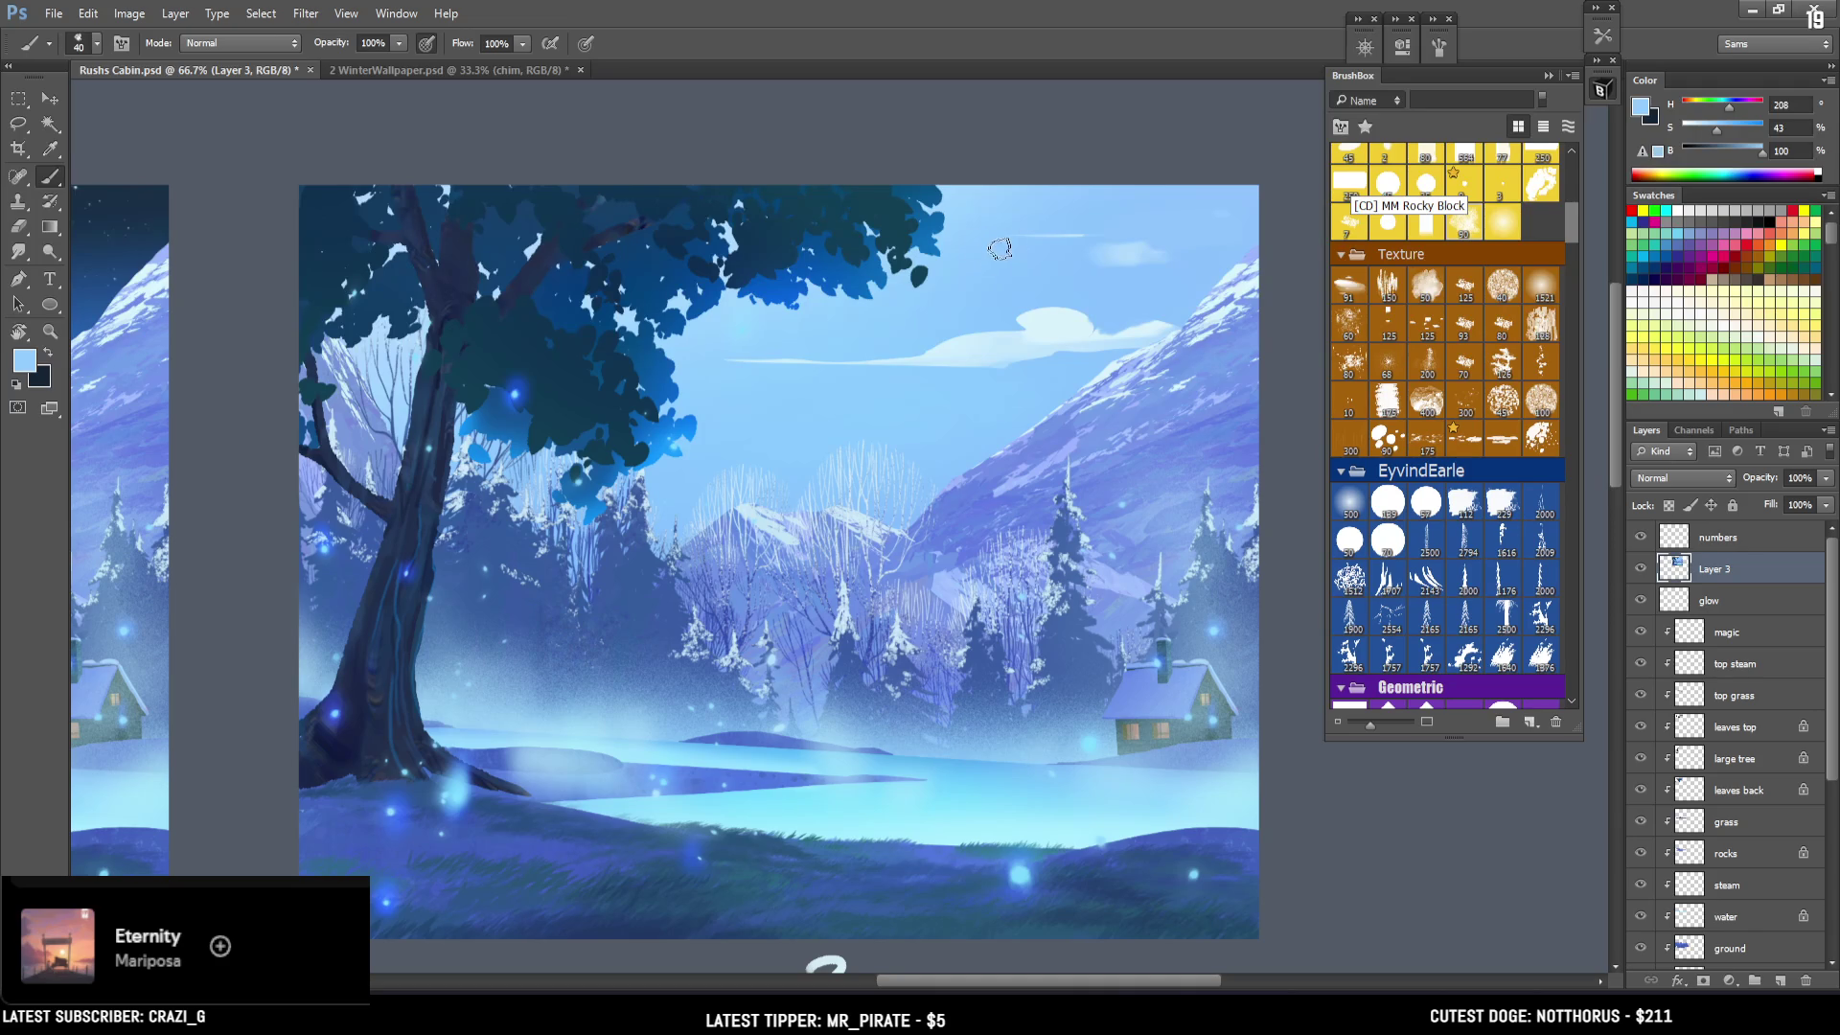
pyautogui.keyDown('alt'); pyautogui.click(988, 235); pyautogui.keyUp('alt')
pyautogui.keyDown('alt'); pyautogui.click(1100, 245); pyautogui.keyUp('alt')
pyautogui.keyDown('alt'); pyautogui.click(1153, 251); pyautogui.keyUp('alt')
pyautogui.press('[')
pyautogui.keyDown('alt'); pyautogui.click(1136, 212); pyautogui.keyUp('alt')
pyautogui.keyDown('alt'); pyautogui.click(1180, 253); pyautogui.keyUp('alt')
pyautogui.press('[')
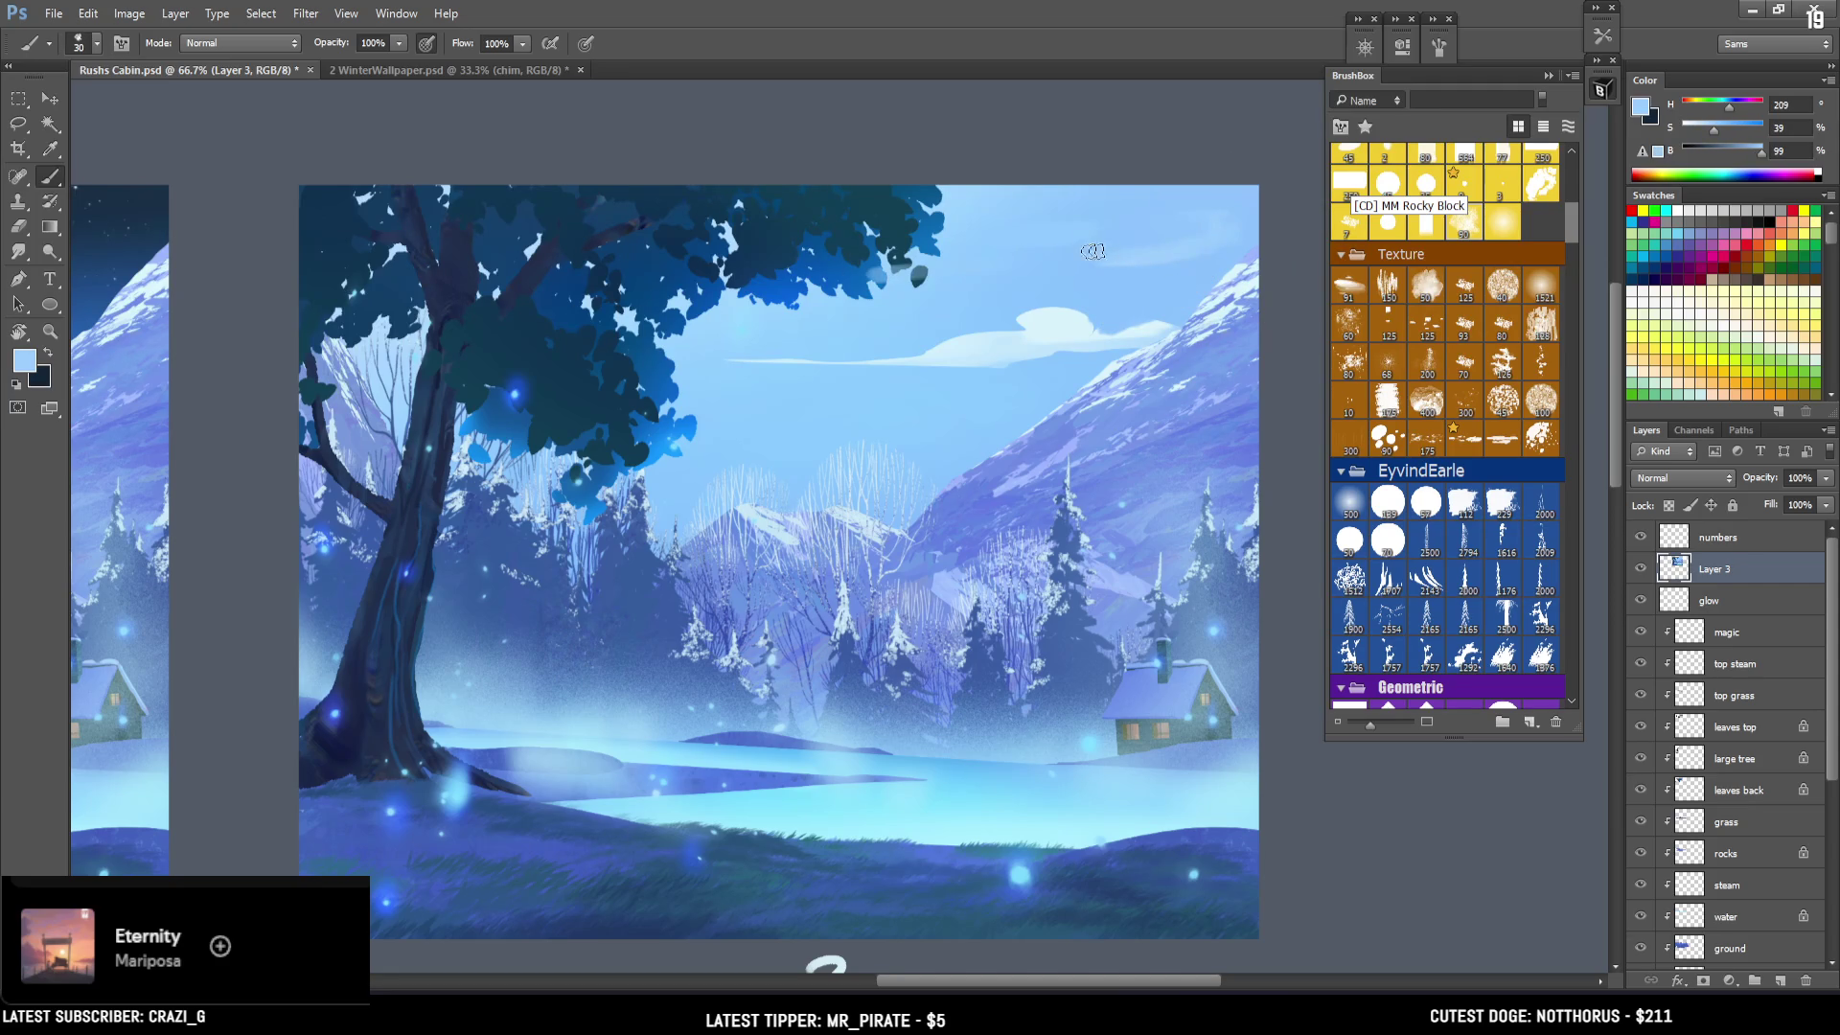
# Blend the long mid-sky cloud with sampled sky and cloud tones at brush 60–70, then zoom out.
pyautogui.keyDown('alt'); pyautogui.click(954, 352); pyautogui.keyUp('alt')
pyautogui.keyDown('alt'); pyautogui.click(882, 352); pyautogui.keyUp('alt')
pyautogui.keyDown('alt'); pyautogui.click(895, 343); pyautogui.keyUp('alt')
pyautogui.keyDown('alt'); pyautogui.click(906, 366); pyautogui.keyUp('alt')
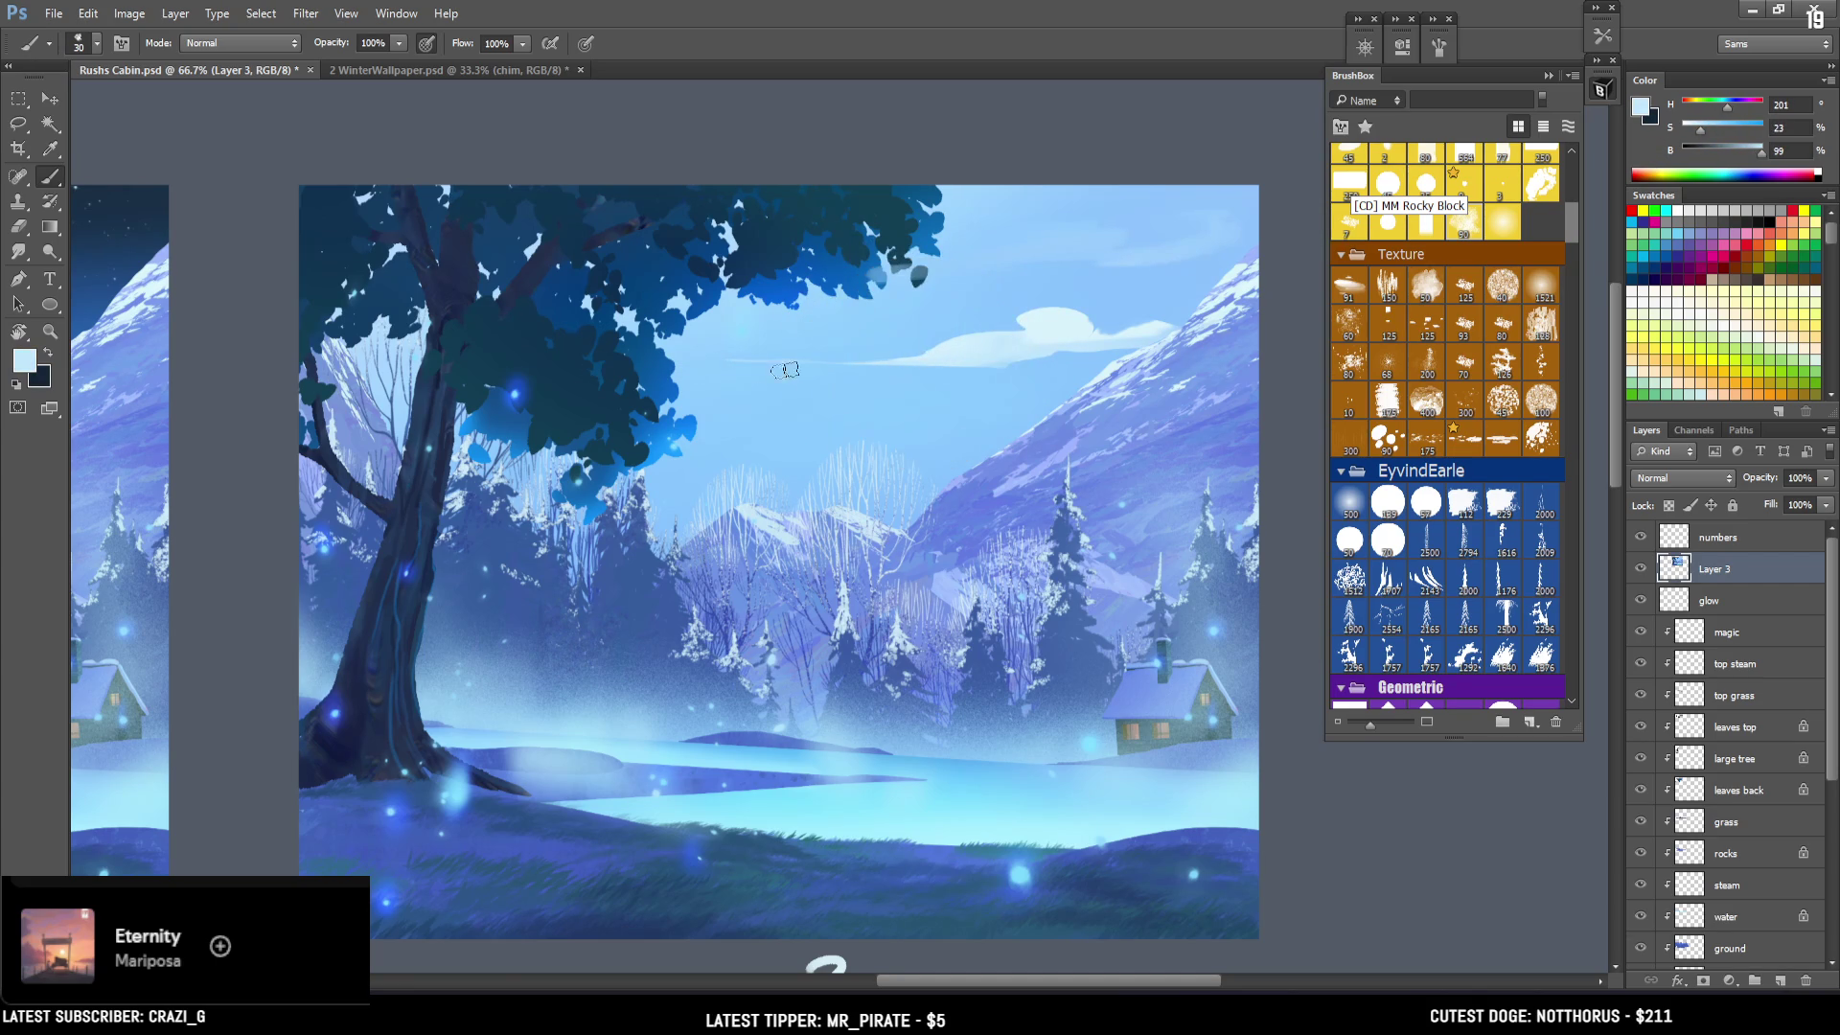
pyautogui.keyDown('alt'); pyautogui.click(1014, 354); pyautogui.keyUp('alt')
pyautogui.keyDown('alt'); pyautogui.click(1042, 360); pyautogui.keyUp('alt')
pyautogui.press(']')
pyautogui.press(']')
pyautogui.press(']')
pyautogui.keyDown('alt'); pyautogui.click(1108, 297); pyautogui.keyUp('alt')
pyautogui.press(']')
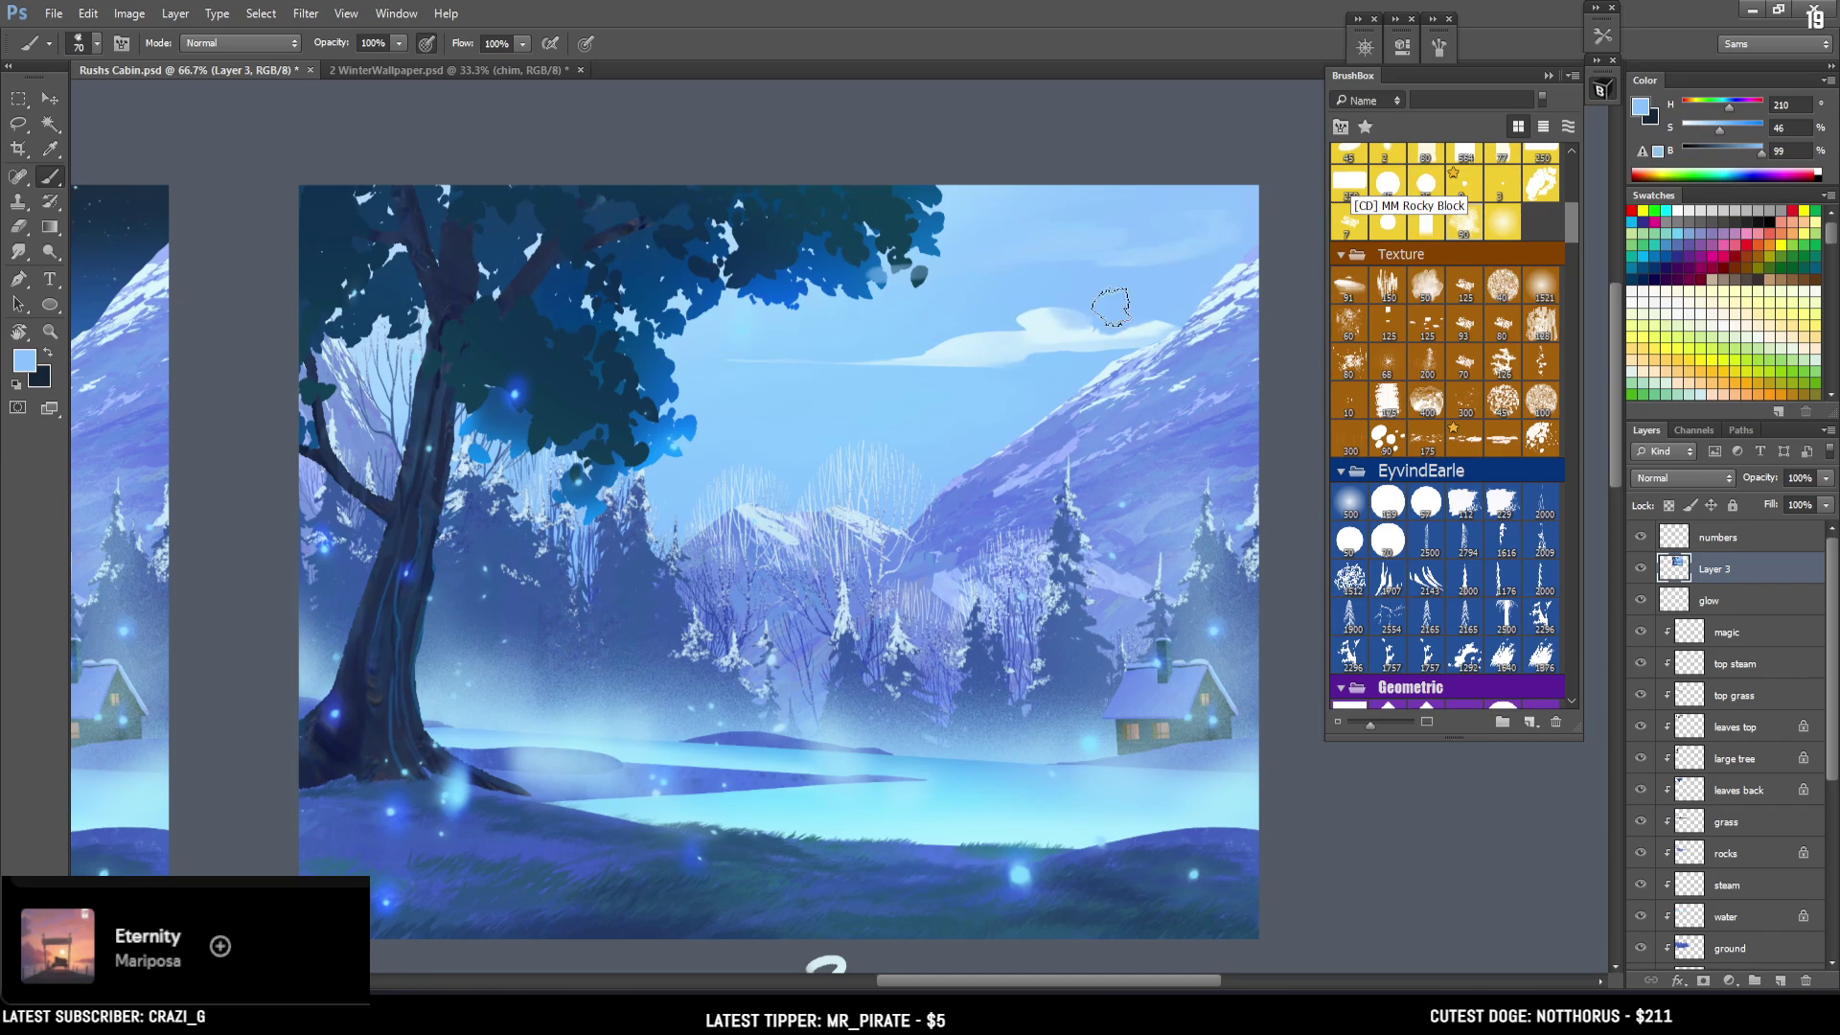
pyautogui.hotkey('ctrl', '-')
pyautogui.hotkey('ctrl', '-')
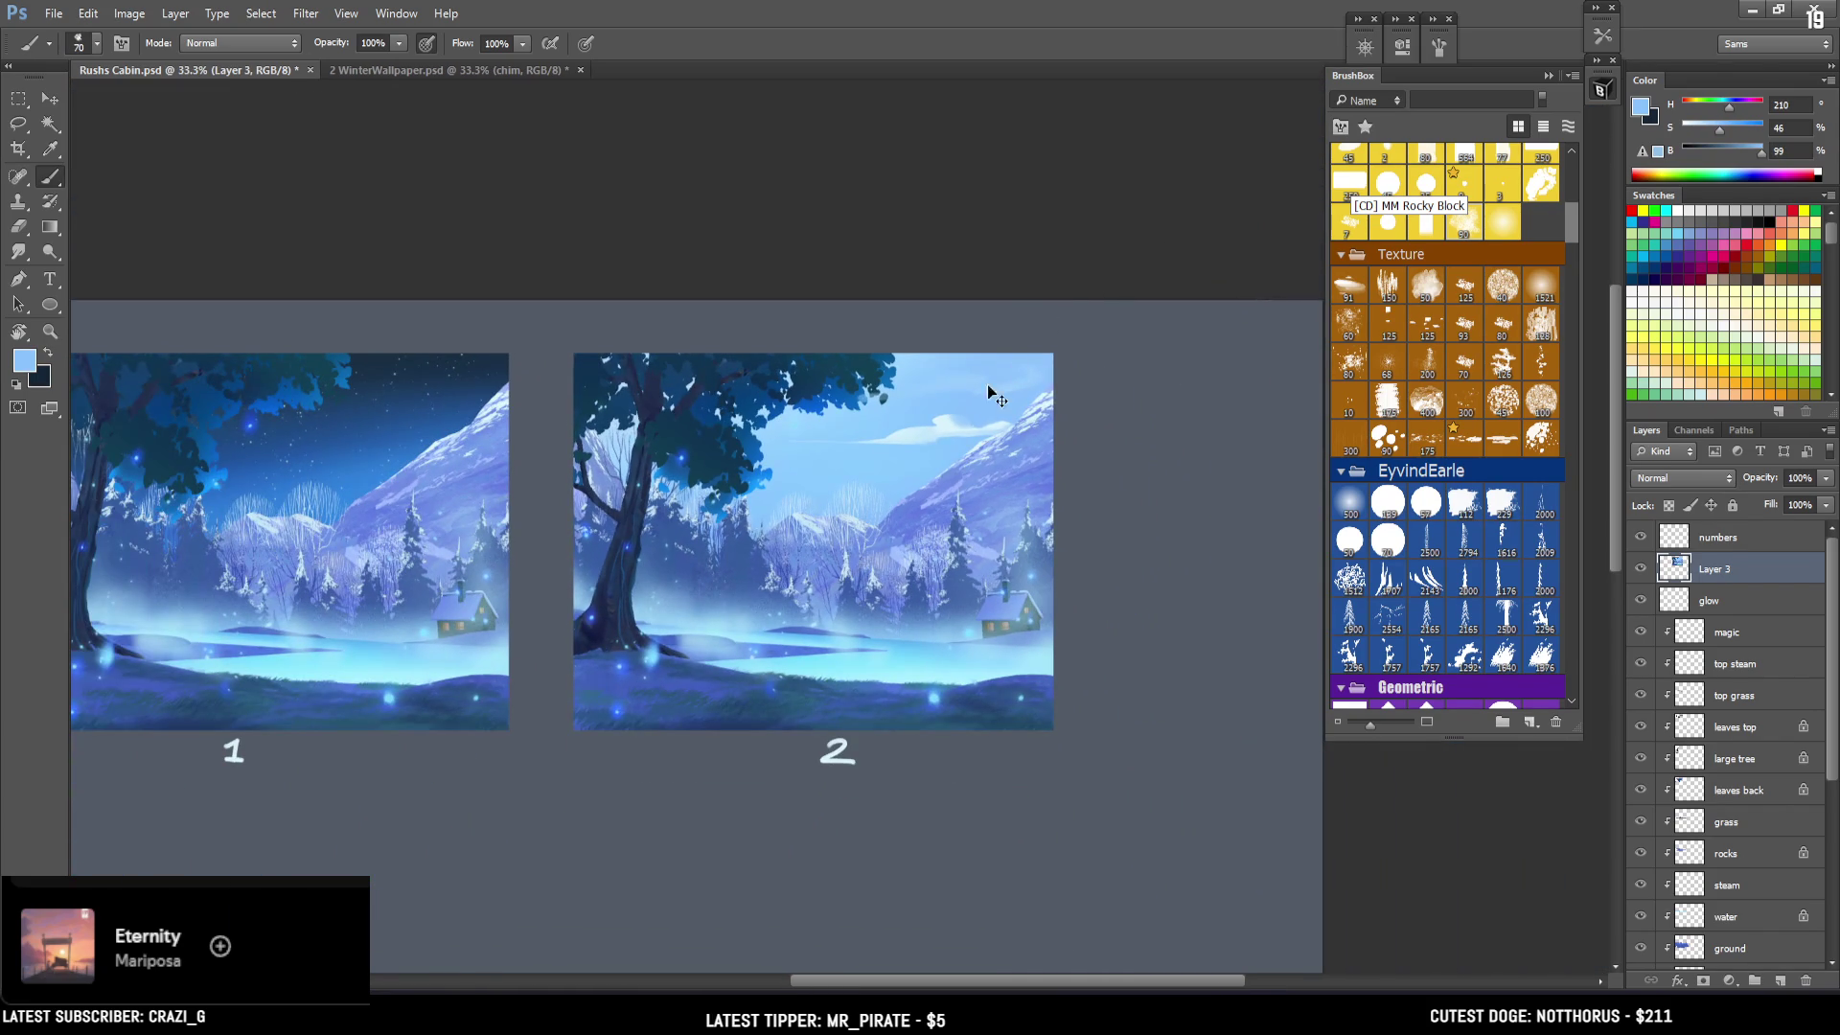
# Dab alternating pale cloud and sky blues over the small clouds with a 90–100 brush.
pyautogui.keyDown('alt'); pyautogui.click(939, 419); pyautogui.keyUp('alt')
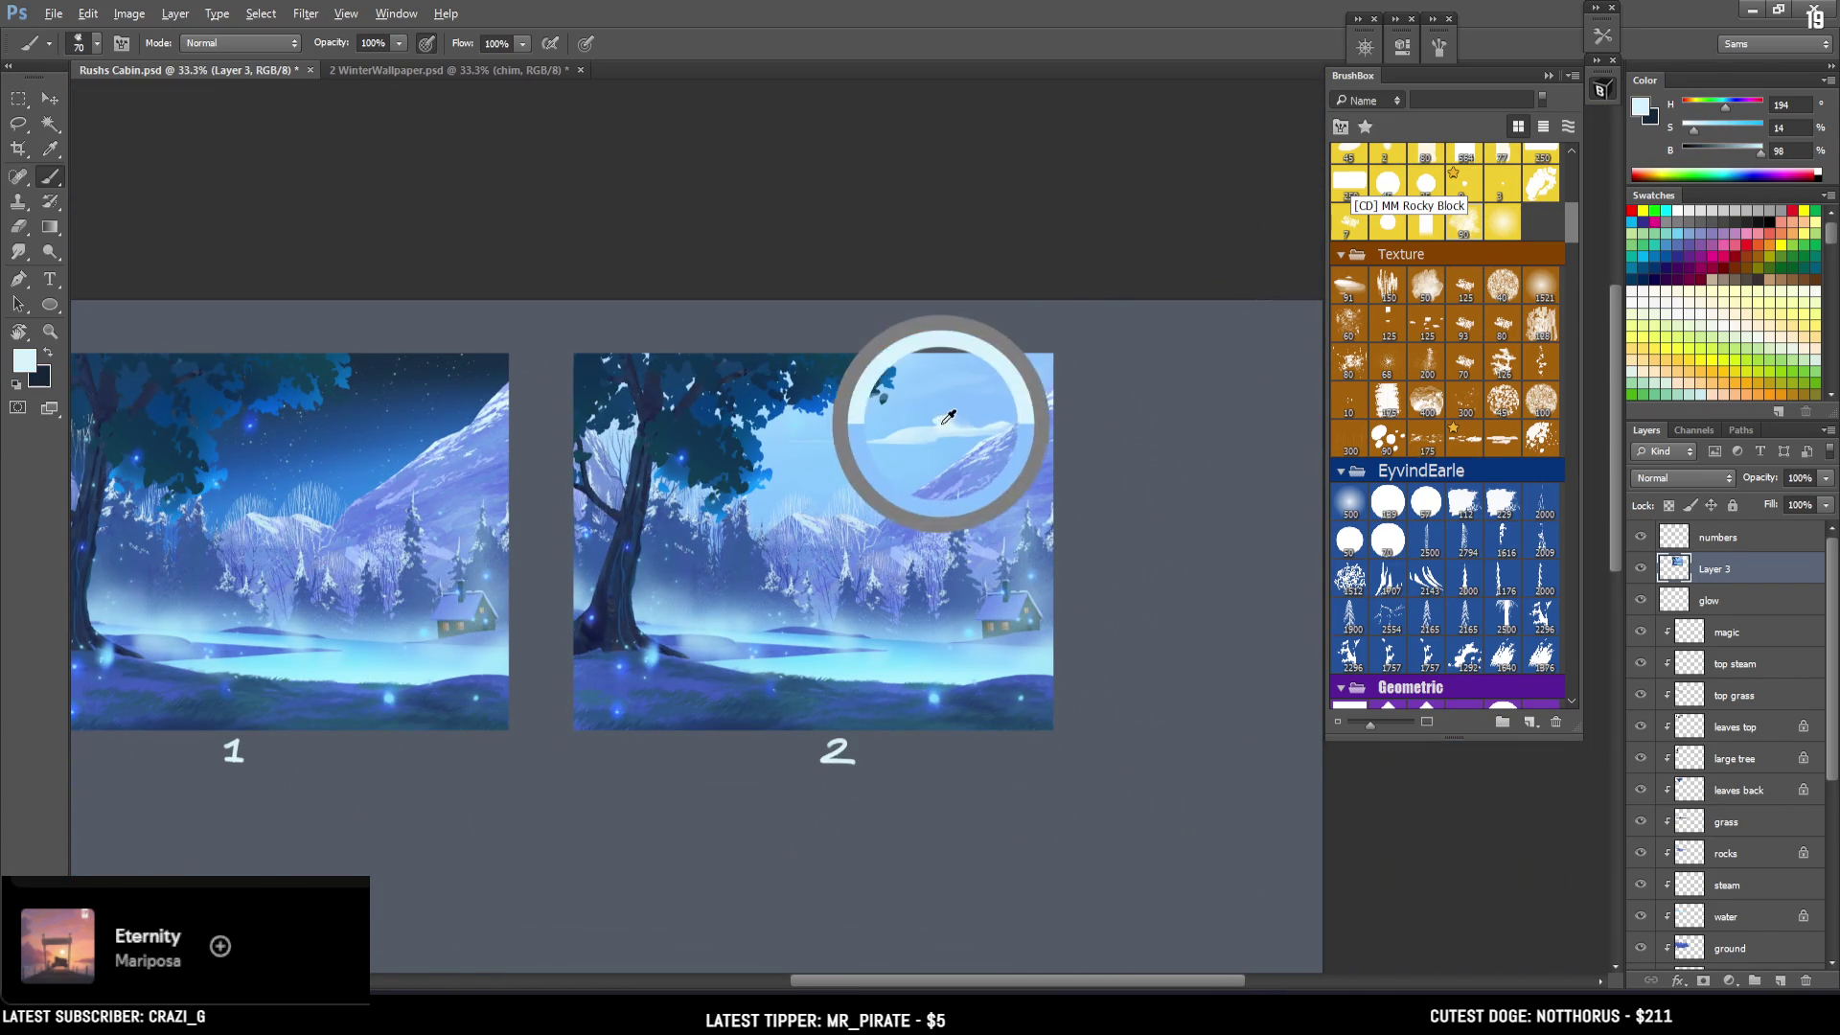
pyautogui.press(']')
pyautogui.press(']')
pyautogui.press(']')
pyautogui.press('[')
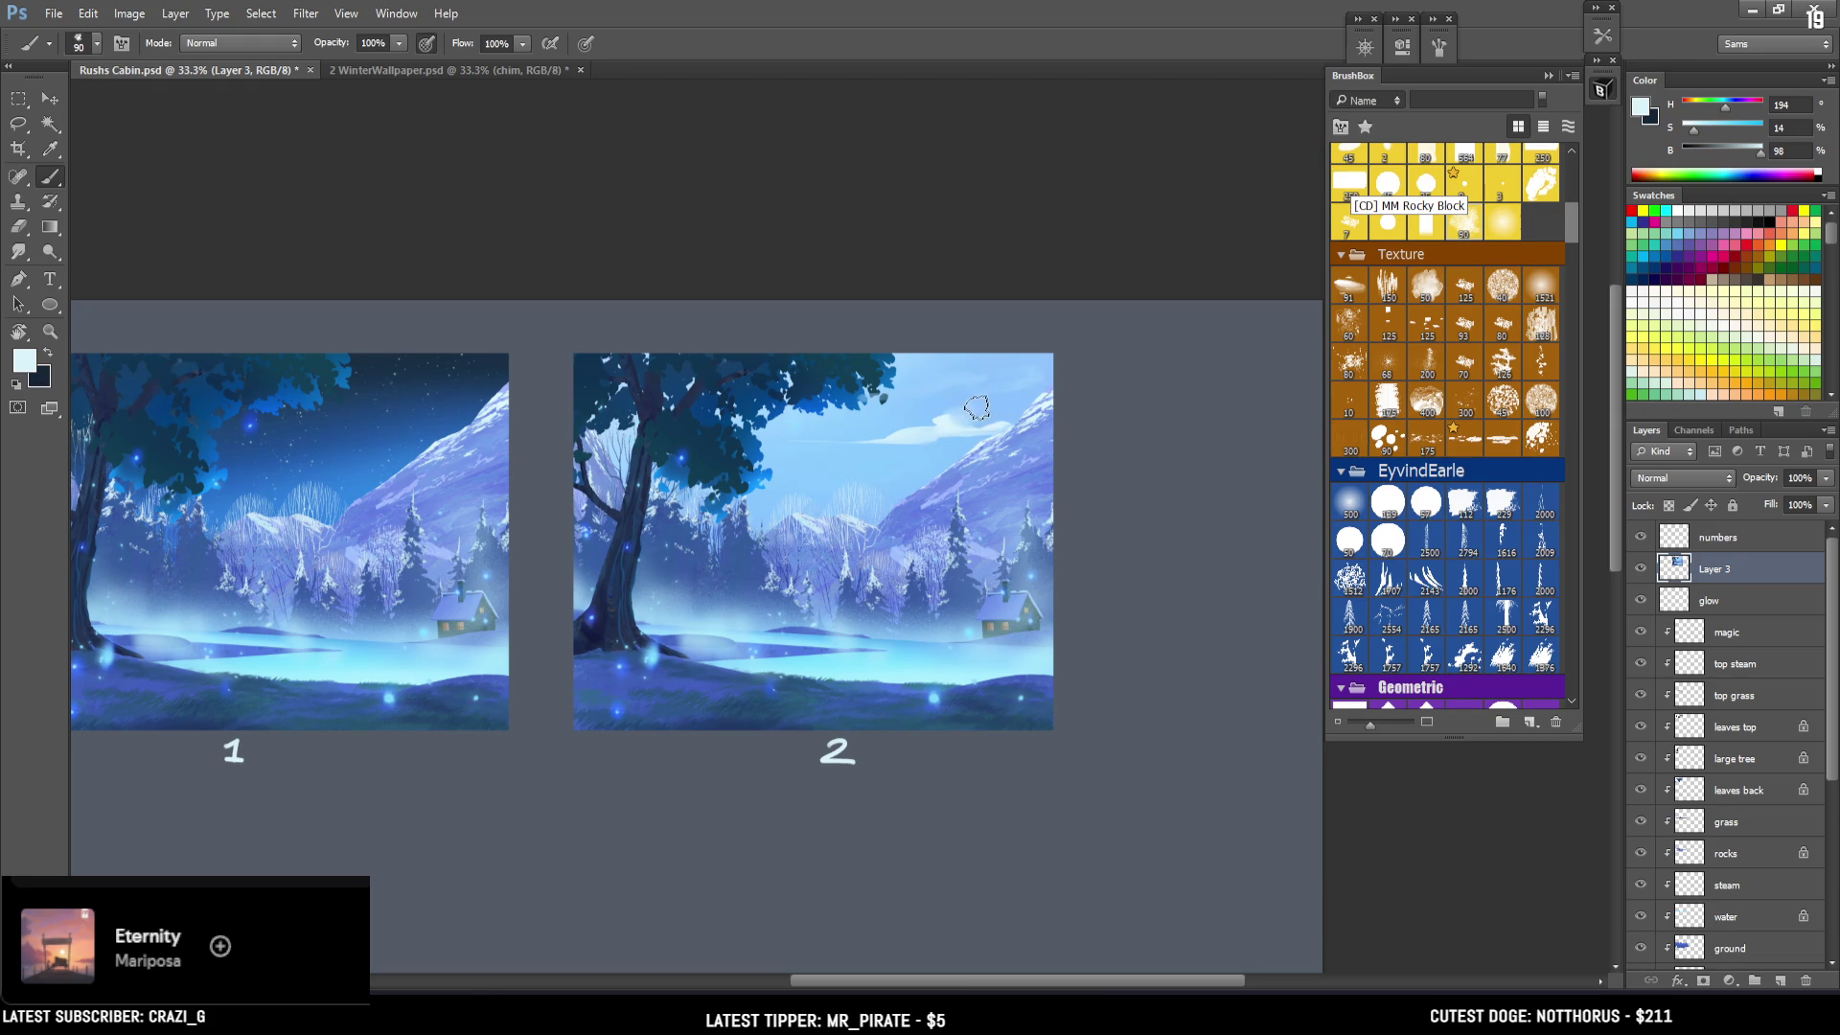
pyautogui.keyDown('alt'); pyautogui.click(946, 401); pyautogui.keyUp('alt')
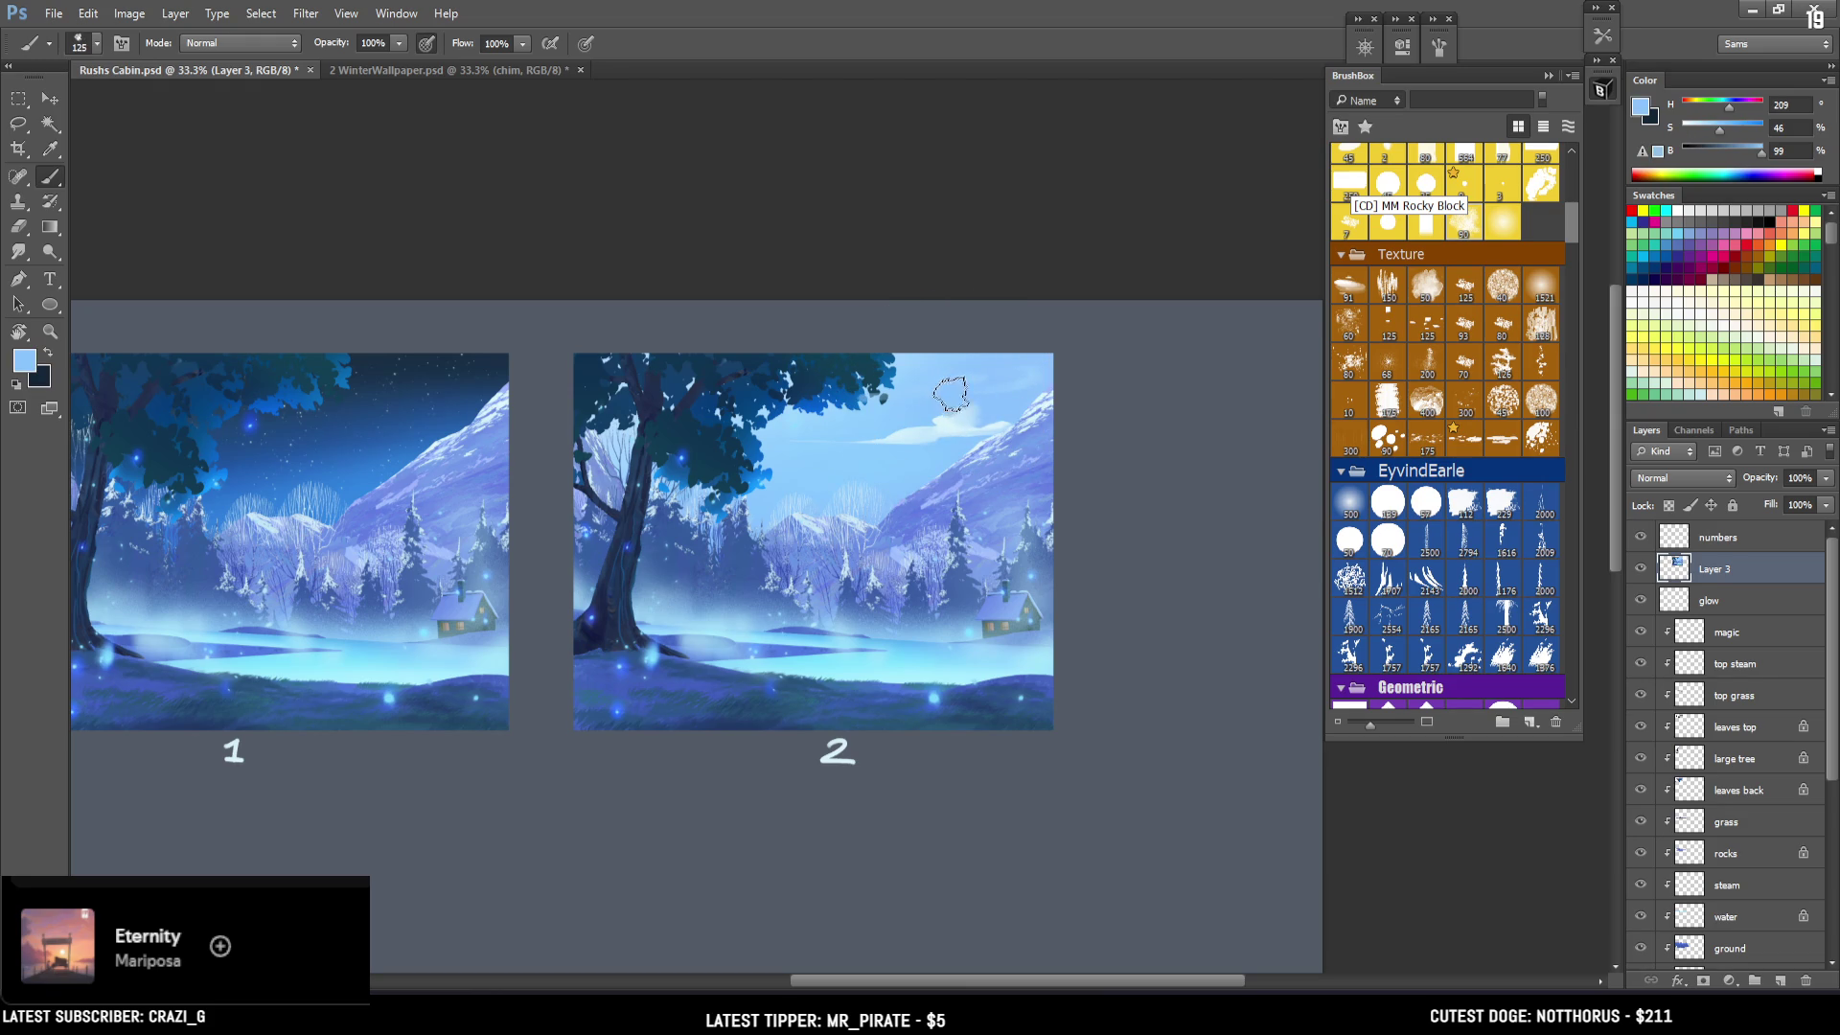
pyautogui.keyDown('alt'); pyautogui.click(942, 401); pyautogui.keyUp('alt')
pyautogui.keyDown('alt'); pyautogui.click(974, 400); pyautogui.keyUp('alt')
pyautogui.press('[')
pyautogui.press('[')
pyautogui.press('[')
pyautogui.press('[')
pyautogui.keyDown('alt'); pyautogui.click(984, 402); pyautogui.keyUp('alt')
pyautogui.keyDown('alt'); pyautogui.click(920, 433); pyautogui.keyUp('alt')
pyautogui.keyDown('alt'); pyautogui.click(947, 400); pyautogui.keyUp('alt')
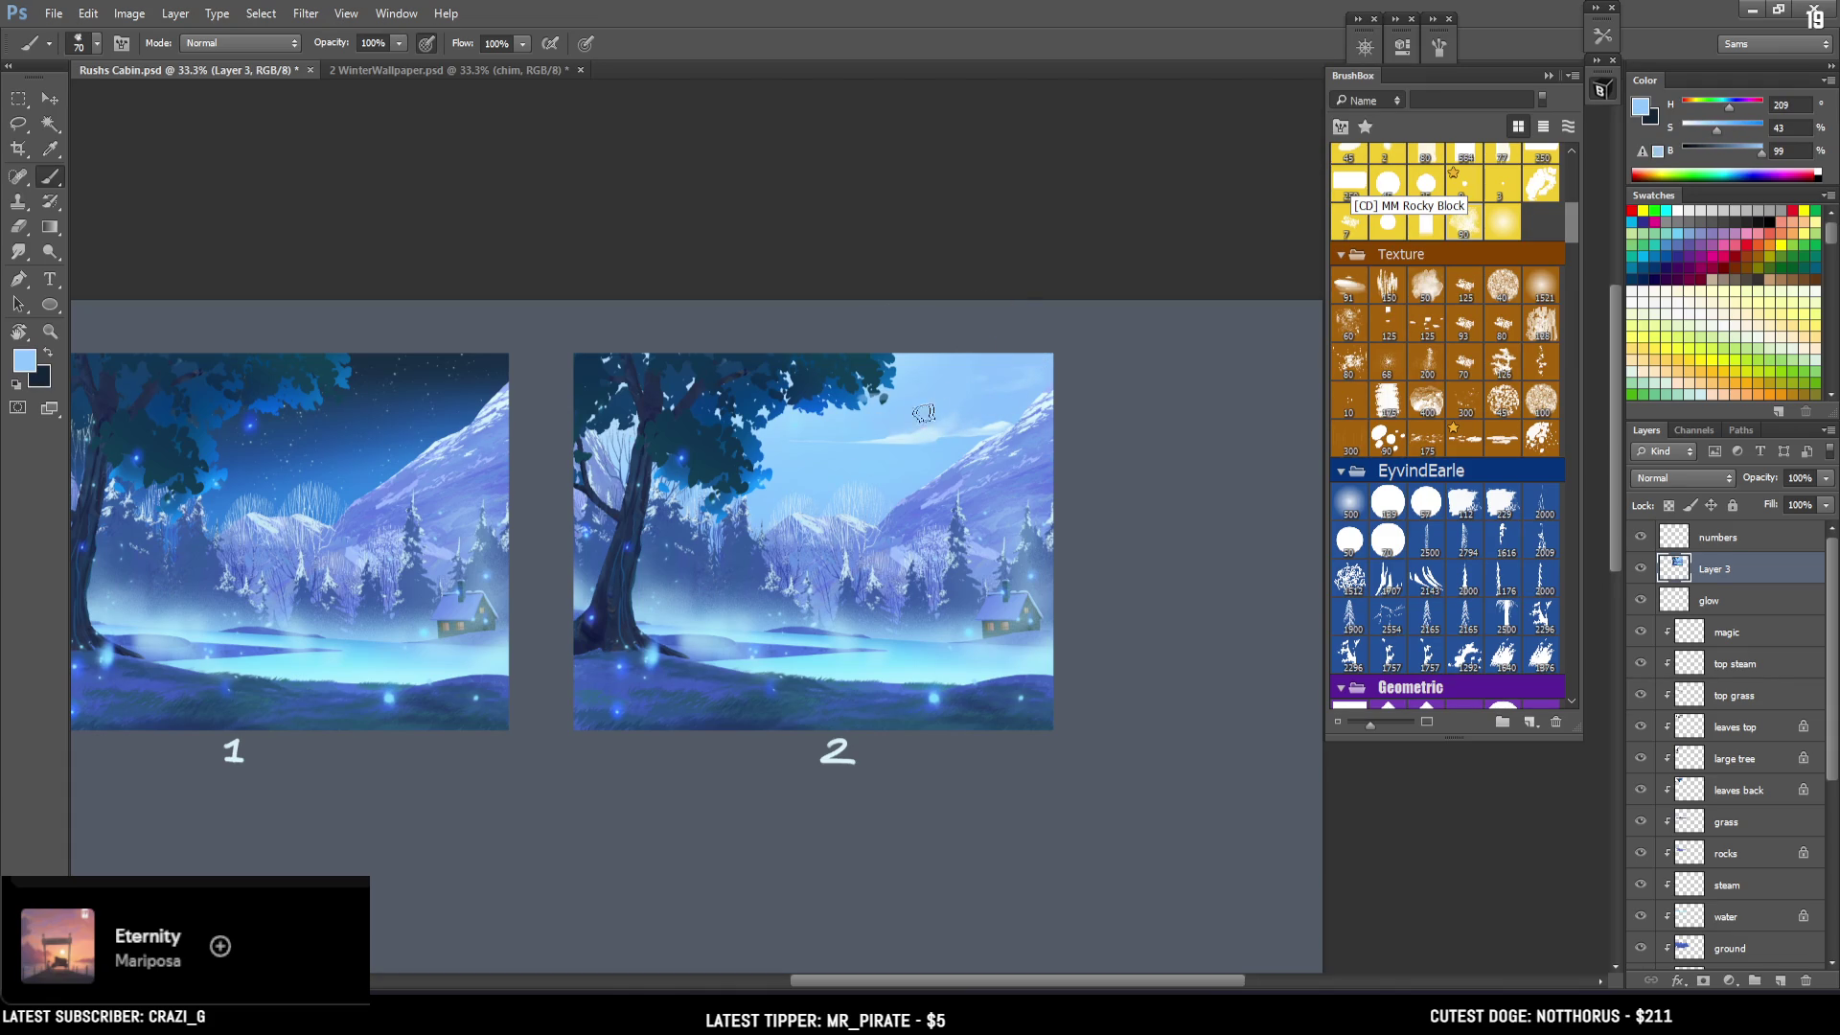
pyautogui.keyDown('alt'); pyautogui.click(1004, 419); pyautogui.keyUp('alt')
# Lasso a sky area along the mountain ridge toward the tree.
pyautogui.press('l')
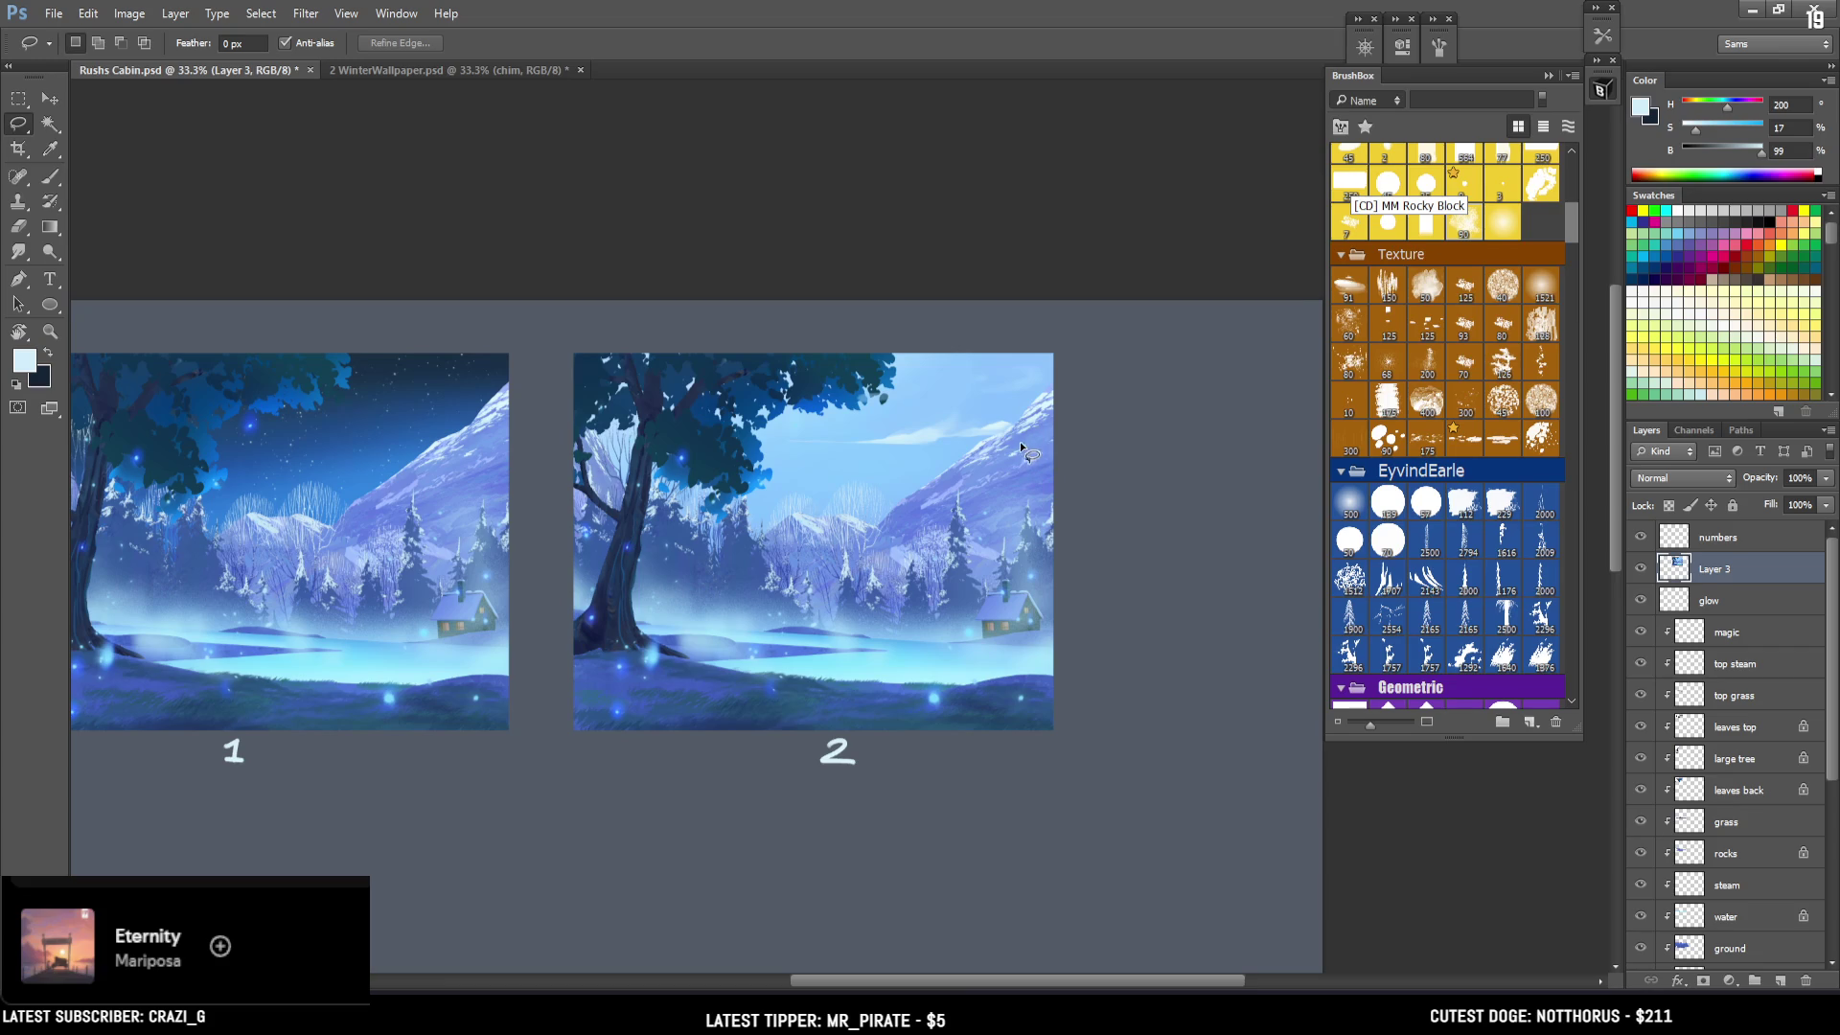
pyautogui.moveTo(998, 440); pyautogui.dragTo(1043, 394)
pyautogui.moveTo(910, 353)
pyautogui.mouseDown()
pyautogui.moveTo(894, 414)
pyautogui.moveTo(773, 466)
pyautogui.moveTo(876, 500)
pyautogui.mouseUp()
pyautogui.press('b')
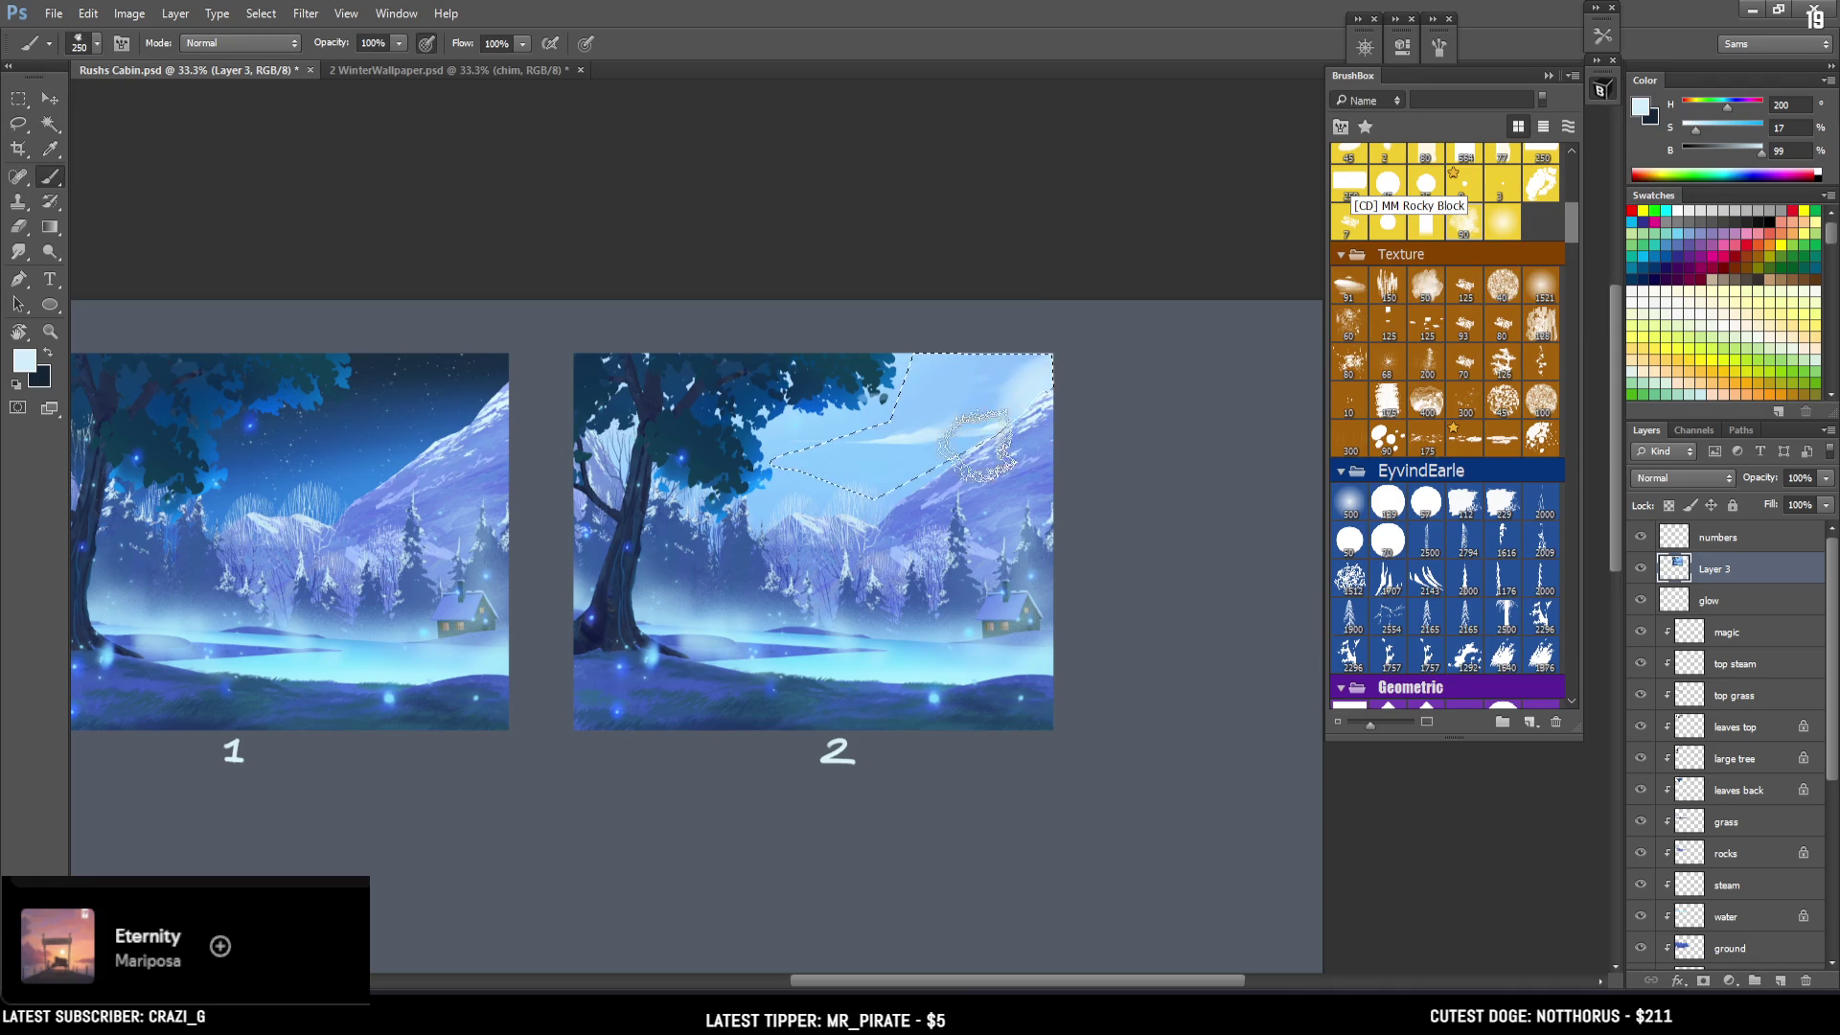
# Sample saturated and pale sky blues inside the selection, shrinking the brush to 175 then 125.
pyautogui.keyDown('alt'); pyautogui.click(982, 379); pyautogui.keyUp('alt')
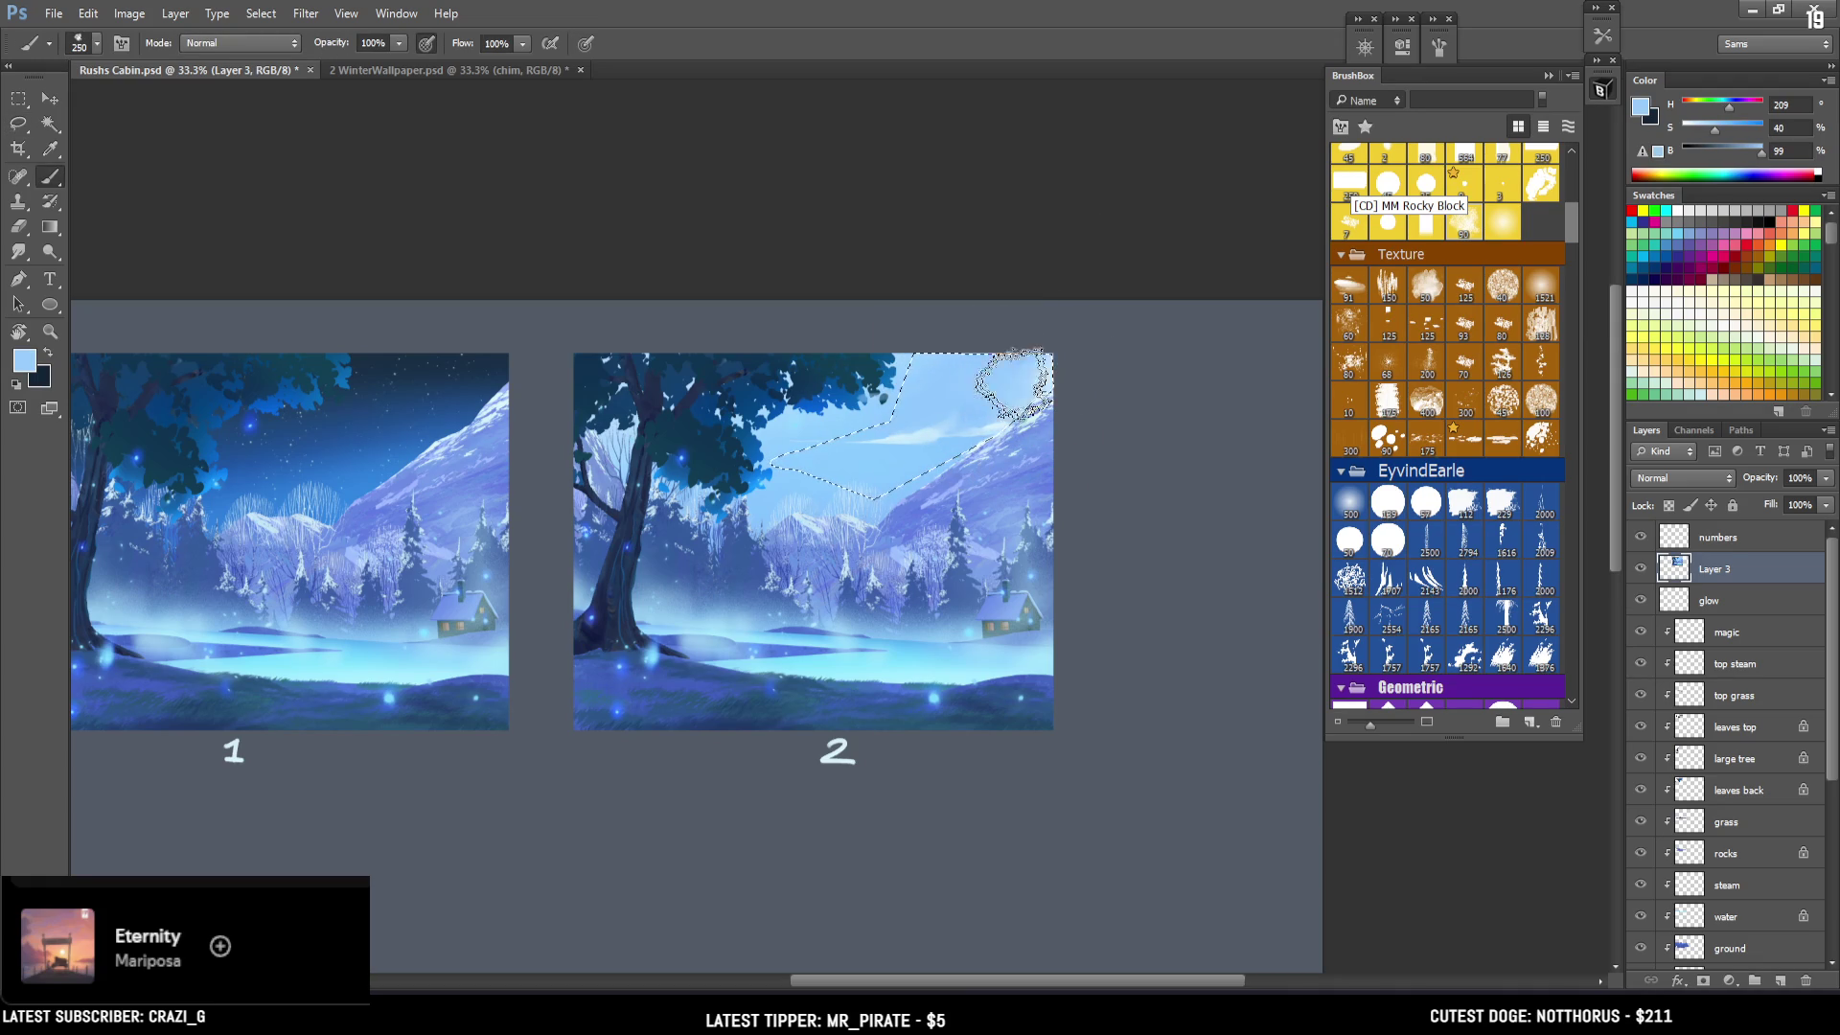
pyautogui.keyDown('alt'); pyautogui.click(984, 396); pyautogui.keyUp('alt')
pyautogui.keyDown('alt'); pyautogui.click(871, 472); pyautogui.keyUp('alt')
pyautogui.press('[')
pyautogui.moveTo(973, 415)
pyautogui.mouseDown()
pyautogui.moveTo(958, 381)
pyautogui.moveTo(933, 417)
pyautogui.mouseUp()
pyautogui.press('[')
pyautogui.press('[')
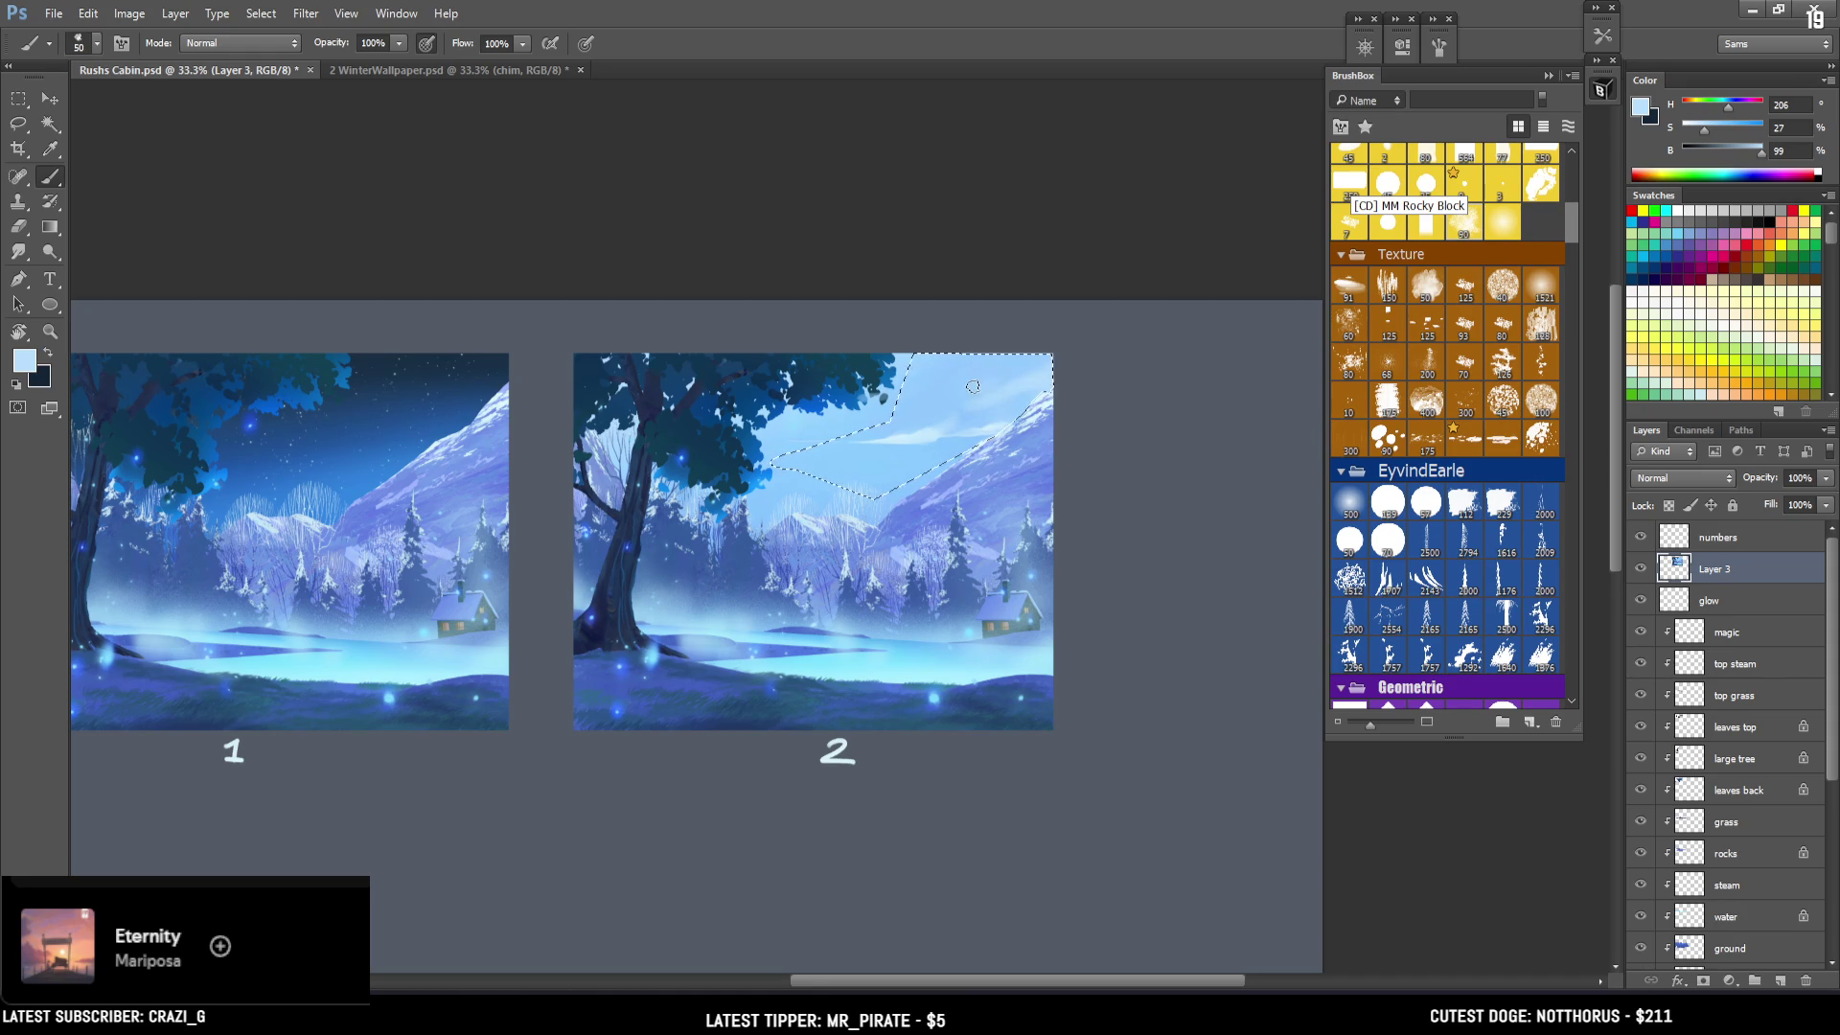
pyautogui.keyDown('alt'); pyautogui.click(987, 359); pyautogui.keyUp('alt')
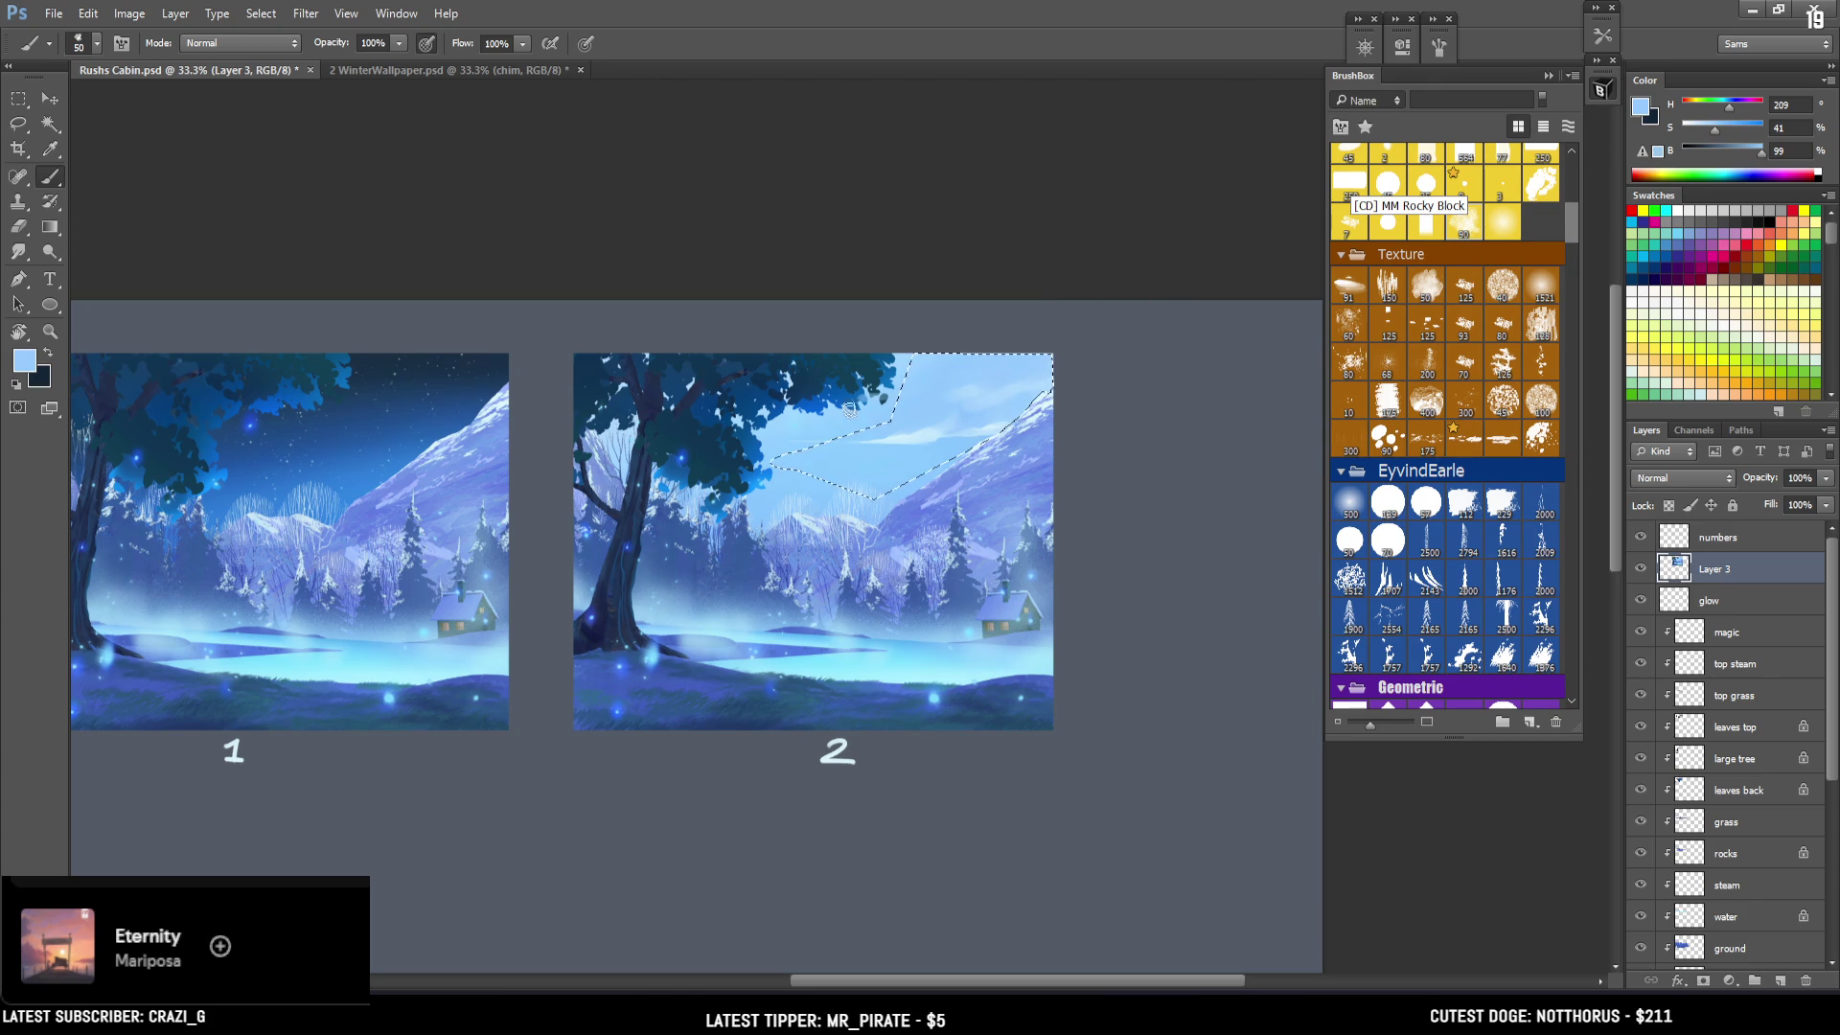
pyautogui.moveTo(876, 580)
pyautogui.mouseDown()
pyautogui.moveTo(915, 551)
pyautogui.moveTo(935, 473)
pyautogui.moveTo(923, 514)
pyautogui.moveTo(987, 513)
pyautogui.moveTo(966, 496)
pyautogui.moveTo(932, 546)
pyautogui.mouseUp()
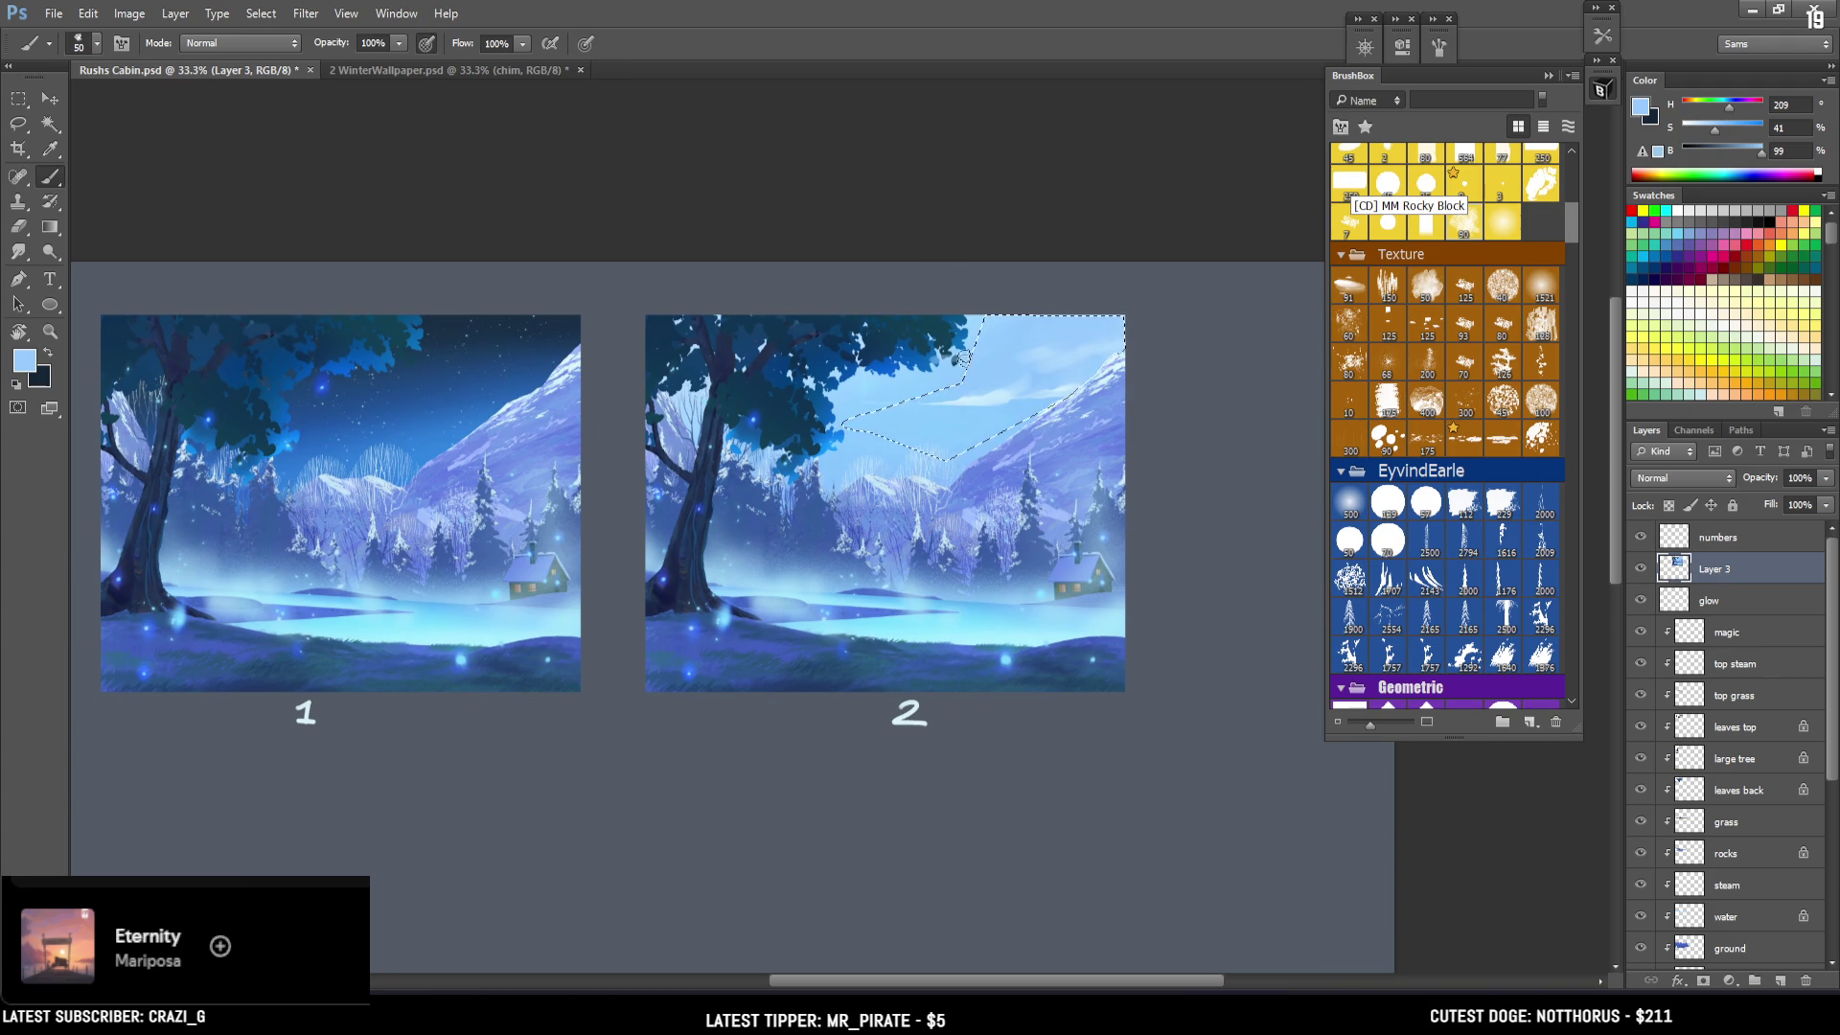
# Pick up lighter sky blues from painting 2's sky and clear the selection.
pyautogui.keyDown('alt'); pyautogui.click(918, 398); pyautogui.keyUp('alt')
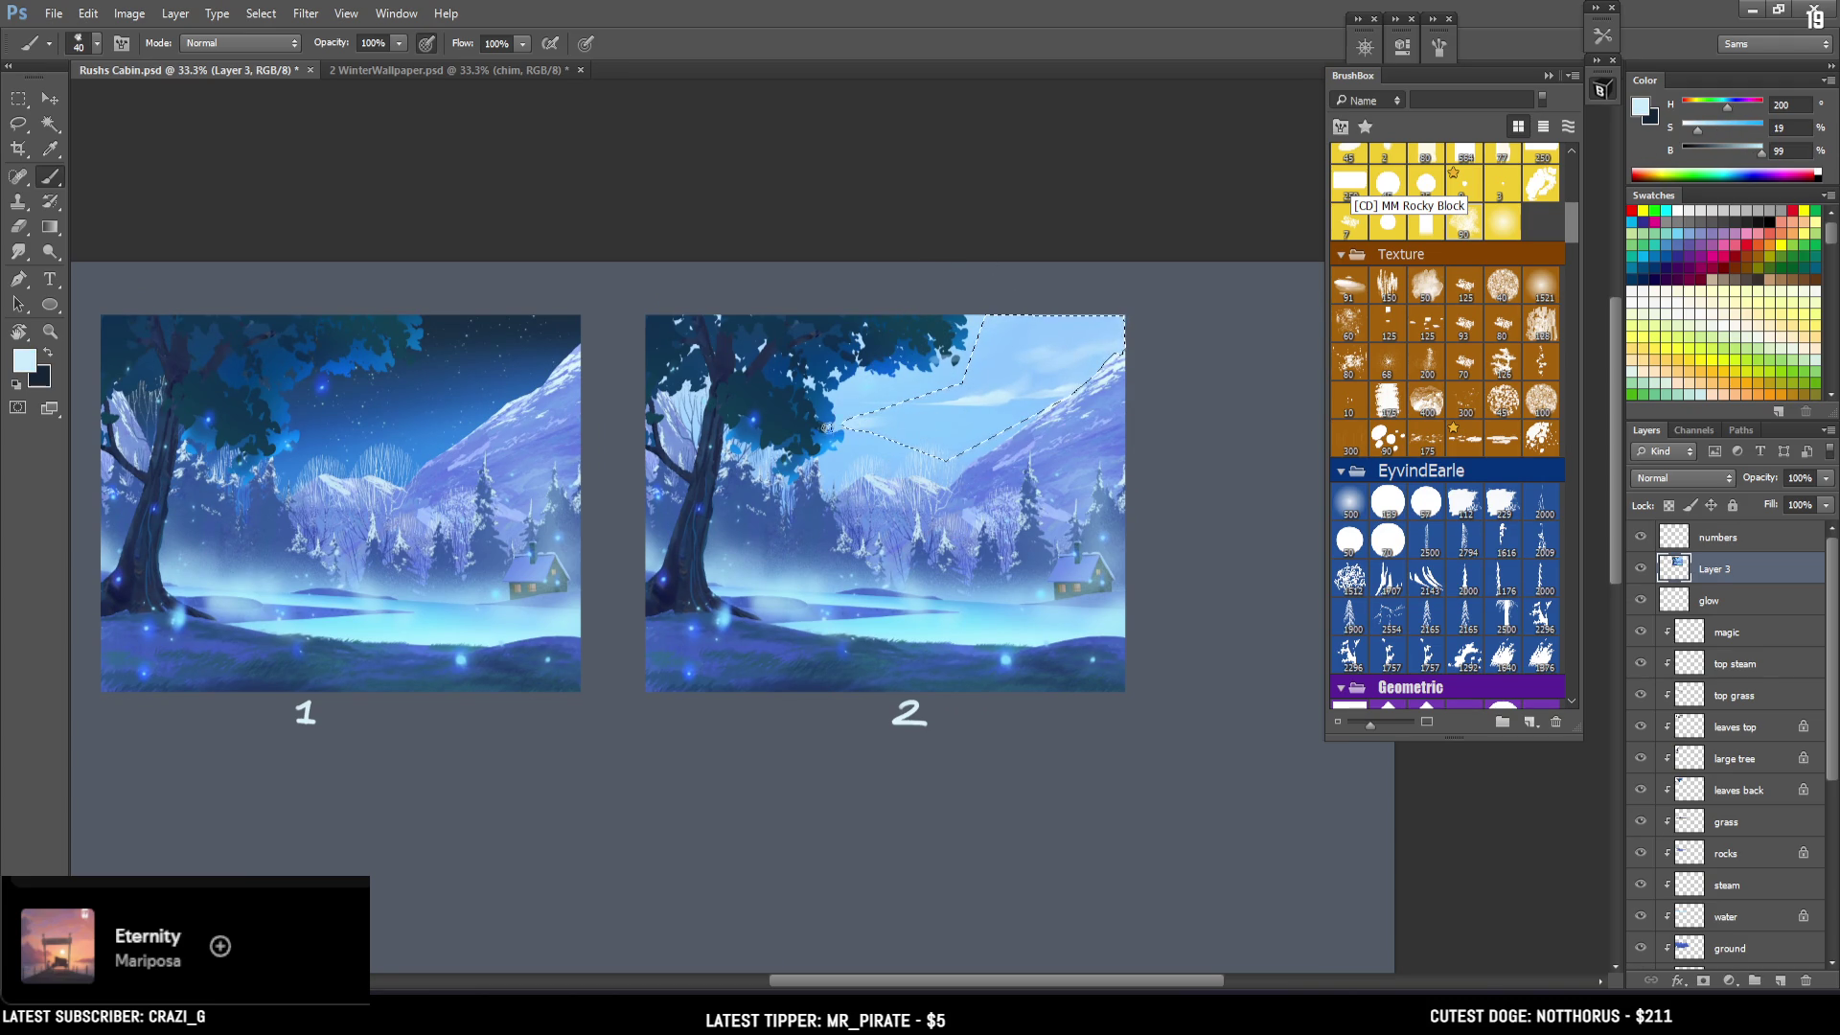
pyautogui.keyDown('alt'); pyautogui.click(874, 412); pyautogui.keyUp('alt')
pyautogui.keyDown('alt'); pyautogui.click(870, 424); pyautogui.keyUp('alt')
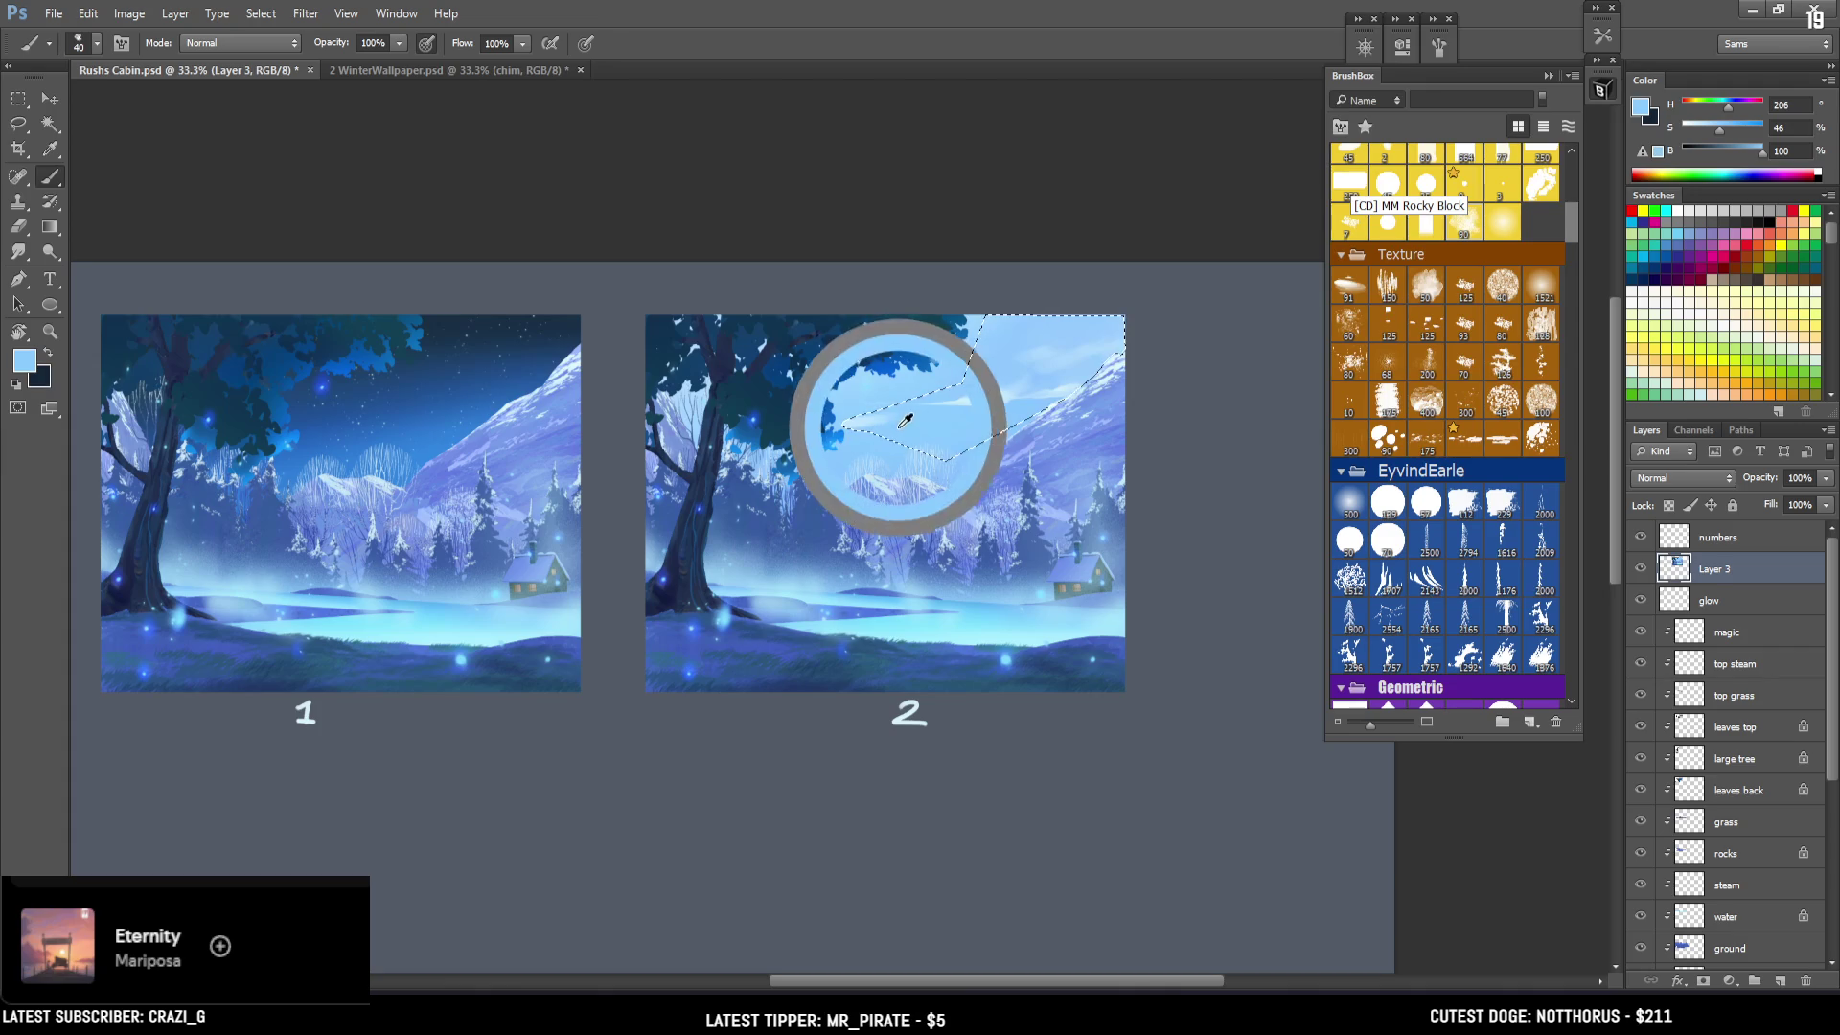
pyautogui.keyDown('alt'); pyautogui.click(851, 410); pyautogui.keyUp('alt')
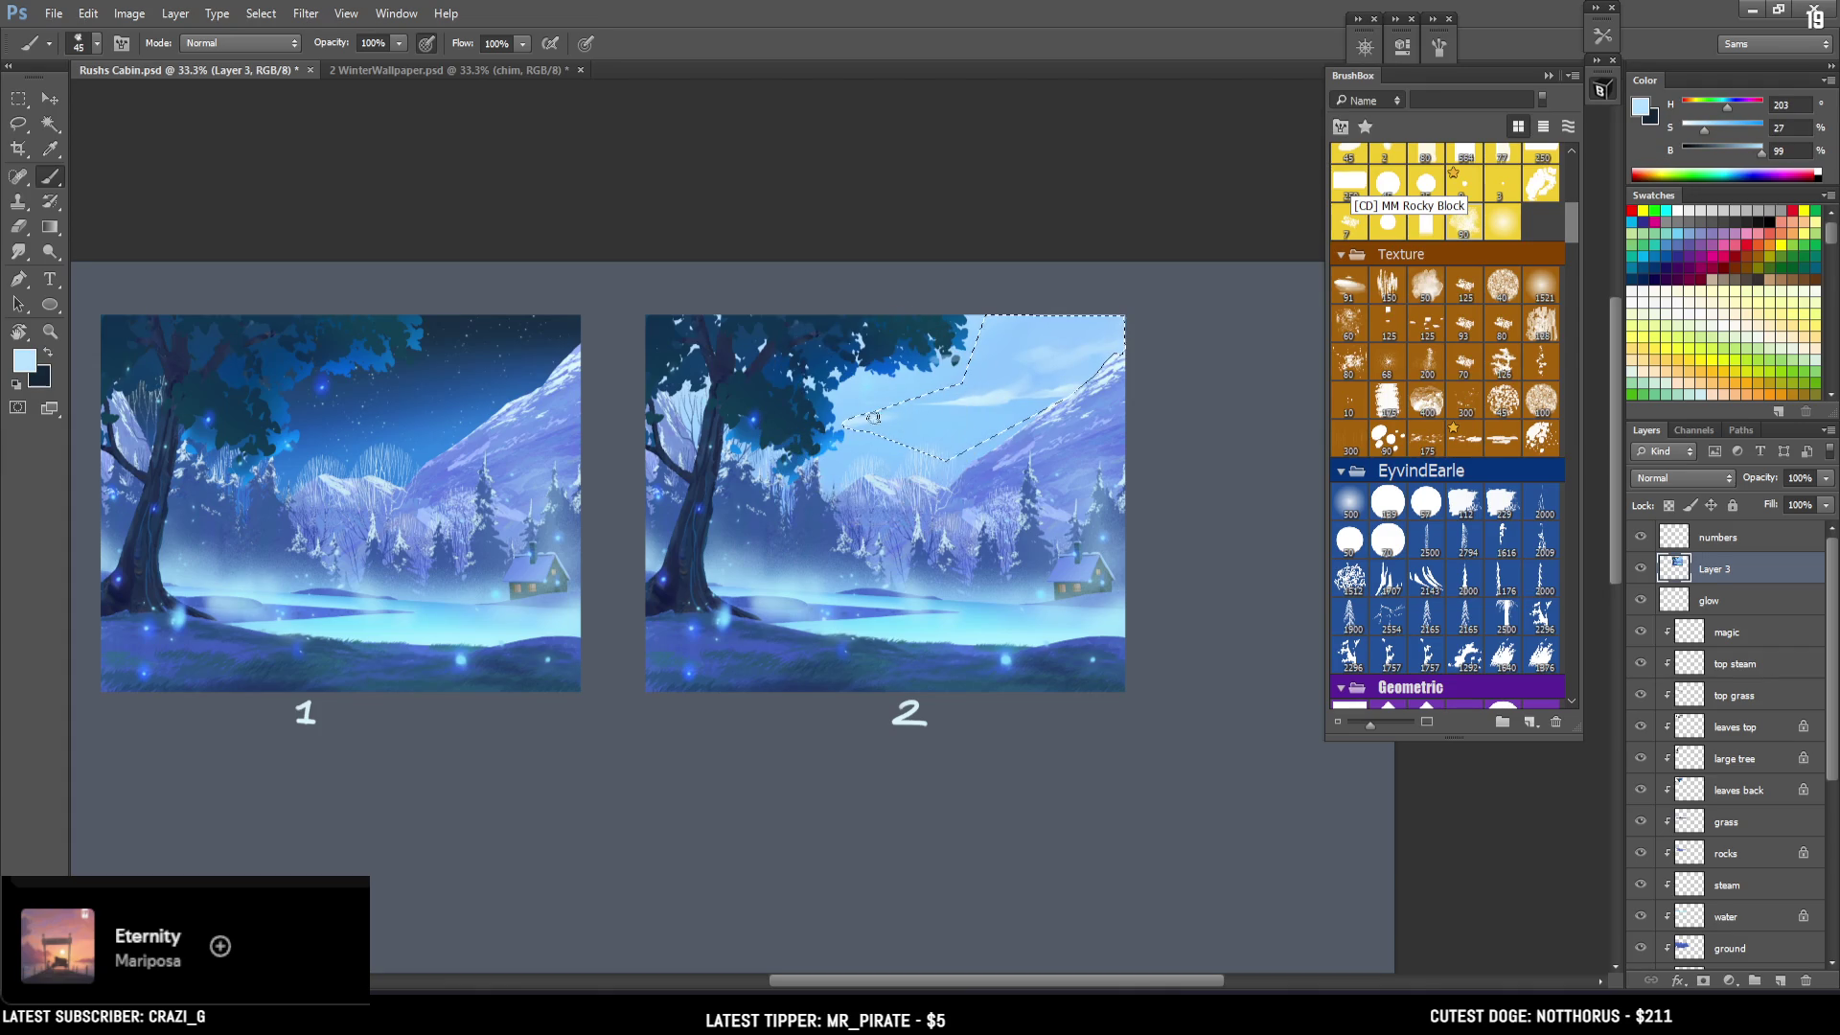
pyautogui.hotkey('ctrl', 'd')
# Zoom to 100% and sample sky blues with a smaller brush.
pyautogui.hotkey('ctrl', '+')
pyautogui.hotkey('ctrl', '+')
pyautogui.hotkey('ctrl', '+')
pyautogui.keyDown('alt'); pyautogui.click(890, 178); pyautogui.keyUp('alt')
pyautogui.press('[')
pyautogui.press('[')
pyautogui.press('[')
pyautogui.keyDown('alt'); pyautogui.click(893, 230); pyautogui.keyUp('alt')
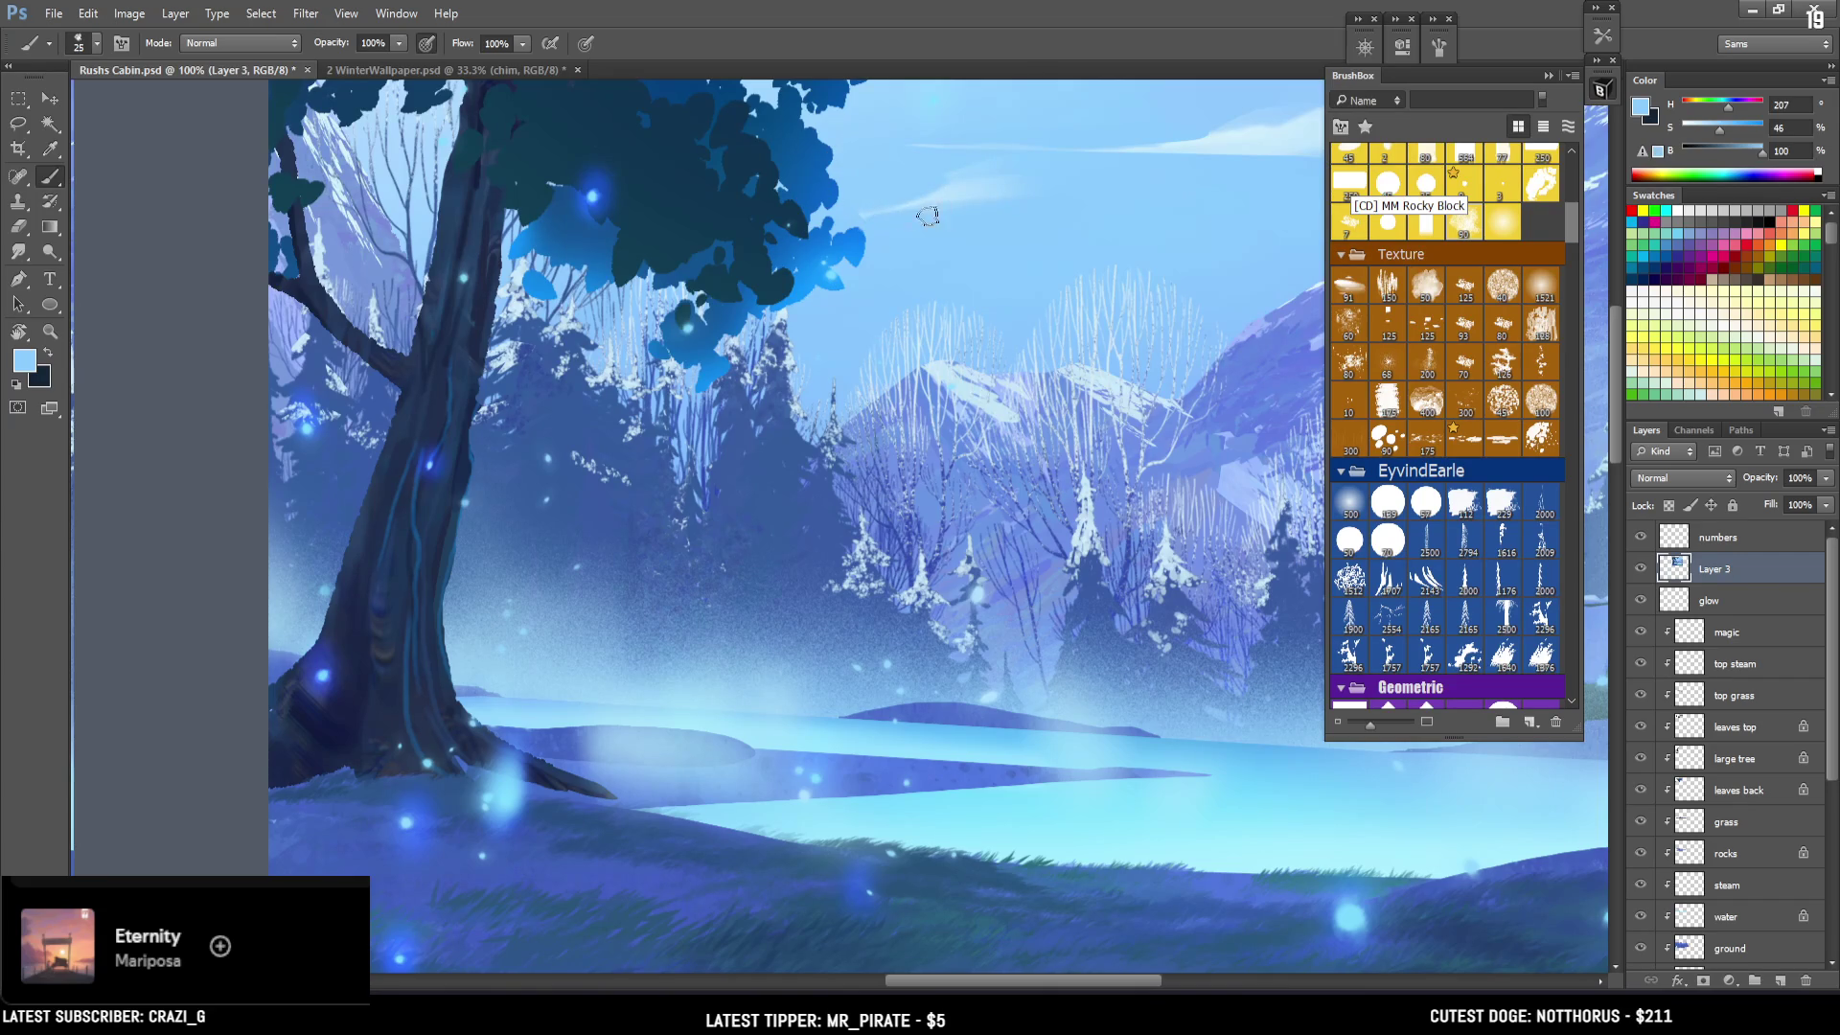
# Zoom out to 33.3%, choose the 300 brush preset in BrushBox, and select the numbers layer.
pyautogui.hotkey('ctrl', '-')
pyautogui.hotkey('ctrl', '-')
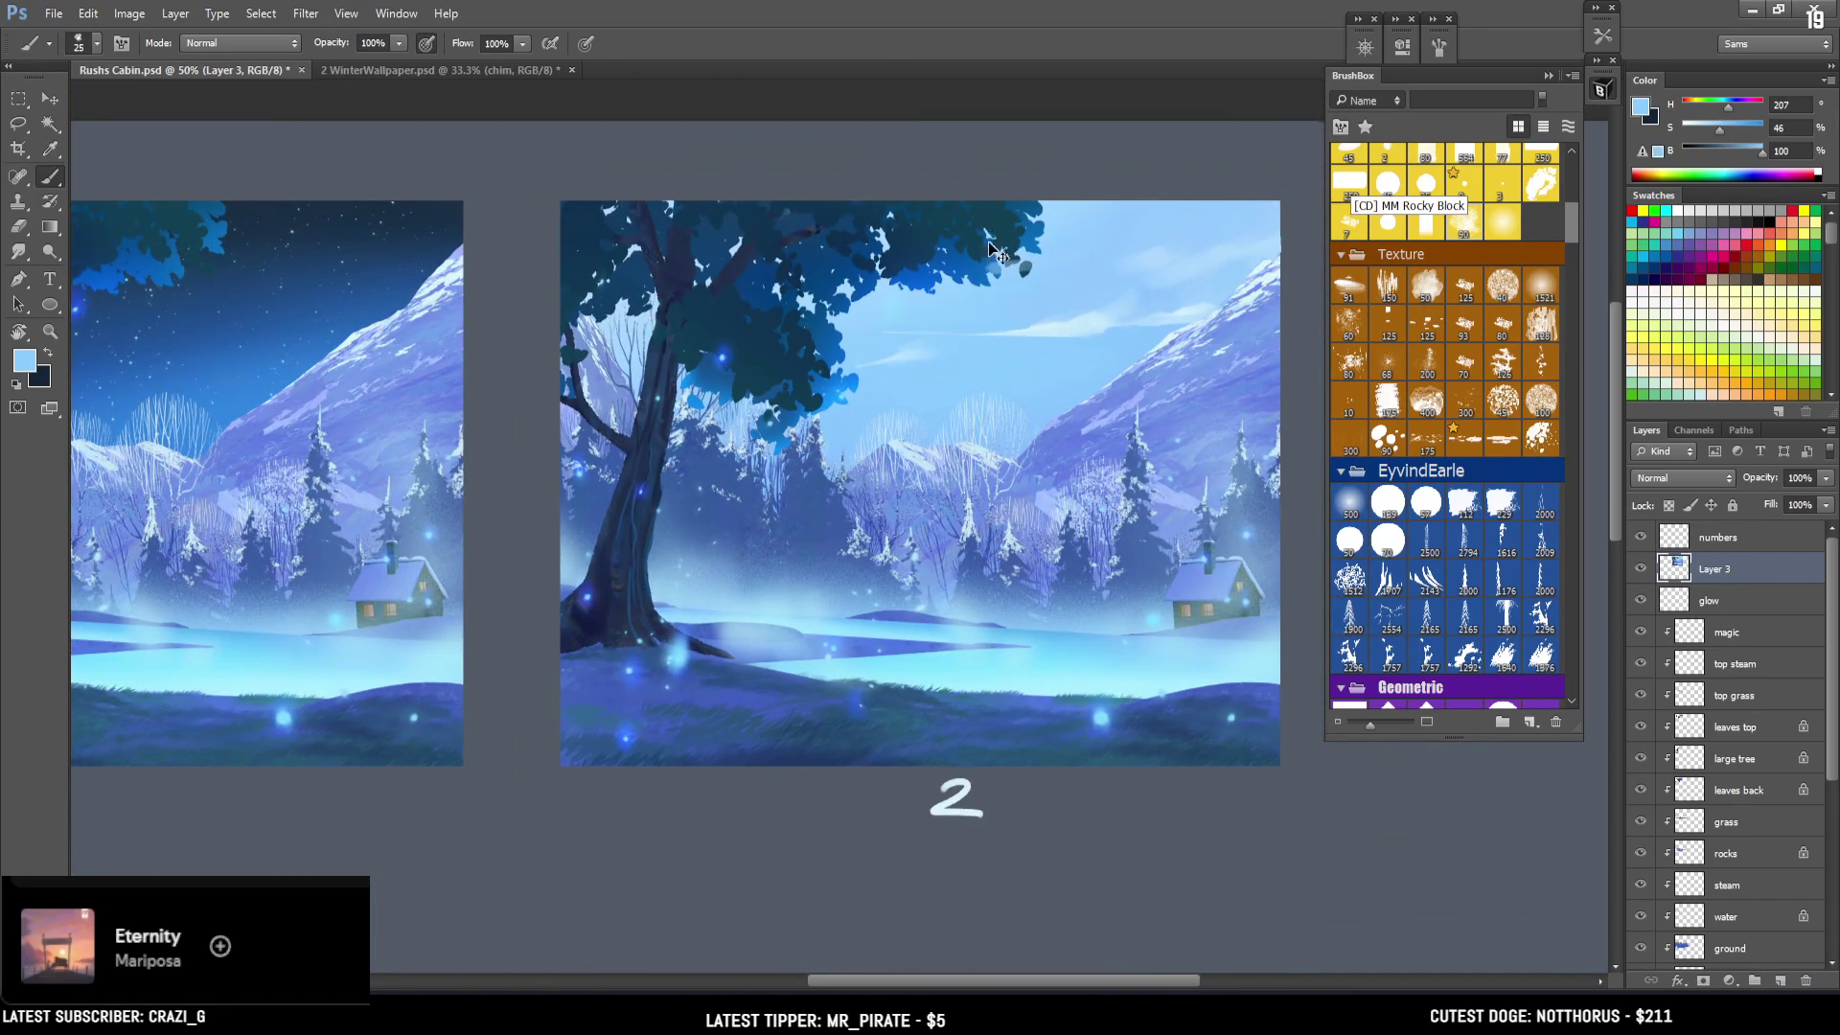
pyautogui.scroll(-1, 996, 247)
pyautogui.scroll(3, 986, 286)
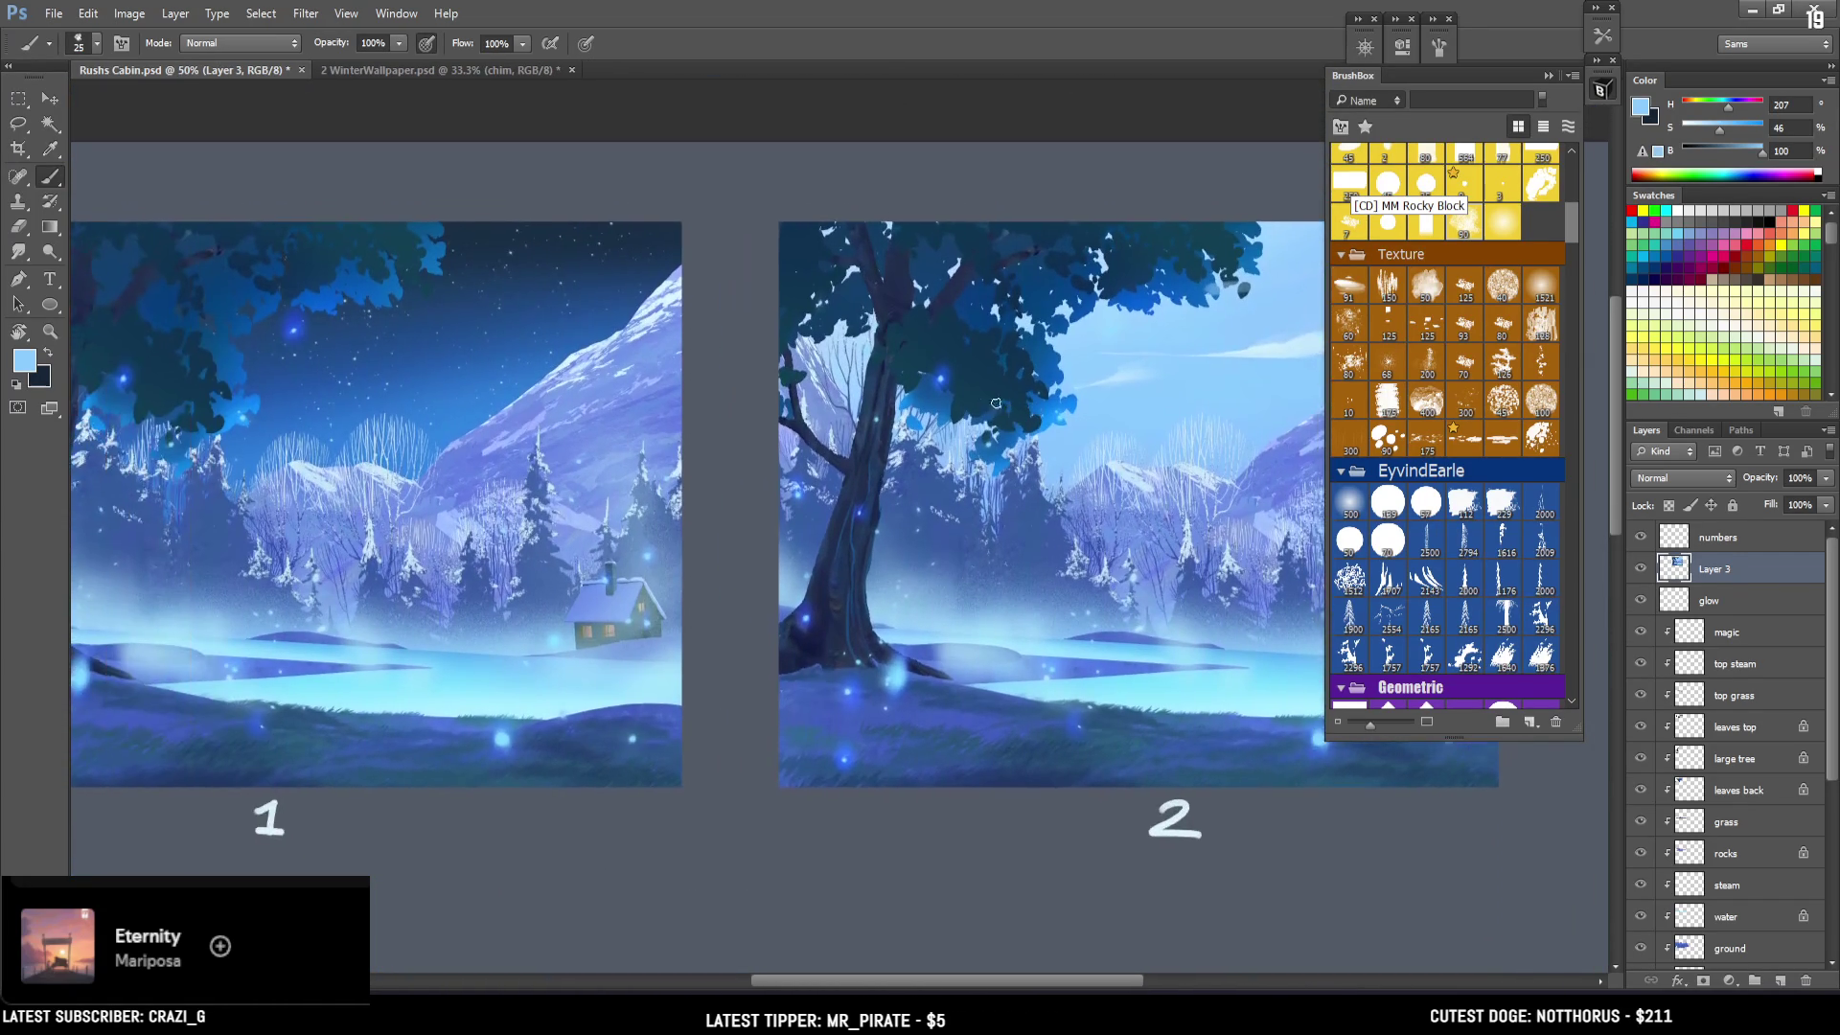
pyautogui.scroll(-1, 1004, 407)
pyautogui.moveTo(1572, 219); pyautogui.dragTo(1570, 180)
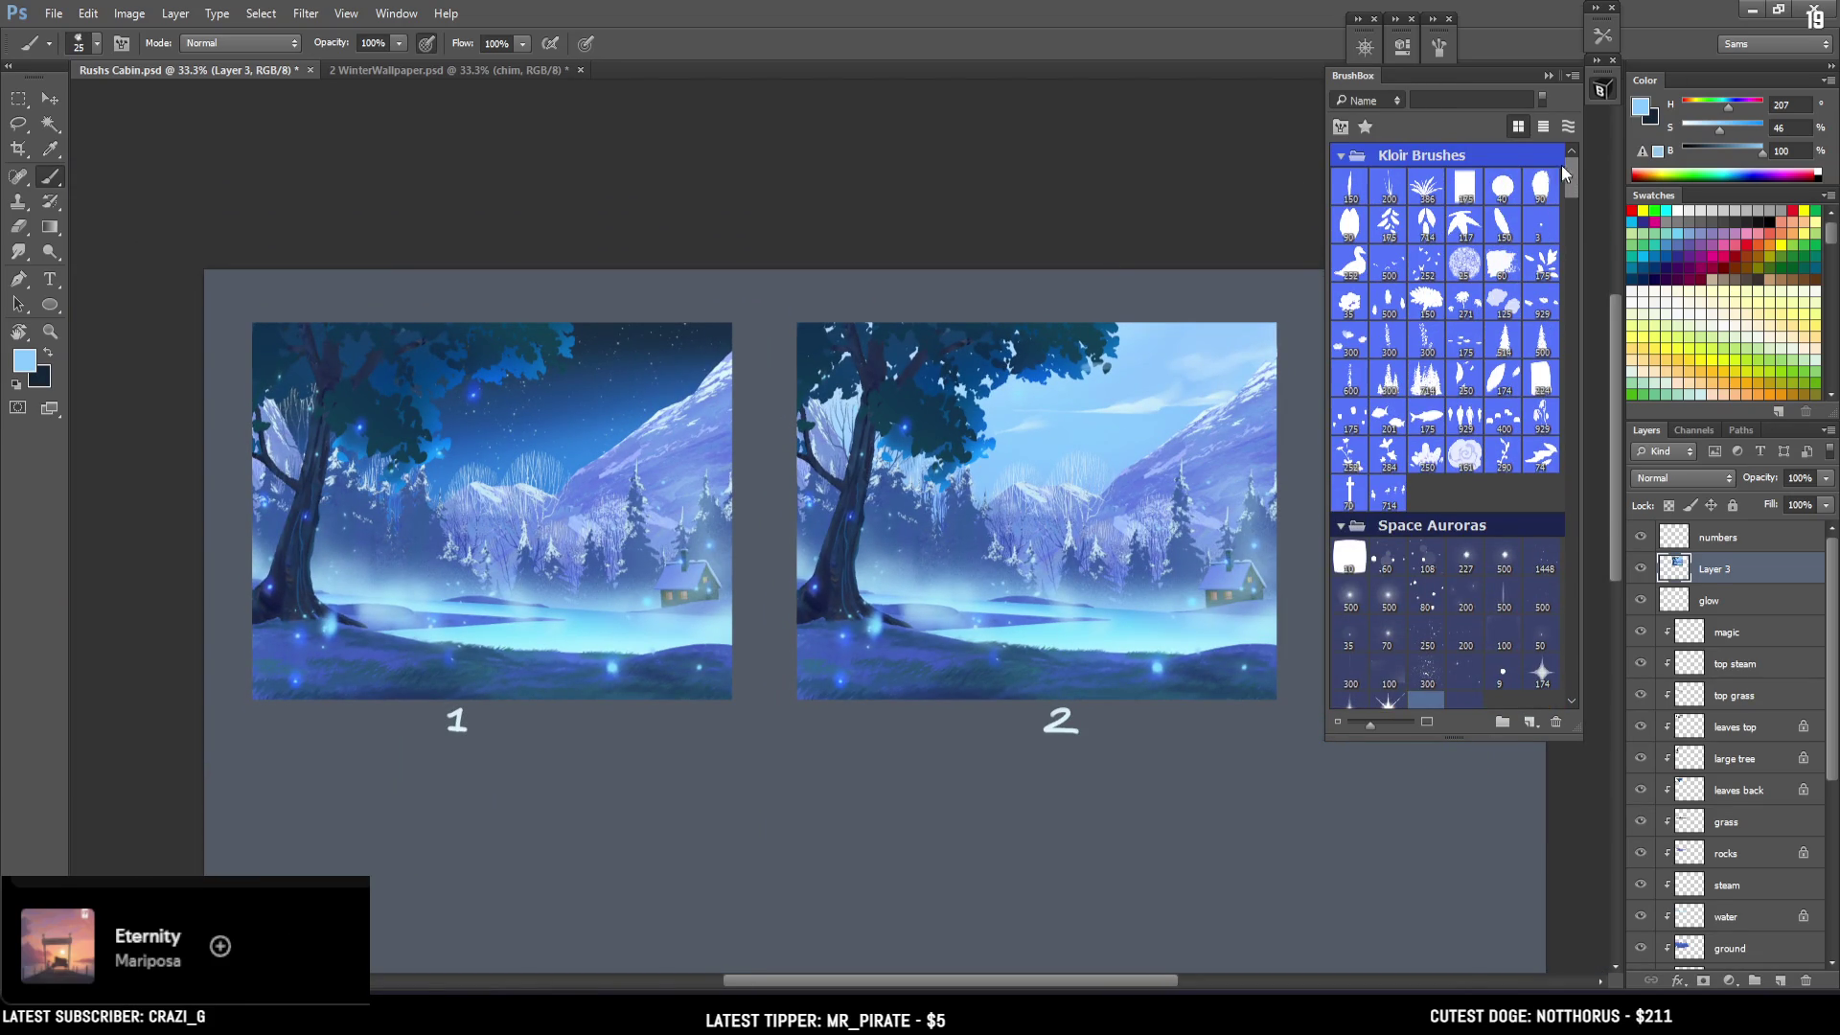
pyautogui.scroll(-3, 1525, 218)
pyautogui.scroll(3, 1549, 232)
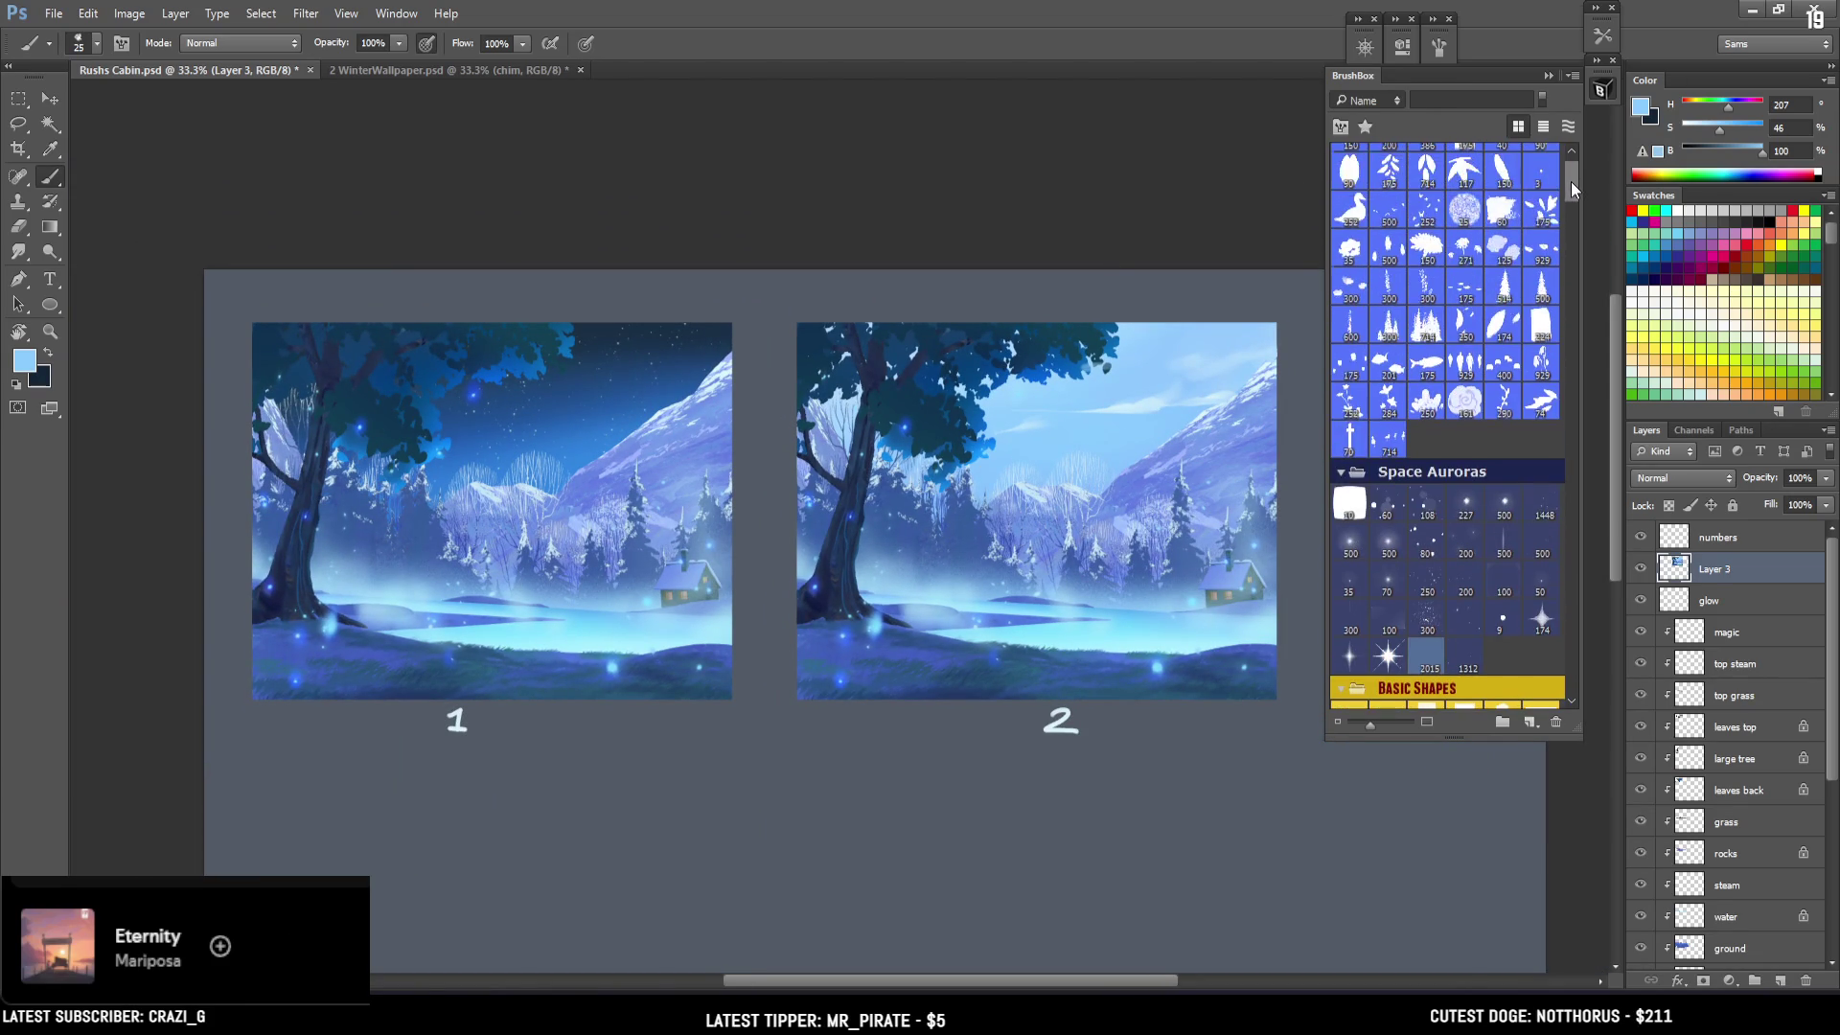
pyautogui.click(1387, 285)
pyautogui.click(1731, 542)
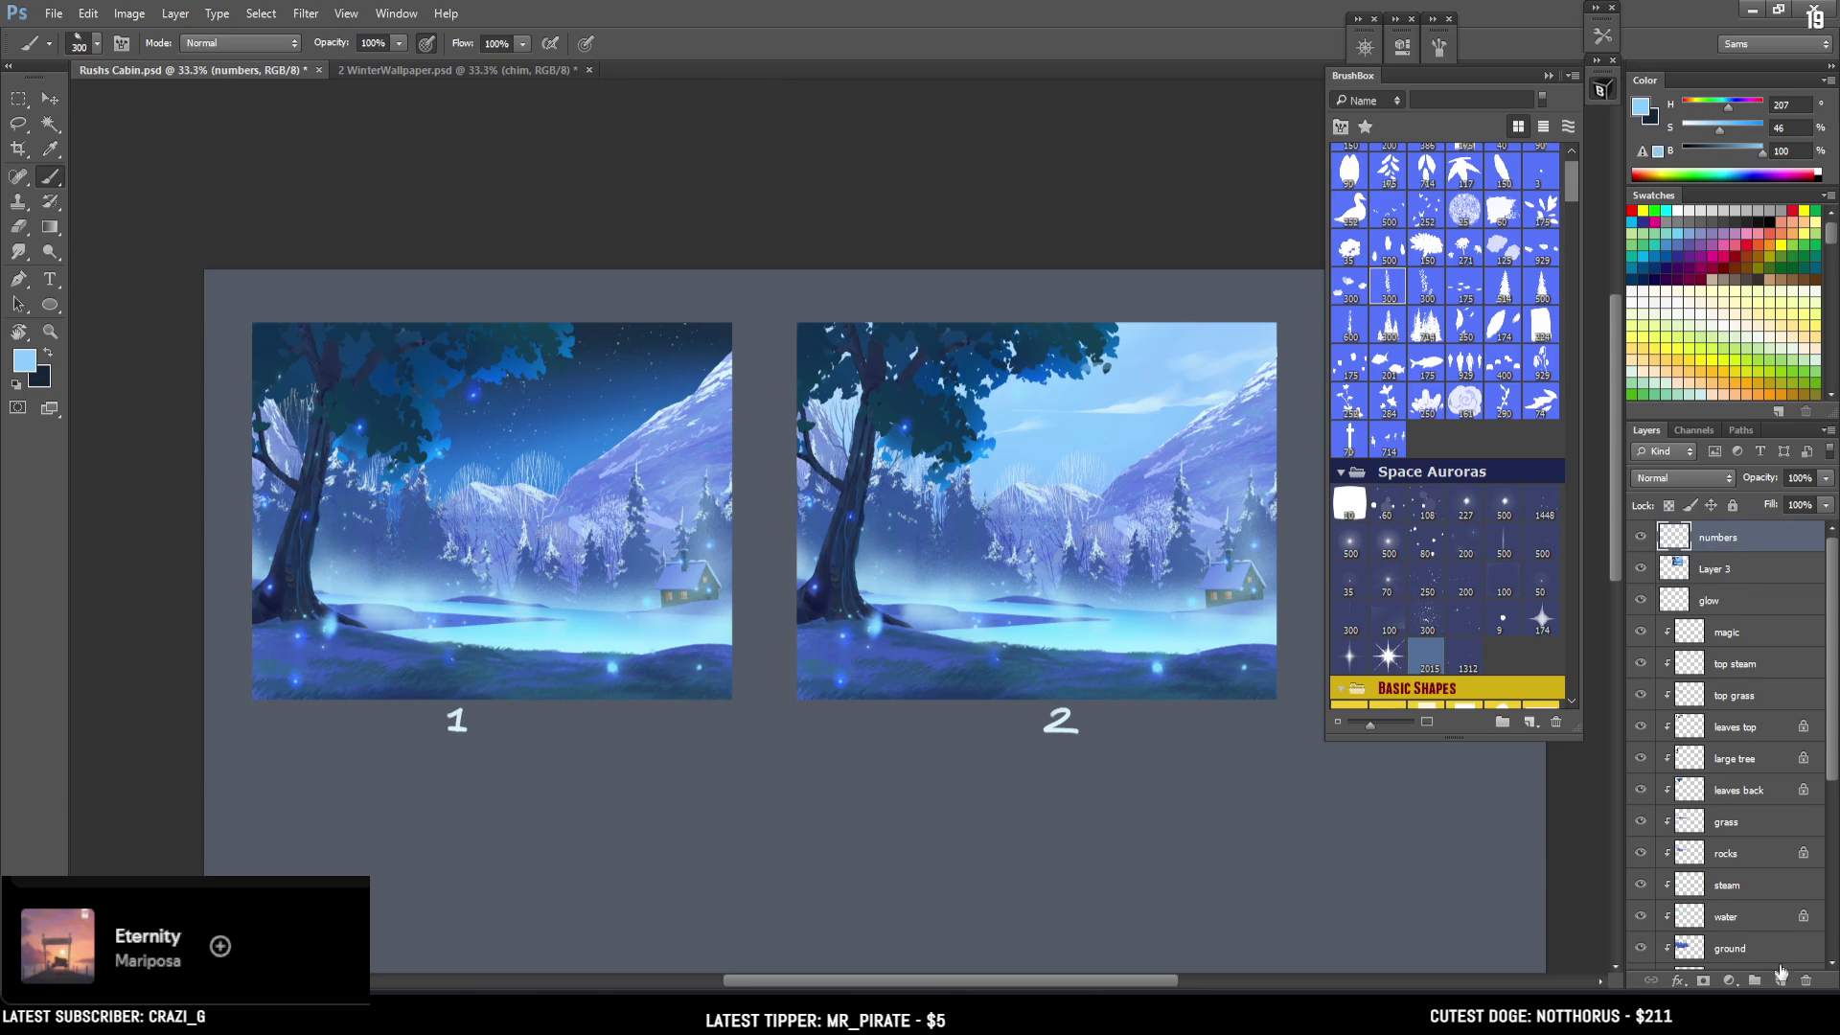
# Add a new layer named flowers between glow and magic, clipped to magic.
pyautogui.click(1780, 985)
pyautogui.moveTo(1715, 538); pyautogui.dragTo(1735, 644)
pyautogui.keyDown('alt'); pyautogui.click(1734, 645); pyautogui.keyUp('alt')
pyautogui.doubleClick(1731, 632)
pyautogui.write('flowers')
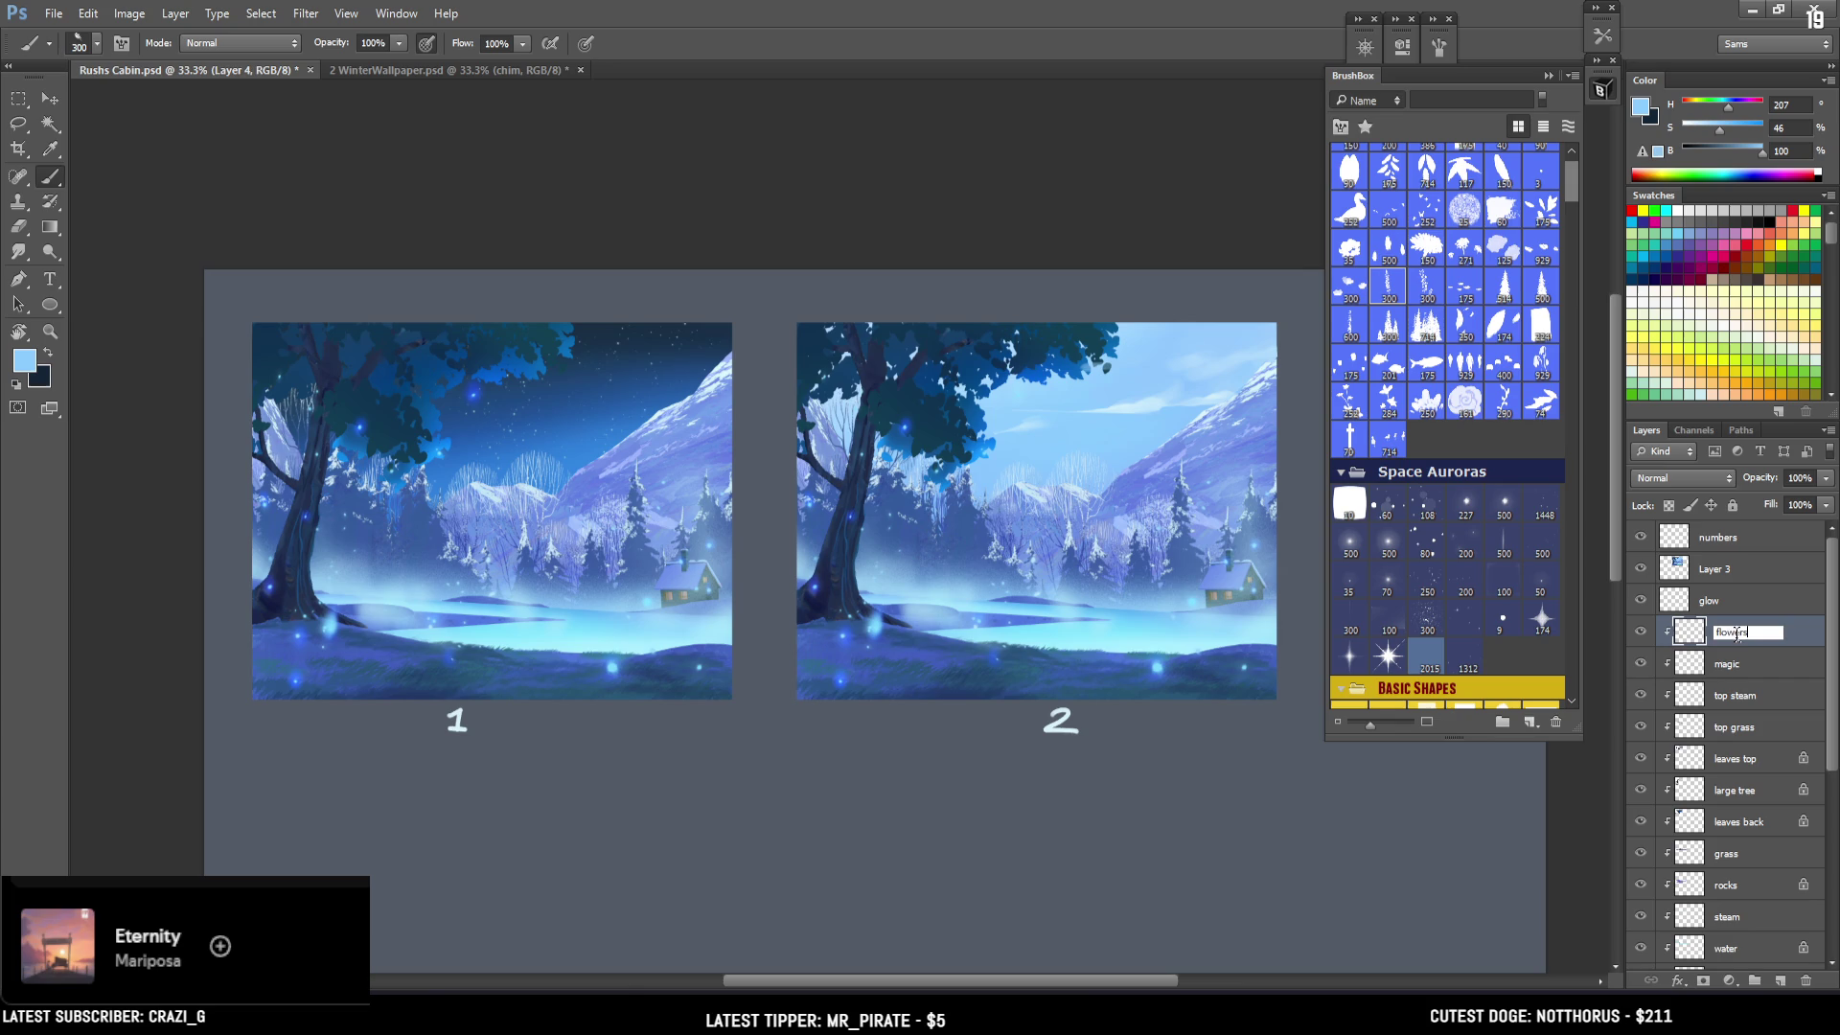
pyautogui.press('Return')
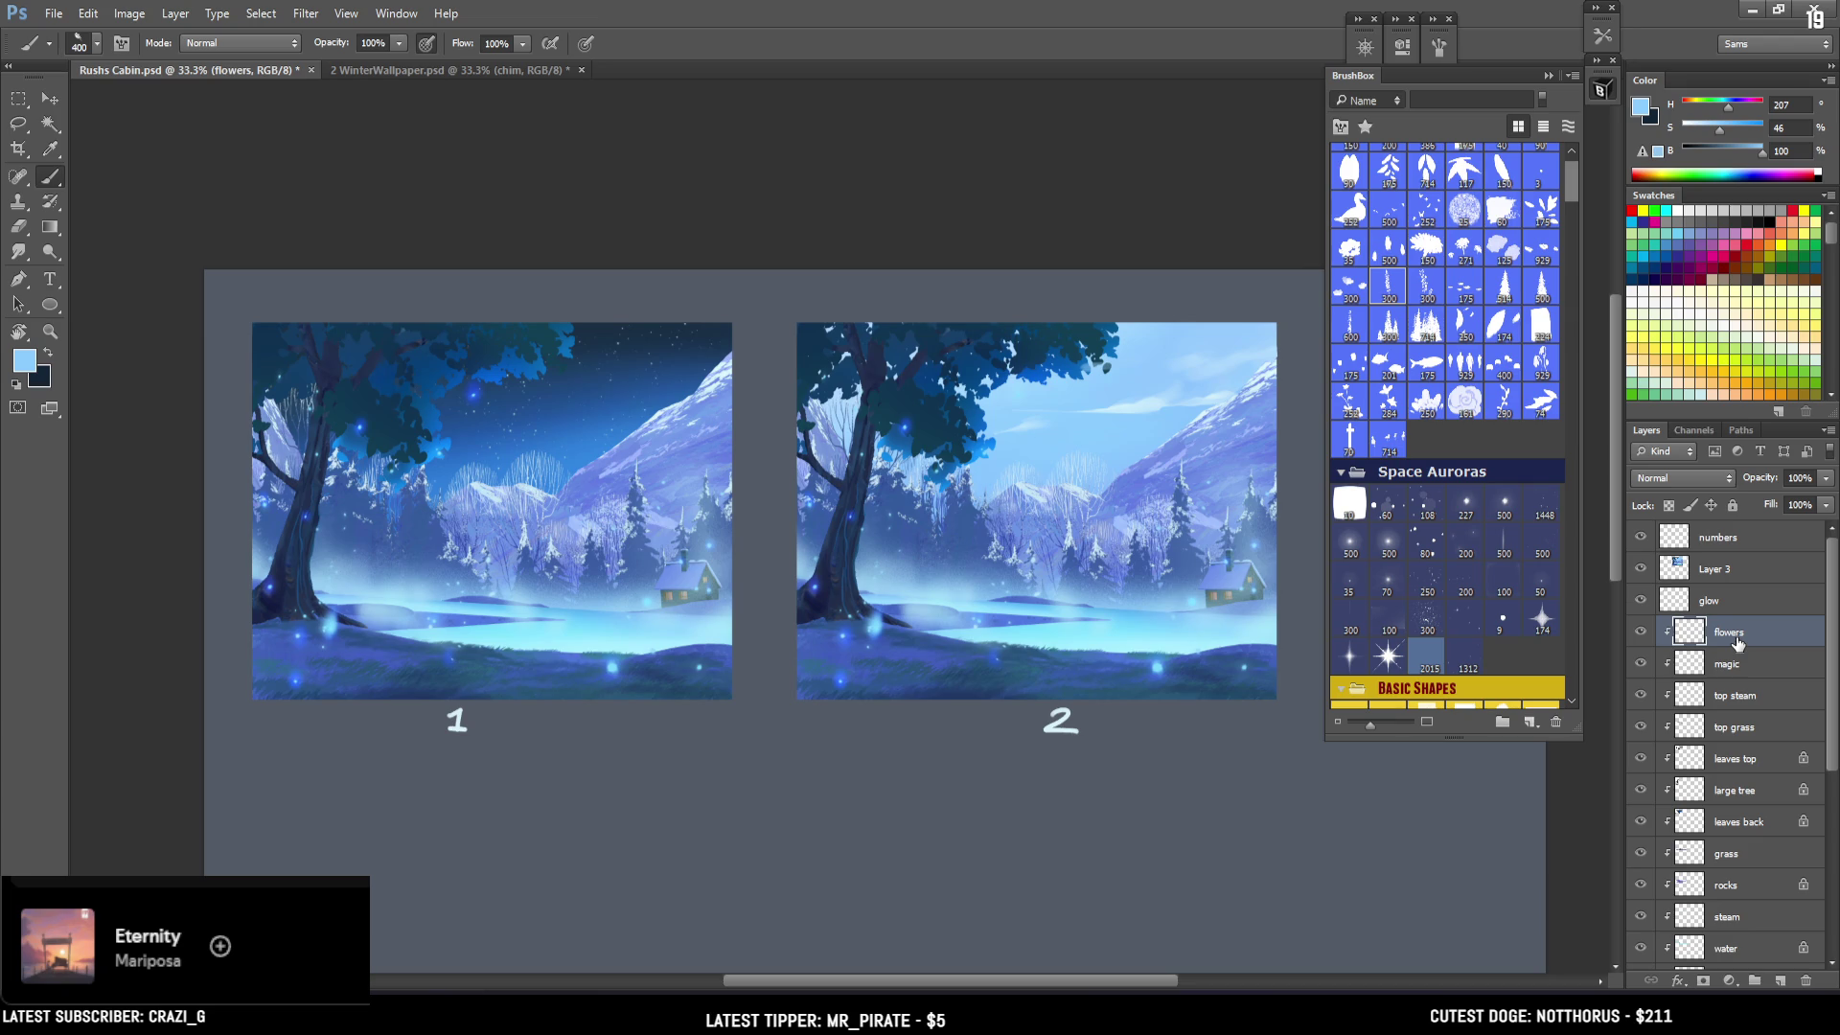
# Zoom into painting 1 and paint blue flower stalks at its lower left with a smaller brush.
pyautogui.scroll(2, 453, 625)
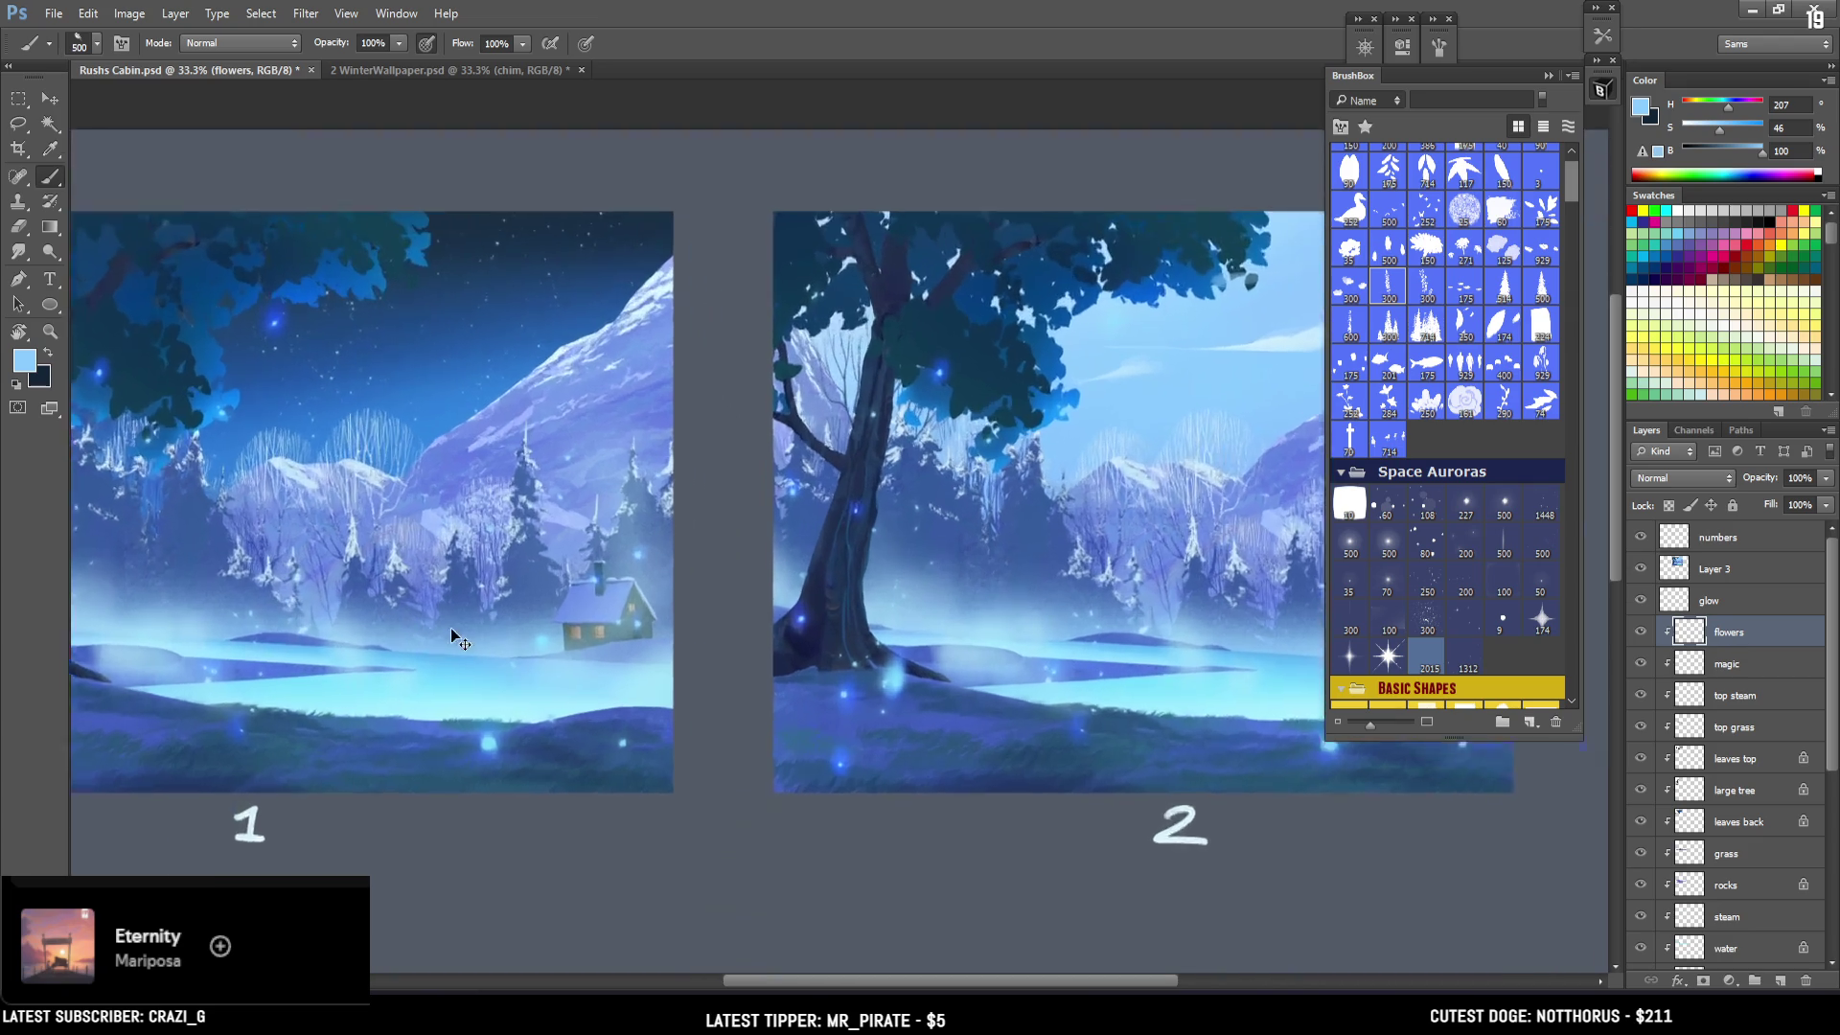
pyautogui.moveTo(465, 671)
pyautogui.mouseDown()
pyautogui.moveTo(1085, 679)
pyautogui.moveTo(1015, 728)
pyautogui.mouseUp()
pyautogui.keyDown('alt'); pyautogui.click(278, 752); pyautogui.keyUp('alt')
pyautogui.press('[')
pyautogui.press('[')
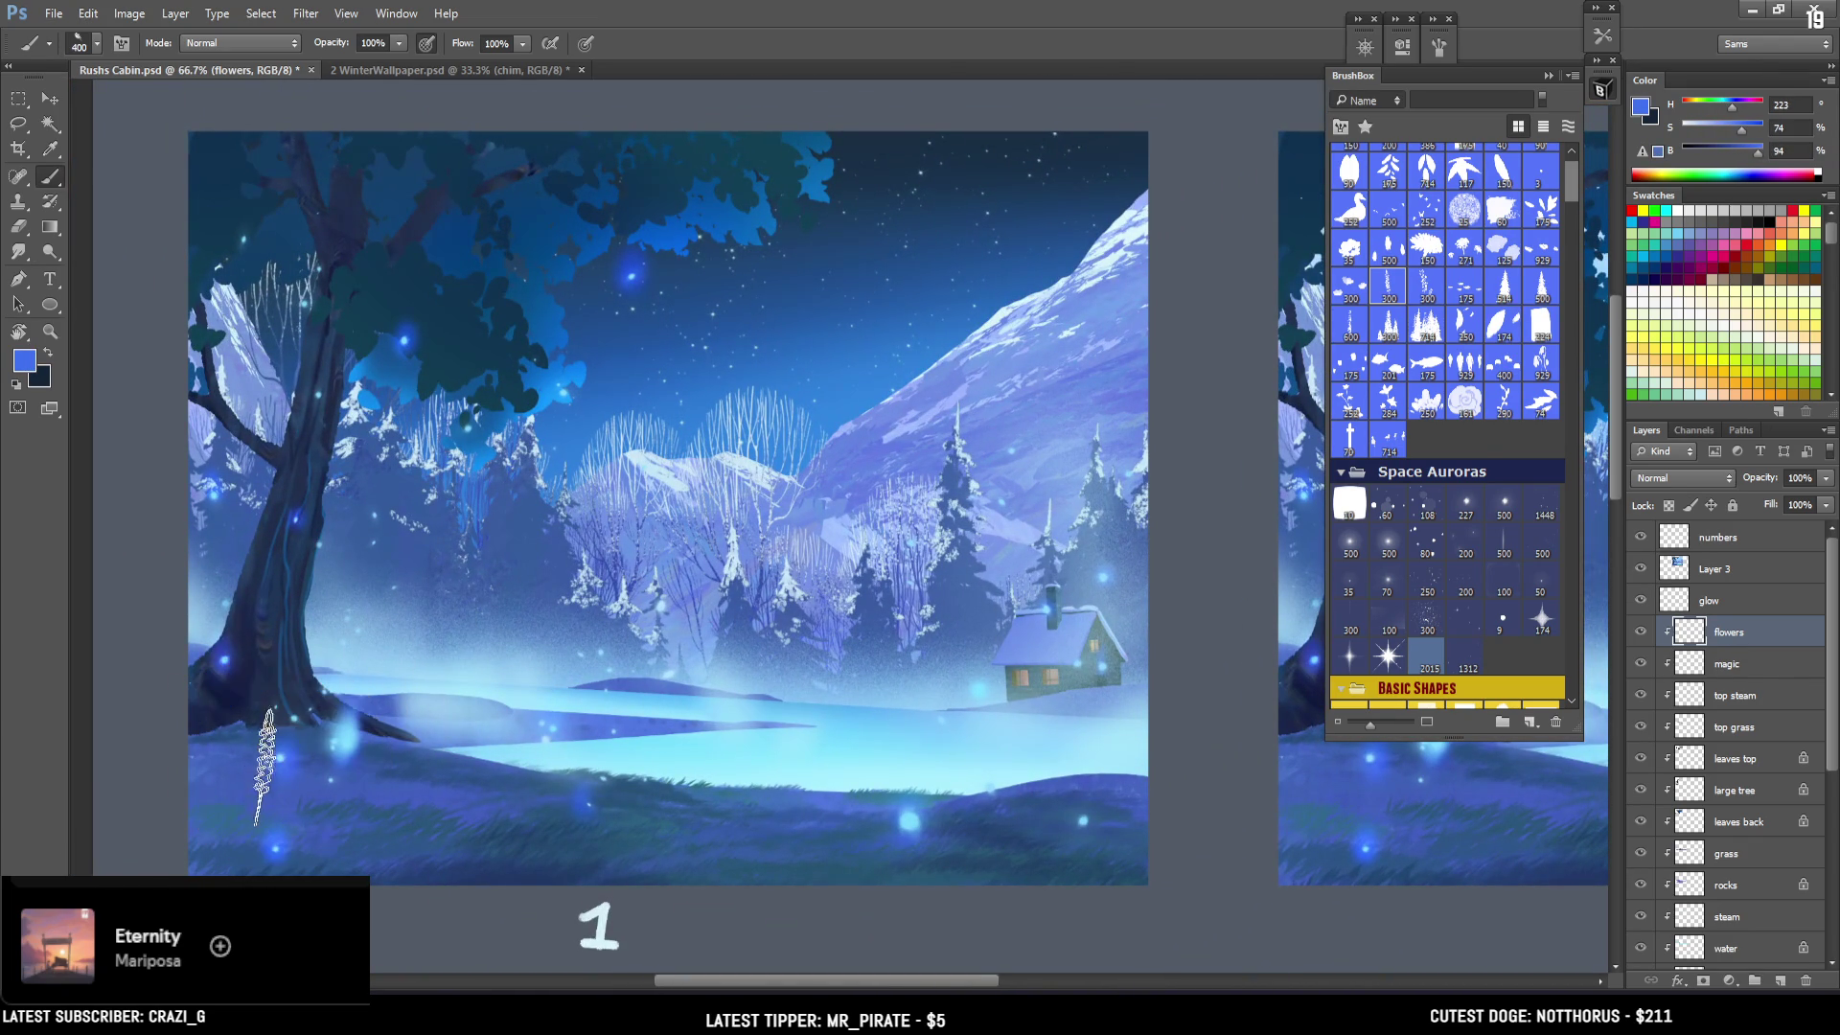
pyautogui.moveTo(251, 824); pyautogui.dragTo(241, 661)
pyautogui.moveTo(316, 824); pyautogui.dragTo(304, 700)
pyautogui.hotkey('ctrl', 'alt', 'z')
pyautogui.hotkey('ctrl', 'alt', 'z')
pyautogui.press('[')
pyautogui.press('[')
pyautogui.press('[')
# Set the brush tip spacing to 172% and the paint colour to a lighter blue, hue 210.
pyautogui.moveTo(197, 738); pyautogui.dragTo(317, 733)
pyautogui.press(']')
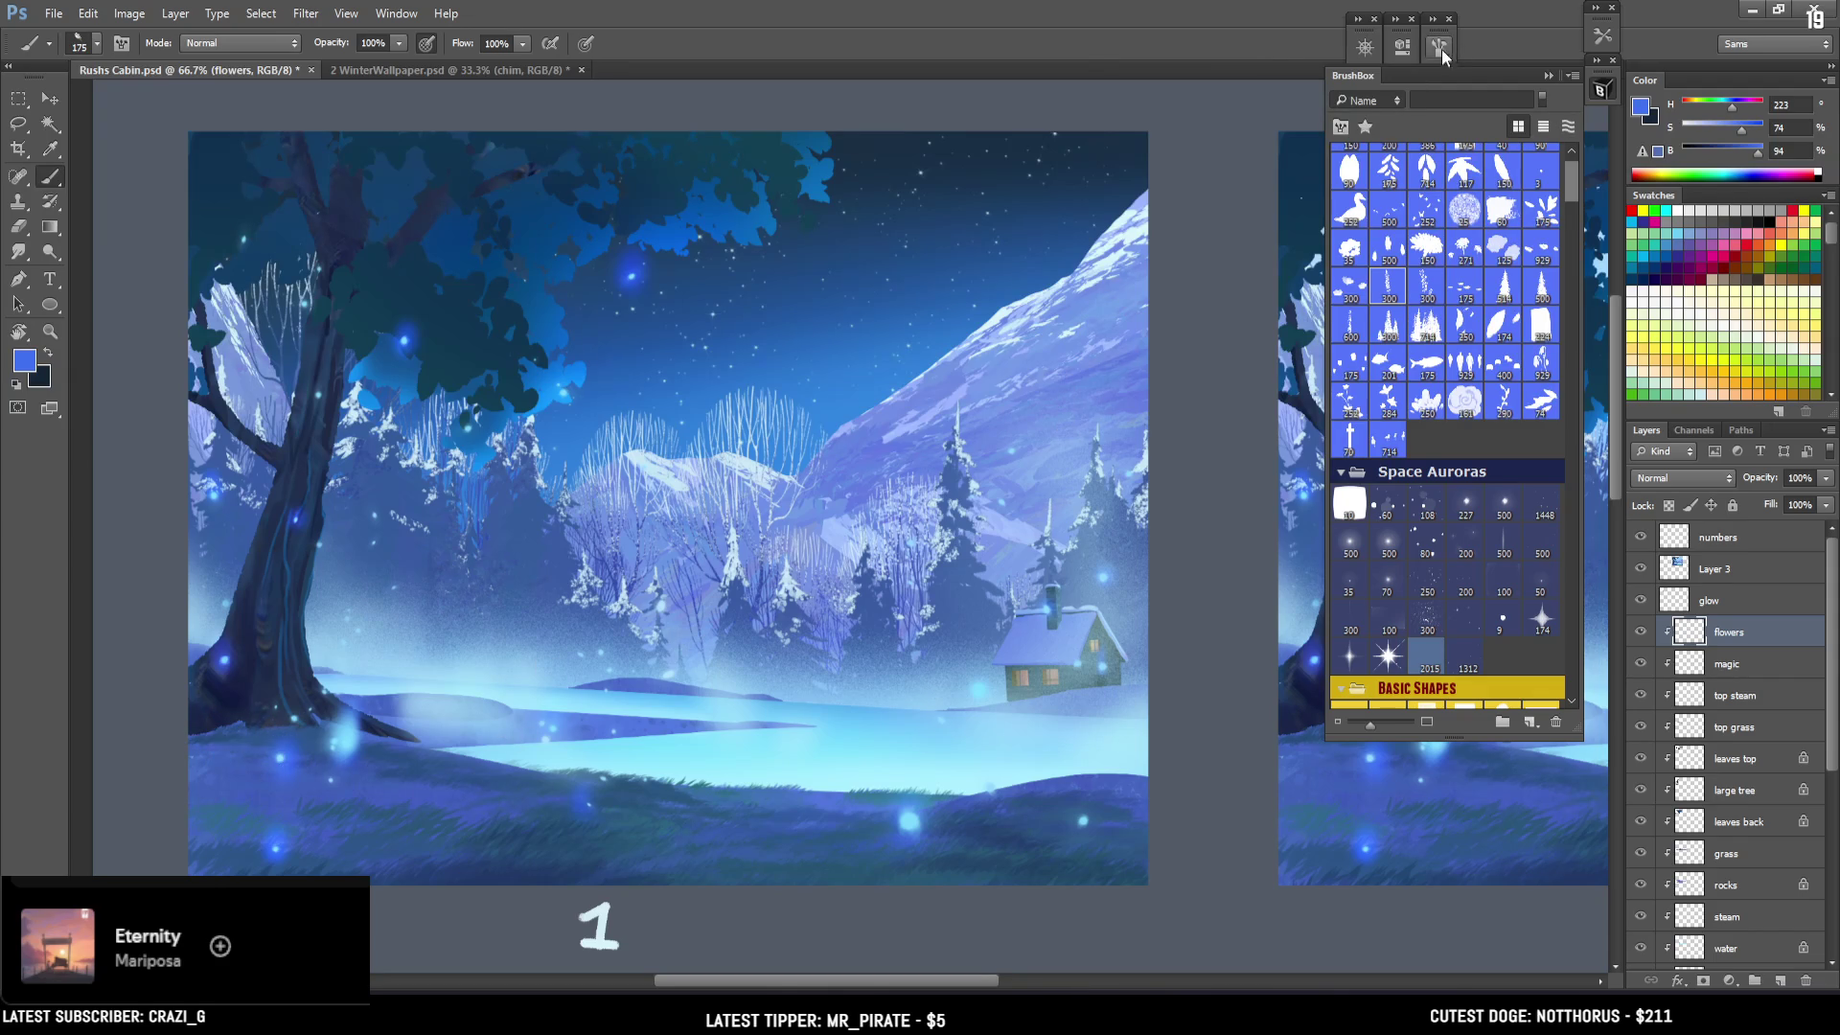
pyautogui.click(1439, 46)
pyautogui.moveTo(1331, 397); pyautogui.dragTo(1349, 396)
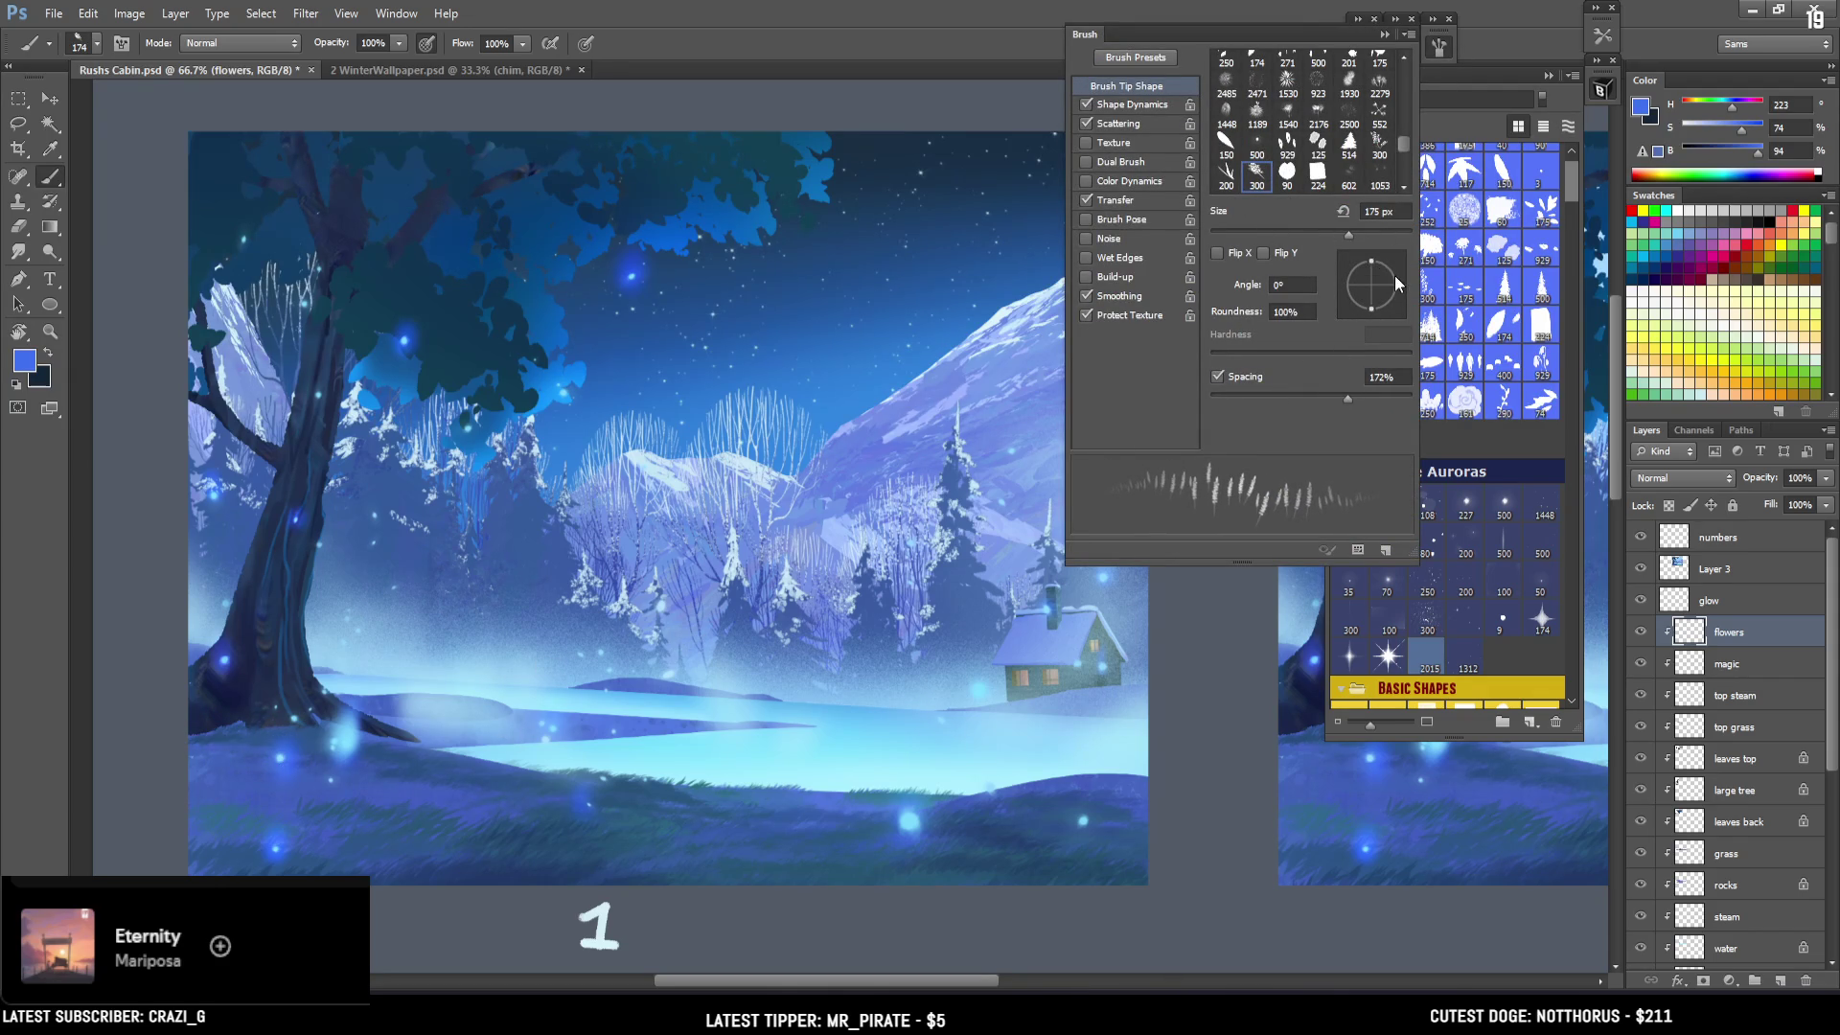
pyautogui.click(1436, 48)
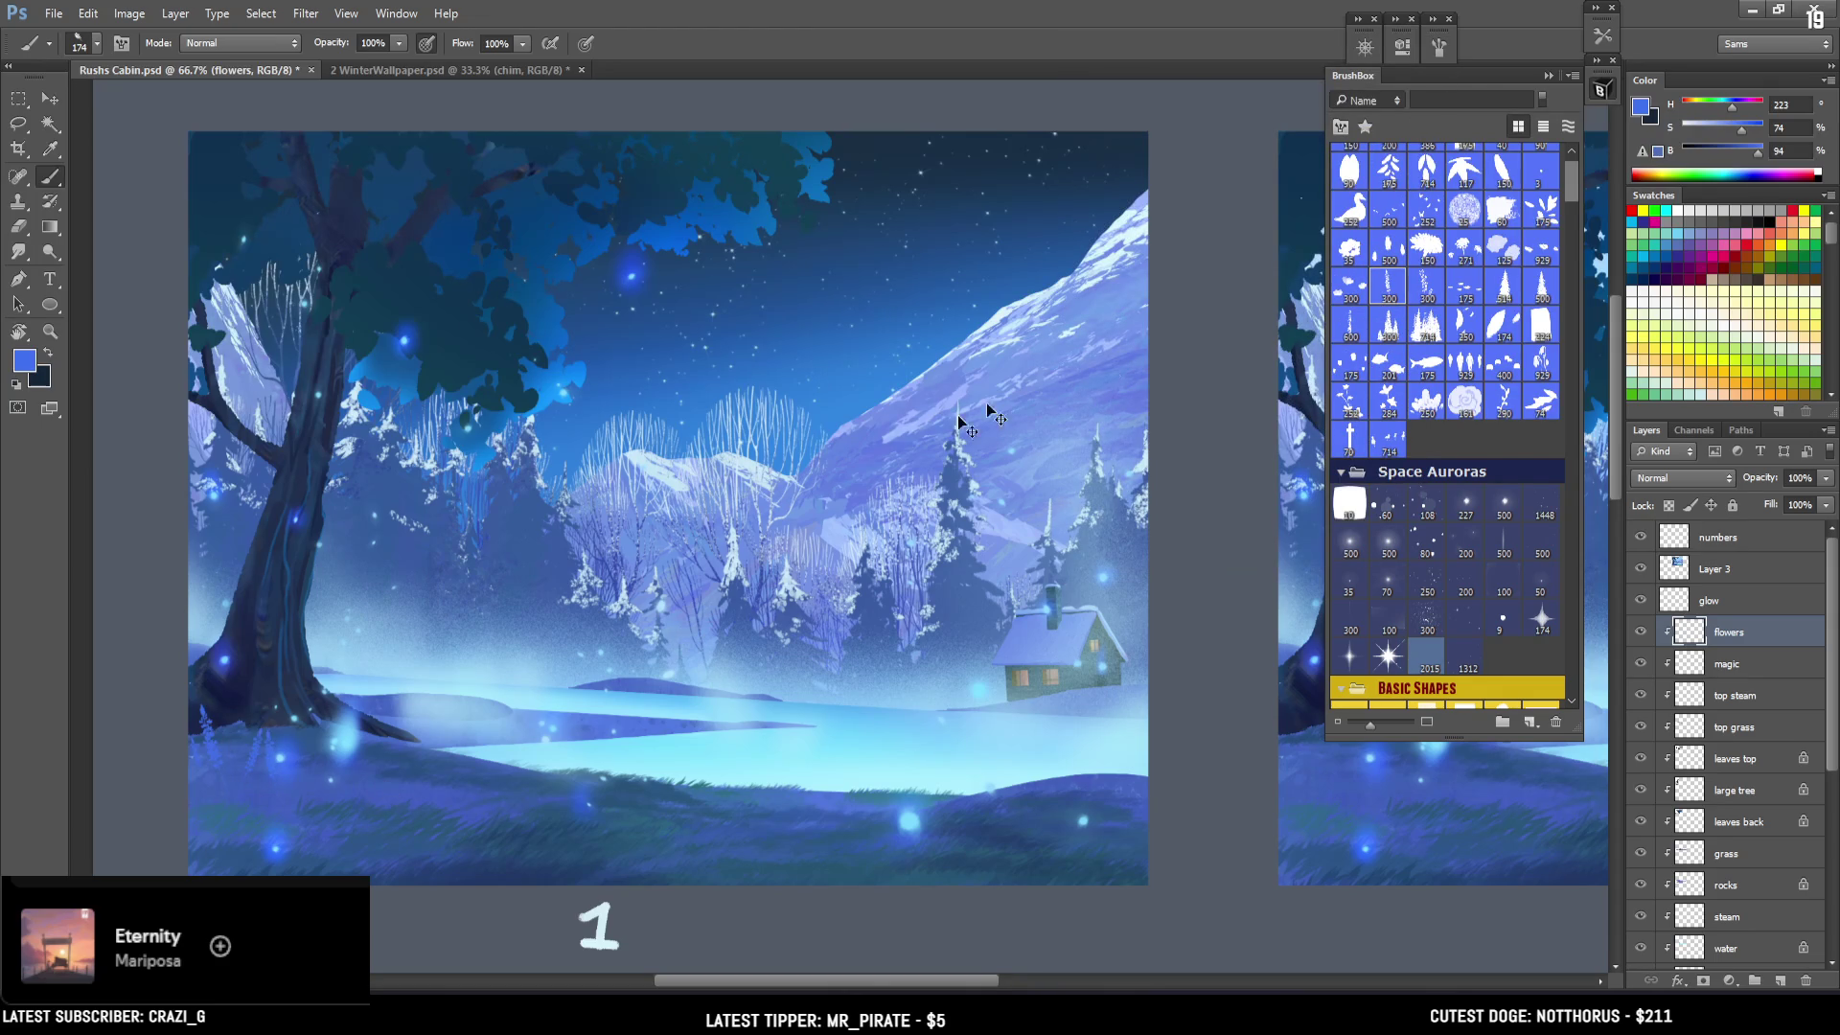
pyautogui.click(1732, 112)
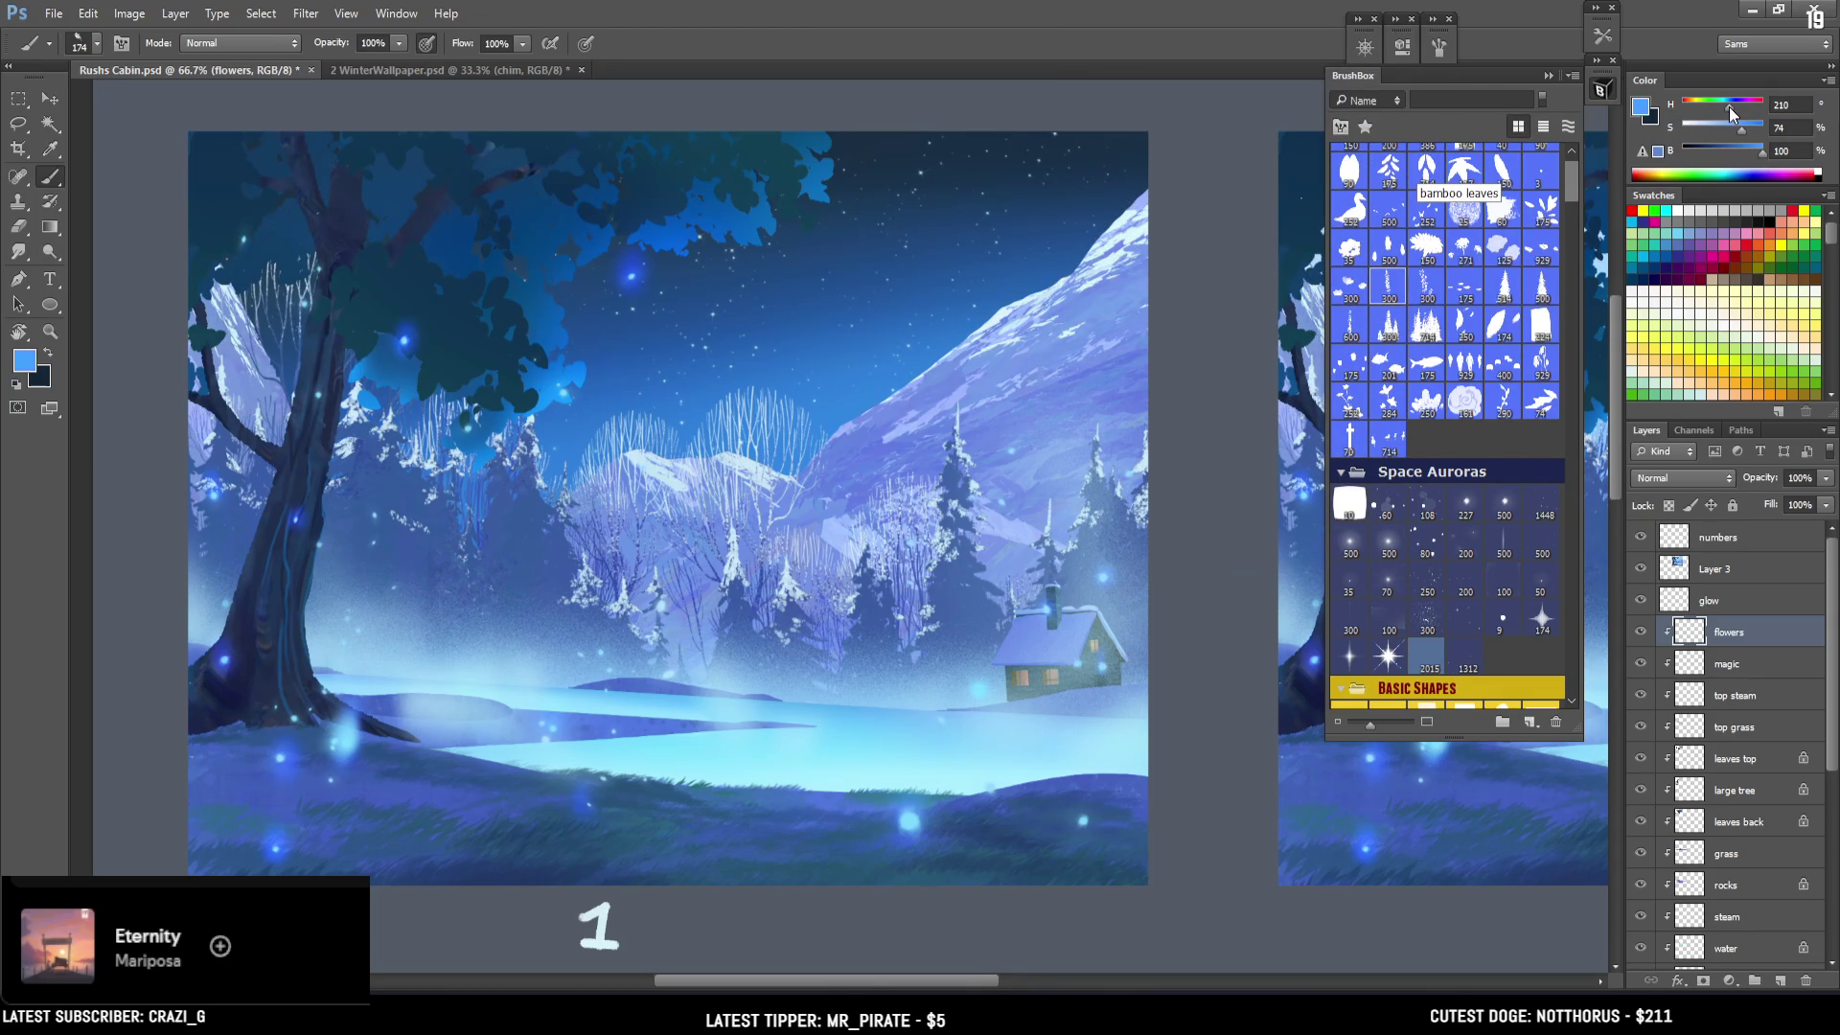
# Stamp lavender stalks around the tree base and further right with a 200 px brush.
pyautogui.click(254, 723)
pyautogui.click(200, 725)
pyautogui.click(222, 740)
pyautogui.click(242, 759)
pyautogui.click(264, 757)
pyautogui.click(217, 732)
pyautogui.press(']')
pyautogui.press(']')
pyautogui.click(295, 771)
pyautogui.click(255, 758)
pyautogui.click(324, 767)
pyautogui.click(364, 757)
pyautogui.click(397, 728)
# Undo the oversized stalks and paint smaller ones near the tree base at 100 px.
pyautogui.press('[')
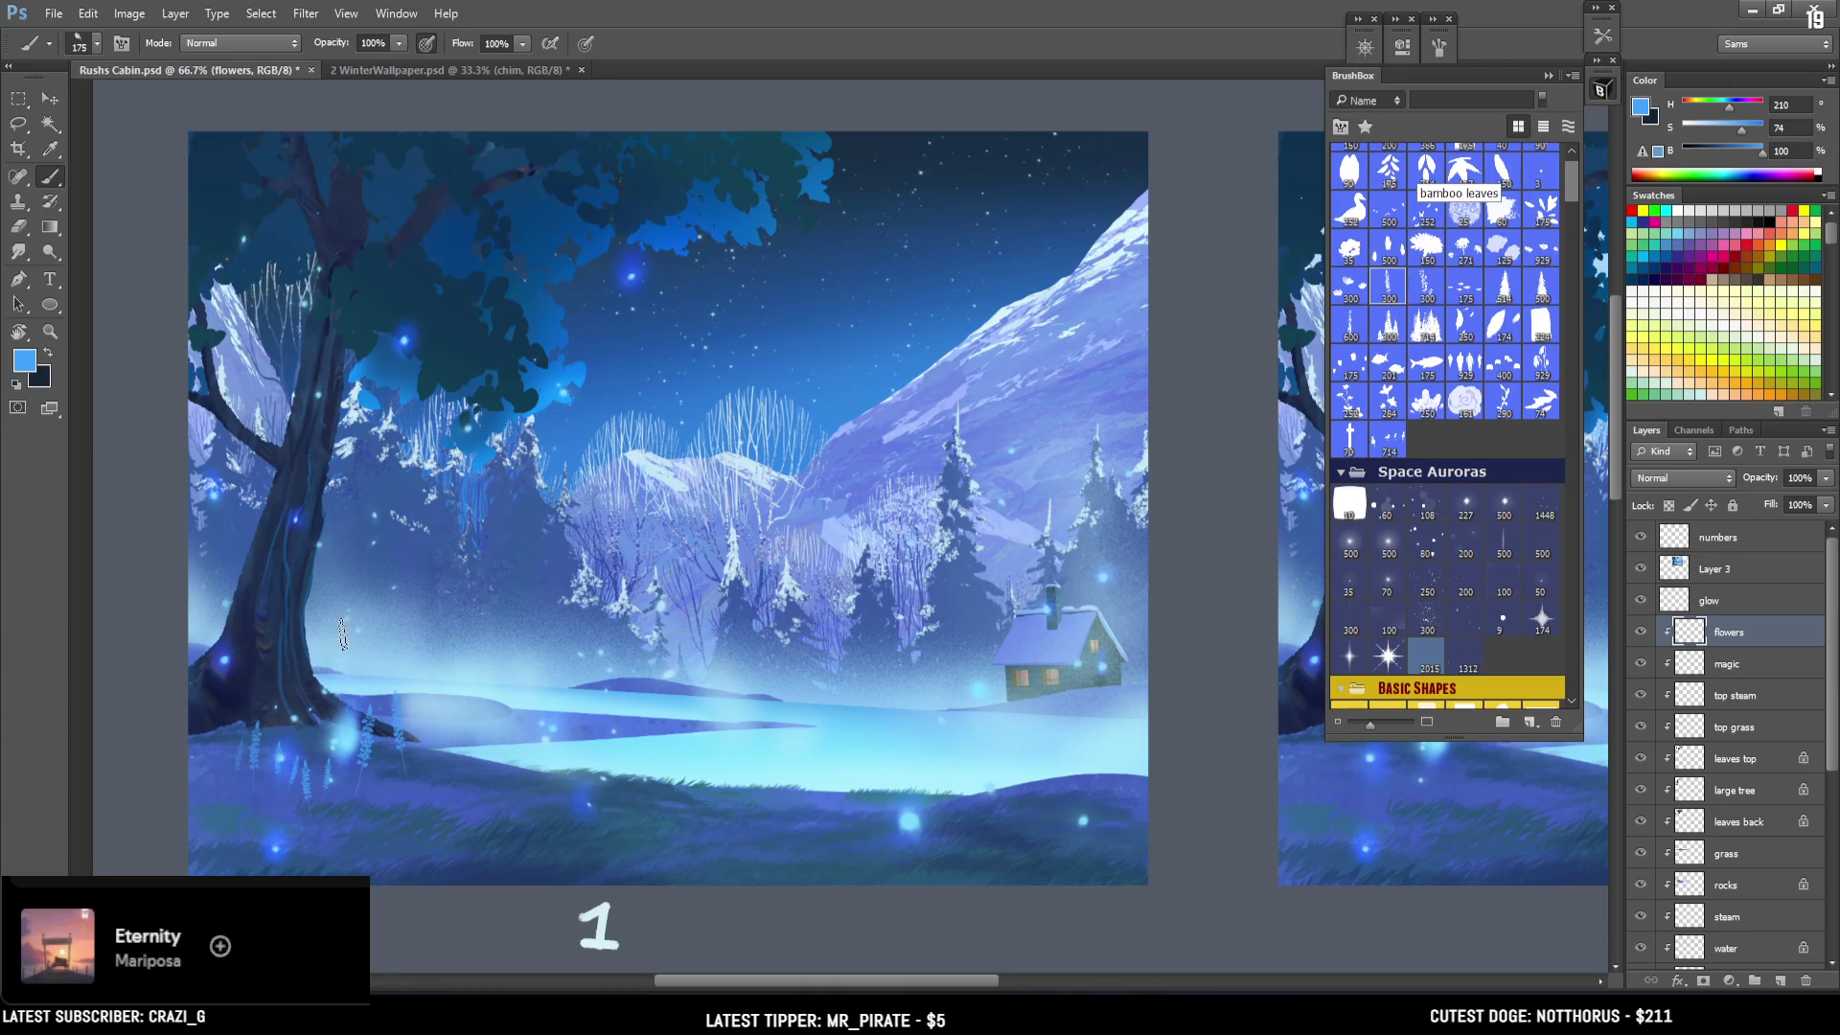
pyautogui.hotkey('ctrl', 'z')
pyautogui.click(401, 729)
pyautogui.hotkey('ctrl', 'z')
pyautogui.press(']')
pyautogui.press('[')
pyautogui.moveTo(393, 743); pyautogui.dragTo(436, 740)
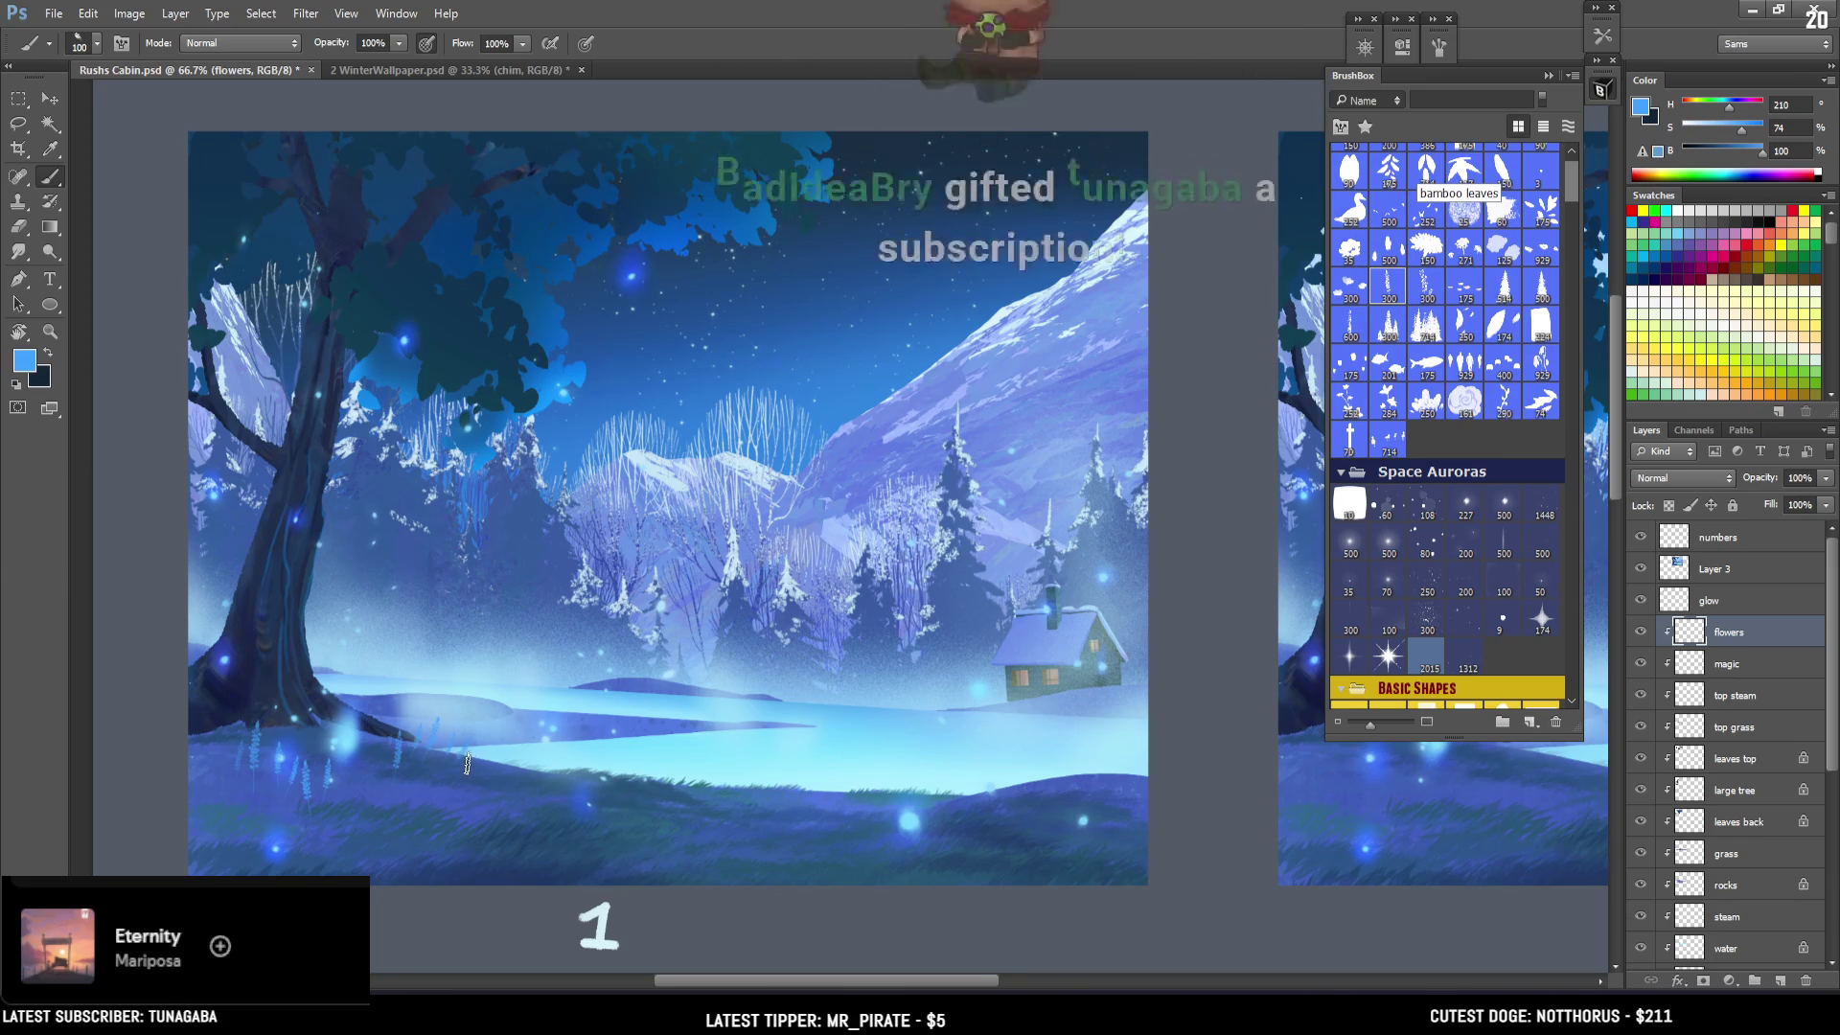
# Stamp lavender blades along painting 1's bottom-right grass with a 200 px brush.
pyautogui.moveTo(1137, 780); pyautogui.dragTo(1020, 751)
pyautogui.press(']')
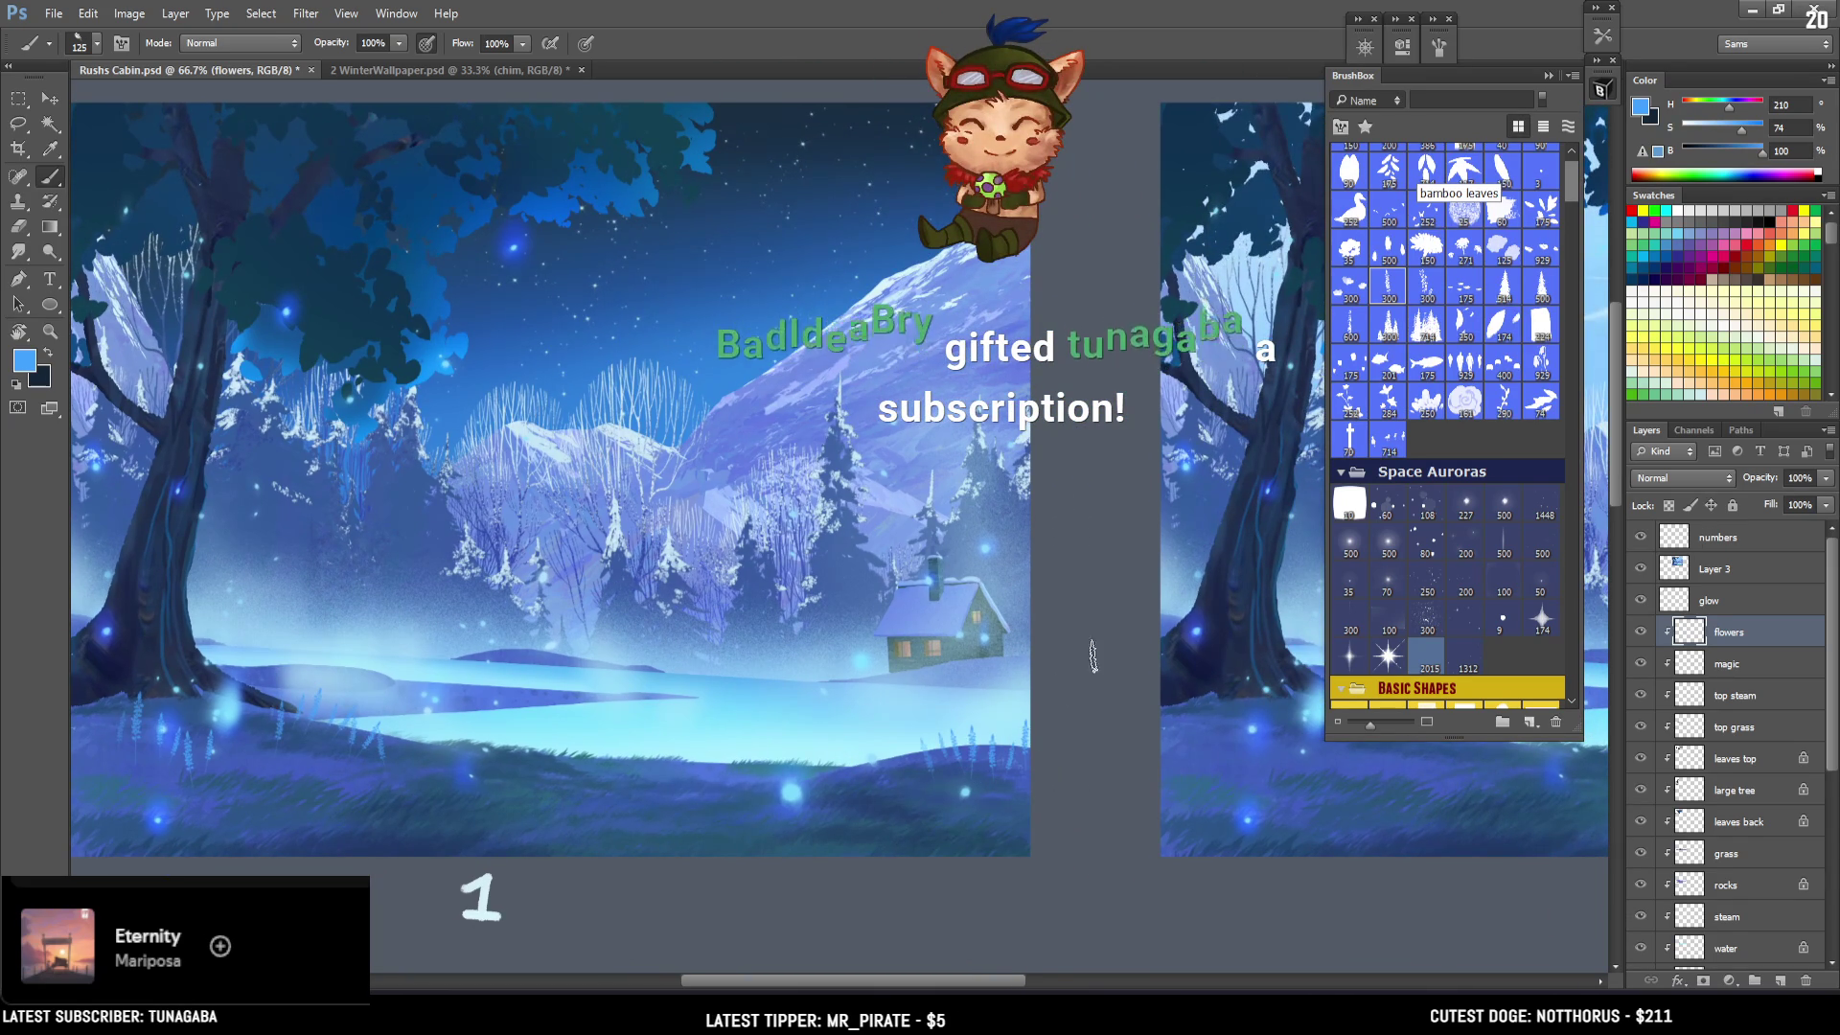
pyautogui.press(']')
pyautogui.press(']')
pyautogui.press(']')
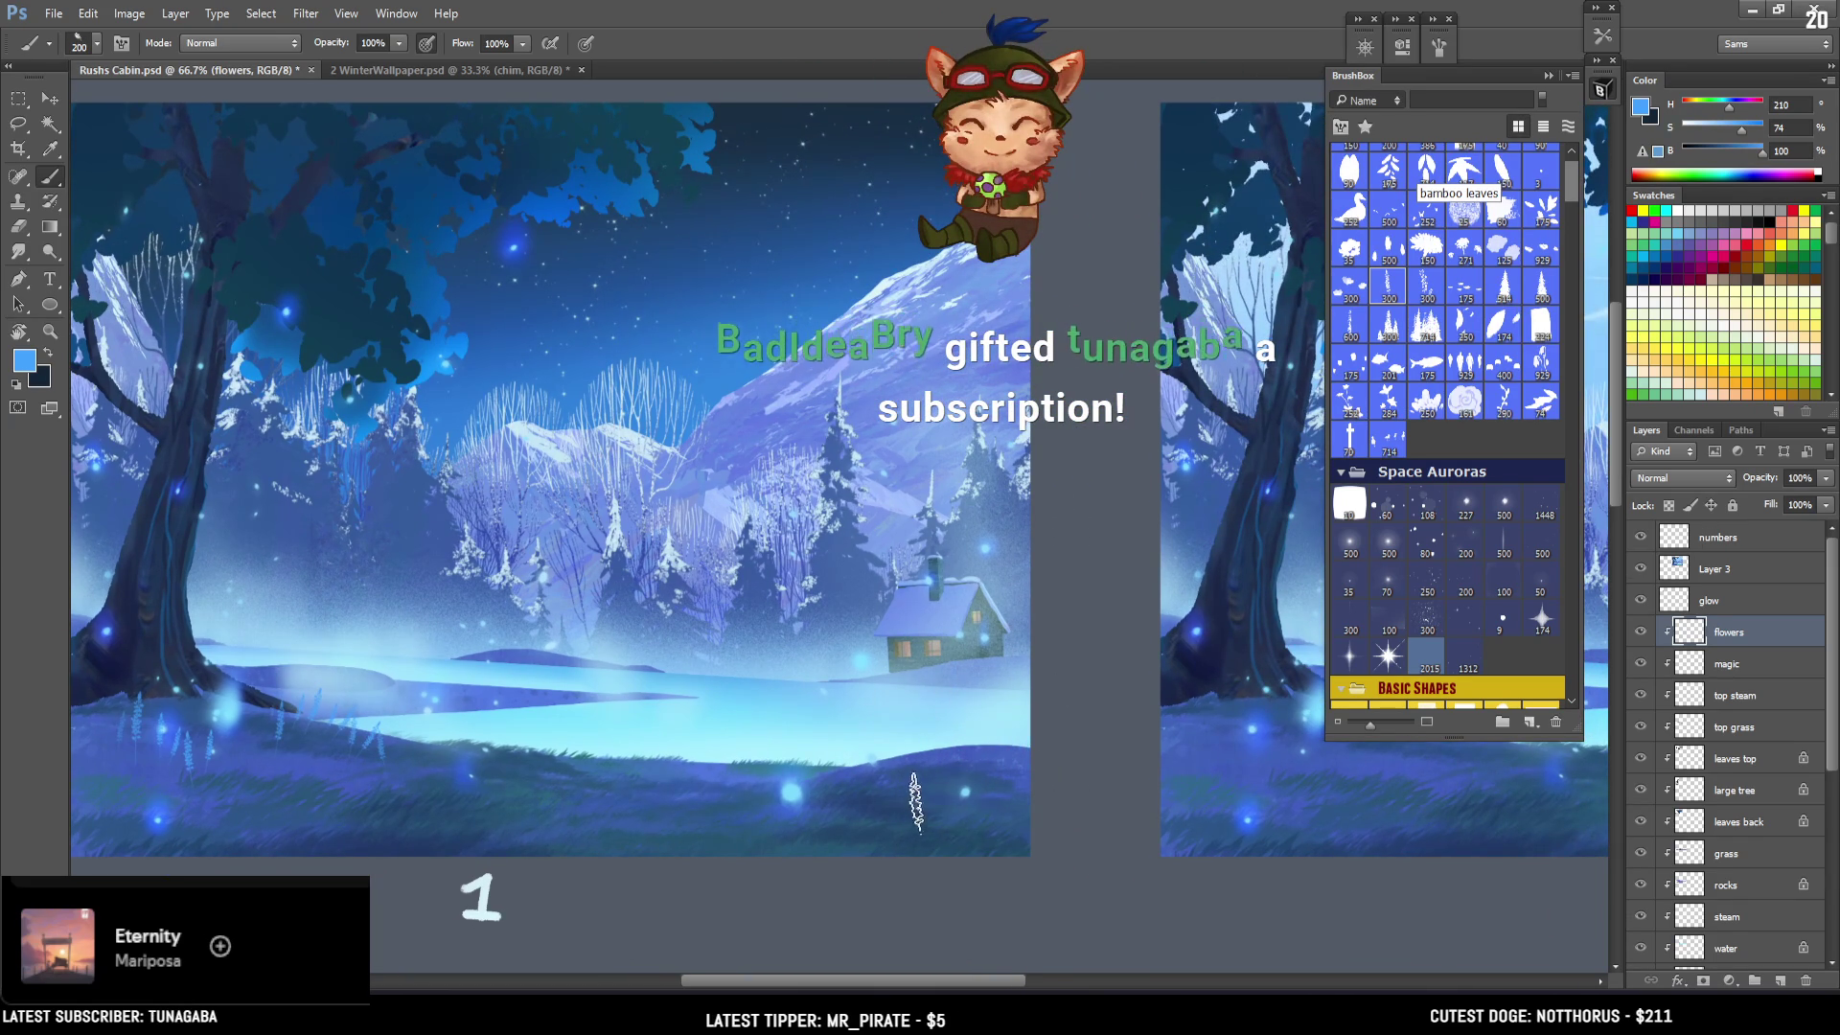
pyautogui.click(927, 810)
pyautogui.click(893, 815)
pyautogui.click(966, 815)
pyautogui.click(1001, 820)
pyautogui.click(1021, 820)
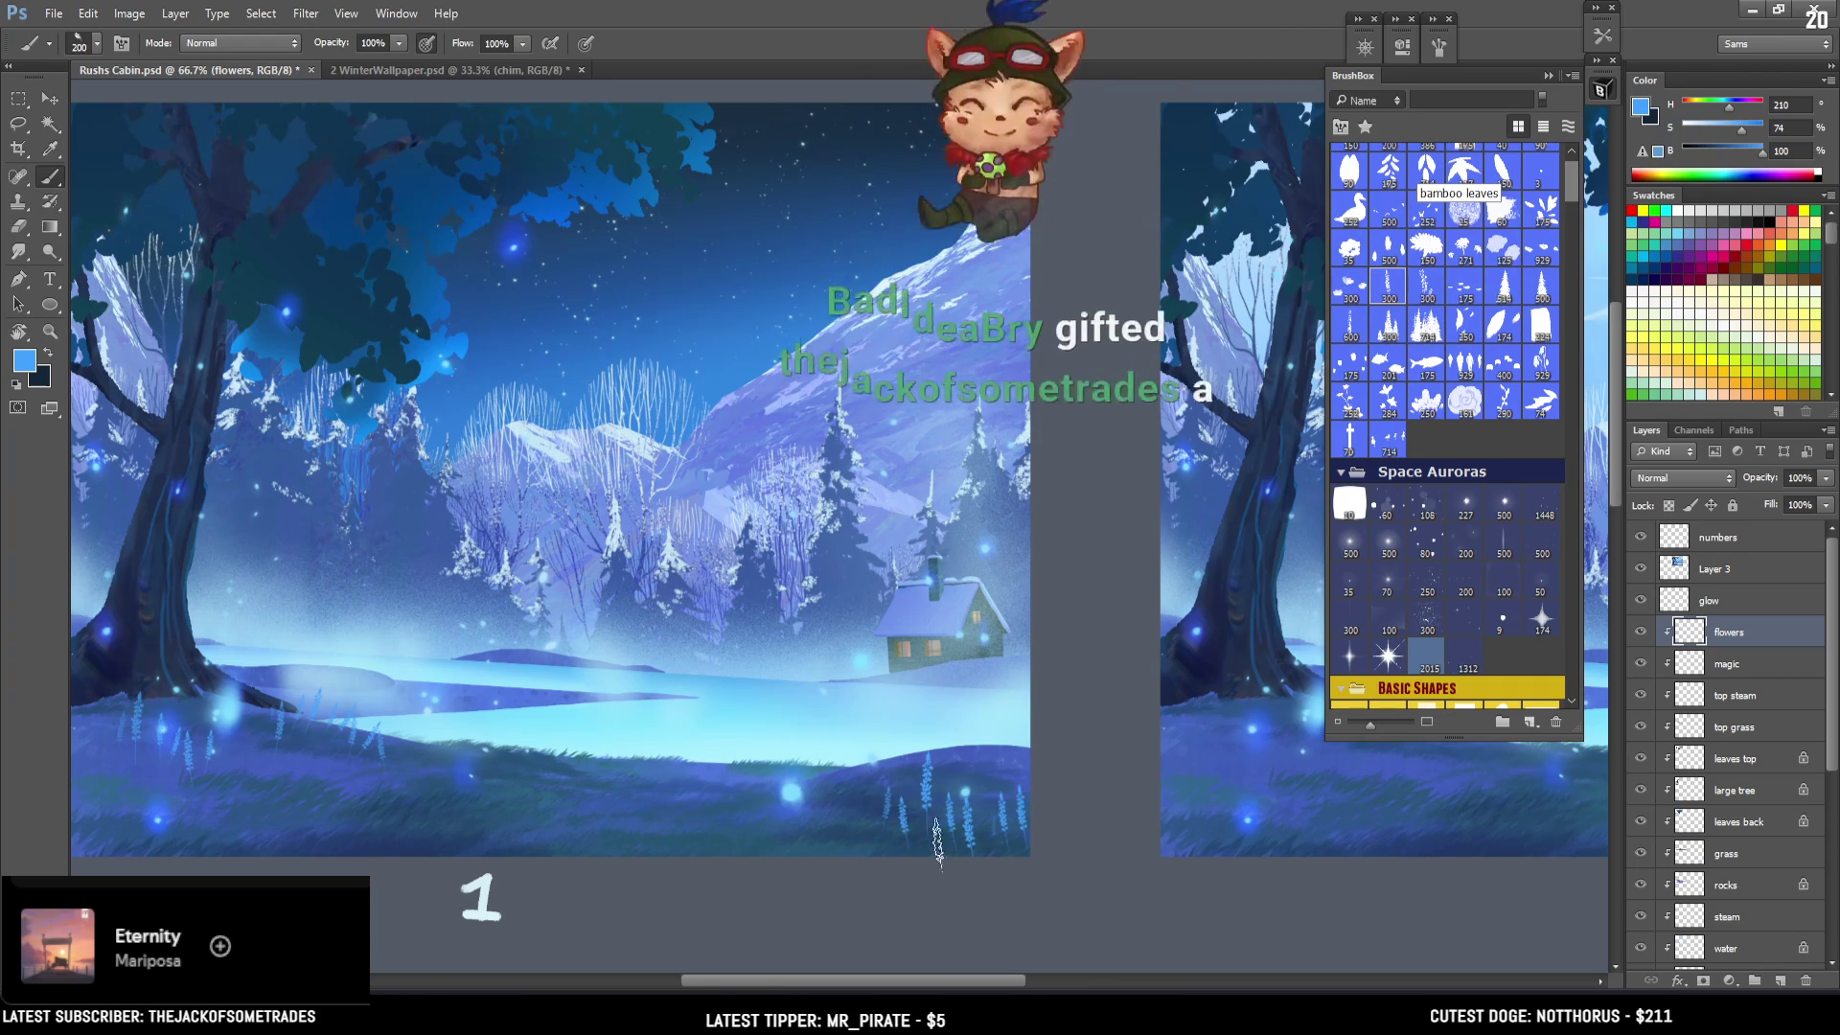
pyautogui.press(']')
pyautogui.hotkey('ctrl', '-')
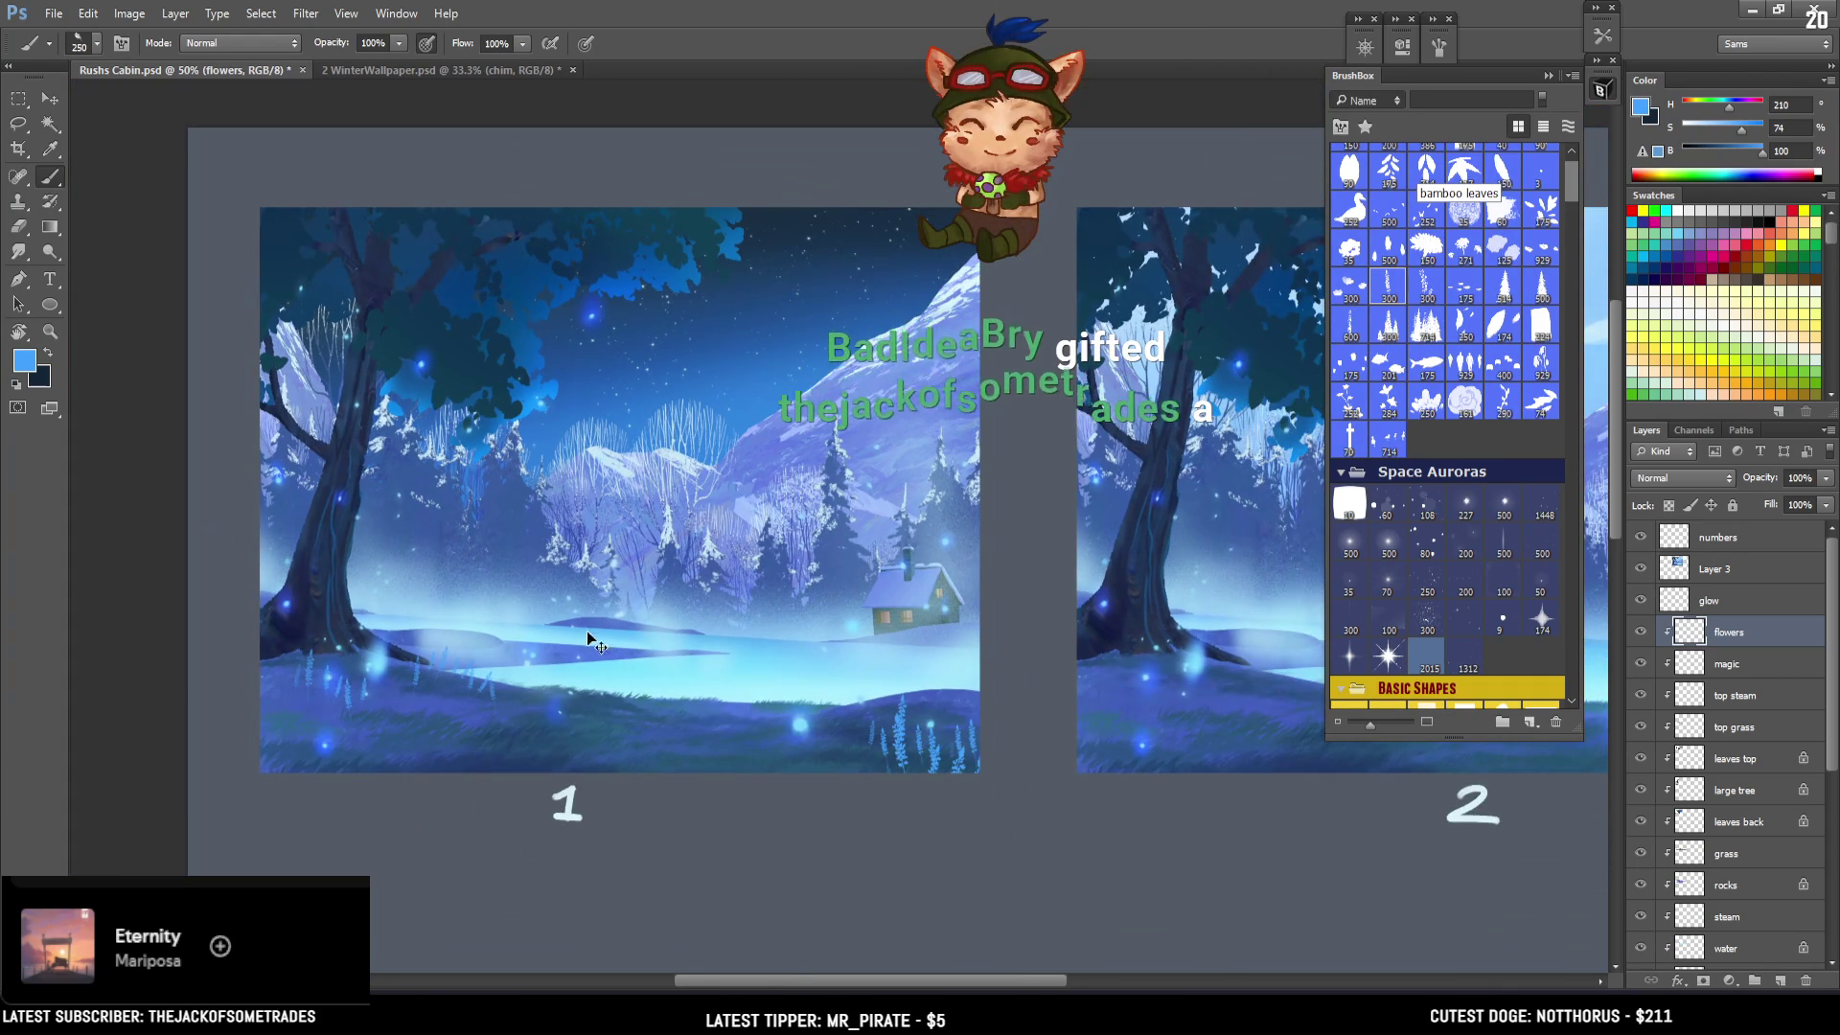
pyautogui.hotkey('ctrl', '+')
pyautogui.press('e')
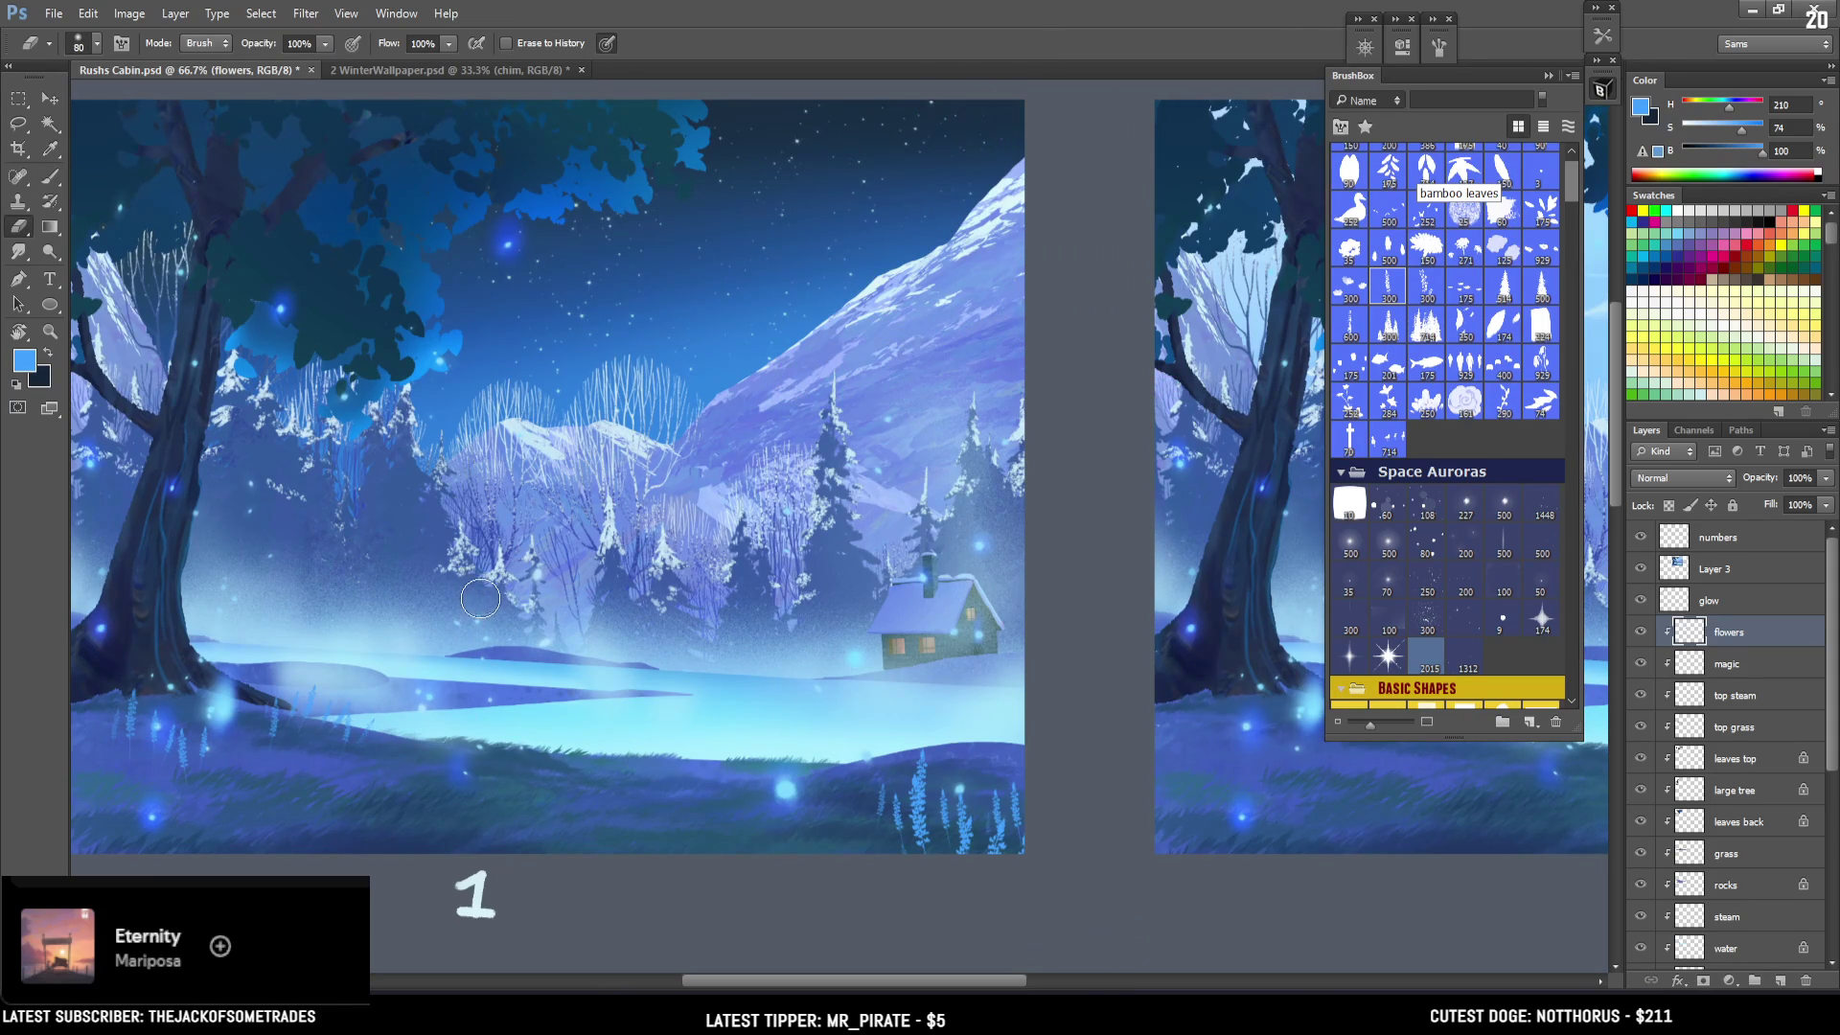
# Shift the flowers layer left and up and pull its bottom-right corner in perspective.
pyautogui.hotkey('ctrl', 't')
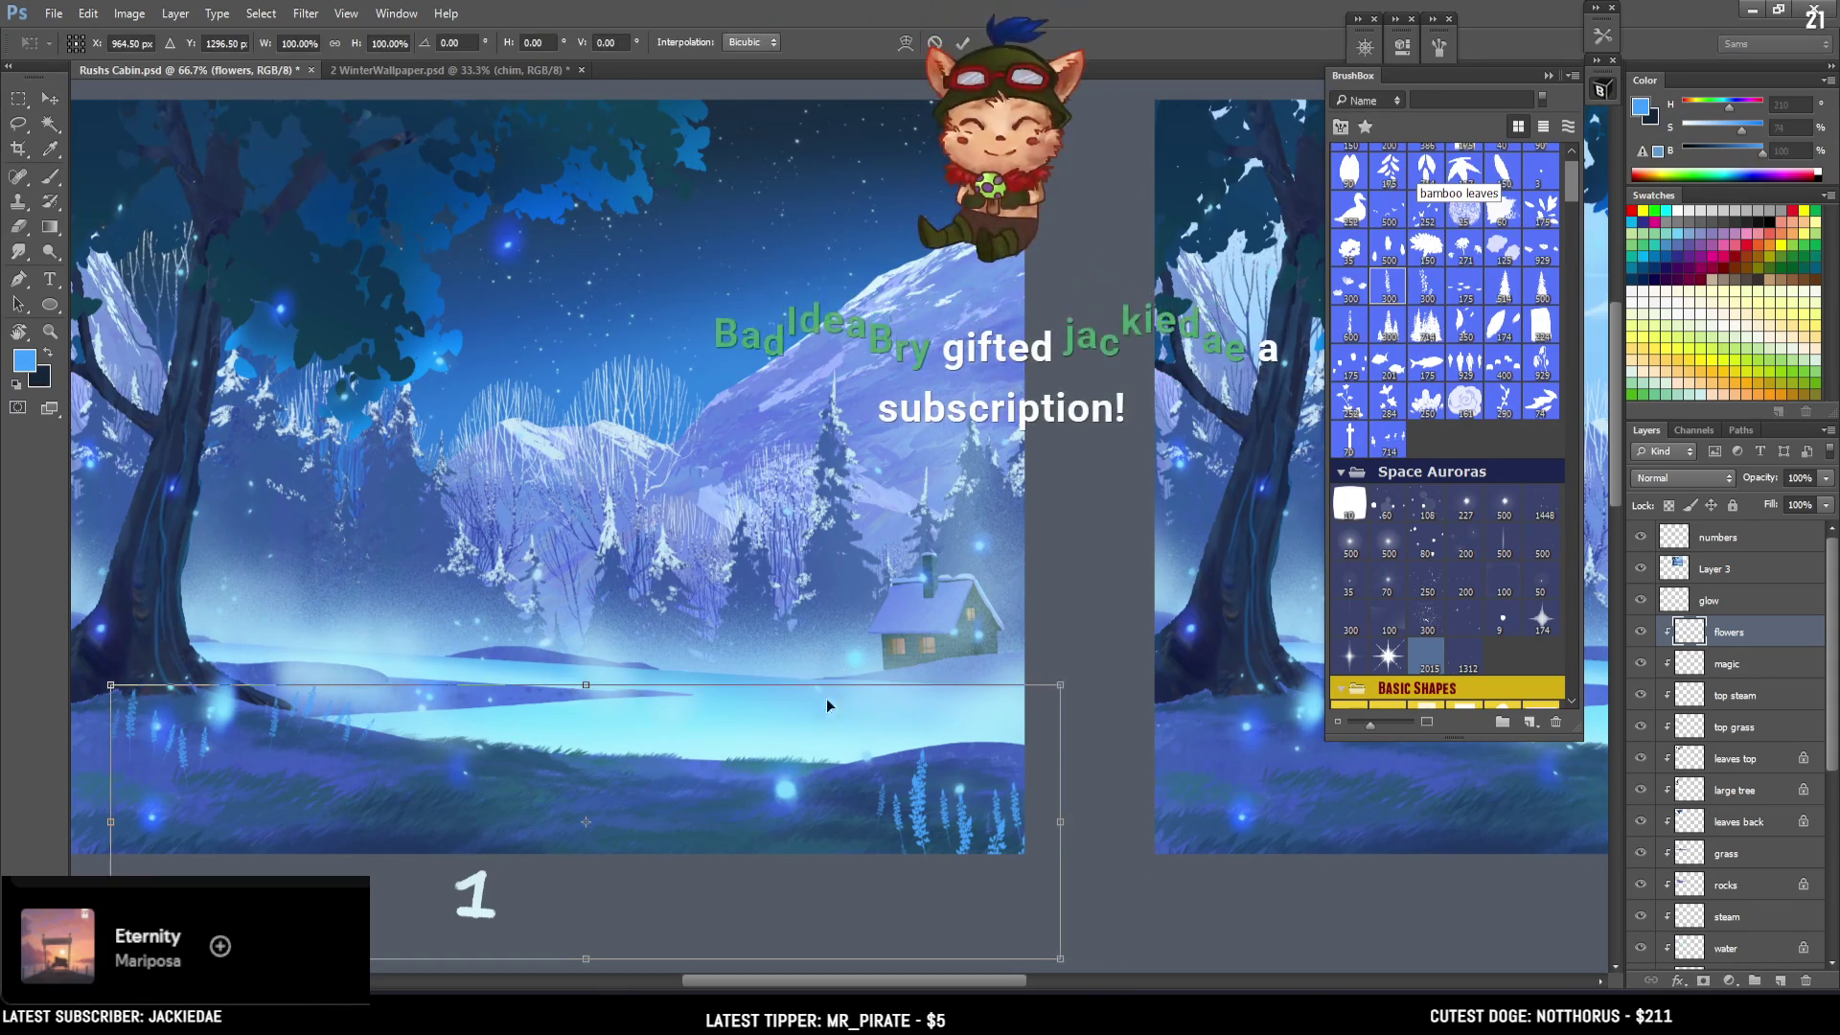
pyautogui.moveTo(780, 762); pyautogui.dragTo(756, 751)
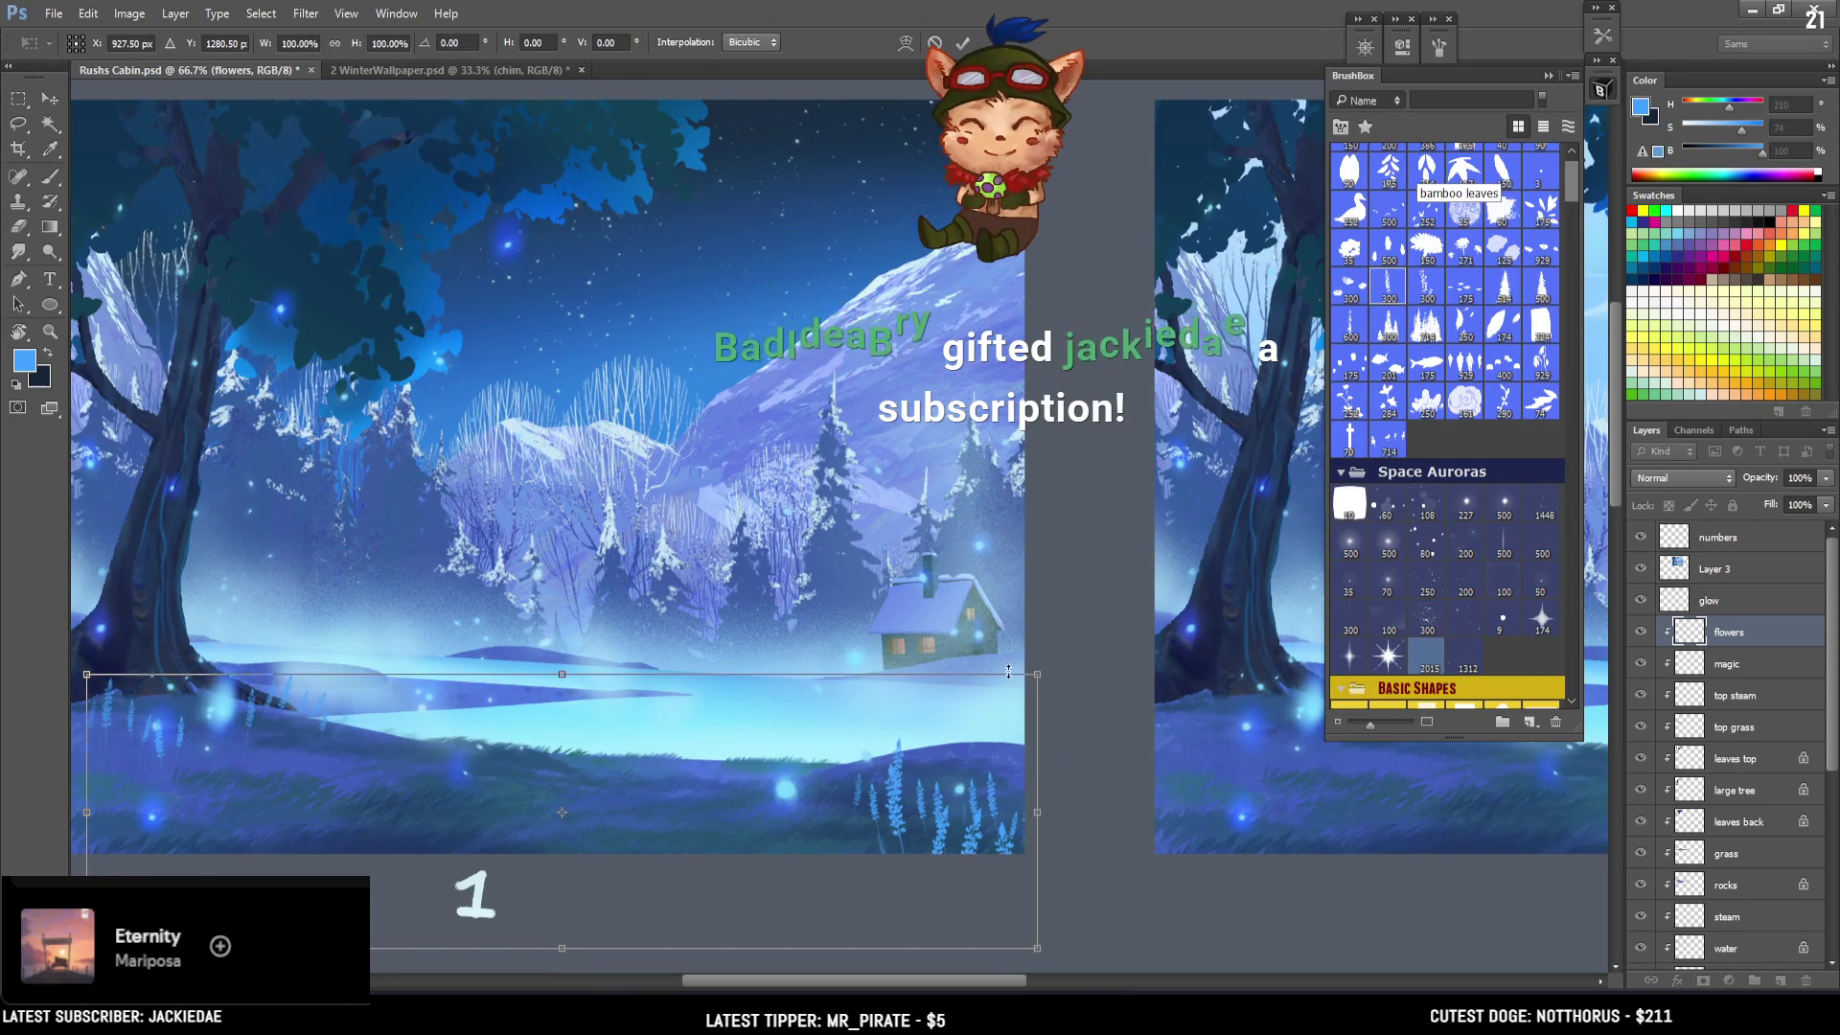
pyautogui.rightClick(819, 765)
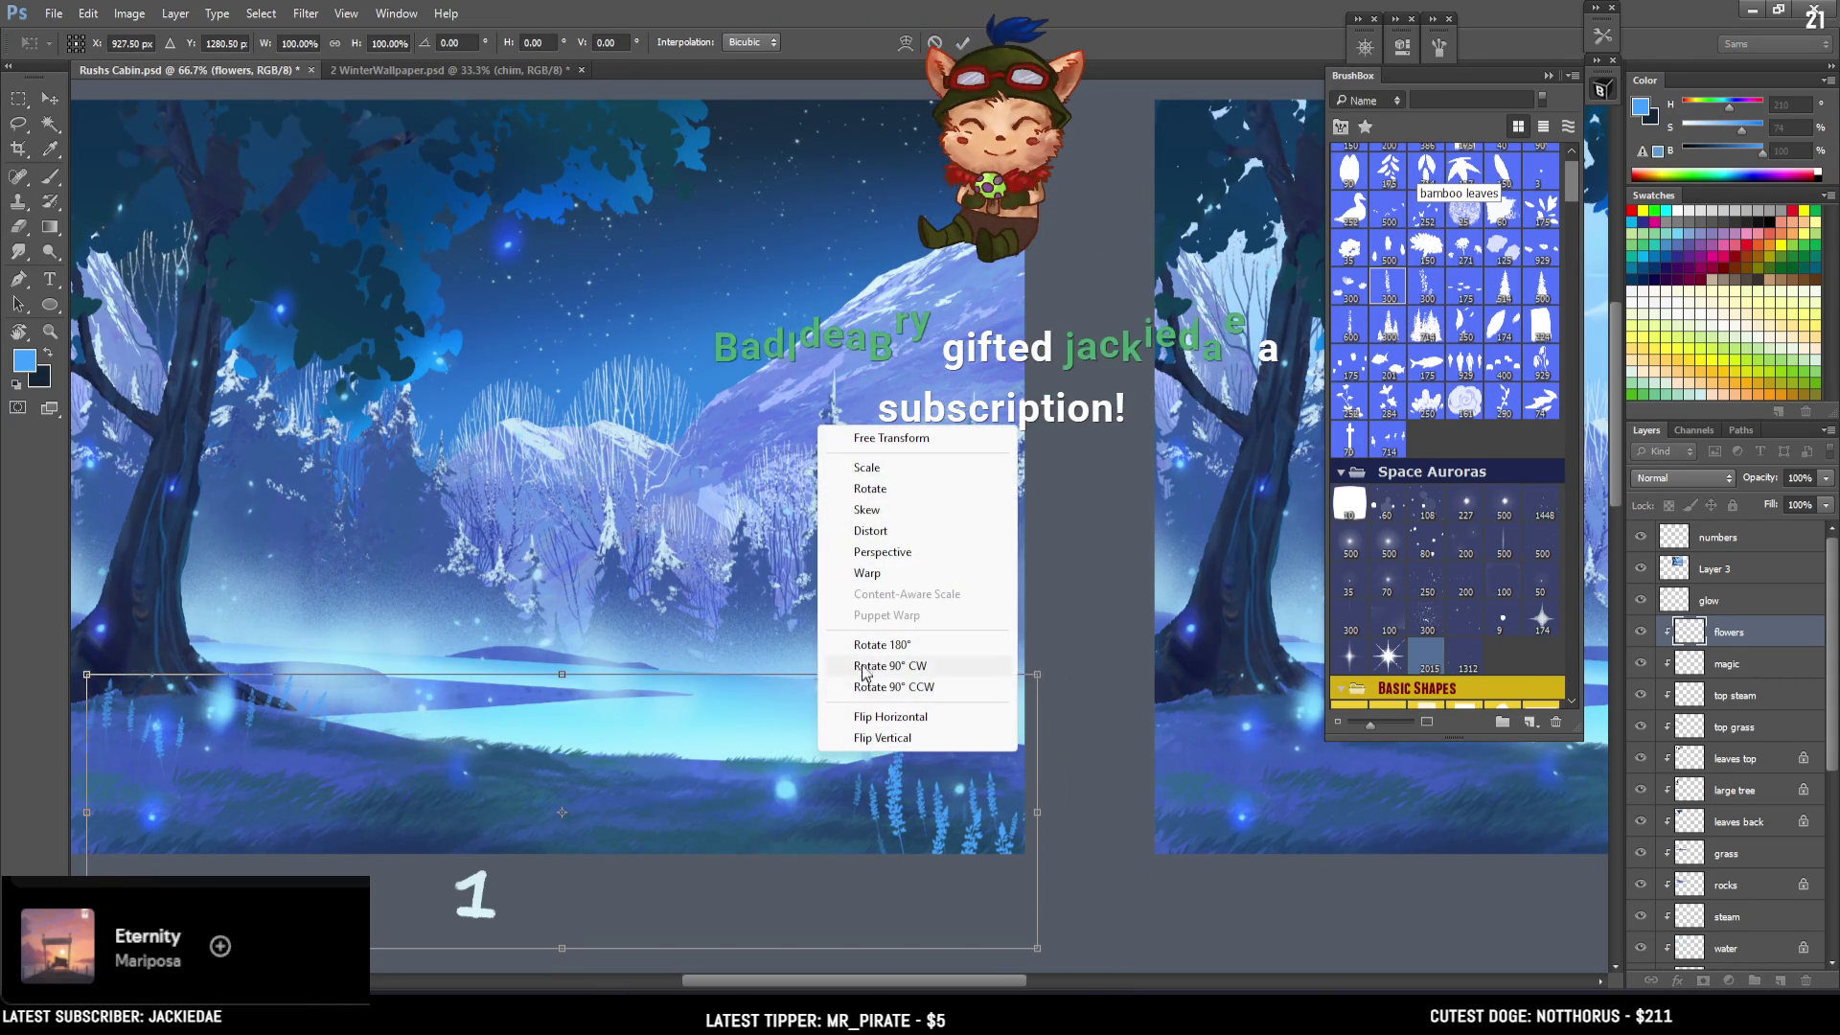
pyautogui.click(867, 560)
pyautogui.moveTo(1041, 959); pyautogui.dragTo(1078, 954)
pyautogui.press('Return')
# Reposition painting 1, set the brush to 150, and switch to the 2 WinterWallpaper document.
pyautogui.press('e')
pyautogui.moveTo(431, 794)
pyautogui.mouseDown()
pyautogui.moveTo(665, 728)
pyautogui.moveTo(505, 728)
pyautogui.moveTo(714, 697)
pyautogui.mouseUp()
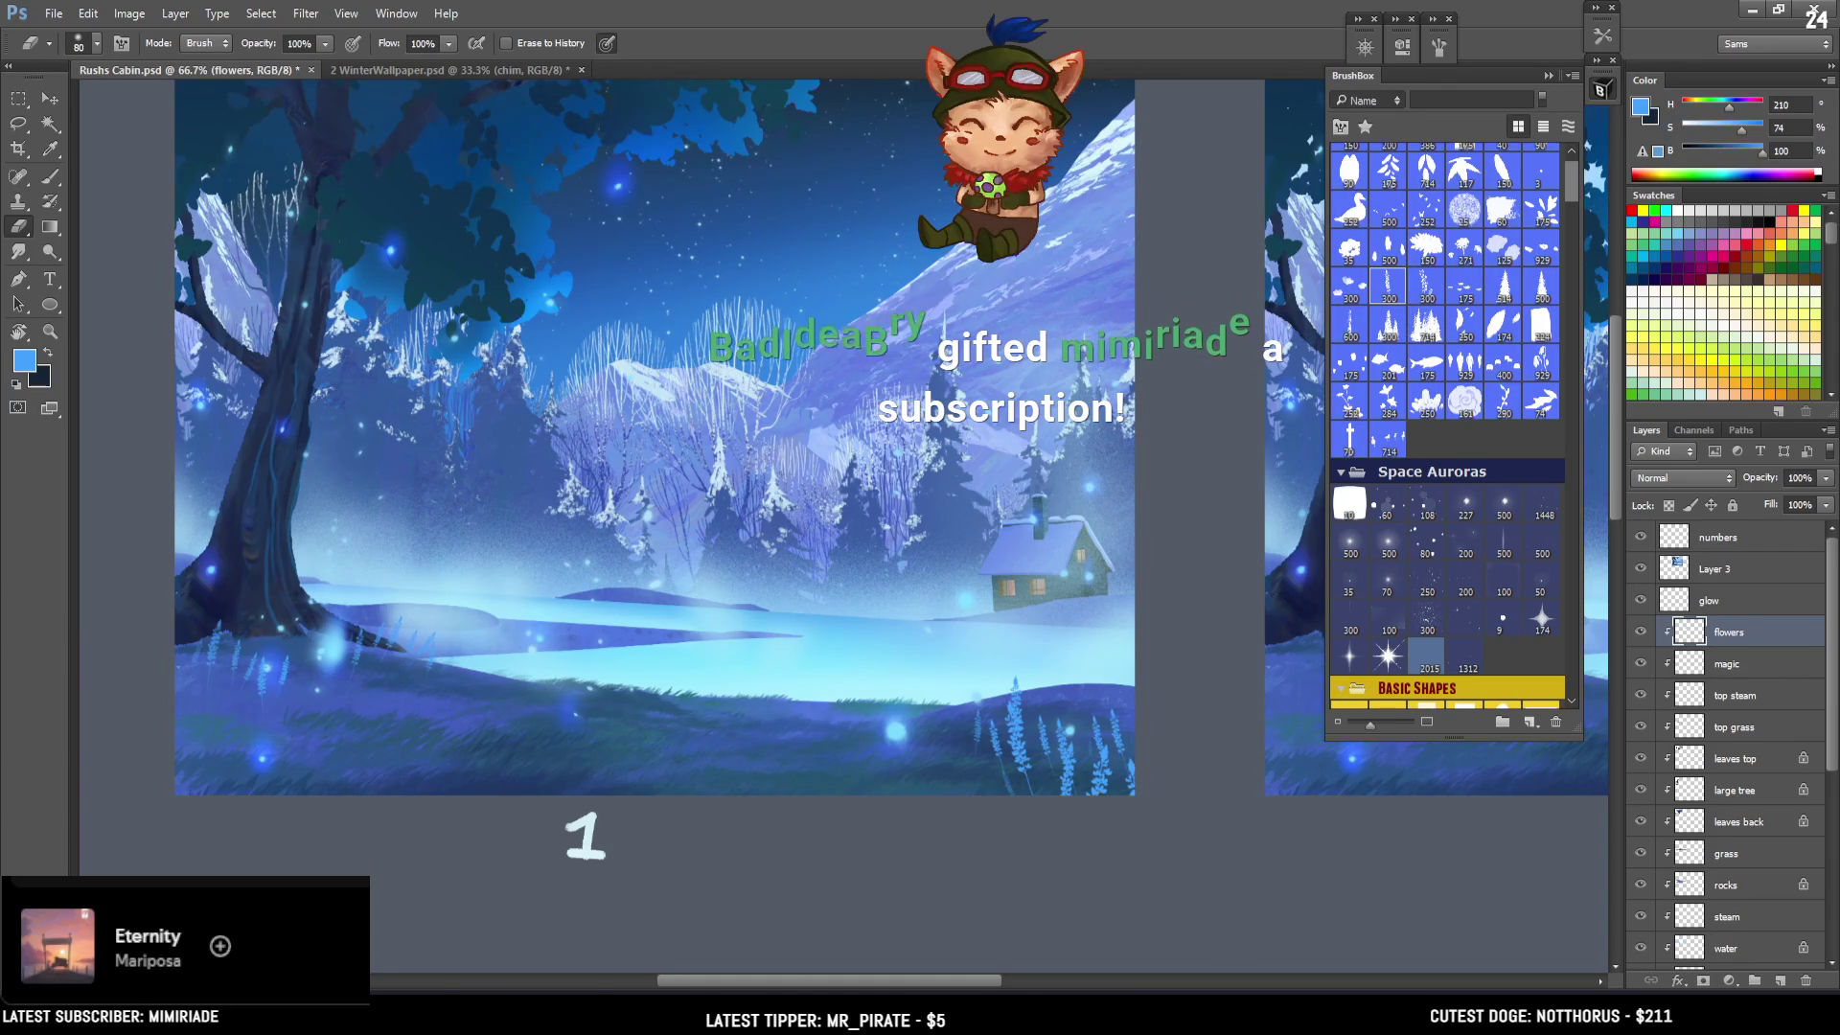
pyautogui.press('b')
pyautogui.press('[')
pyautogui.press('[')
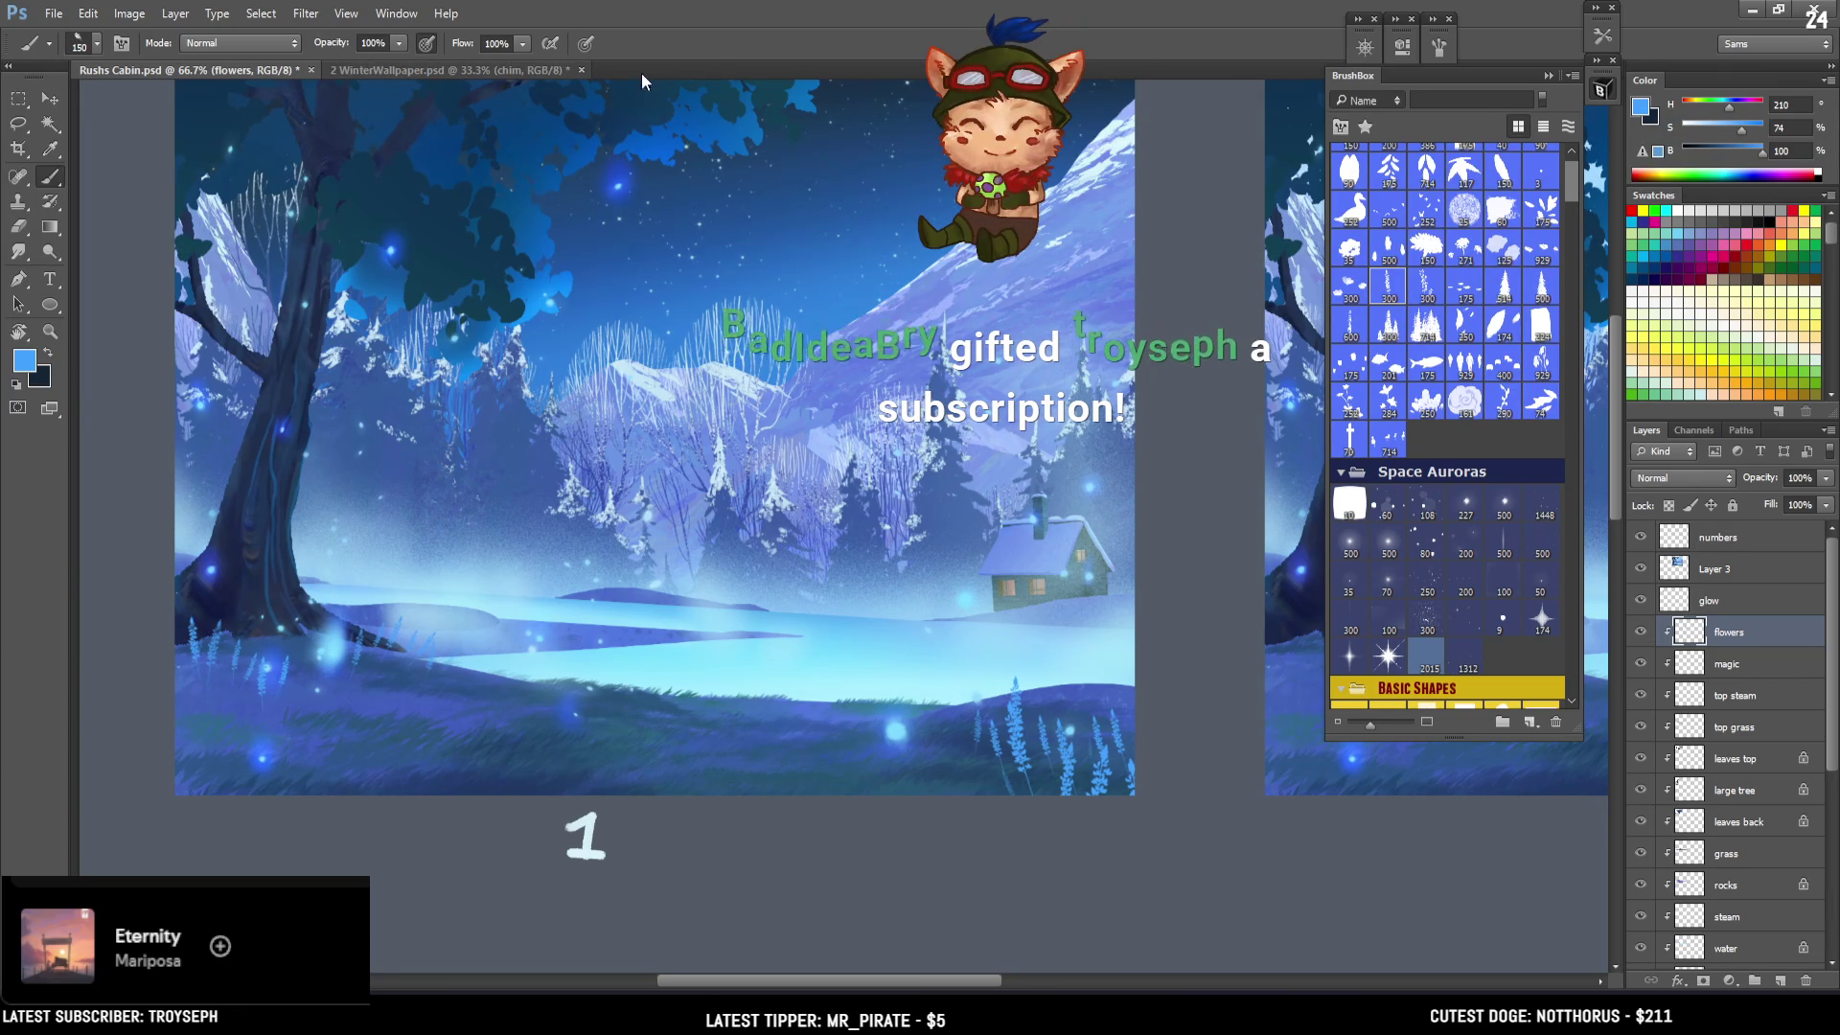
pyautogui.click(564, 71)
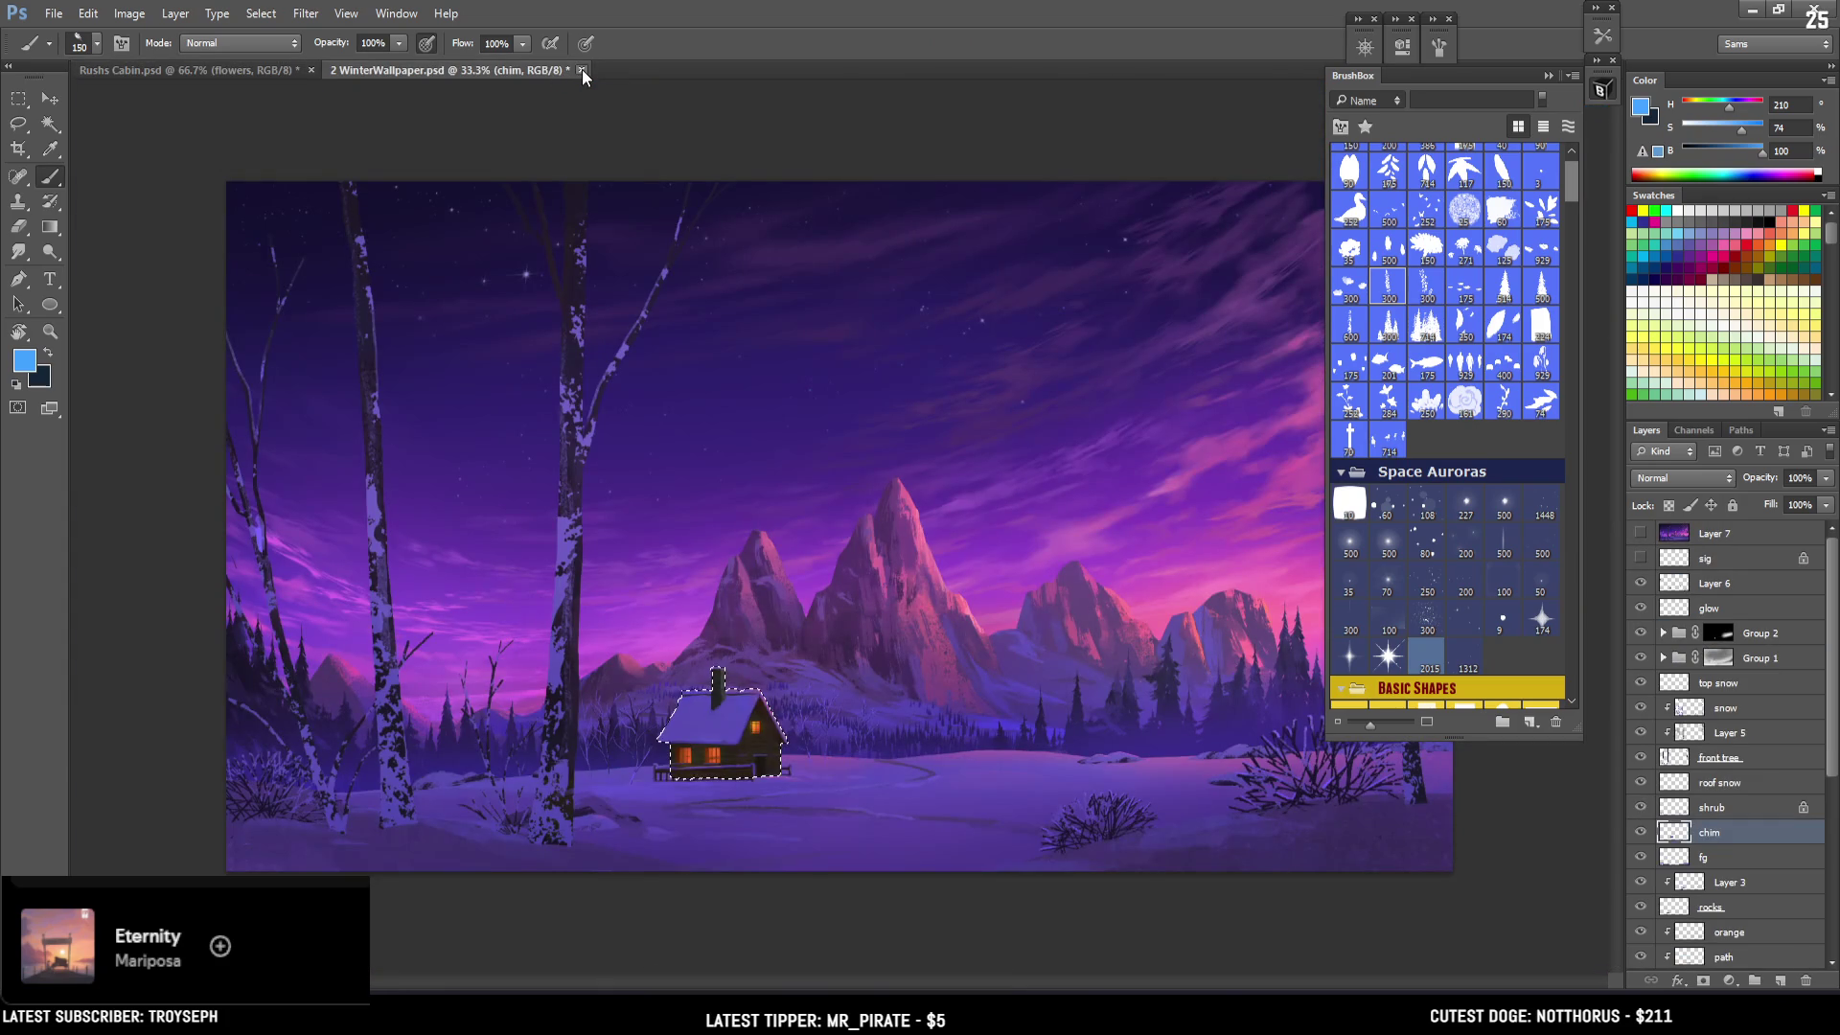
# Close 2 WinterWallpaper without saving, then pan Rushs Cabin over images 1 and 2.
pyautogui.click(583, 69)
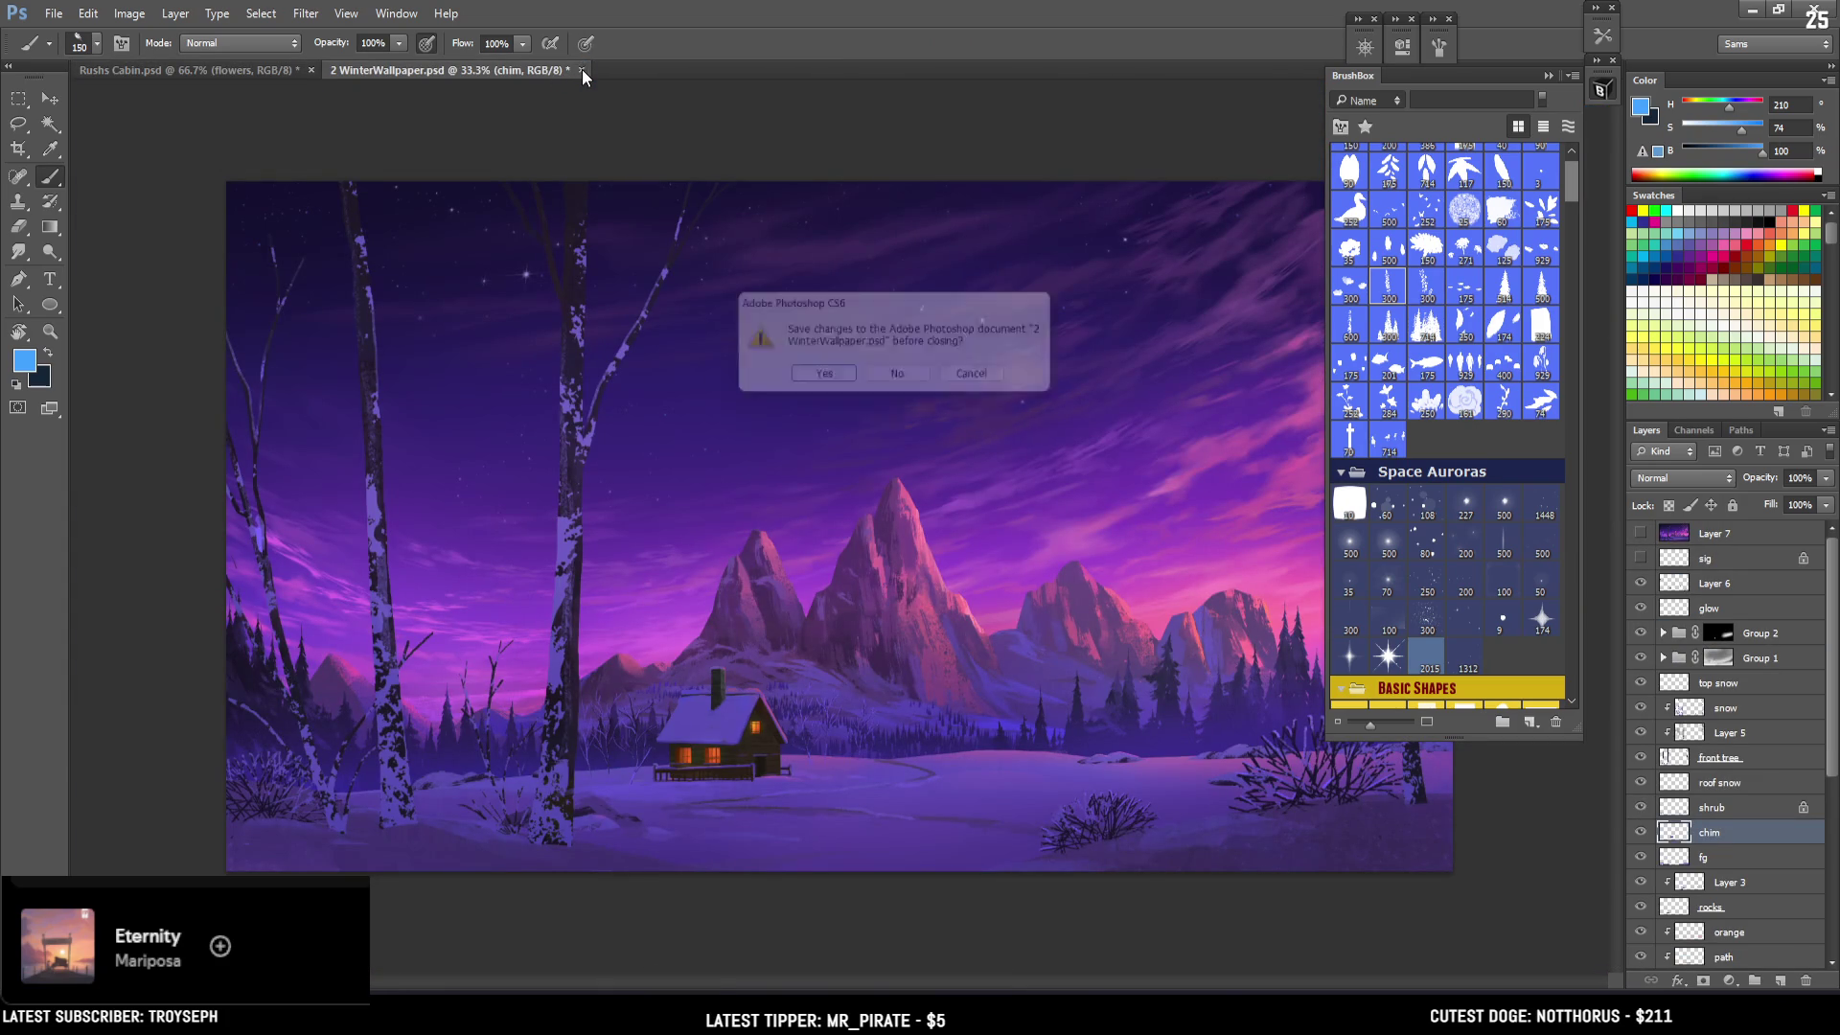
pyautogui.click(910, 380)
pyautogui.moveTo(681, 313)
pyautogui.mouseDown()
pyautogui.moveTo(374, 384)
pyautogui.moveTo(125, 383)
pyautogui.moveTo(783, 391)
pyautogui.moveTo(570, 341)
pyautogui.mouseUp()
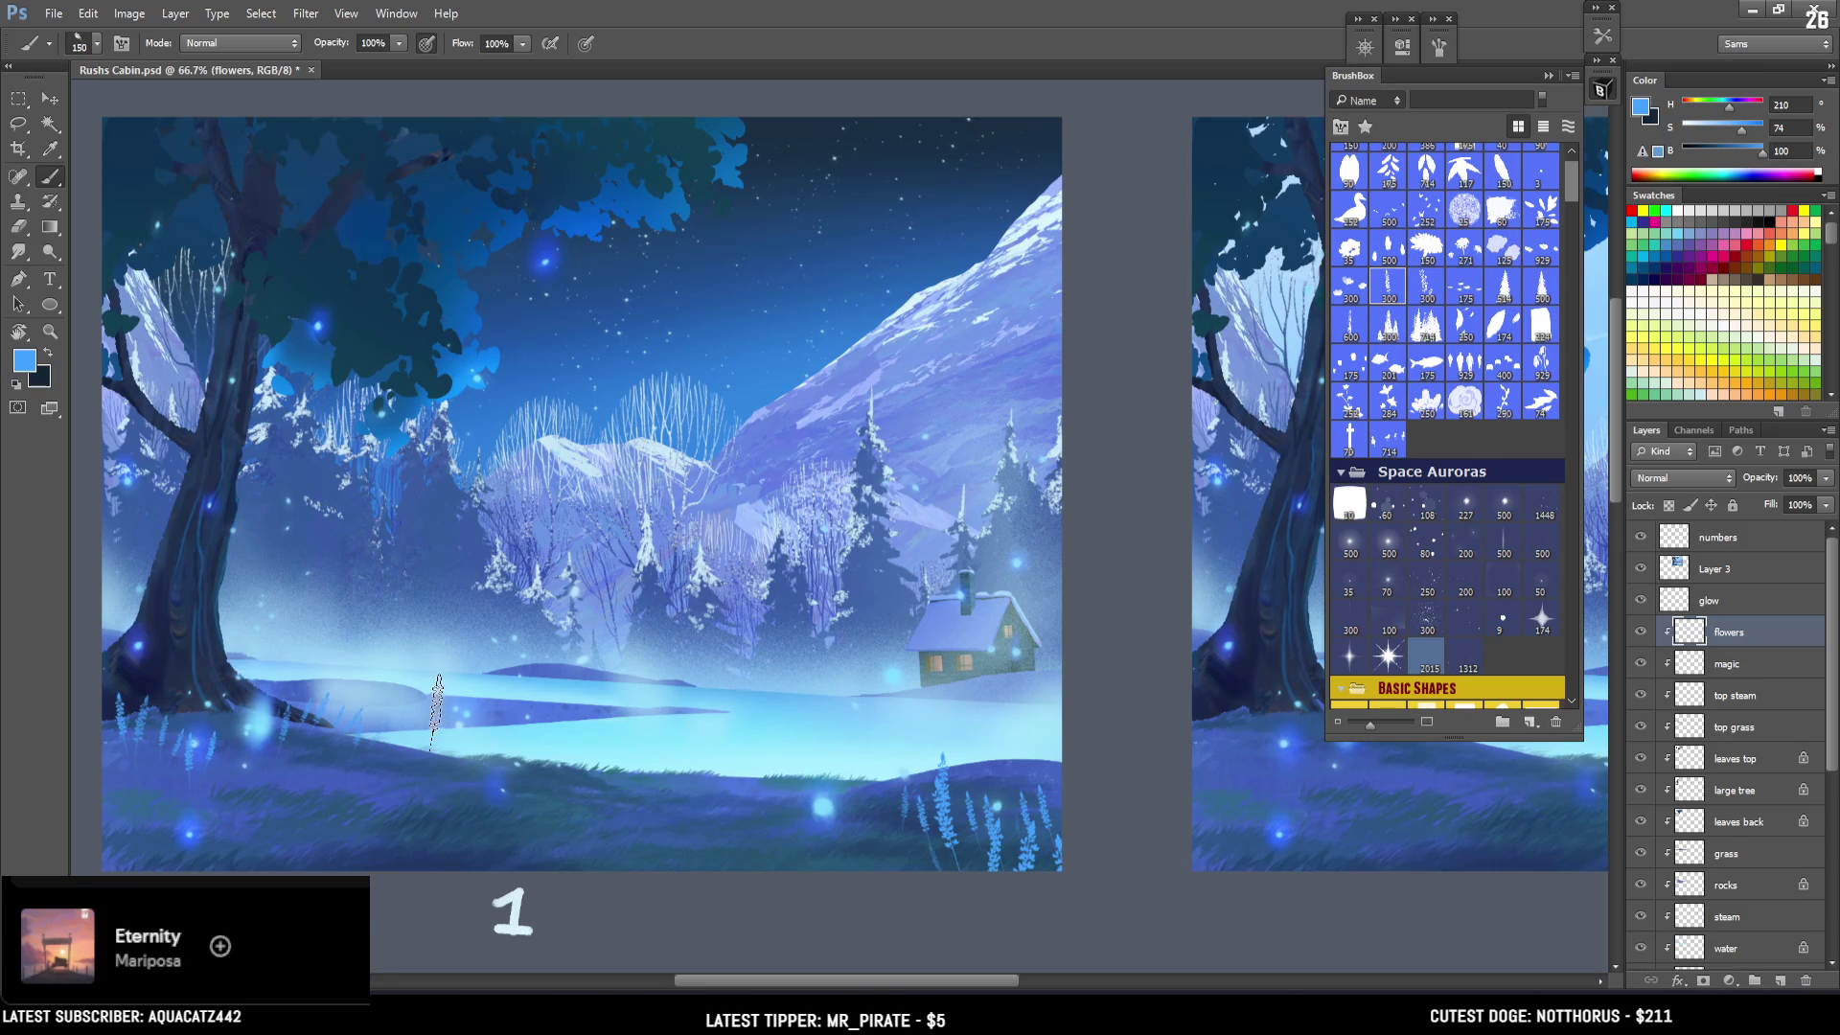
pyautogui.moveTo(651, 747)
pyautogui.mouseDown()
pyautogui.moveTo(440, 652)
pyautogui.moveTo(202, 629)
pyautogui.moveTo(133, 681)
pyautogui.mouseUp()
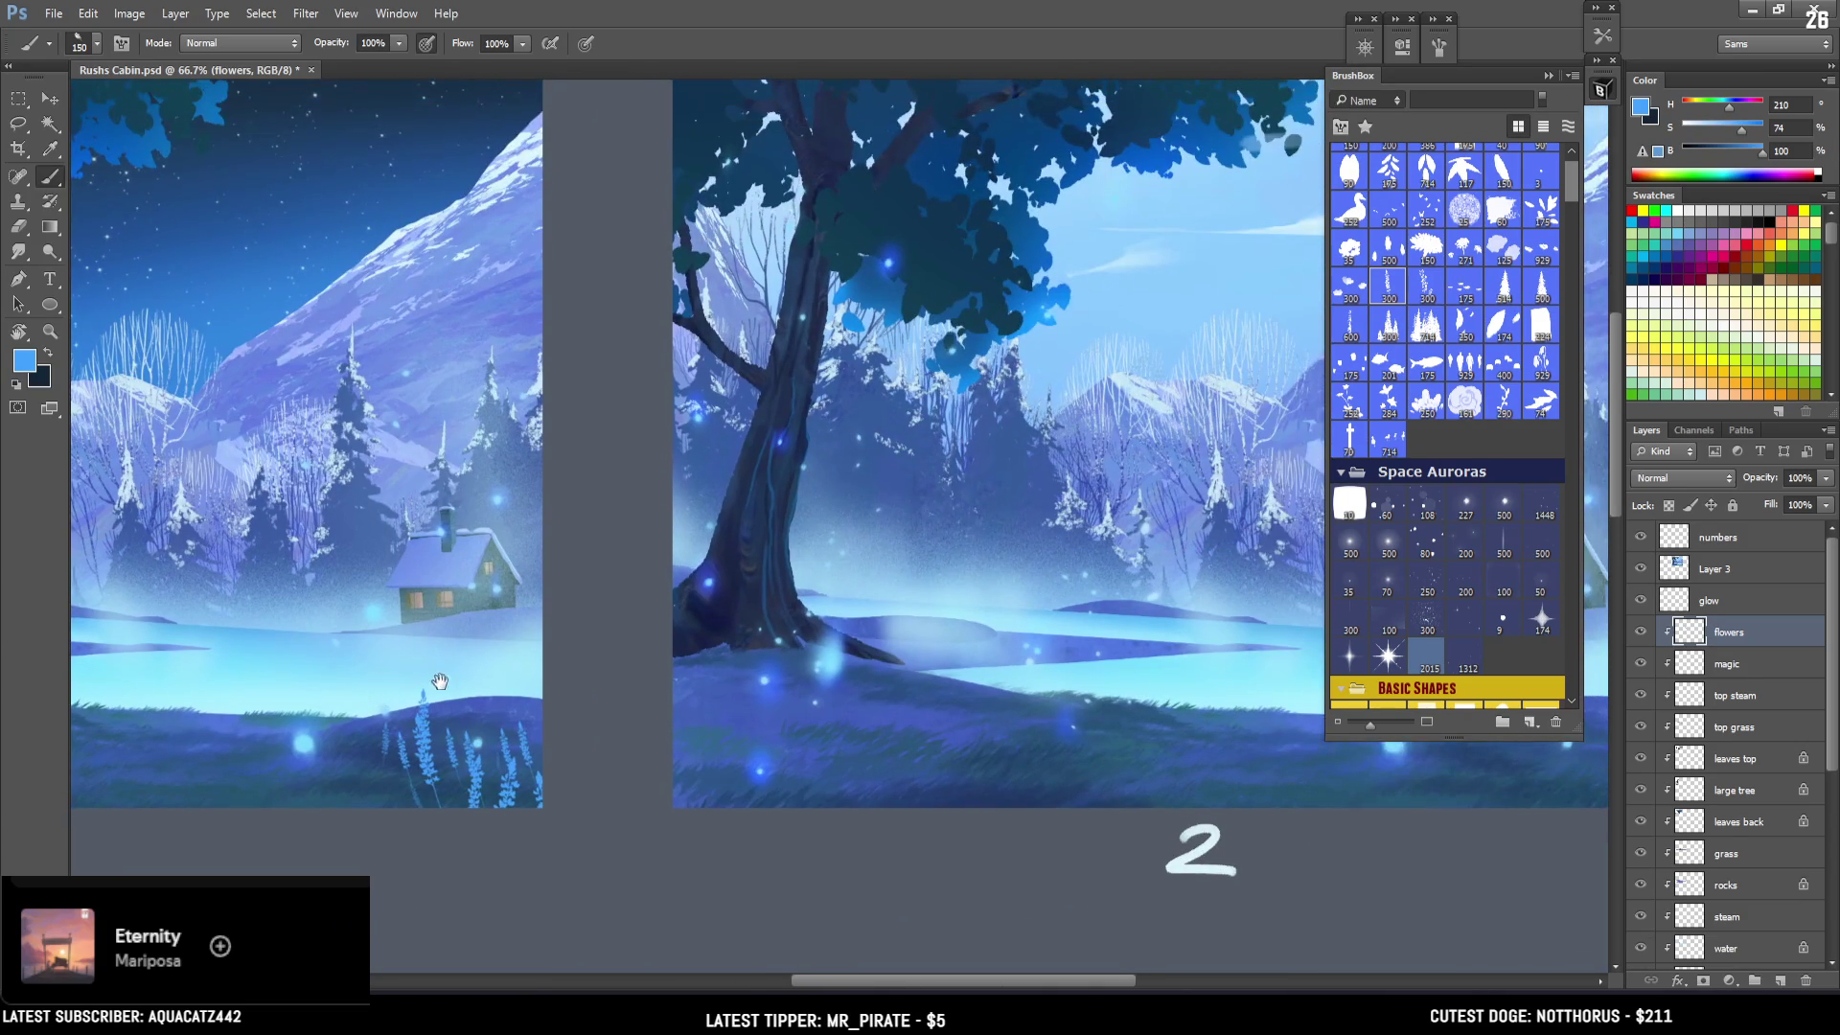
# Set a 300 px brush in lighter blue and stamp a lavender flower in the lower-left grass.
pyautogui.moveTo(350, 747); pyautogui.dragTo(567, 782)
pyautogui.press(']')
pyautogui.press(']')
pyautogui.moveTo(1742, 125); pyautogui.dragTo(1736, 108)
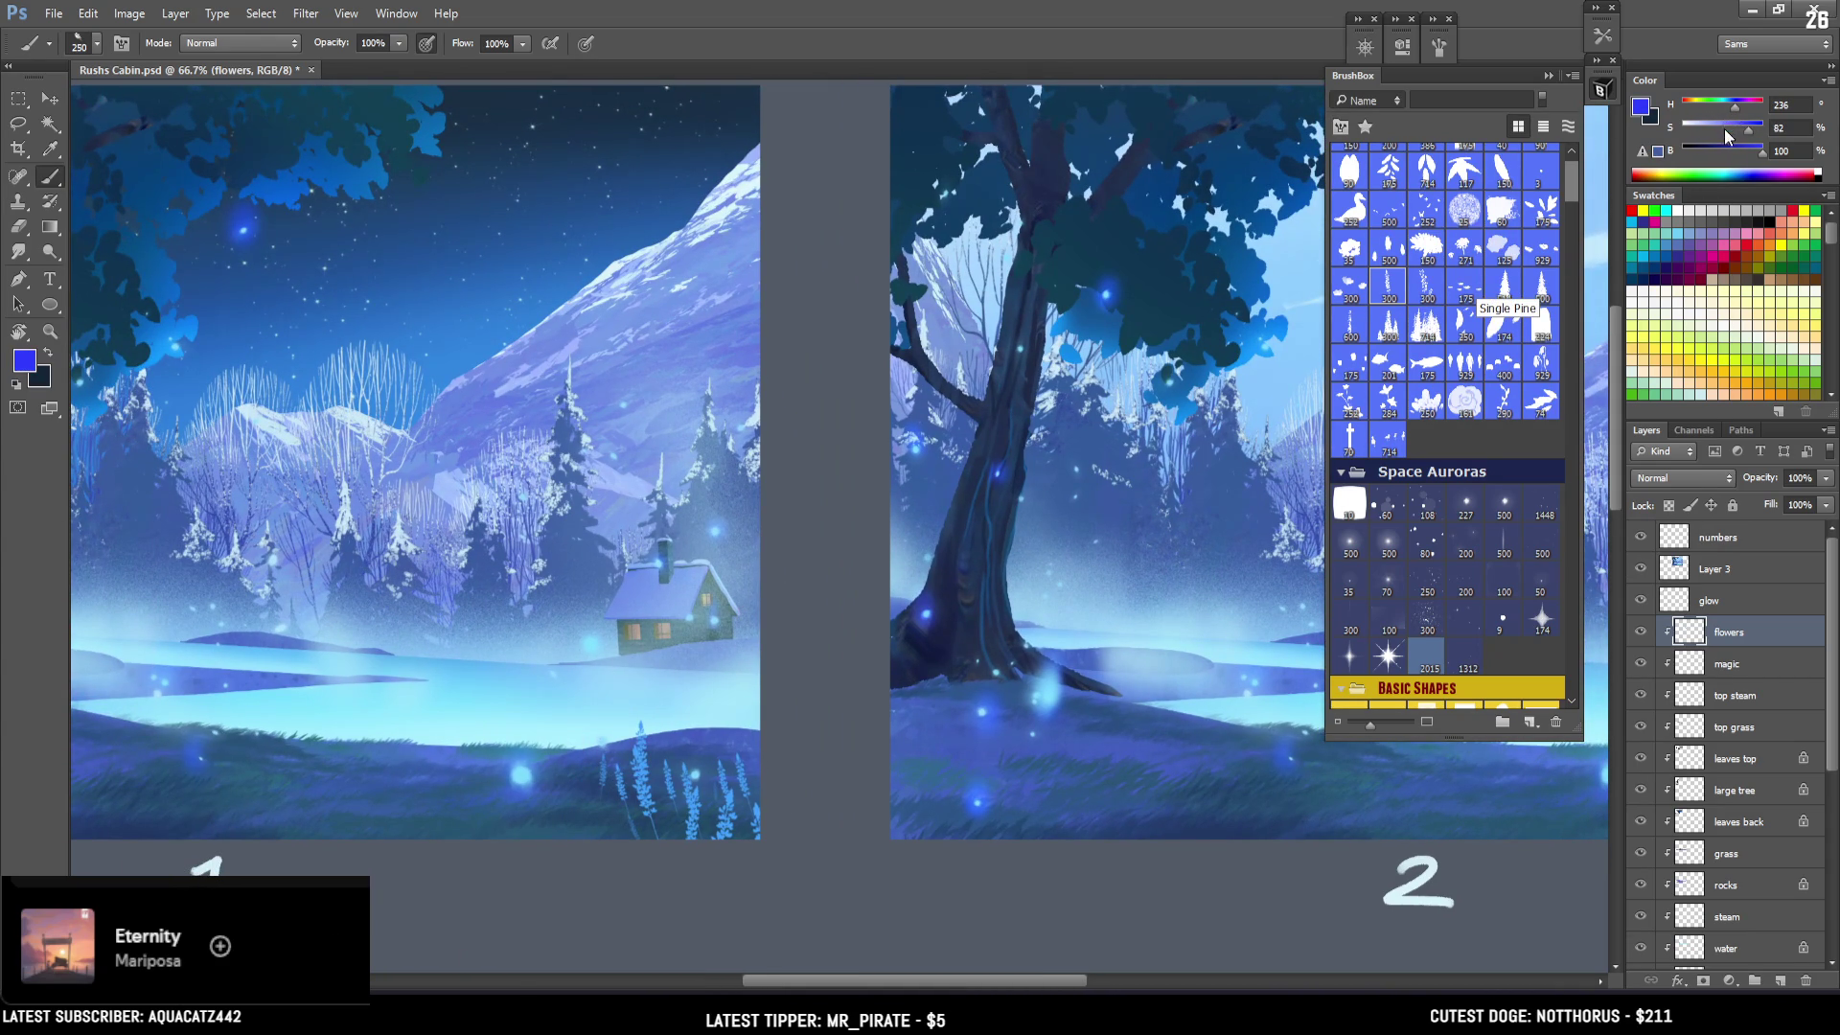
pyautogui.press(']')
pyautogui.scroll(2, 559, 663)
pyautogui.moveTo(559, 664); pyautogui.dragTo(716, 706)
pyautogui.press(']')
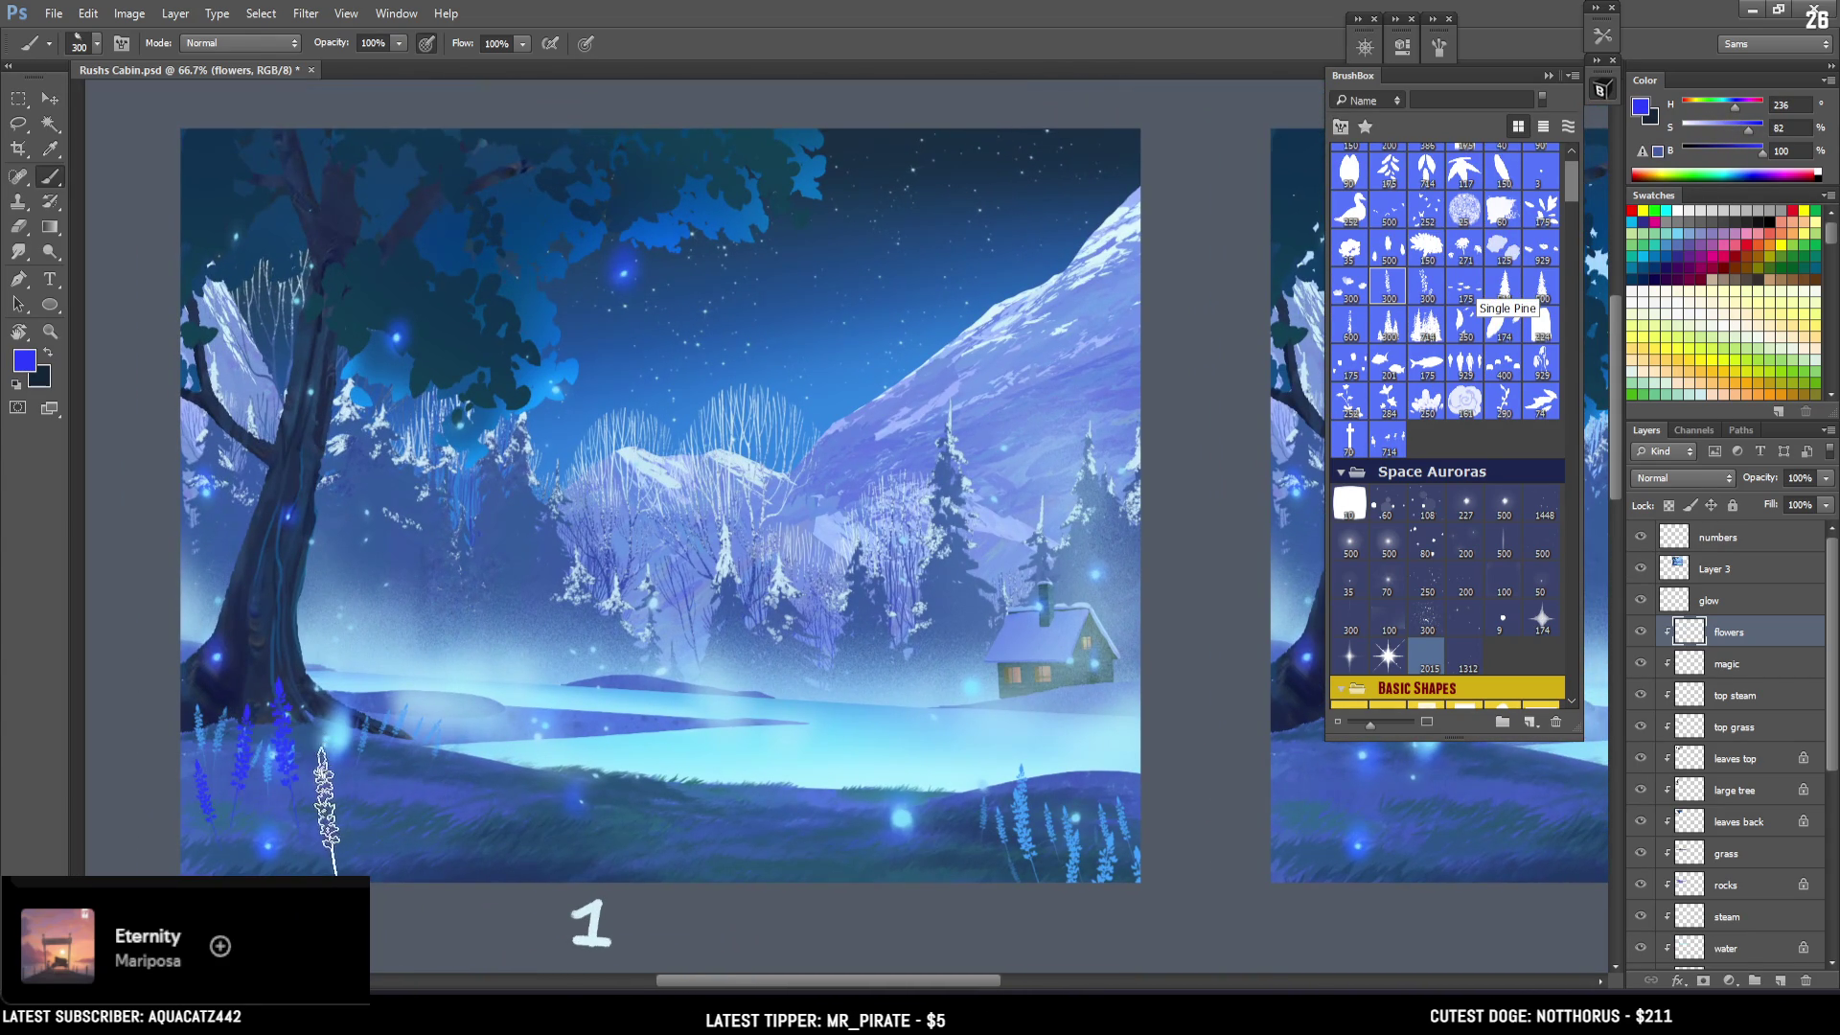
pyautogui.moveTo(1737, 107); pyautogui.dragTo(1730, 107)
pyautogui.click(292, 843)
# Stamp lavender stalks at the tree base with a 175 px brush, undoing unwanted strokes.
pyautogui.press('[')
pyautogui.press('[')
pyautogui.moveTo(407, 720); pyautogui.dragTo(305, 698)
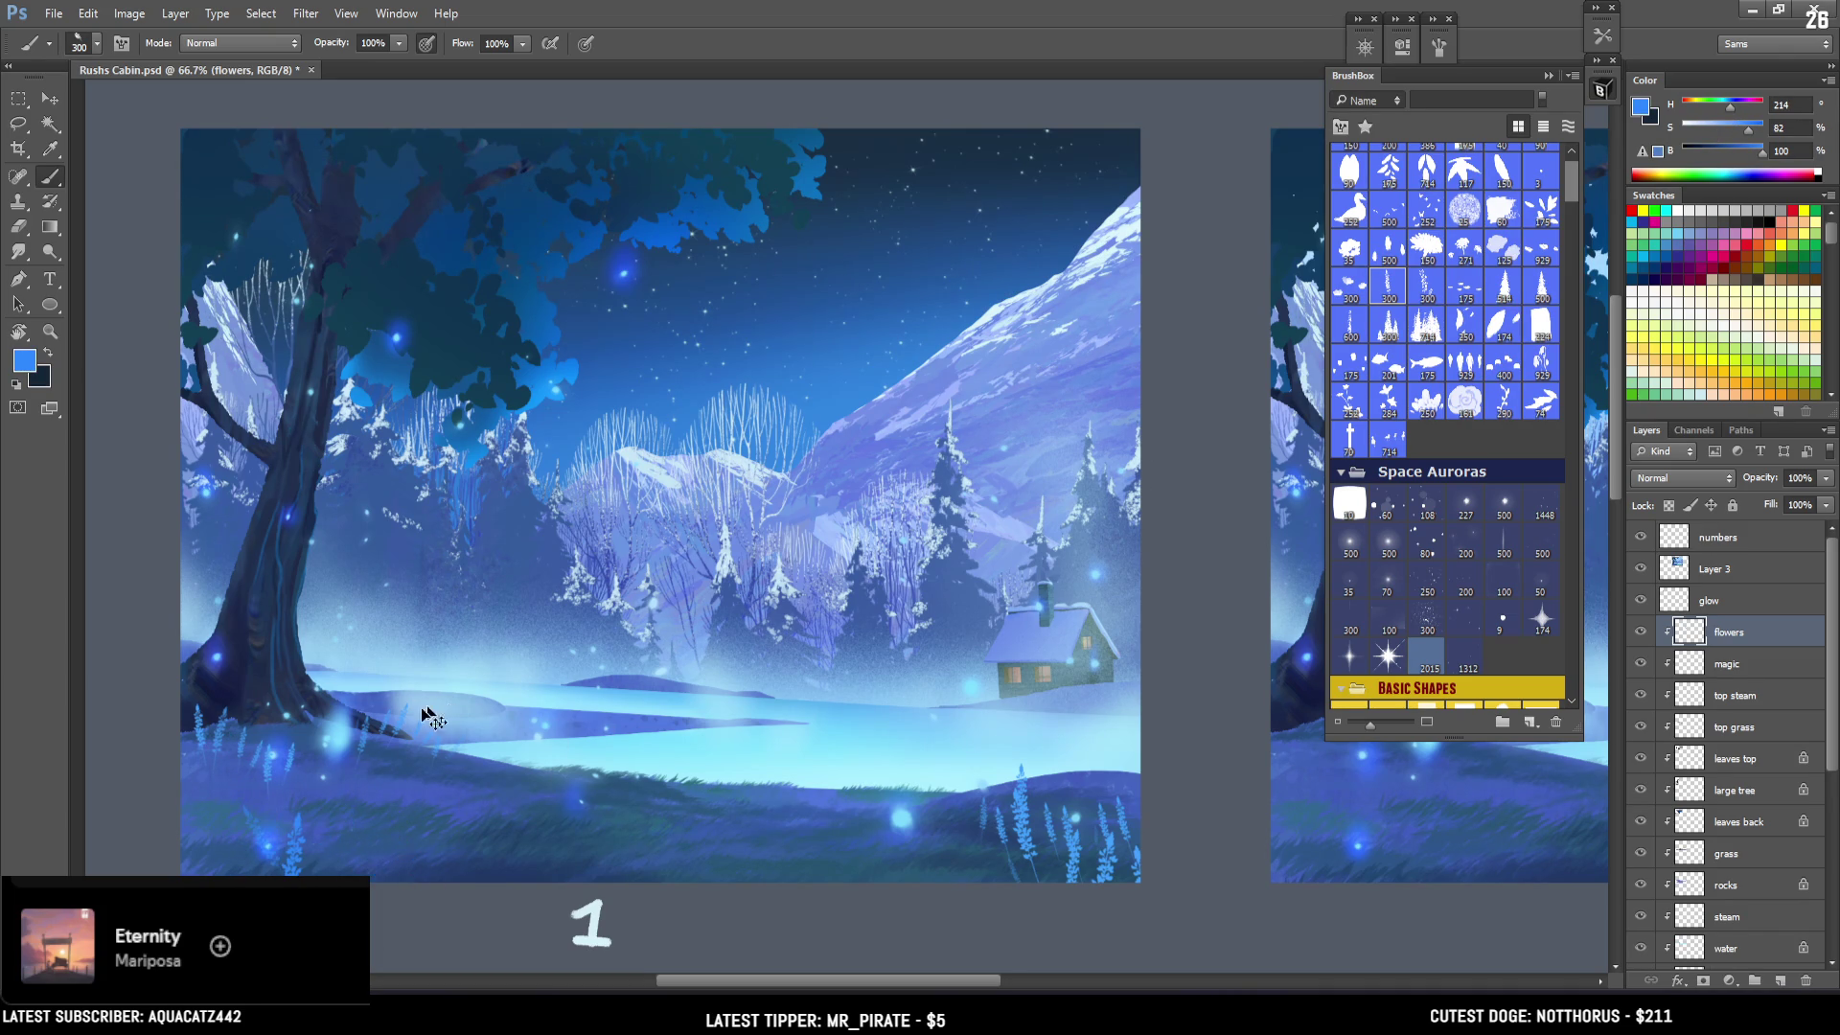
pyautogui.hotkey('ctrl', 'z')
pyautogui.press('[')
pyautogui.press('[')
pyautogui.press('[')
pyautogui.press(']')
pyautogui.press(']')
pyautogui.click(188, 726)
pyautogui.press('[')
pyautogui.press('[')
pyautogui.press('[')
pyautogui.click(523, 762)
pyautogui.hotkey('ctrl', 'z')
pyautogui.press(']')
pyautogui.press(']')
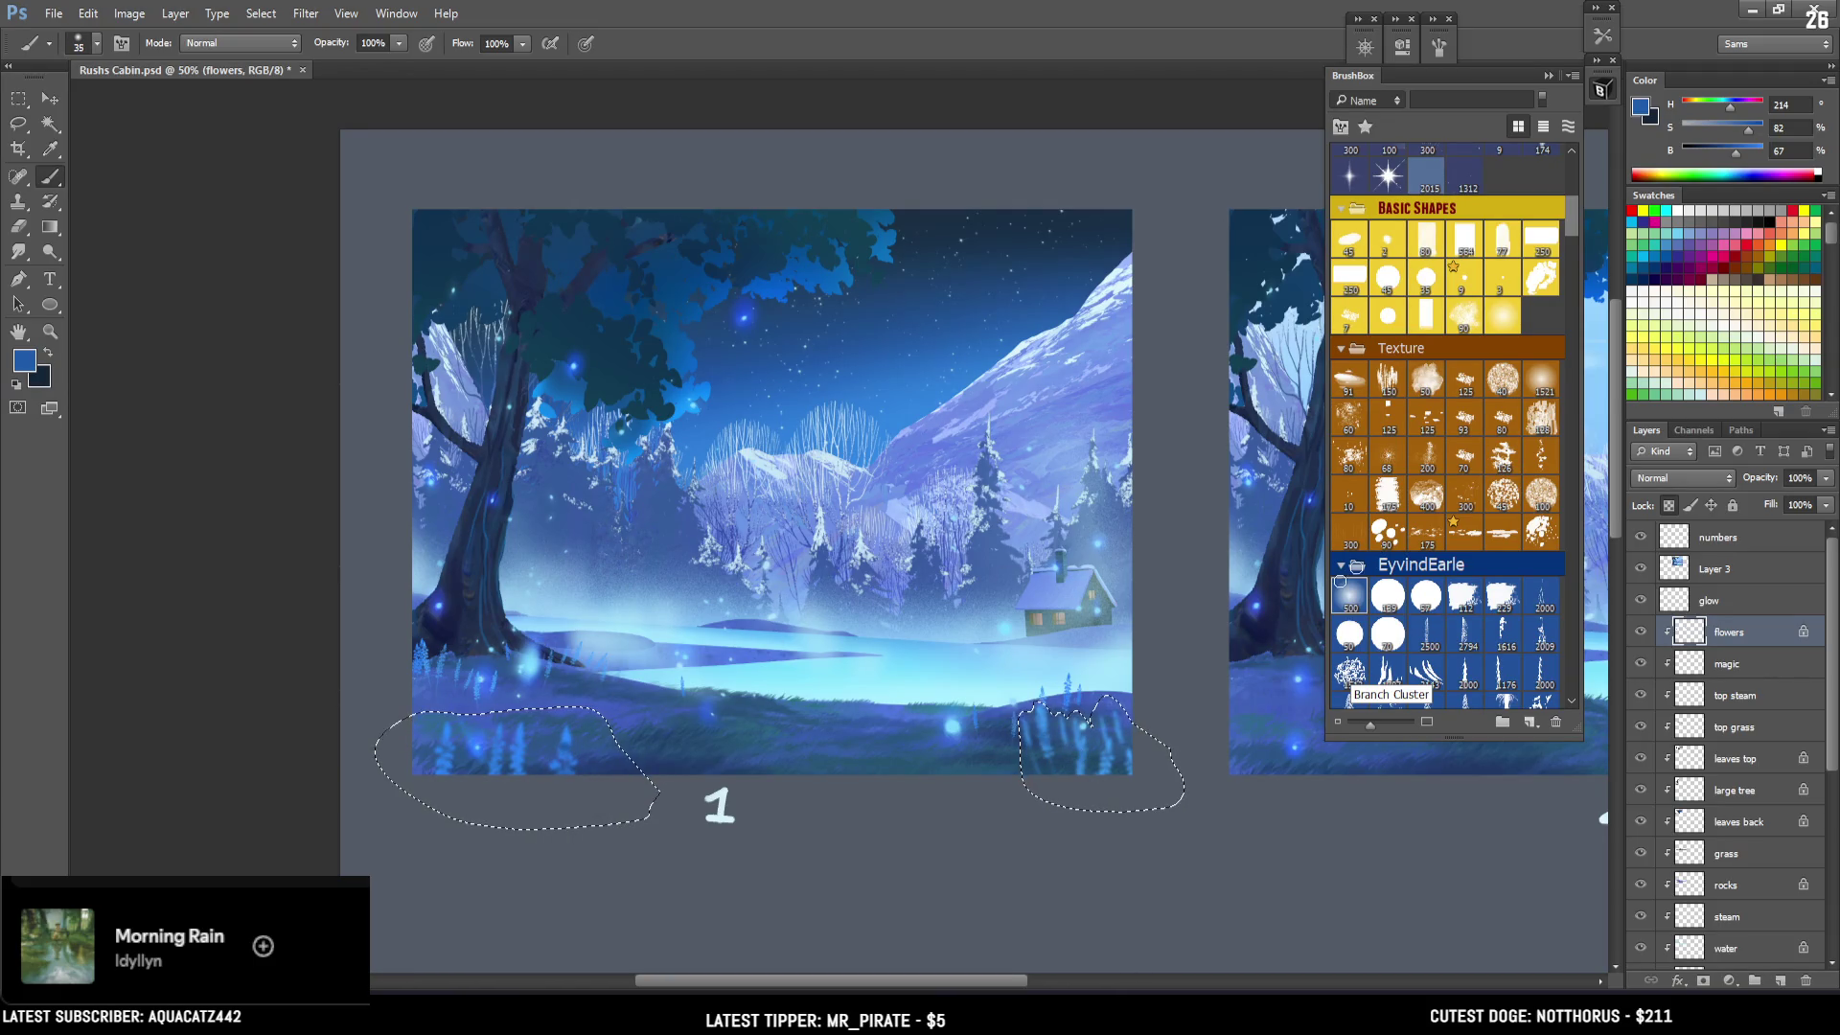
# Brighten the blue paint, deselect the flower outlines, and collapse the BrushBox panel.
pyautogui.moveTo(1736, 153); pyautogui.dragTo(1744, 153)
pyautogui.press(']')
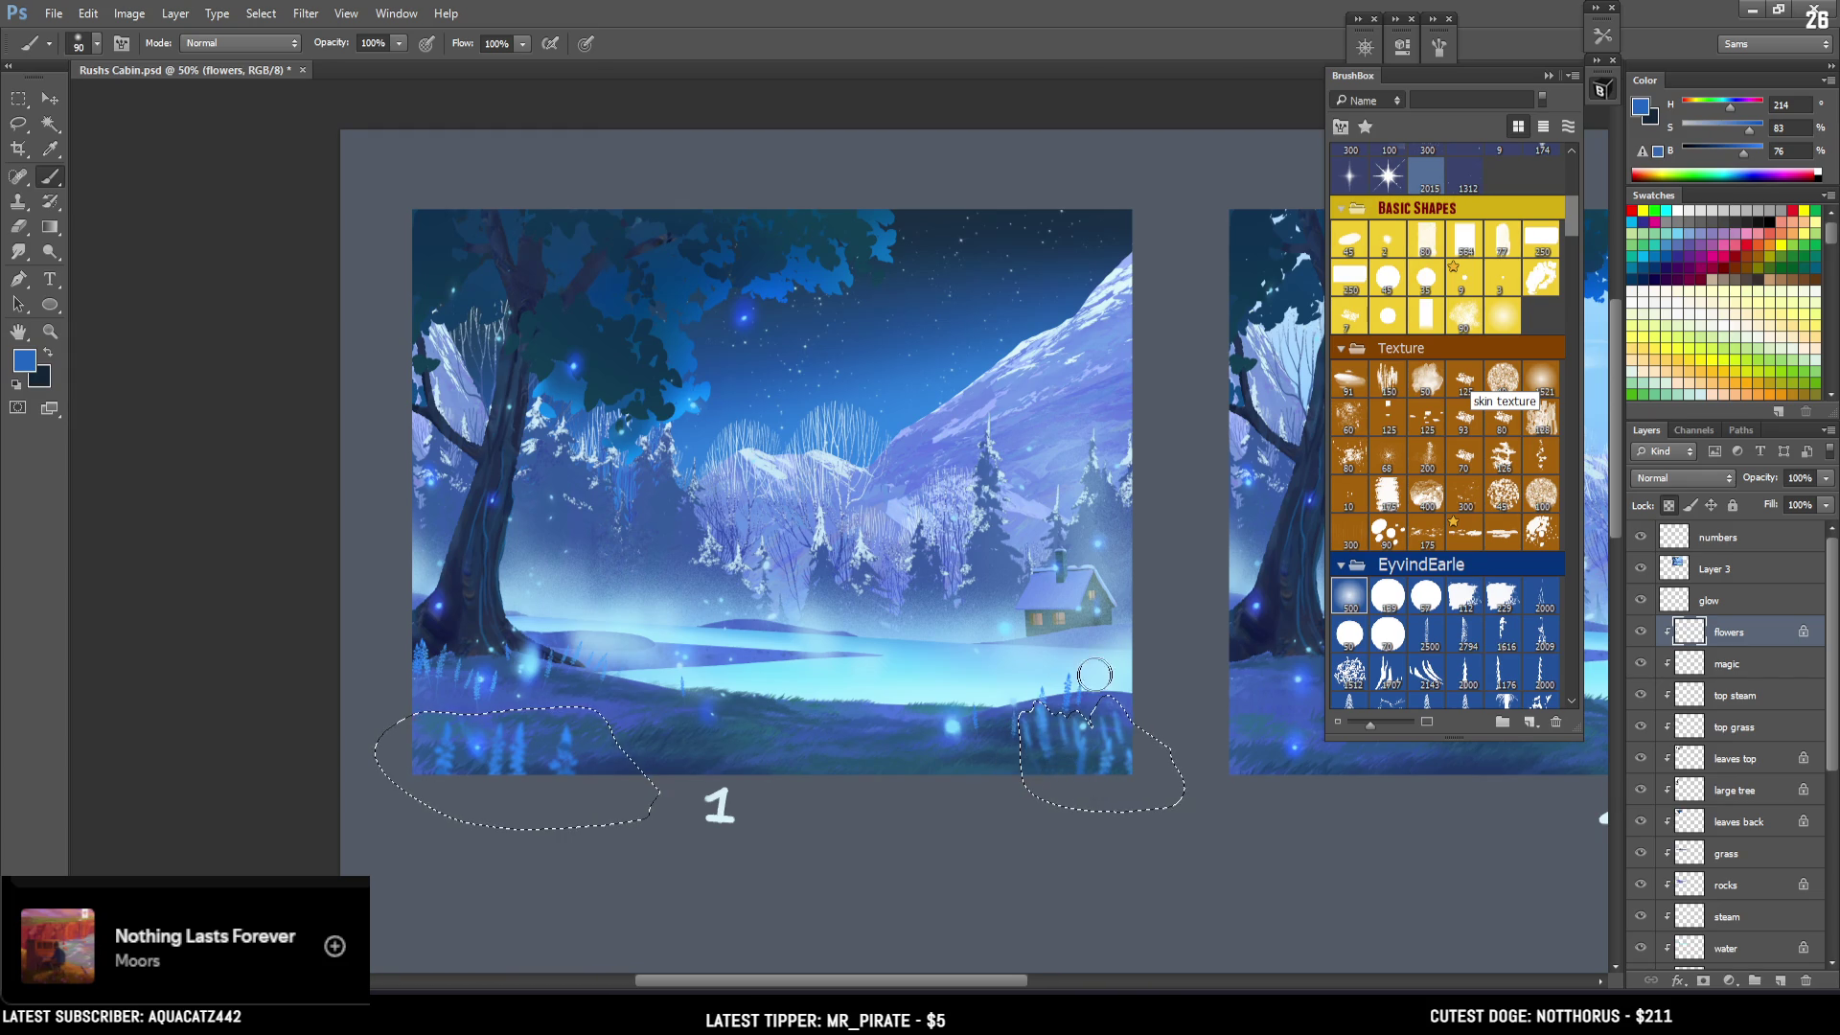
pyautogui.hotkey('ctrl', 'd')
pyautogui.moveTo(1212, 607); pyautogui.dragTo(1011, 574)
pyautogui.click(1601, 91)
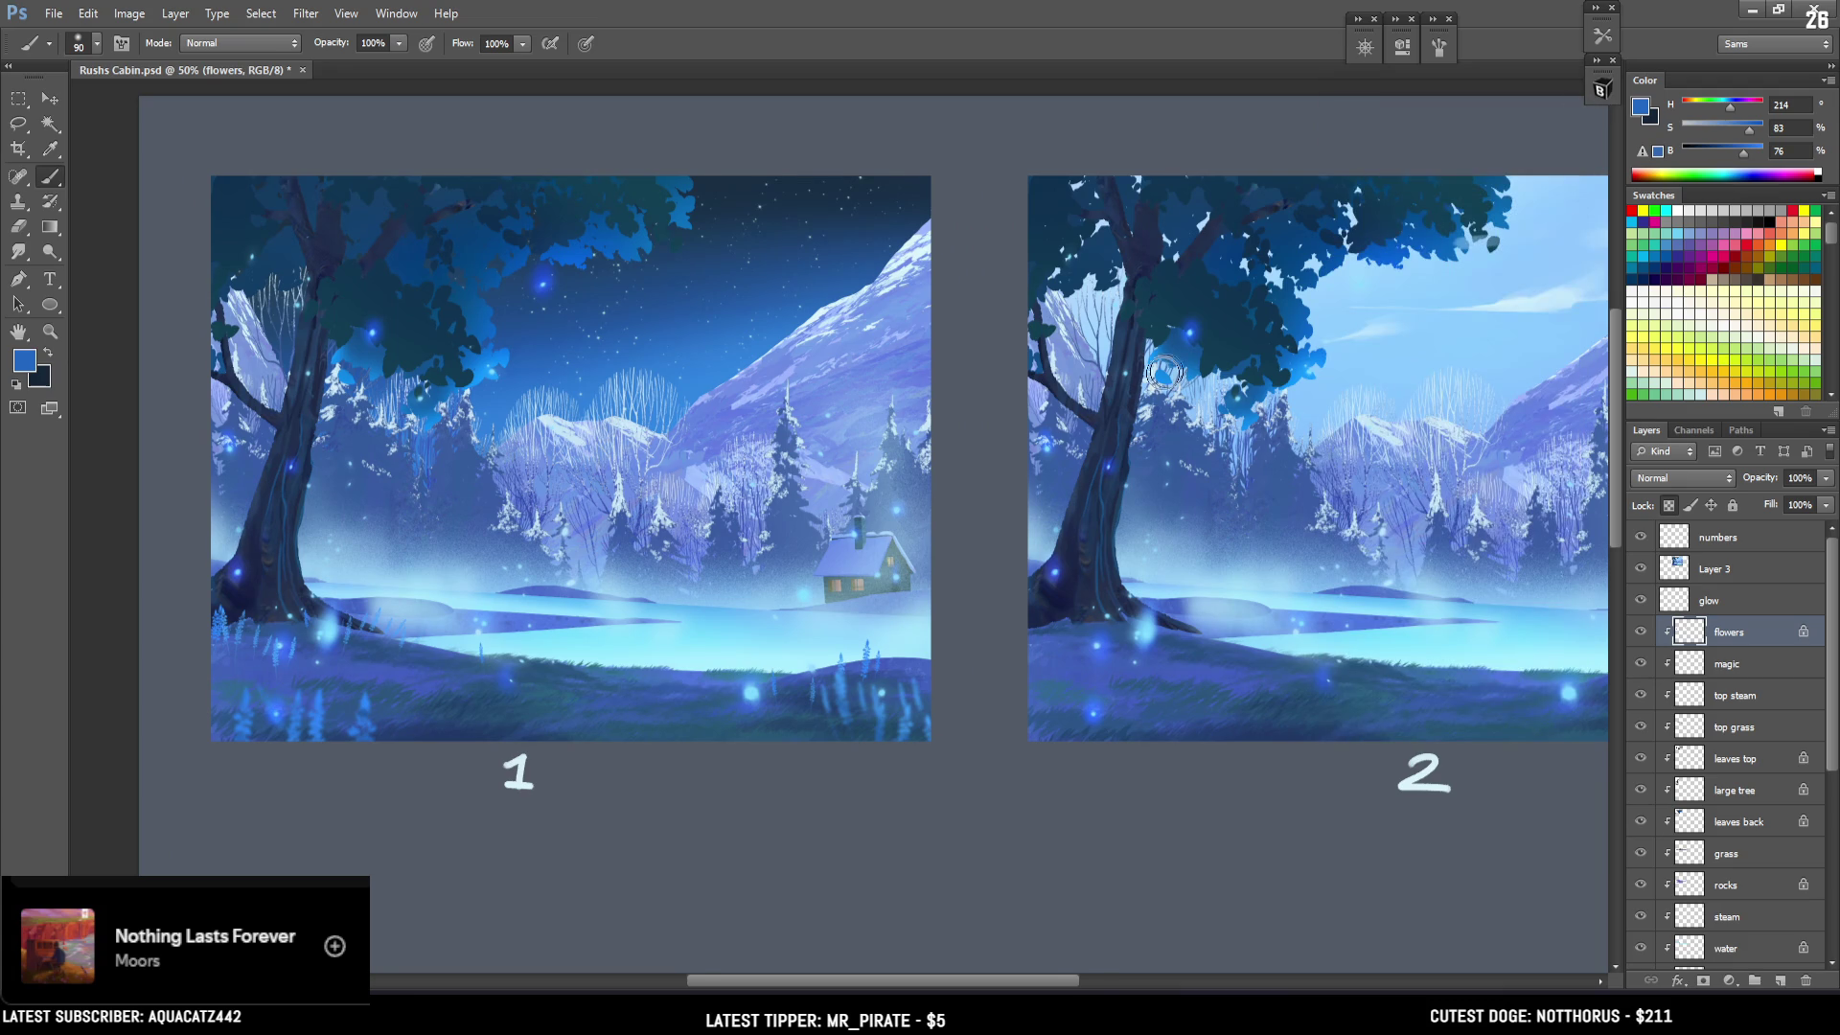
# Duplicate the flowers layer, move the copy onto image 2, and clip it to Layer 3.
pyautogui.hotkey('ctrl', '-')
pyautogui.hotkey('ctrl', '-')
pyautogui.moveTo(1716, 635); pyautogui.dragTo(1720, 573)
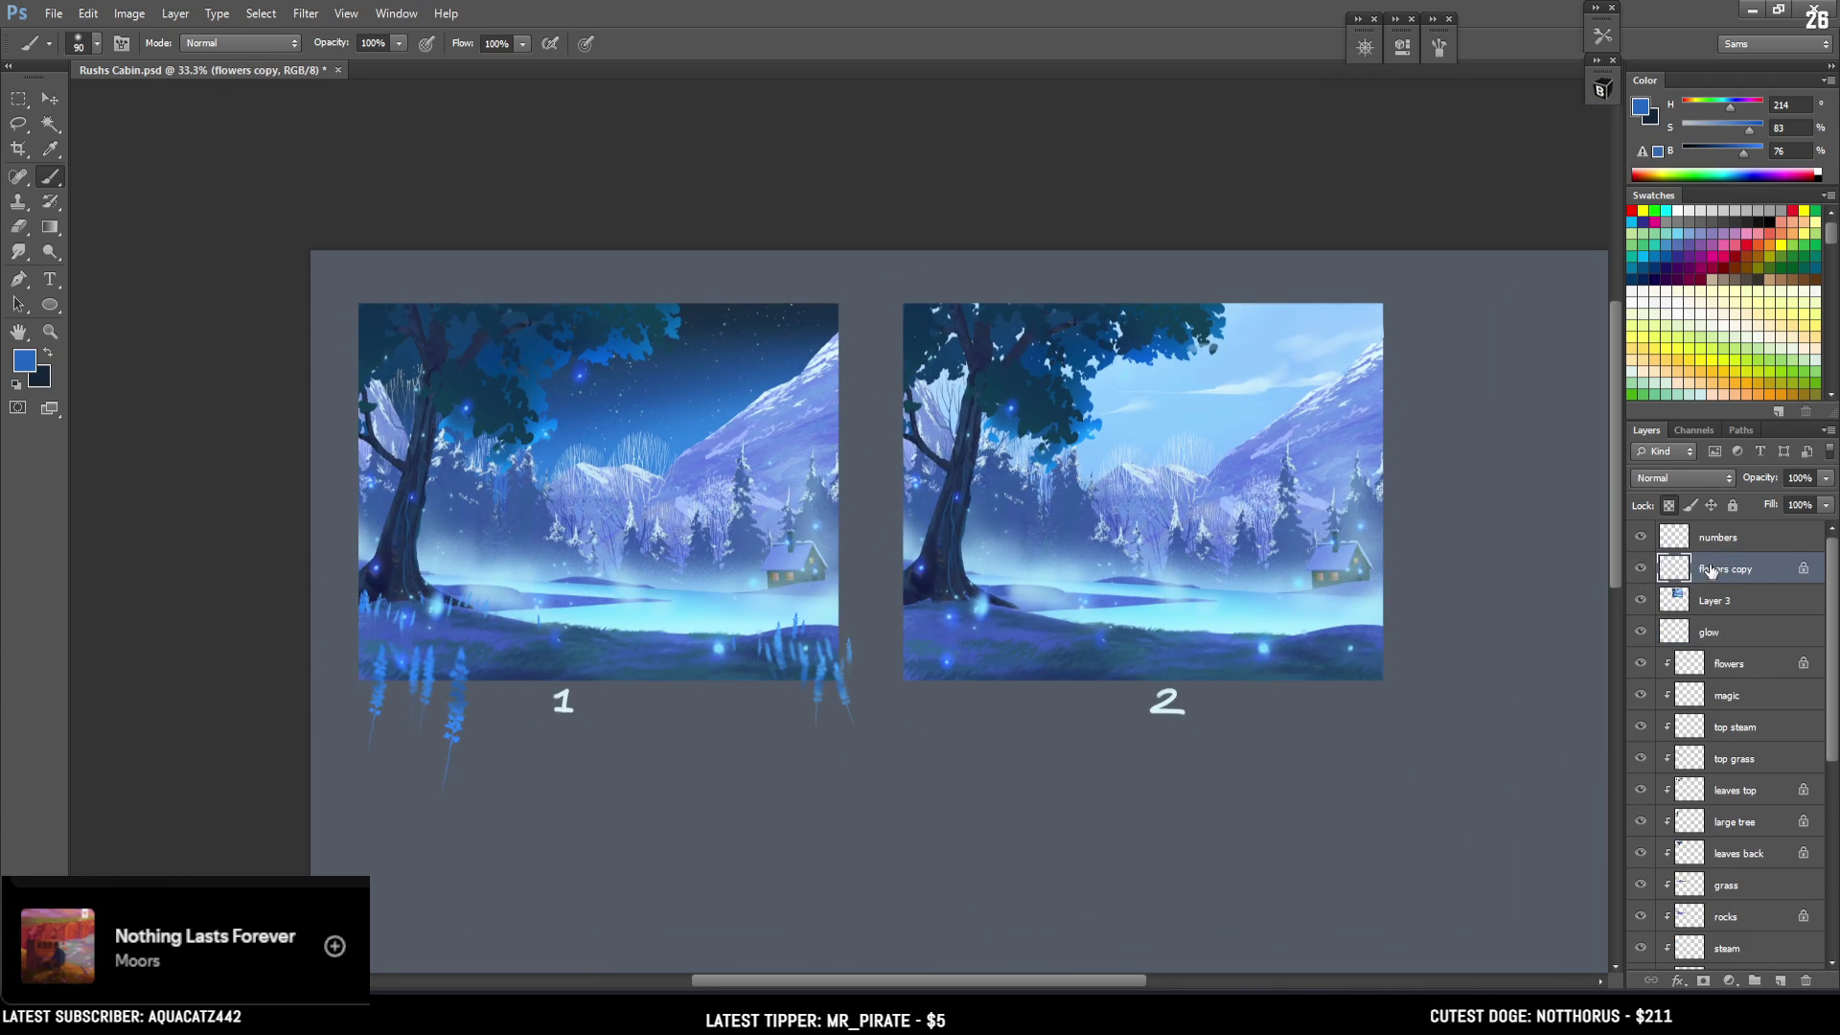
pyautogui.press('v')
pyautogui.moveTo(384, 449); pyautogui.dragTo(951, 537)
pyautogui.keyDown('alt'); pyautogui.click(1735, 584); pyautogui.keyUp('alt')
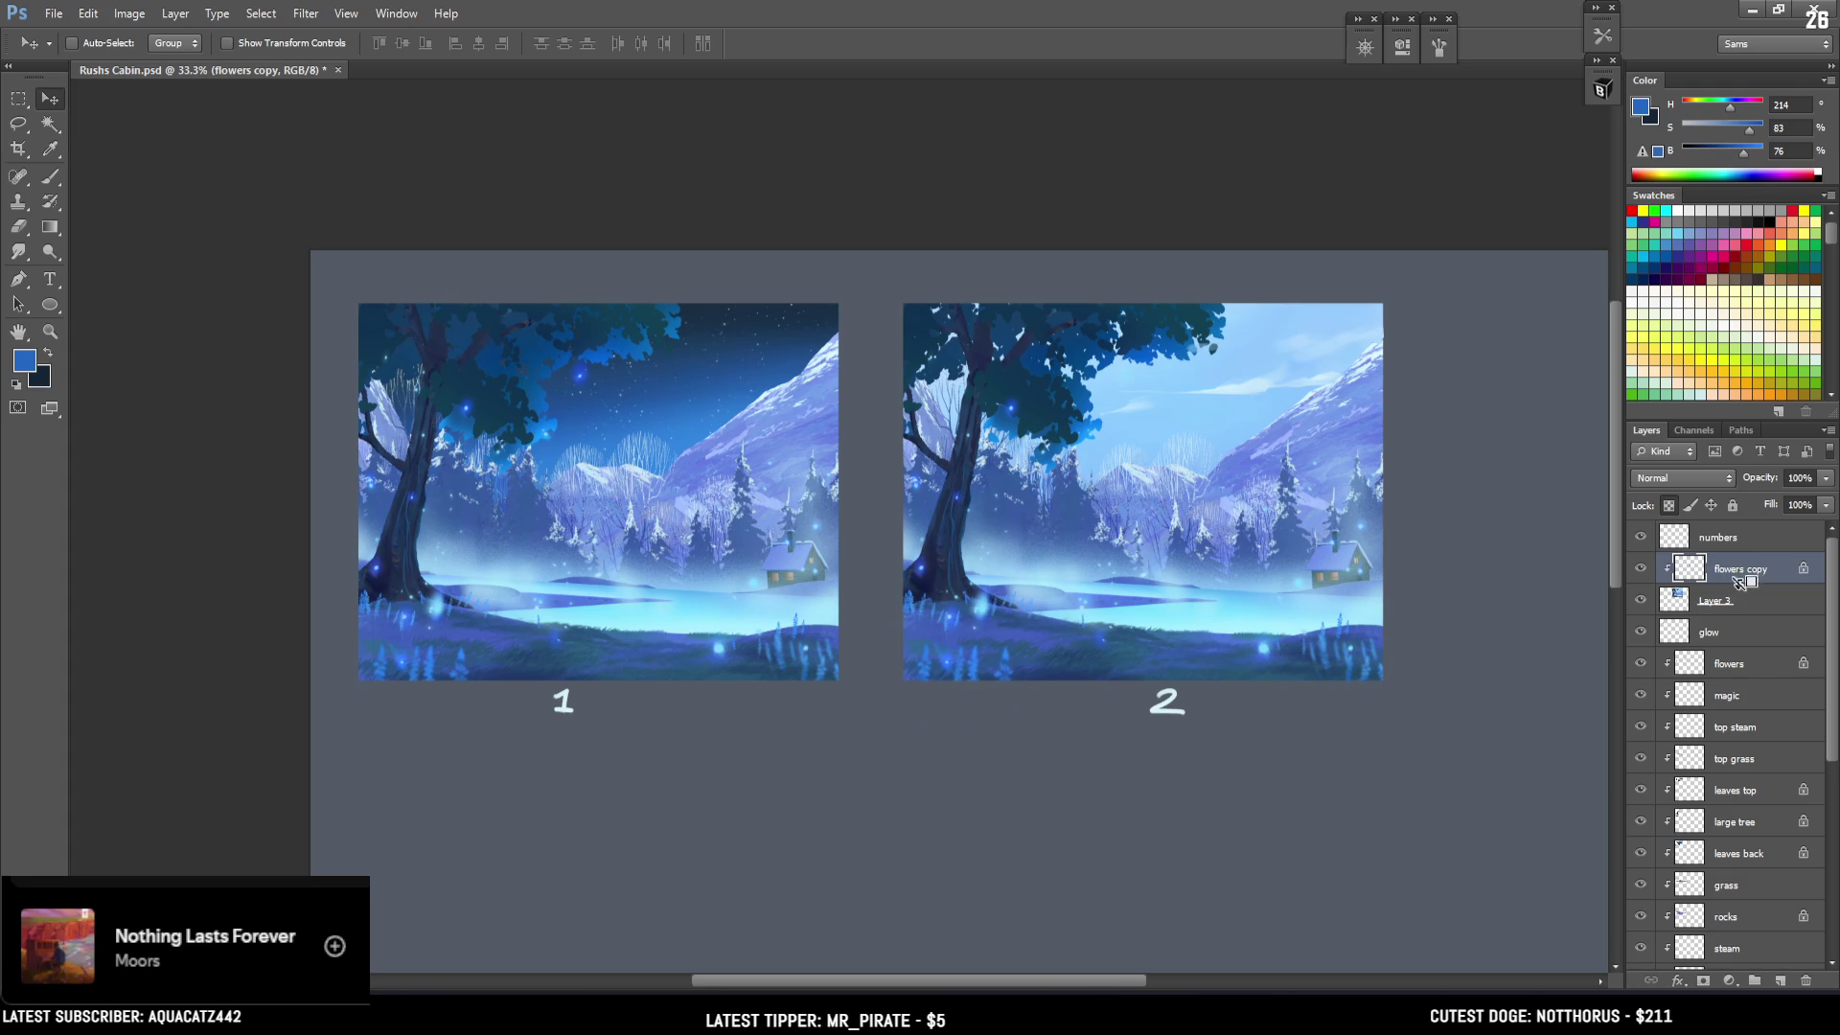
# Check both images at 50% zoom, save Rushs Cabin.psd, and select Layer 3.
pyautogui.hotkey('ctrl', '+')
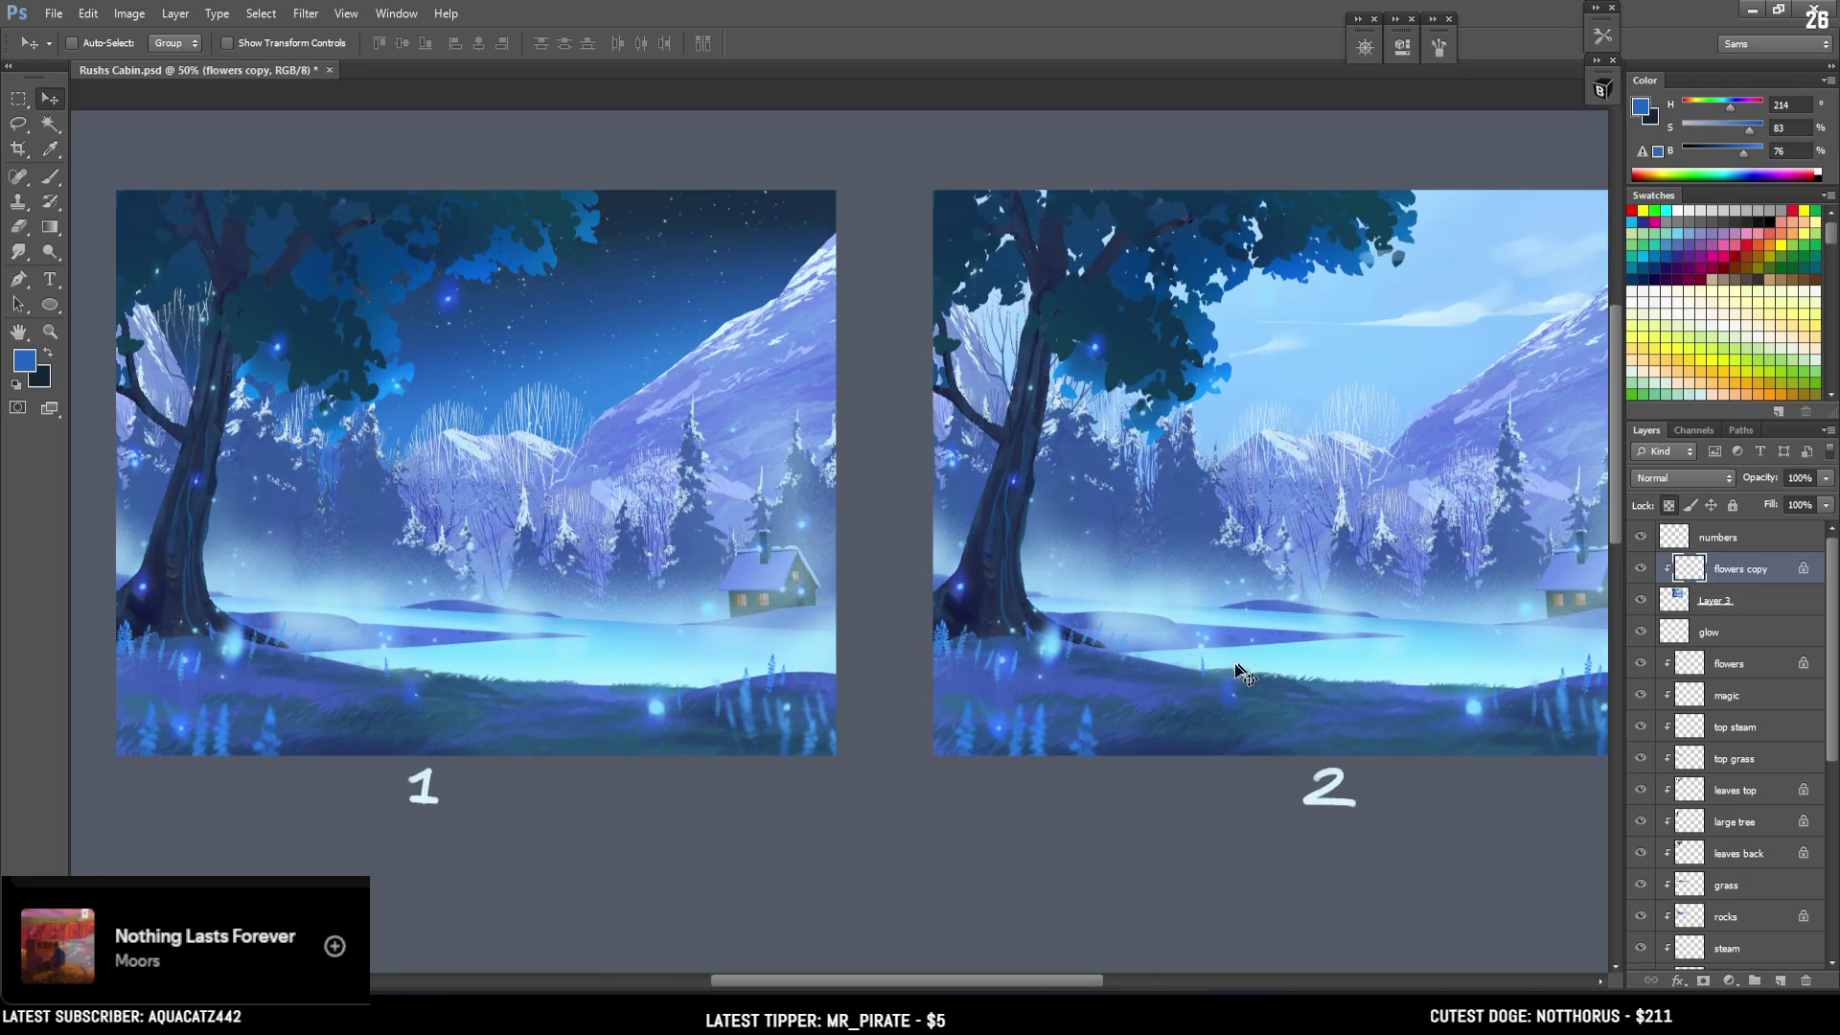
pyautogui.moveTo(1102, 715)
pyautogui.mouseDown()
pyautogui.moveTo(1093, 737)
pyautogui.moveTo(1074, 726)
pyautogui.mouseUp()
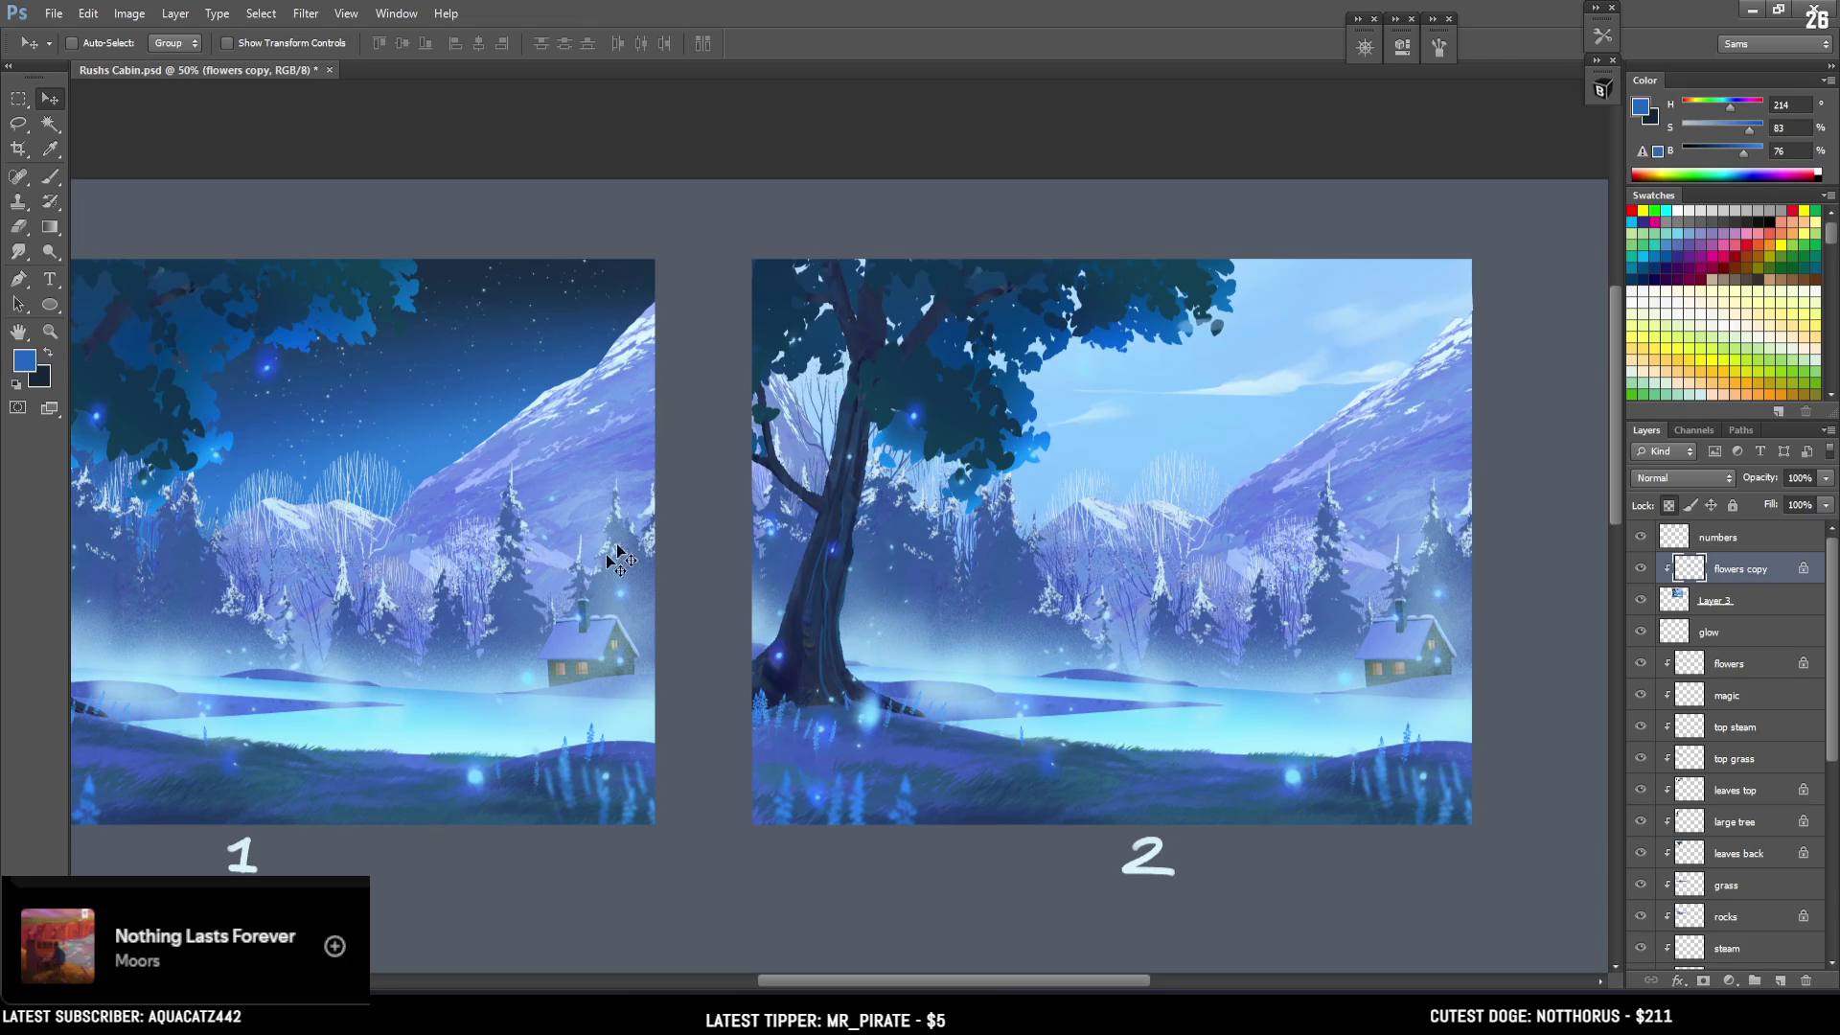
pyautogui.moveTo(930, 604); pyautogui.dragTo(1044, 605)
pyautogui.hotkey('ctrl', '-')
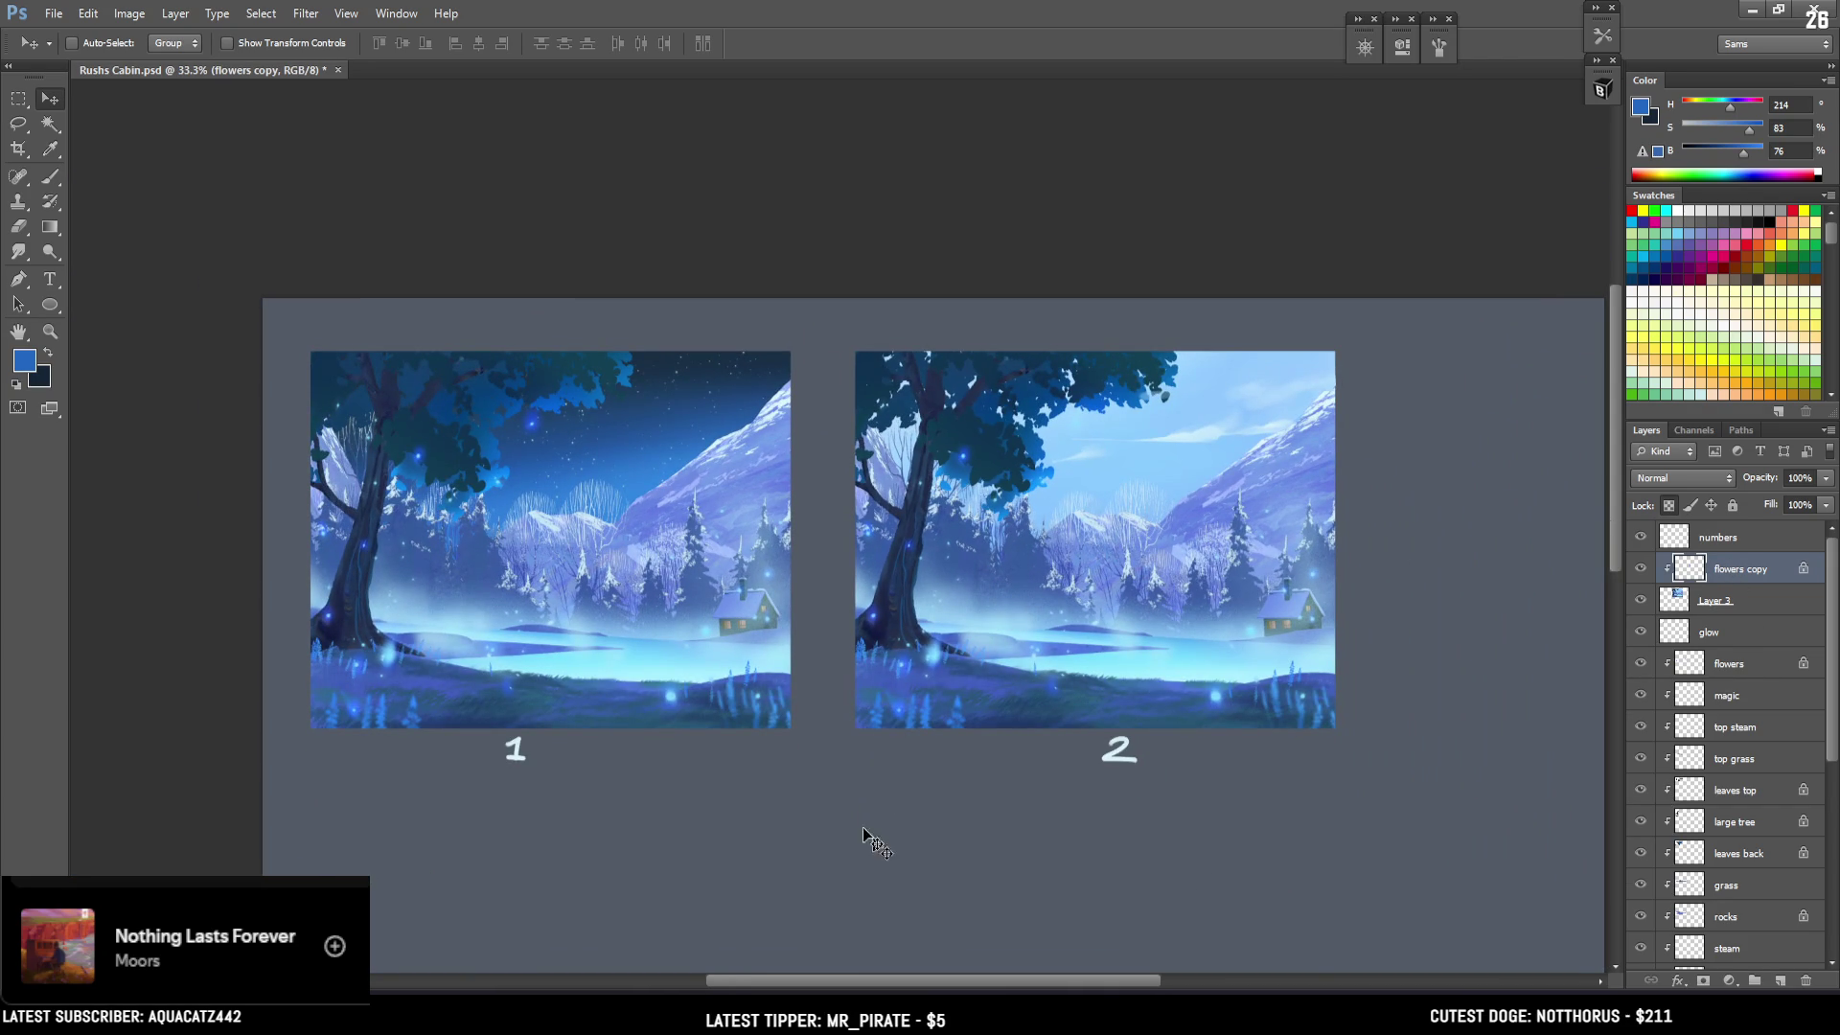
pyautogui.hotkey('ctrl', 's')
pyautogui.click(1677, 598)
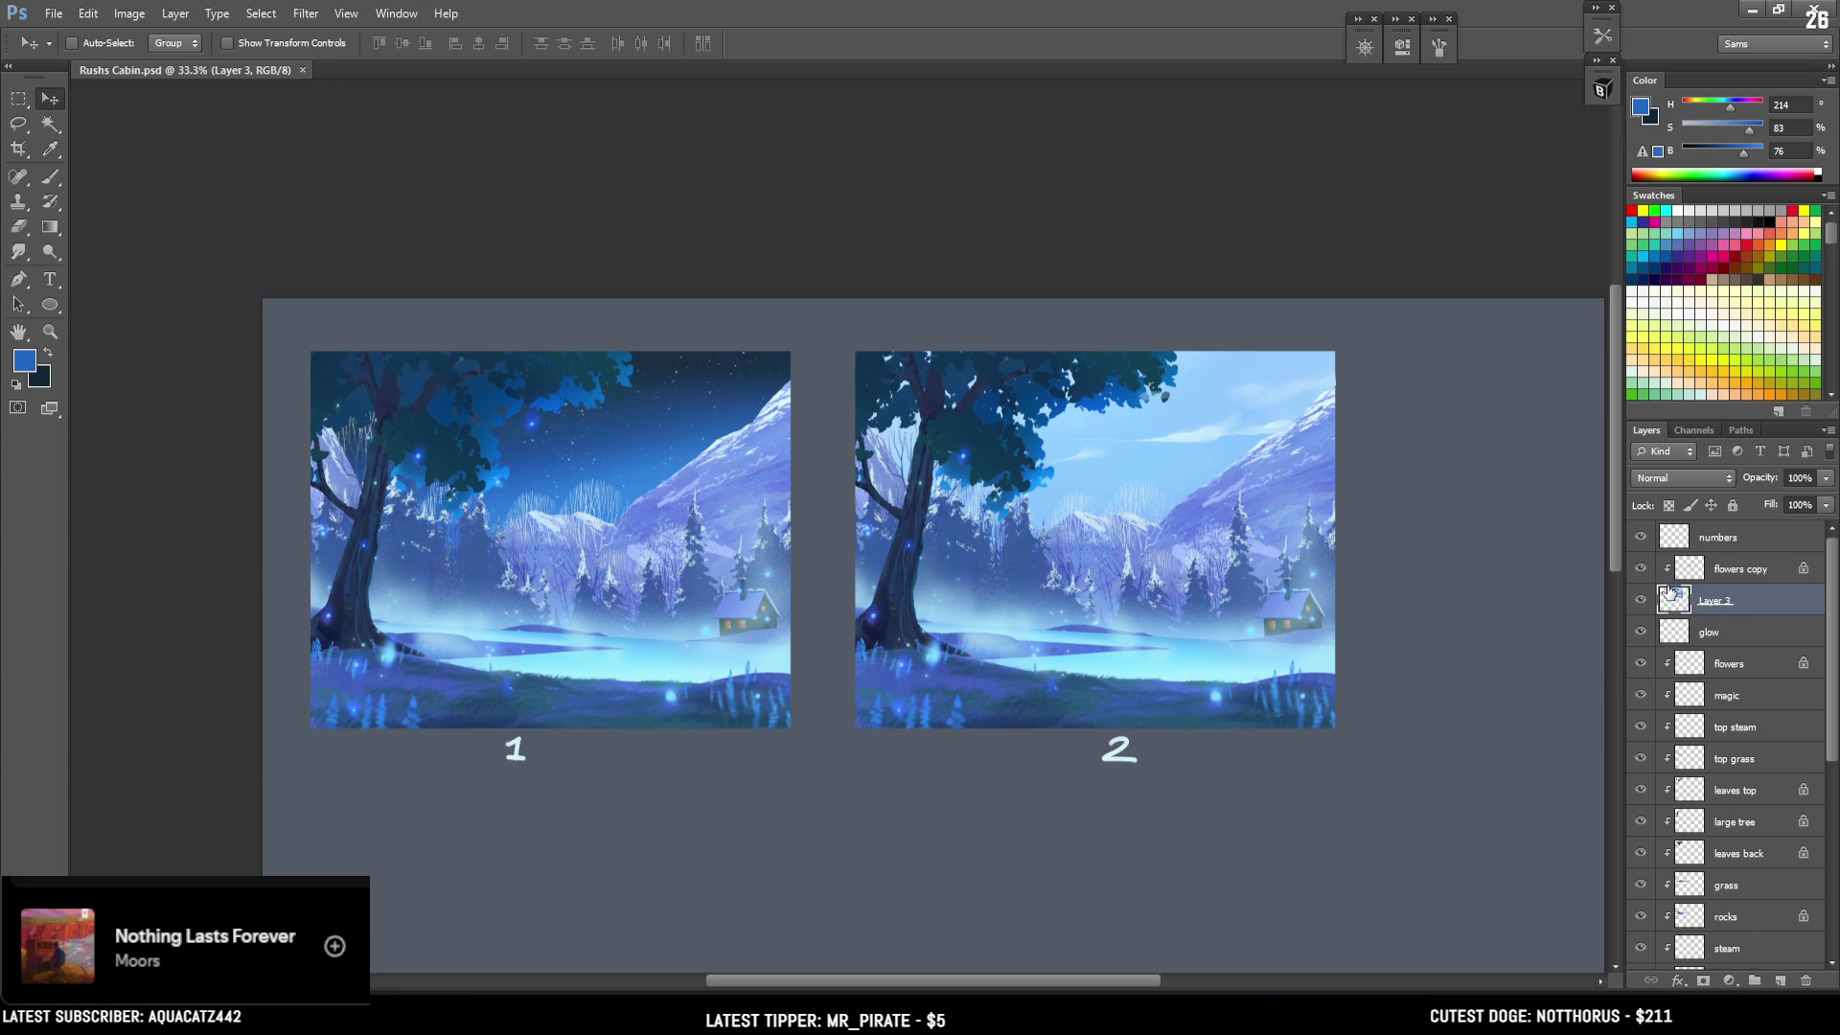
pyautogui.click(1641, 599)
pyautogui.click(1641, 599)
pyautogui.click(1641, 538)
pyautogui.click(1641, 538)
pyautogui.click(1712, 541)
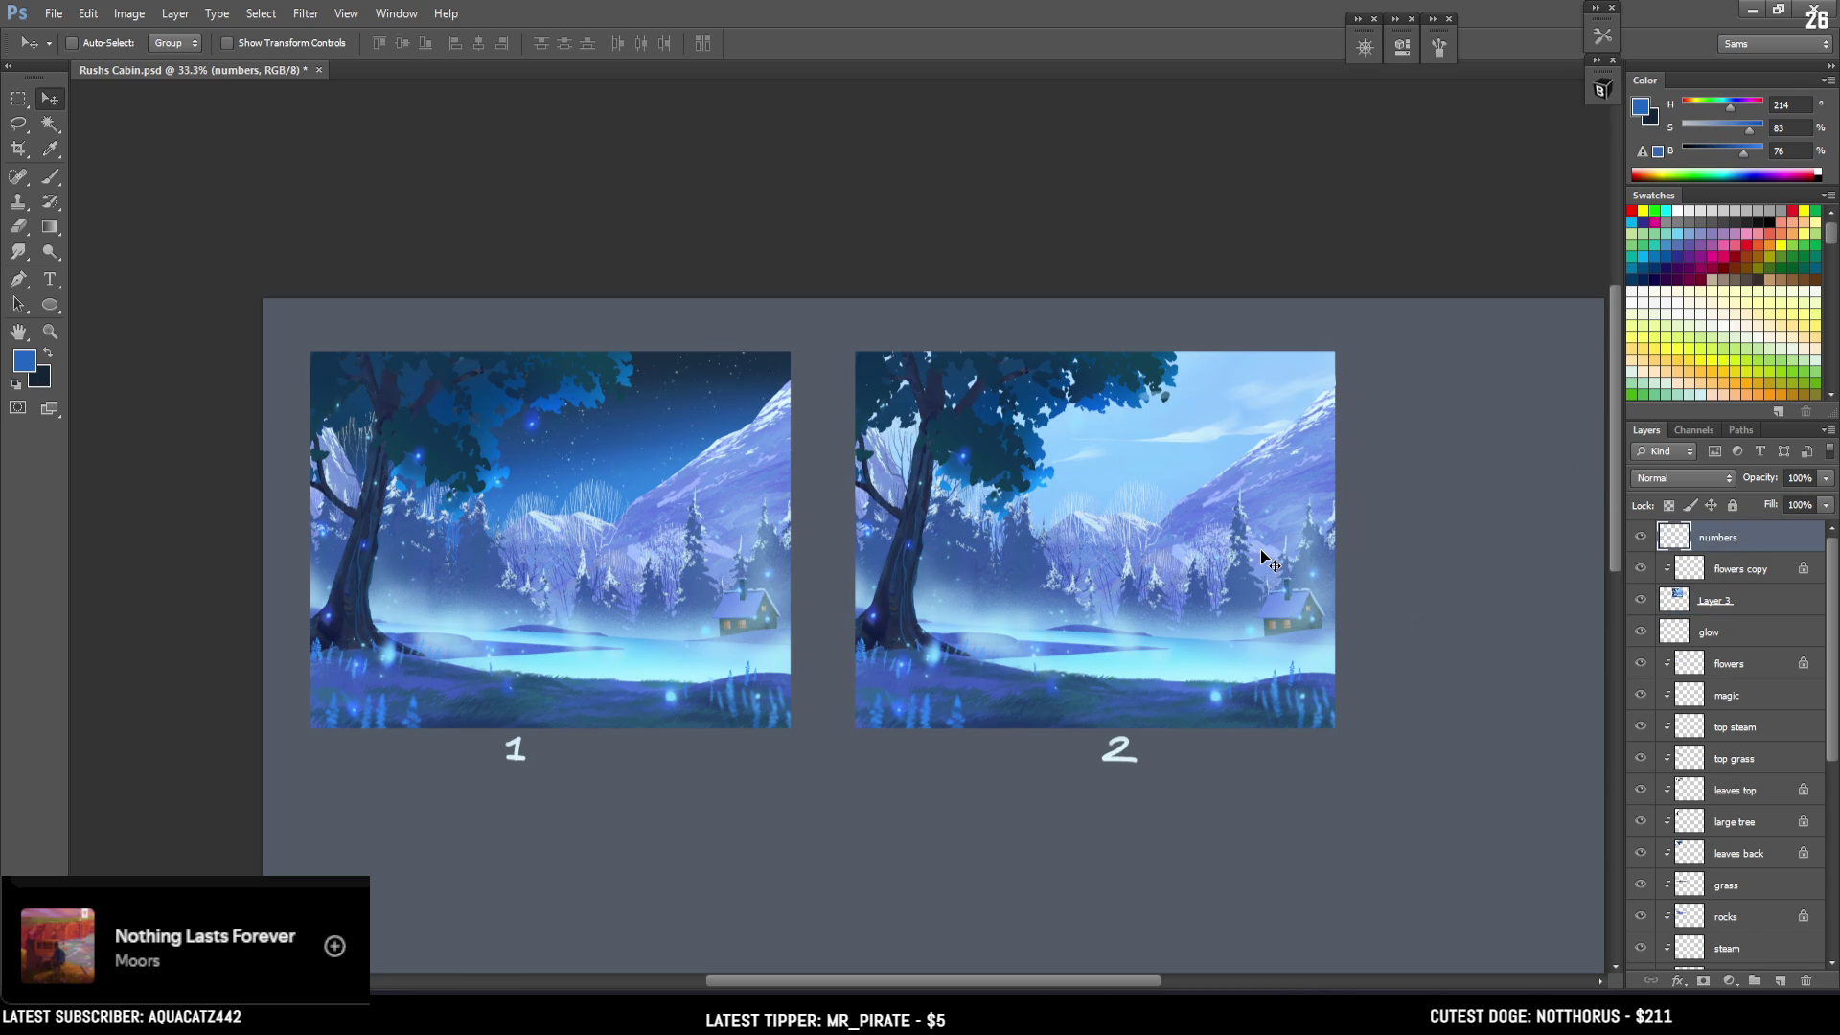
pyautogui.hotkey('ctrl', '+')
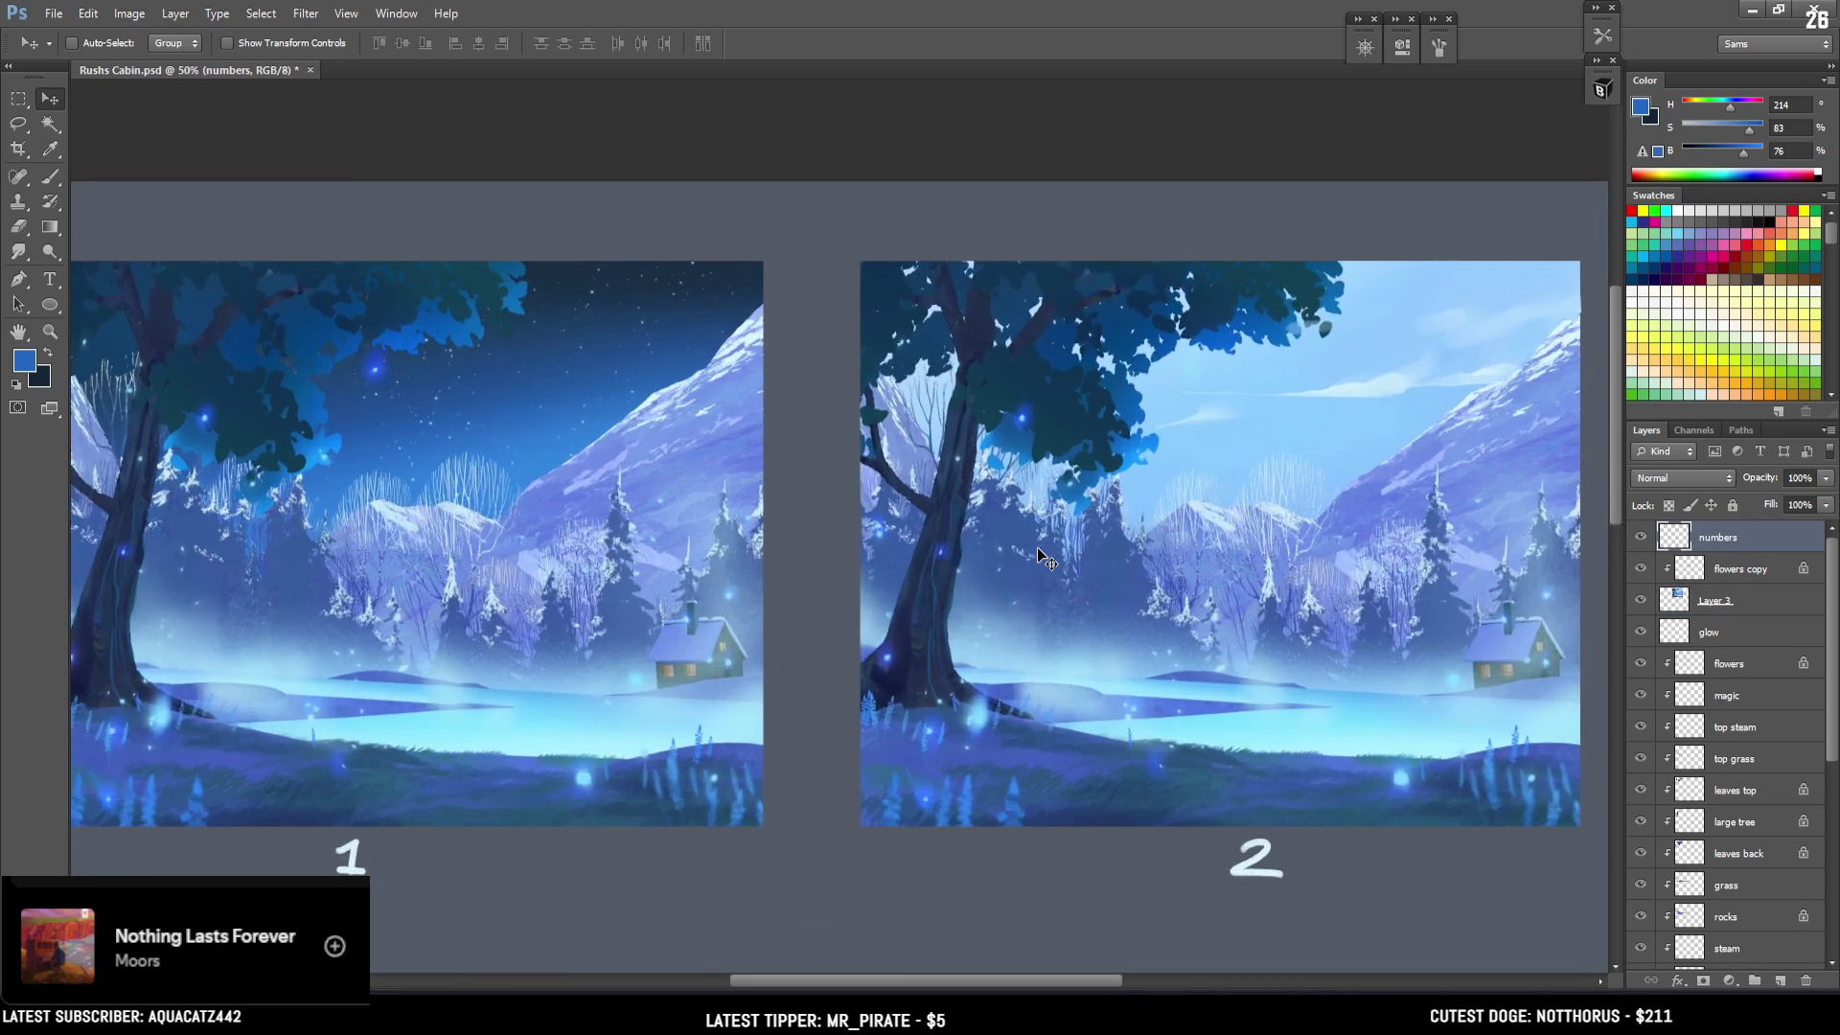
pyautogui.moveTo(979, 566); pyautogui.dragTo(1011, 540)
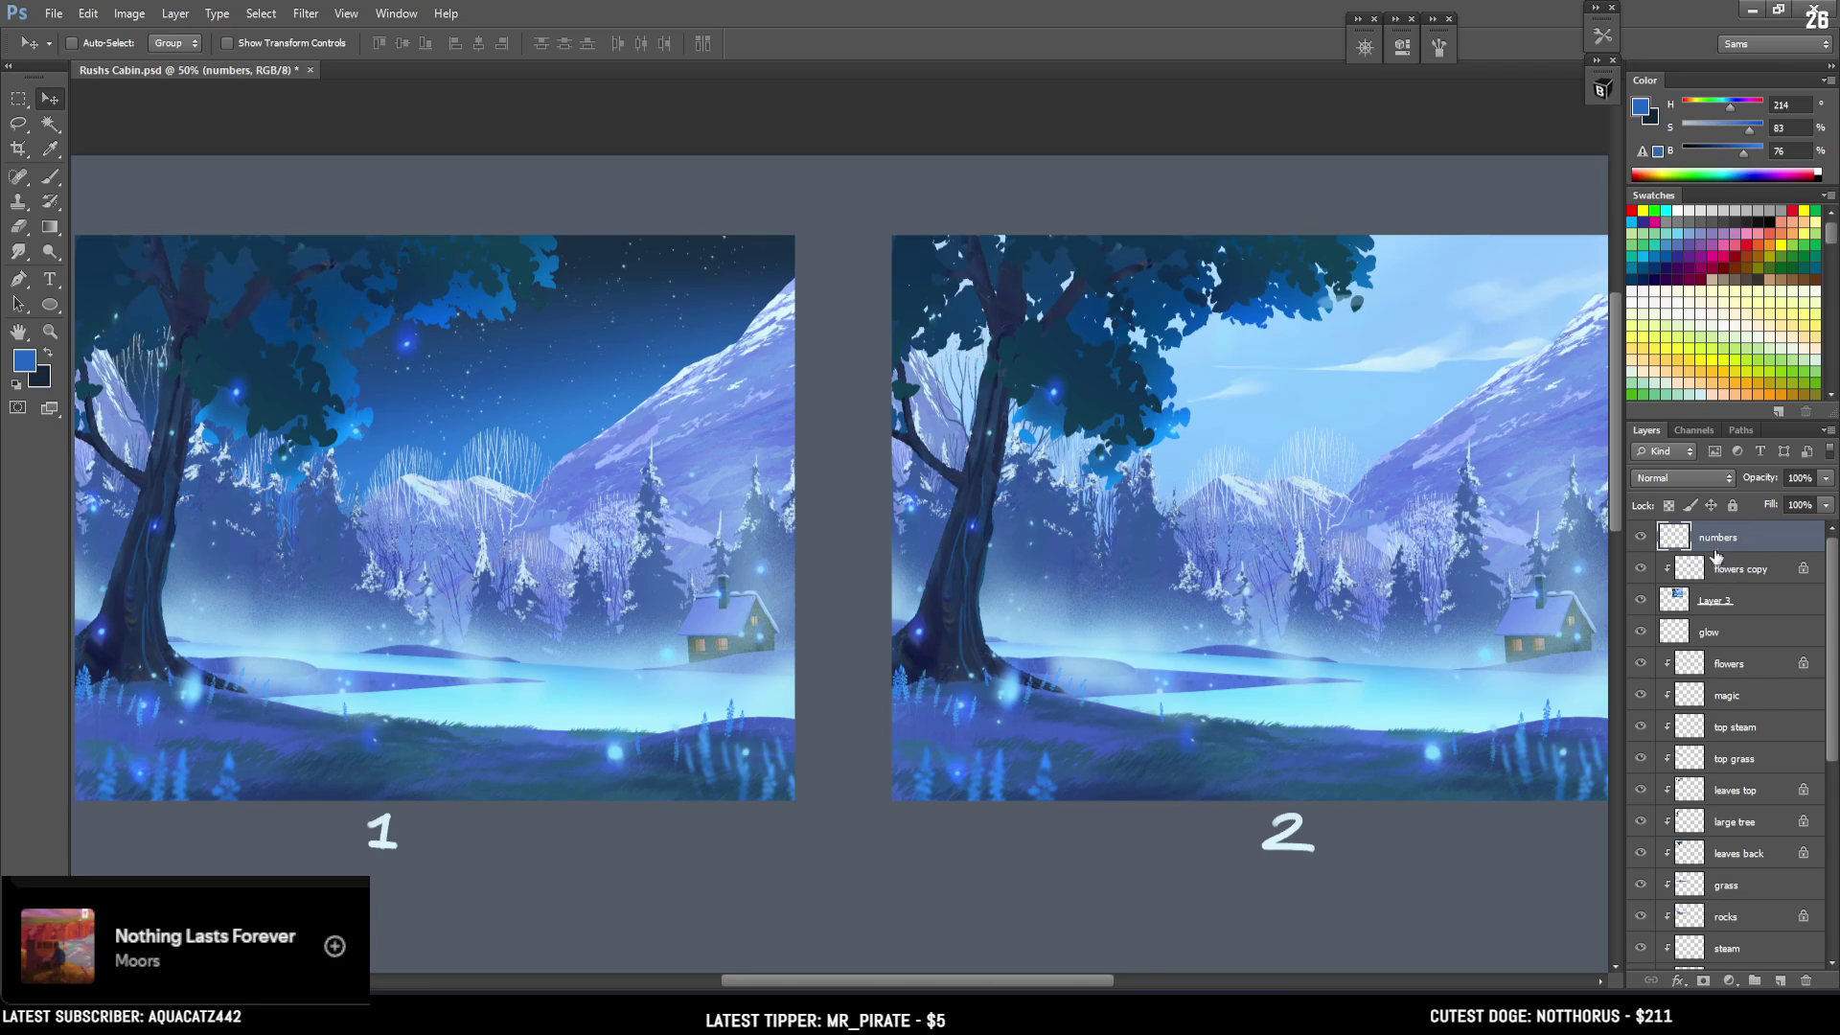
pyautogui.hotkey('ctrl', '-')
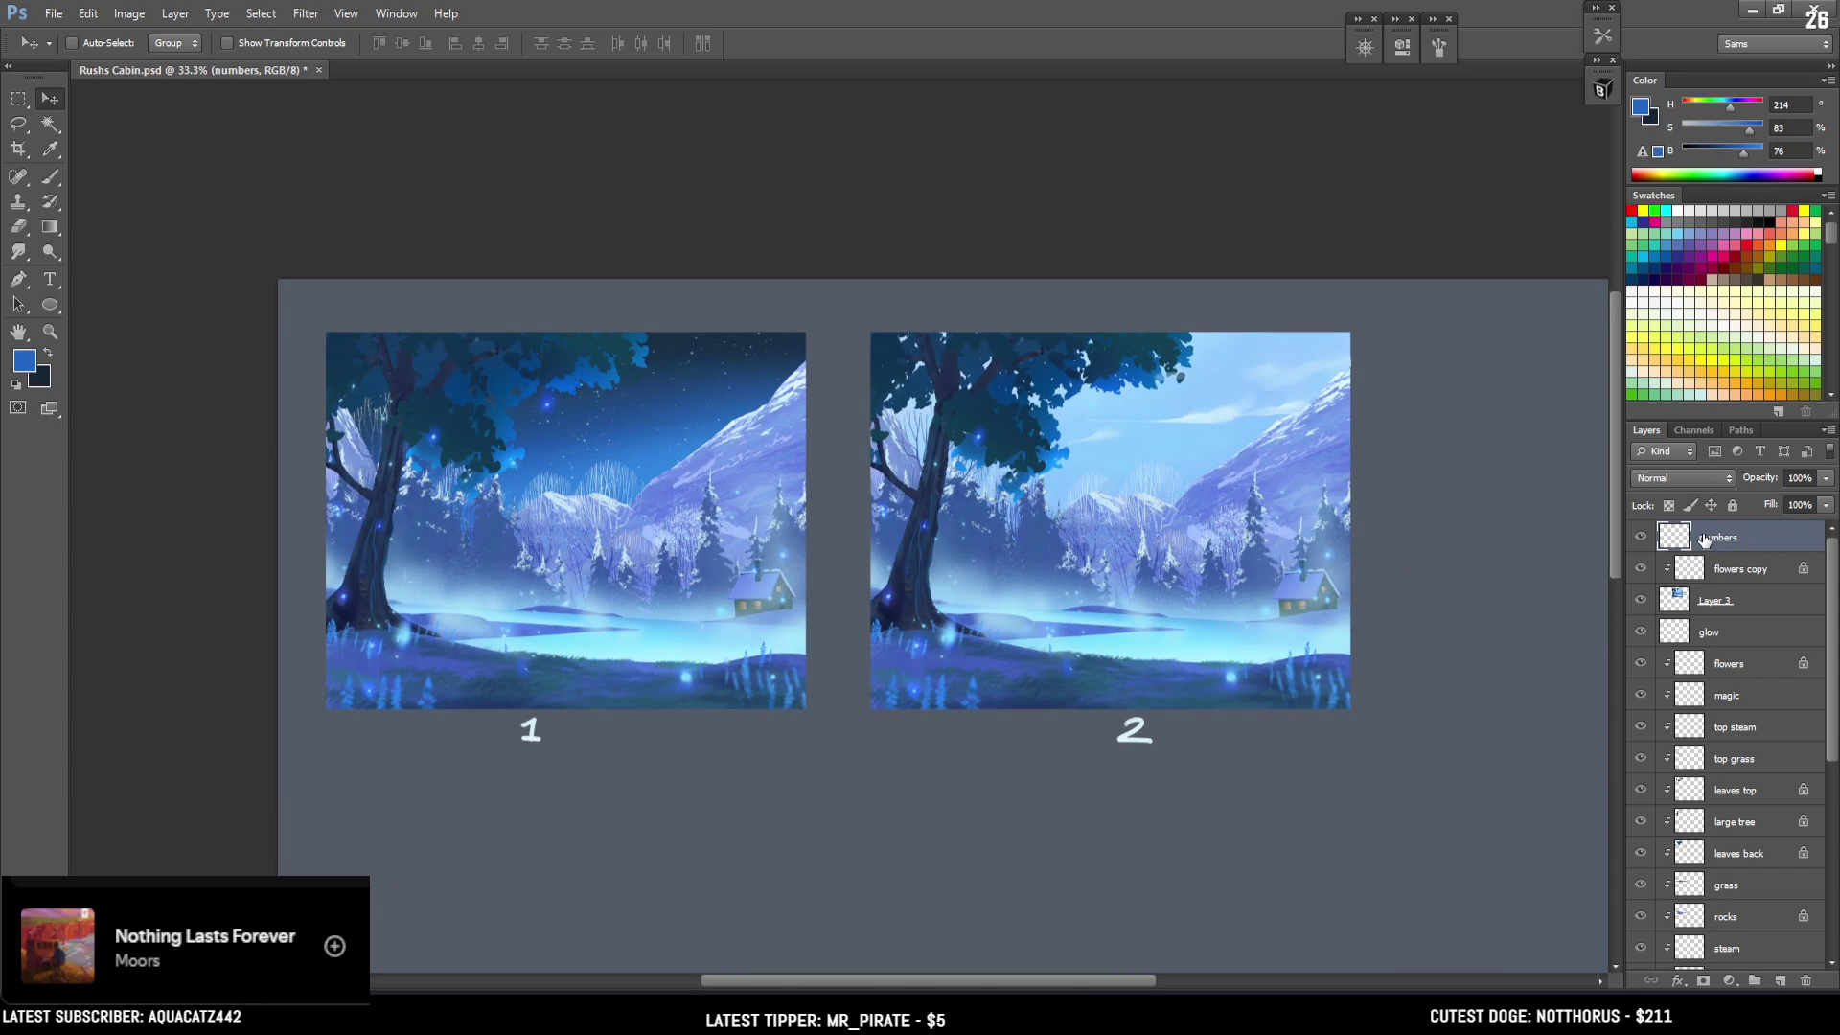
pyautogui.hotkey('ctrl', '-')
pyautogui.hotkey('ctrl', '-')
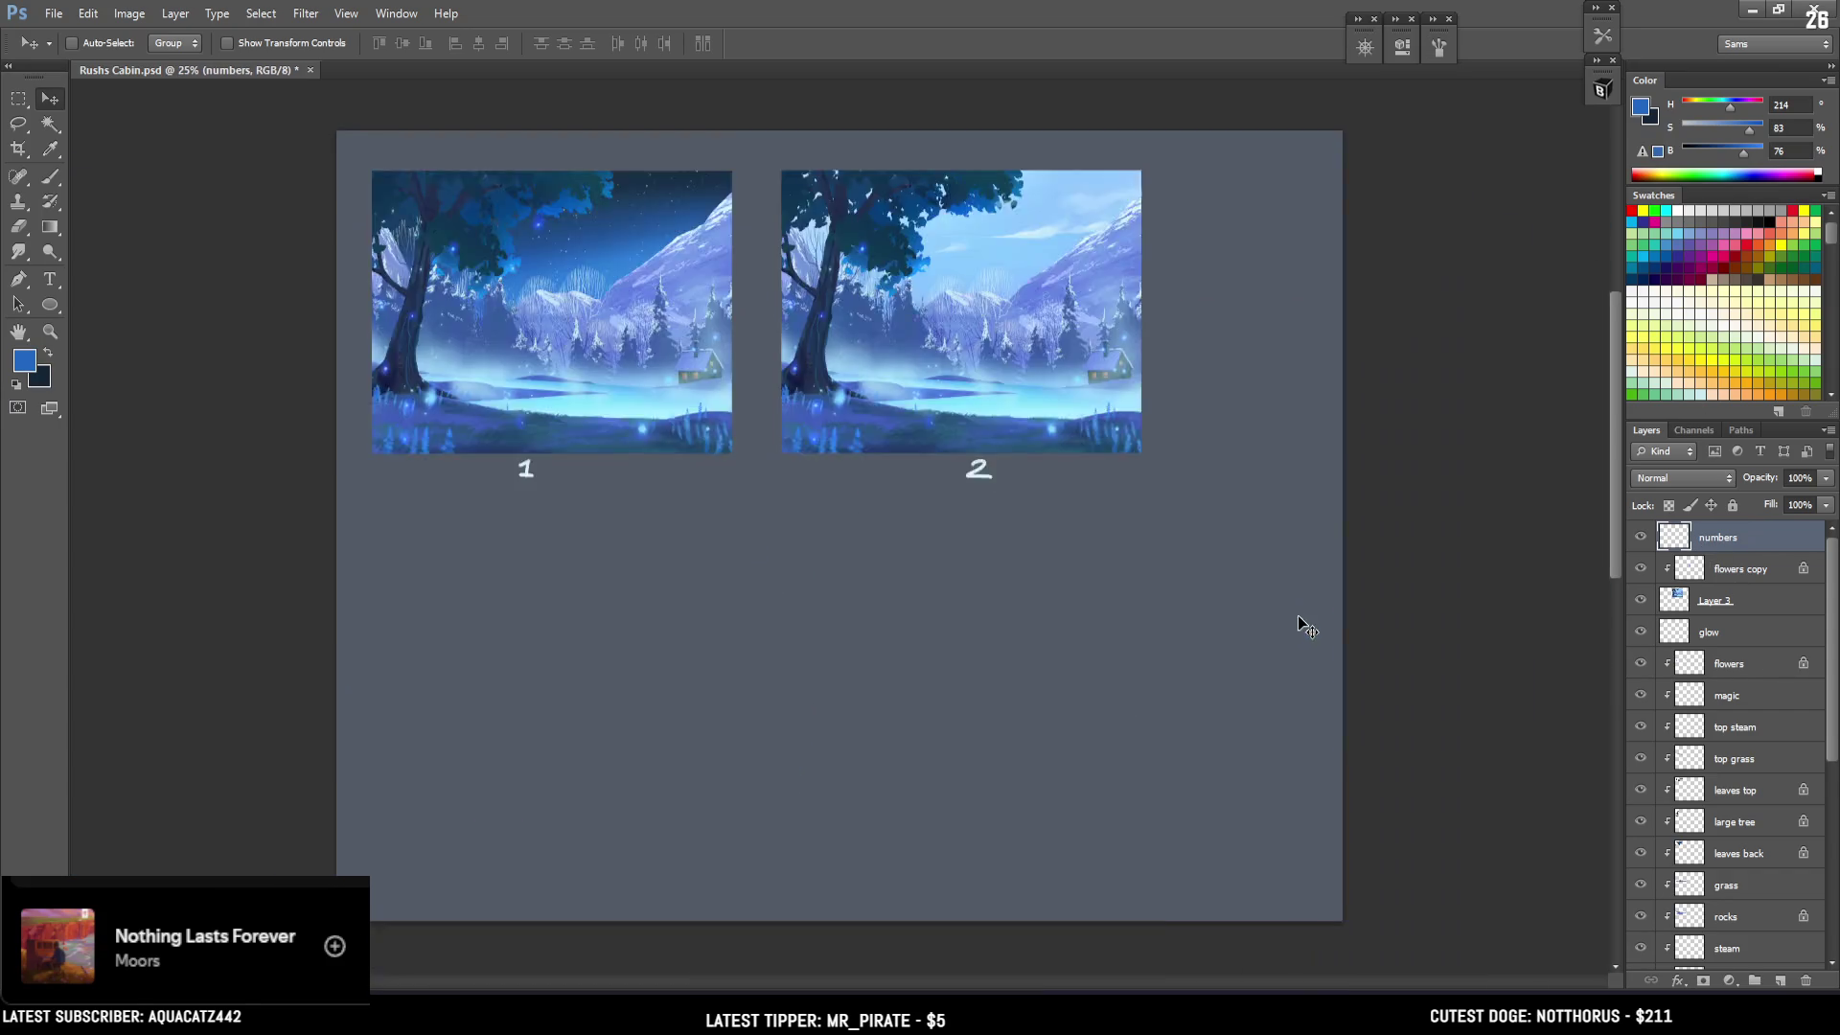
pyautogui.hotkey('ctrl', '+')
pyautogui.scroll(3, 998, 377)
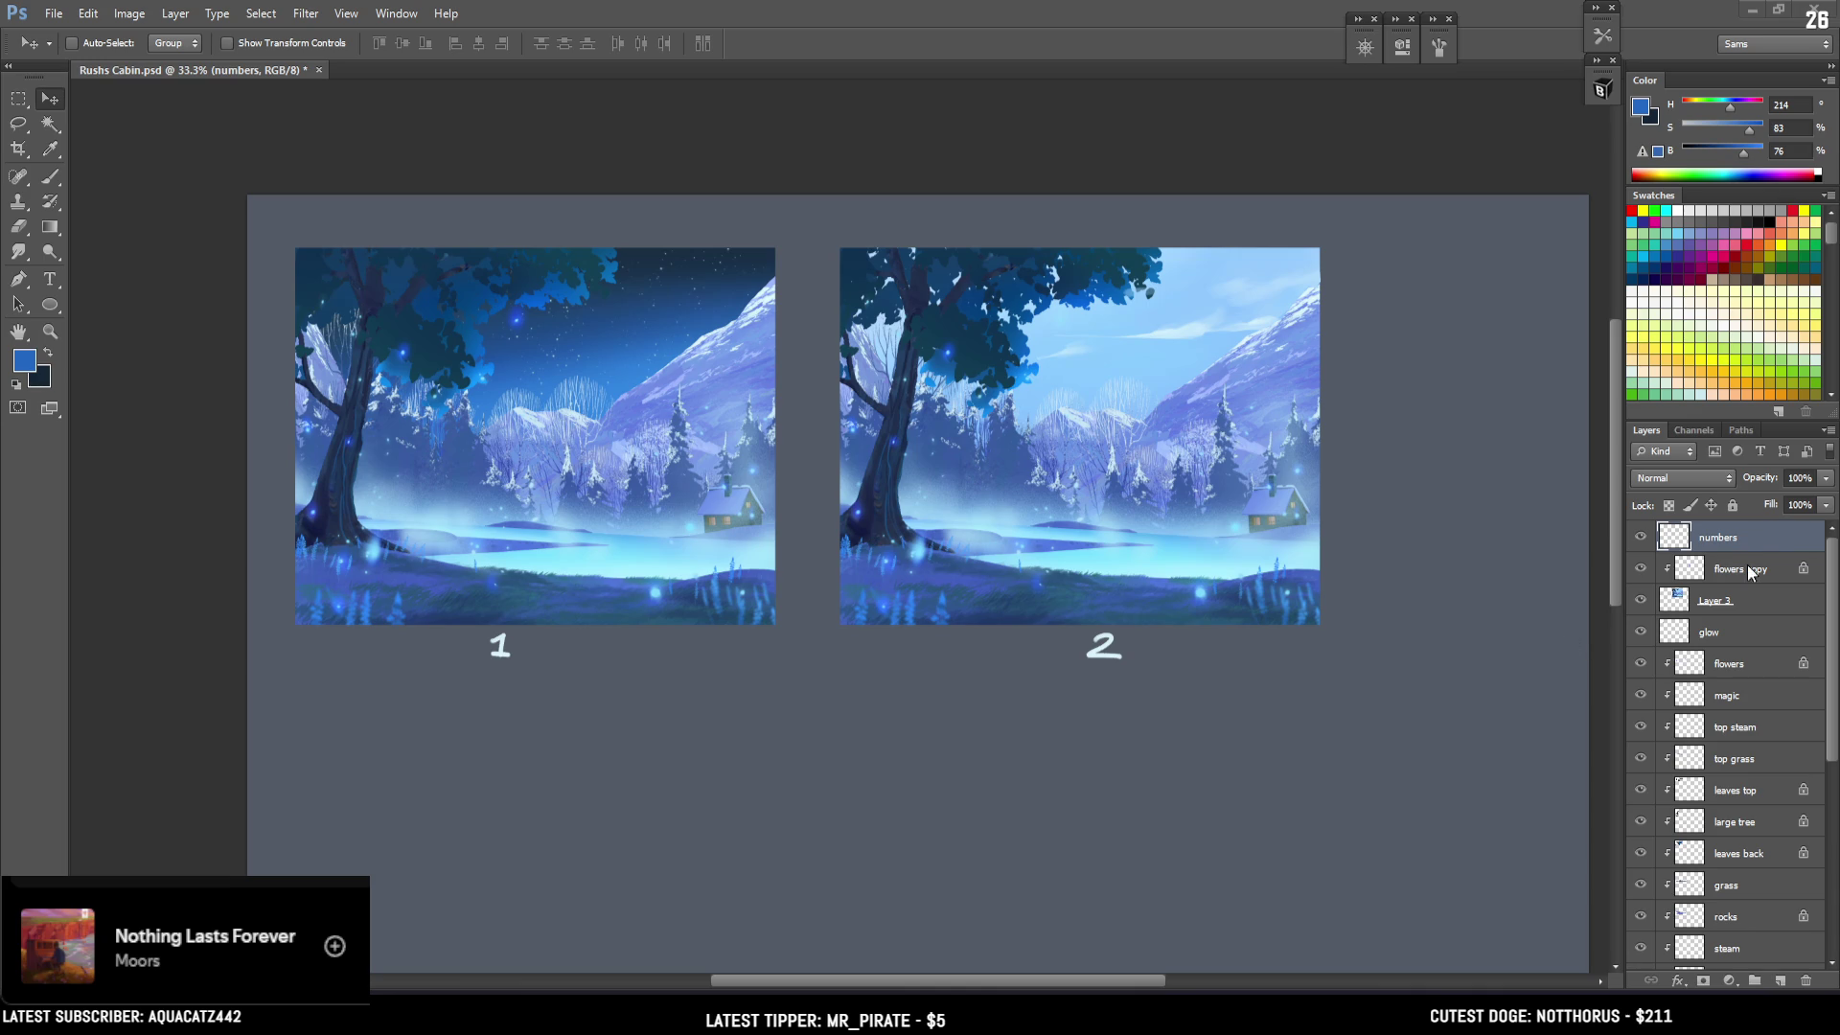
pyautogui.hotkey('ctrl', '+')
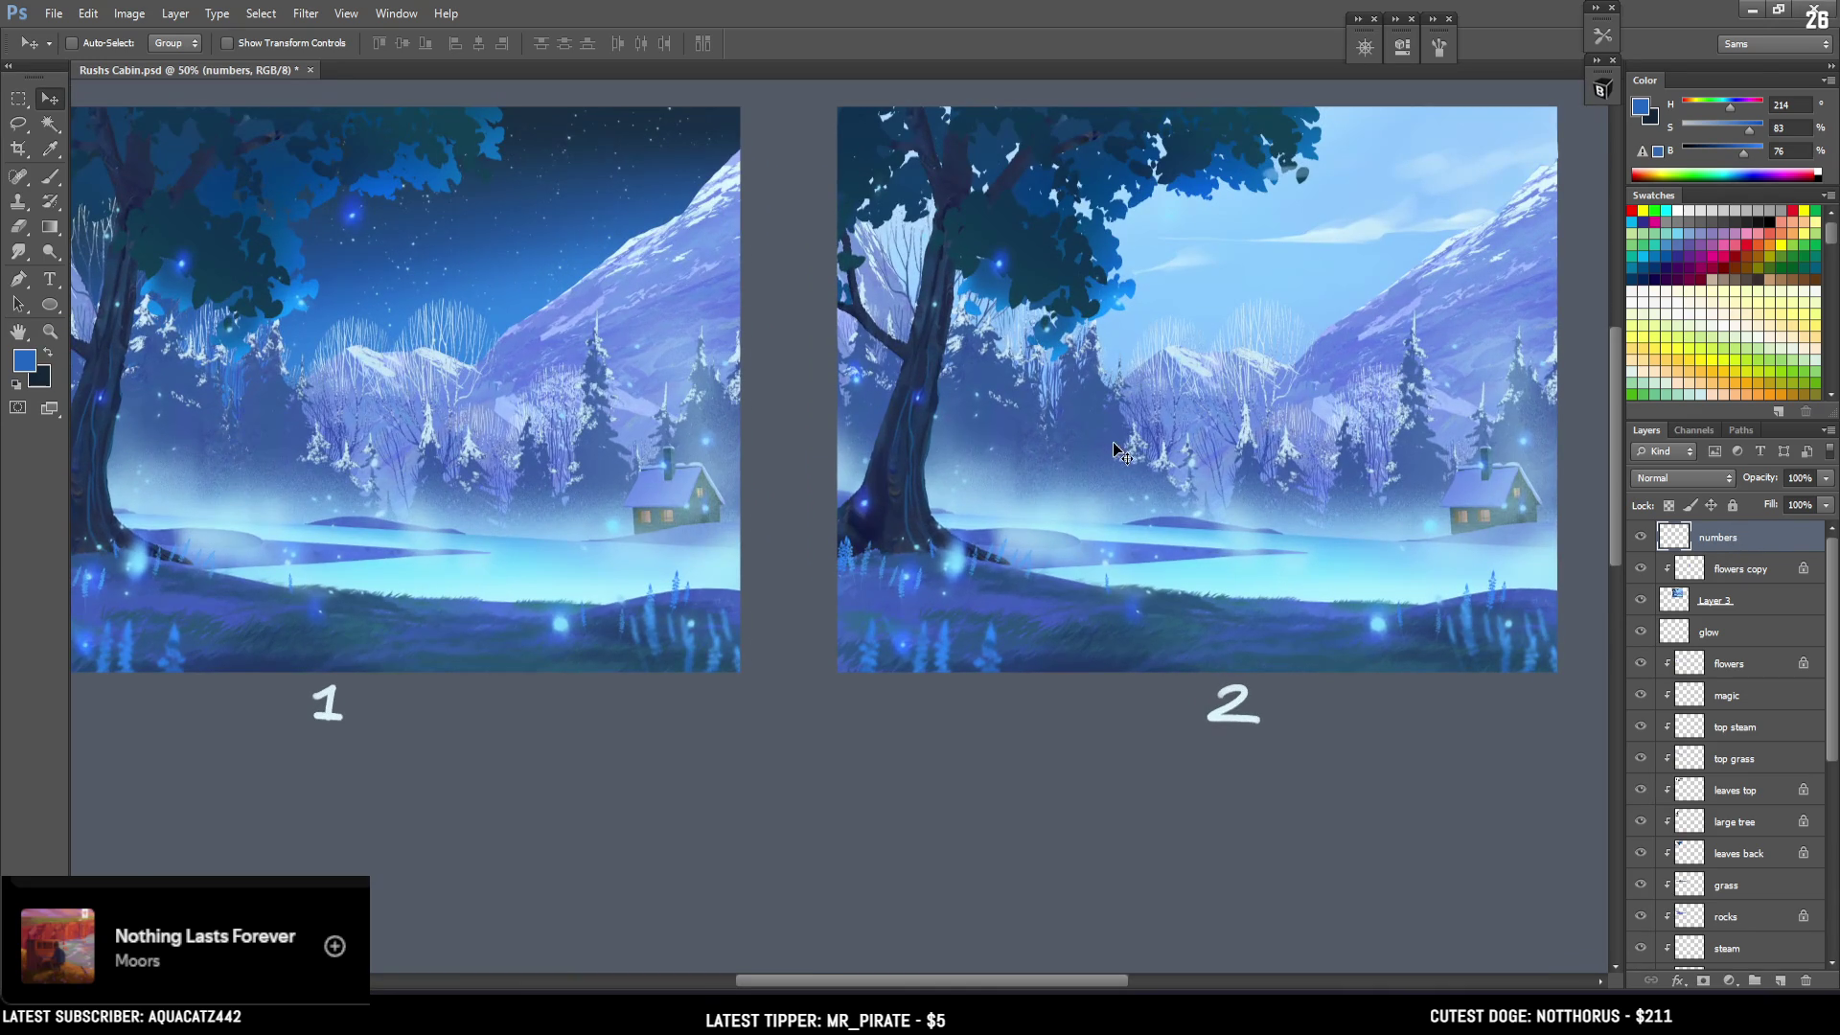
pyautogui.hotkey('ctrl', 's')
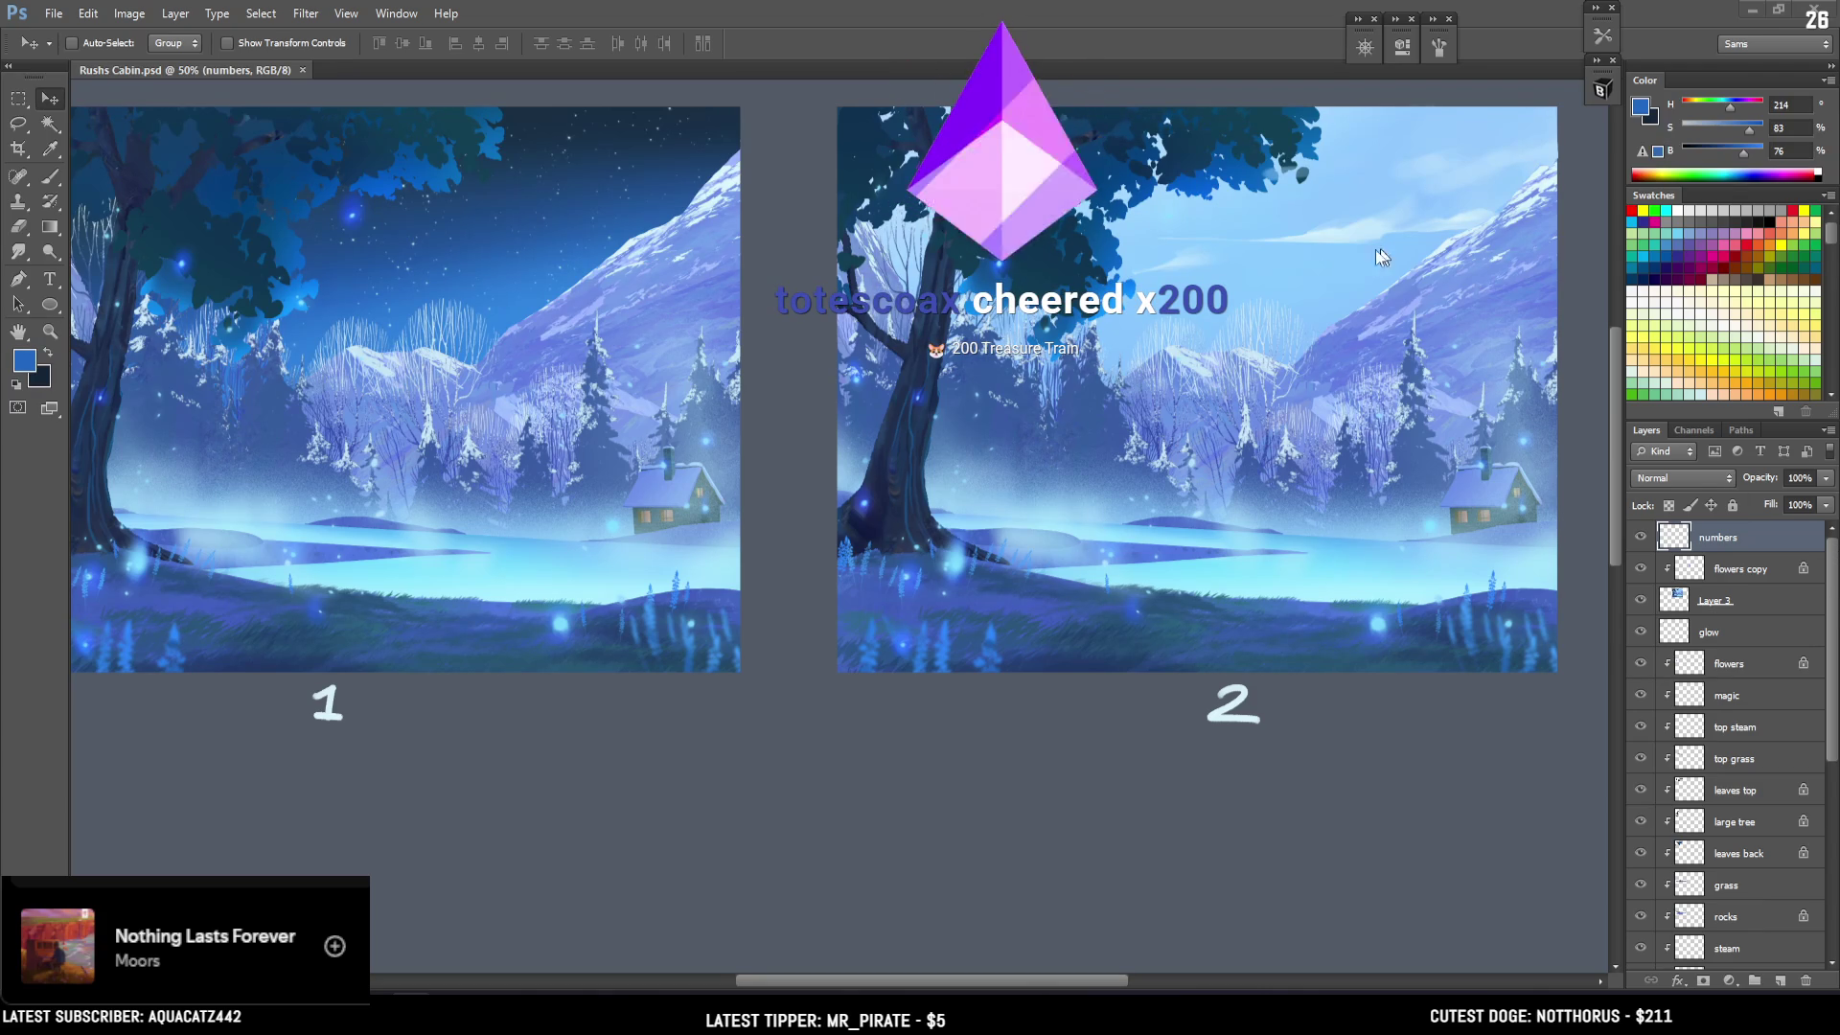
pyautogui.moveTo(499, 429)
pyautogui.mouseDown()
pyautogui.moveTo(615, 483)
pyautogui.moveTo(585, 436)
pyautogui.mouseUp()
pyautogui.hotkey('ctrl', 'z')
pyautogui.moveTo(1006, 502)
pyautogui.mouseDown()
pyautogui.moveTo(1167, 497)
pyautogui.moveTo(1126, 419)
pyautogui.moveTo(1101, 279)
pyautogui.moveTo(1065, 495)
pyautogui.mouseUp()
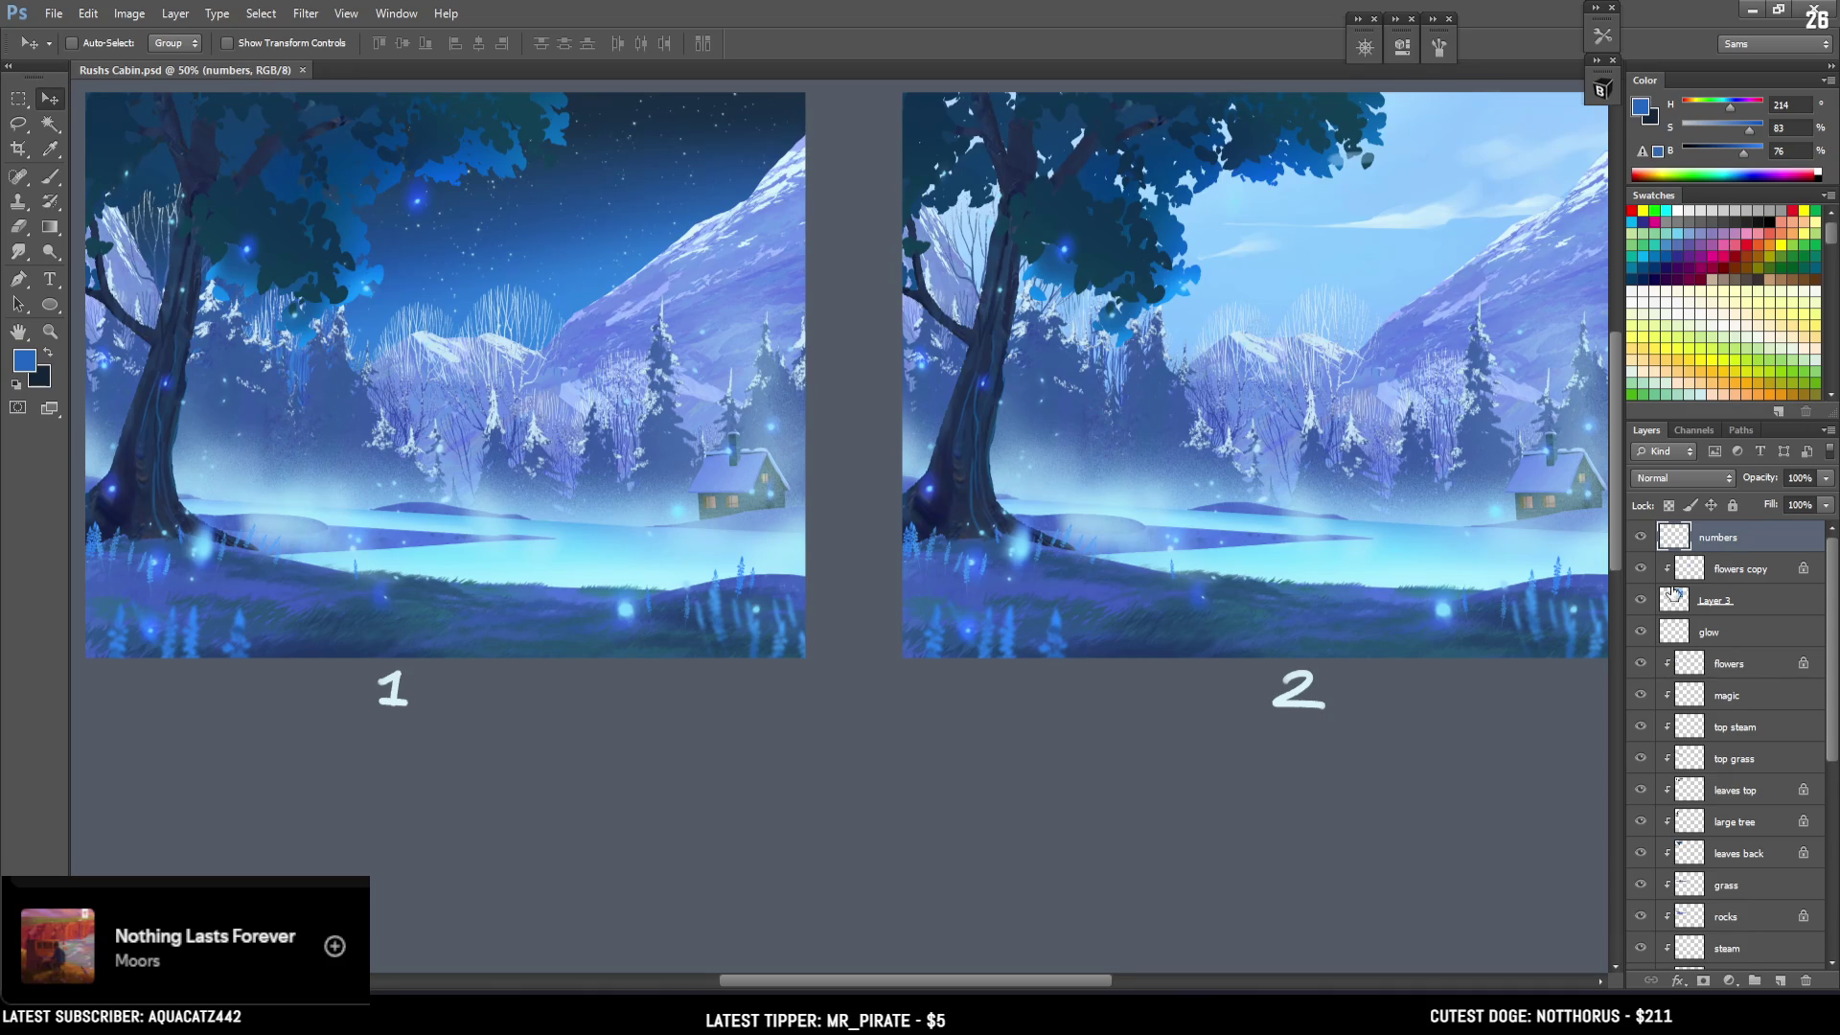
pyautogui.click(1674, 596)
pyautogui.click(51, 124)
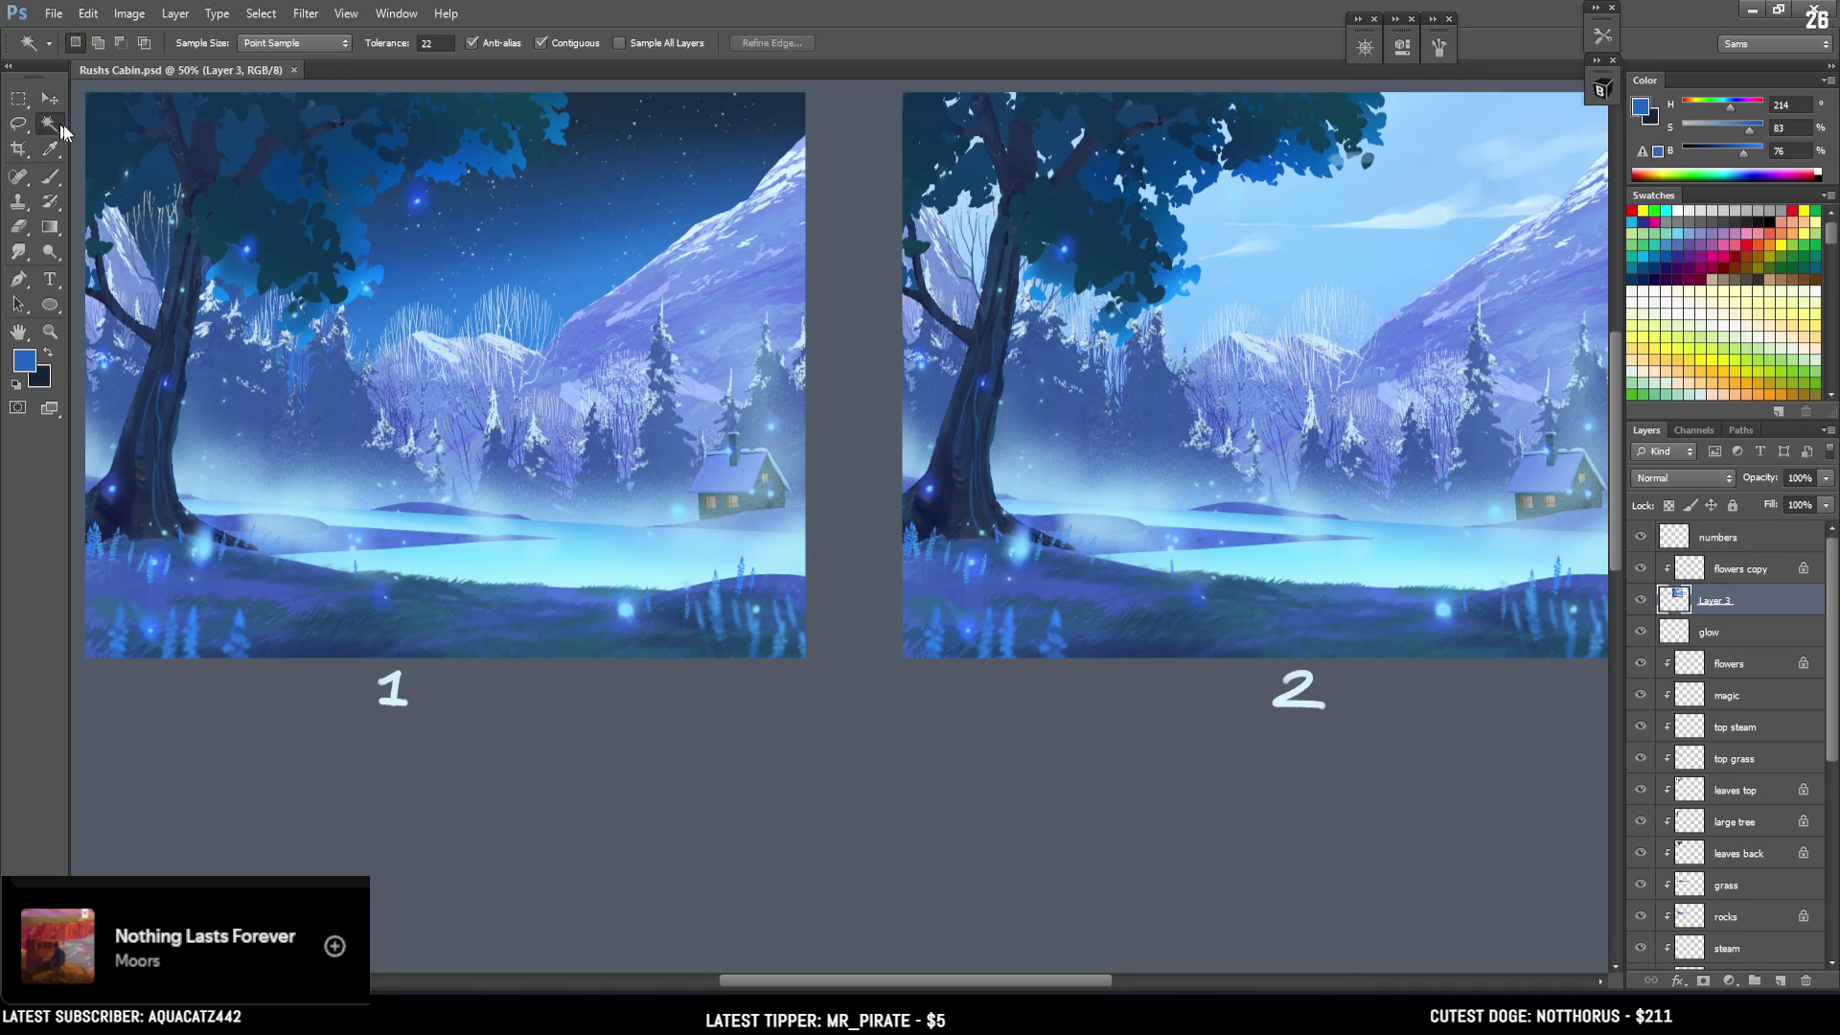
# Select image 2's tree trunk and dark leaves with the Magic Wand, including the top-left corner.
pyautogui.click(1142, 270)
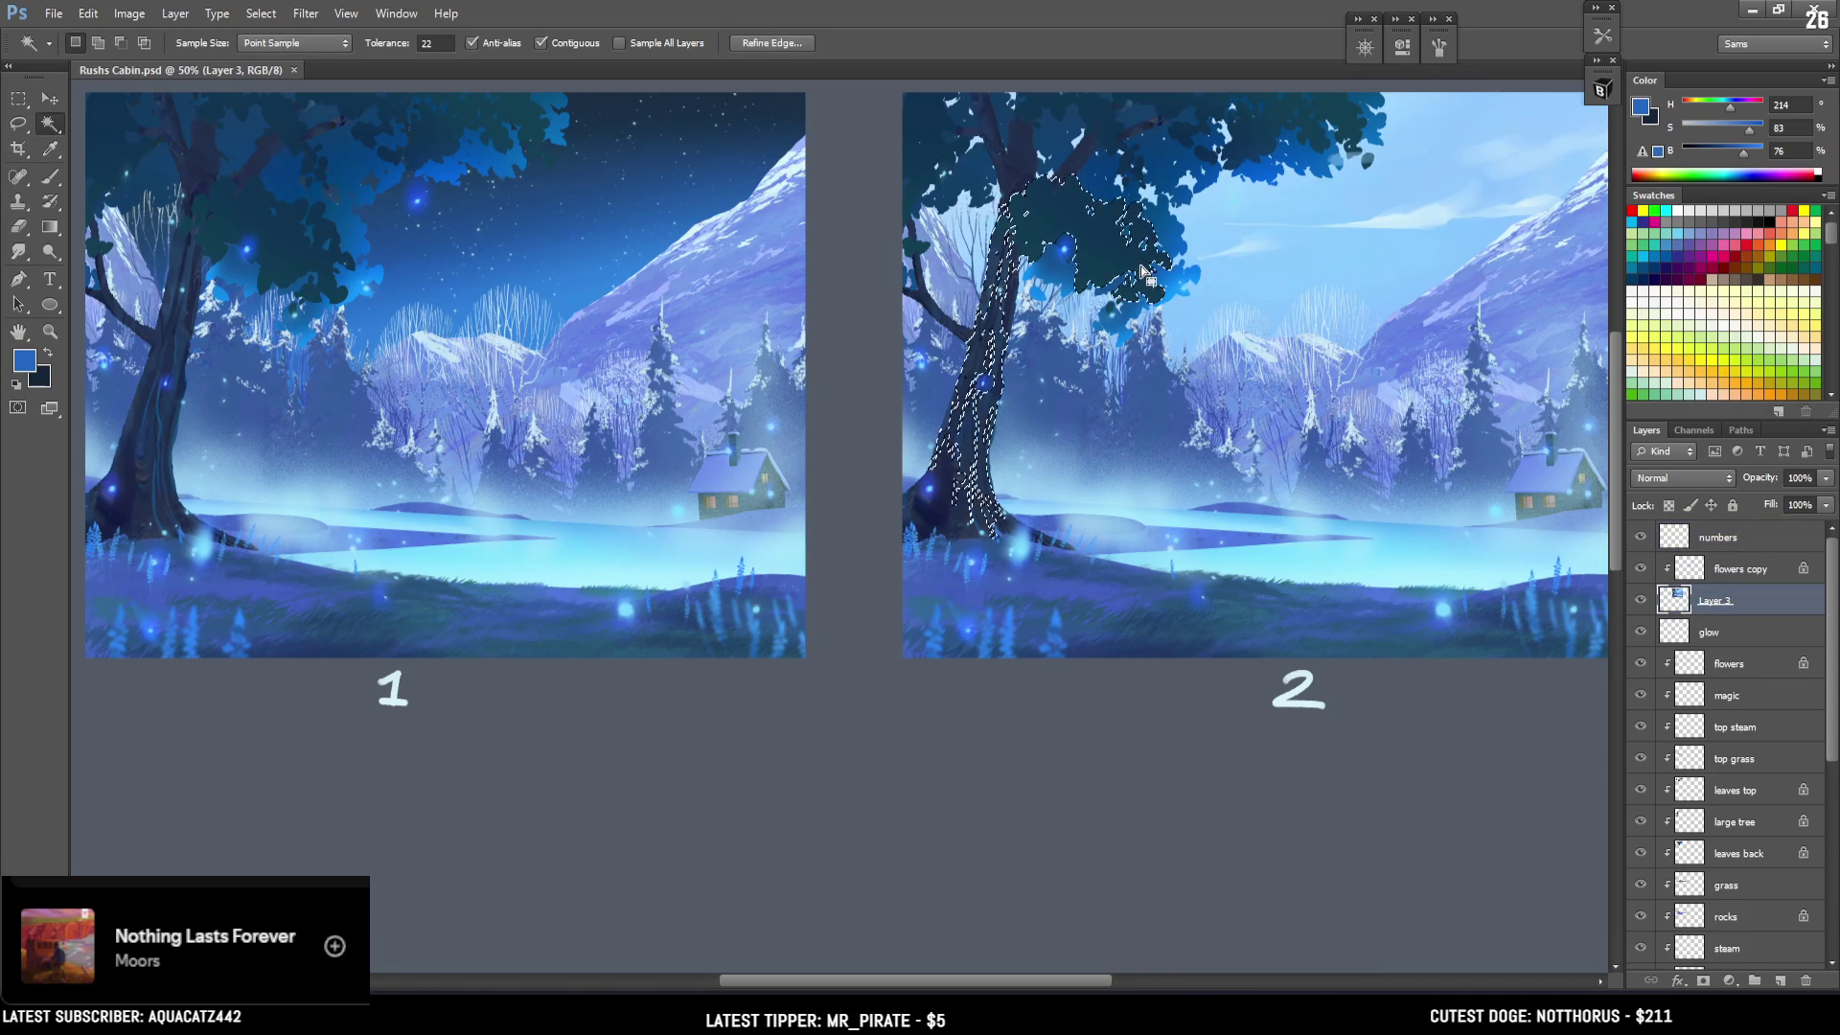
pyautogui.keyDown('shift'); pyautogui.click(1165, 279); pyautogui.keyUp('shift')
pyautogui.keyDown('shift'); pyautogui.click(1292, 134); pyautogui.keyUp('shift')
pyautogui.hotkey('ctrl', 'z')
pyautogui.keyDown('shift'); pyautogui.click(1304, 163); pyautogui.keyUp('shift')
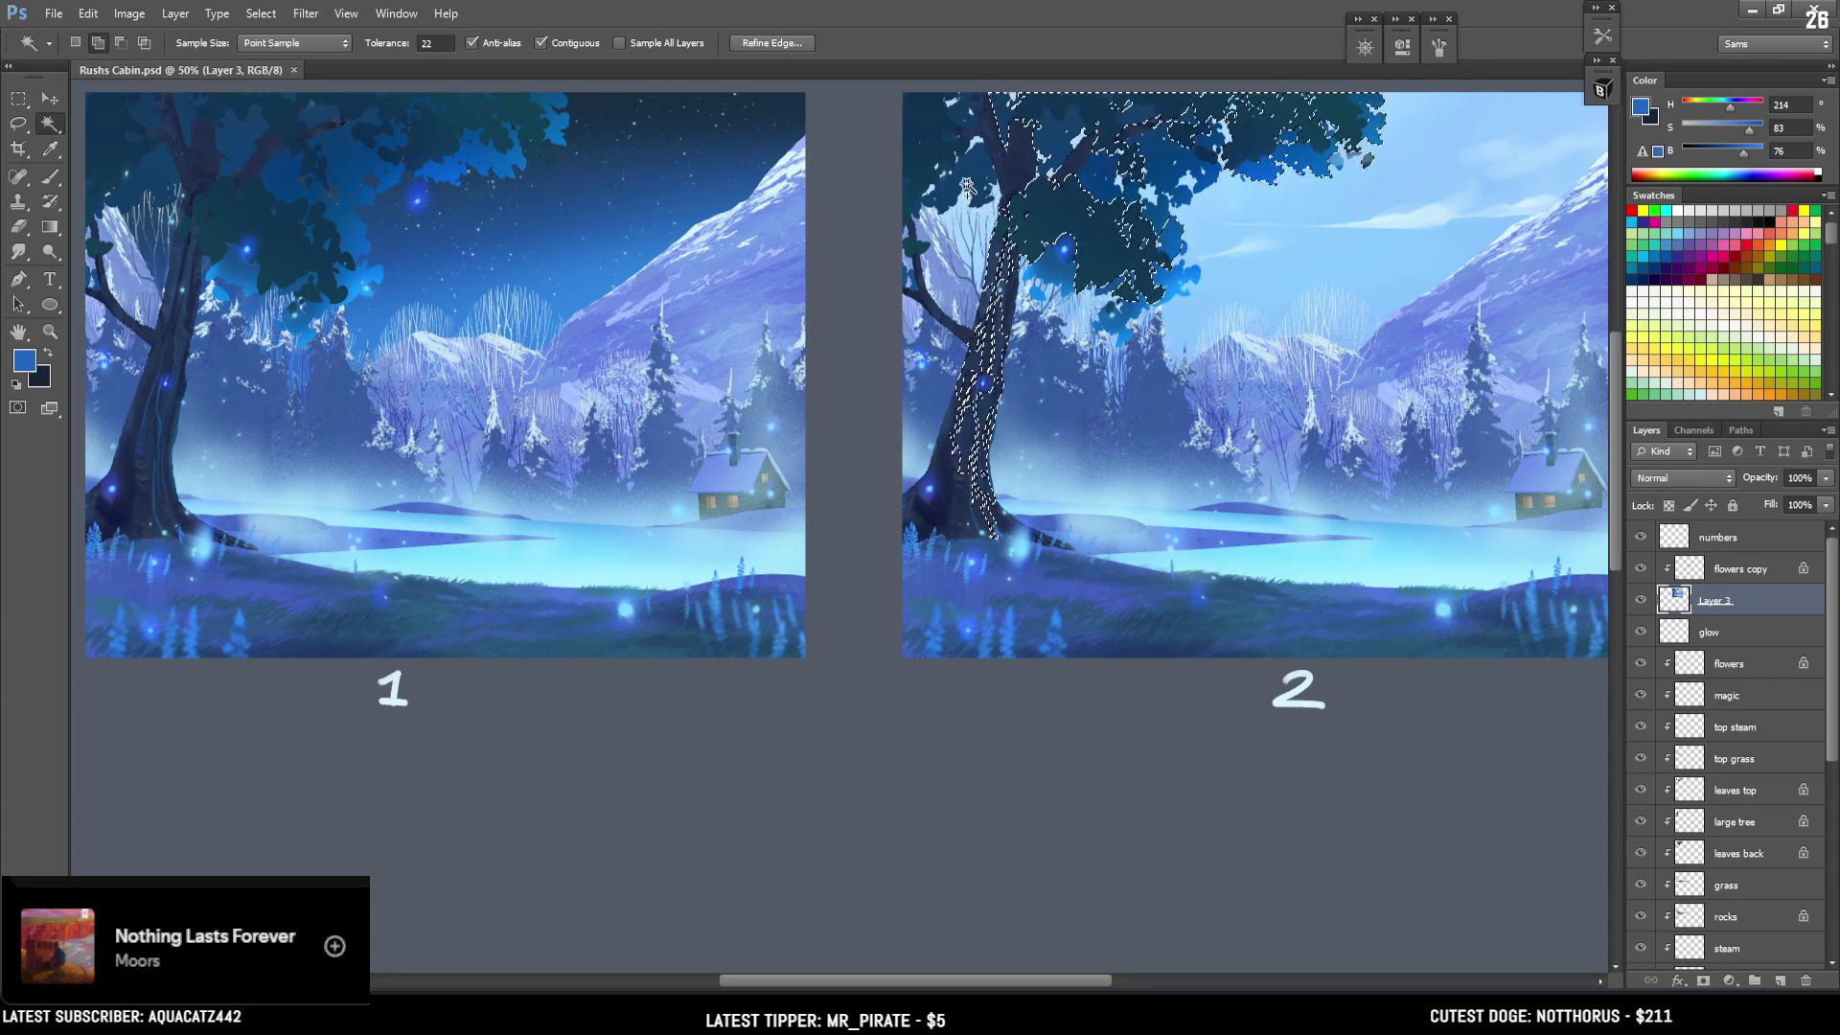
pyautogui.keyDown('shift'); pyautogui.click(915, 154); pyautogui.keyUp('shift')
# Choose the EyvindEarle 500 brush from the BrushBox library.
pyautogui.press('b')
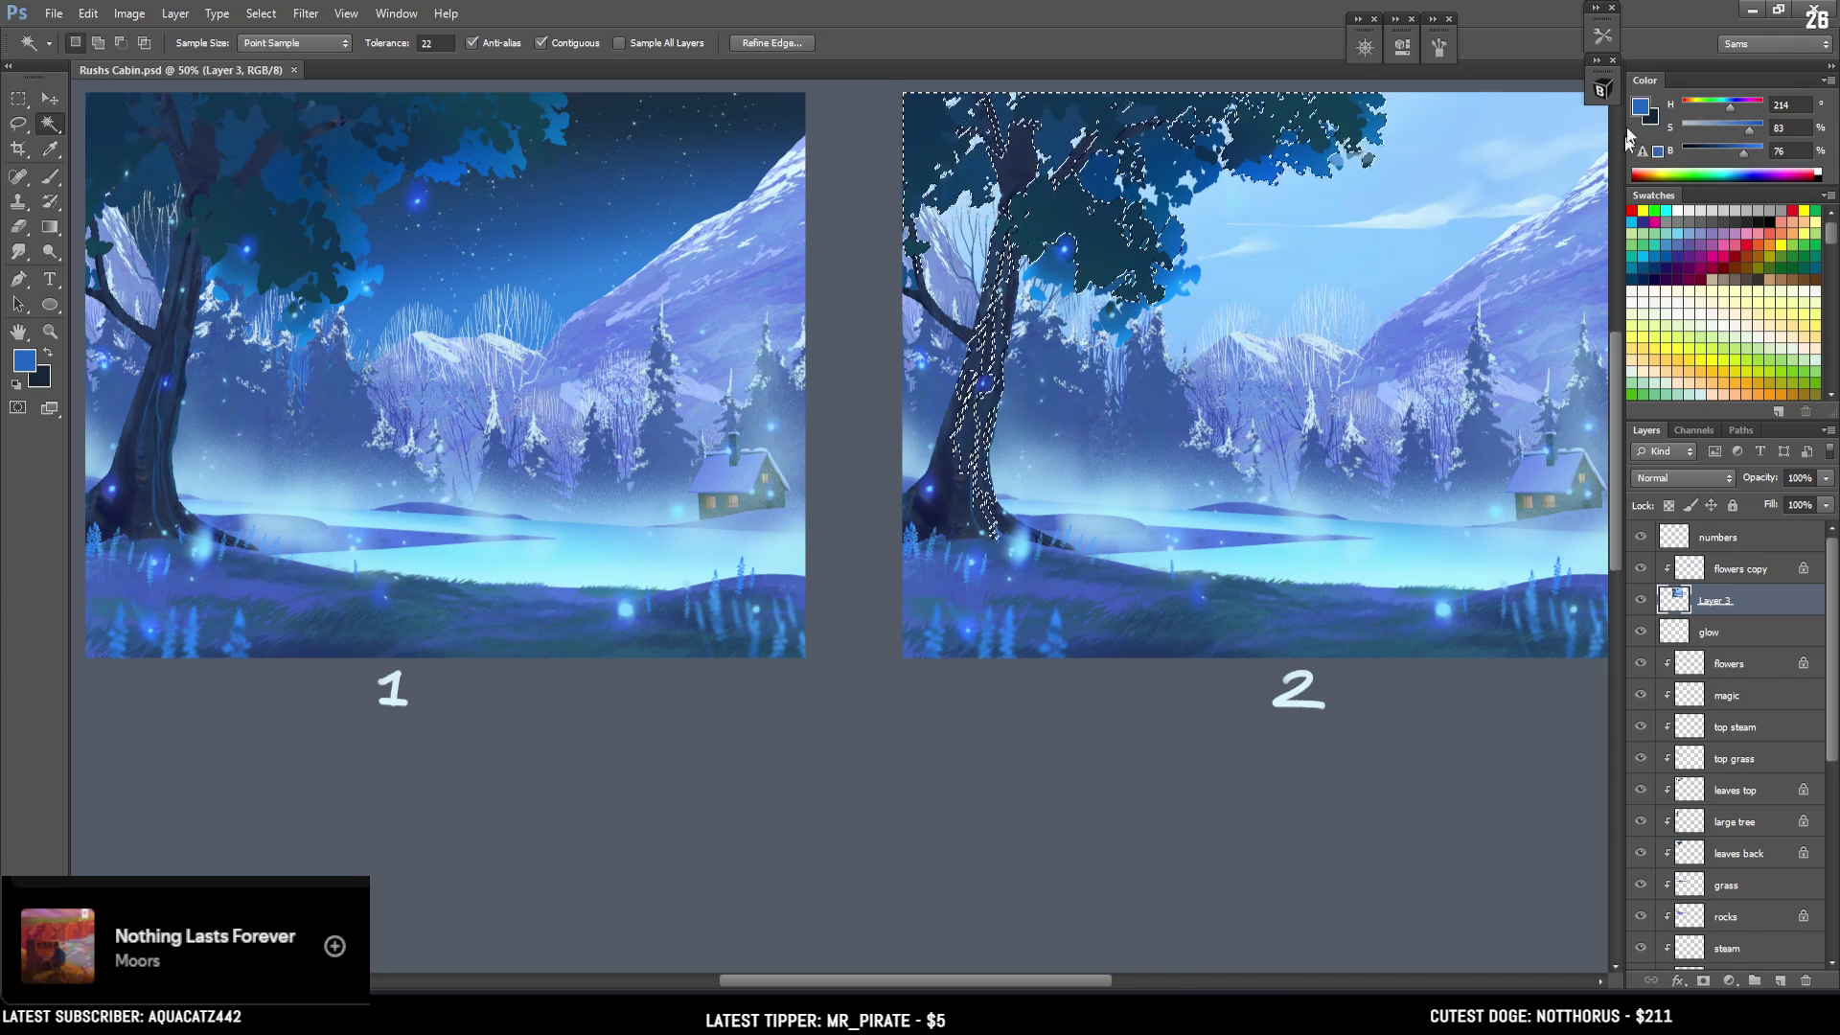
pyautogui.click(1601, 89)
pyautogui.click(1349, 596)
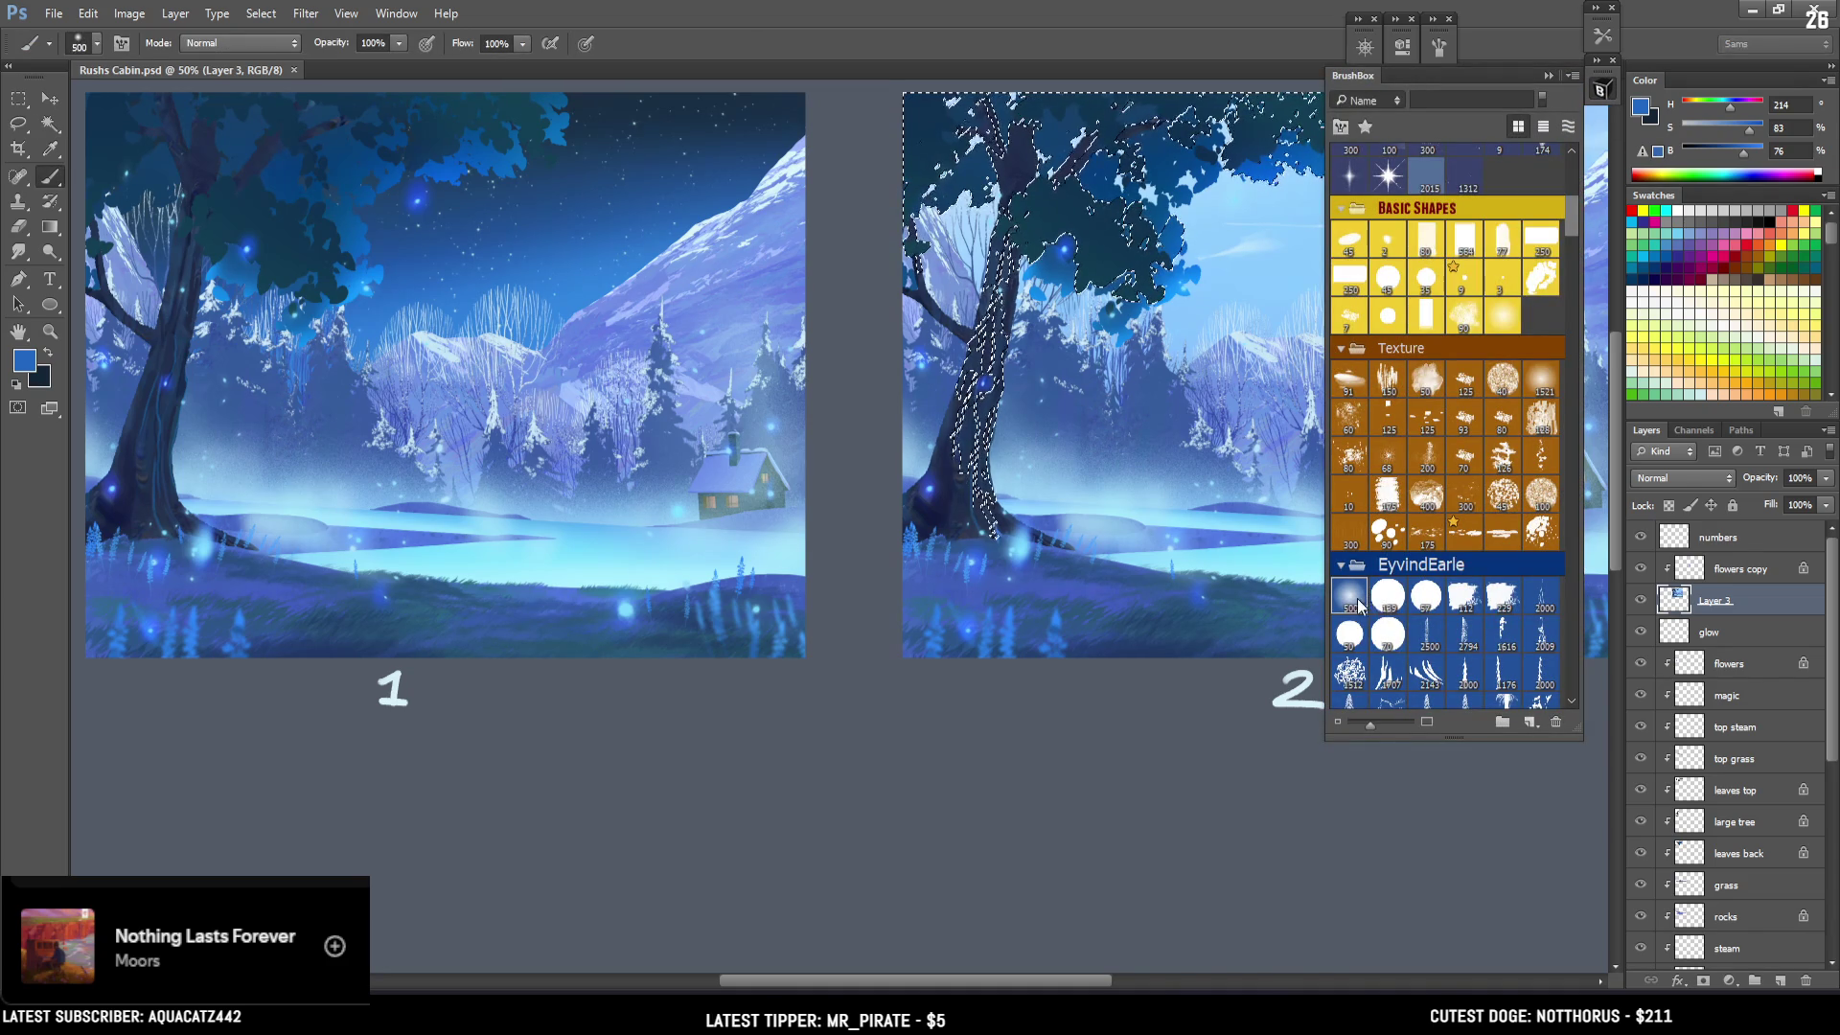
# Collapse the brush library and zoom in on the tree, keeping its selection active.
pyautogui.click(1602, 89)
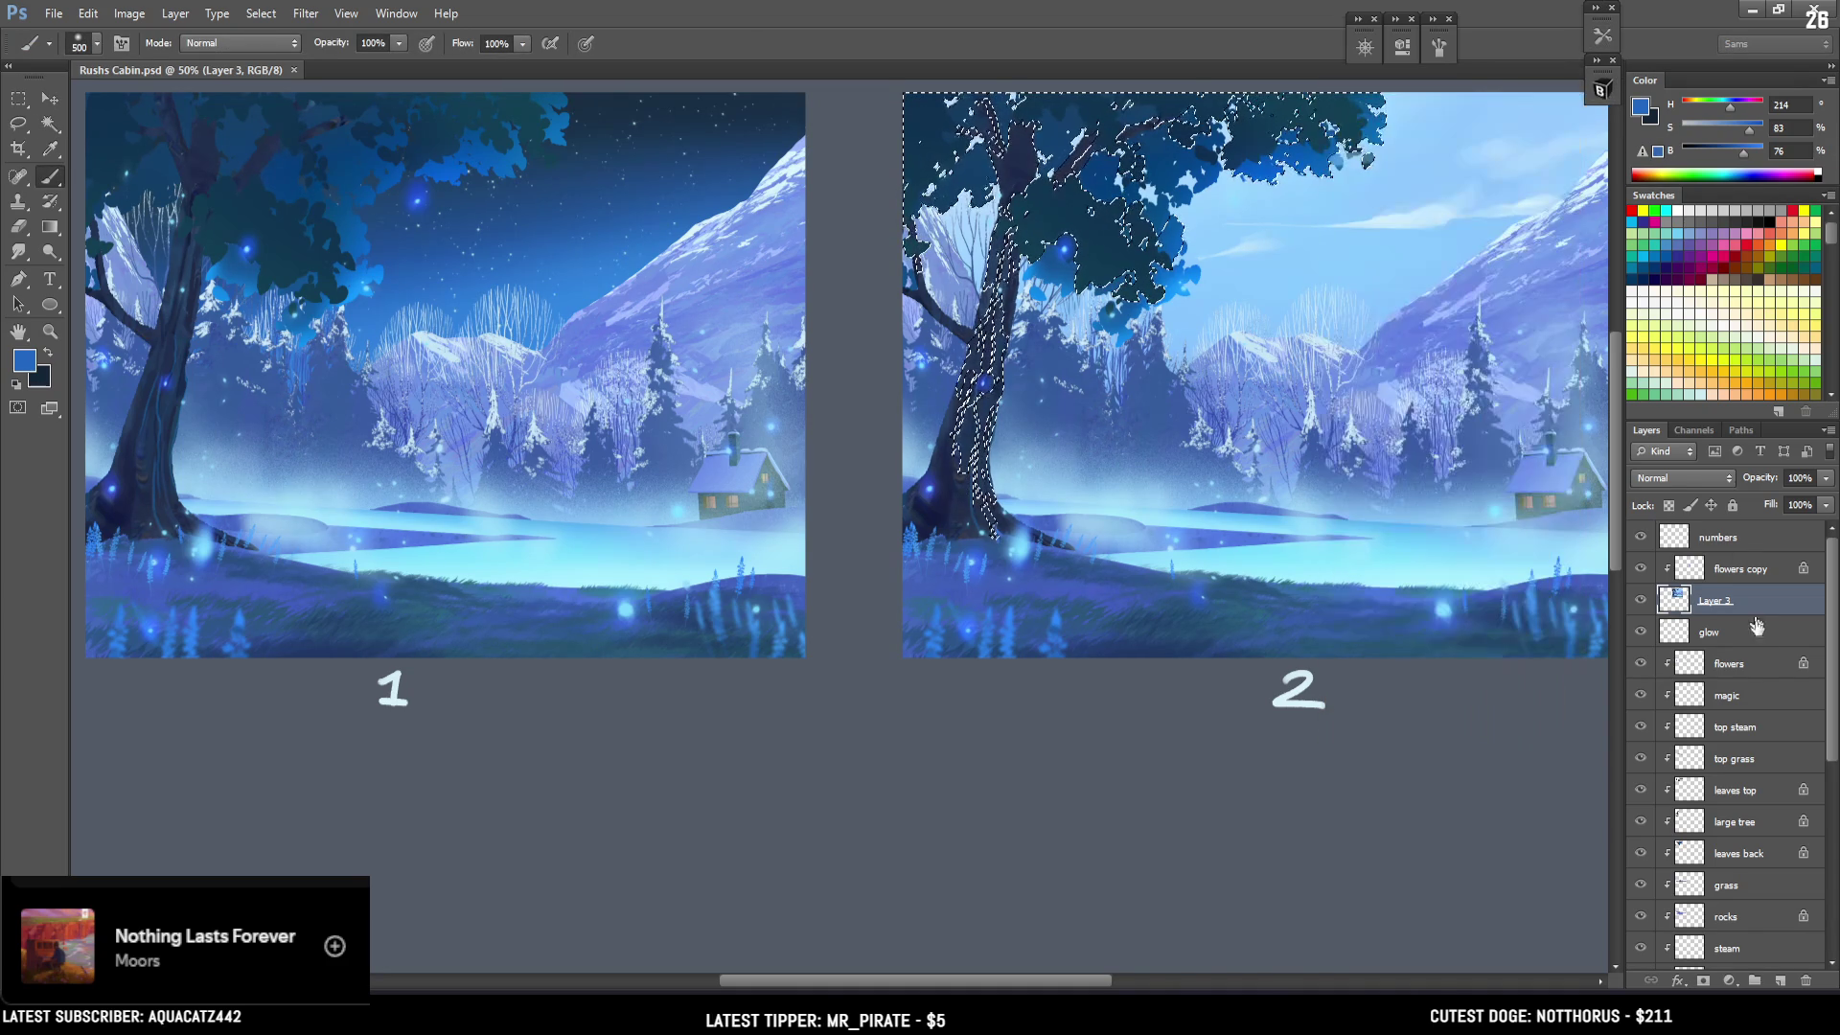
pyautogui.moveTo(1392, 257); pyautogui.dragTo(1045, 292)
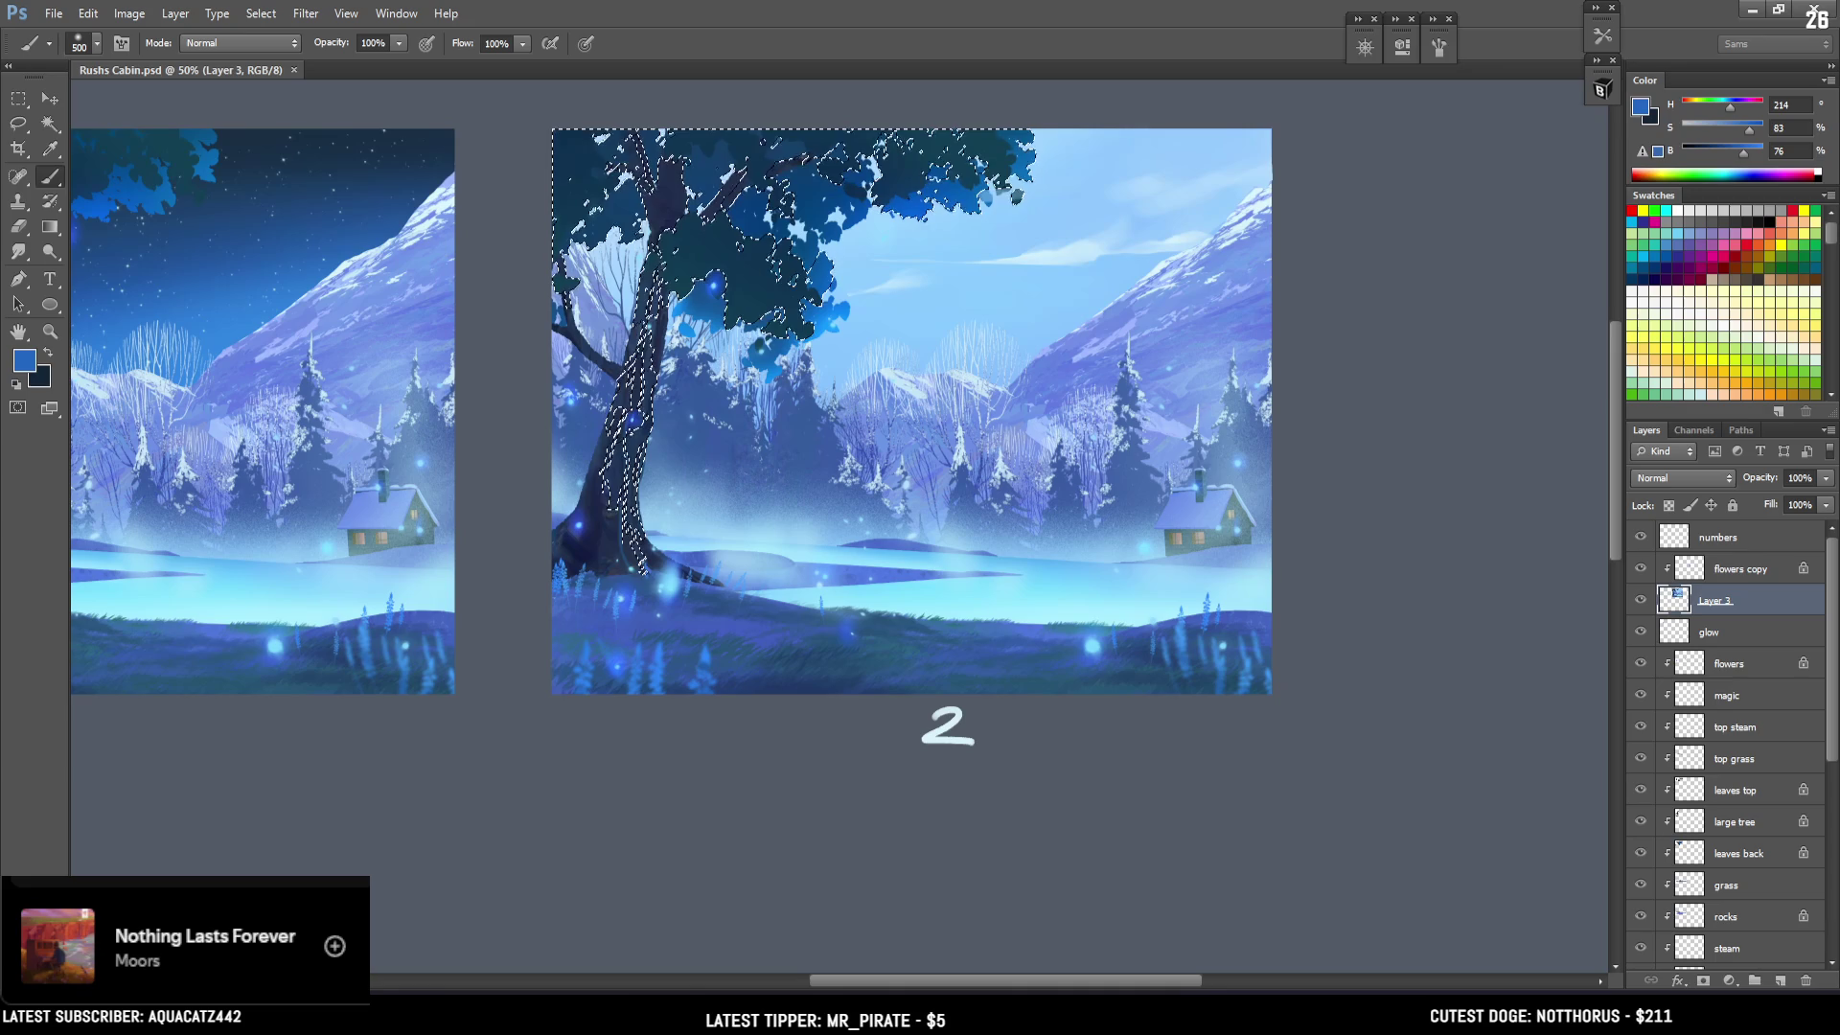
pyautogui.hotkey('ctrl', 'd')
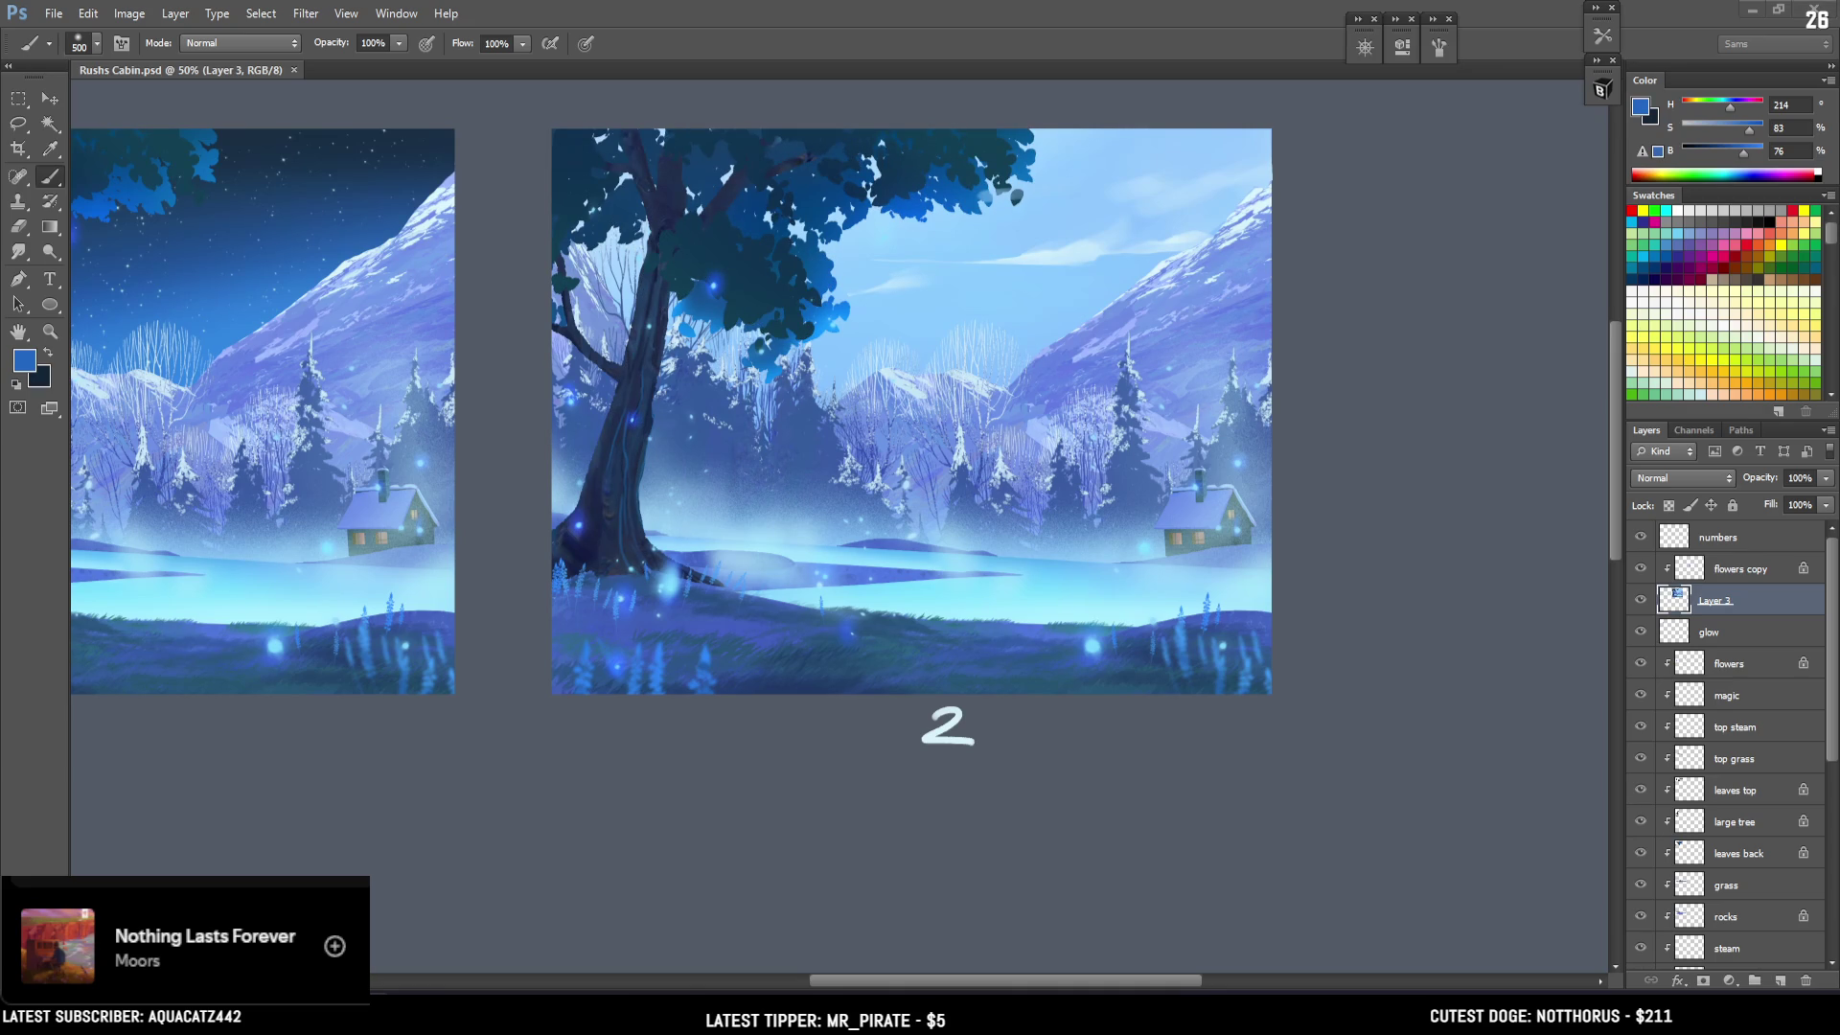
pyautogui.hotkey('ctrl', 'z')
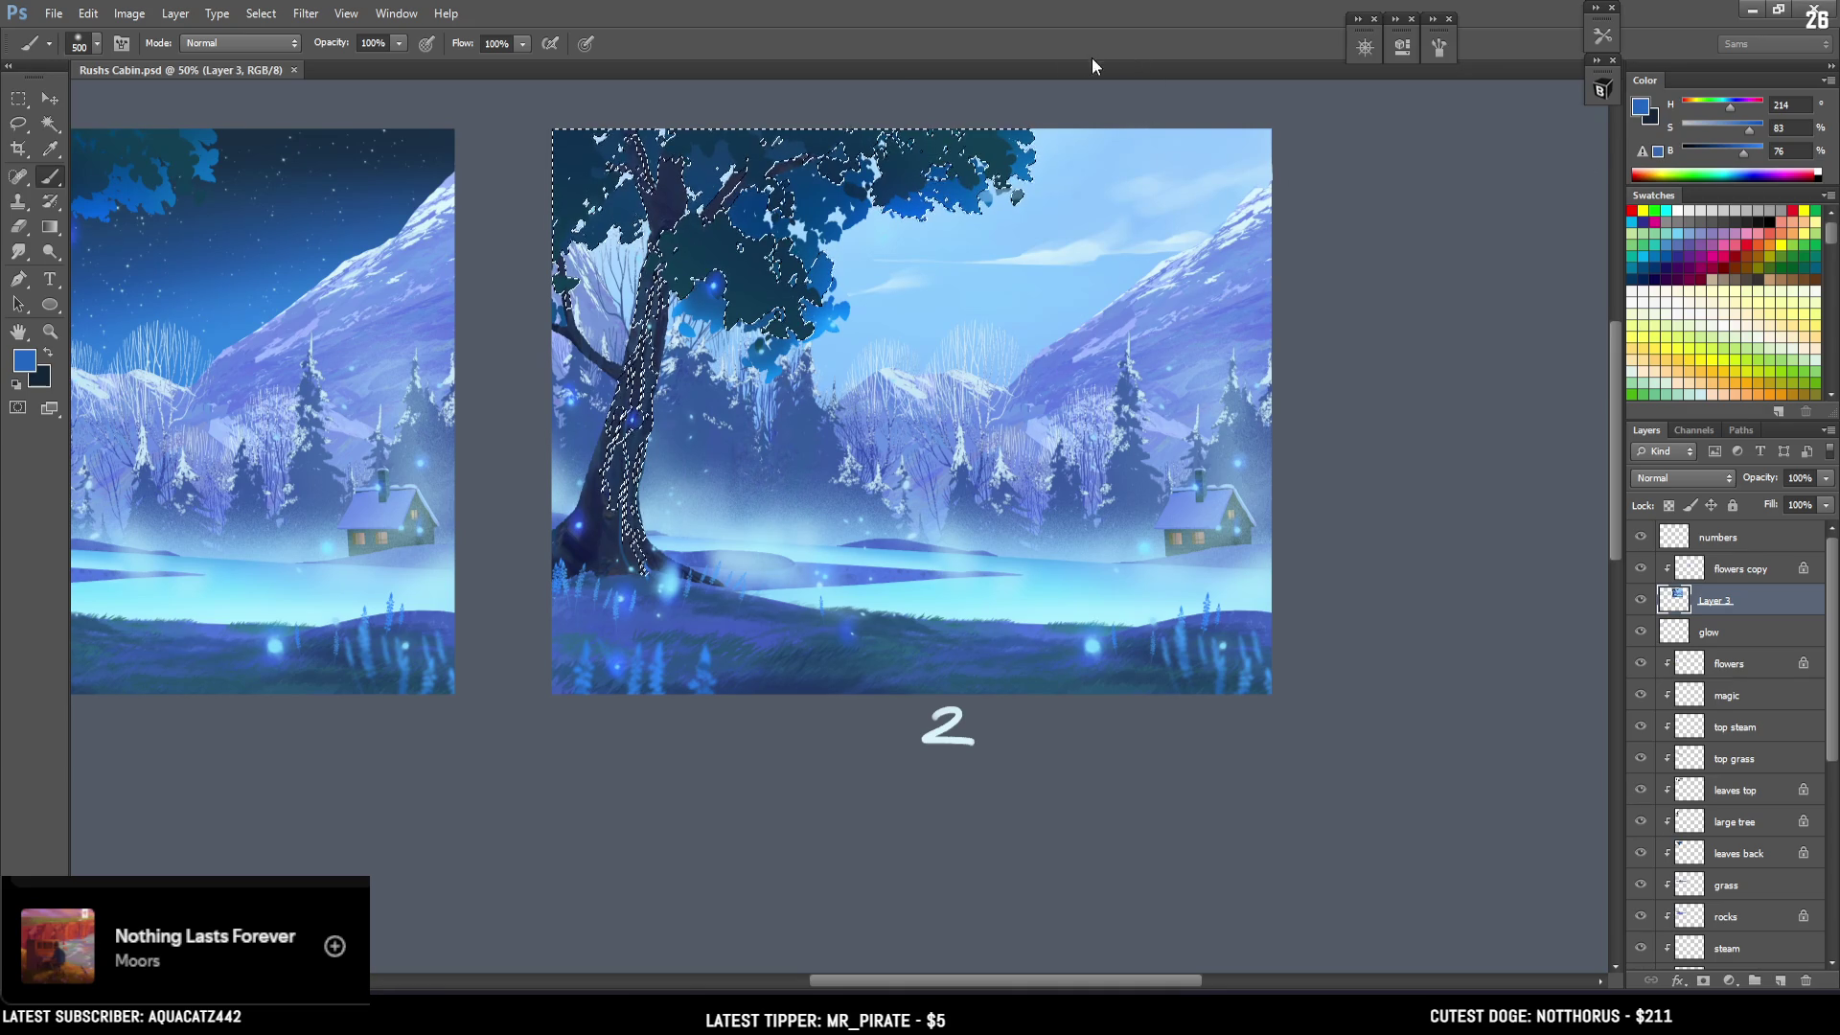
pyautogui.scroll(1, 989, 395)
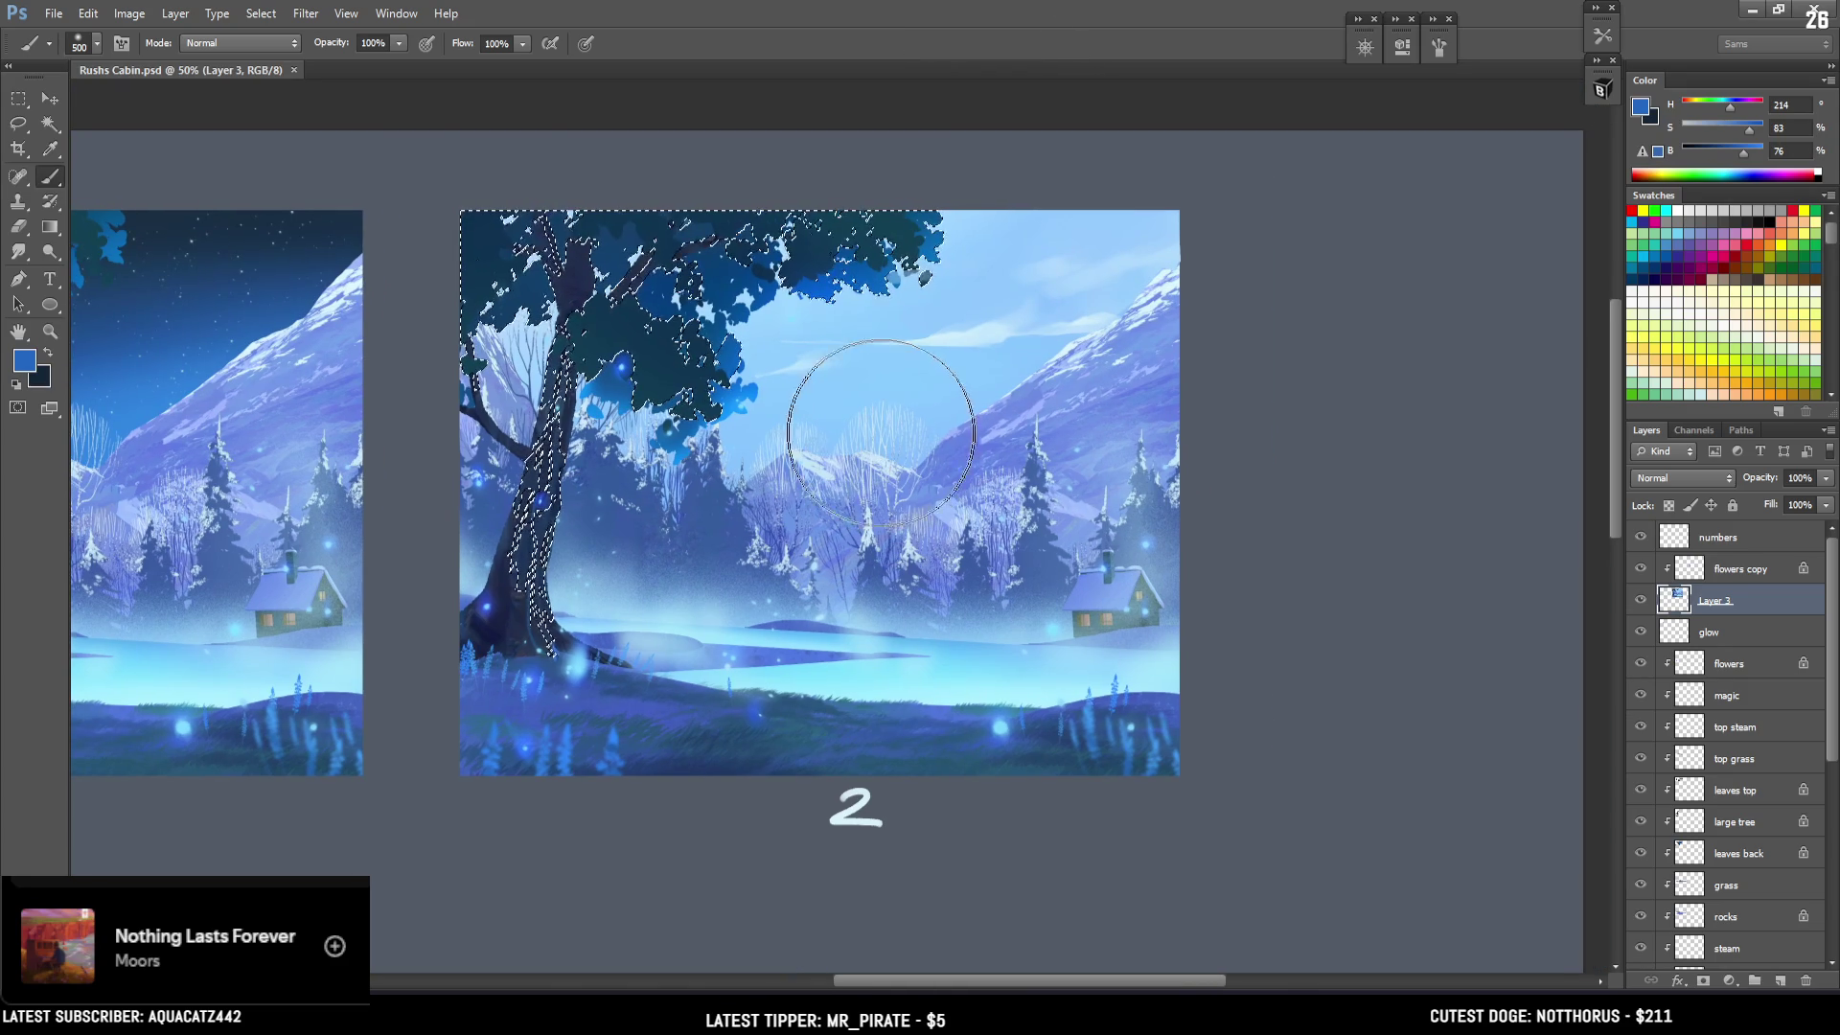
pyautogui.hscroll(2, 691, 403)
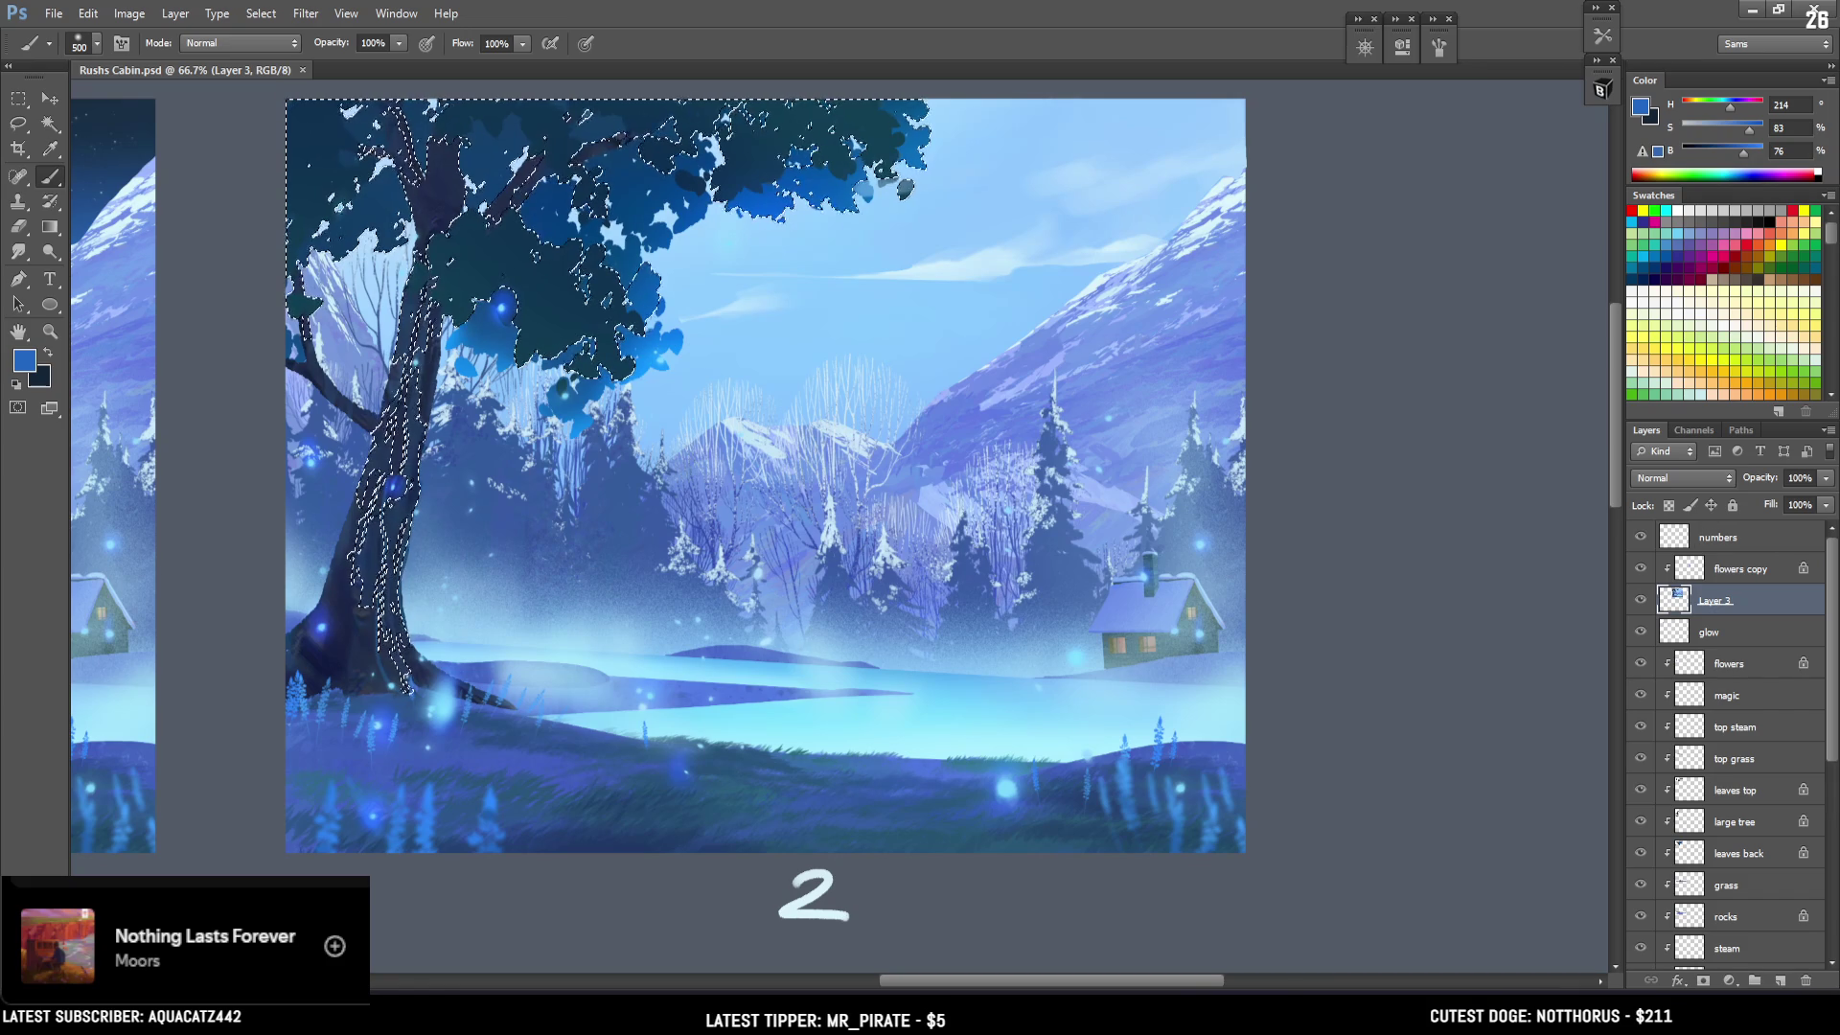
# Sample the leaf blue, brighten it to cyan, and paint the upper and lower foliage.
pyautogui.keyDown('alt'); pyautogui.click(779, 200); pyautogui.keyUp('alt')
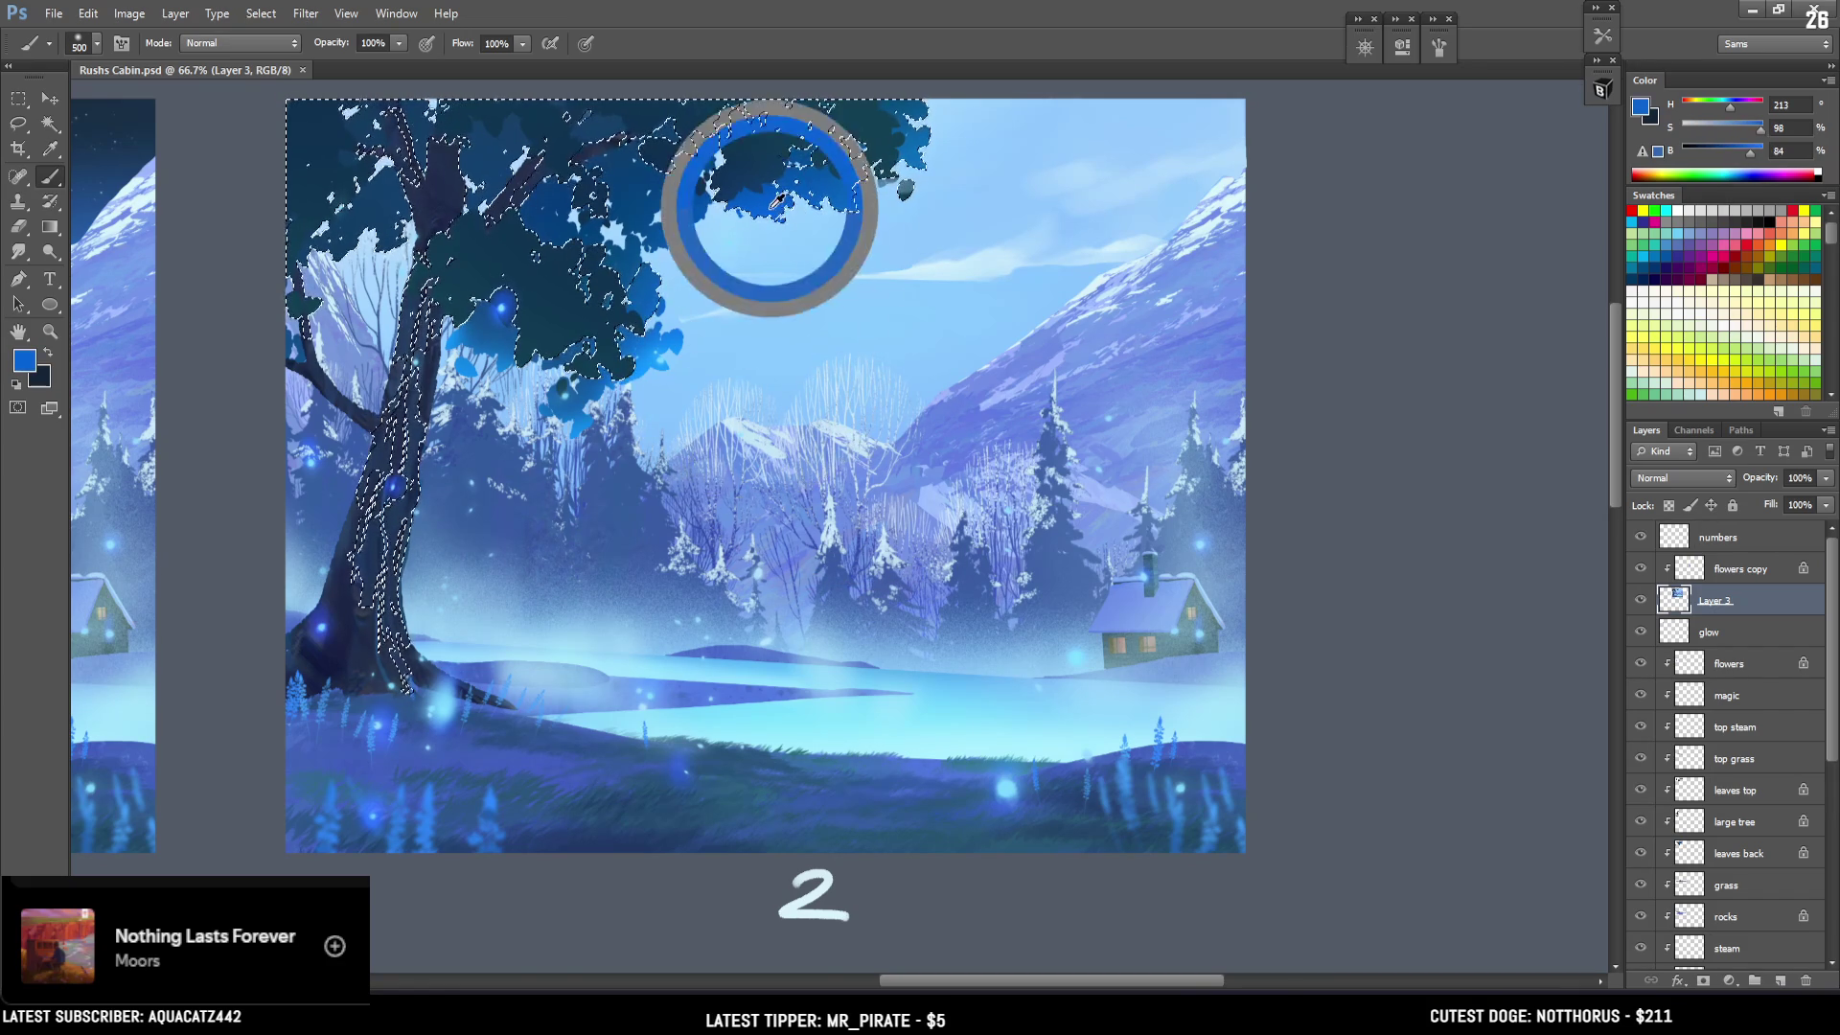
pyautogui.click(1729, 106)
pyautogui.click(1764, 150)
pyautogui.press('[')
pyautogui.press('[')
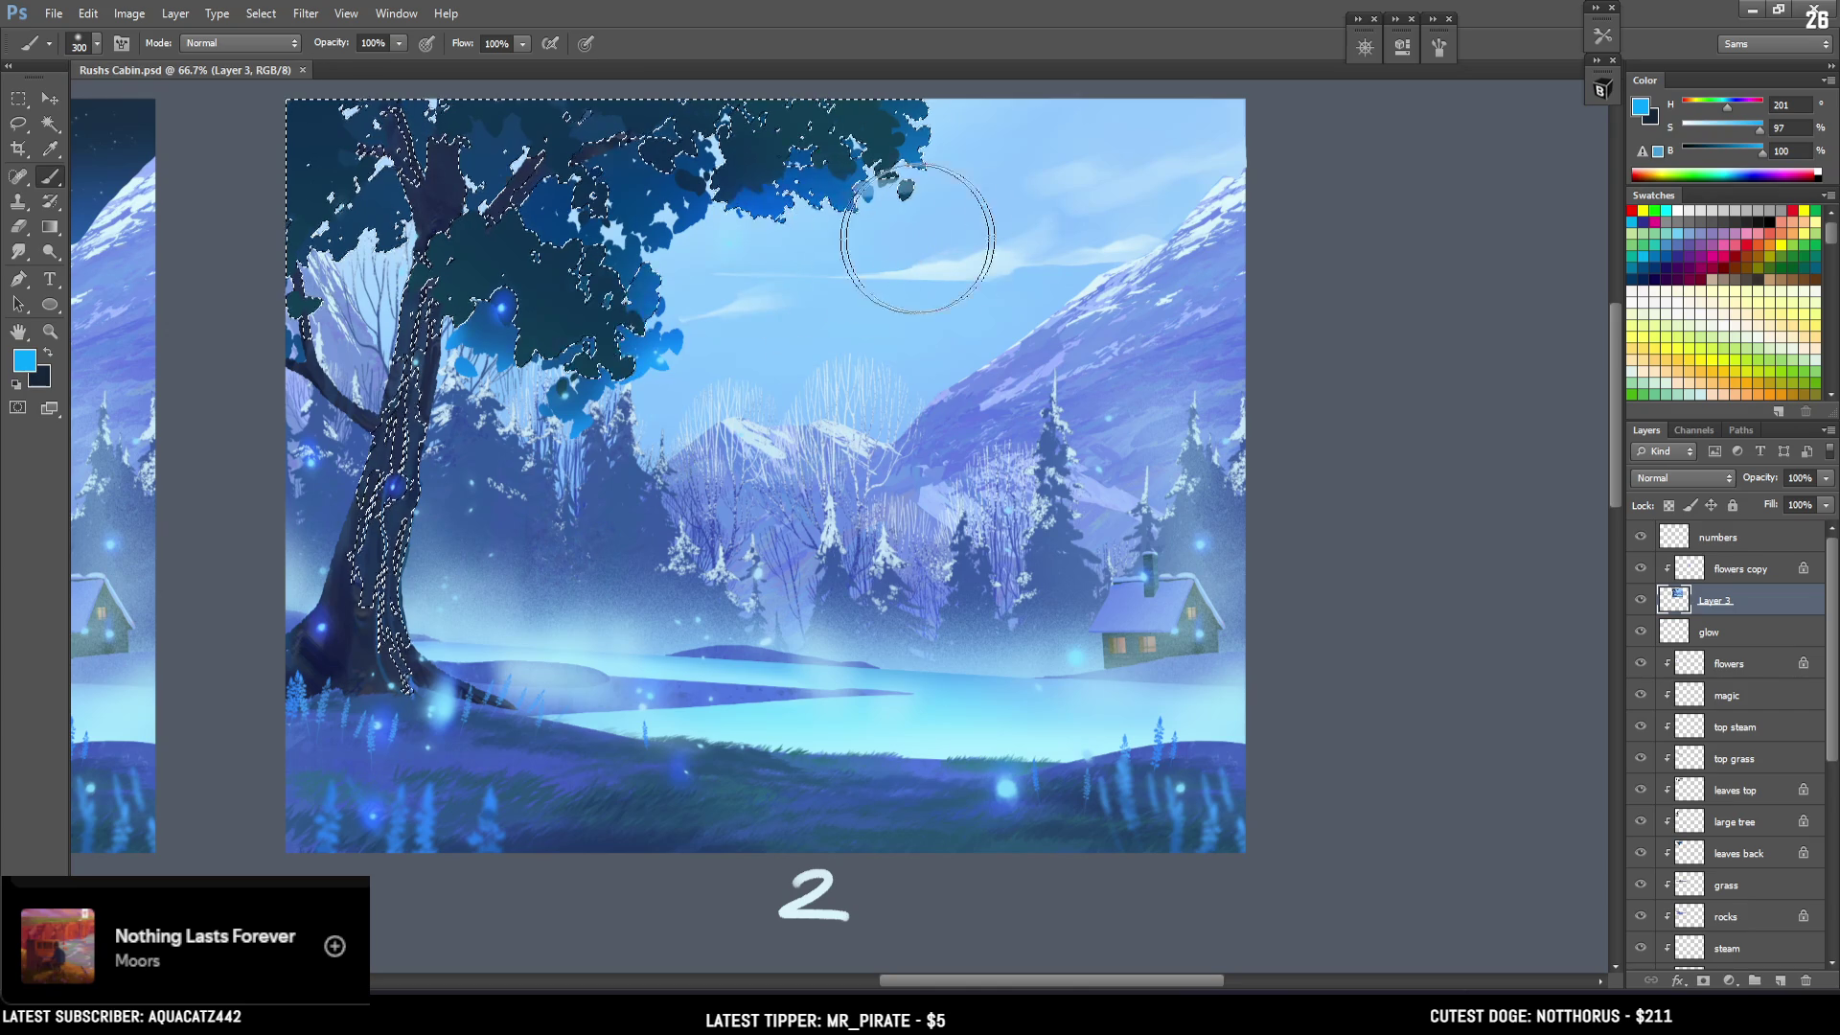
pyautogui.moveTo(890, 245); pyautogui.dragTo(789, 226)
pyautogui.press('[')
pyautogui.press('[')
pyautogui.moveTo(494, 412)
pyautogui.mouseDown()
pyautogui.moveTo(616, 382)
pyautogui.moveTo(629, 406)
pyautogui.mouseUp()
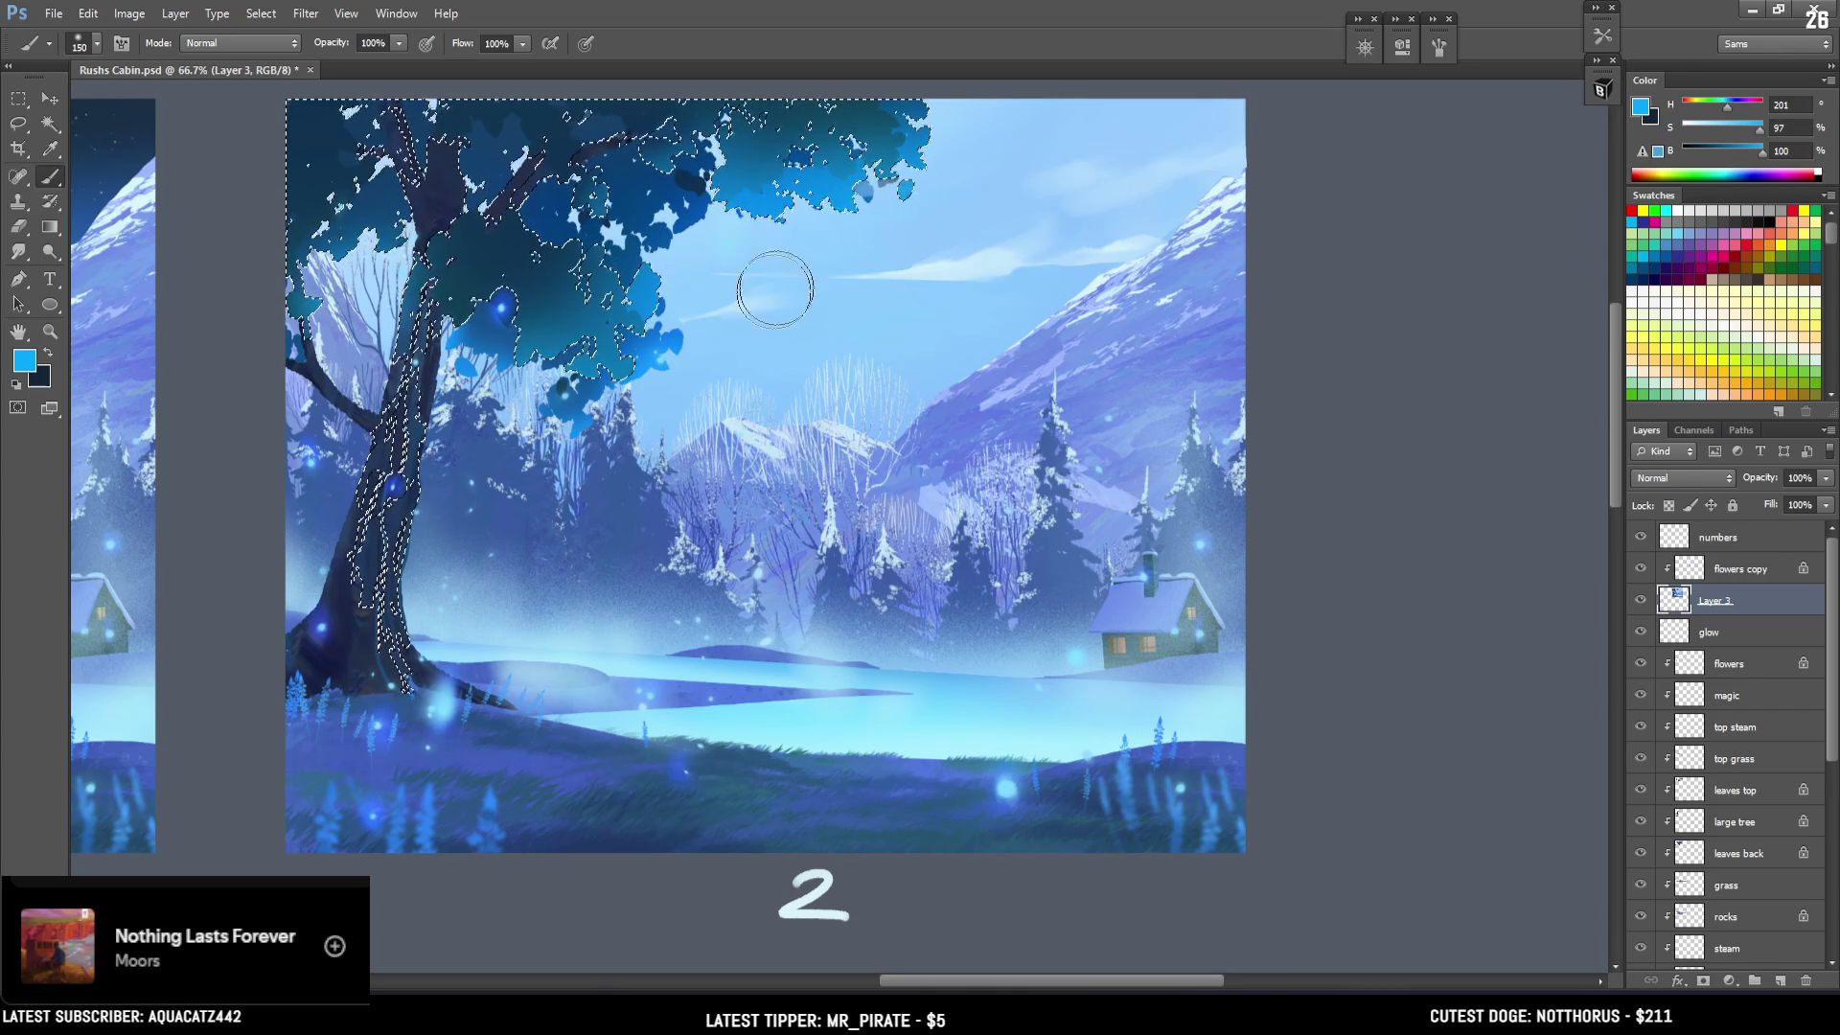
# Toggle the selection outline to judge the brightened foliage, then zoom out to 50%.
pyautogui.hotkey('ctrl', 'd')
pyautogui.hotkey('ctrl', 'shift', 'd')
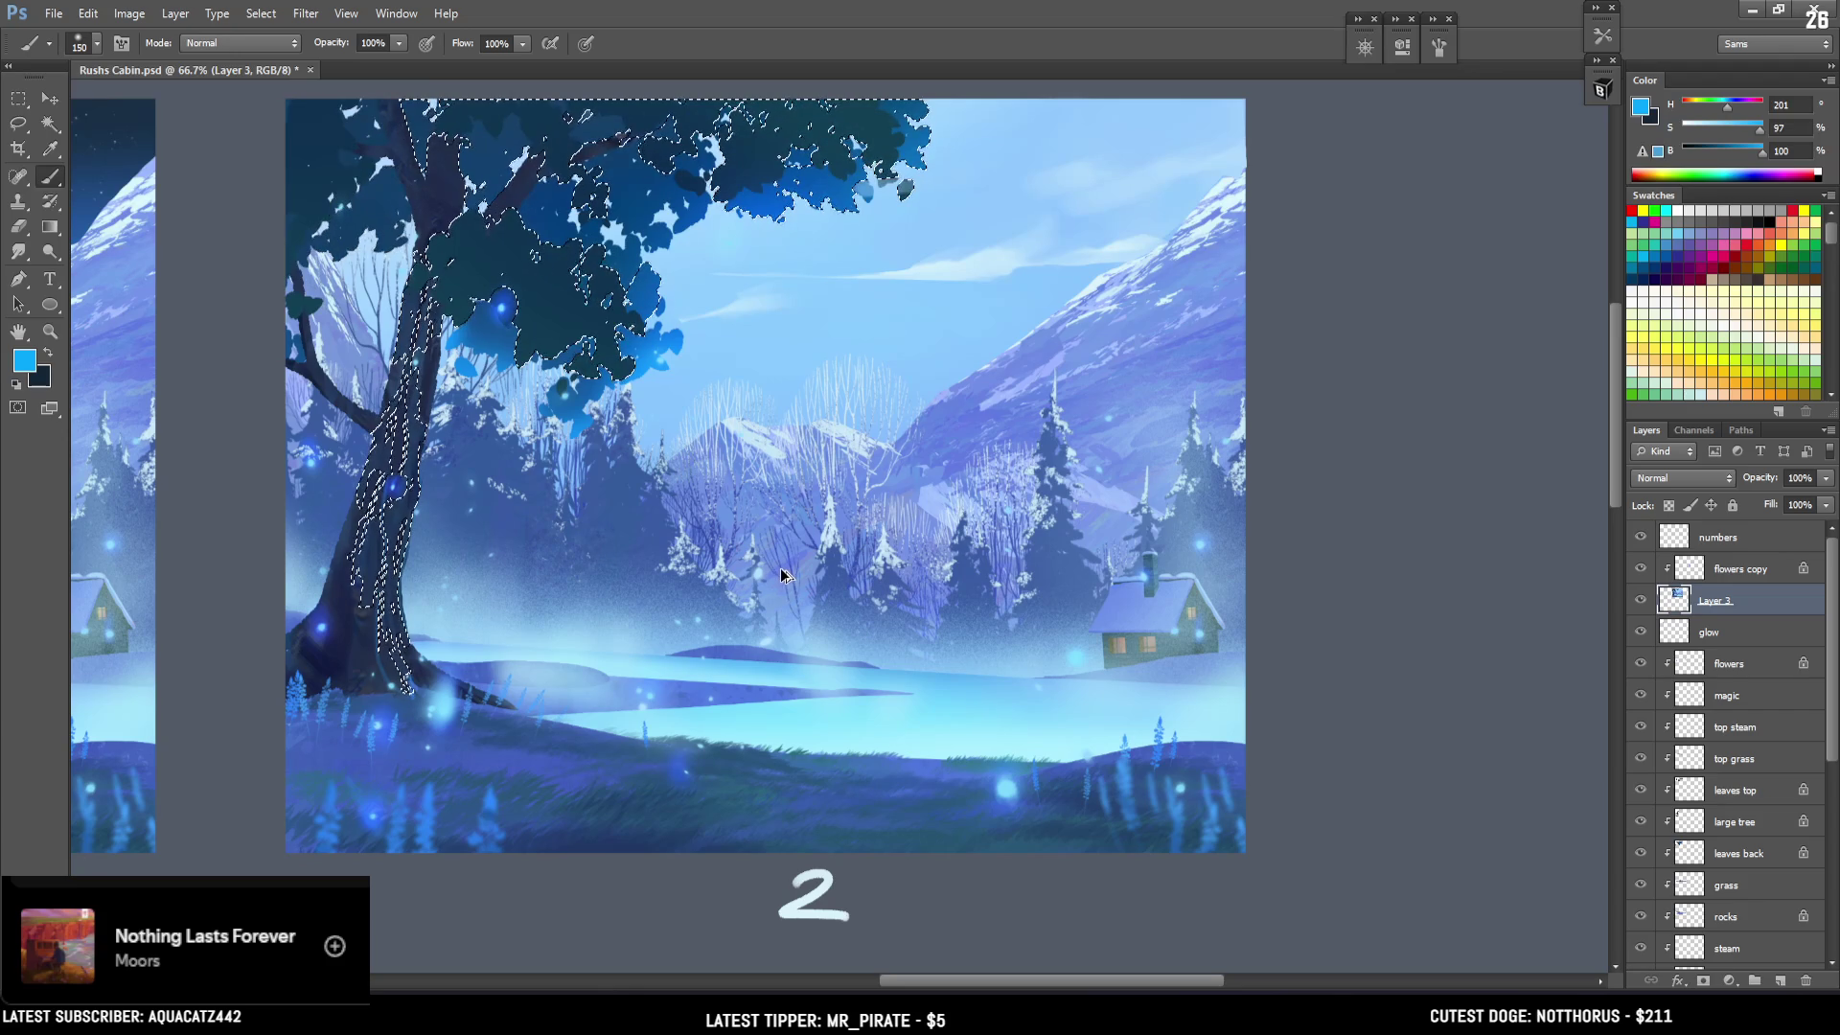
pyautogui.hotkey('ctrl', 'd')
pyautogui.hotkey('ctrl', 'shift', 'd')
pyautogui.hotkey('ctrl', 'd')
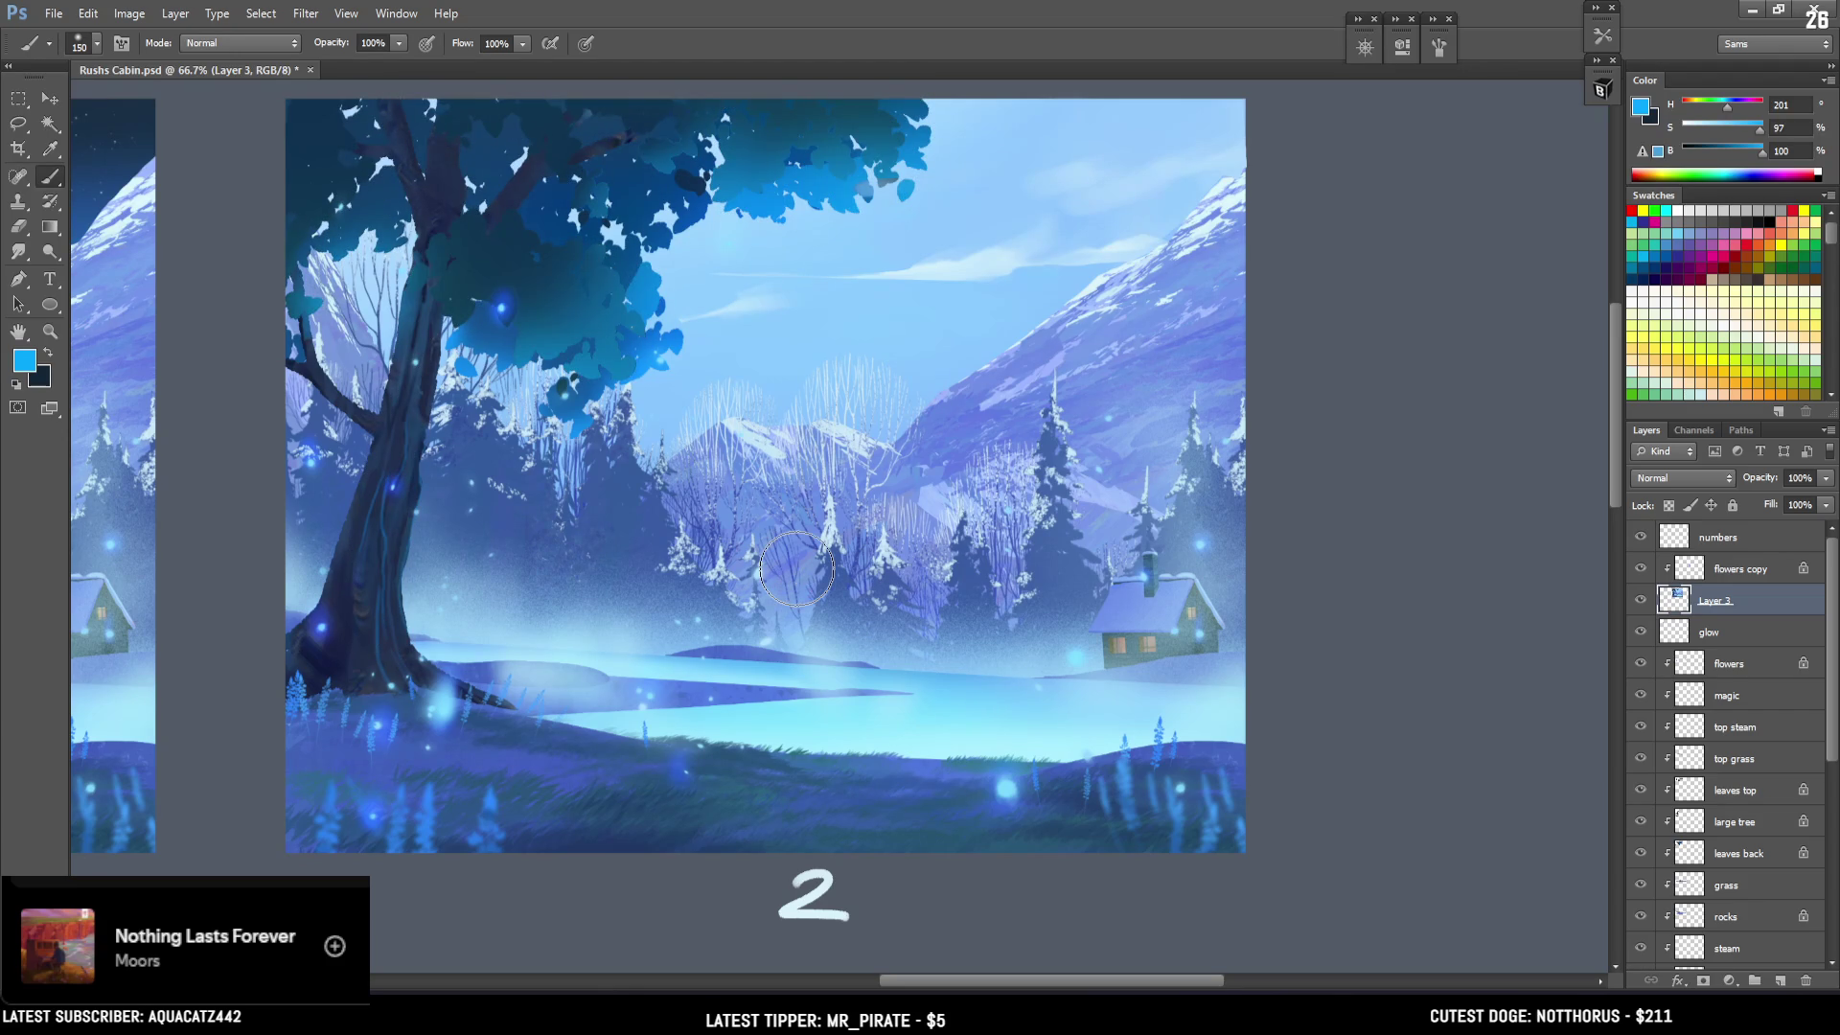
pyautogui.hotkey('ctrl', '-')
pyautogui.hotkey('ctrl', '-')
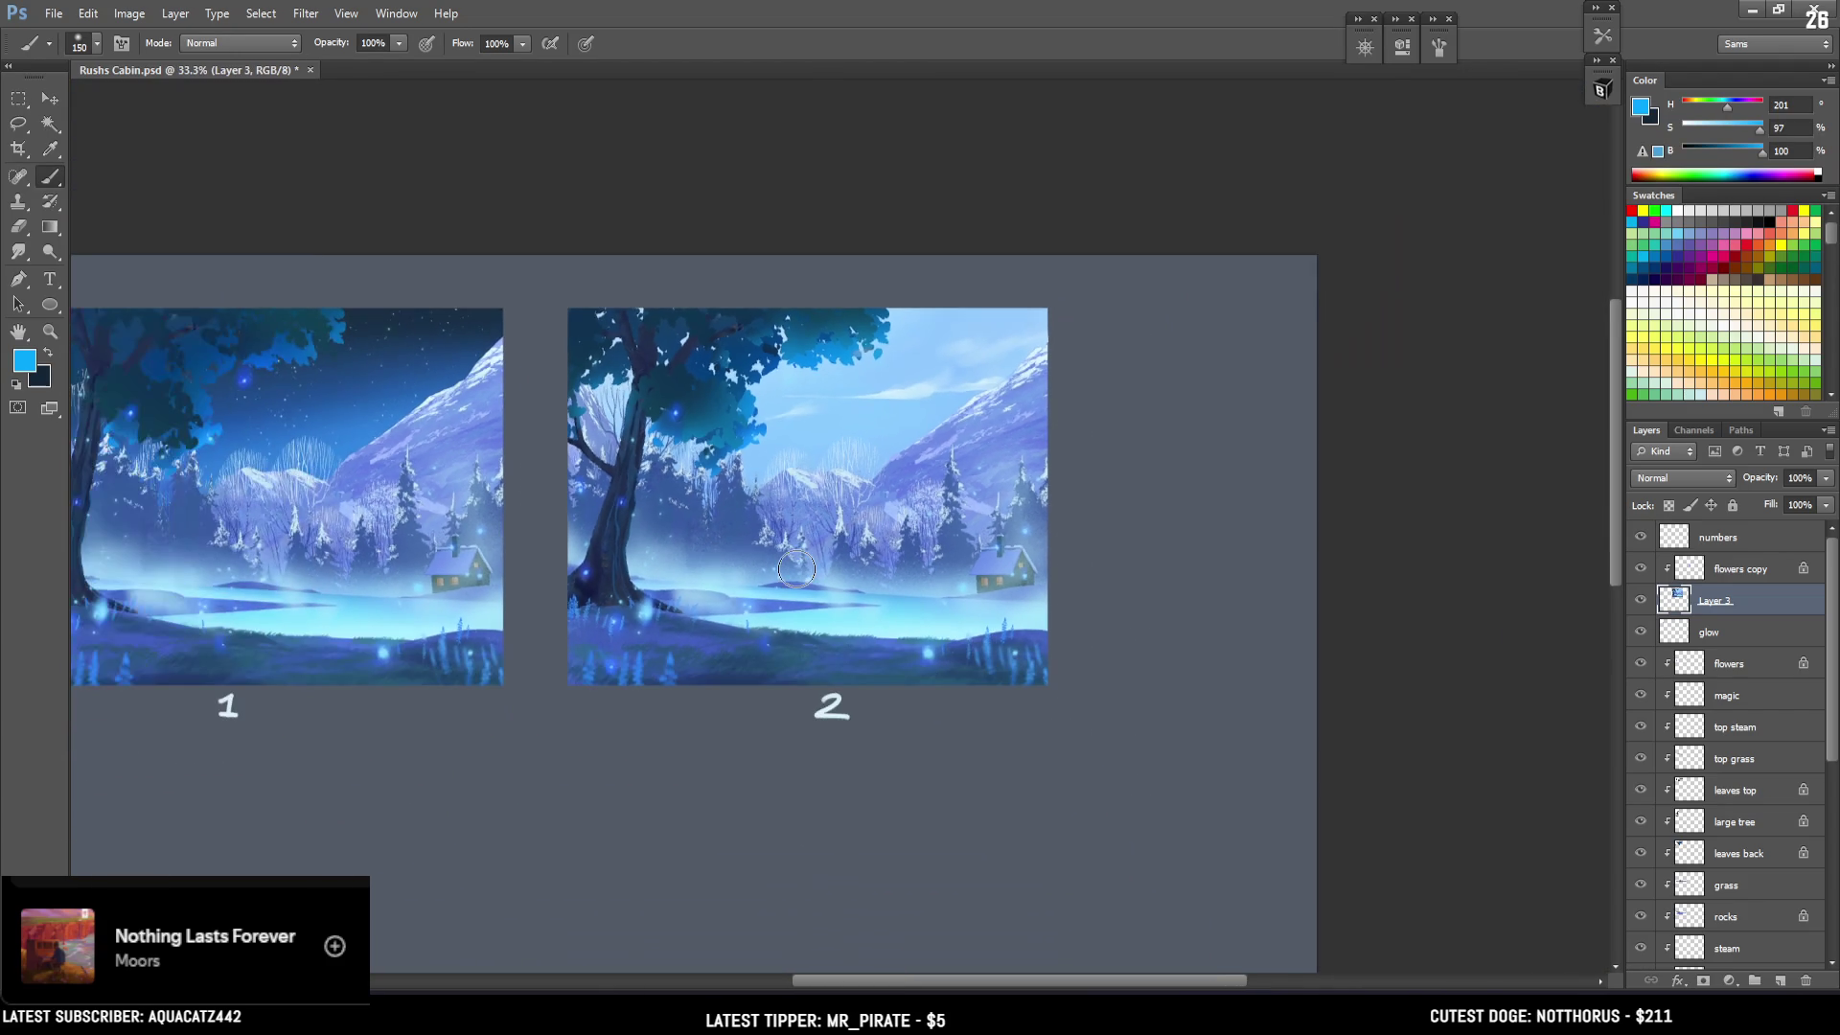
# Deselect the tree, compare foliage before and after, and pan to view both paintings.
pyautogui.hotkey('ctrl', 'shift', 'd')
pyautogui.hotkey('ctrl', 'd')
pyautogui.hotkey('ctrl', 'z')
pyautogui.hotkey('ctrl', 'z')
pyautogui.hotkey('ctrl', 'z')
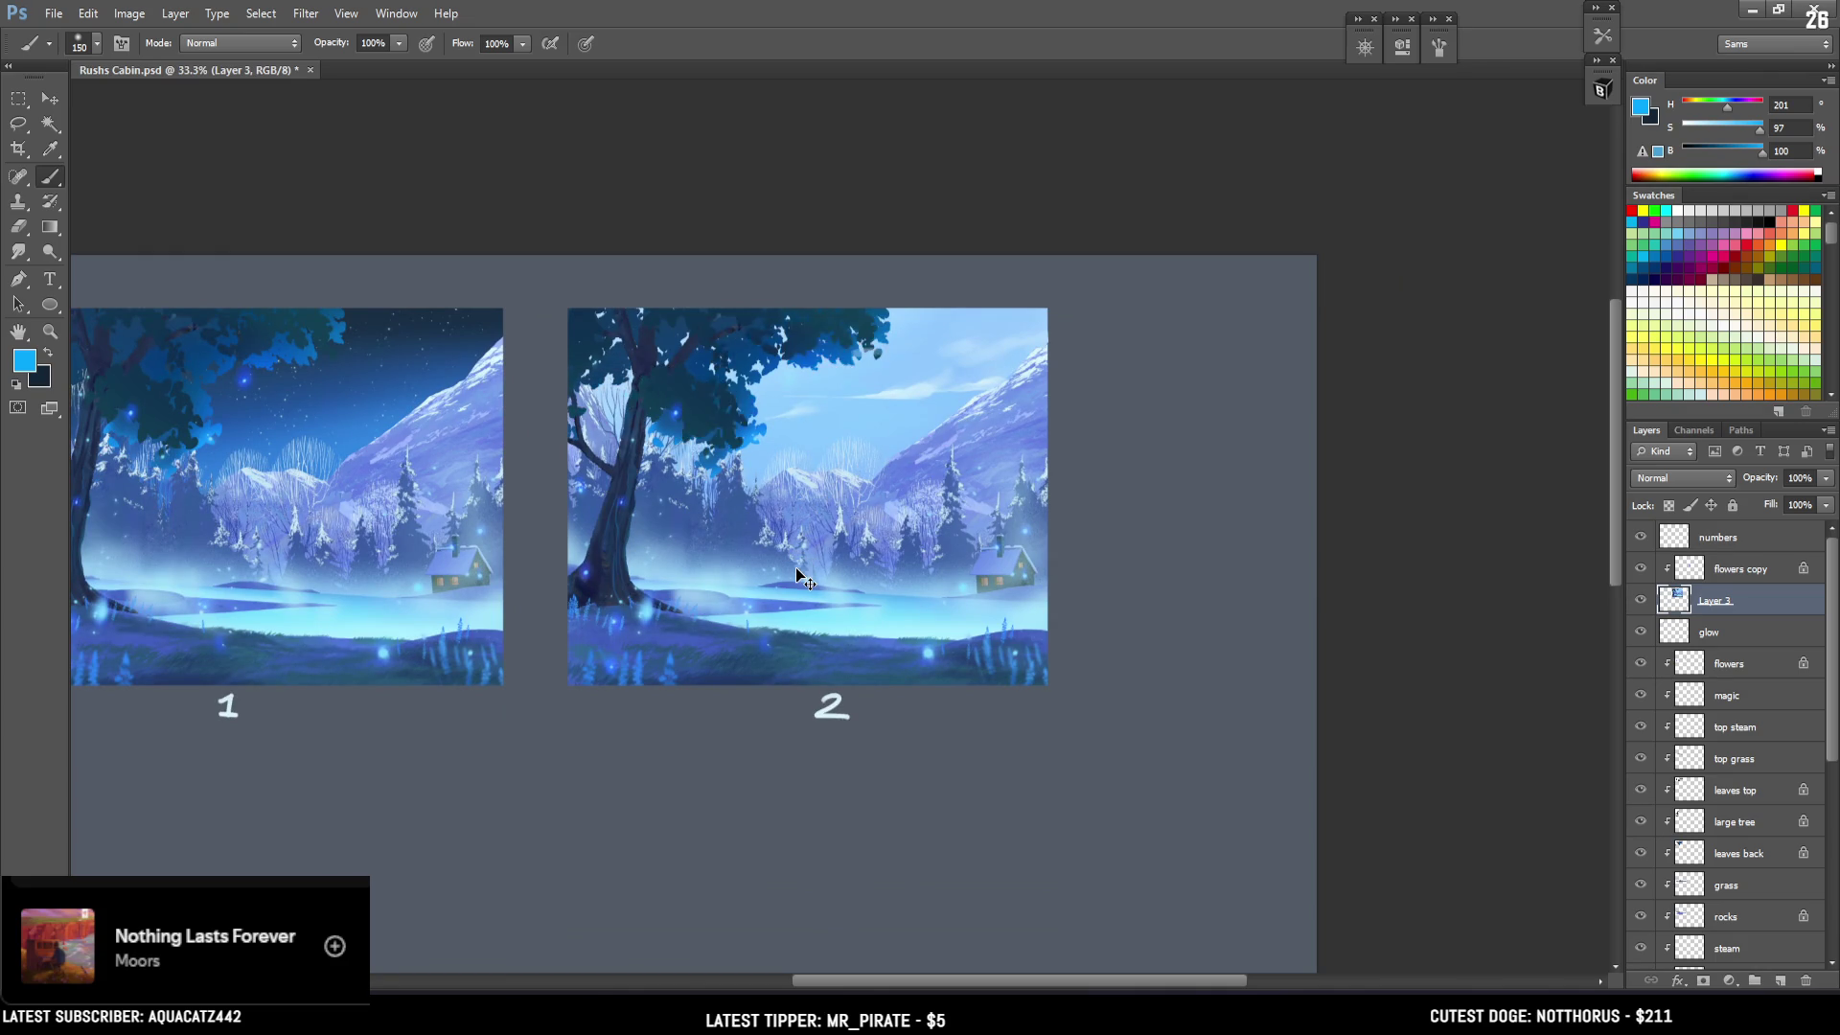
pyautogui.hotkey('ctrl', '+')
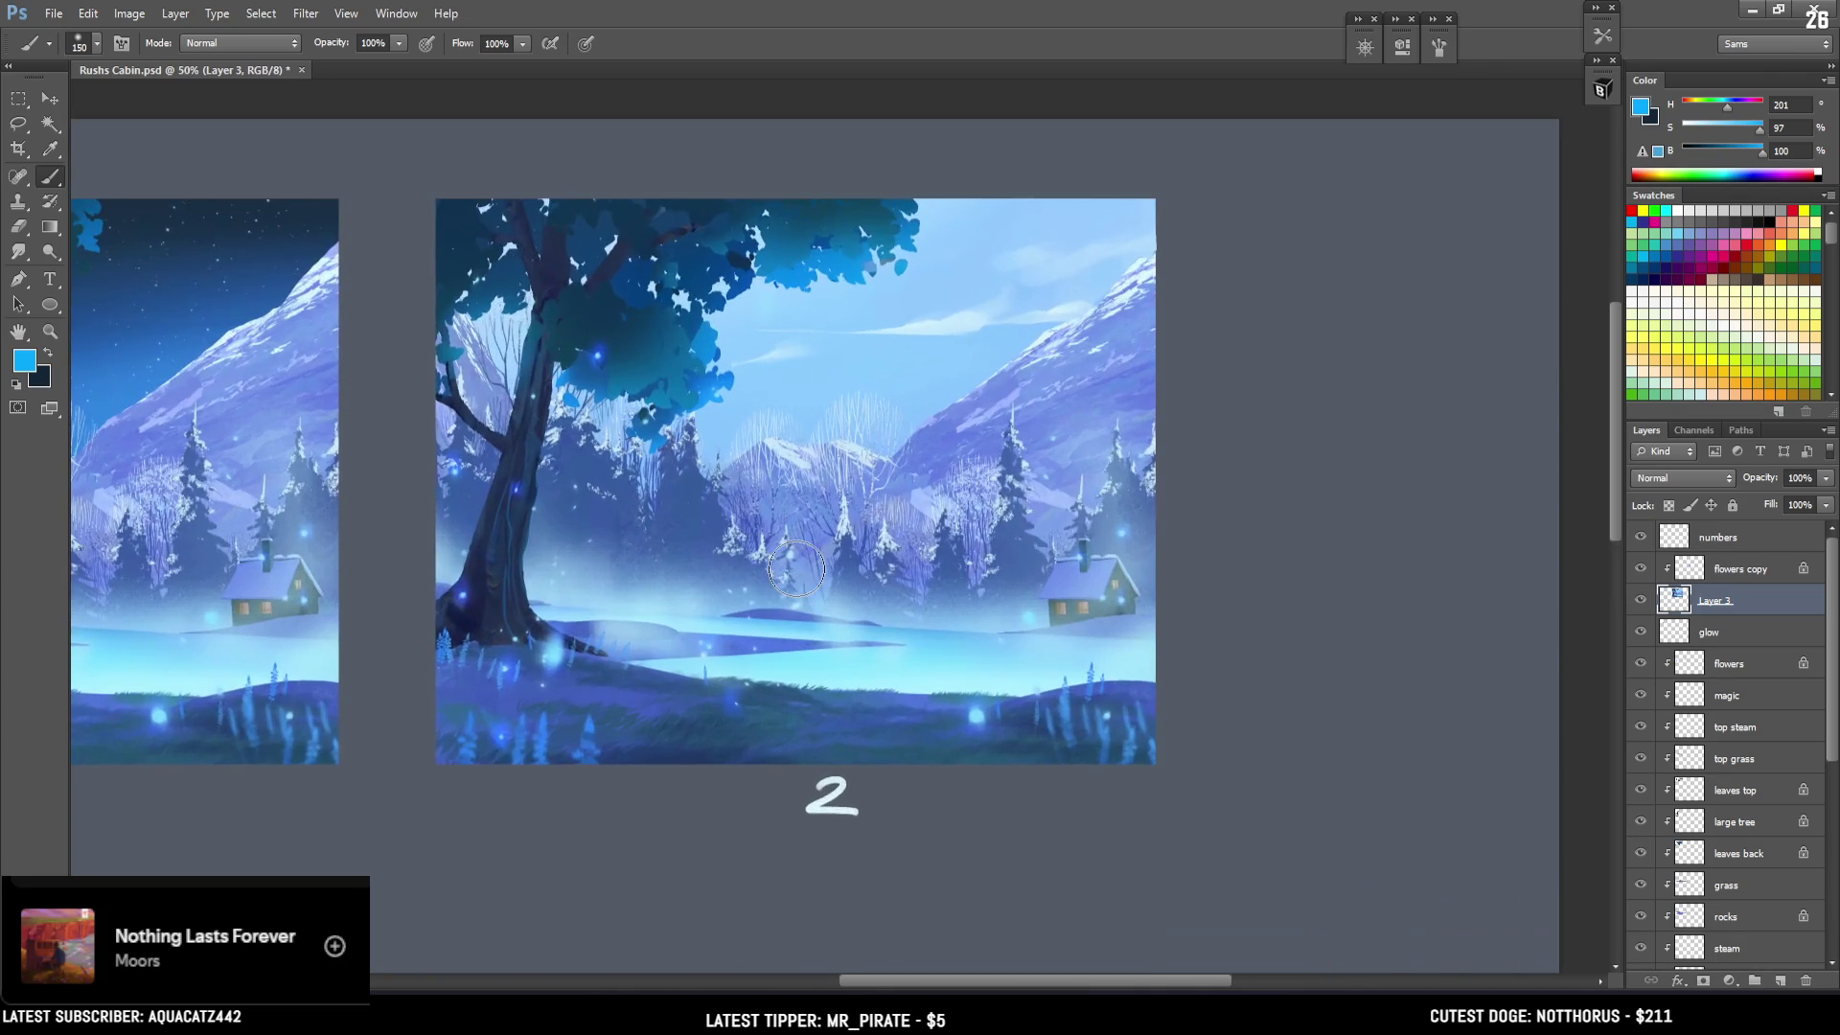
pyautogui.moveTo(708, 585)
pyautogui.mouseDown()
pyautogui.moveTo(1159, 609)
pyautogui.moveTo(1160, 625)
pyautogui.moveTo(1213, 598)
pyautogui.mouseUp()
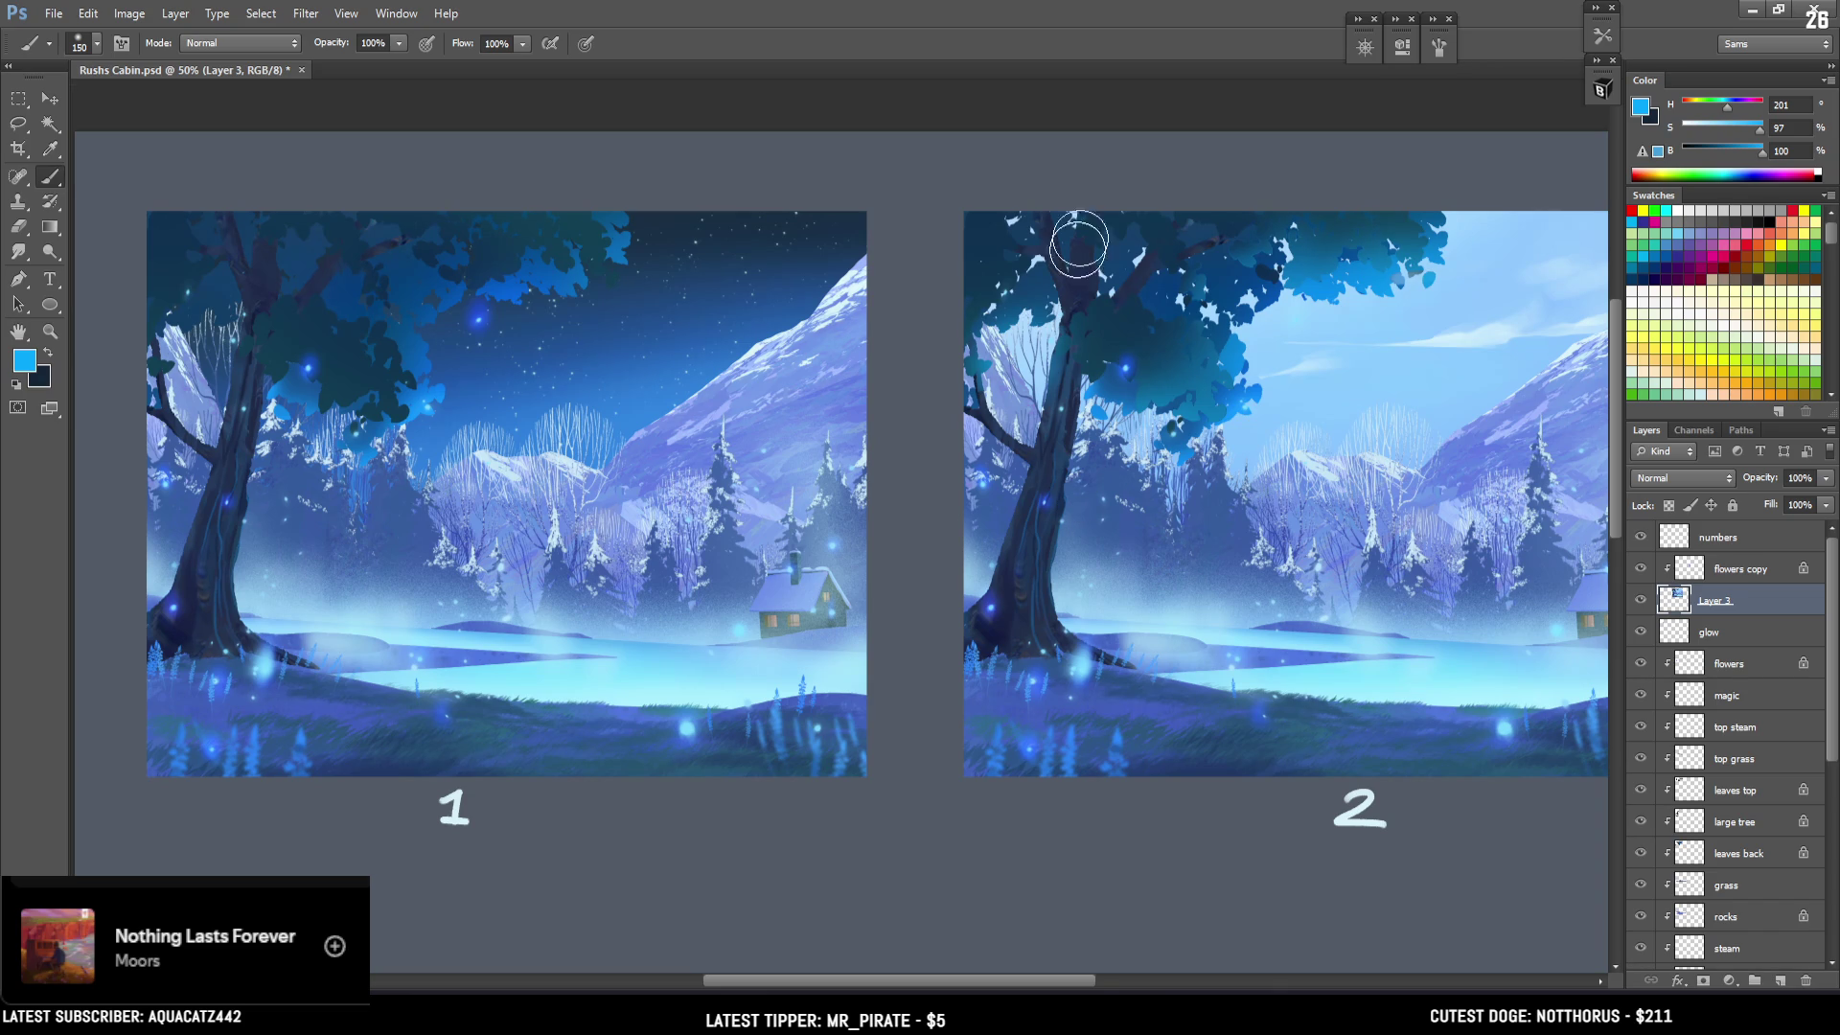
pyautogui.moveTo(1393, 324); pyautogui.dragTo(1110, 274)
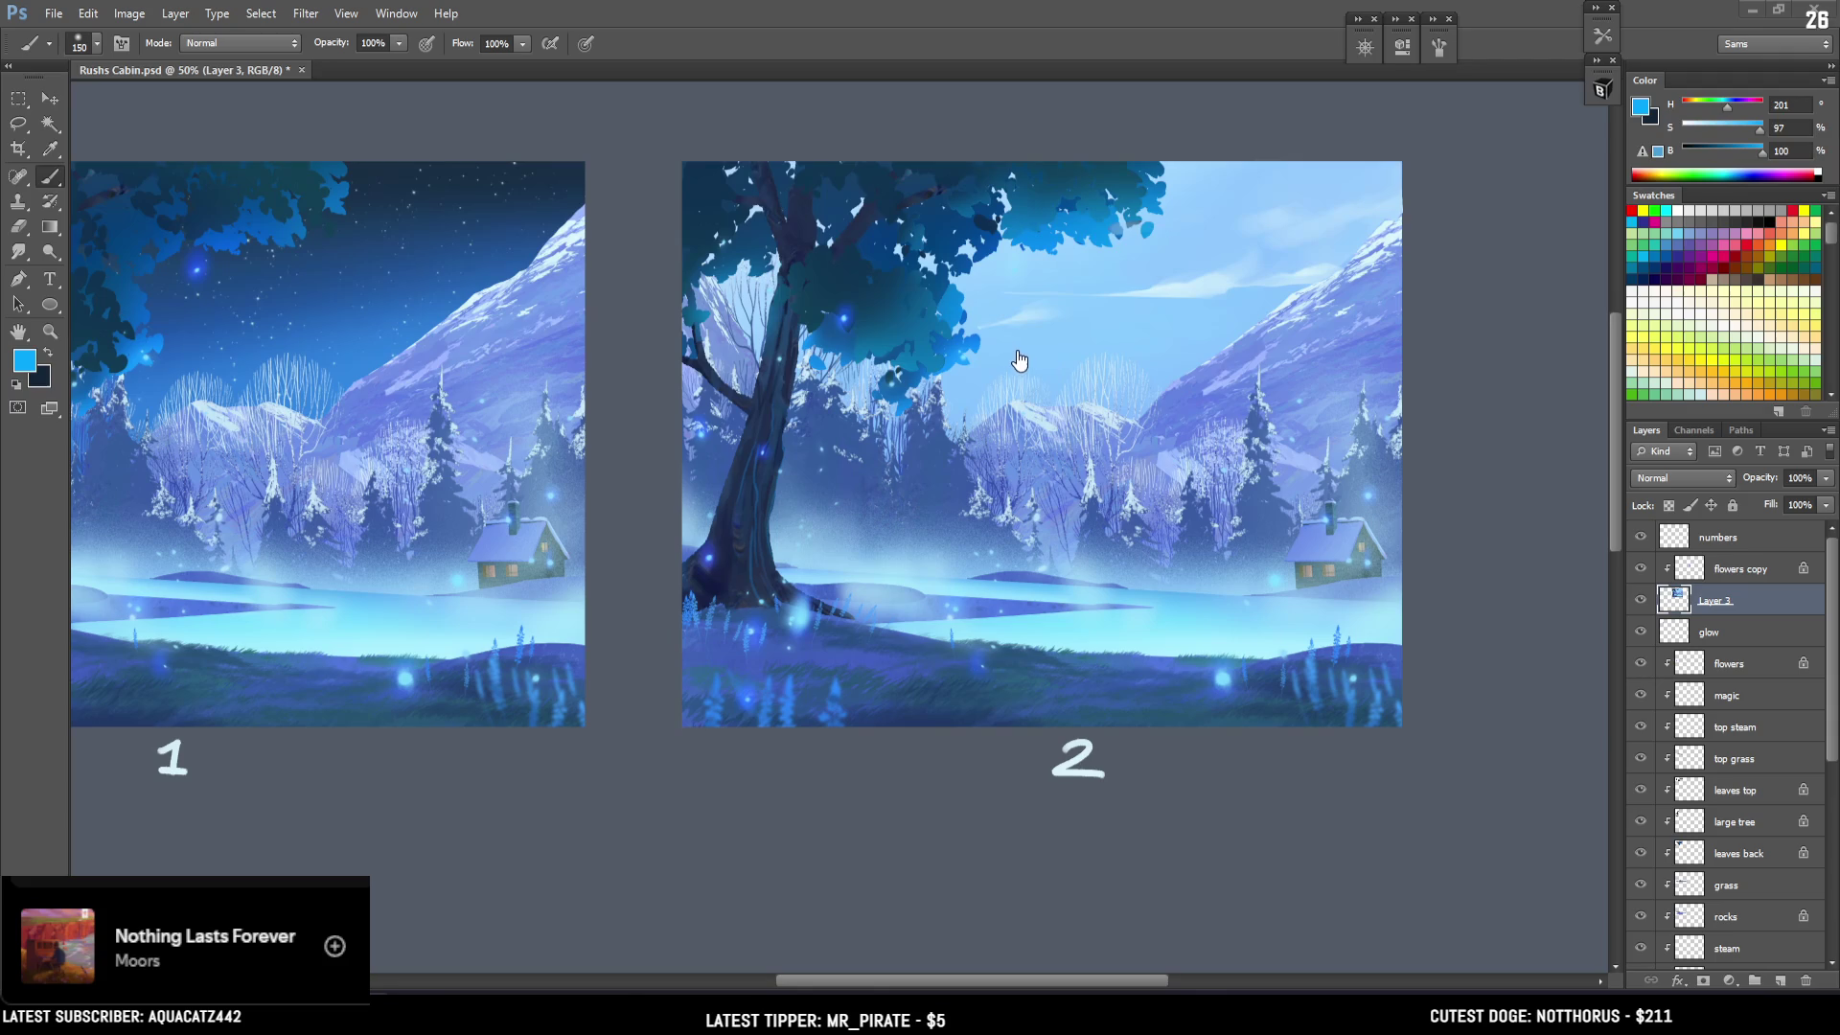
pyautogui.scroll(-1, 1010, 402)
pyautogui.scroll(2, 1011, 402)
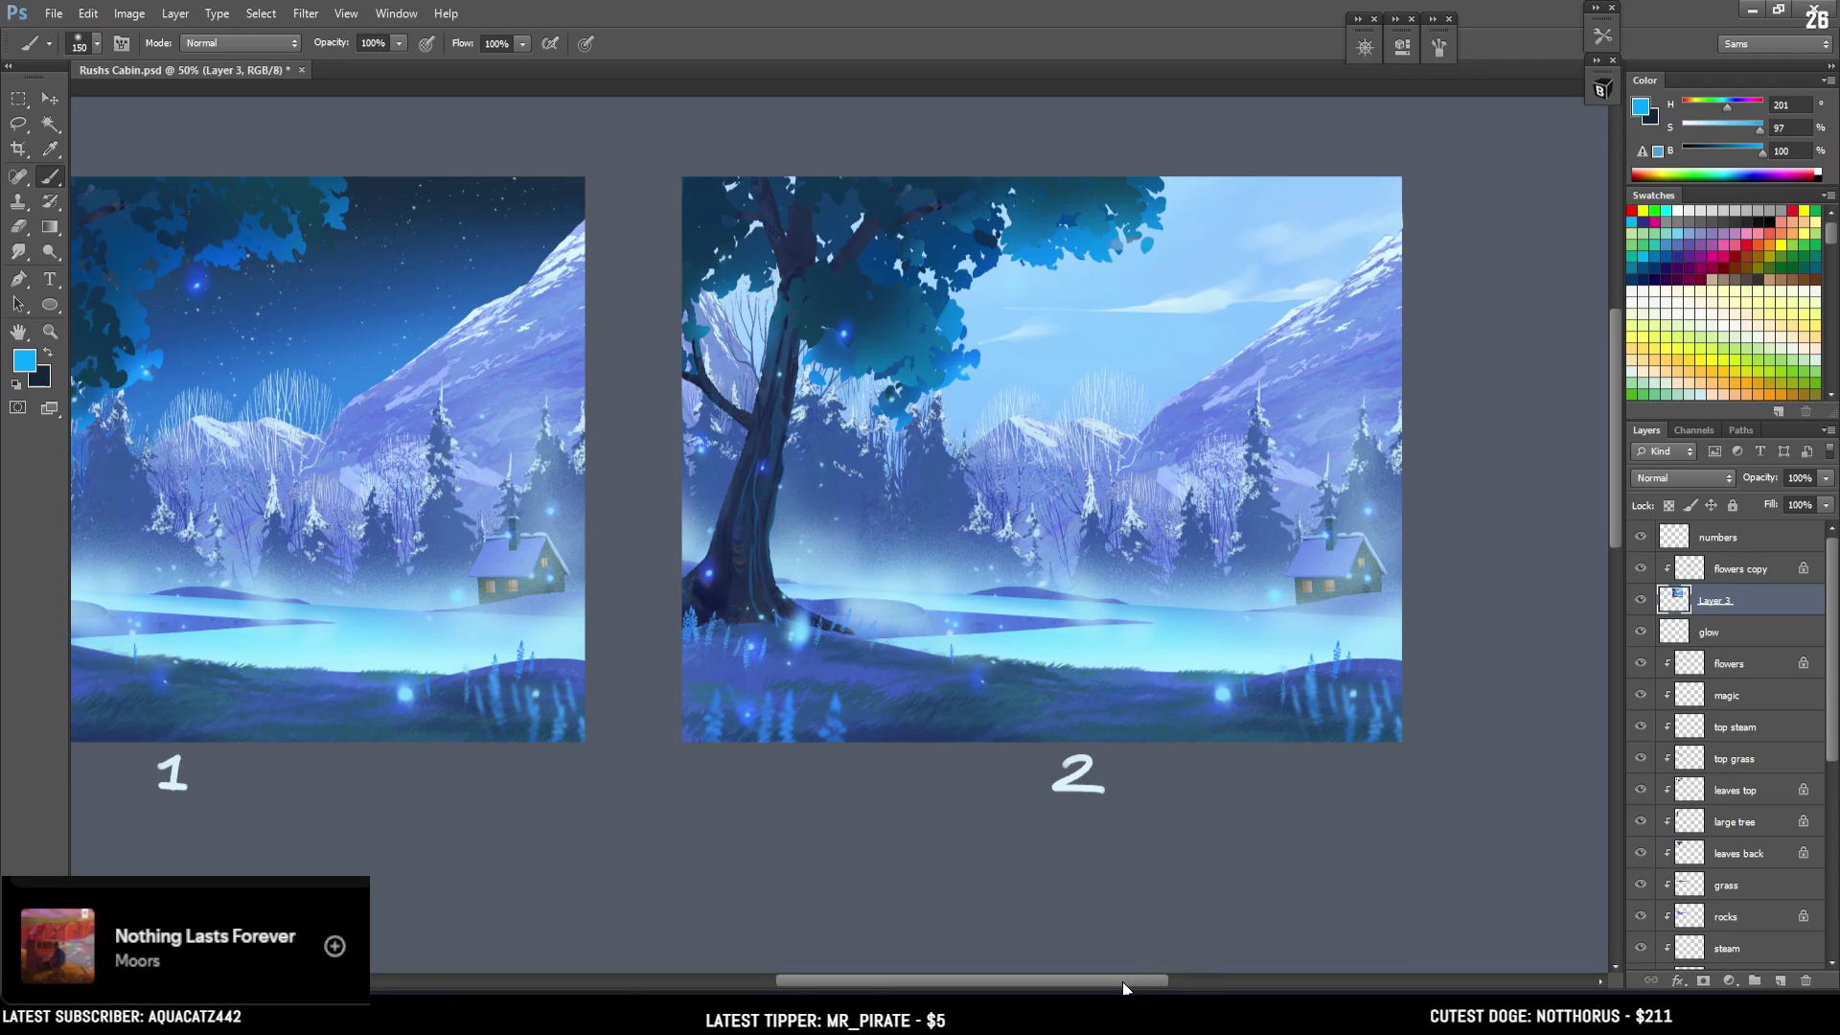
pyautogui.click(1105, 971)
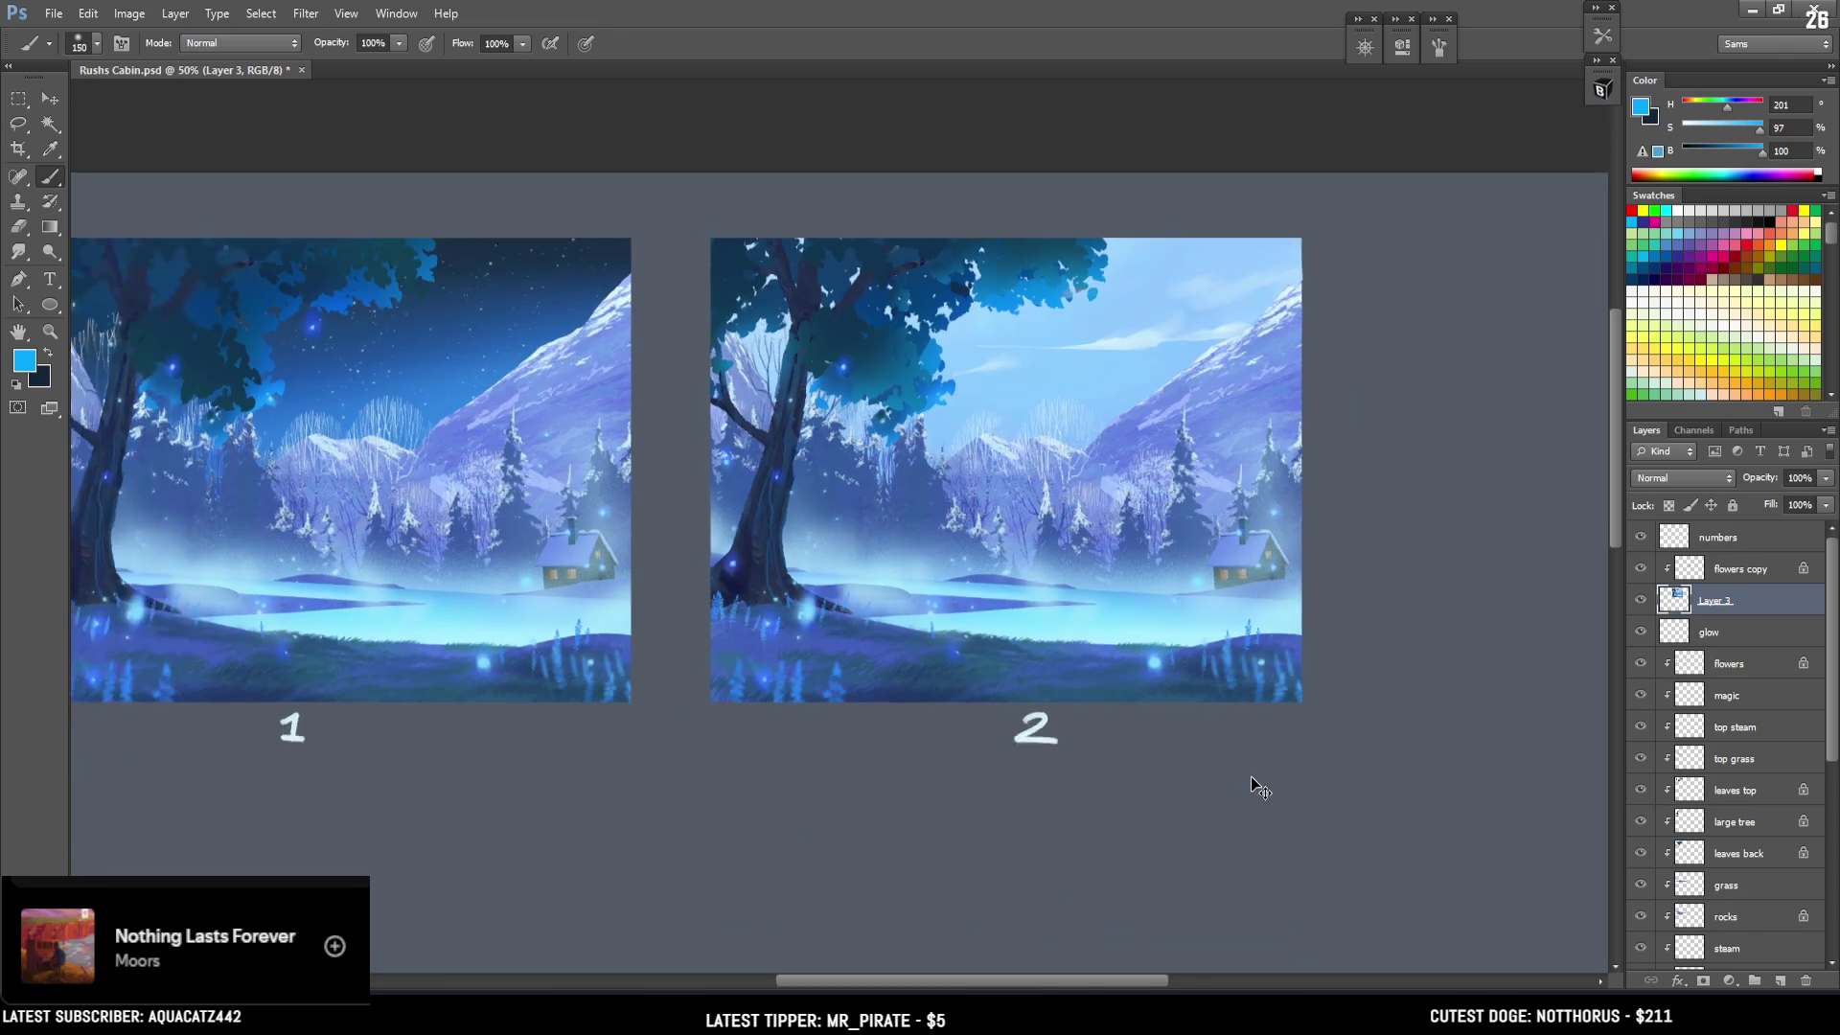
pyautogui.hotkey('ctrl', '-')
pyautogui.moveTo(1113, 837)
pyautogui.mouseDown()
pyautogui.moveTo(1117, 743)
pyautogui.moveTo(1159, 747)
pyautogui.moveTo(1142, 739)
pyautogui.mouseUp()
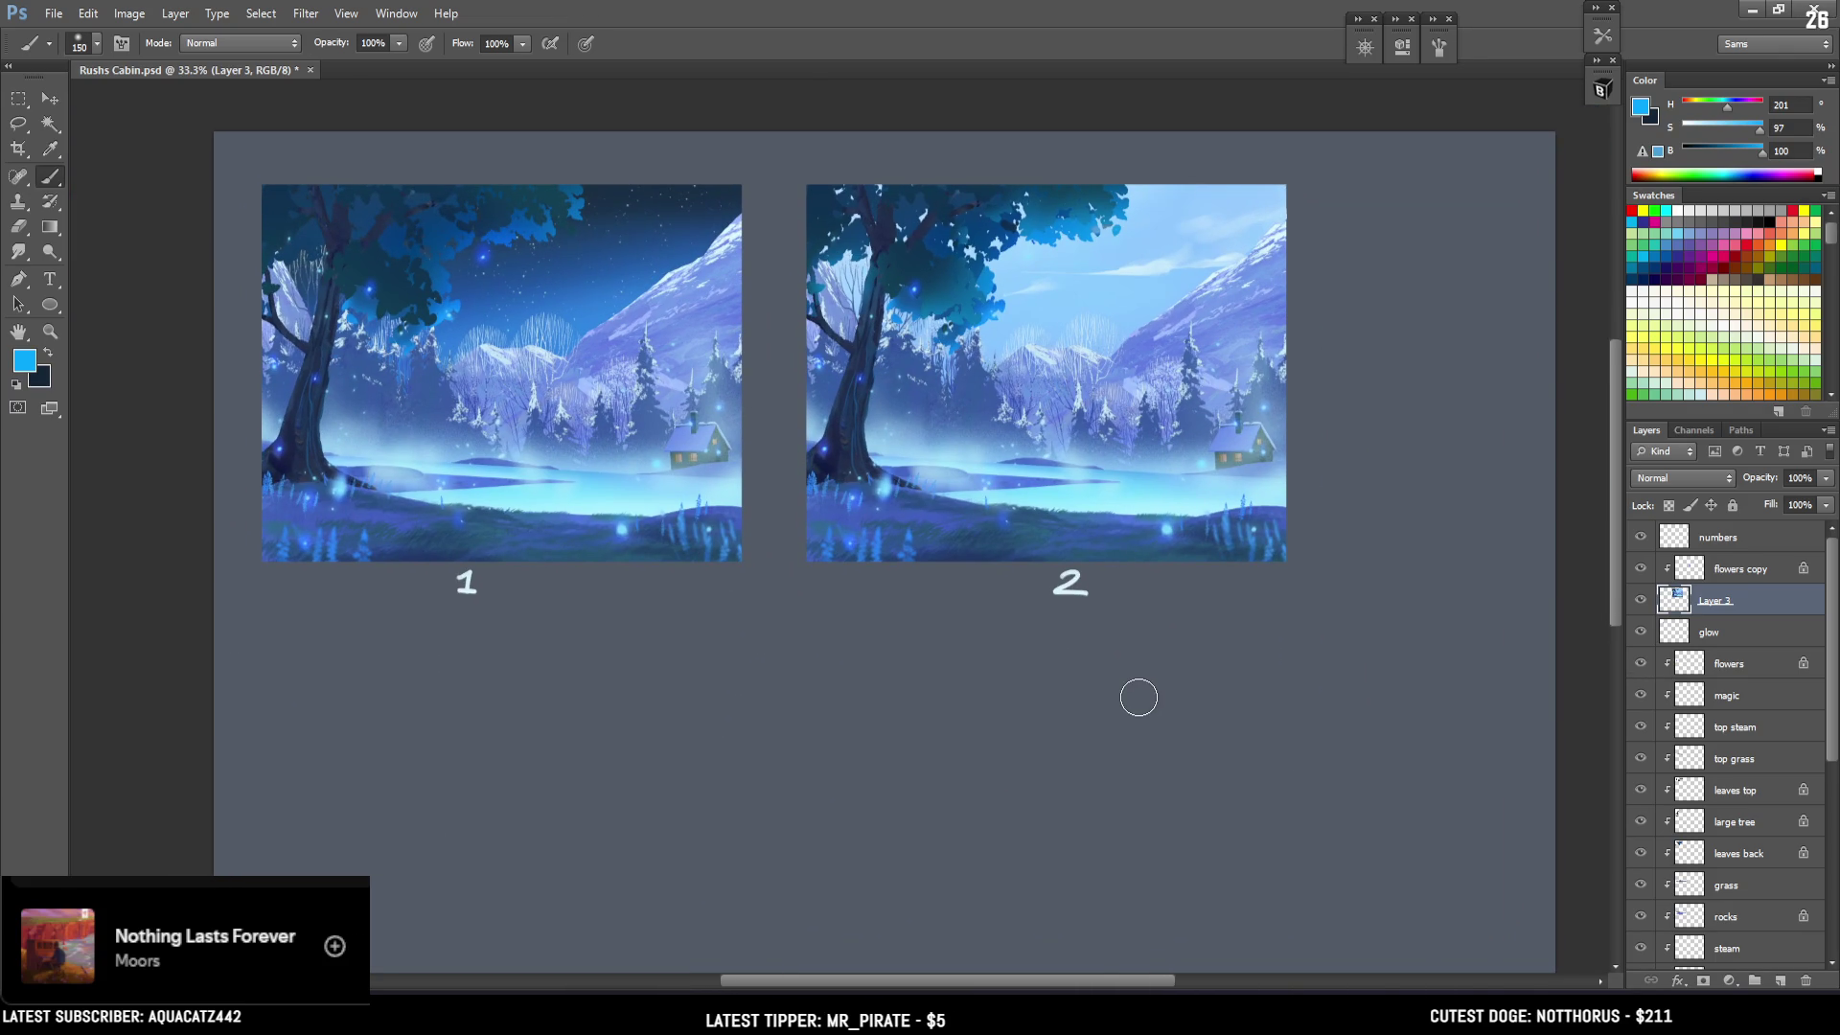
# Save Rushs Cabin, centre both paintings at 33.3% zoom, and select the flowers copy layer.
pyautogui.hotkey('ctrl', 's')
pyautogui.hotkey('ctrl', '+')
pyautogui.moveTo(726, 586)
pyautogui.mouseDown()
pyautogui.moveTo(719, 727)
pyautogui.moveTo(802, 667)
pyautogui.mouseUp()
pyautogui.hotkey('ctrl', '-')
pyautogui.click(1721, 571)
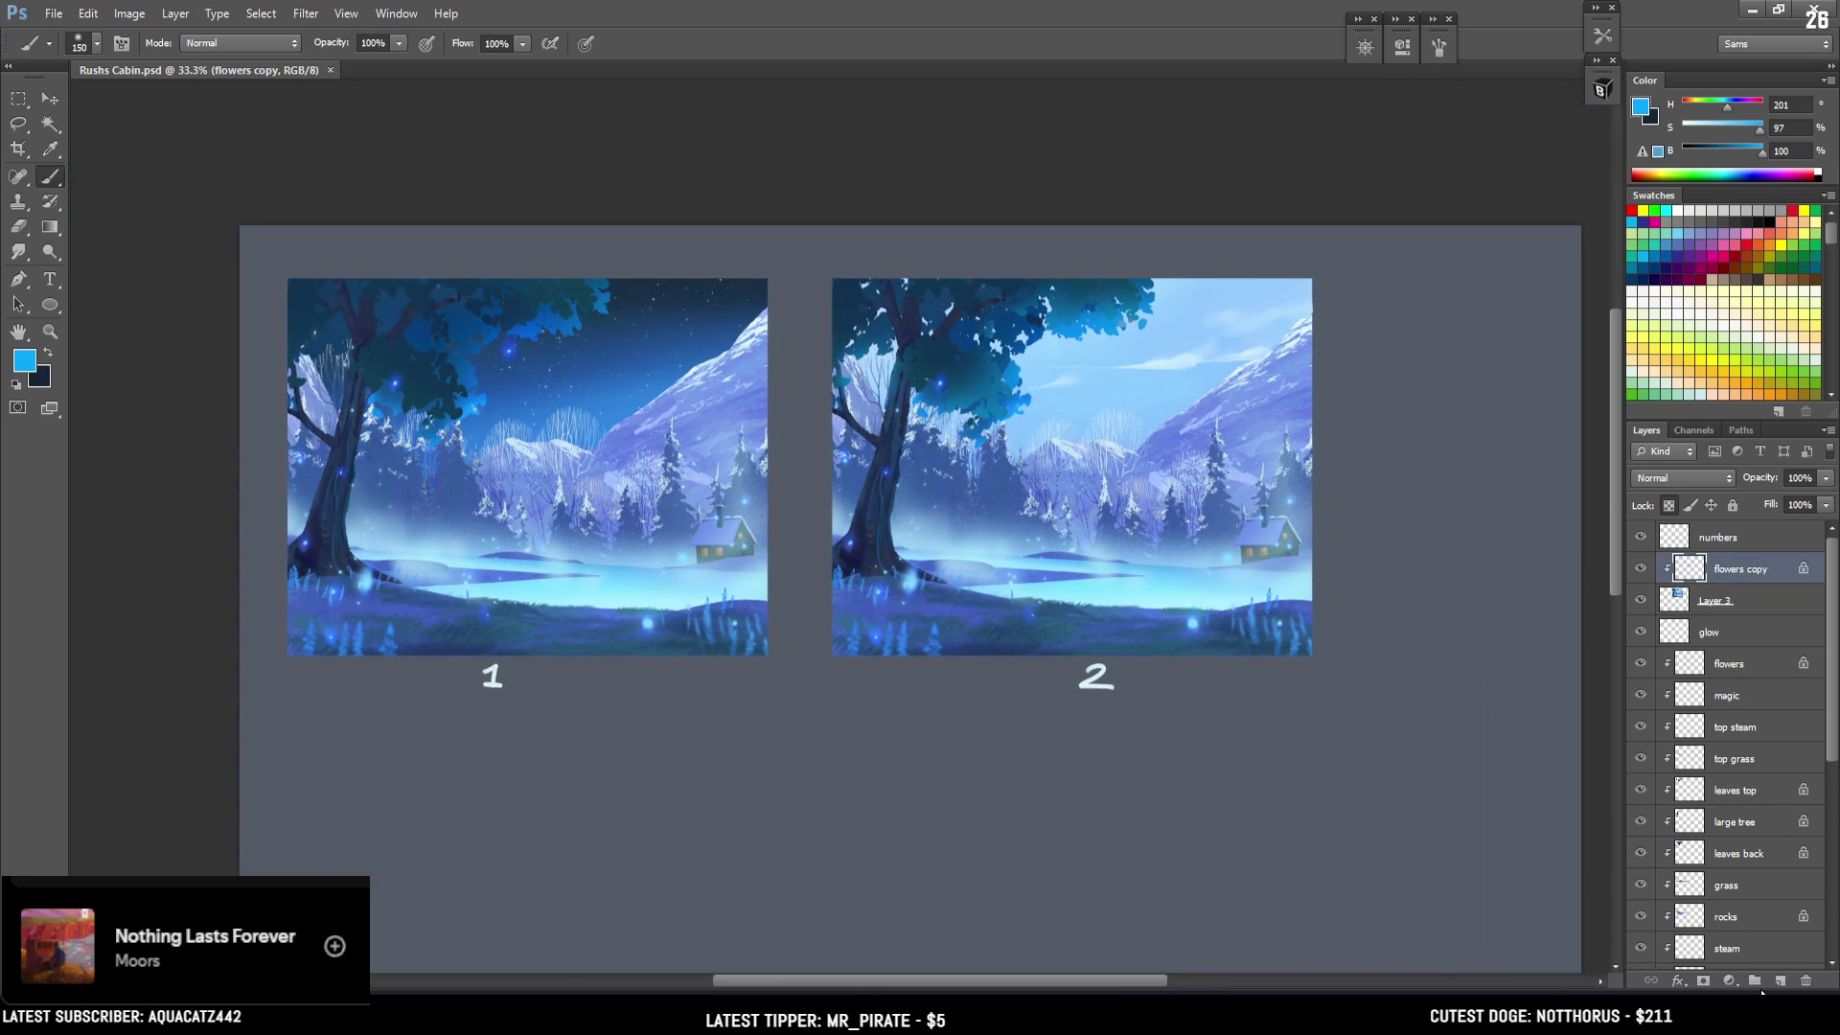
# Add a Curves adjustment layer with an S-curve, its highlight point near Input 180.
pyautogui.click(1731, 987)
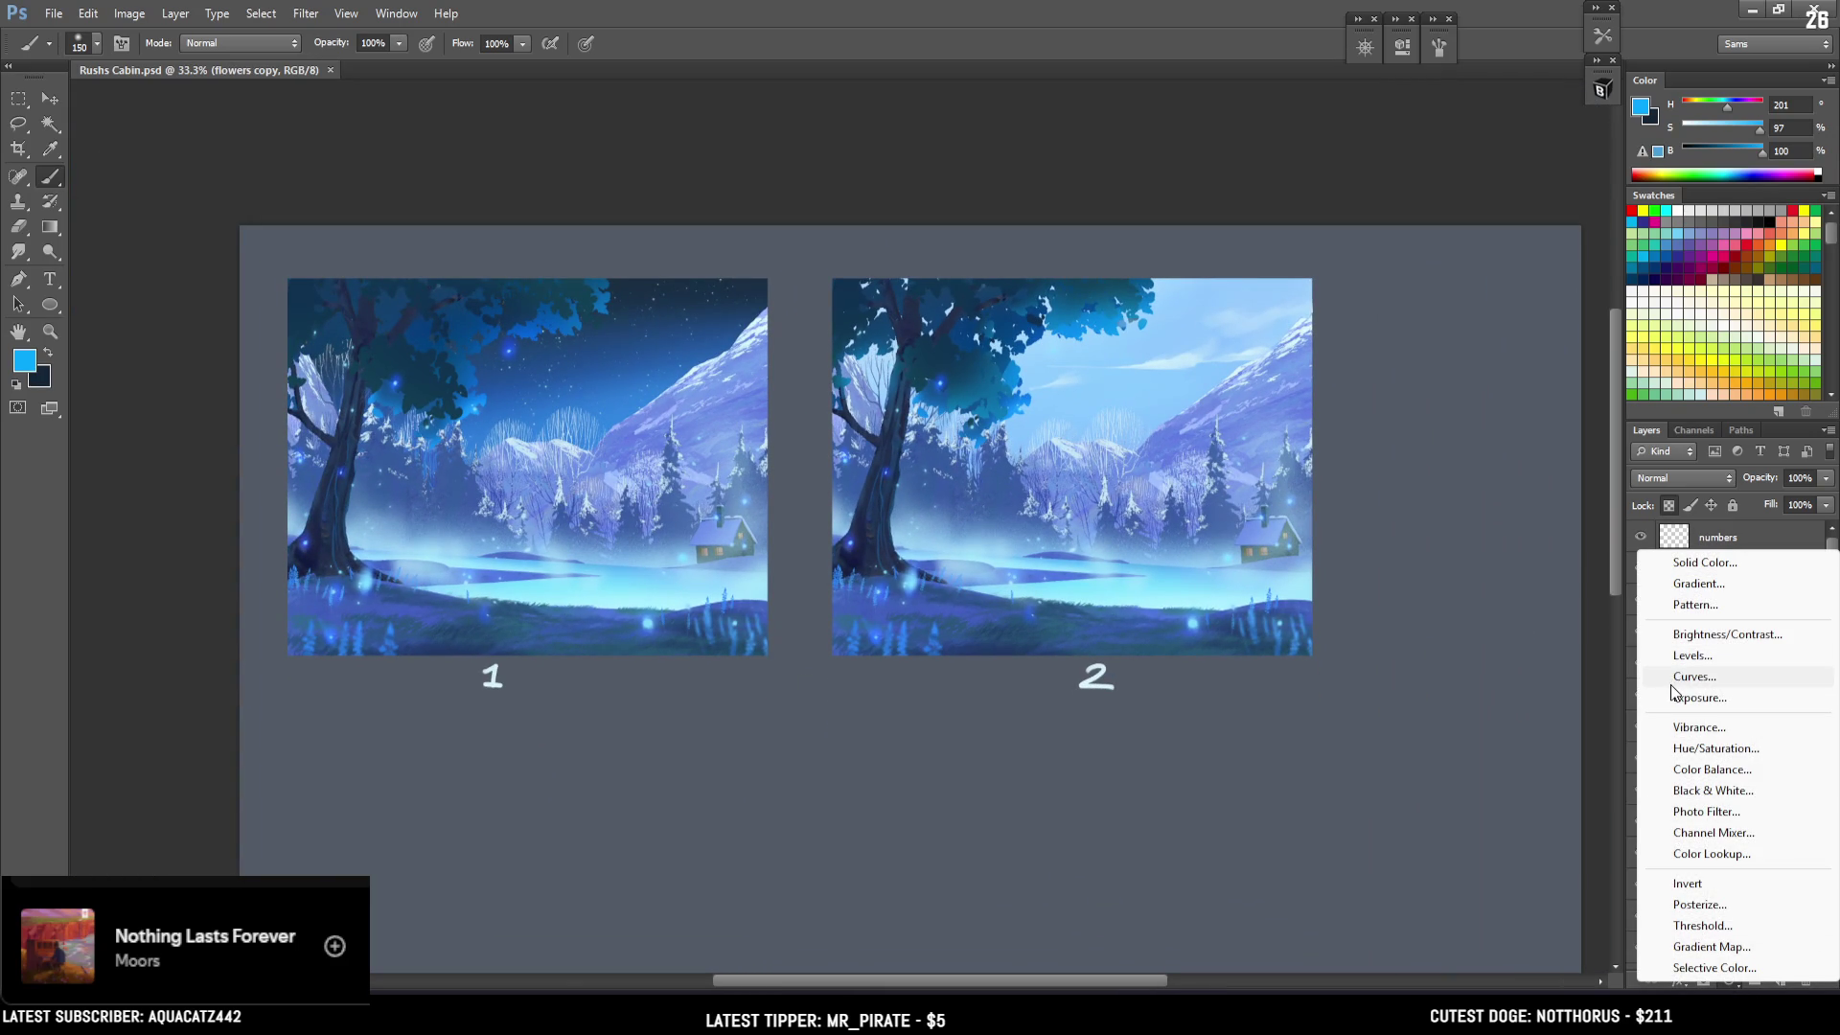
pyautogui.click(1673, 680)
pyautogui.moveTo(1259, 221); pyautogui.dragTo(1274, 172)
pyautogui.moveTo(1204, 250)
pyautogui.mouseDown()
pyautogui.moveTo(1198, 311)
pyautogui.moveTo(1211, 278)
pyautogui.mouseUp()
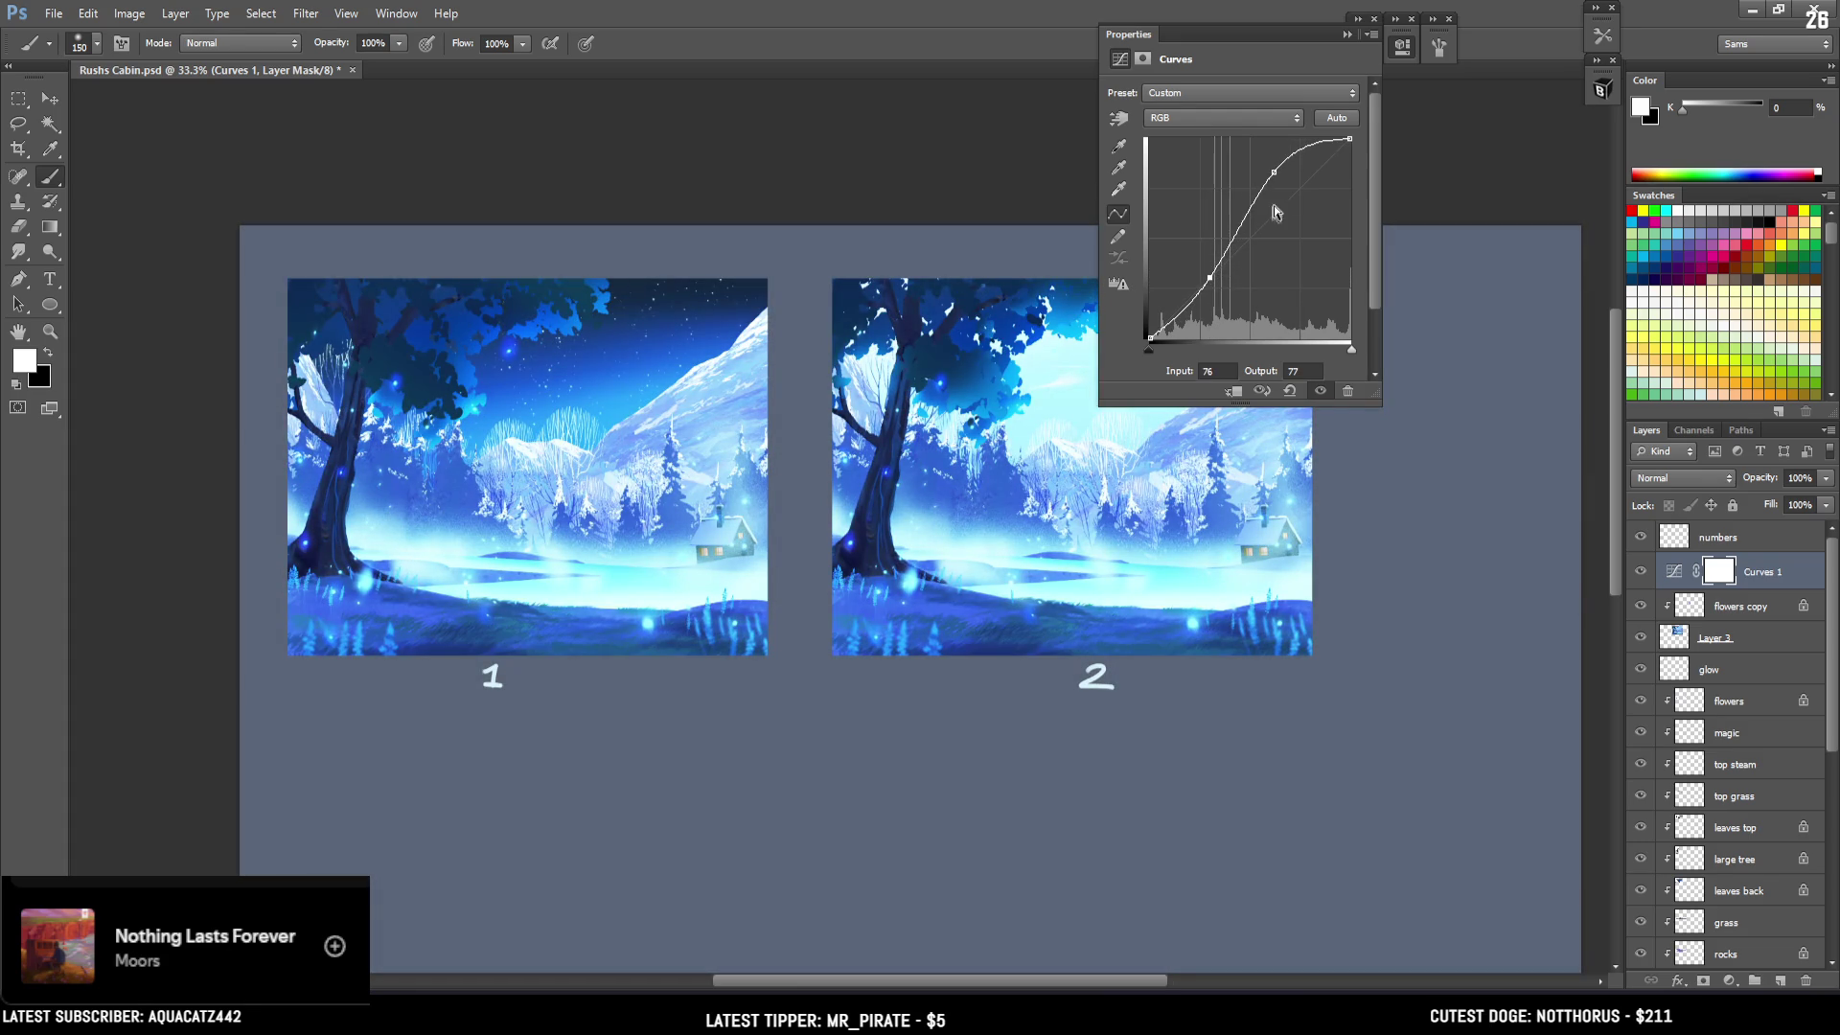
pyautogui.moveTo(1273, 174); pyautogui.dragTo(1292, 174)
pyautogui.moveTo(1213, 276)
pyautogui.mouseDown()
pyautogui.moveTo(1200, 260)
pyautogui.moveTo(1210, 273)
pyautogui.mouseUp()
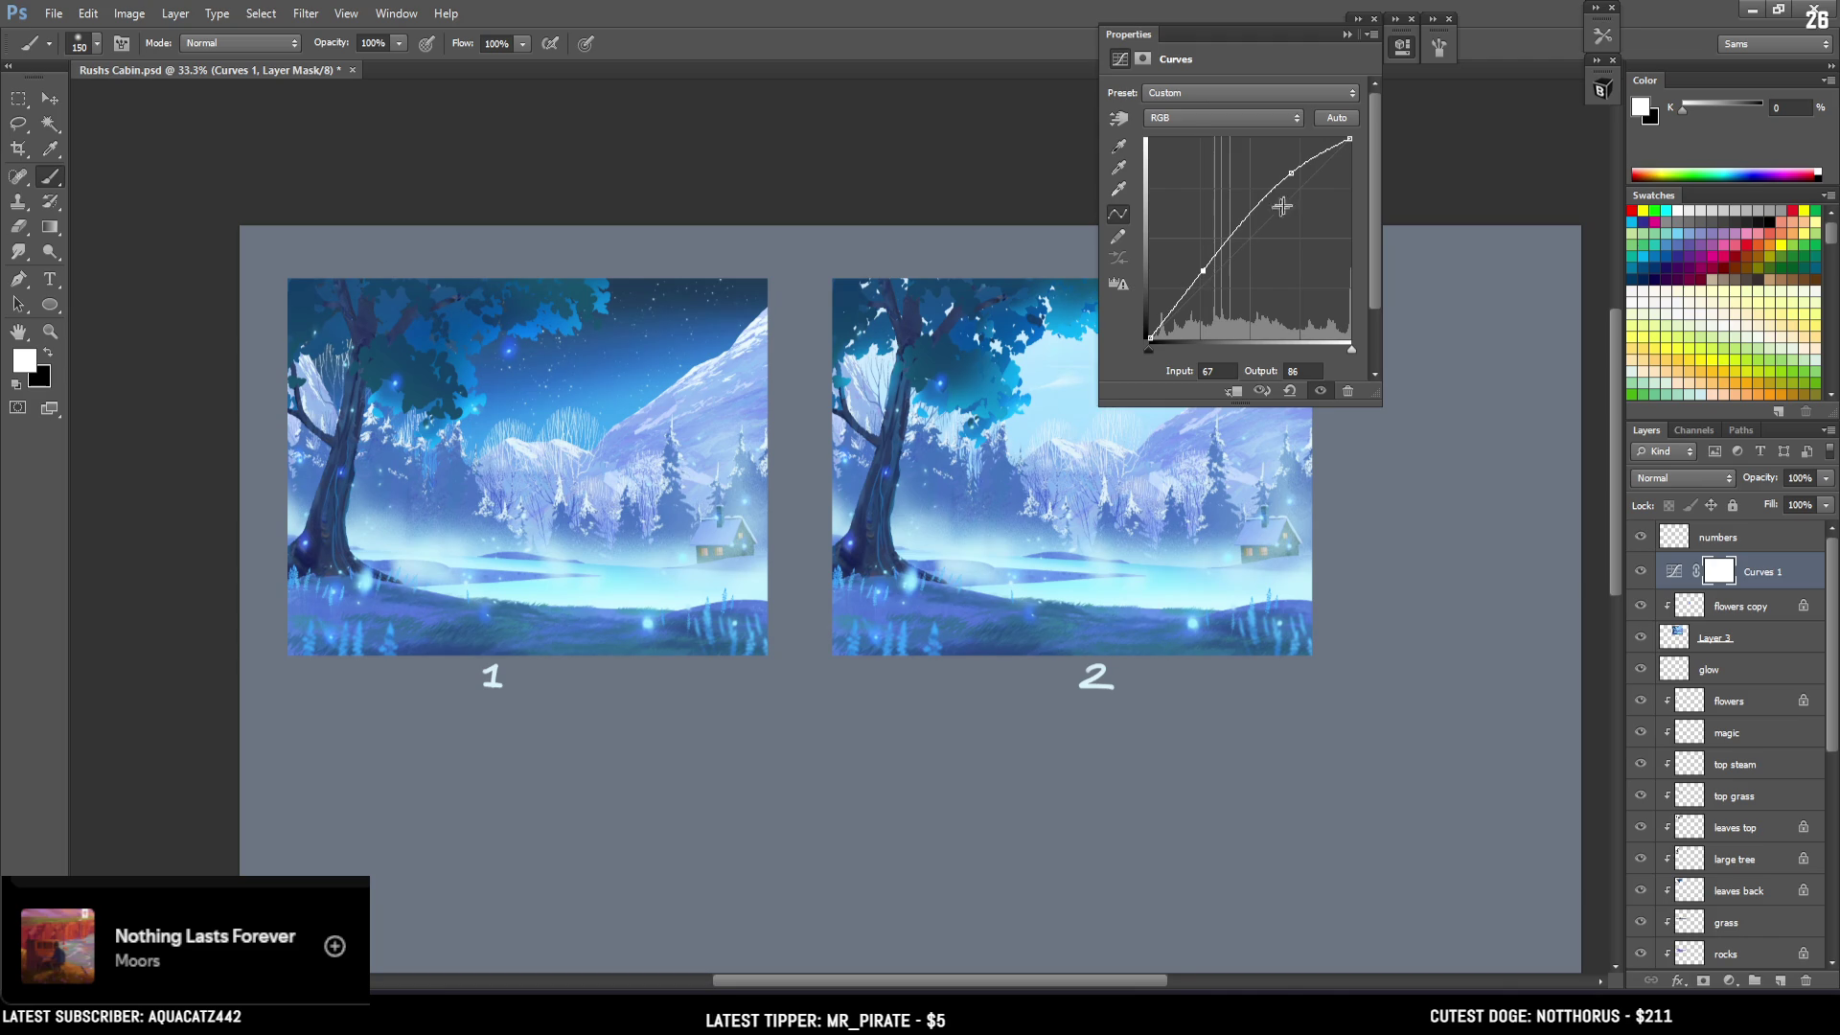
pyautogui.moveTo(1291, 177); pyautogui.dragTo(1289, 169)
pyautogui.click(1401, 58)
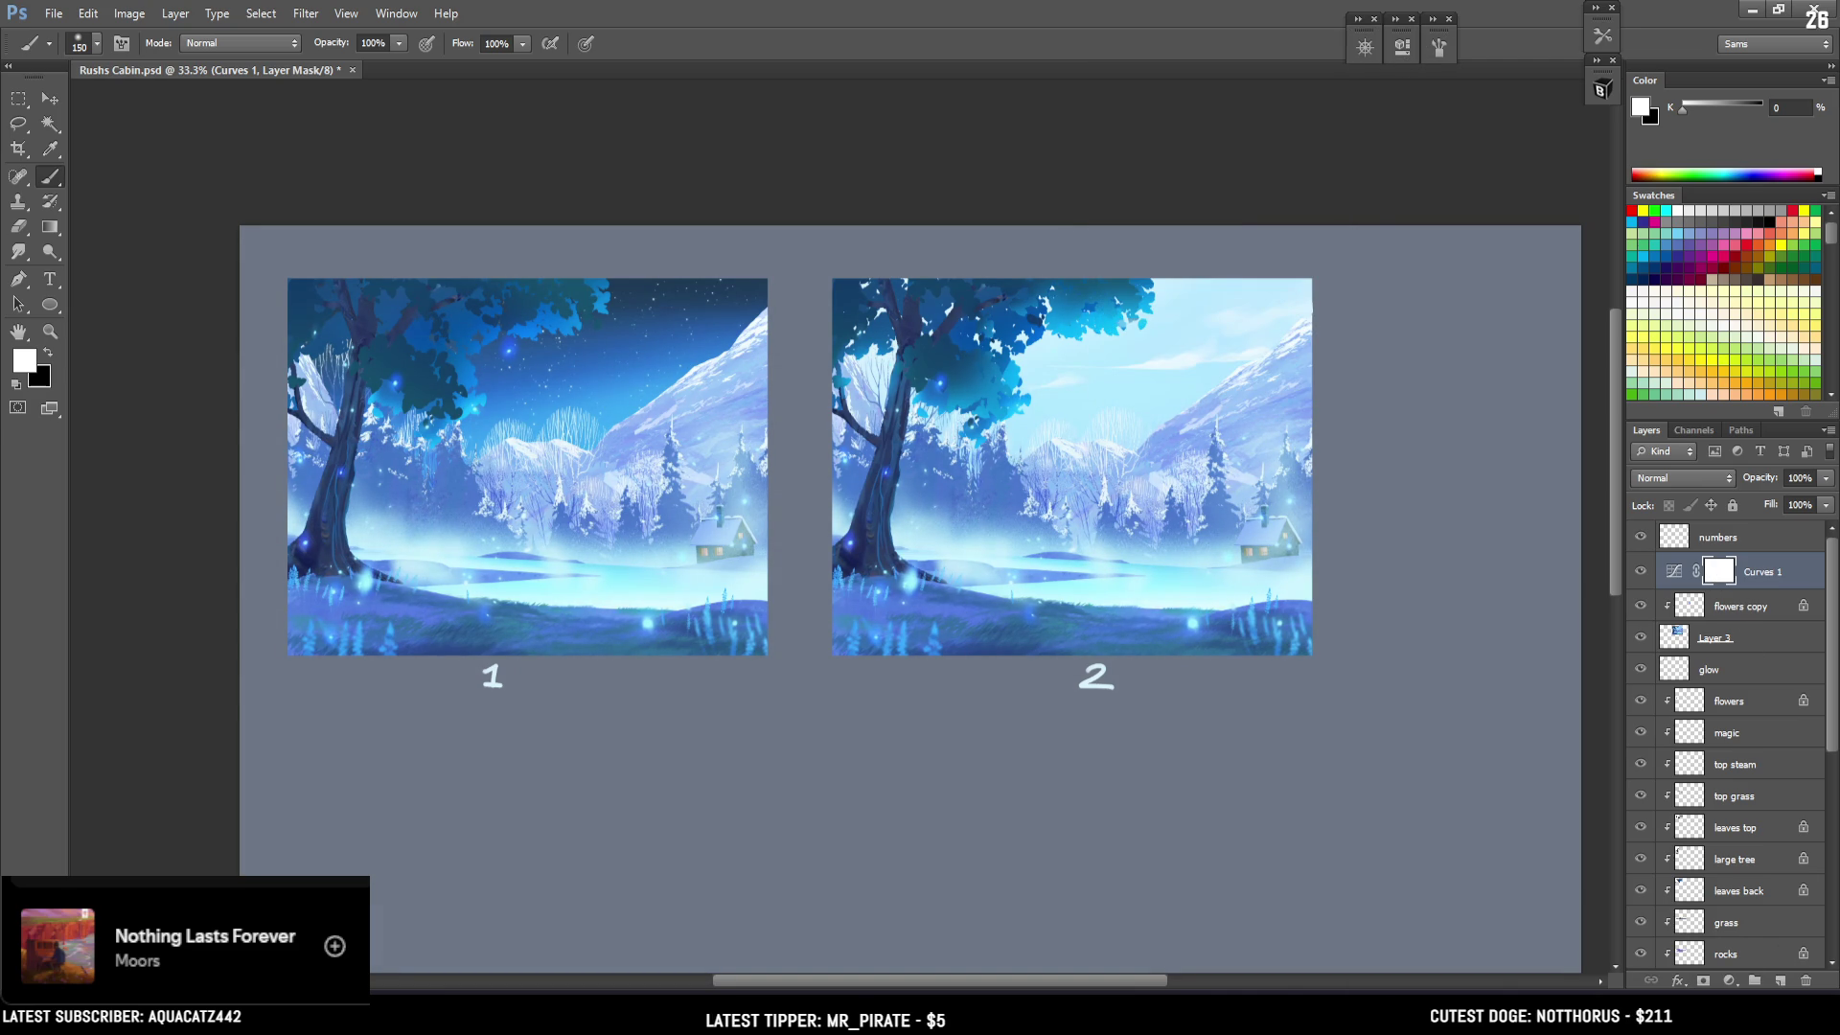
# Add a Color Balance layer: midtones Red +31 and Blue +42, highlights toward red and green.
pyautogui.click(1733, 982)
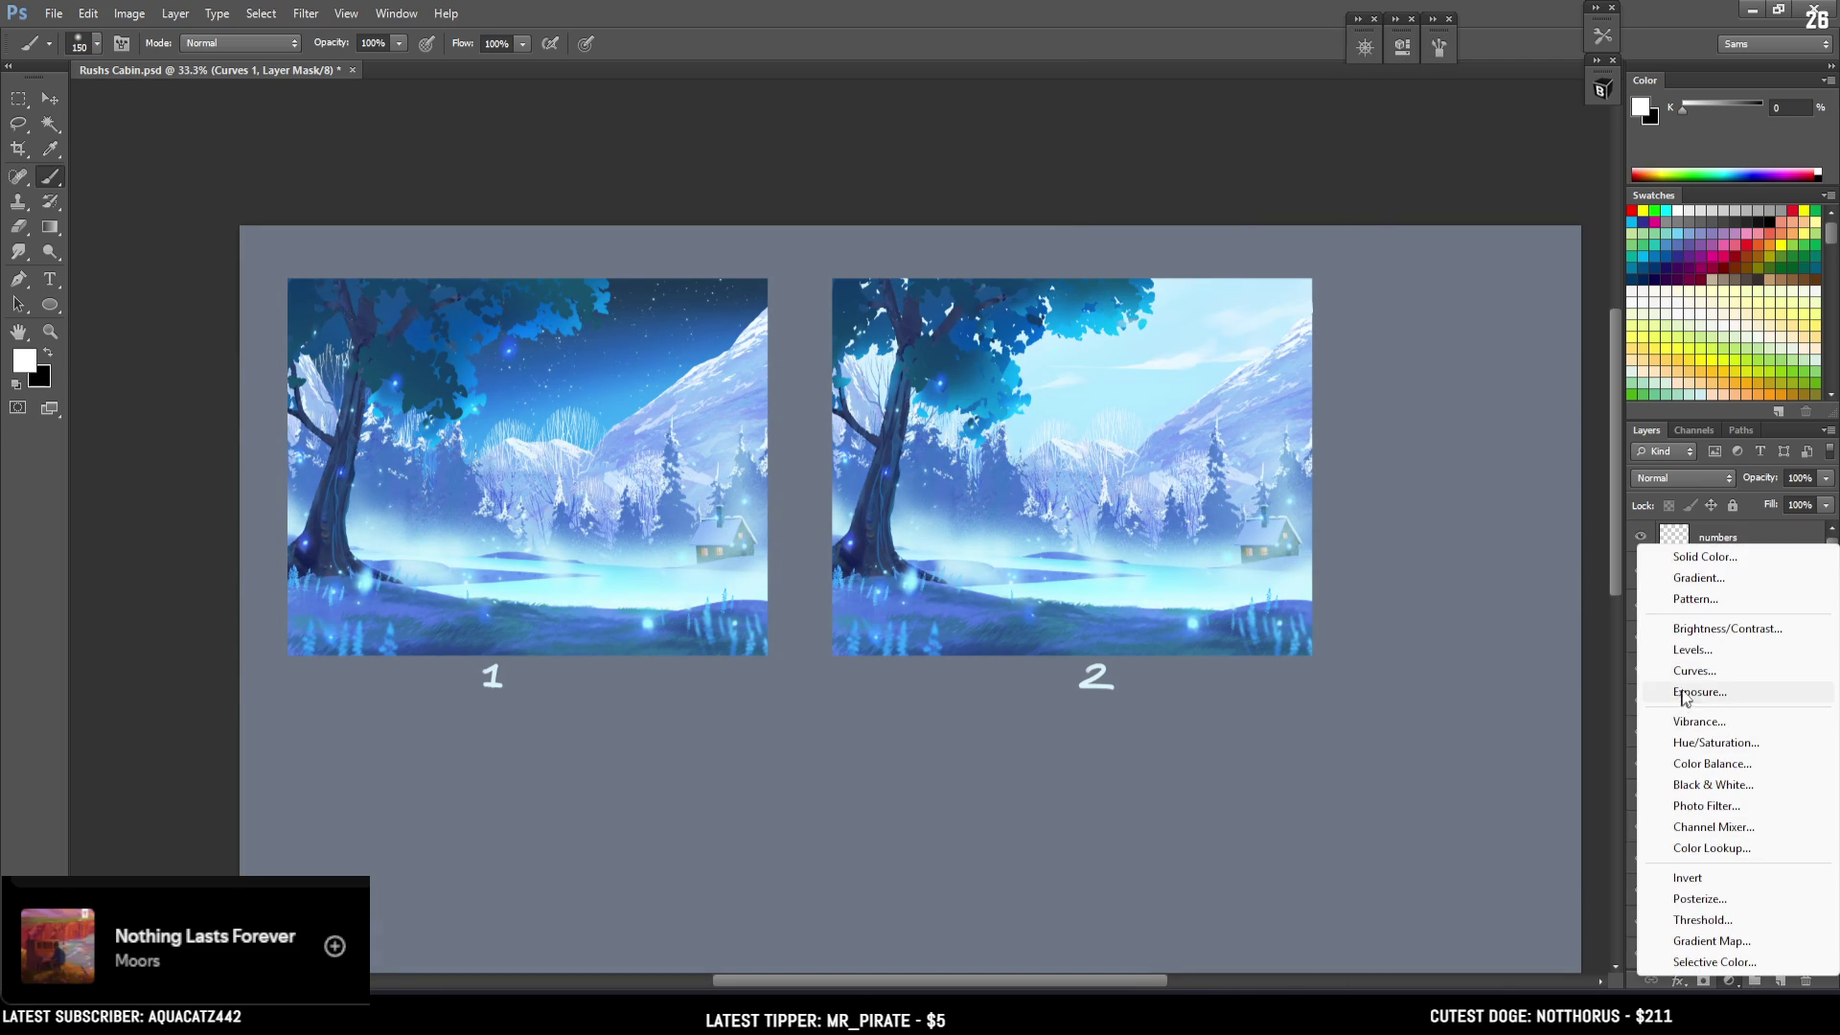
pyautogui.click(1697, 765)
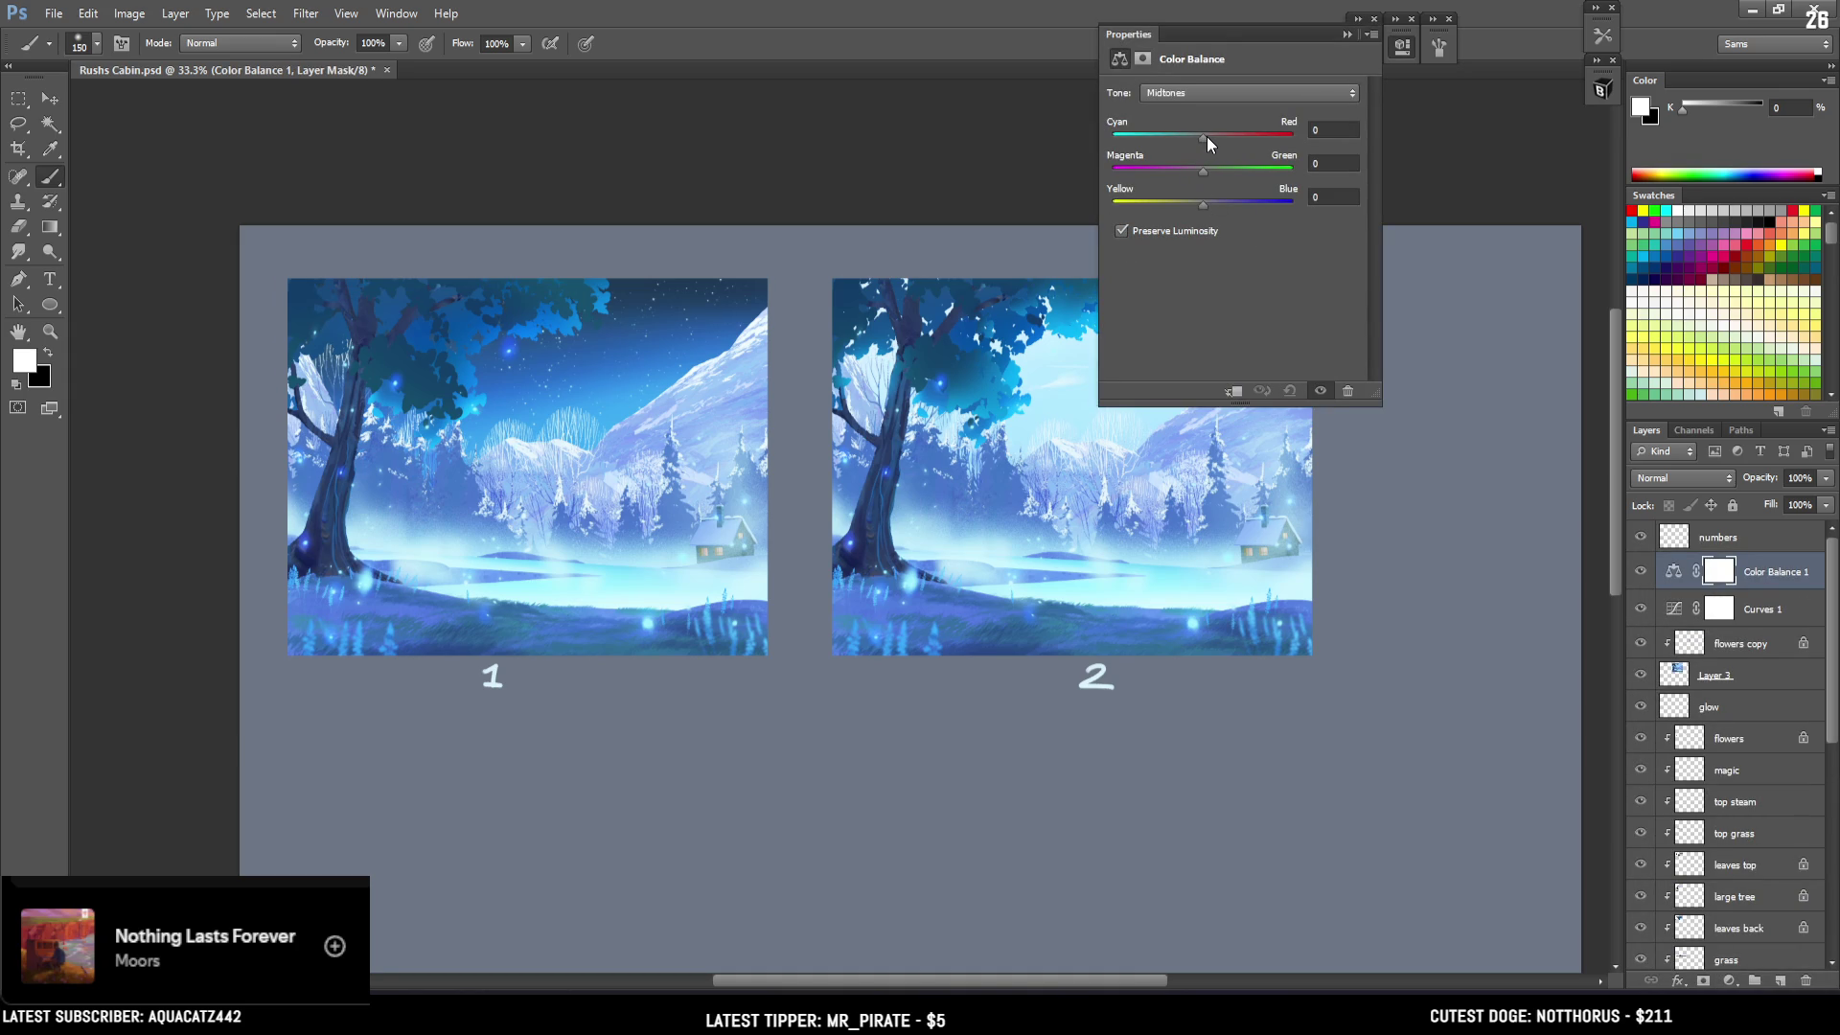
pyautogui.moveTo(1206, 136)
pyautogui.mouseDown()
pyautogui.moveTo(1188, 140)
pyautogui.moveTo(1231, 141)
pyautogui.mouseUp()
pyautogui.moveTo(1215, 205)
pyautogui.mouseDown()
pyautogui.moveTo(1241, 209)
pyautogui.moveTo(1213, 169)
pyautogui.mouseUp()
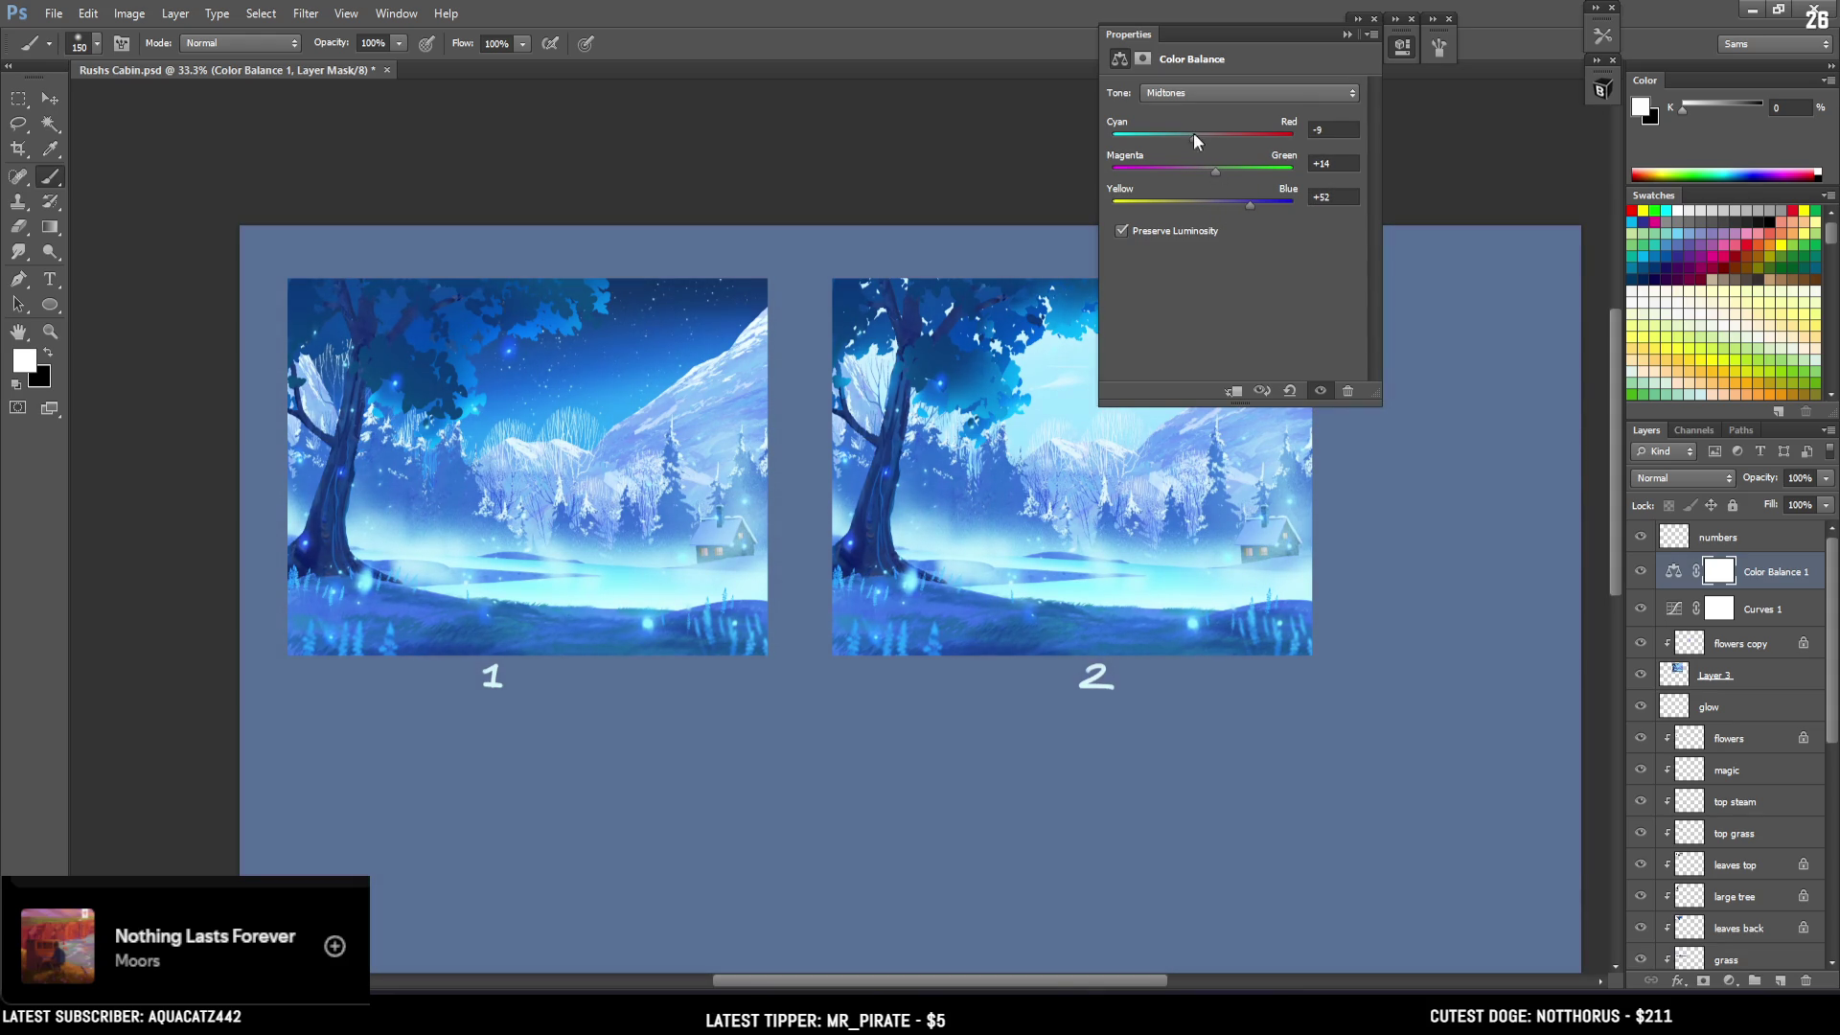
pyautogui.click(1183, 92)
pyautogui.click(1173, 136)
pyautogui.moveTo(1198, 139)
pyautogui.mouseDown()
pyautogui.moveTo(1217, 168)
pyautogui.moveTo(1192, 173)
pyautogui.moveTo(1223, 209)
pyautogui.mouseUp()
# Group Curves 1 and Color Balance 1 together into Group 1.
pyautogui.click(1405, 54)
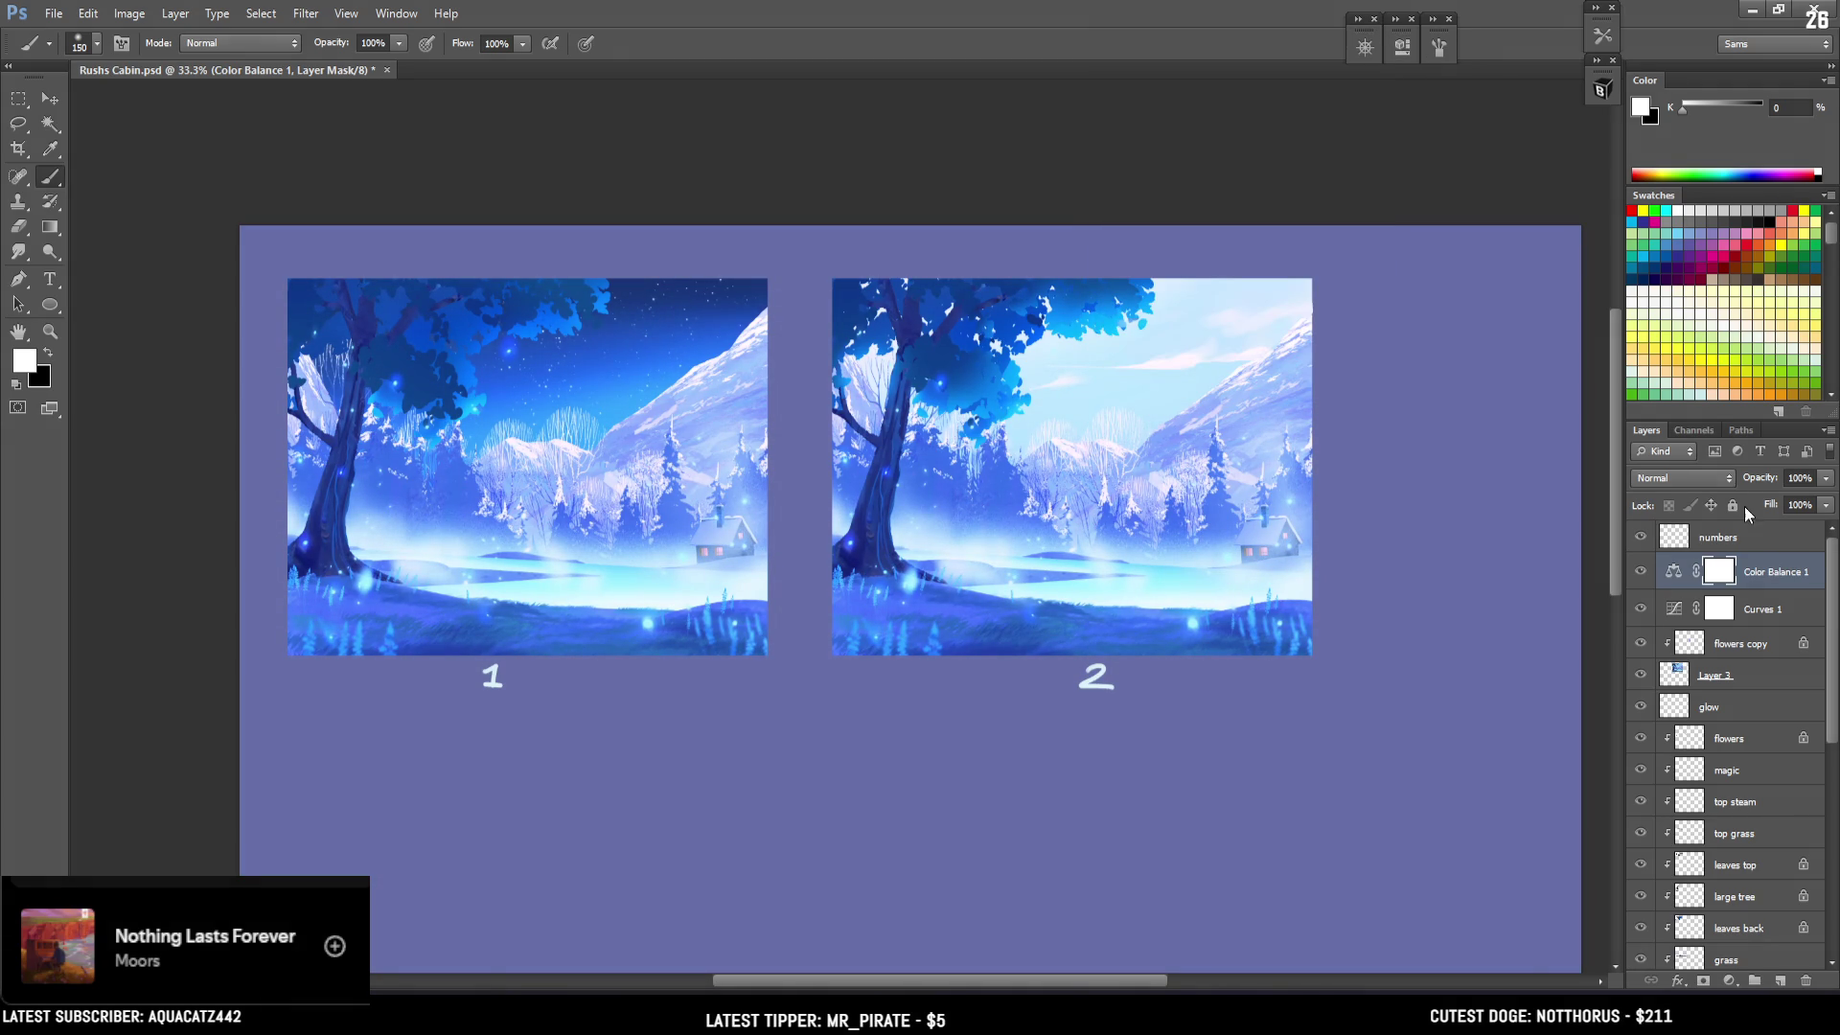
pyautogui.keyDown('shift'); pyautogui.click(1752, 621); pyautogui.keyUp('shift')
pyautogui.hotkey('ctrl', 'g')
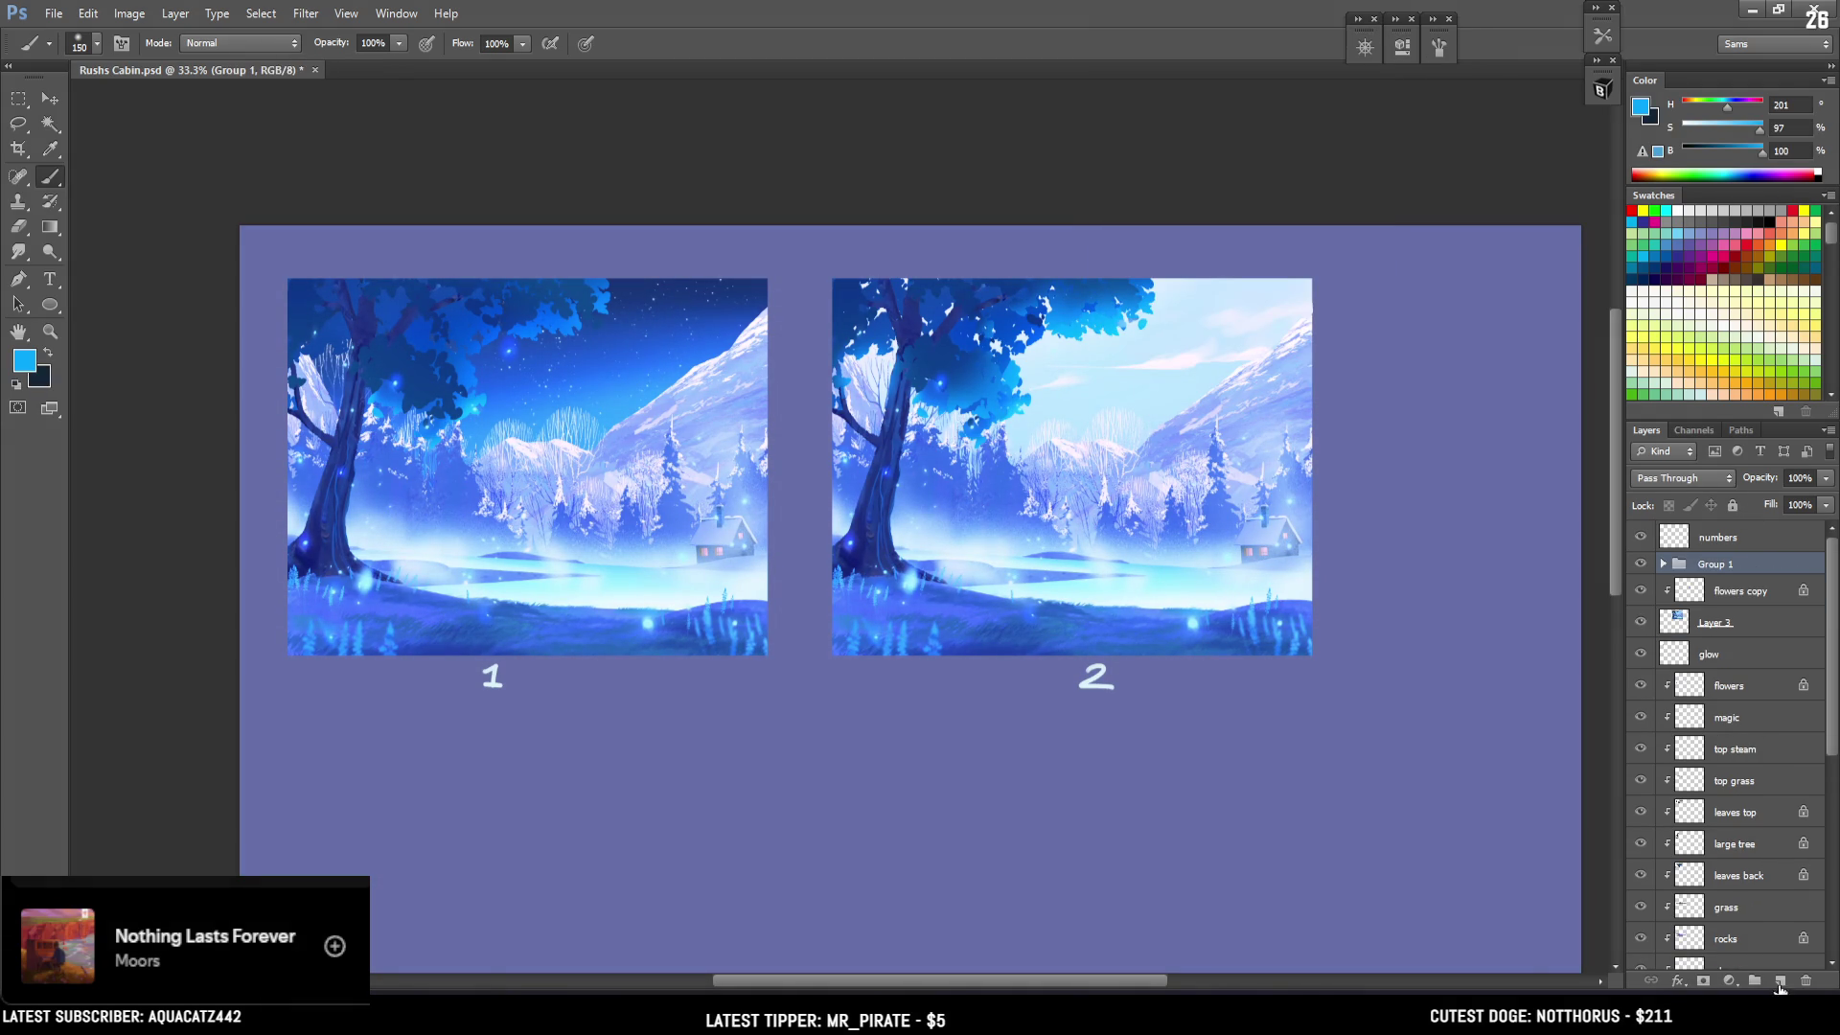
# Add a layer mask to Group 1 and invert it to black.
pyautogui.click(1705, 982)
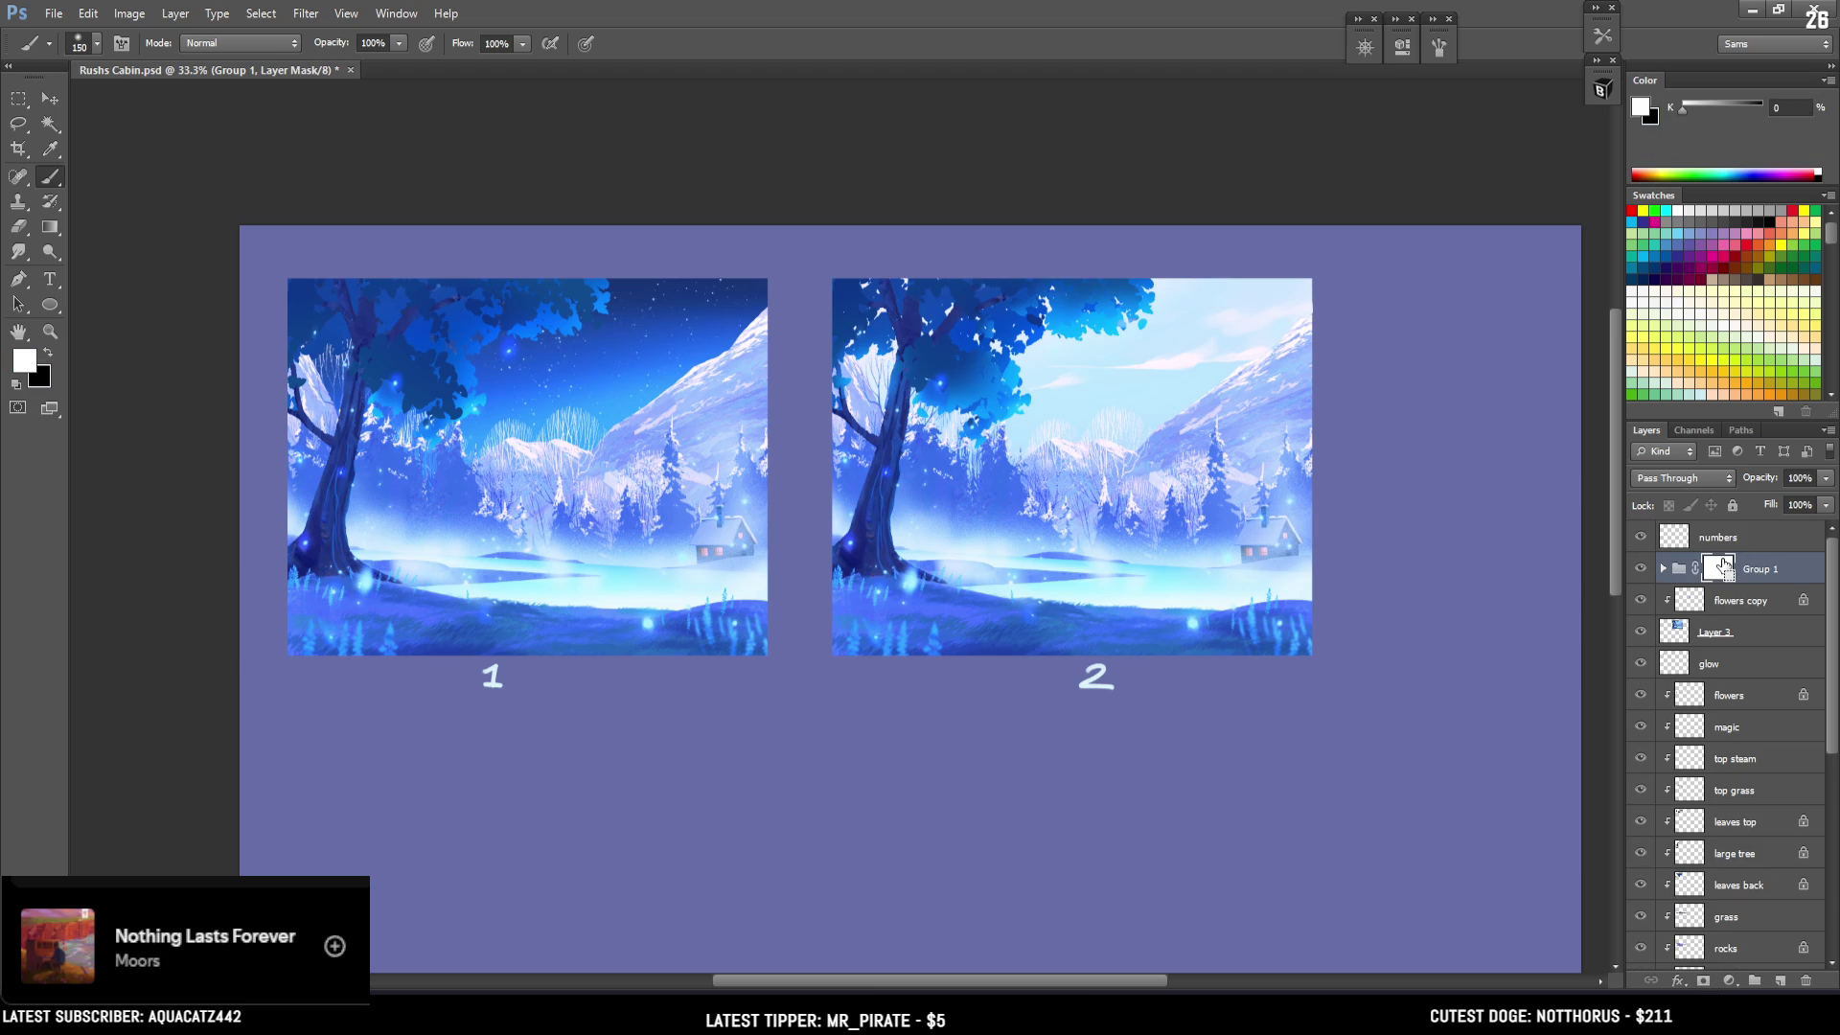
pyautogui.hotkey('ctrl', 'i')
pyautogui.hotkey('ctrl', '+')
pyautogui.moveTo(1245, 582)
pyautogui.mouseDown()
pyautogui.moveTo(1191, 336)
pyautogui.moveTo(1210, 213)
pyautogui.mouseUp()
pyautogui.hotkey('ctrl', 'z')
# Size the soft mask brush between 200 and 150, undoing a test dab near the cabin.
pyautogui.press(']')
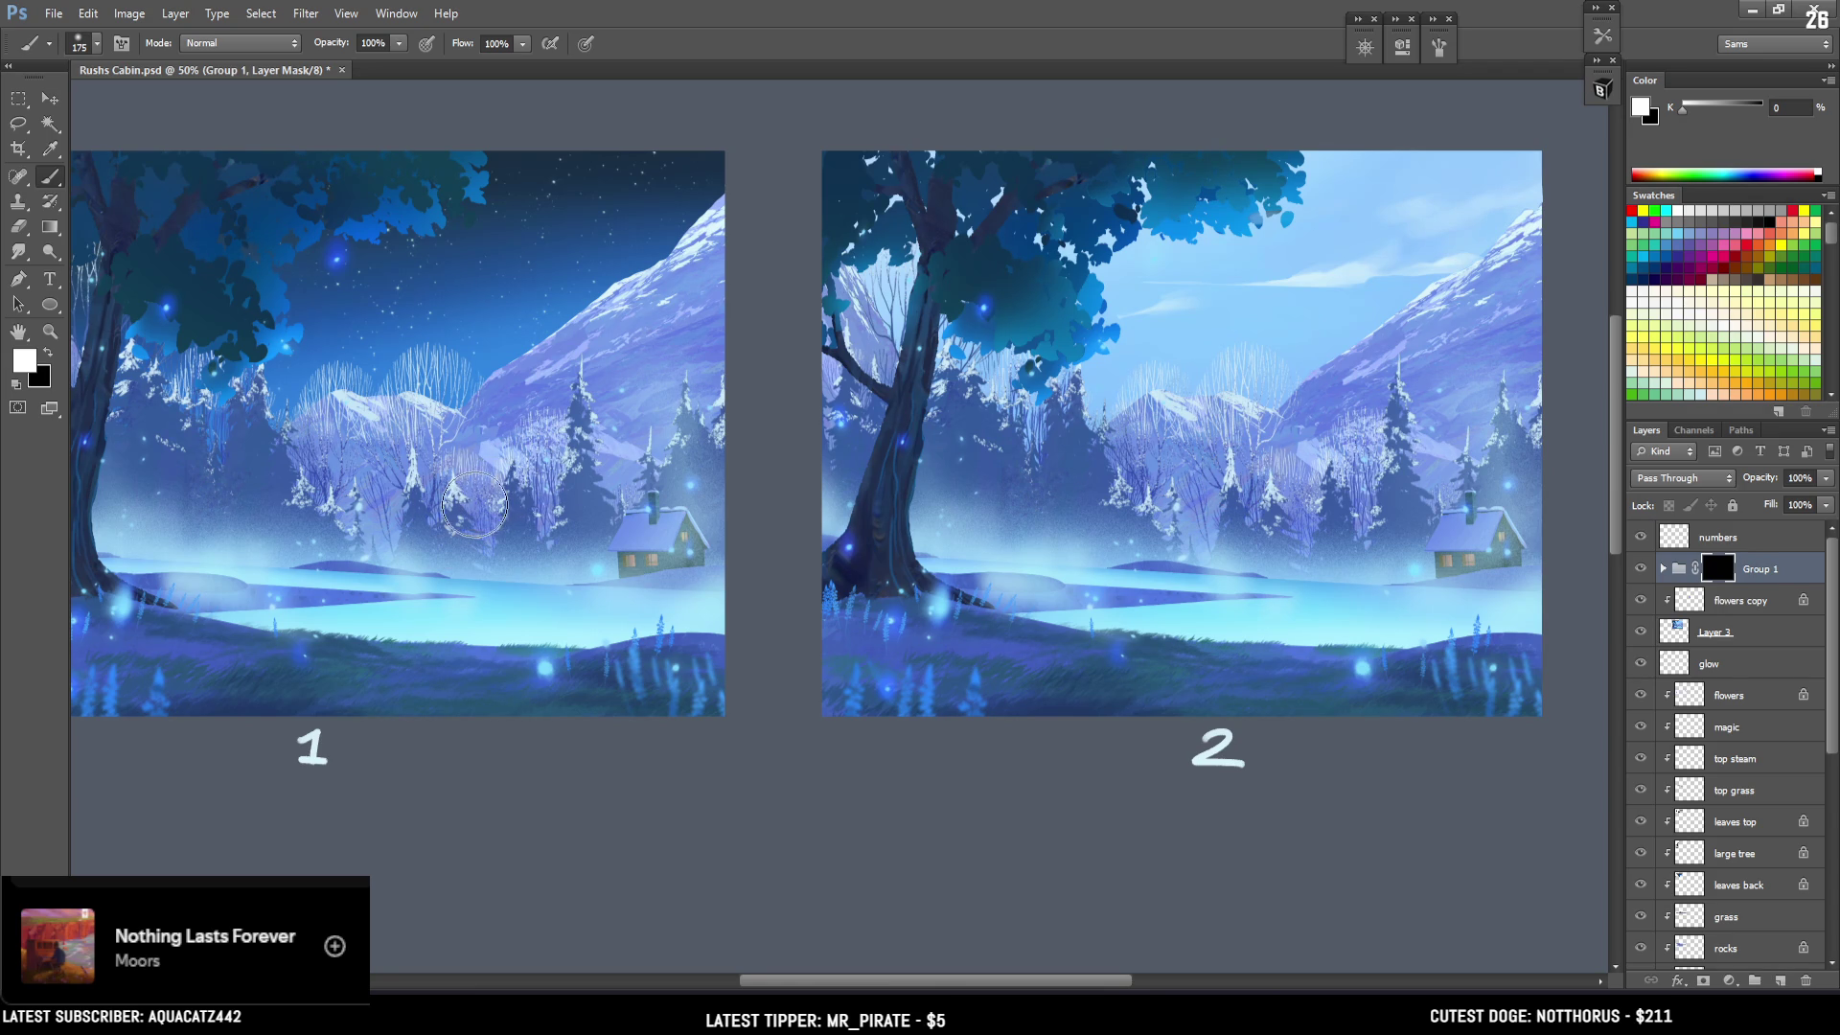
pyautogui.hscroll(-4, 508, 575)
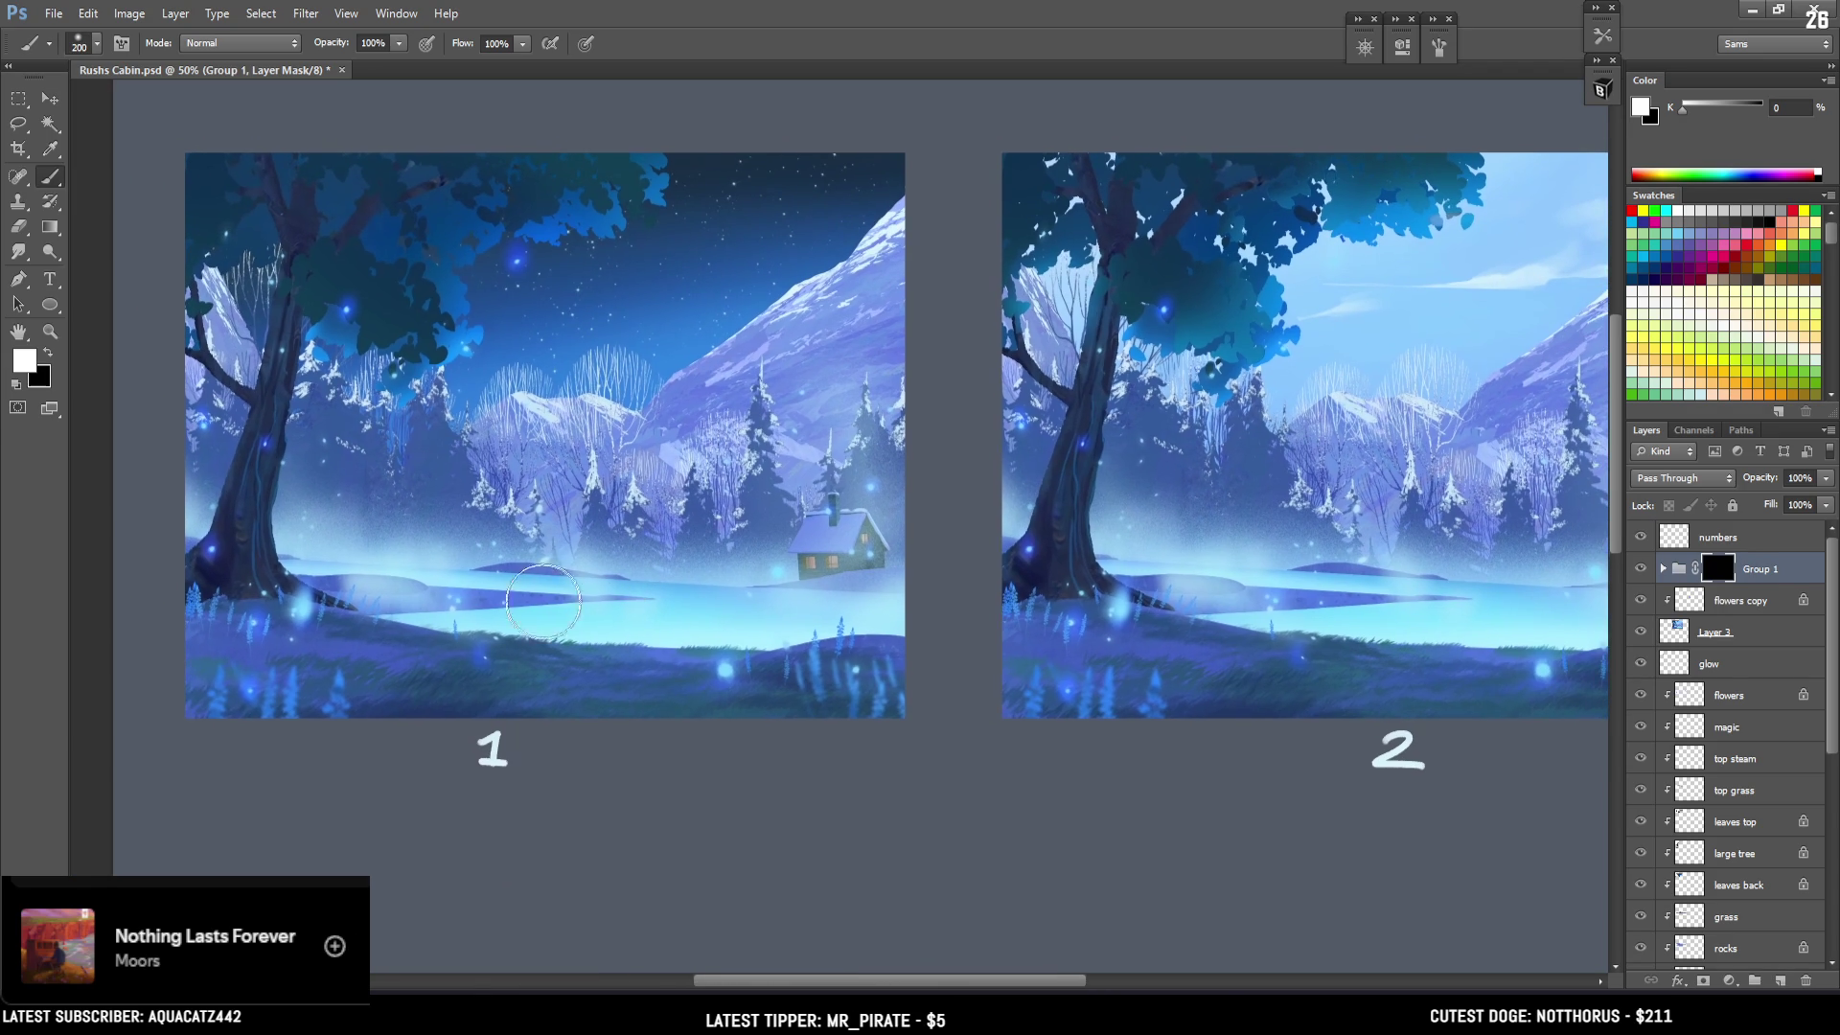
pyautogui.press(']')
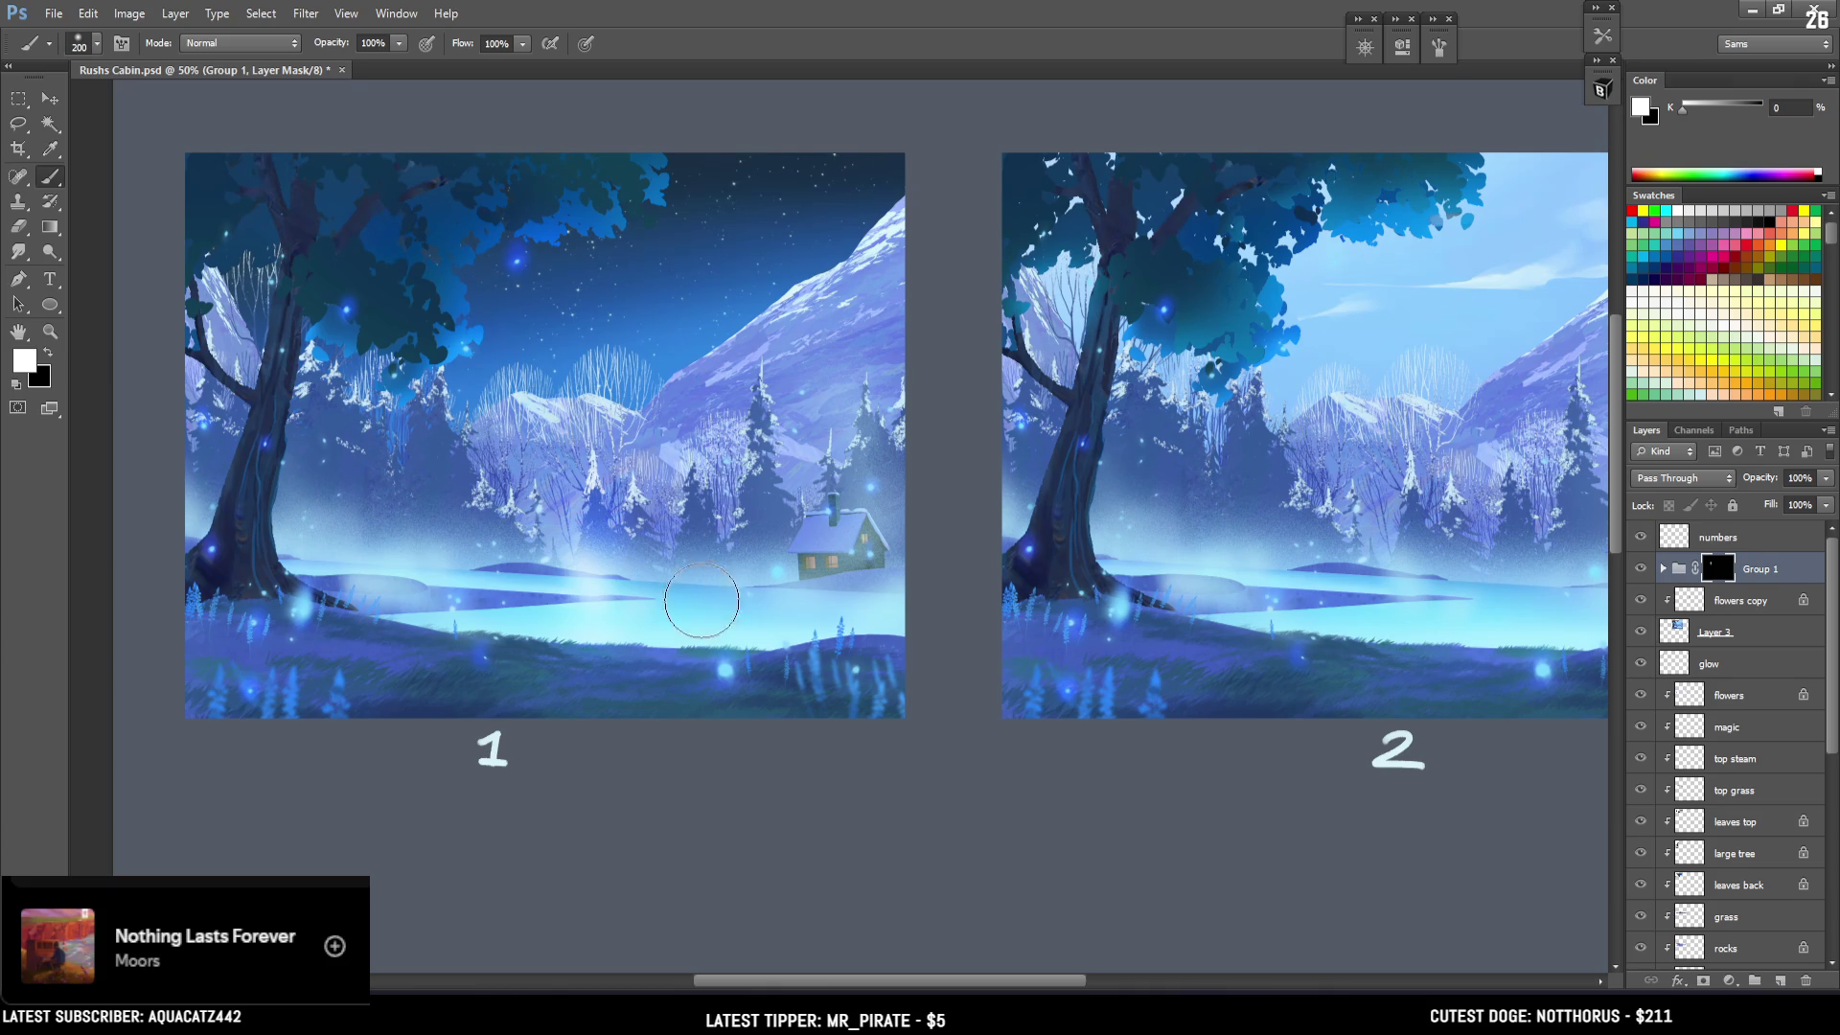
pyautogui.click(703, 603)
pyautogui.press('[')
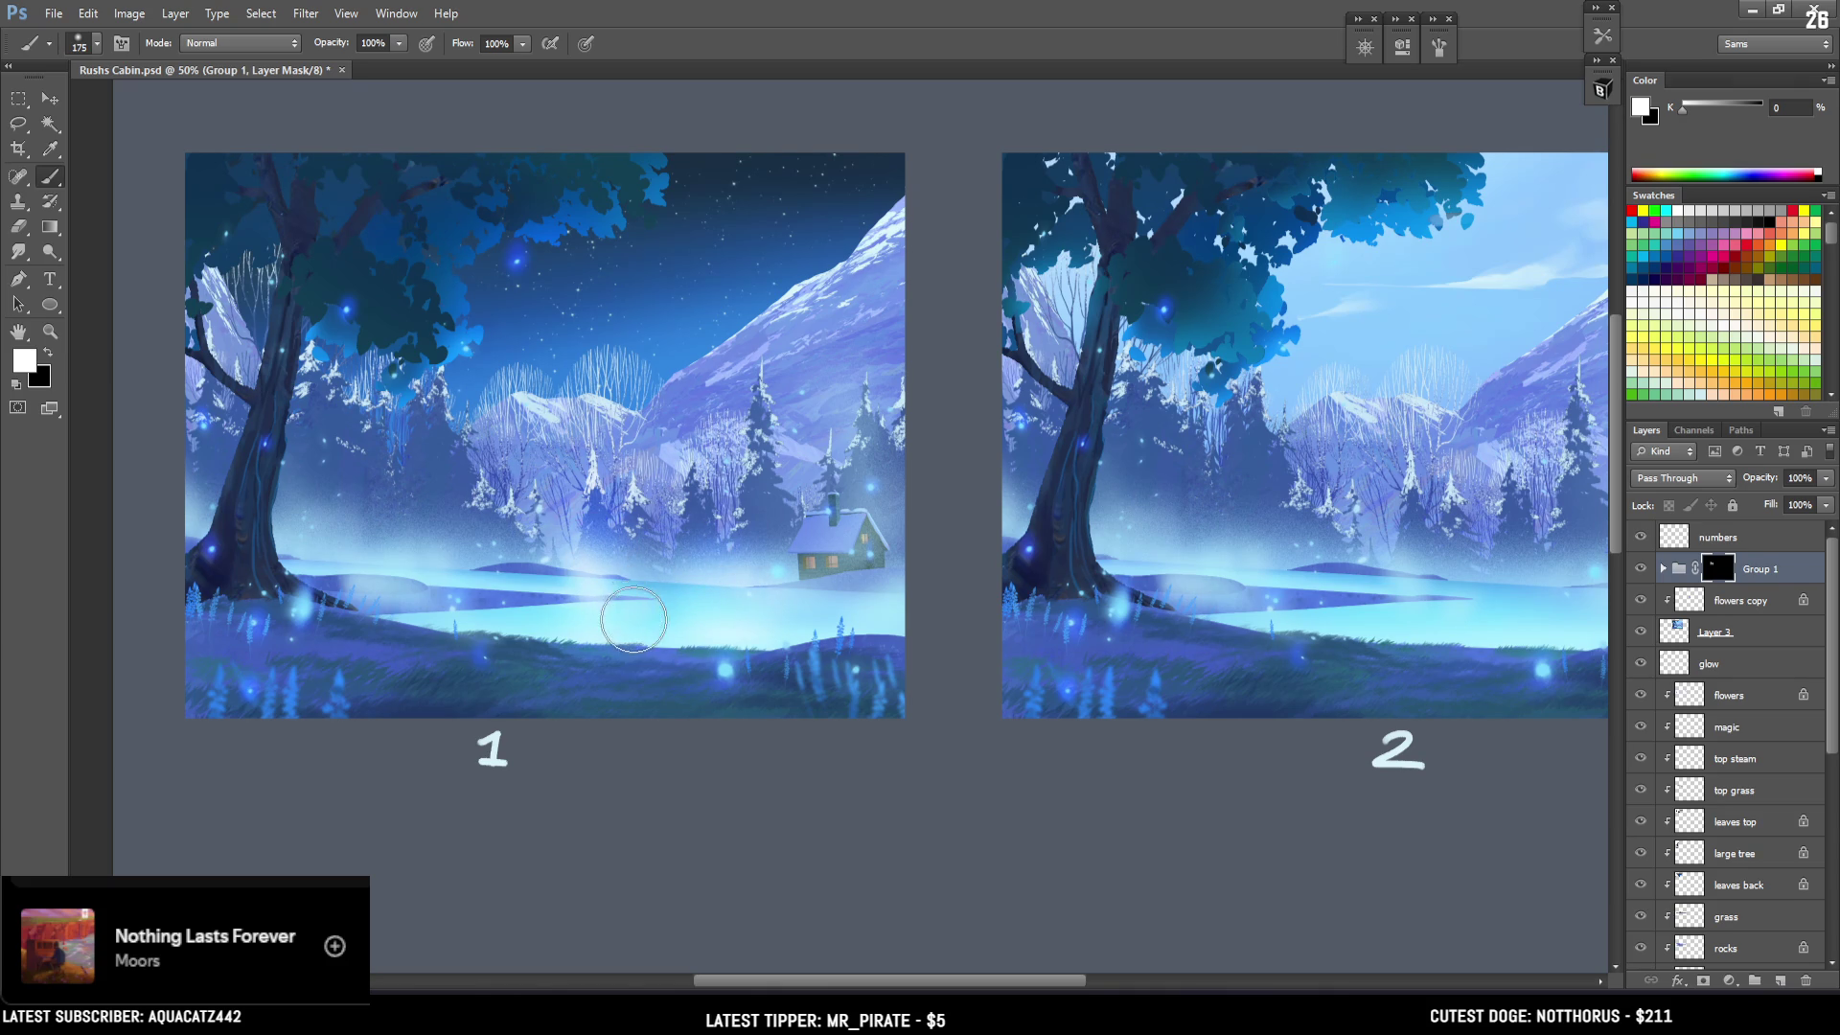
pyautogui.hotkey('ctrl', 'z')
pyautogui.press('[')
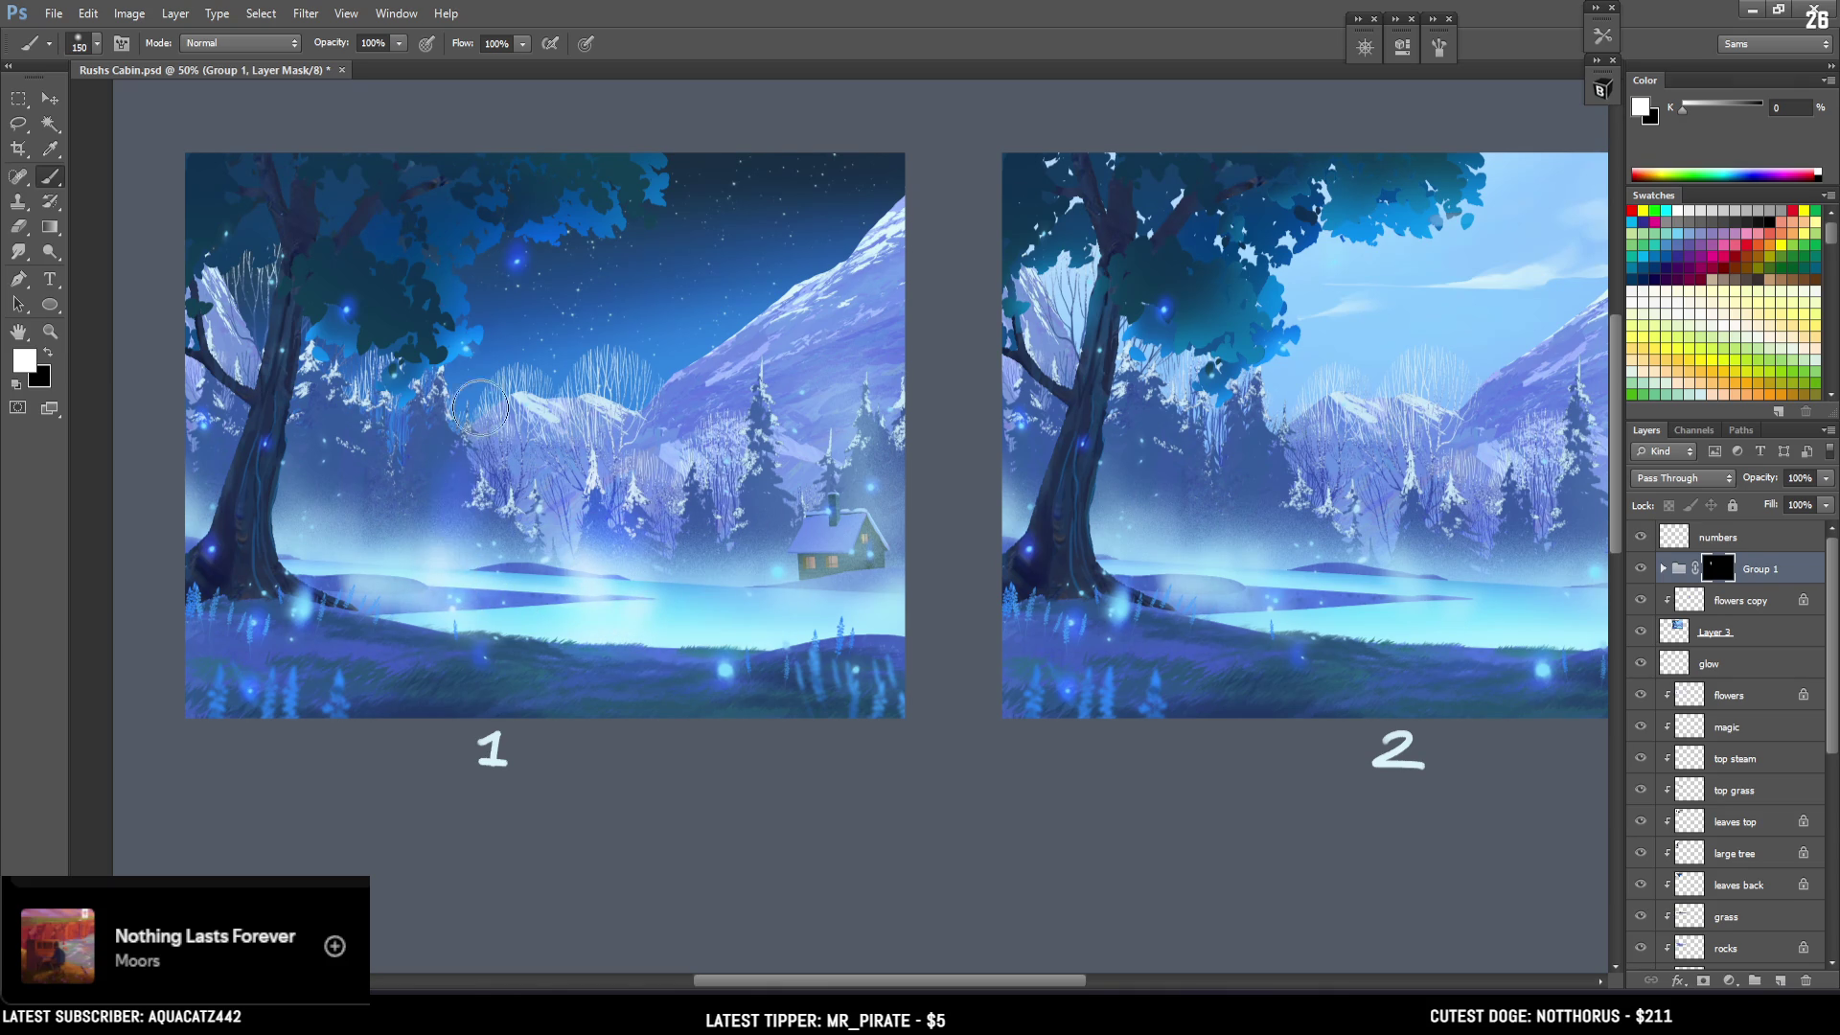
# Paint white glow over picture 1's left lake, tree base, and the cabin area.
pyautogui.moveTo(479, 595)
pyautogui.mouseDown()
pyautogui.moveTo(445, 537)
pyautogui.moveTo(359, 529)
pyautogui.mouseUp()
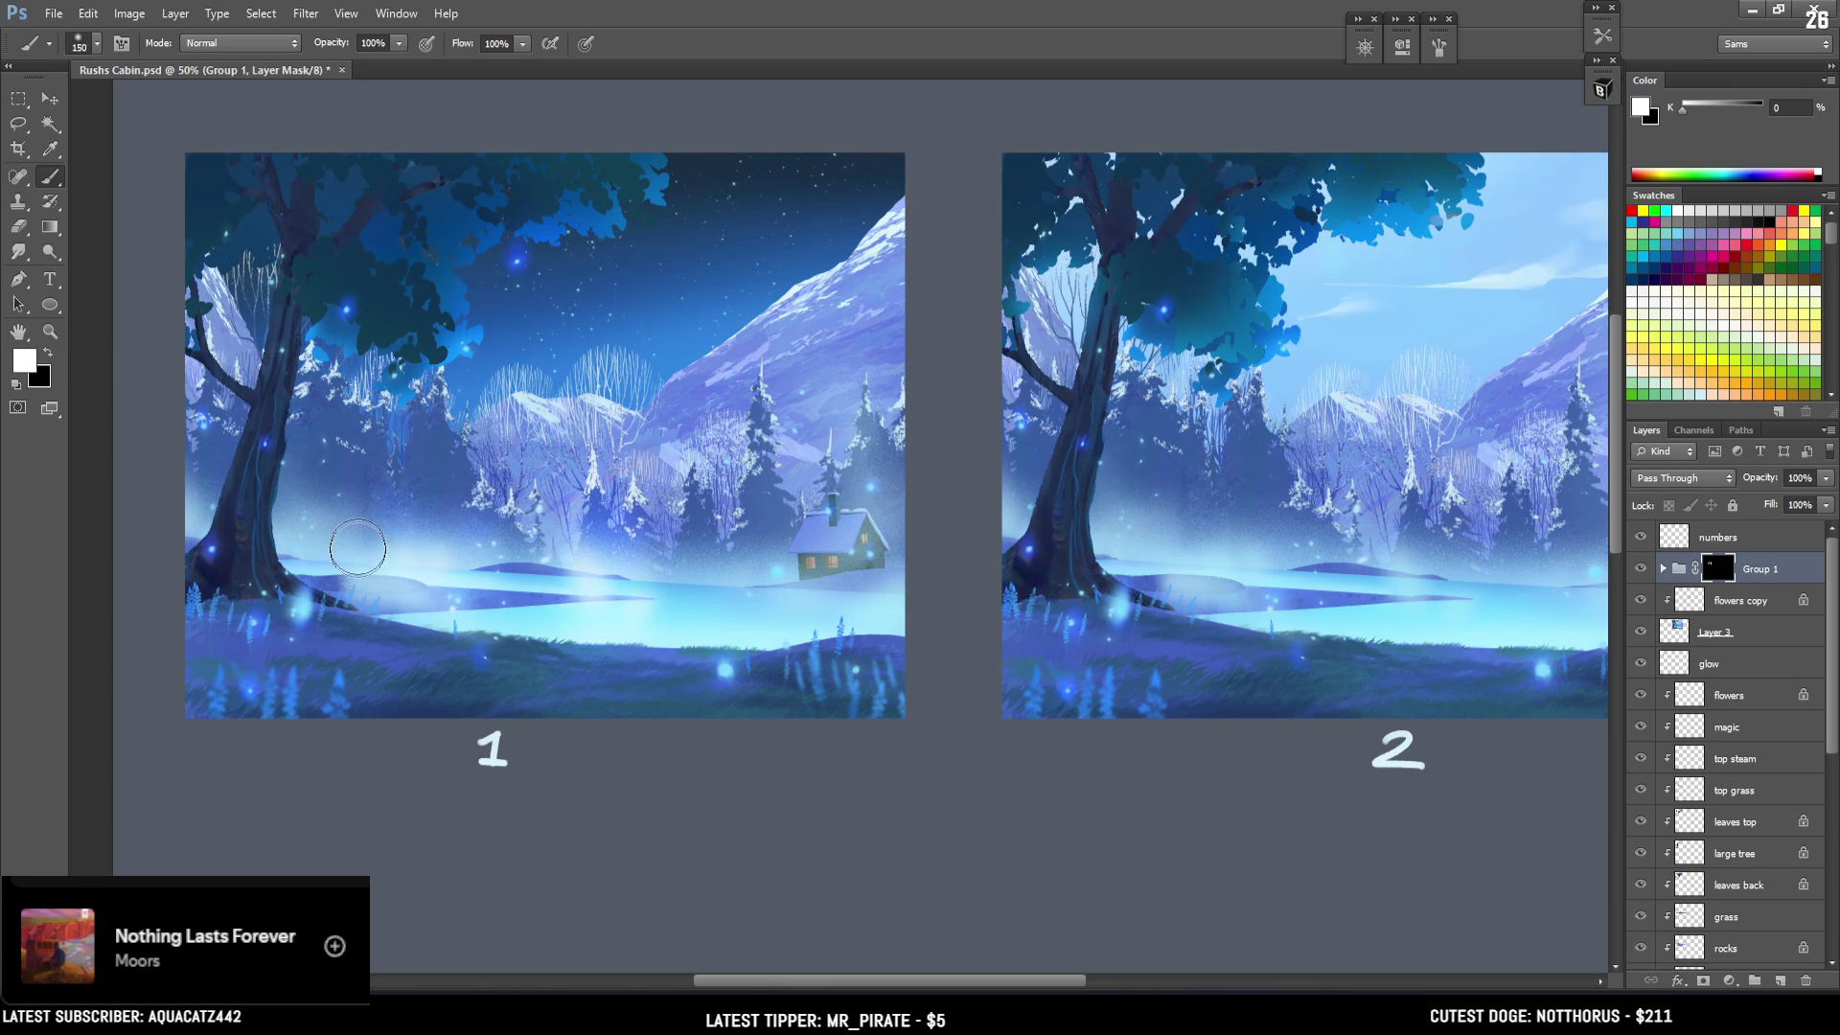
pyautogui.press(']')
pyautogui.moveTo(309, 456); pyautogui.dragTo(330, 619)
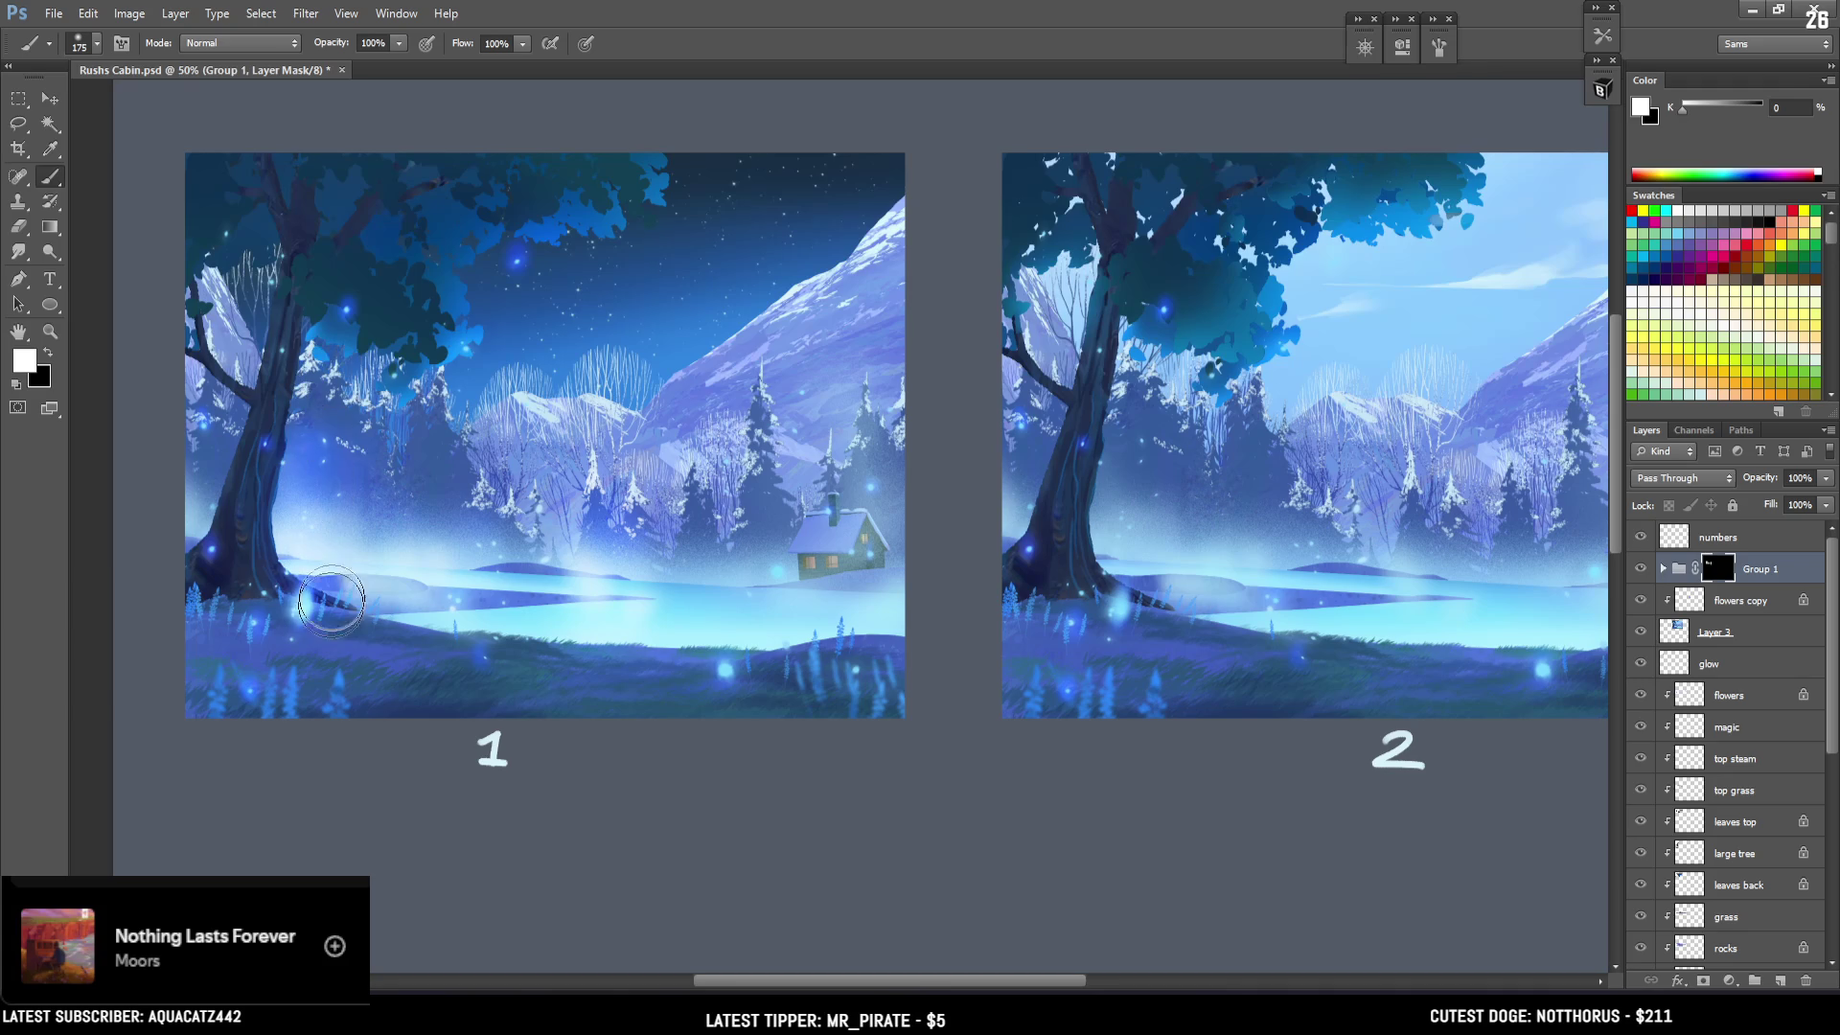
pyautogui.press(']')
pyautogui.press(']')
pyautogui.press(']')
pyautogui.moveTo(765, 546)
pyautogui.mouseDown()
pyautogui.moveTo(805, 581)
pyautogui.moveTo(858, 579)
pyautogui.moveTo(586, 575)
pyautogui.mouseUp()
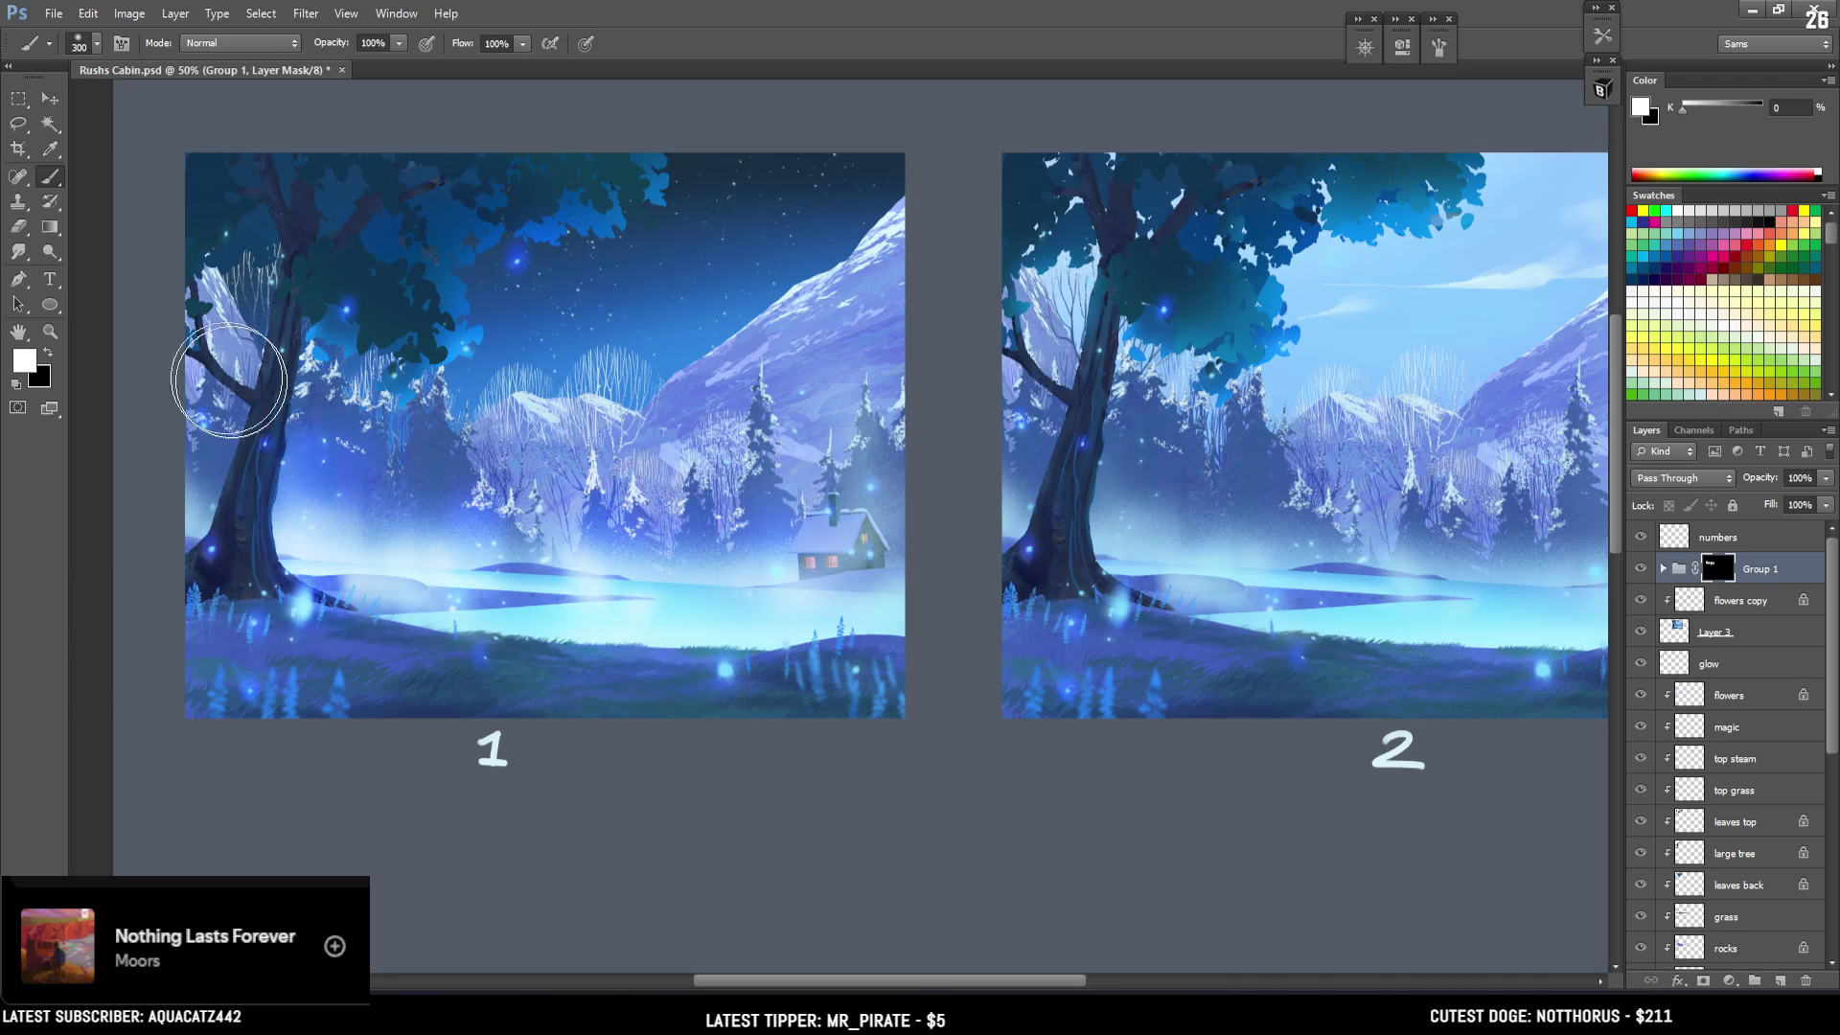
pyautogui.press('[')
pyautogui.press('[')
pyautogui.moveTo(416, 463); pyautogui.dragTo(368, 466)
# Paint a little glow near picture 1's tree top with a 100 brush.
pyautogui.press('x')
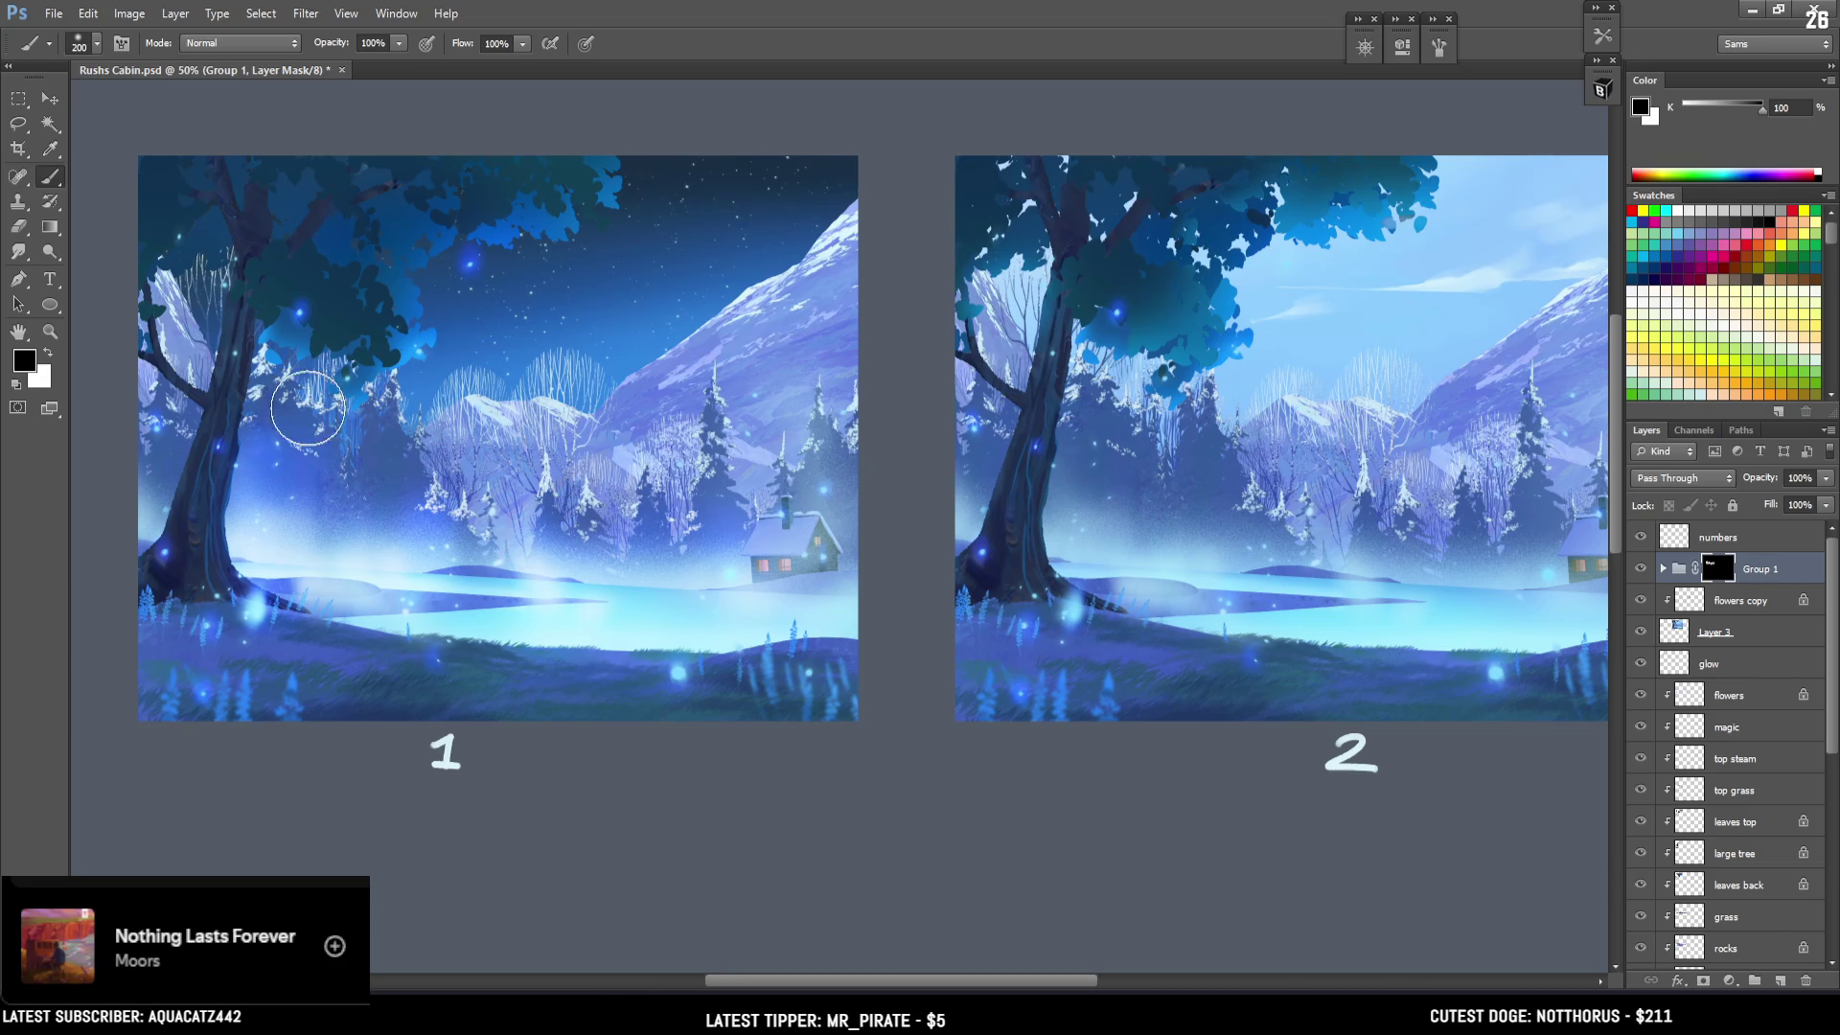
pyautogui.press('[')
pyautogui.press('x')
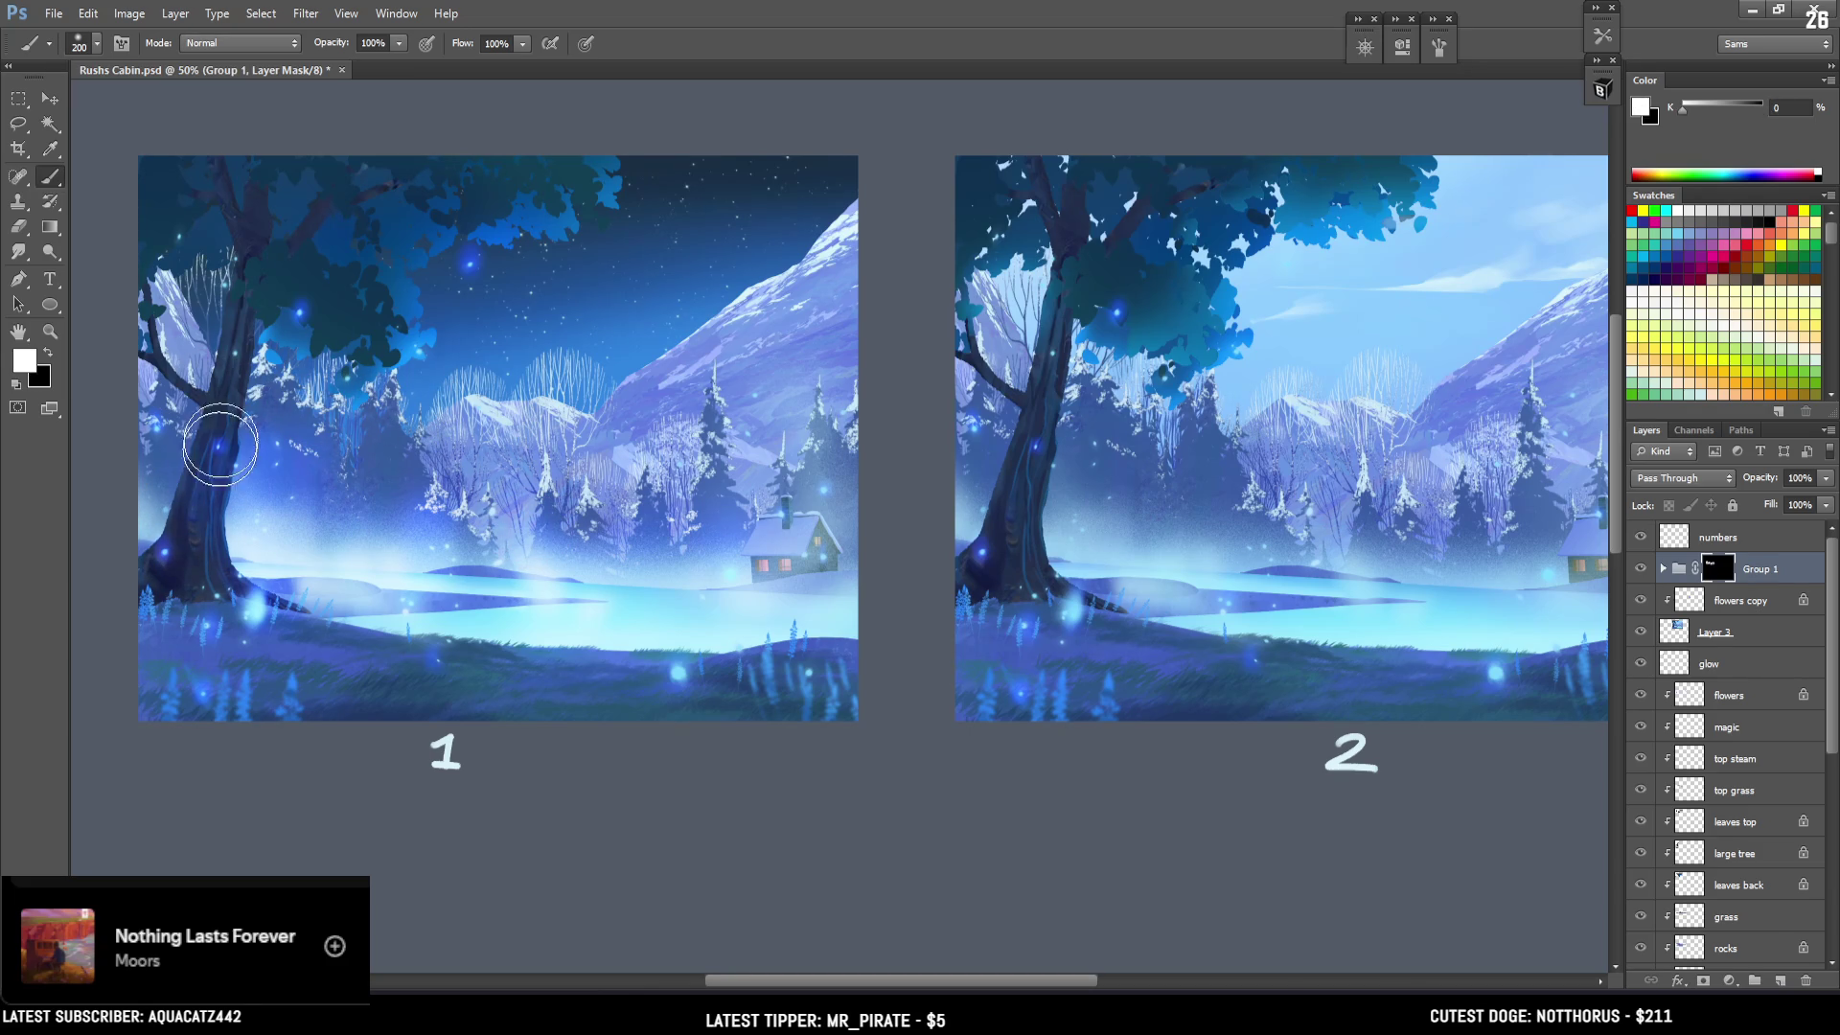
pyautogui.press('[')
pyautogui.press('[')
pyautogui.press('[')
pyautogui.moveTo(300, 308); pyautogui.dragTo(307, 313)
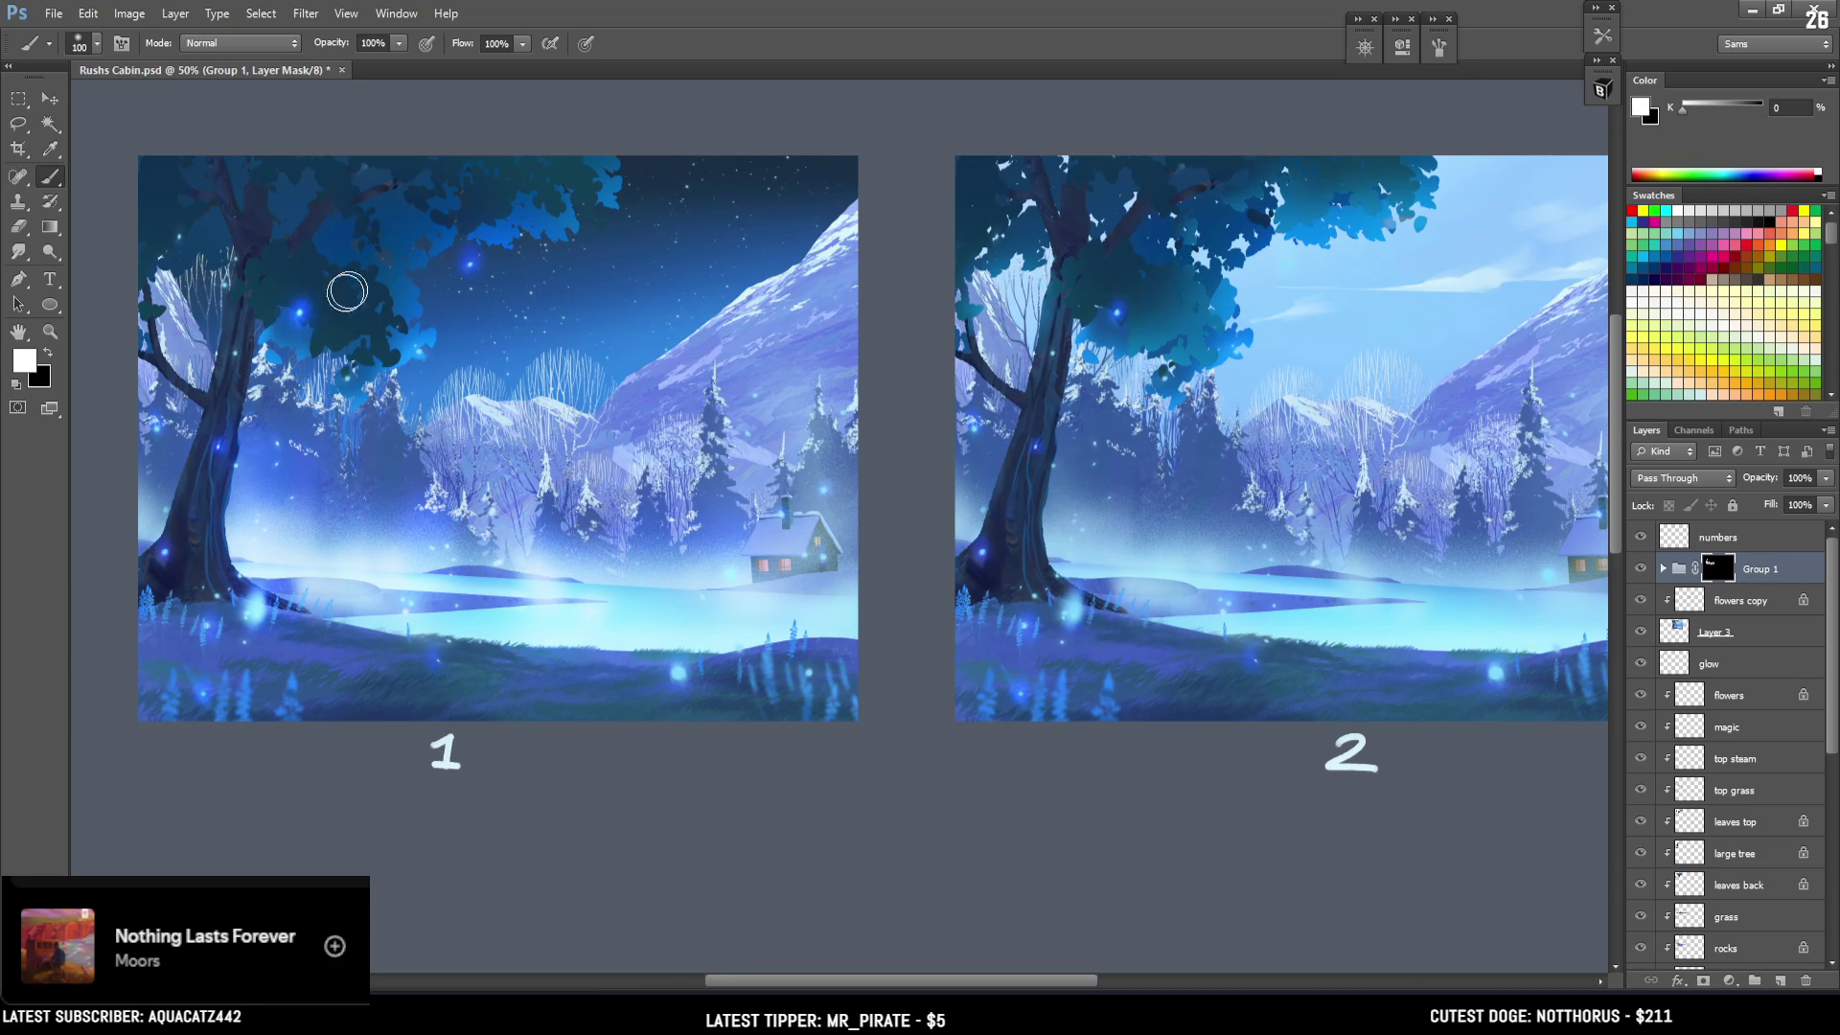
pyautogui.press('x')
pyautogui.press('x')
pyautogui.press('x')
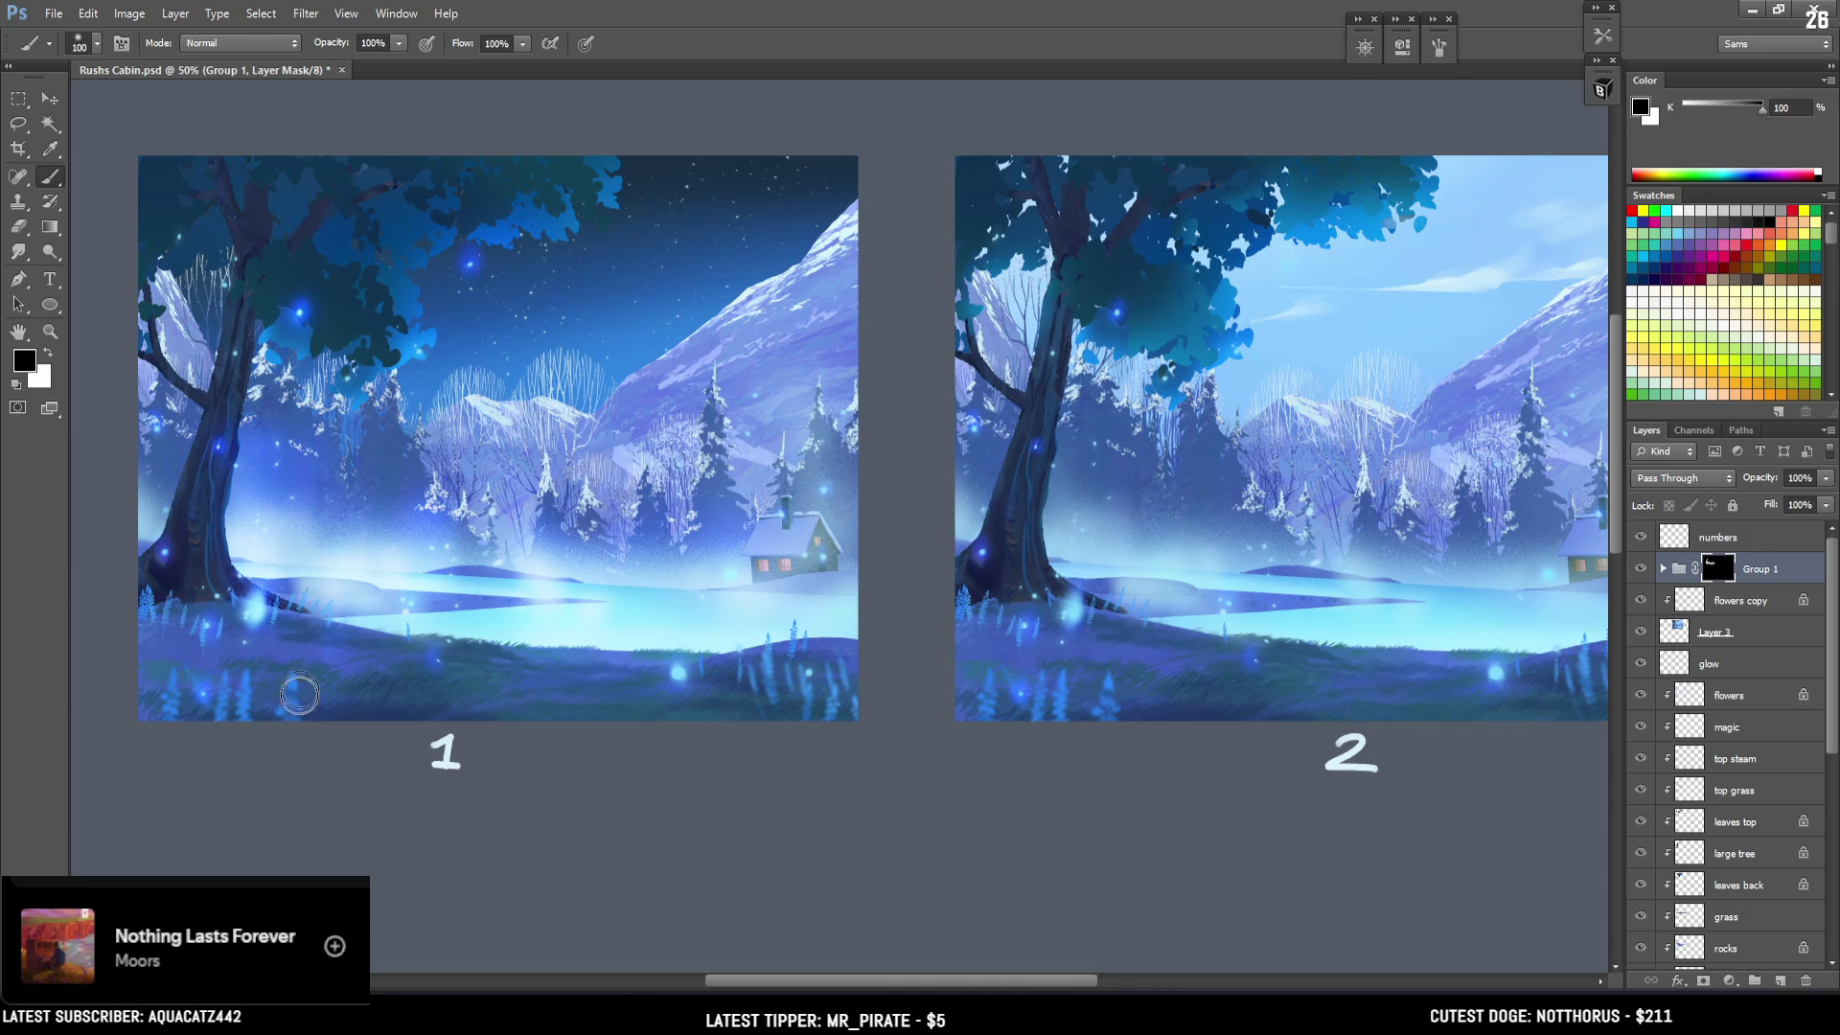
pyautogui.press('x')
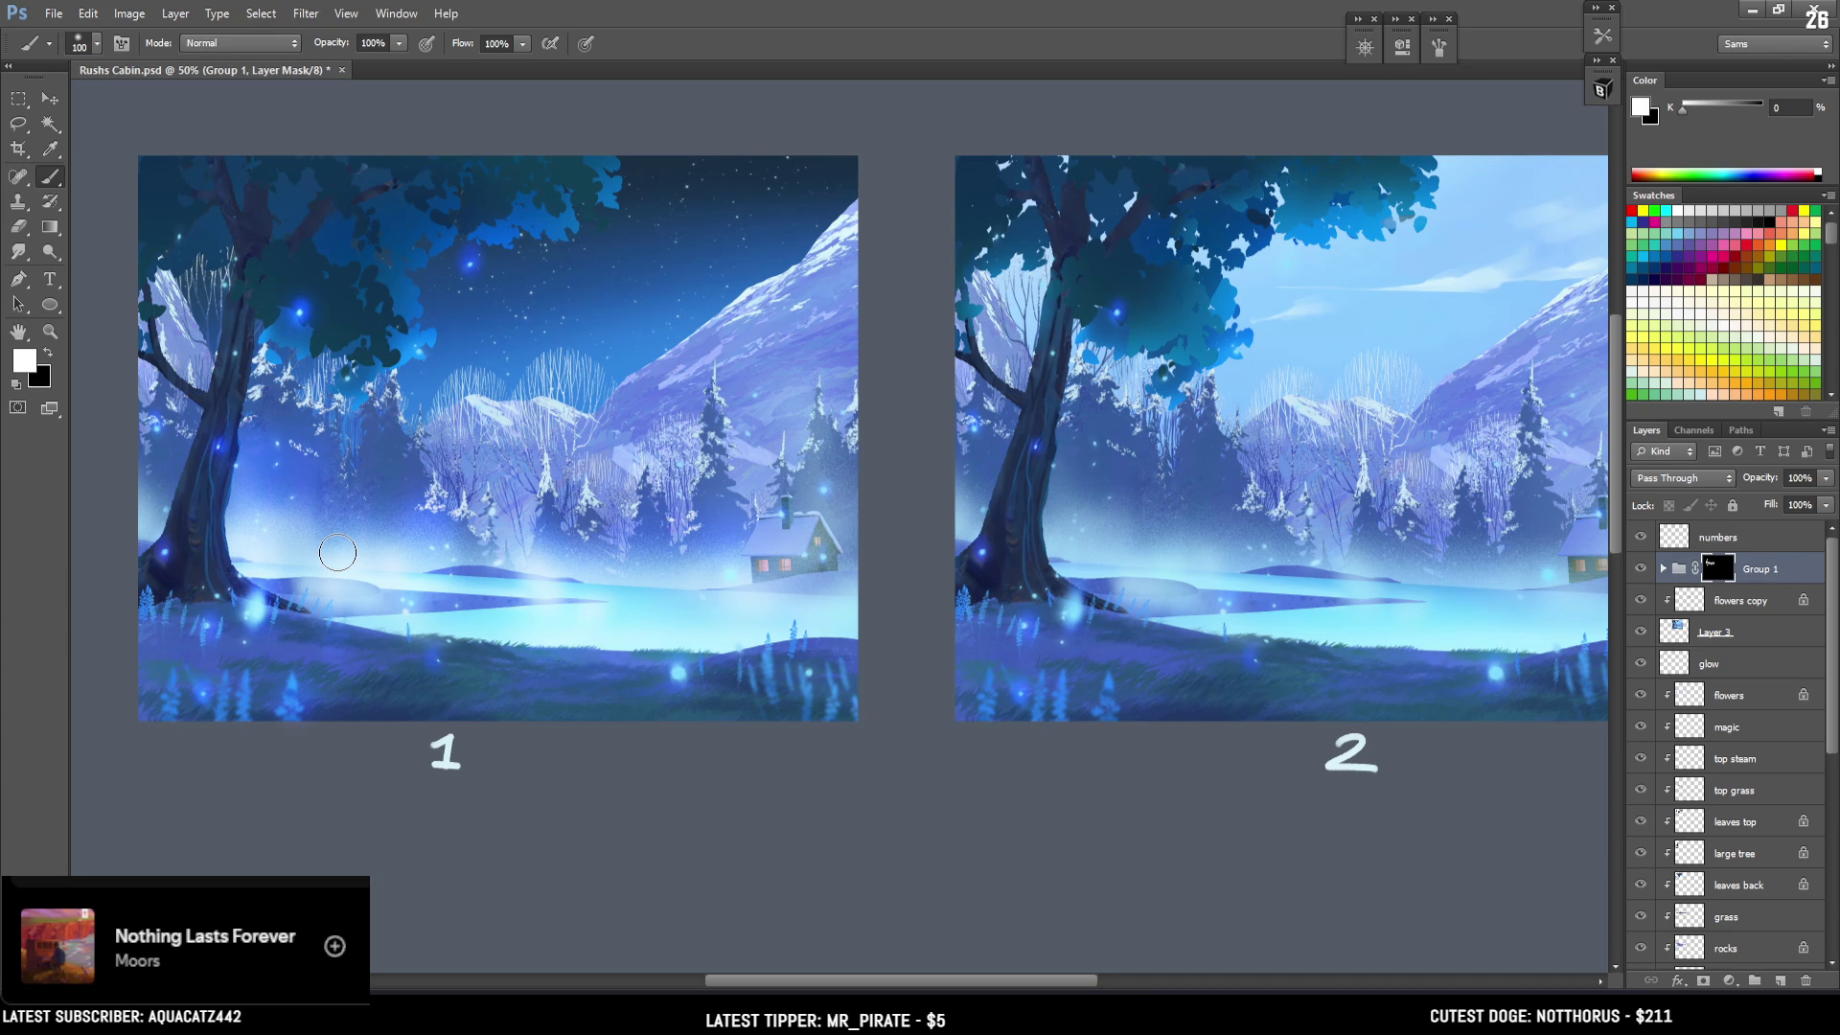
# Compare Group 1 off and on, then paint glow around picture 2's trees and lake.
pyautogui.click(1643, 569)
pyautogui.click(1643, 568)
pyautogui.moveTo(1018, 594)
pyautogui.mouseDown()
pyautogui.moveTo(1109, 554)
pyautogui.moveTo(1199, 563)
pyautogui.mouseUp()
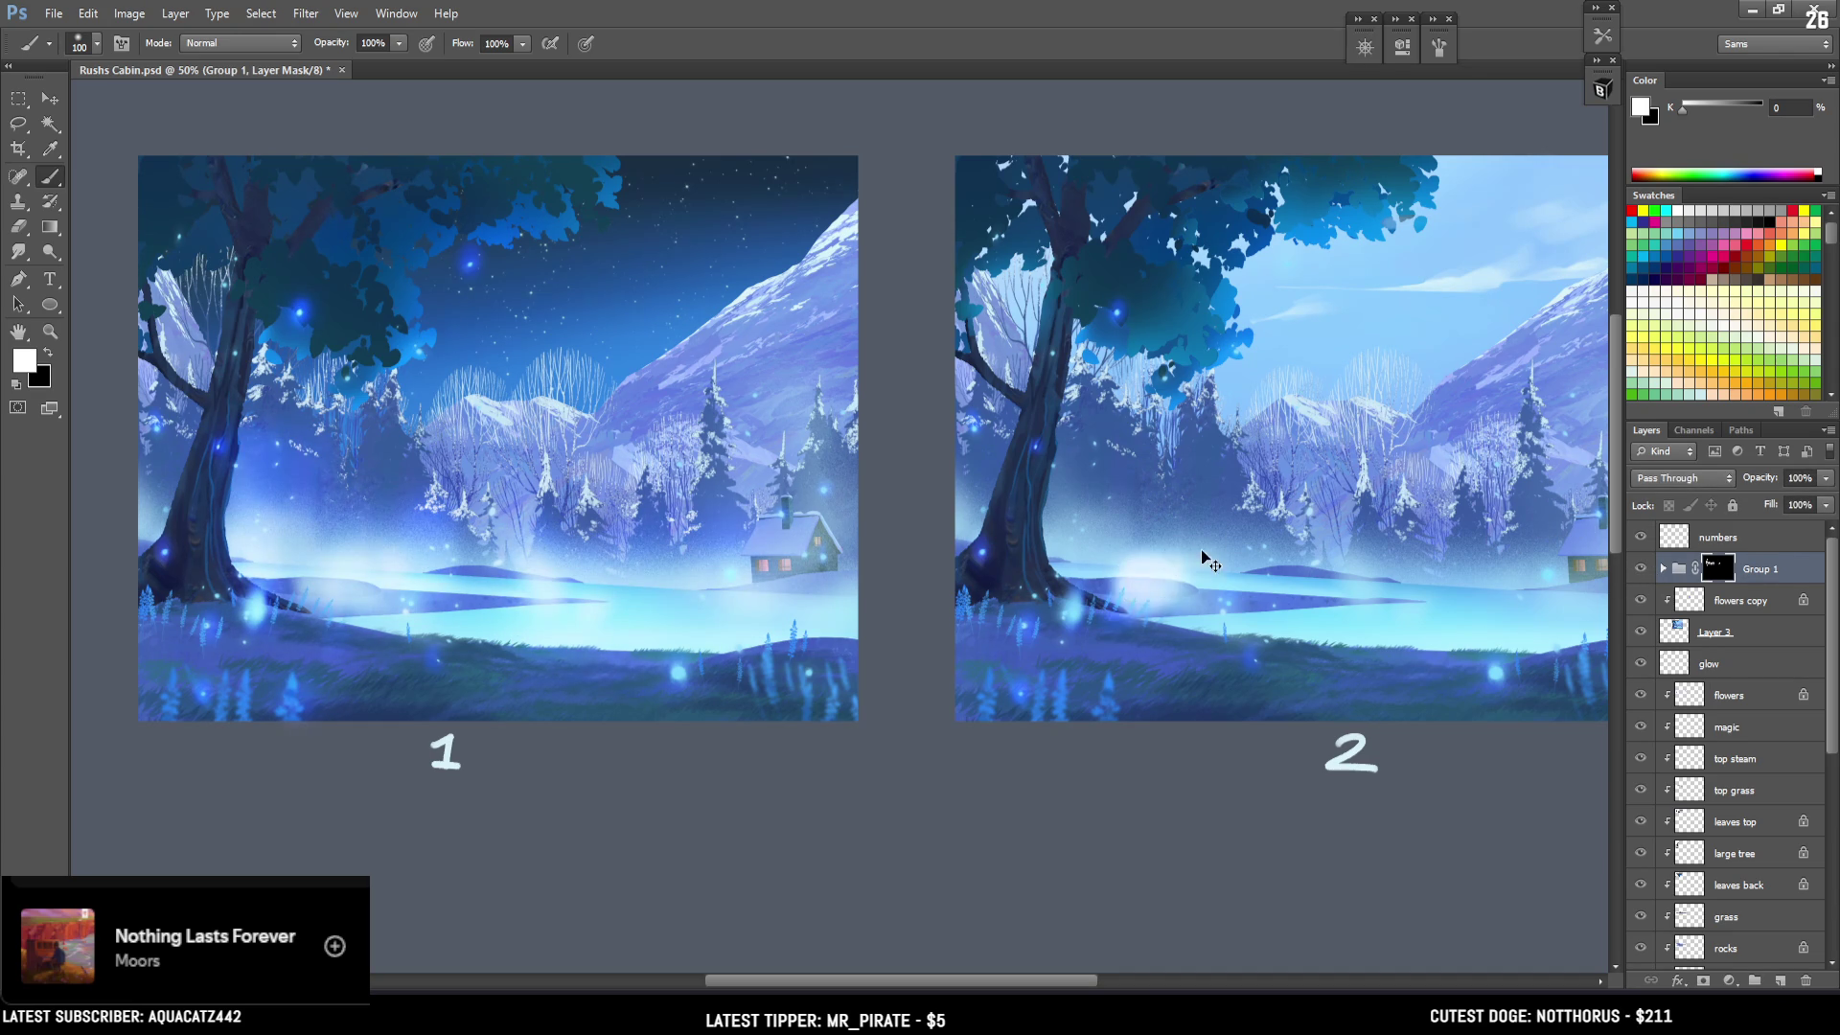
pyautogui.press(']')
pyautogui.press(']')
pyautogui.press(']')
pyautogui.press(']')
# Centre picture 2 in view and resize the mask brush down to 90.
pyautogui.moveTo(902, 533)
pyautogui.mouseDown()
pyautogui.moveTo(747, 533)
pyautogui.moveTo(881, 483)
pyautogui.moveTo(852, 541)
pyautogui.moveTo(872, 557)
pyautogui.mouseUp()
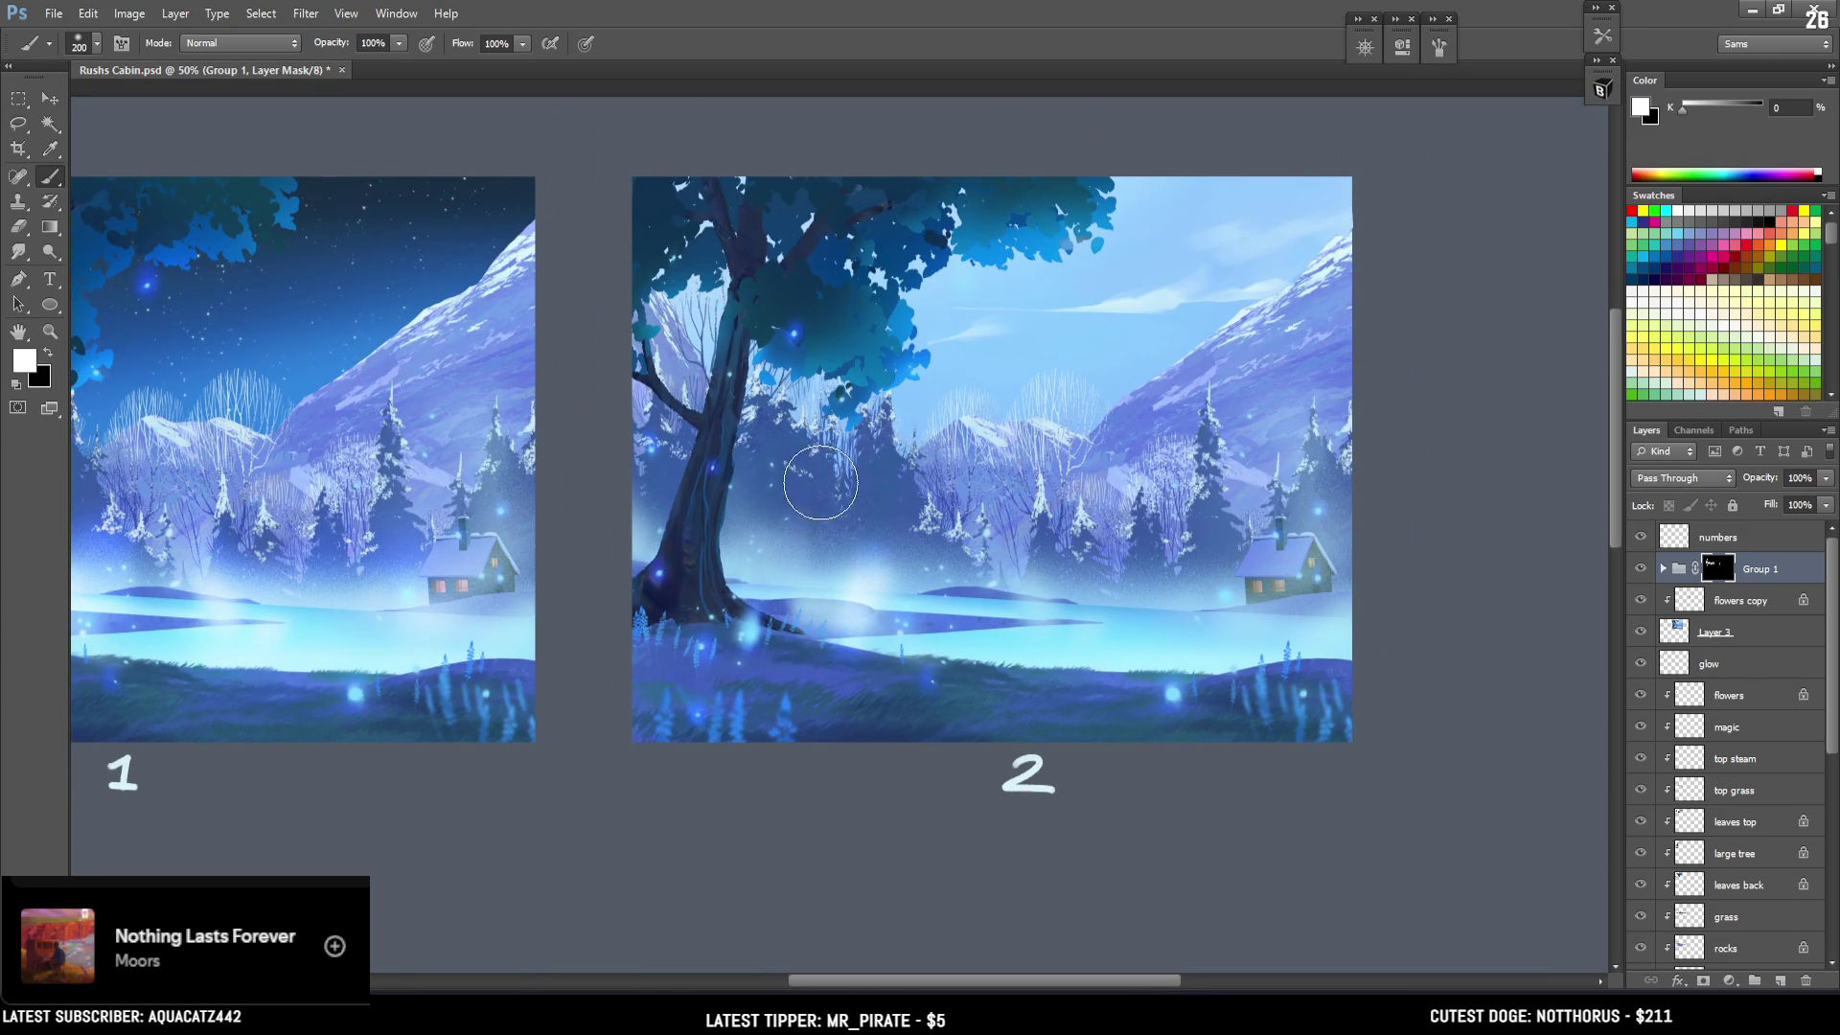
pyautogui.press(']')
pyautogui.press(']')
pyautogui.press(']')
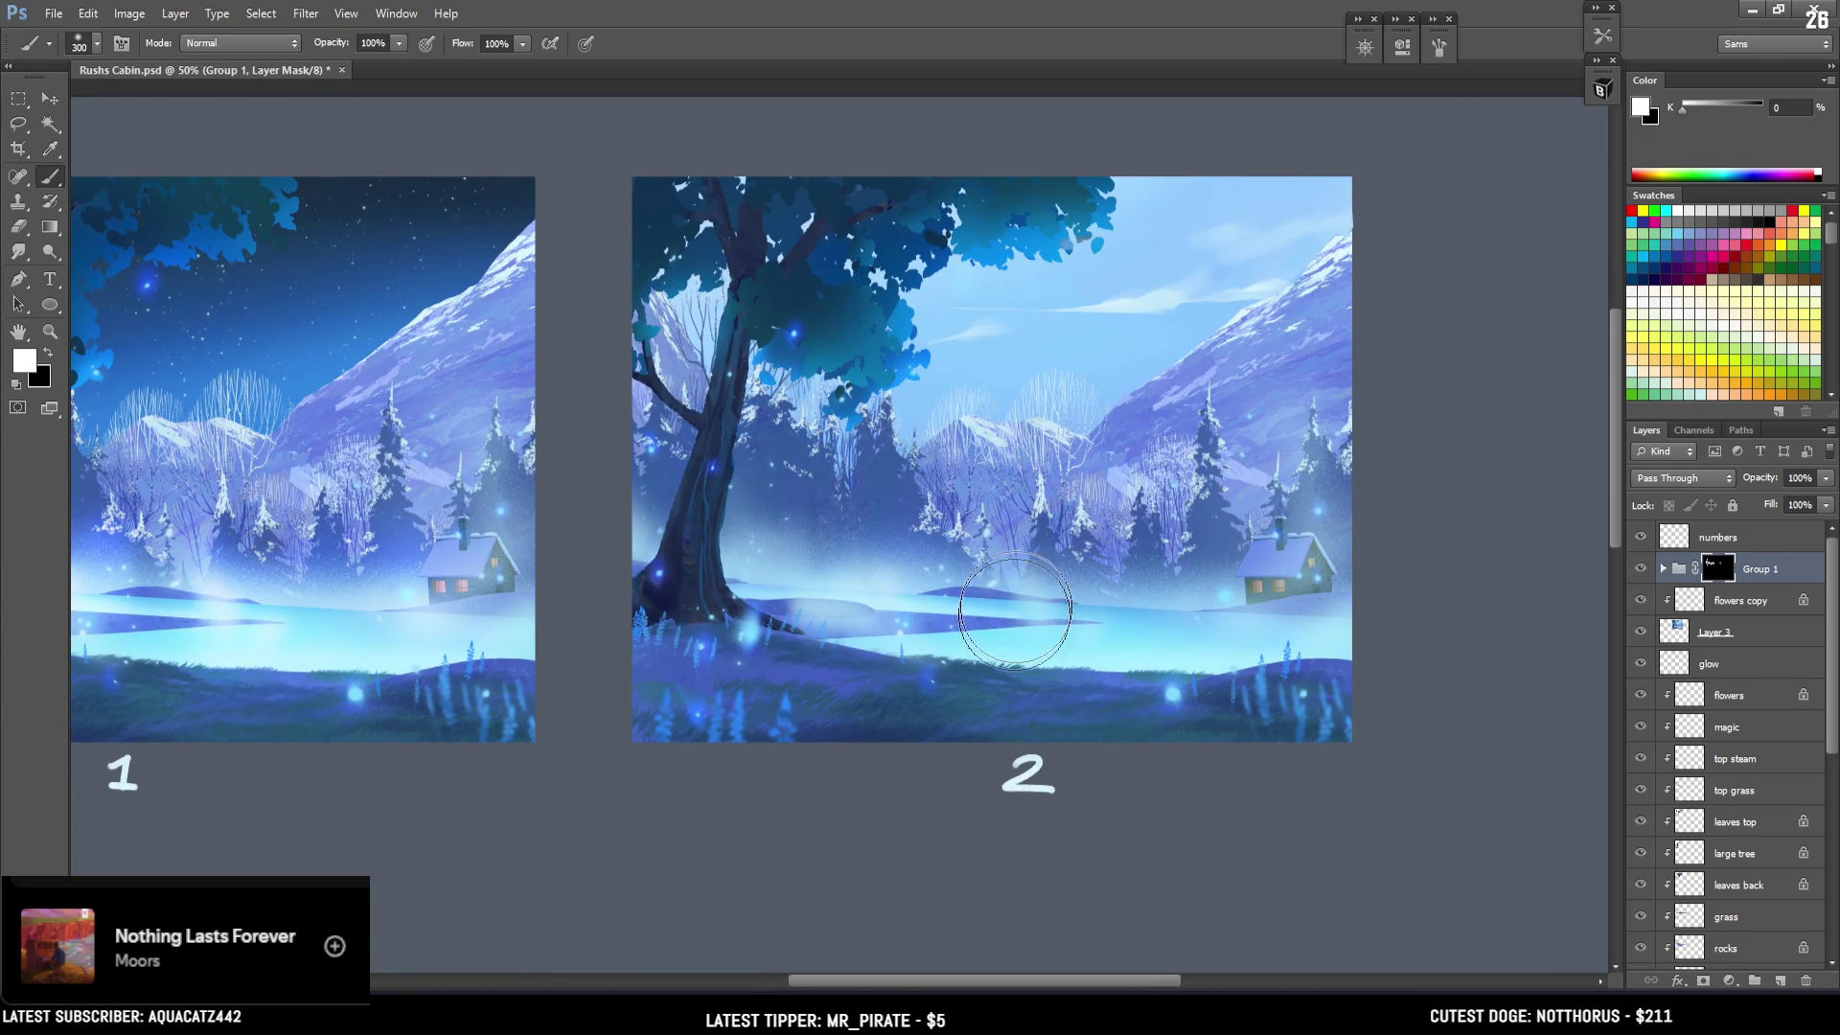
pyautogui.press('[')
pyautogui.press('[')
pyautogui.press('[')
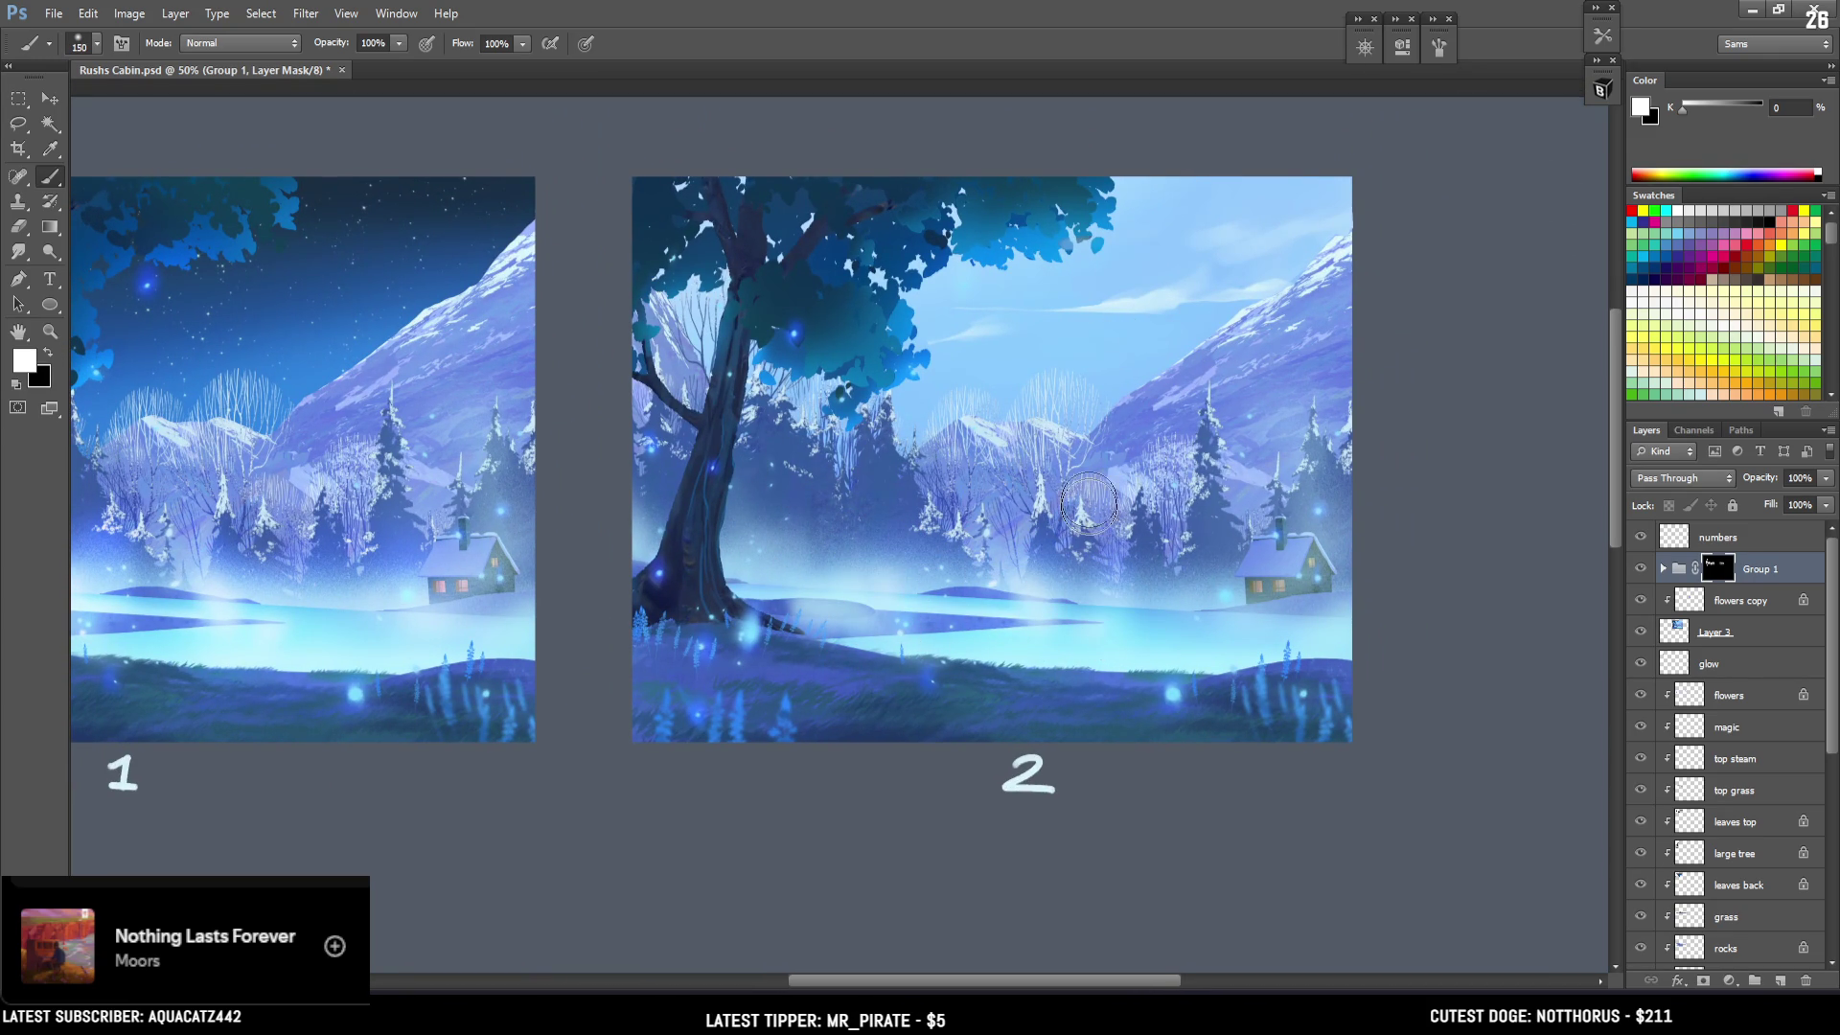
pyautogui.press(']')
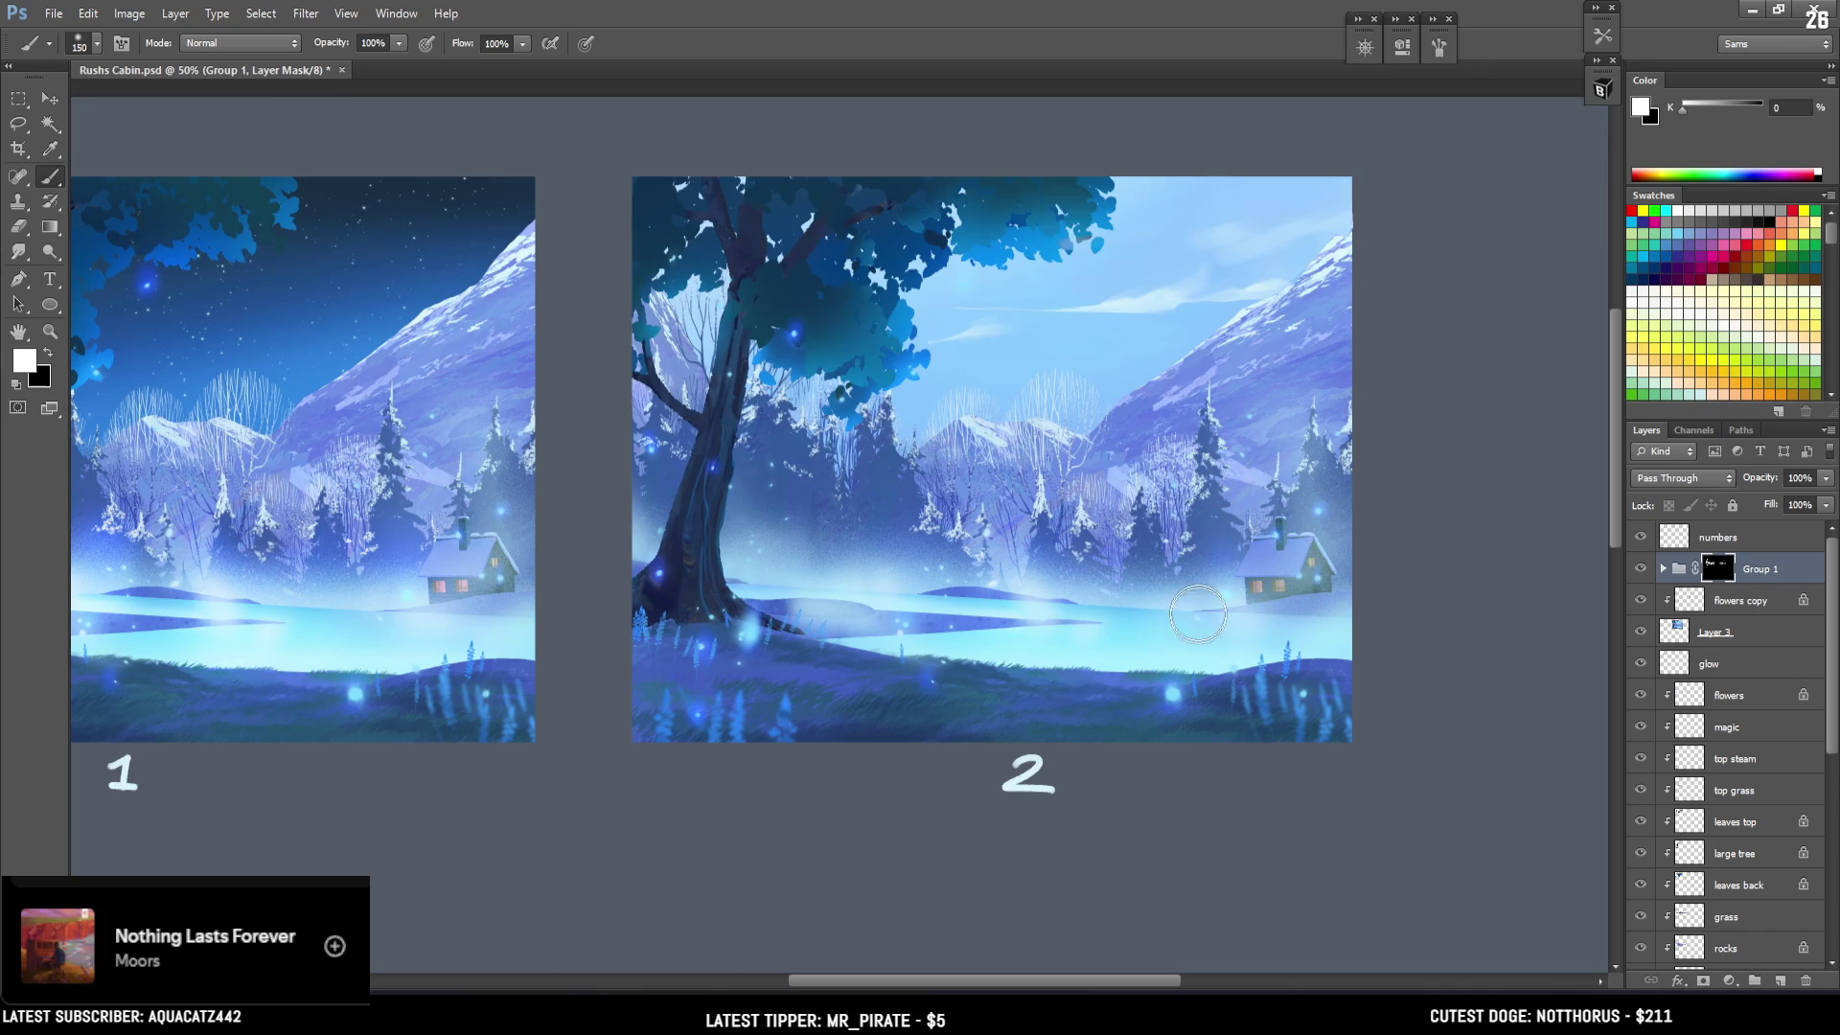
pyautogui.press('x')
pyautogui.press('x')
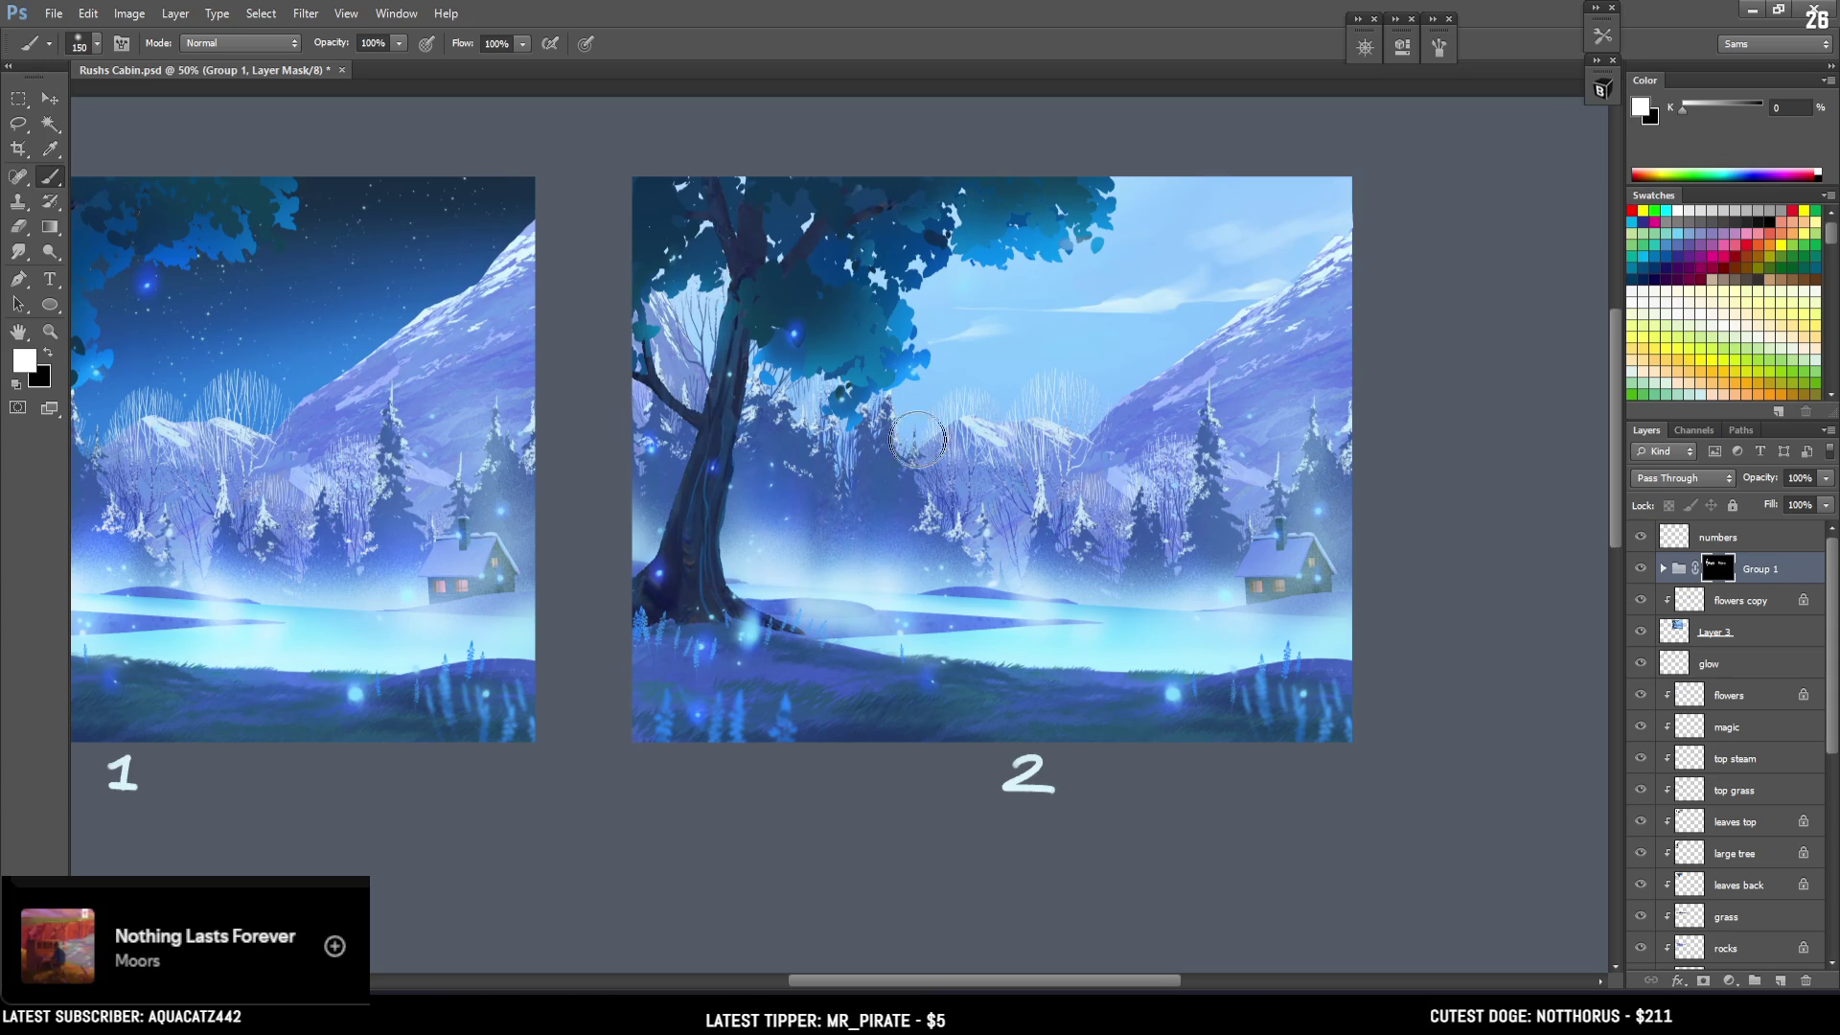
pyautogui.press('x')
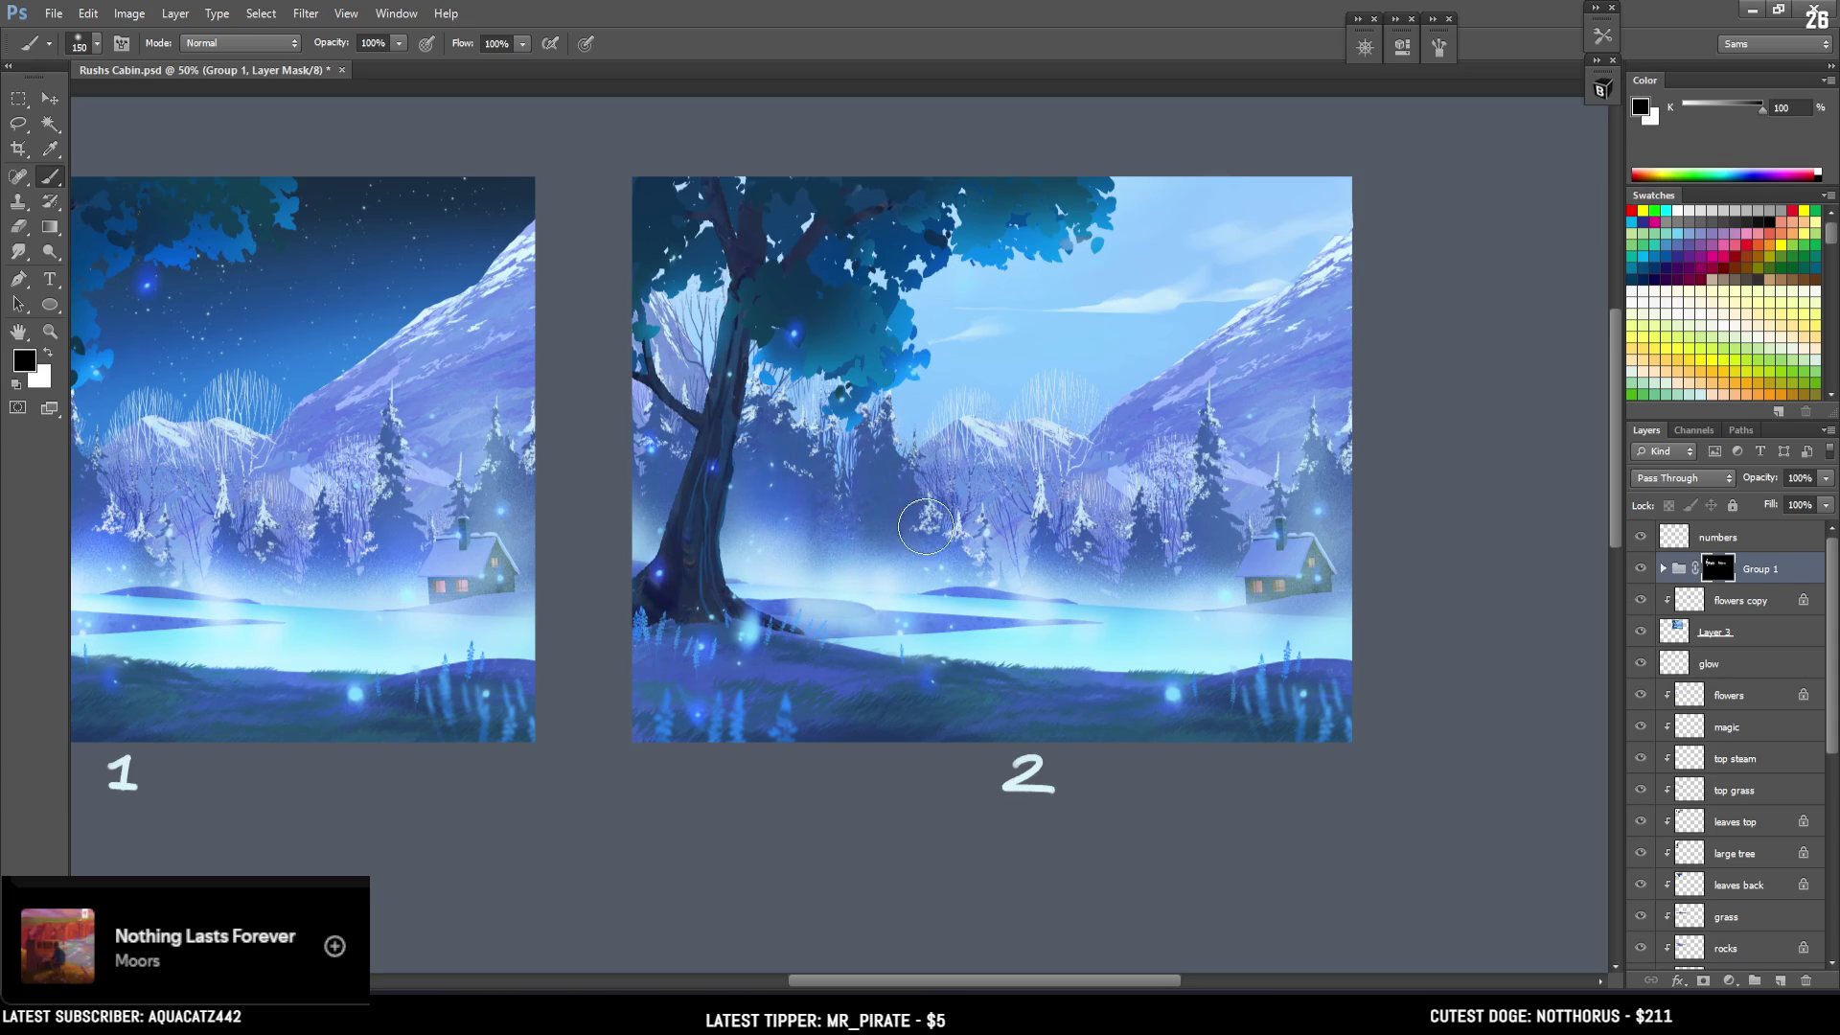
pyautogui.press('x')
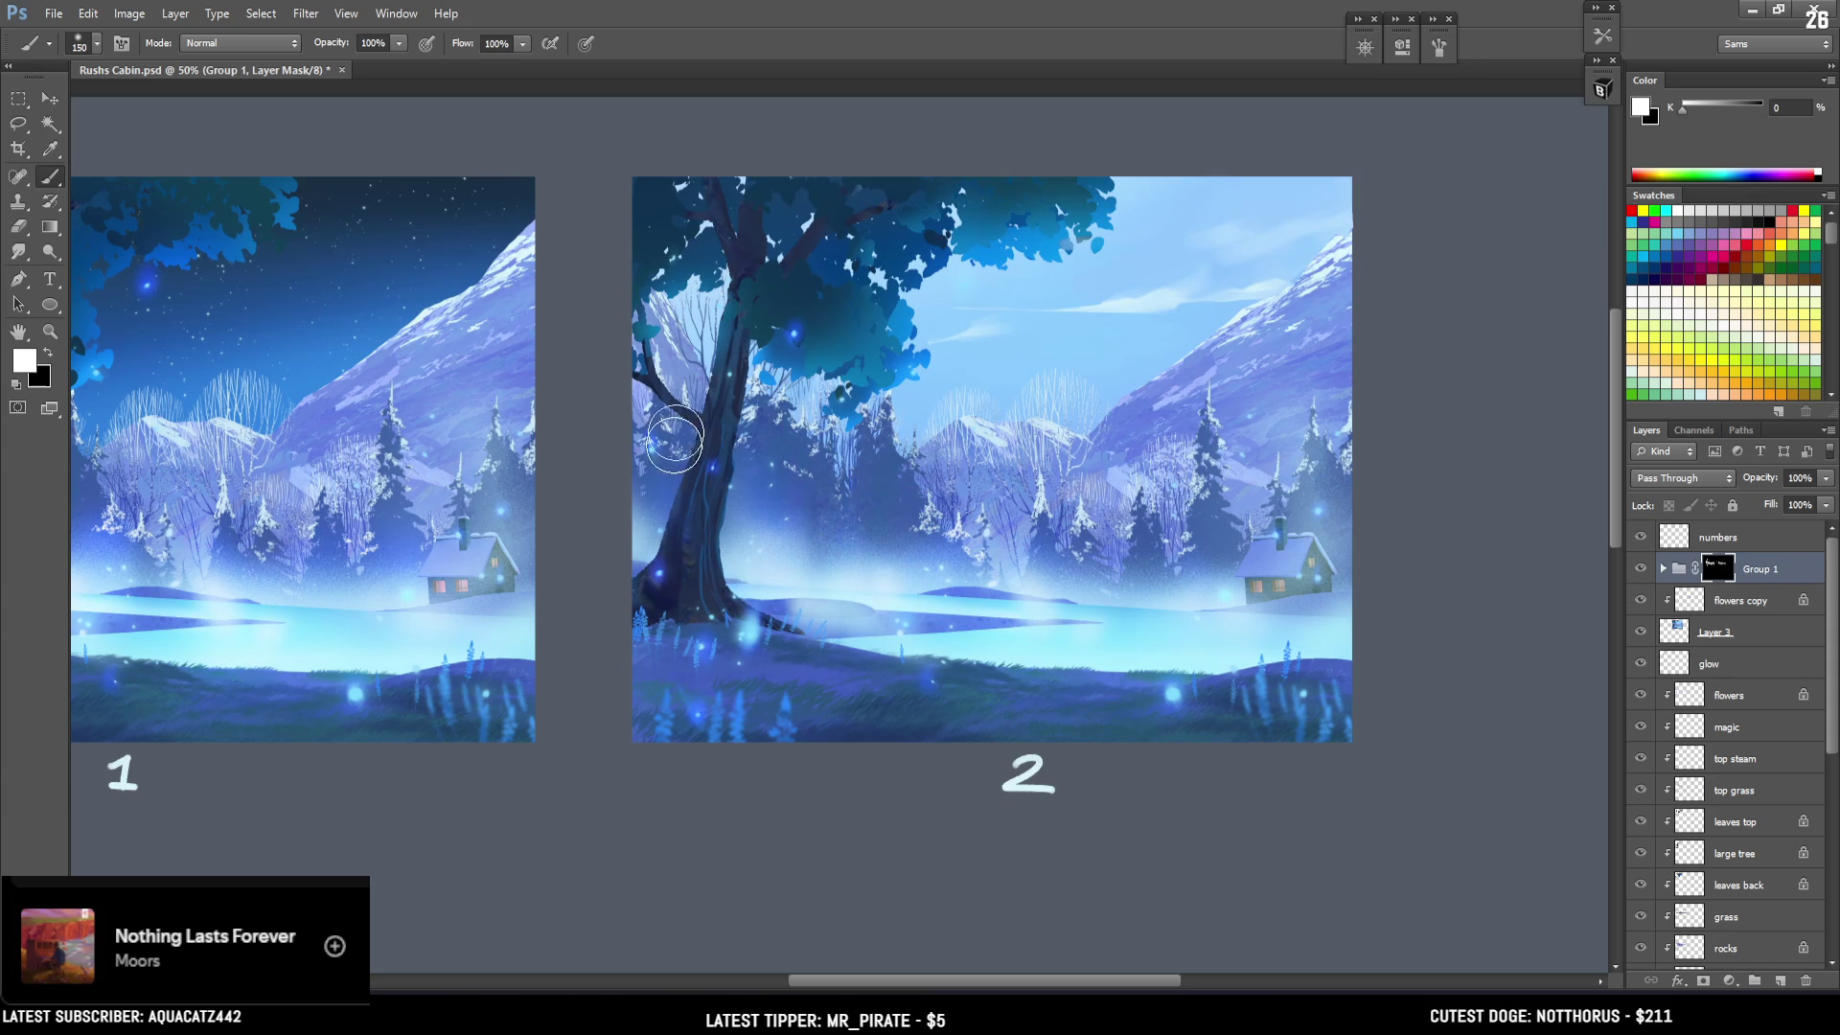
pyautogui.press('[')
pyautogui.press('[')
pyautogui.press('[')
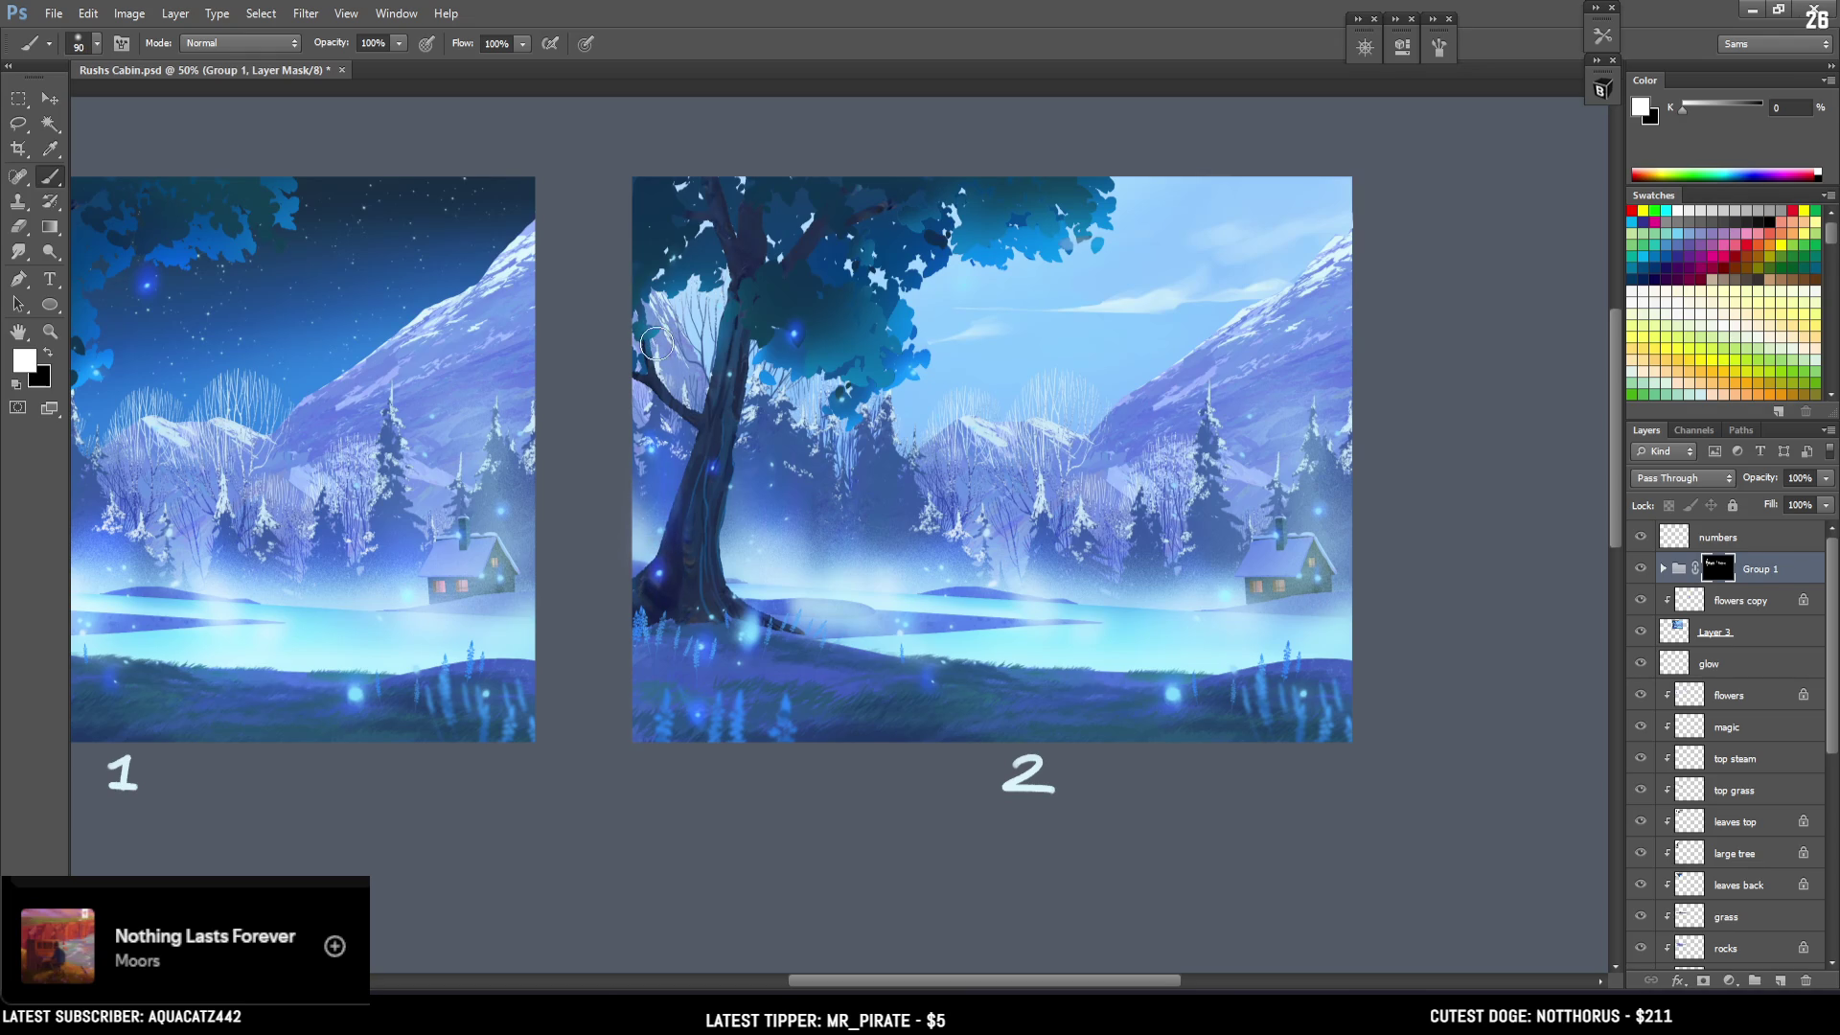
# Paint black at picture 2's tree base to tone down the glow, then shrink the brush to 150.
pyautogui.press('x')
pyautogui.press('x')
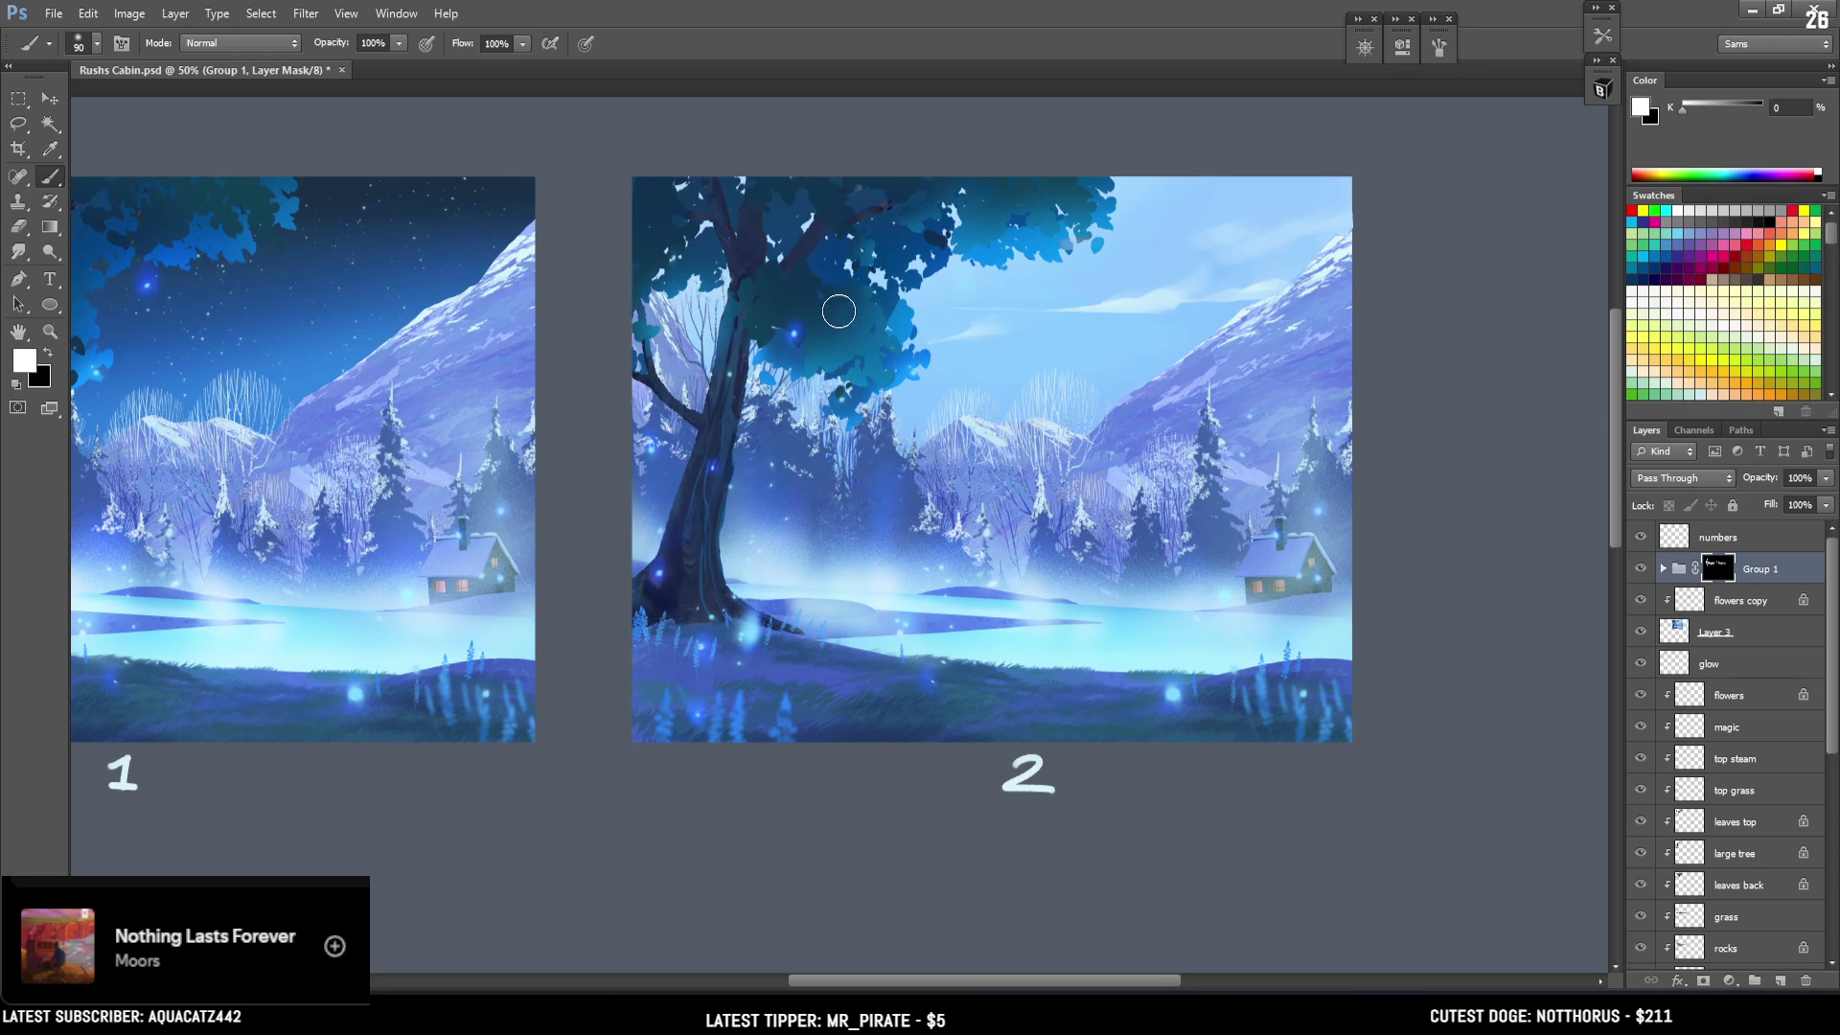
pyautogui.press(']')
pyautogui.press(']')
pyautogui.press(']')
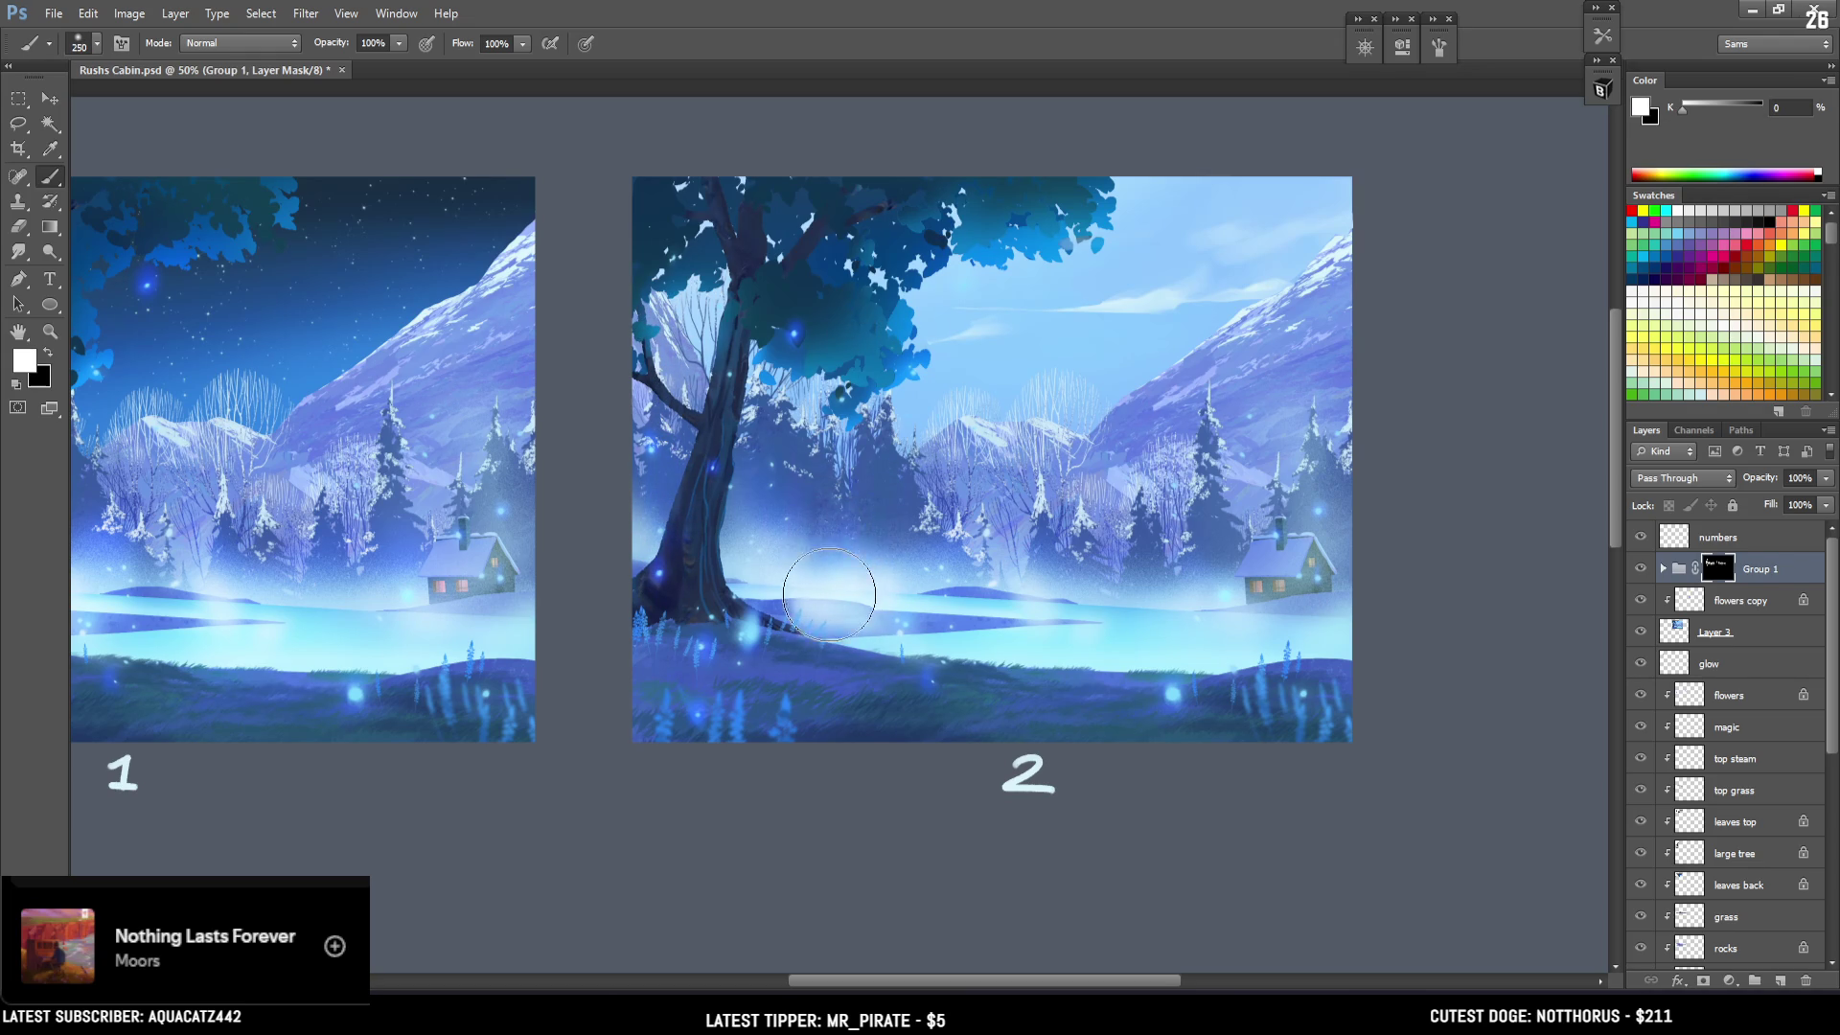
pyautogui.press('x')
pyautogui.moveTo(843, 451); pyautogui.dragTo(867, 534)
pyautogui.press('x')
pyautogui.moveTo(843, 687); pyautogui.dragTo(795, 673)
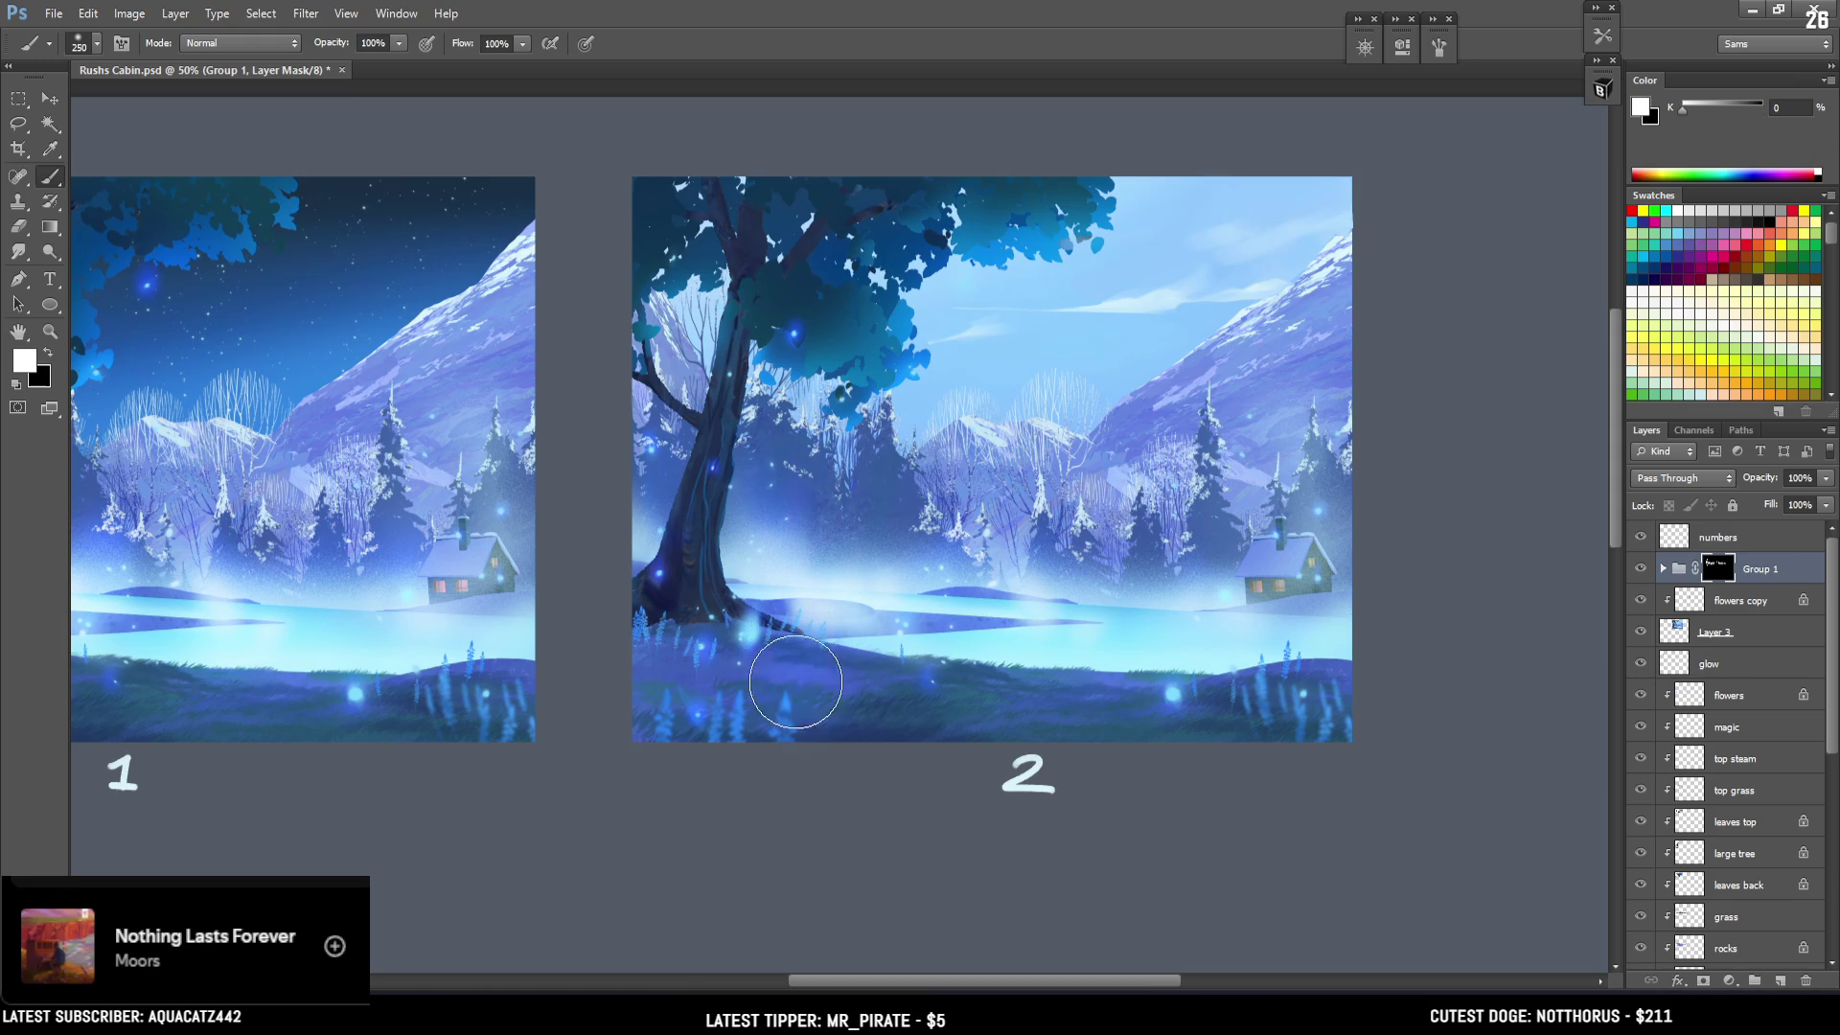
pyautogui.press('[')
pyautogui.press('[')
pyautogui.press('[')
pyautogui.press('x')
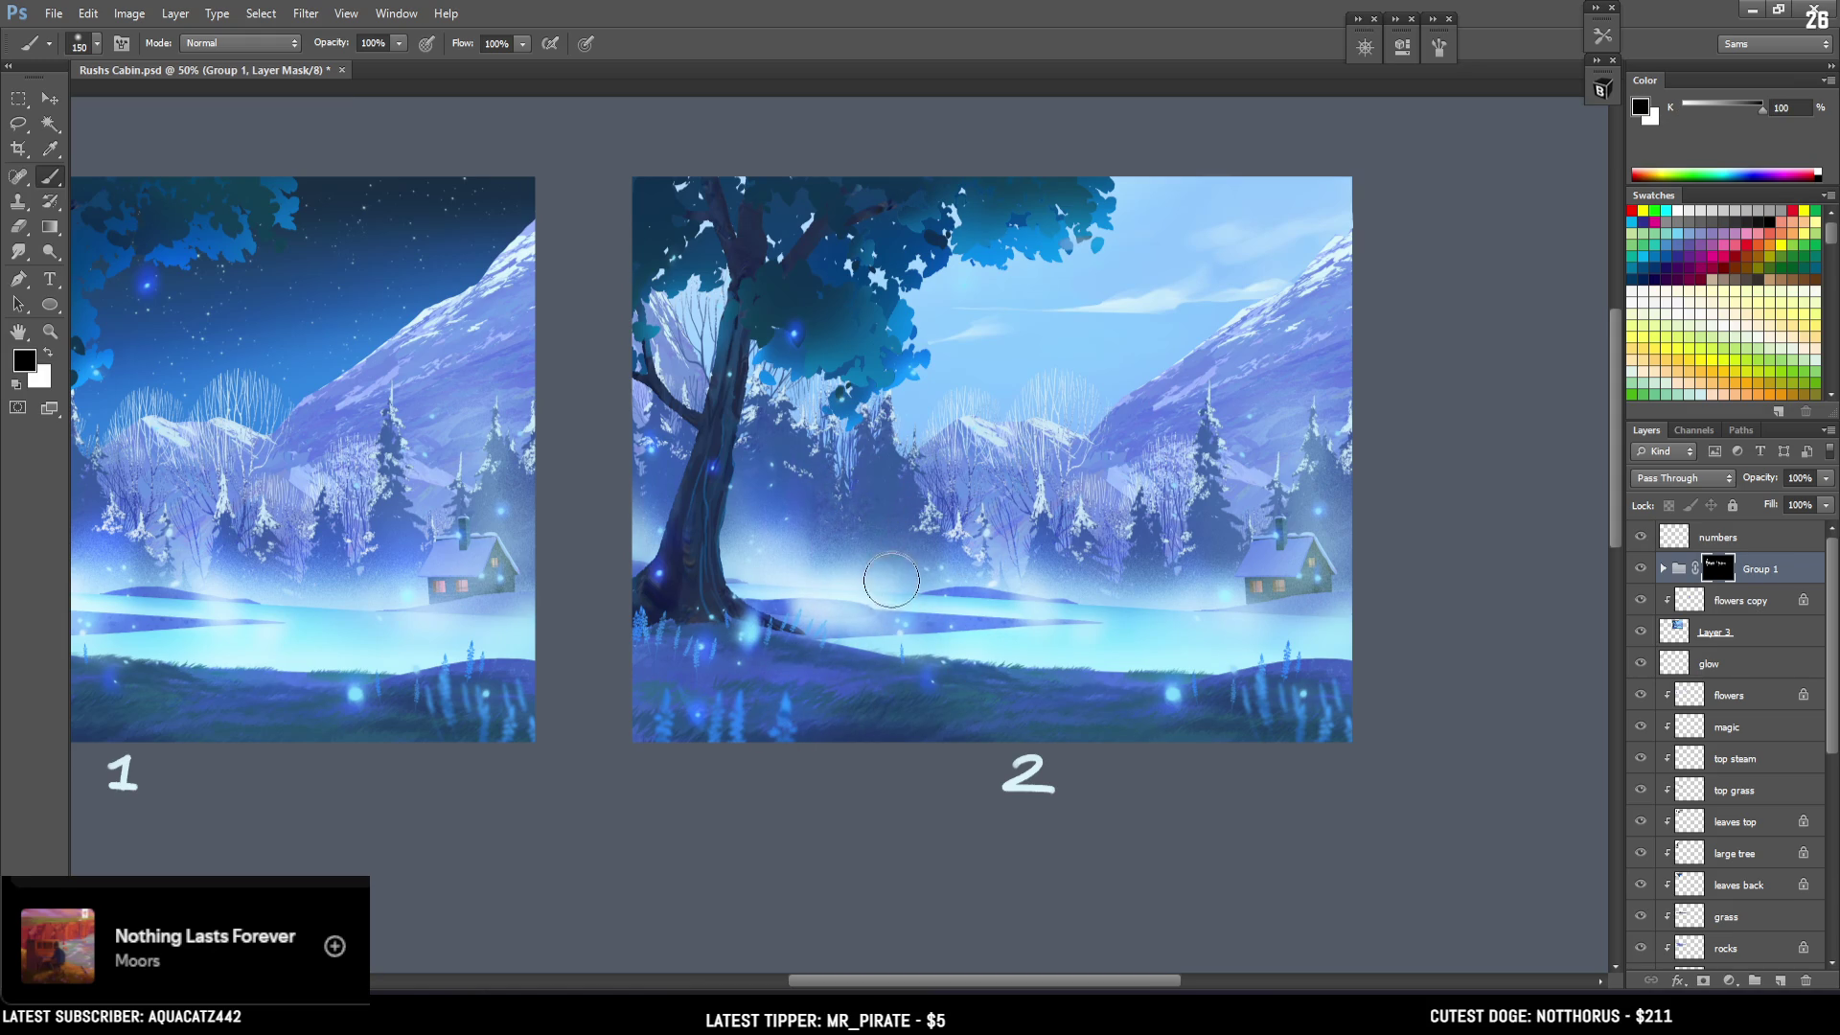
pyautogui.hotkey('ctrl', '-')
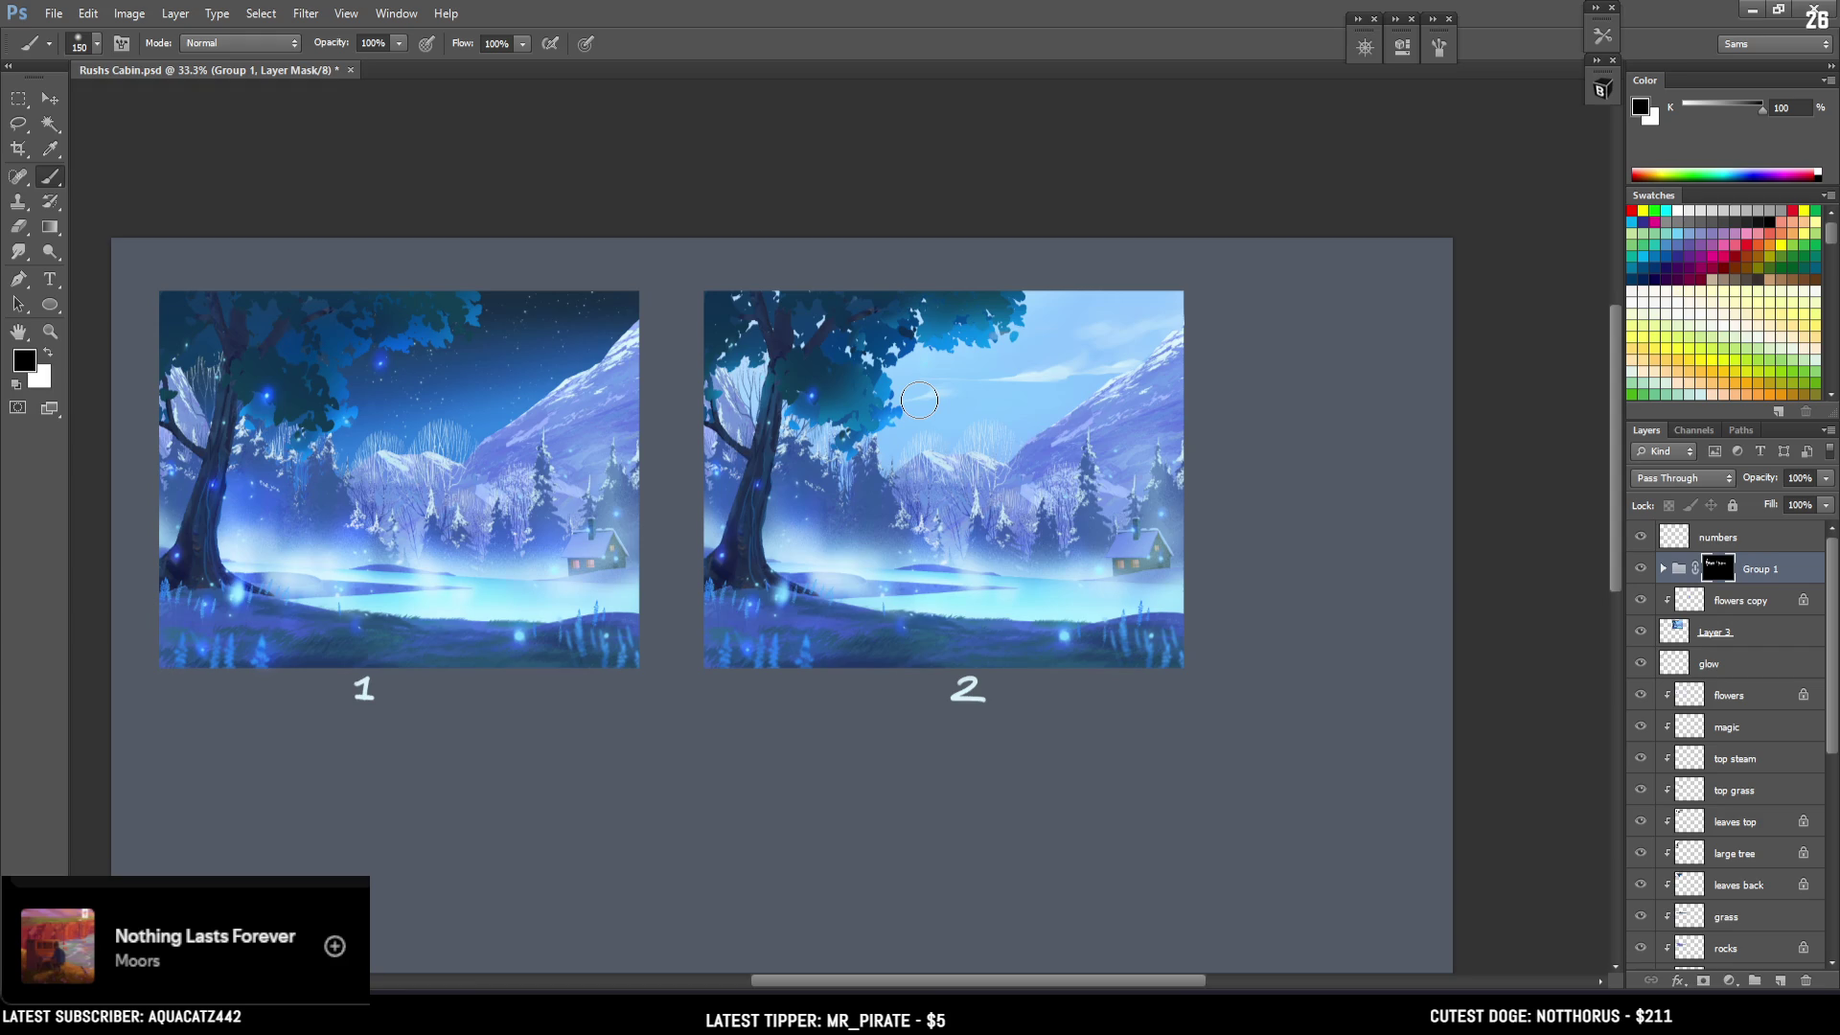
# Zoom to 50%, shrink the mask brush to 70, and refine the mask around painting 2.
pyautogui.scroll(1, 919, 399)
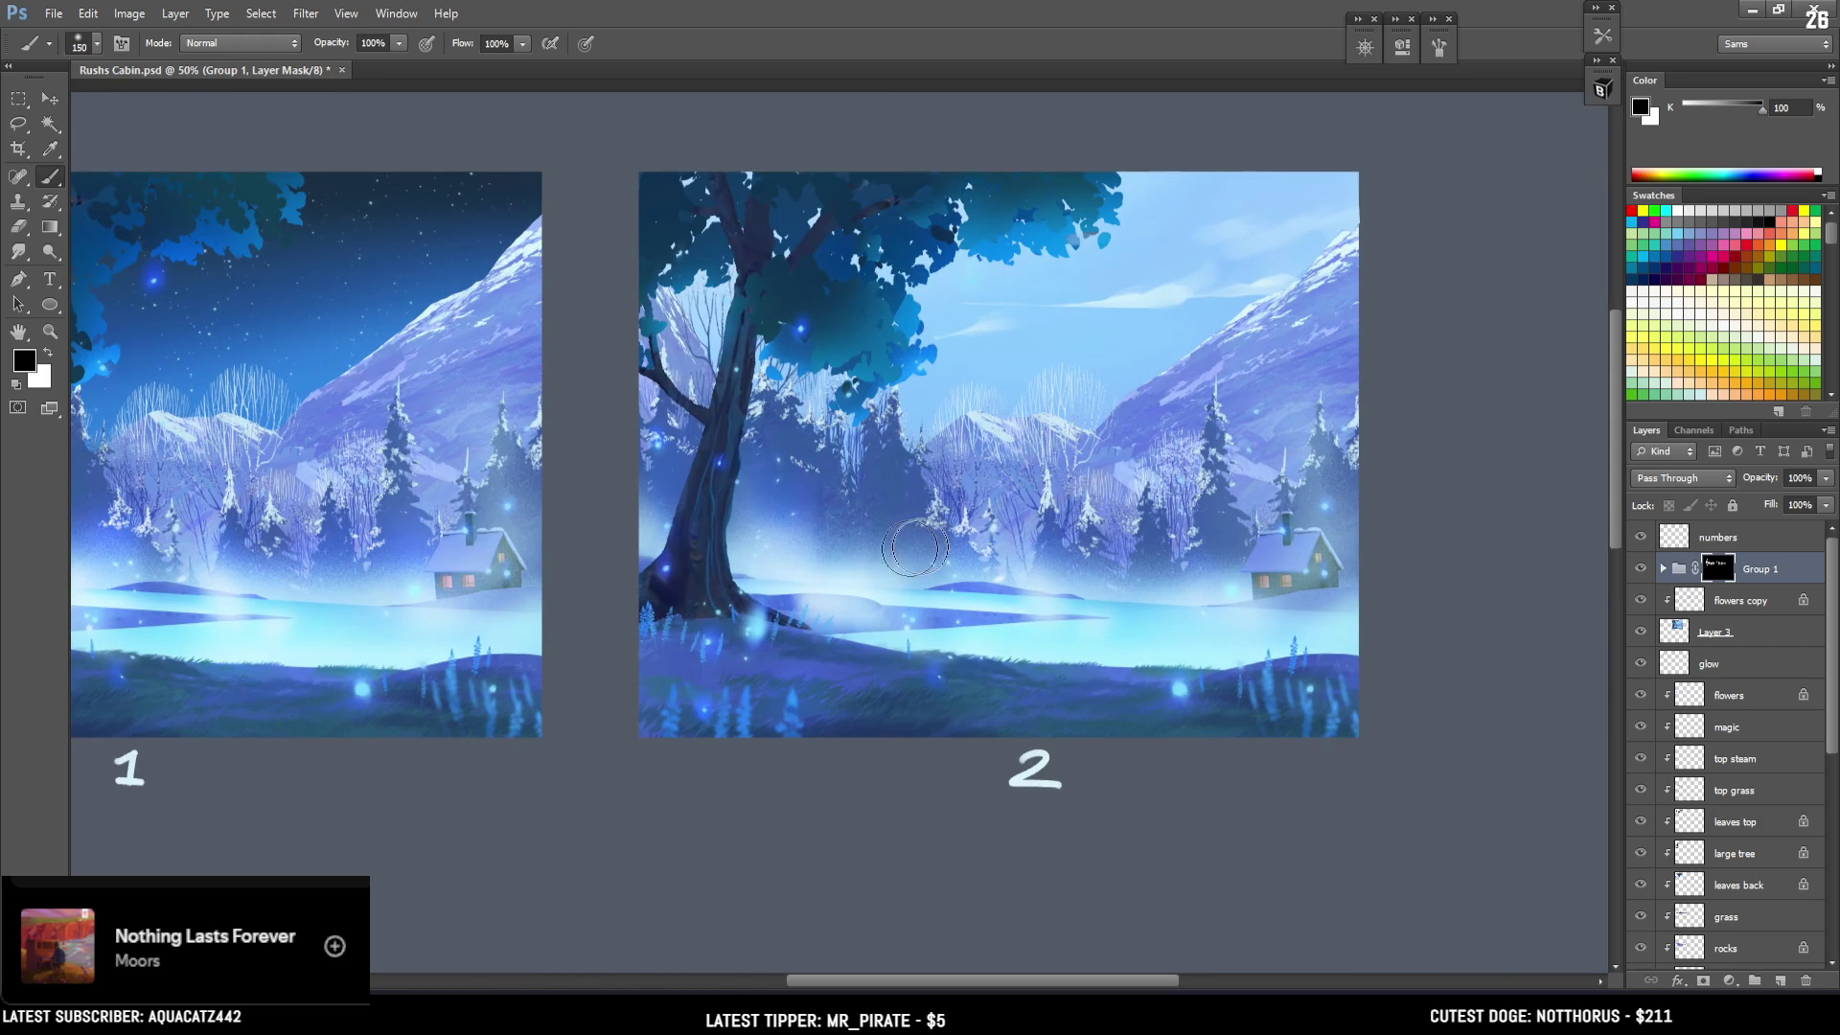
pyautogui.press('x')
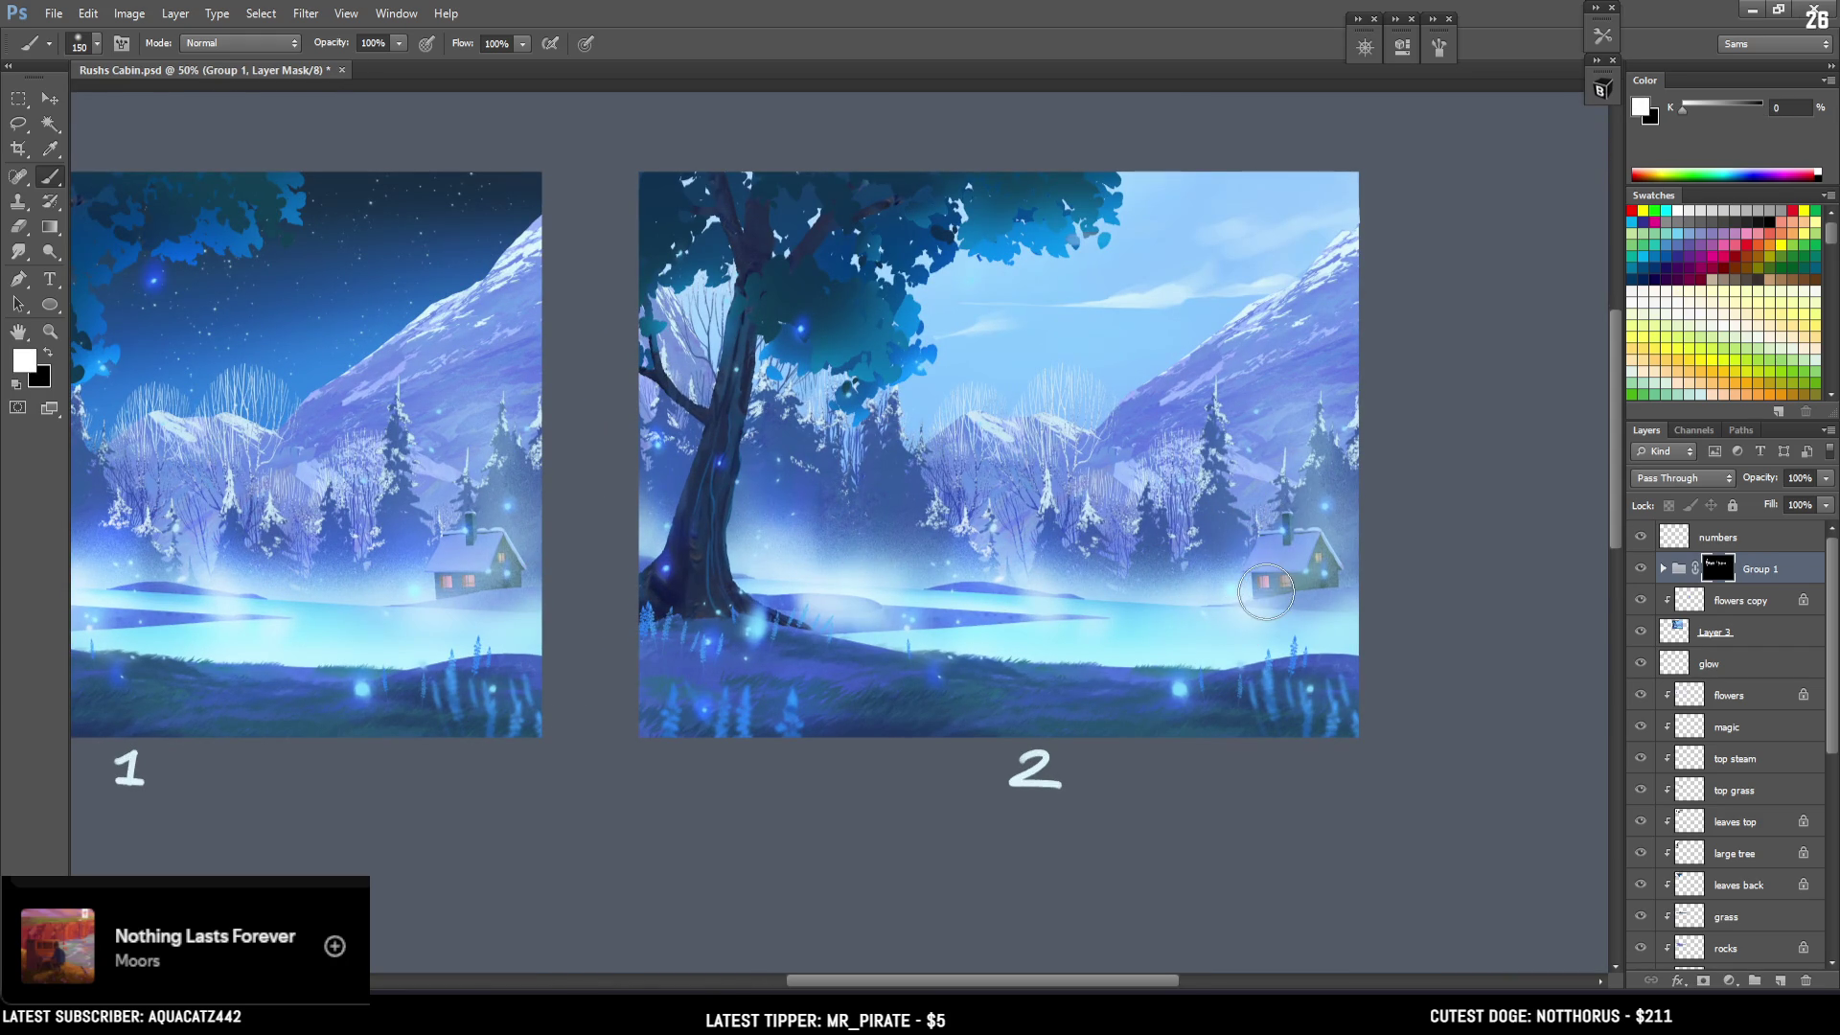
pyautogui.press('[')
pyautogui.press('[')
pyautogui.press('[')
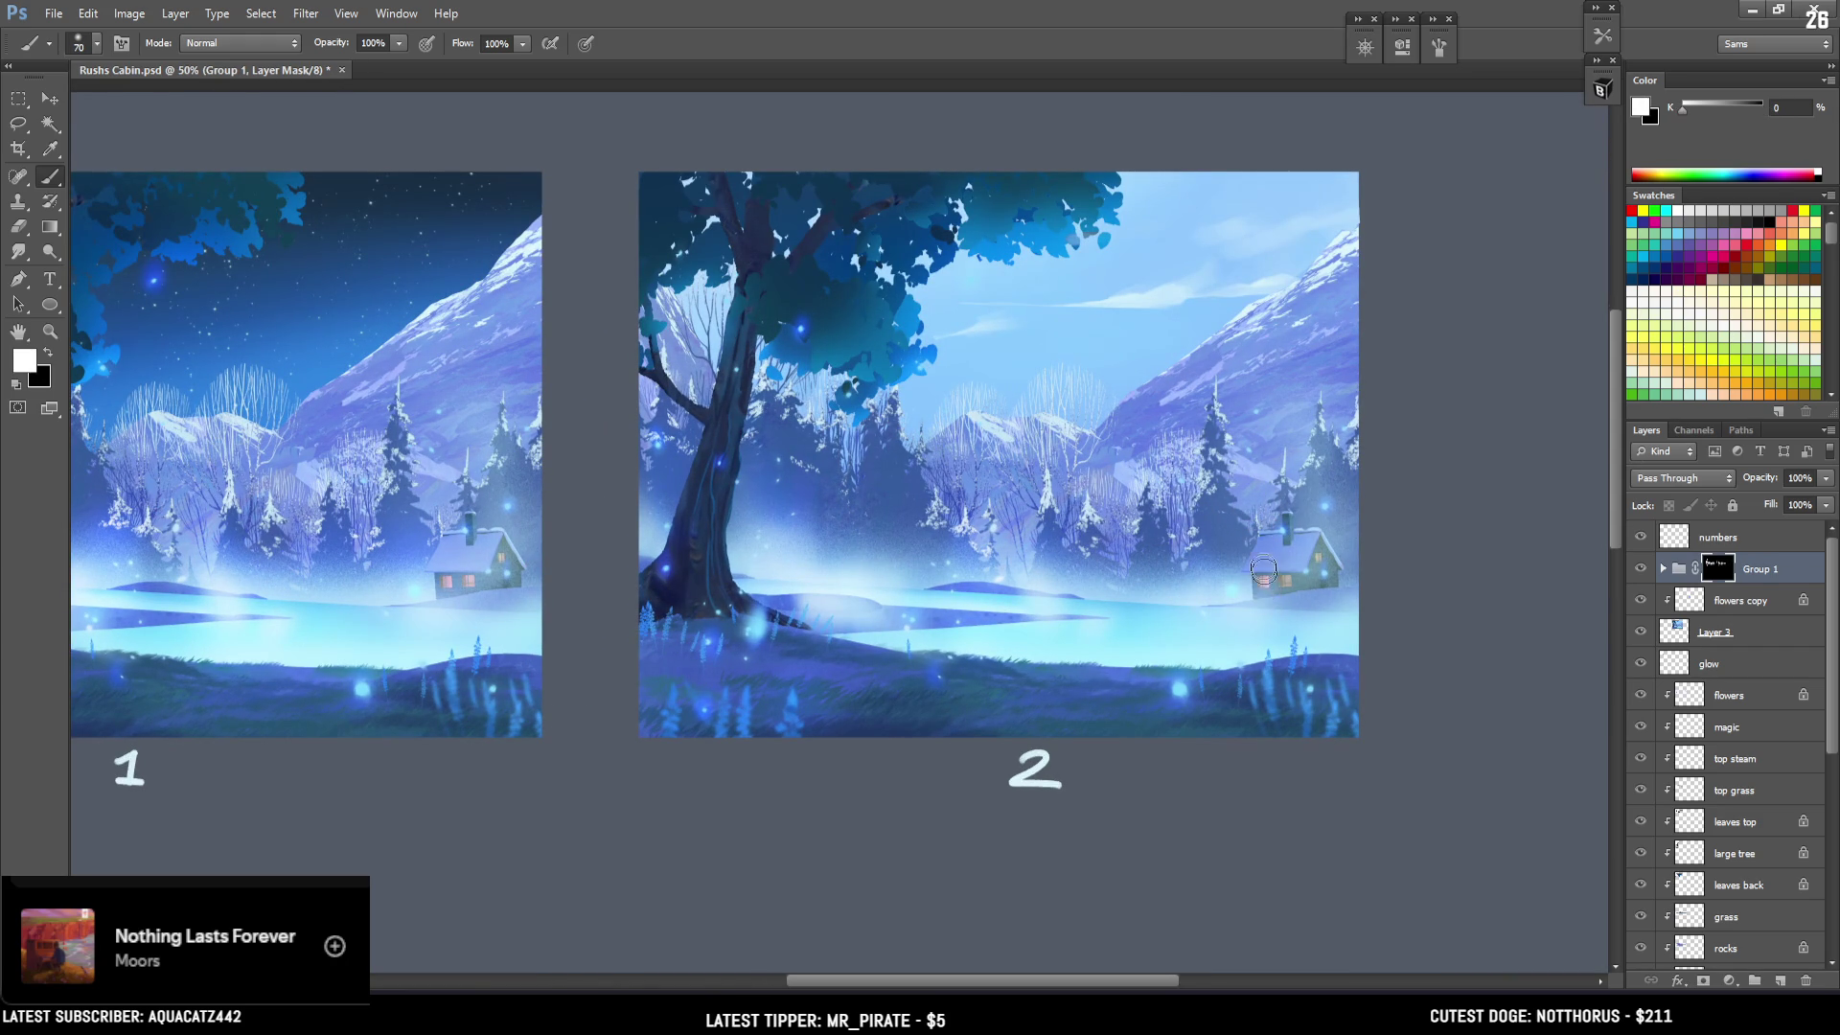
pyautogui.press('x')
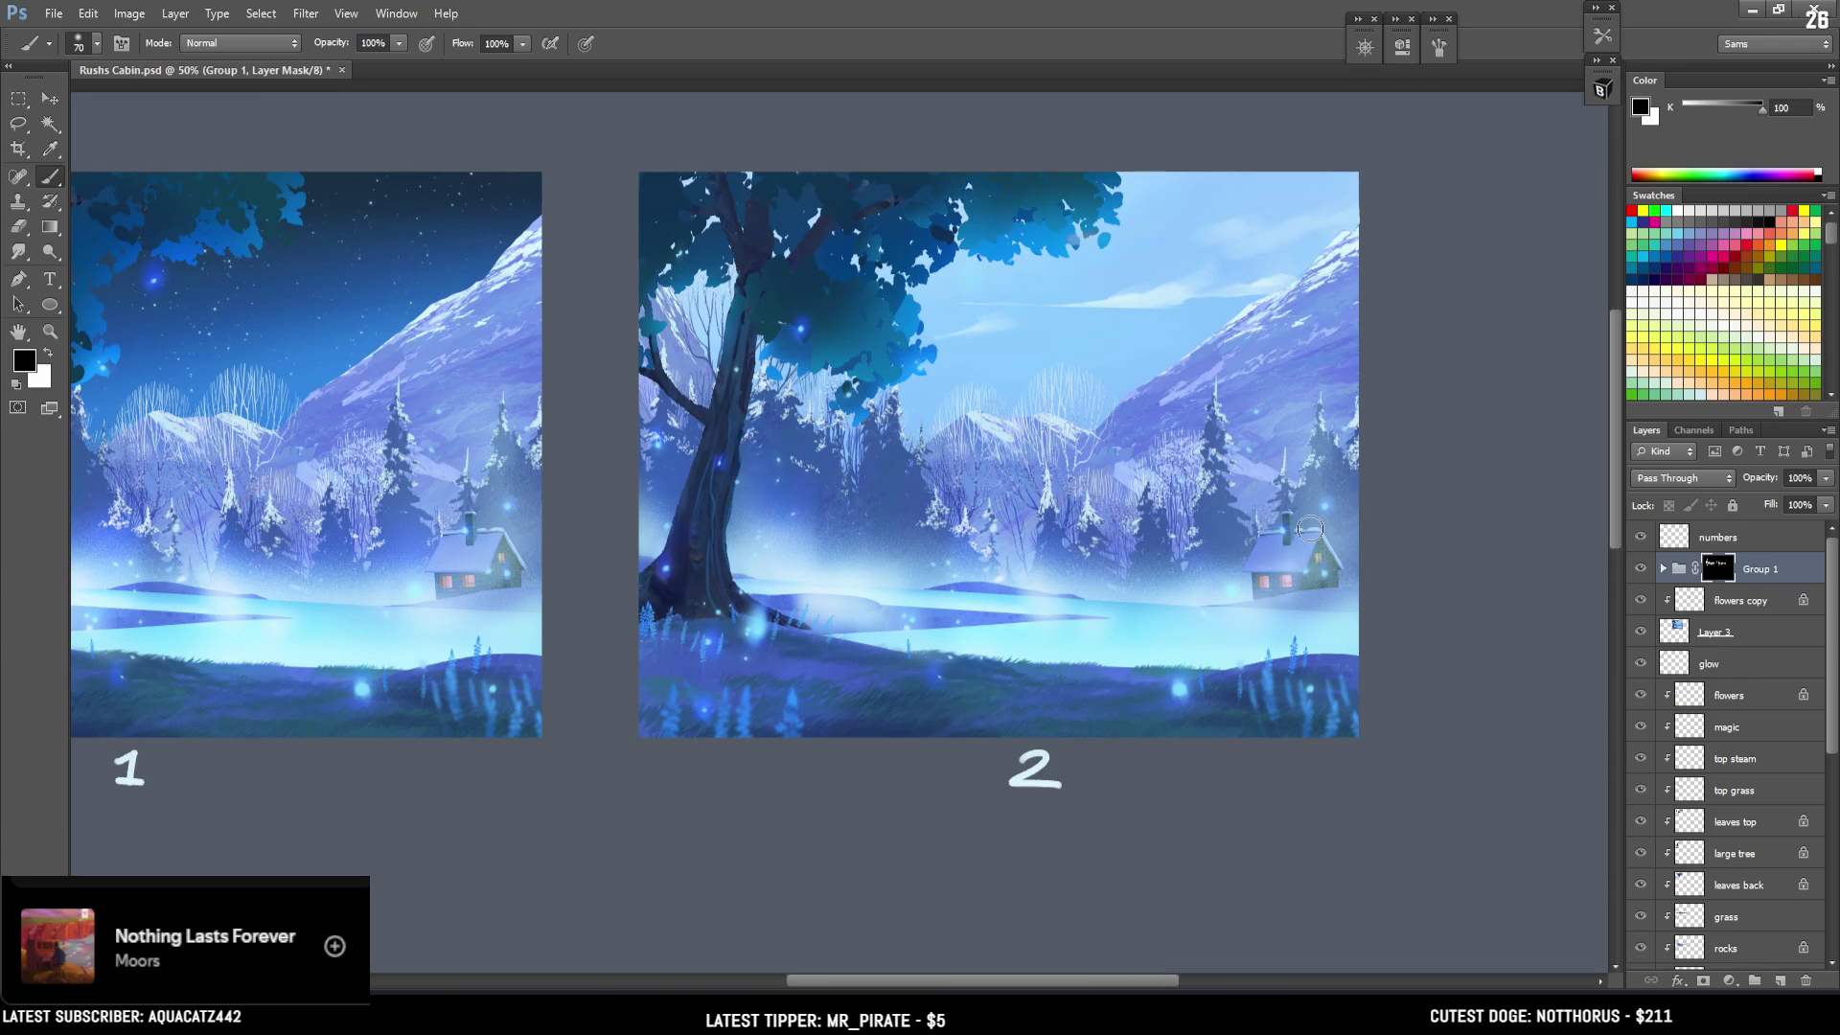
pyautogui.moveTo(1134, 640)
pyautogui.mouseDown()
pyautogui.moveTo(1274, 629)
pyautogui.moveTo(1398, 557)
pyautogui.mouseUp()
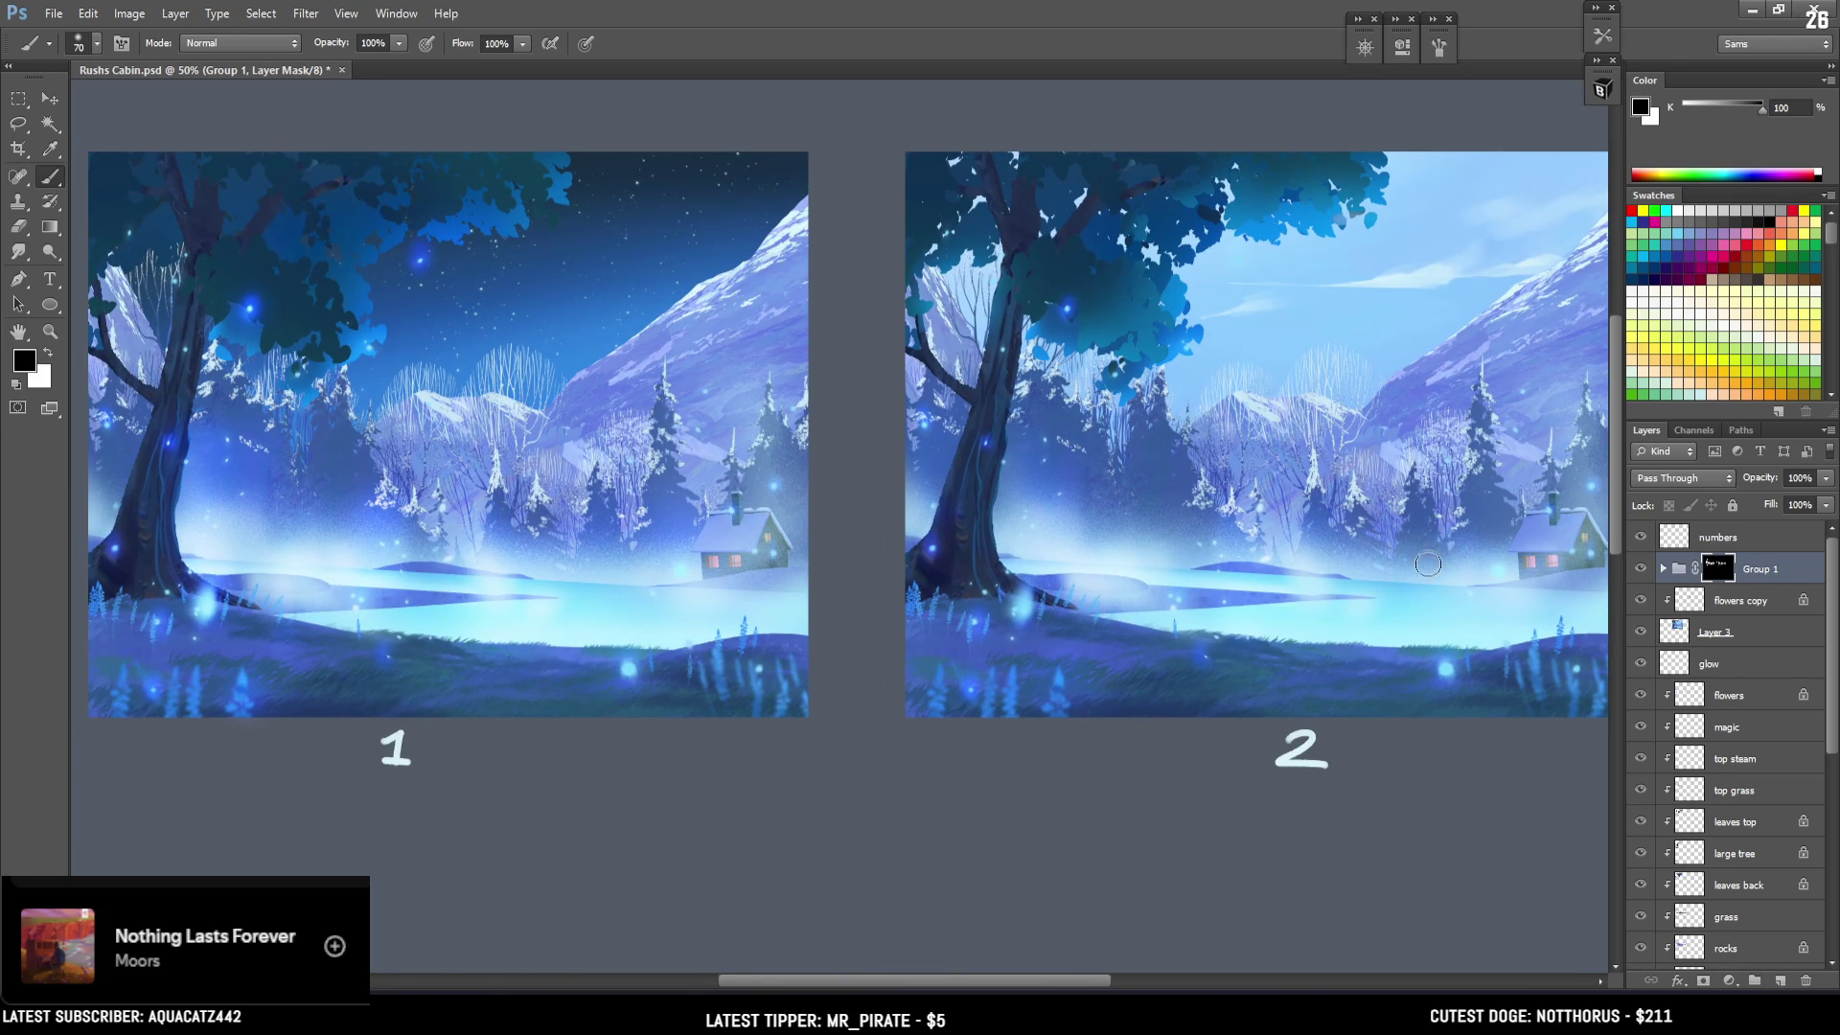
pyautogui.press('x')
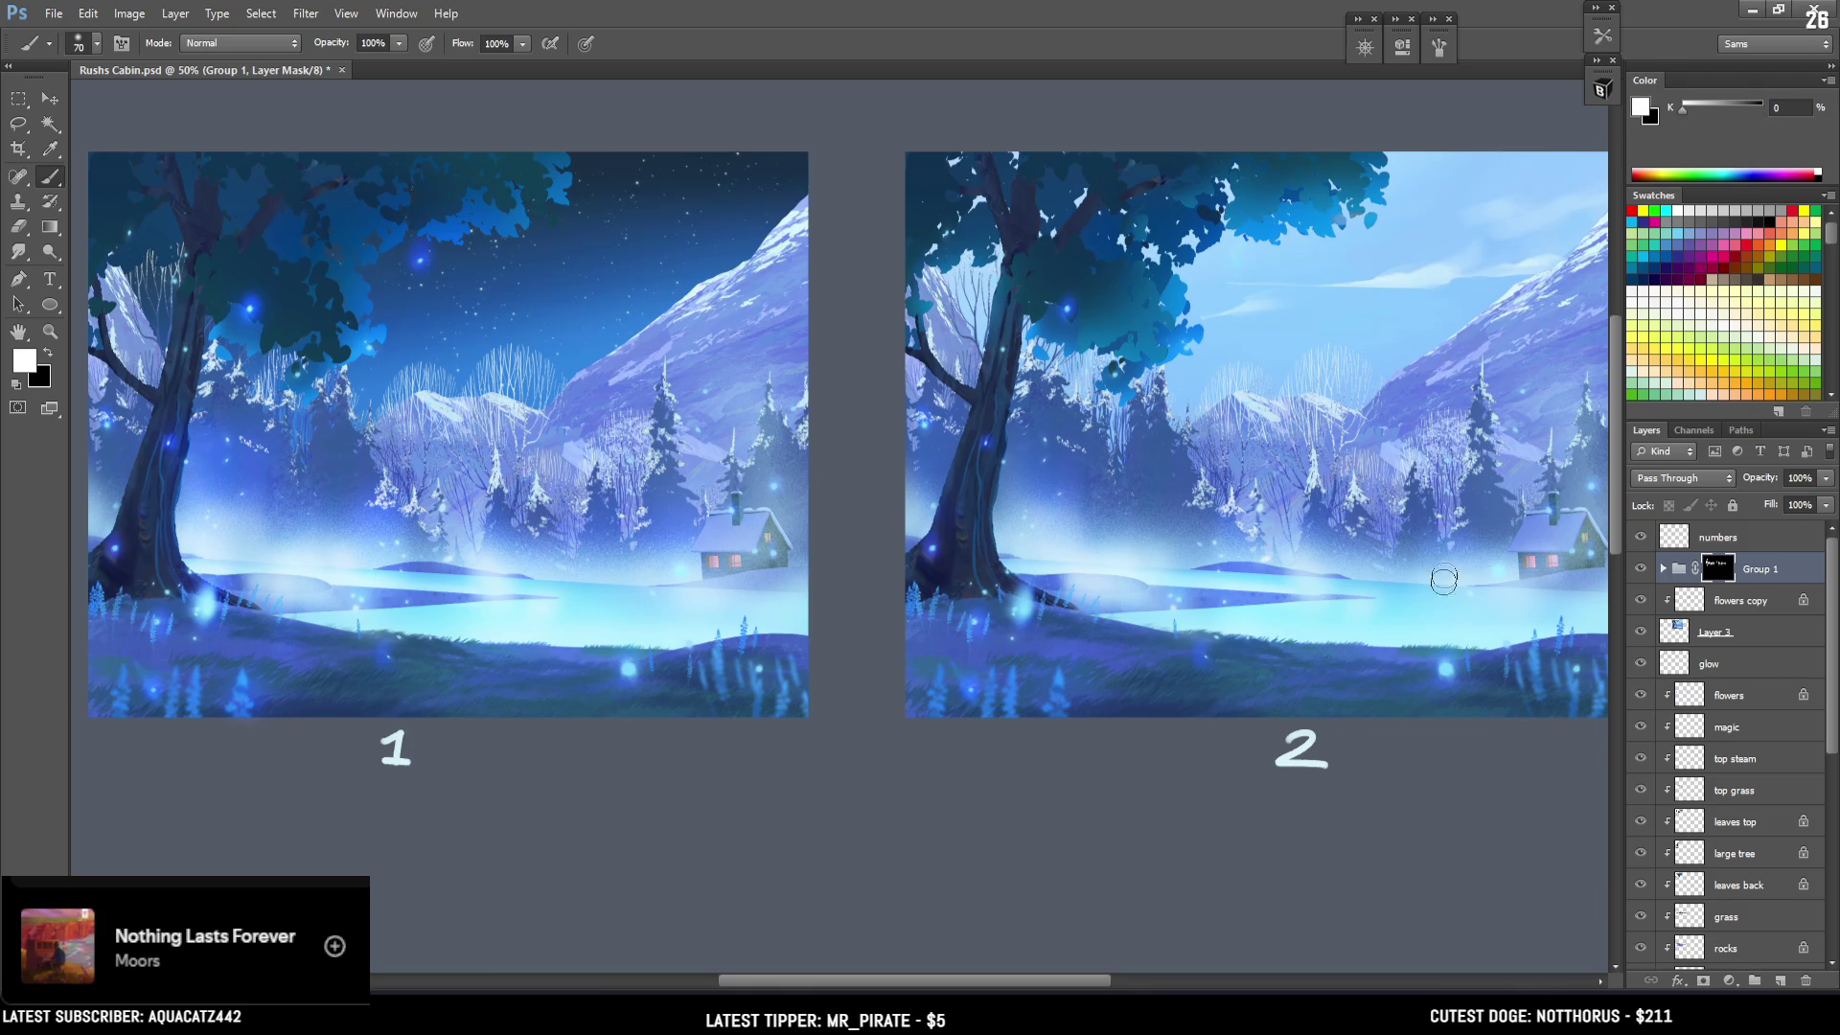
pyautogui.press('x')
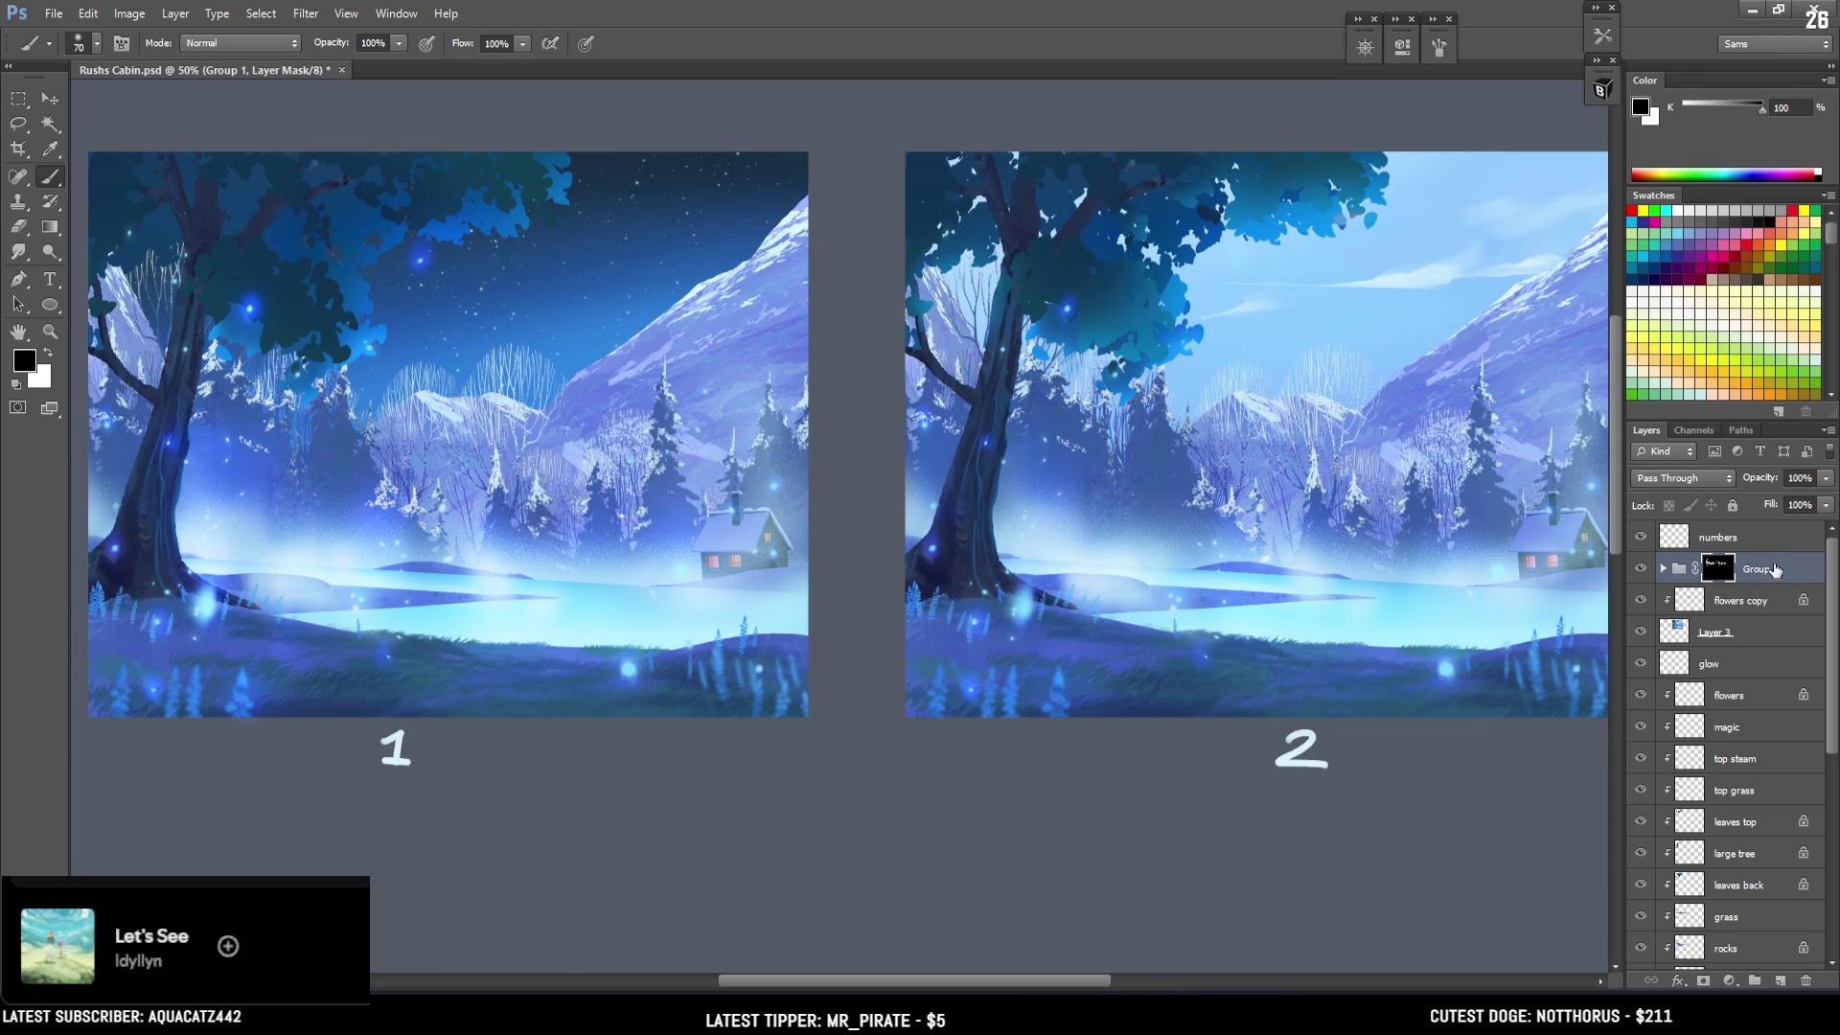
# Zoom out, return to 50%, and save Rushs Cabin.psd.
pyautogui.hotkey('ctrl', '-')
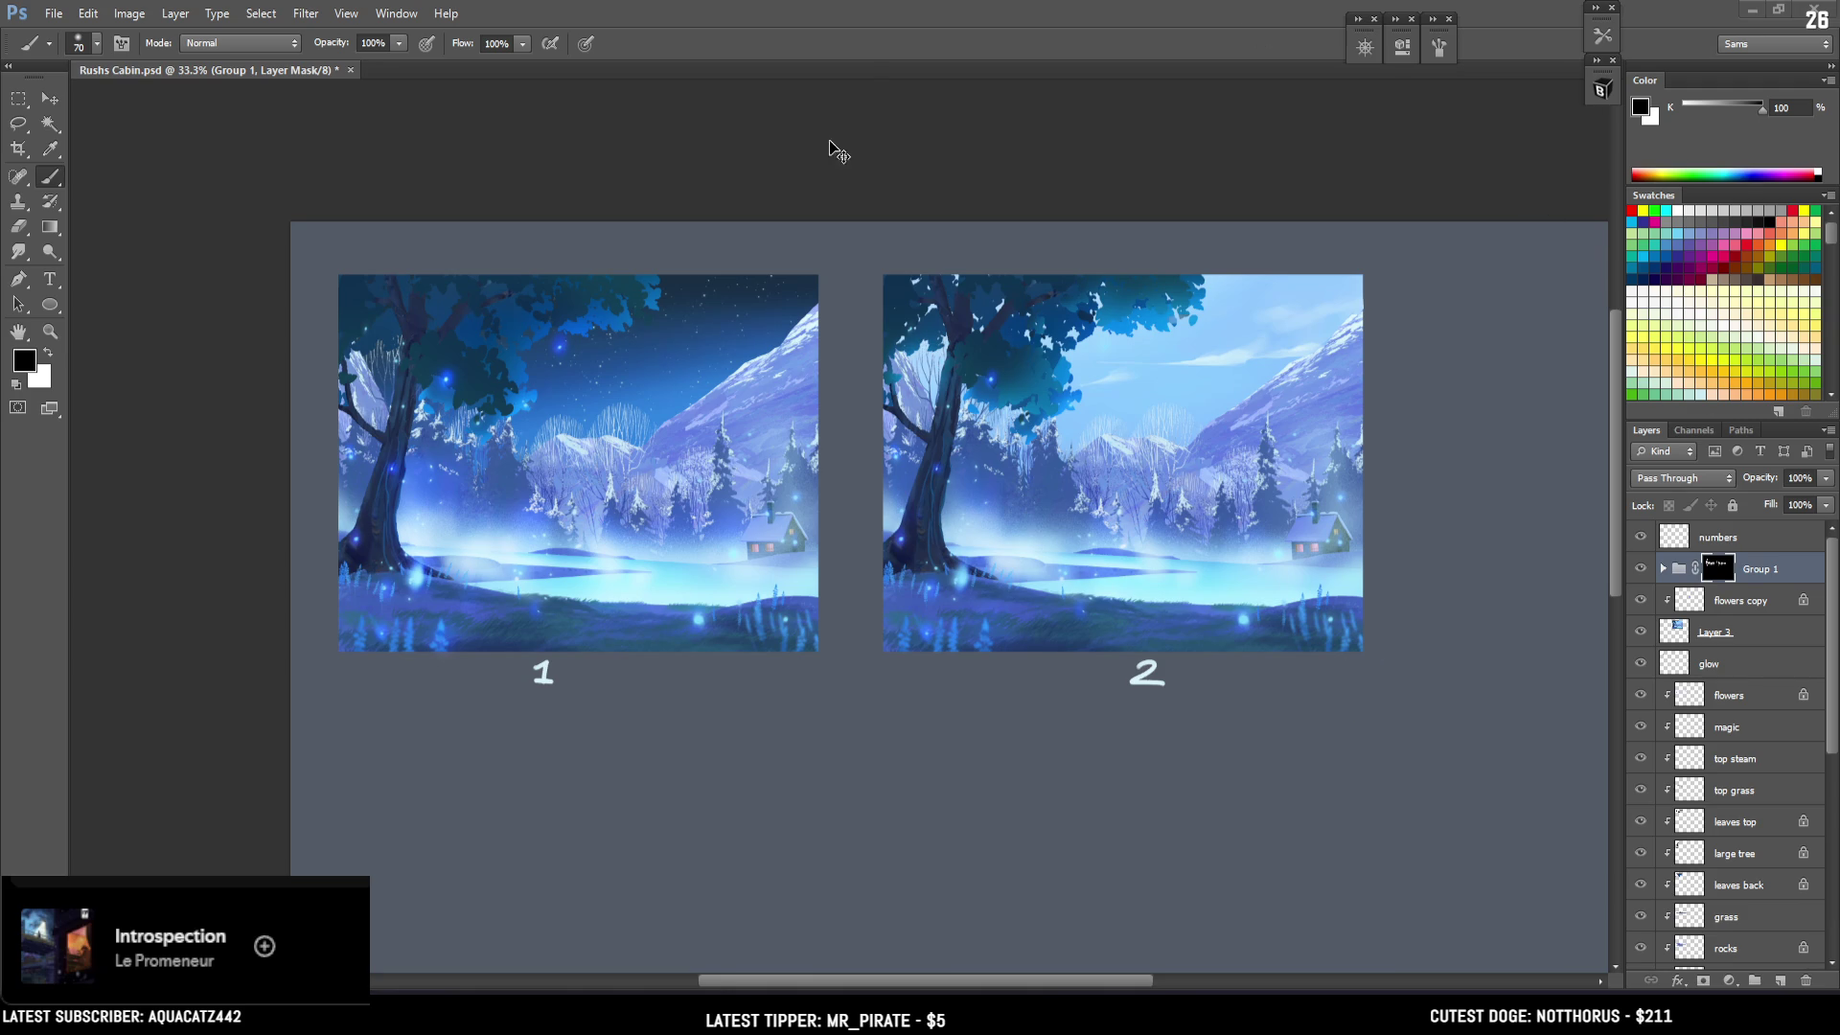
pyautogui.hotkey('ctrl', '+')
pyautogui.hotkey('ctrl', 's')
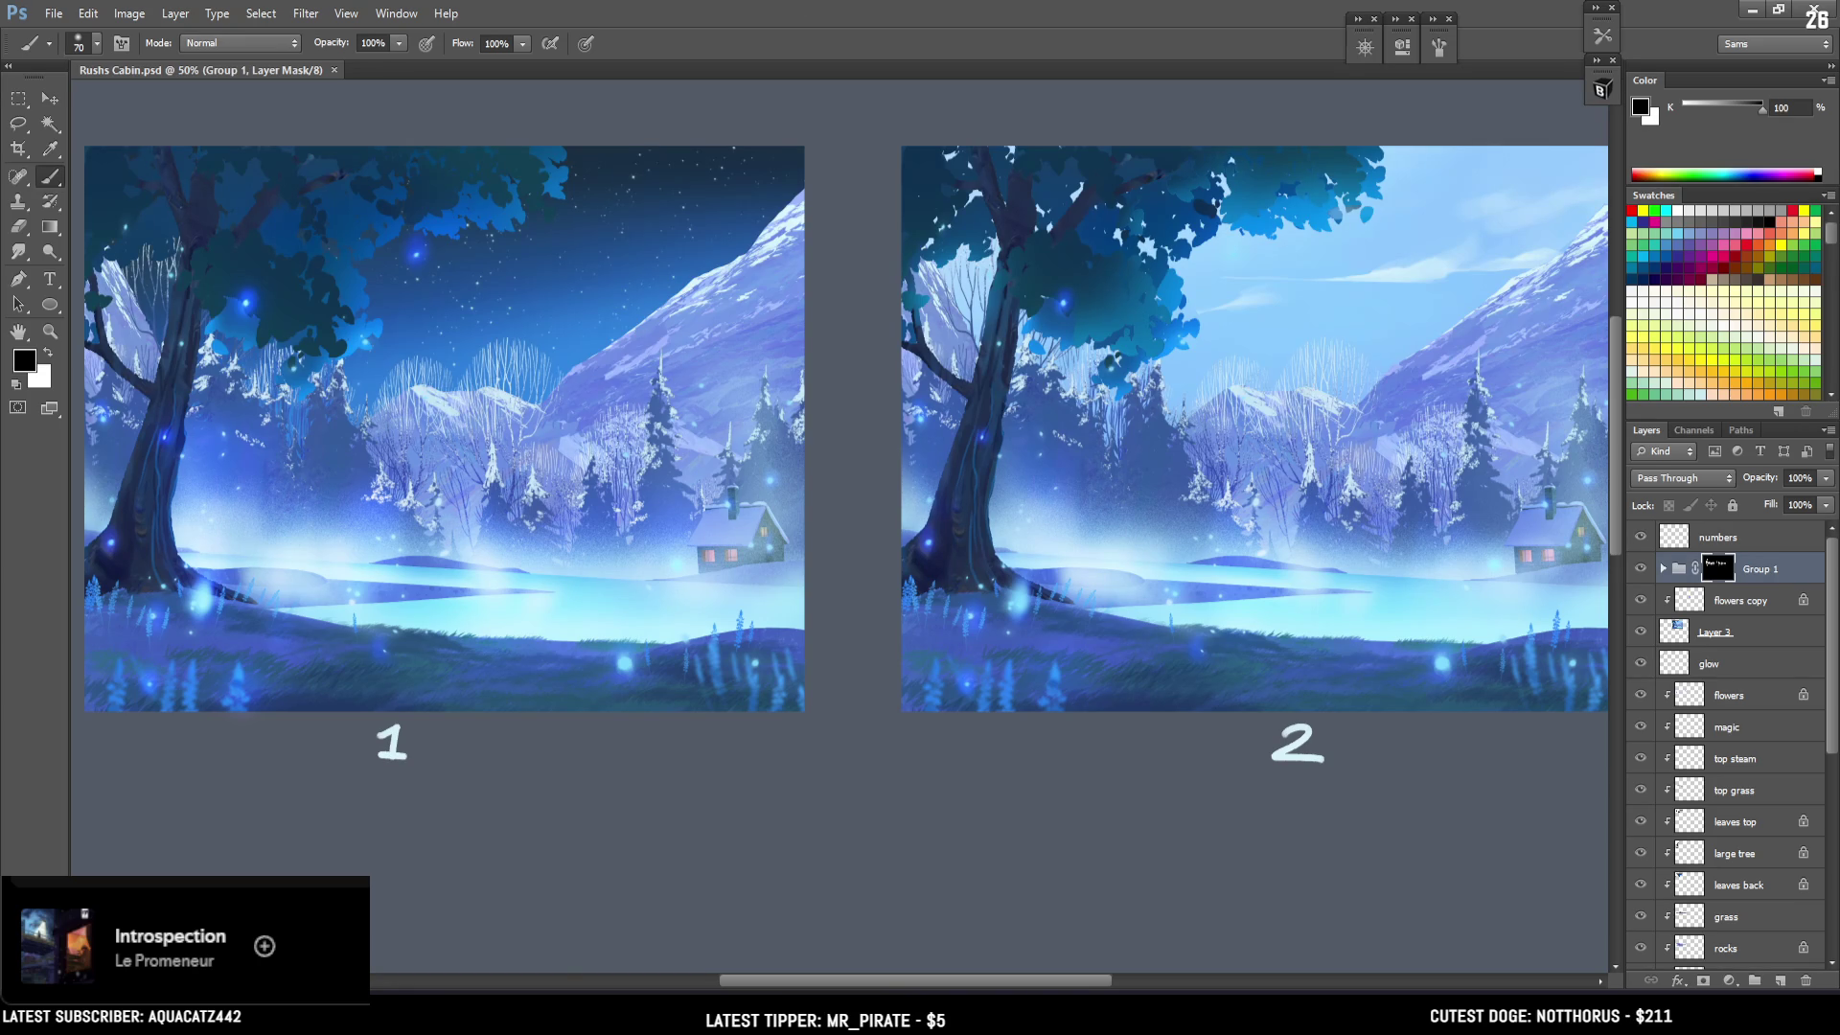
# Toggle Group 1's visibility several times to compare, leaving the grading hidden.
pyautogui.click(1778, 575)
pyautogui.click(1641, 570)
pyautogui.click(1641, 569)
pyautogui.click(1641, 569)
pyautogui.click(1641, 569)
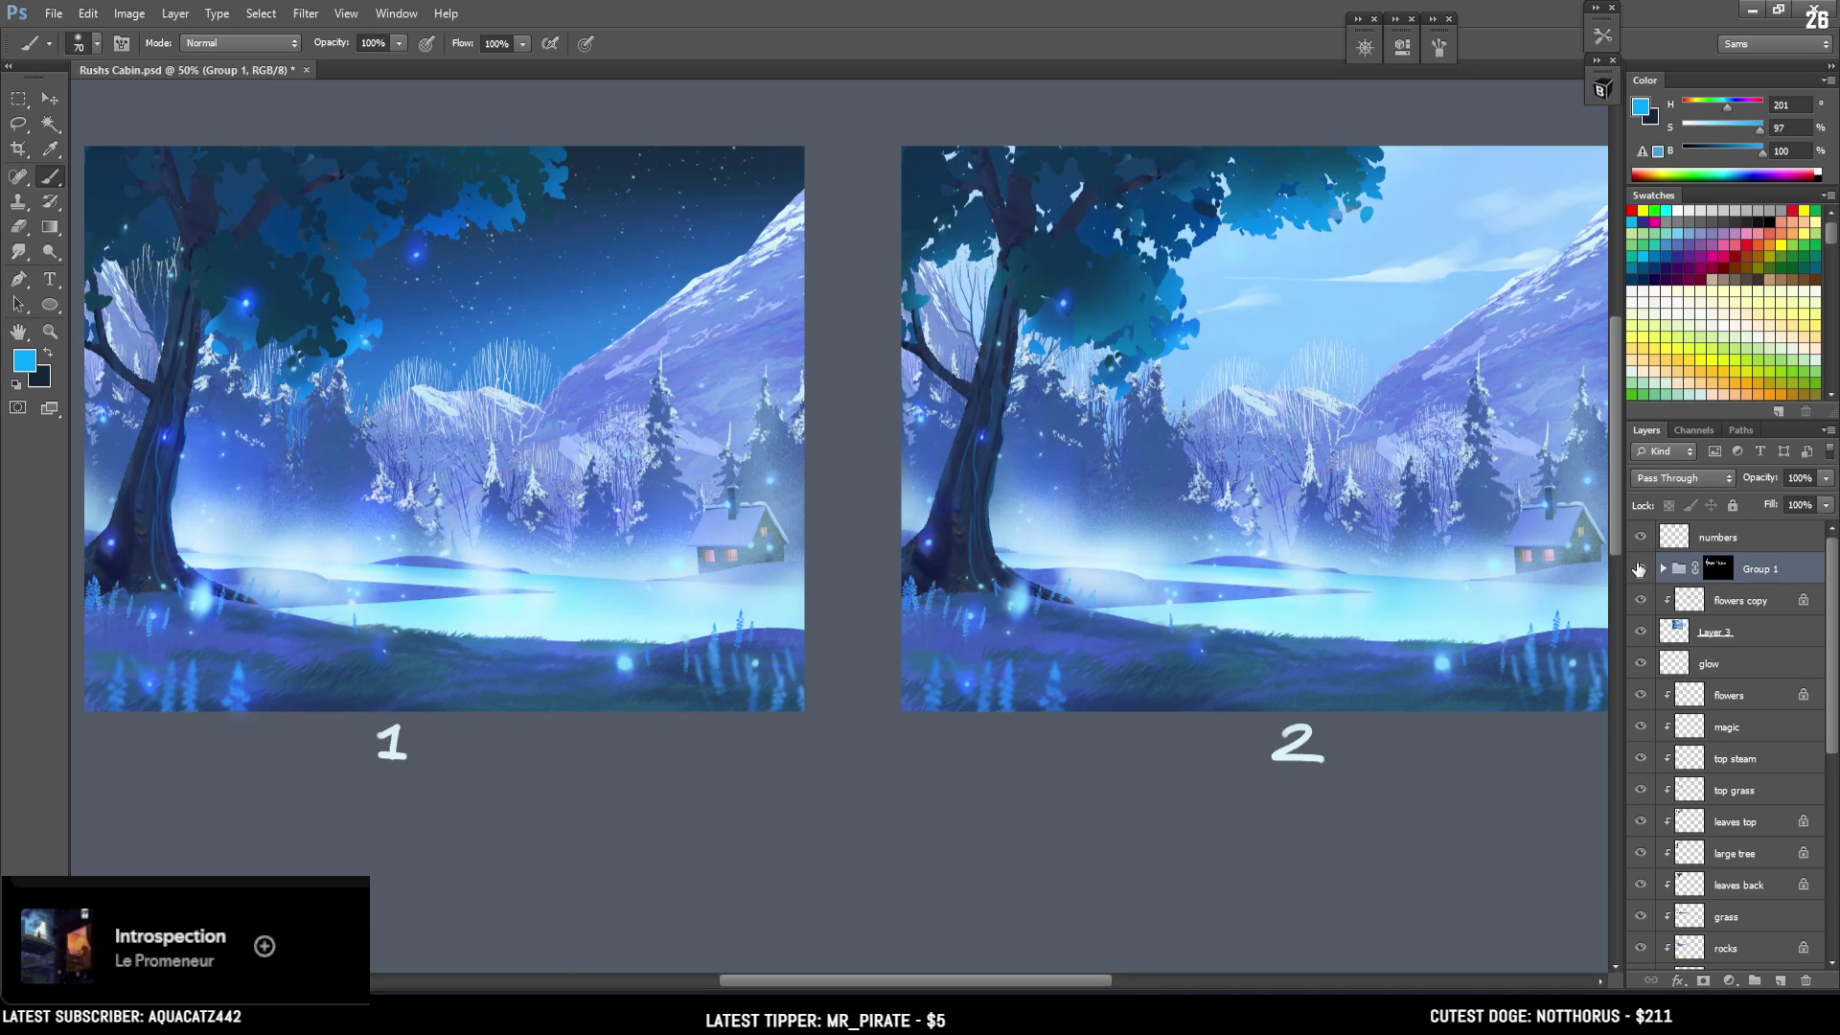
pyautogui.click(1641, 570)
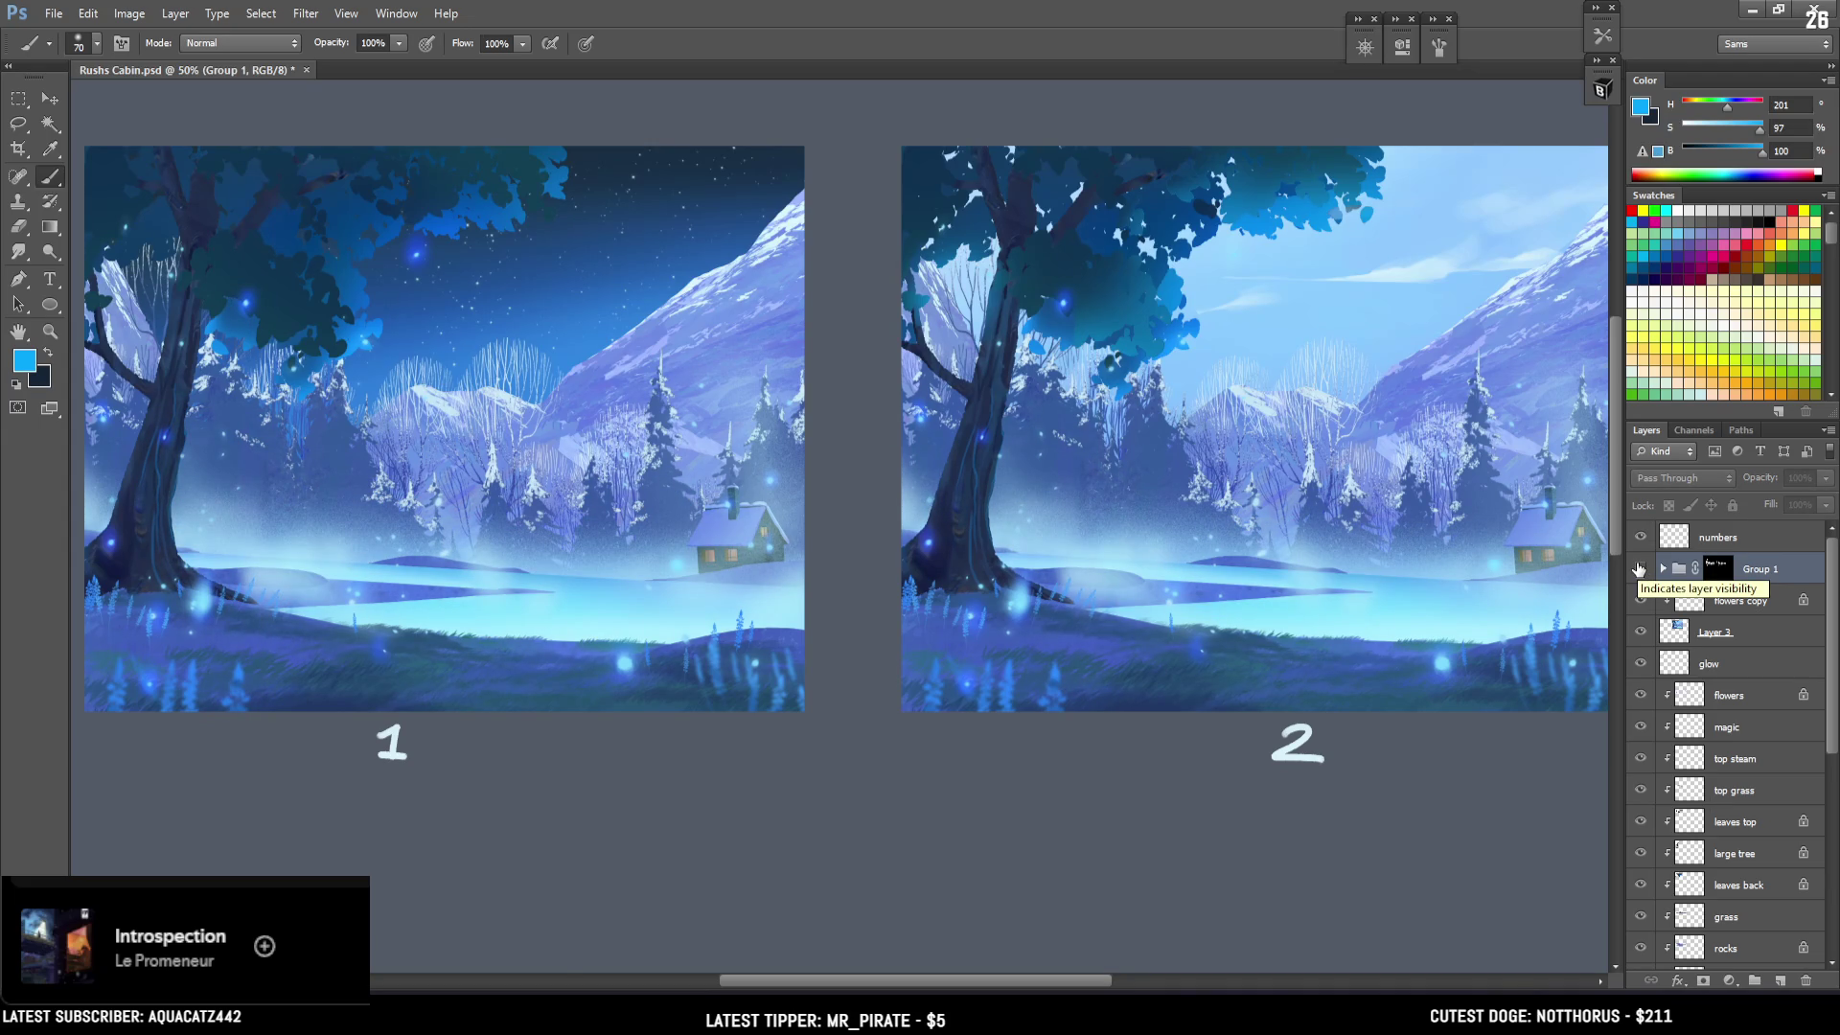
pyautogui.click(1640, 569)
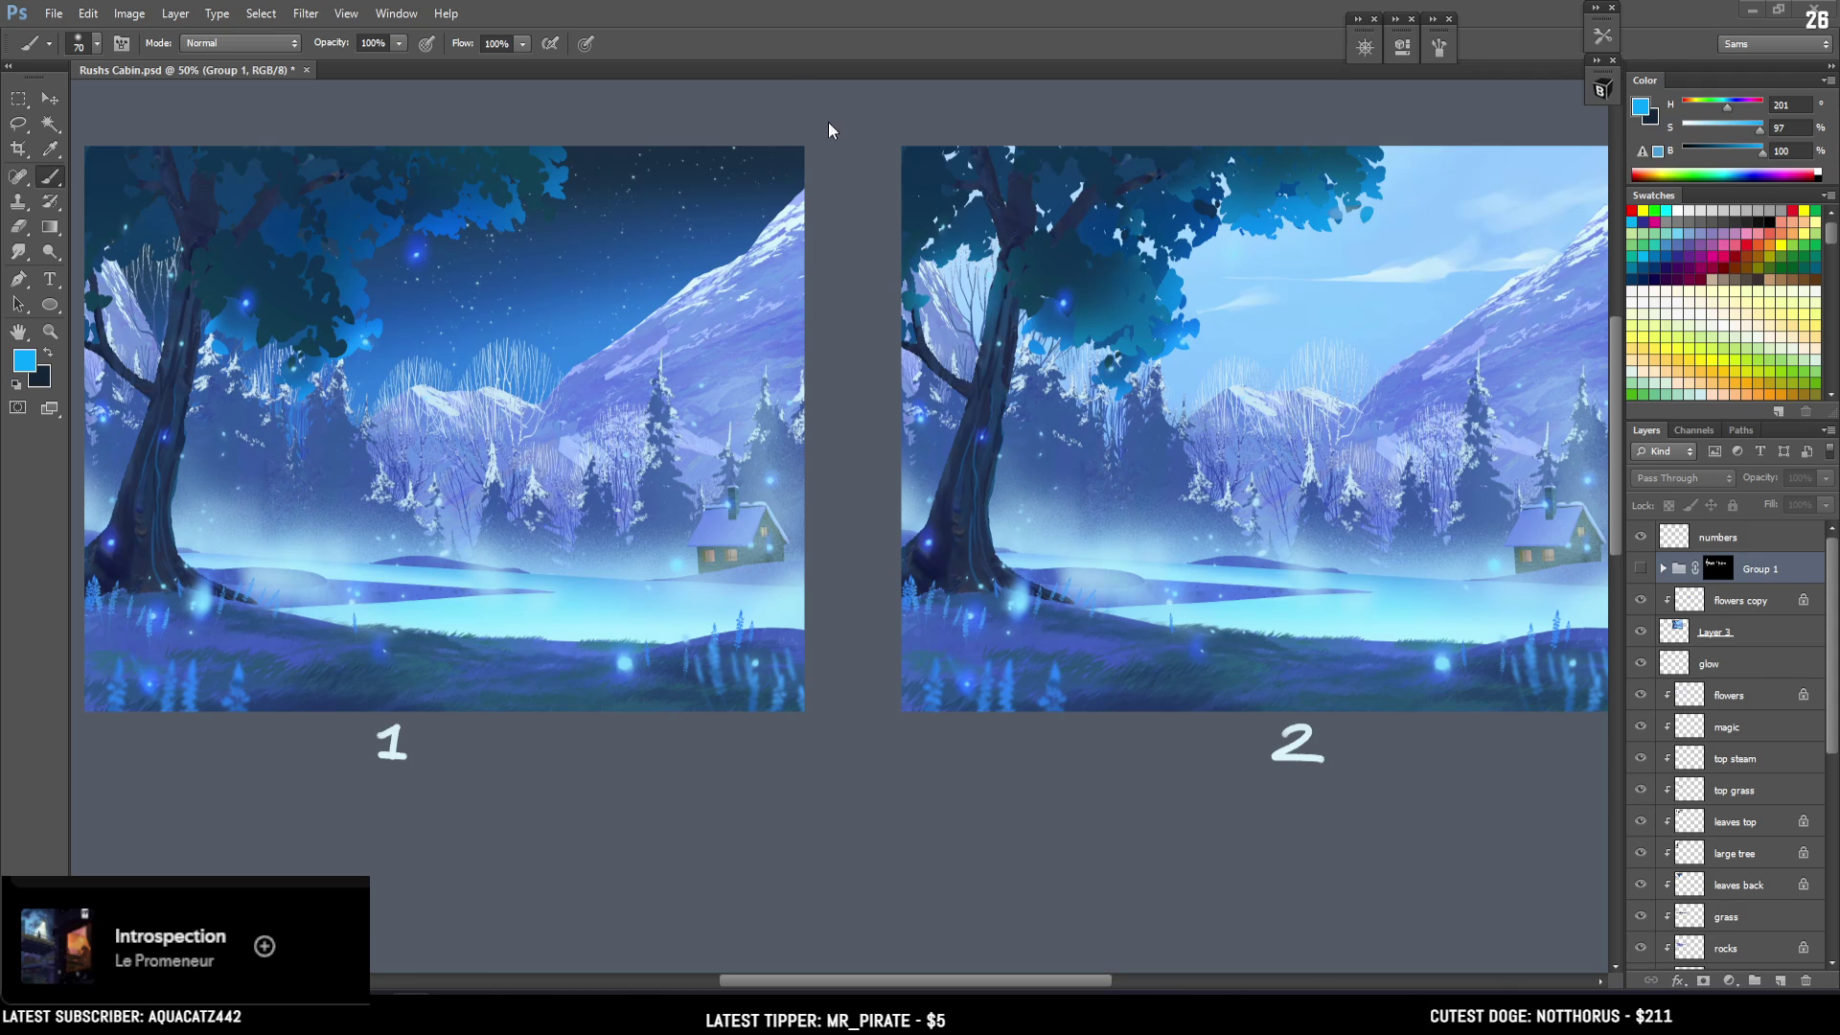
# Turn Group 1's grading back on, select the numbers layer, and zoom out to 33.3%.
pyautogui.click(1641, 570)
pyautogui.click(1642, 570)
pyautogui.click(1641, 570)
pyautogui.click(1675, 538)
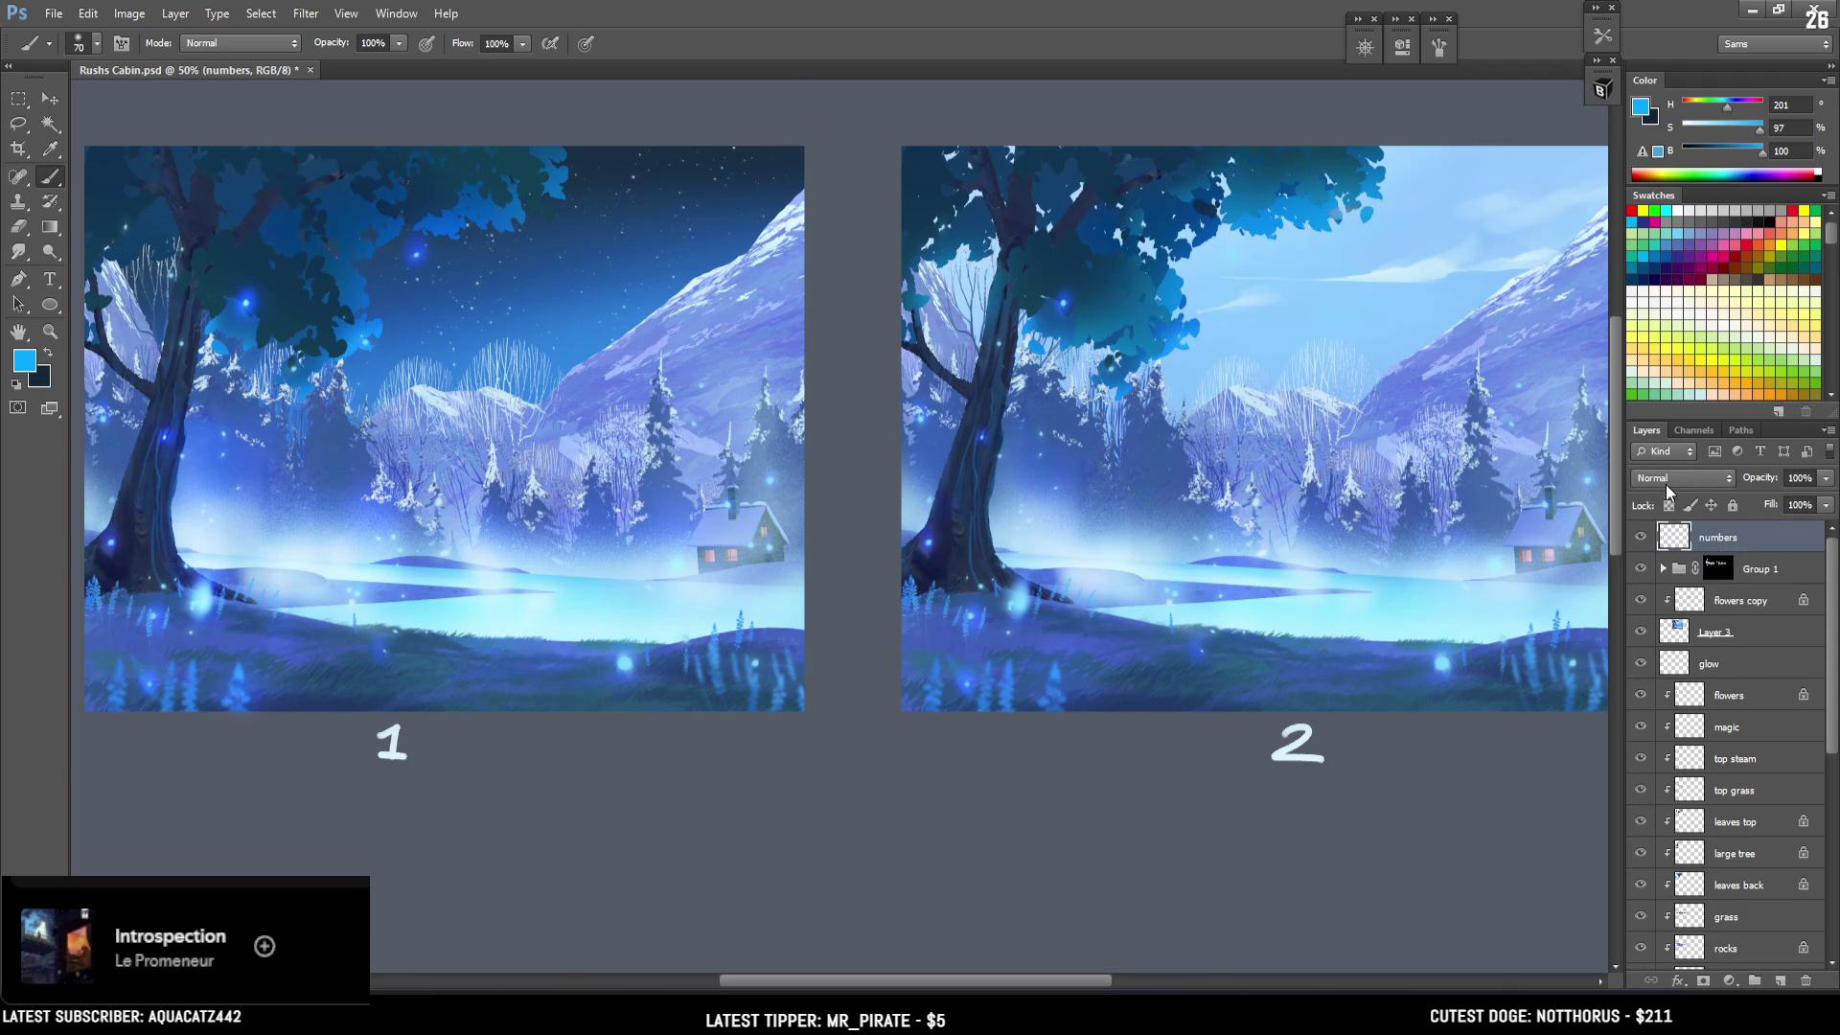
pyautogui.hotkey('ctrl', '-')
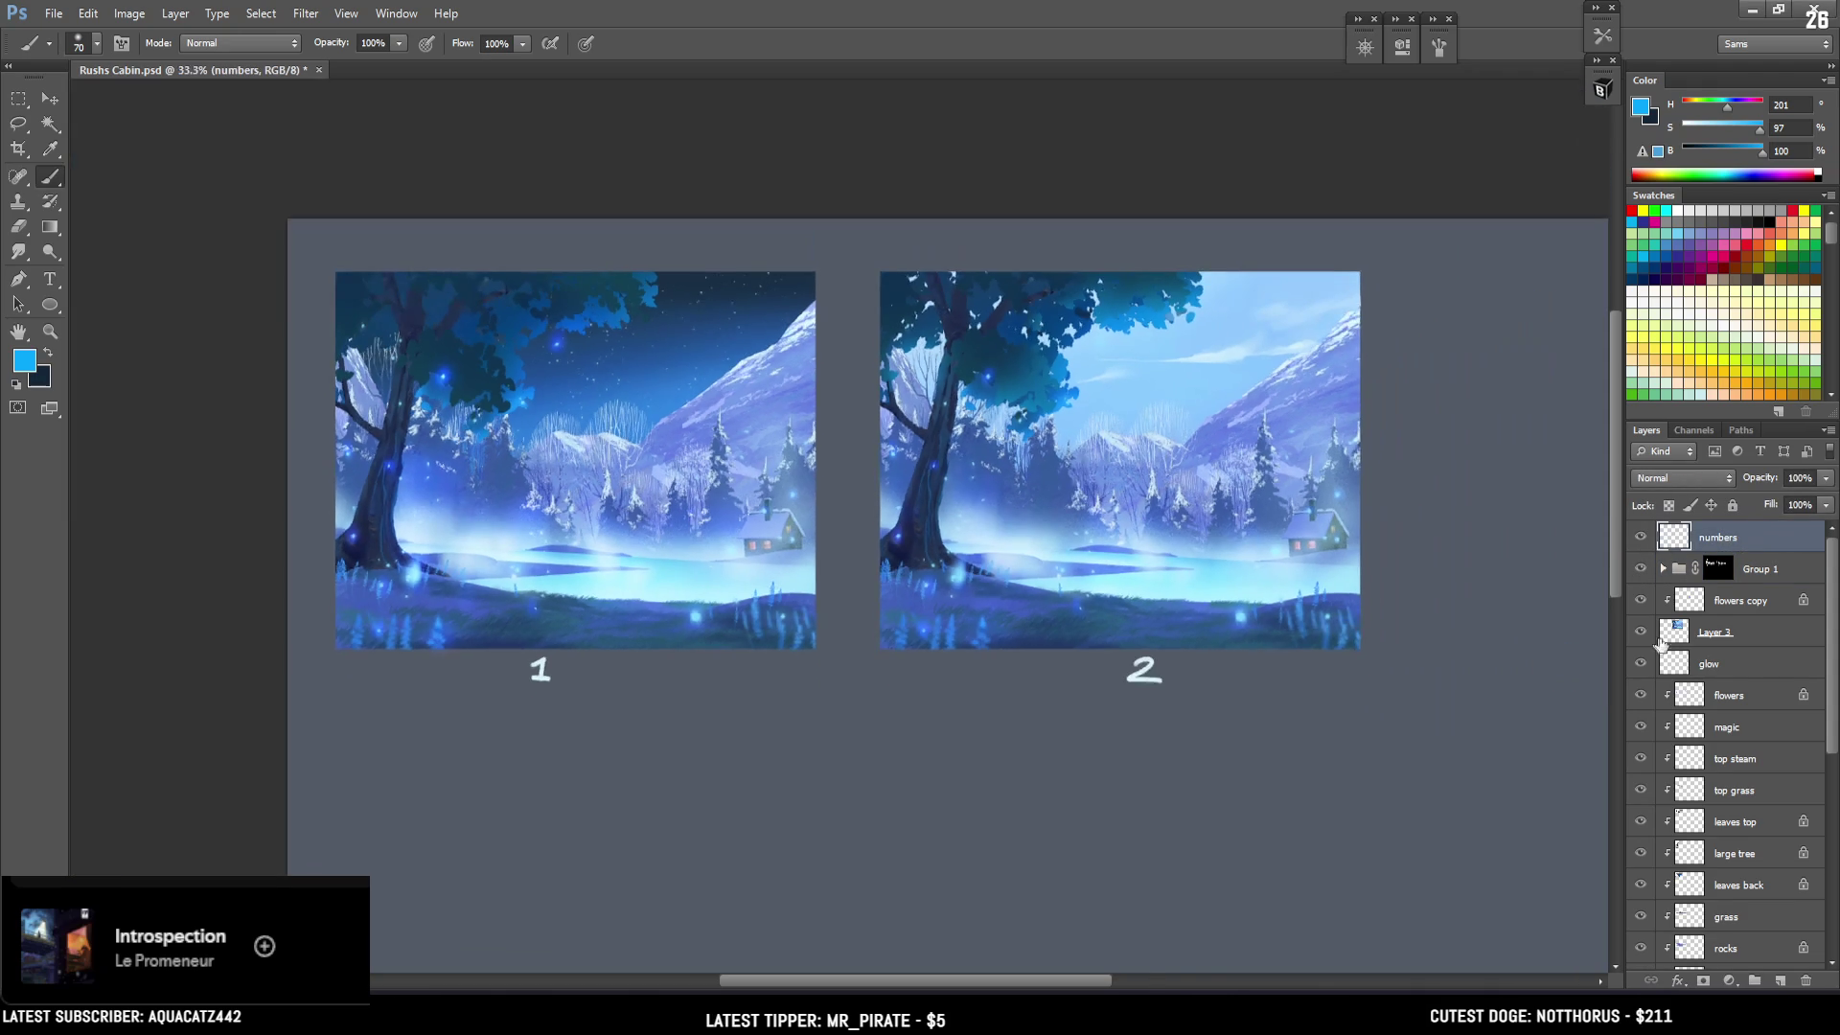
pyautogui.hotkey('ctrl', '-')
# Save the document, then draw a rectangular marquee around both paintings and deselect it.
pyautogui.click(18, 99)
pyautogui.scroll(2, 796, 350)
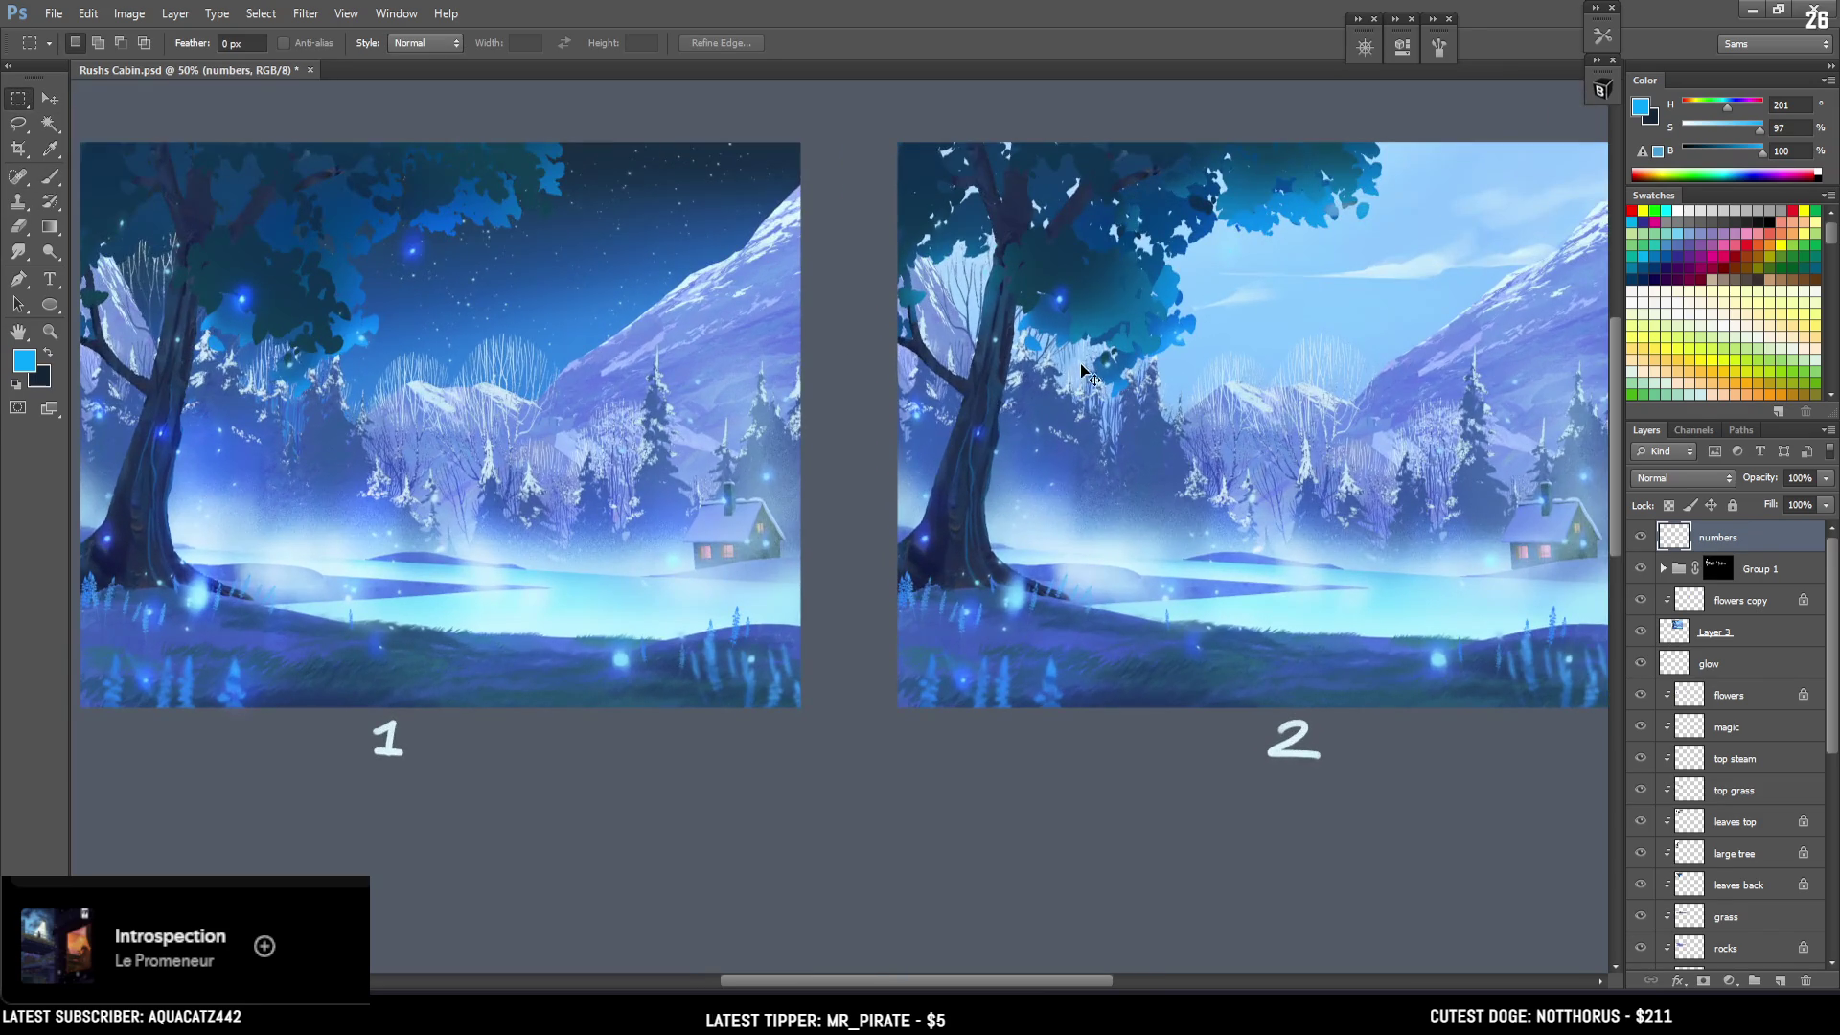
pyautogui.scroll(-2, 820, 384)
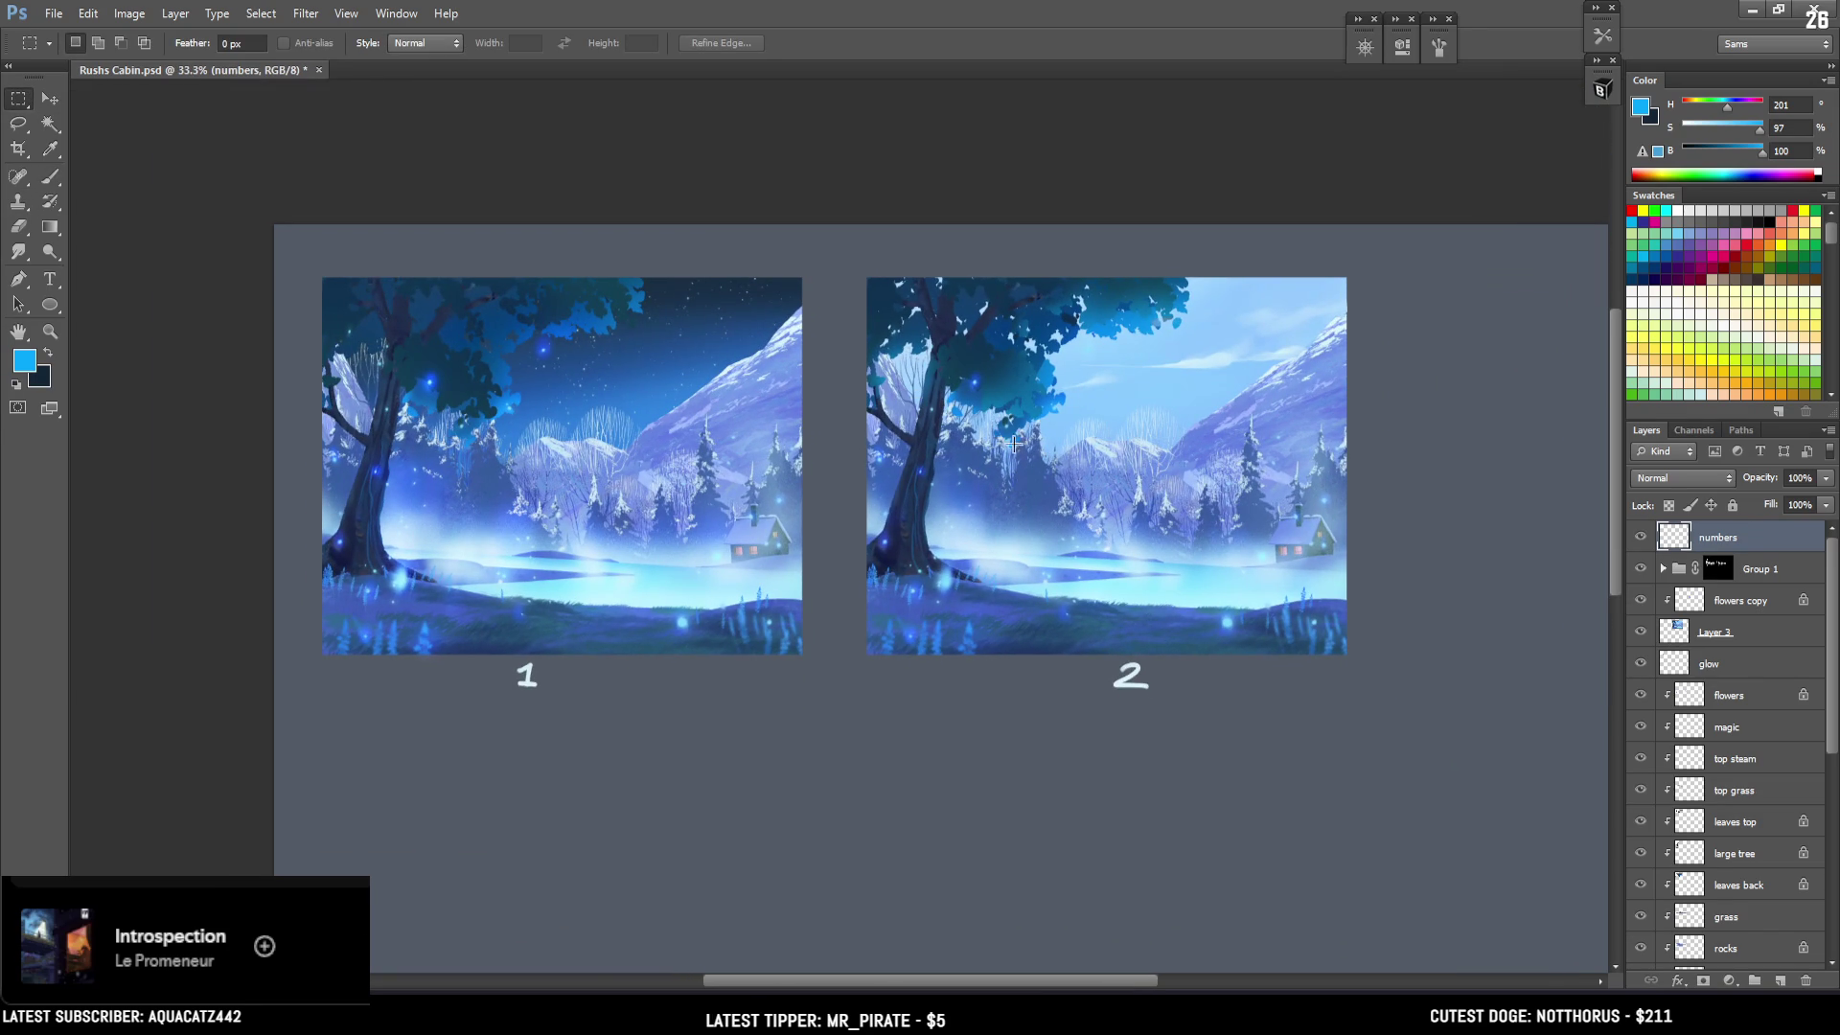
pyautogui.hotkey('ctrl', '+')
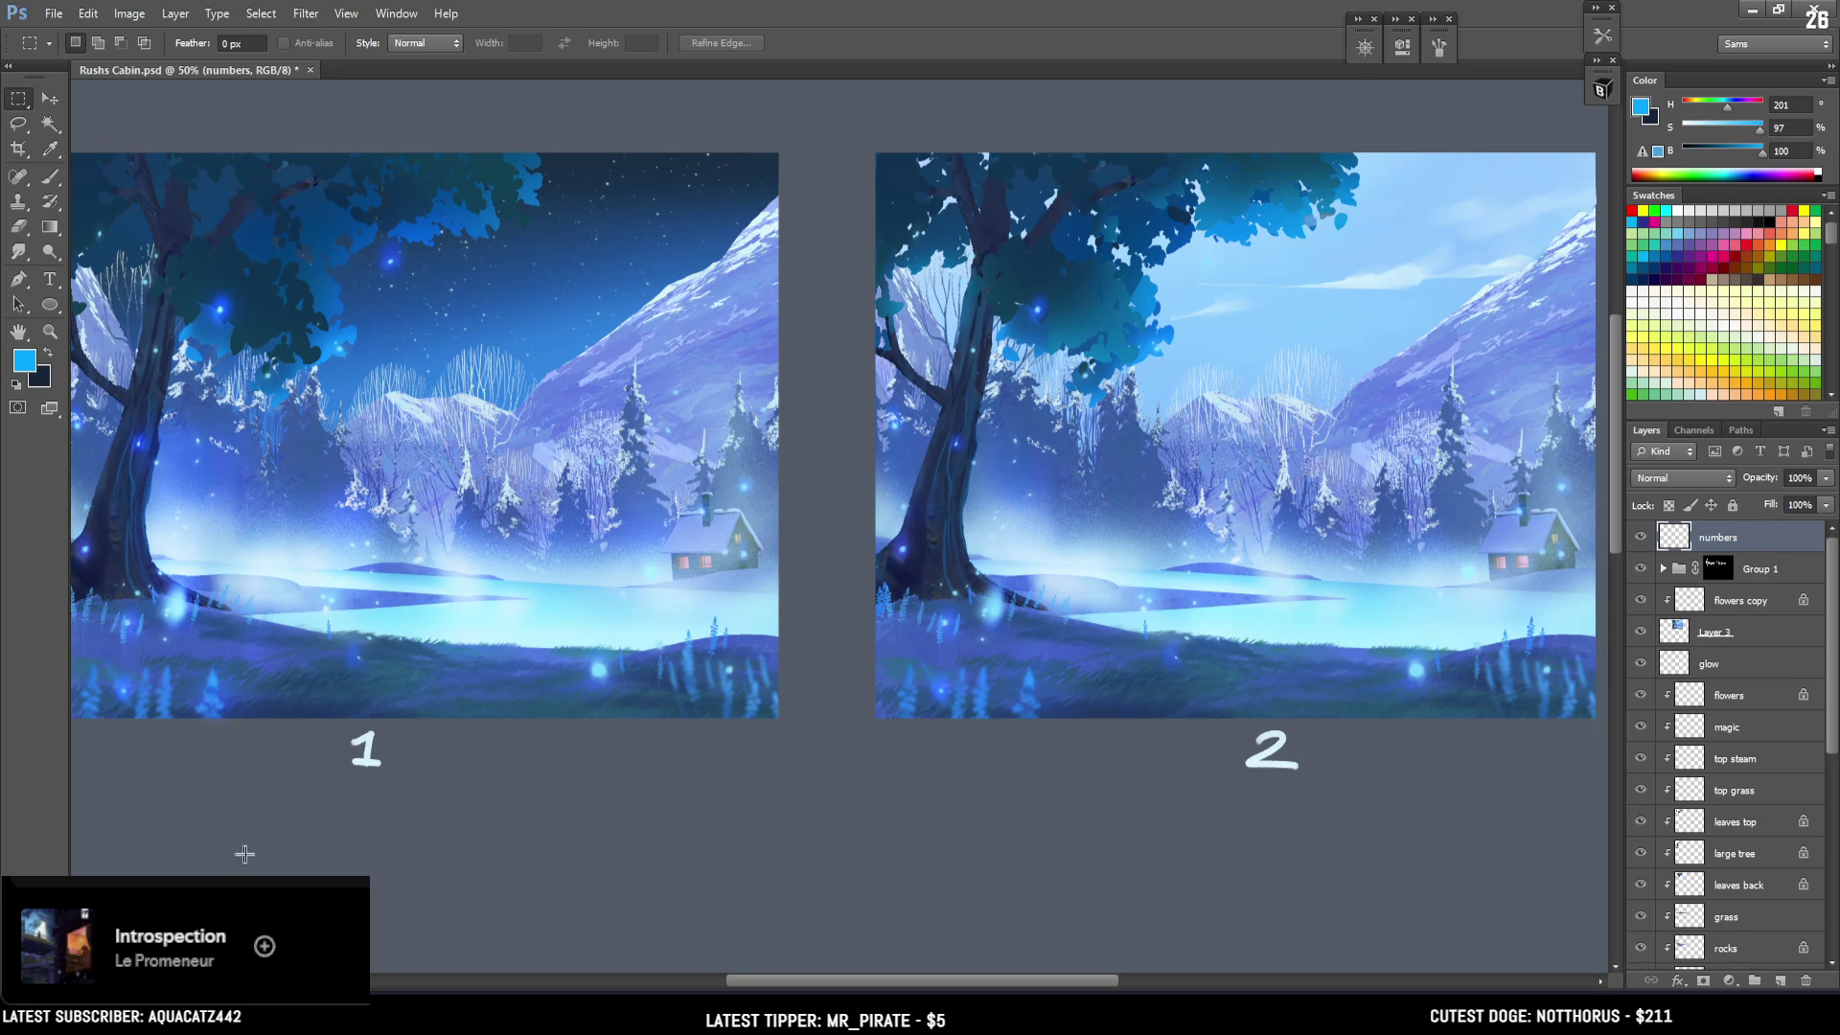
pyautogui.scroll(-1, 271, 840)
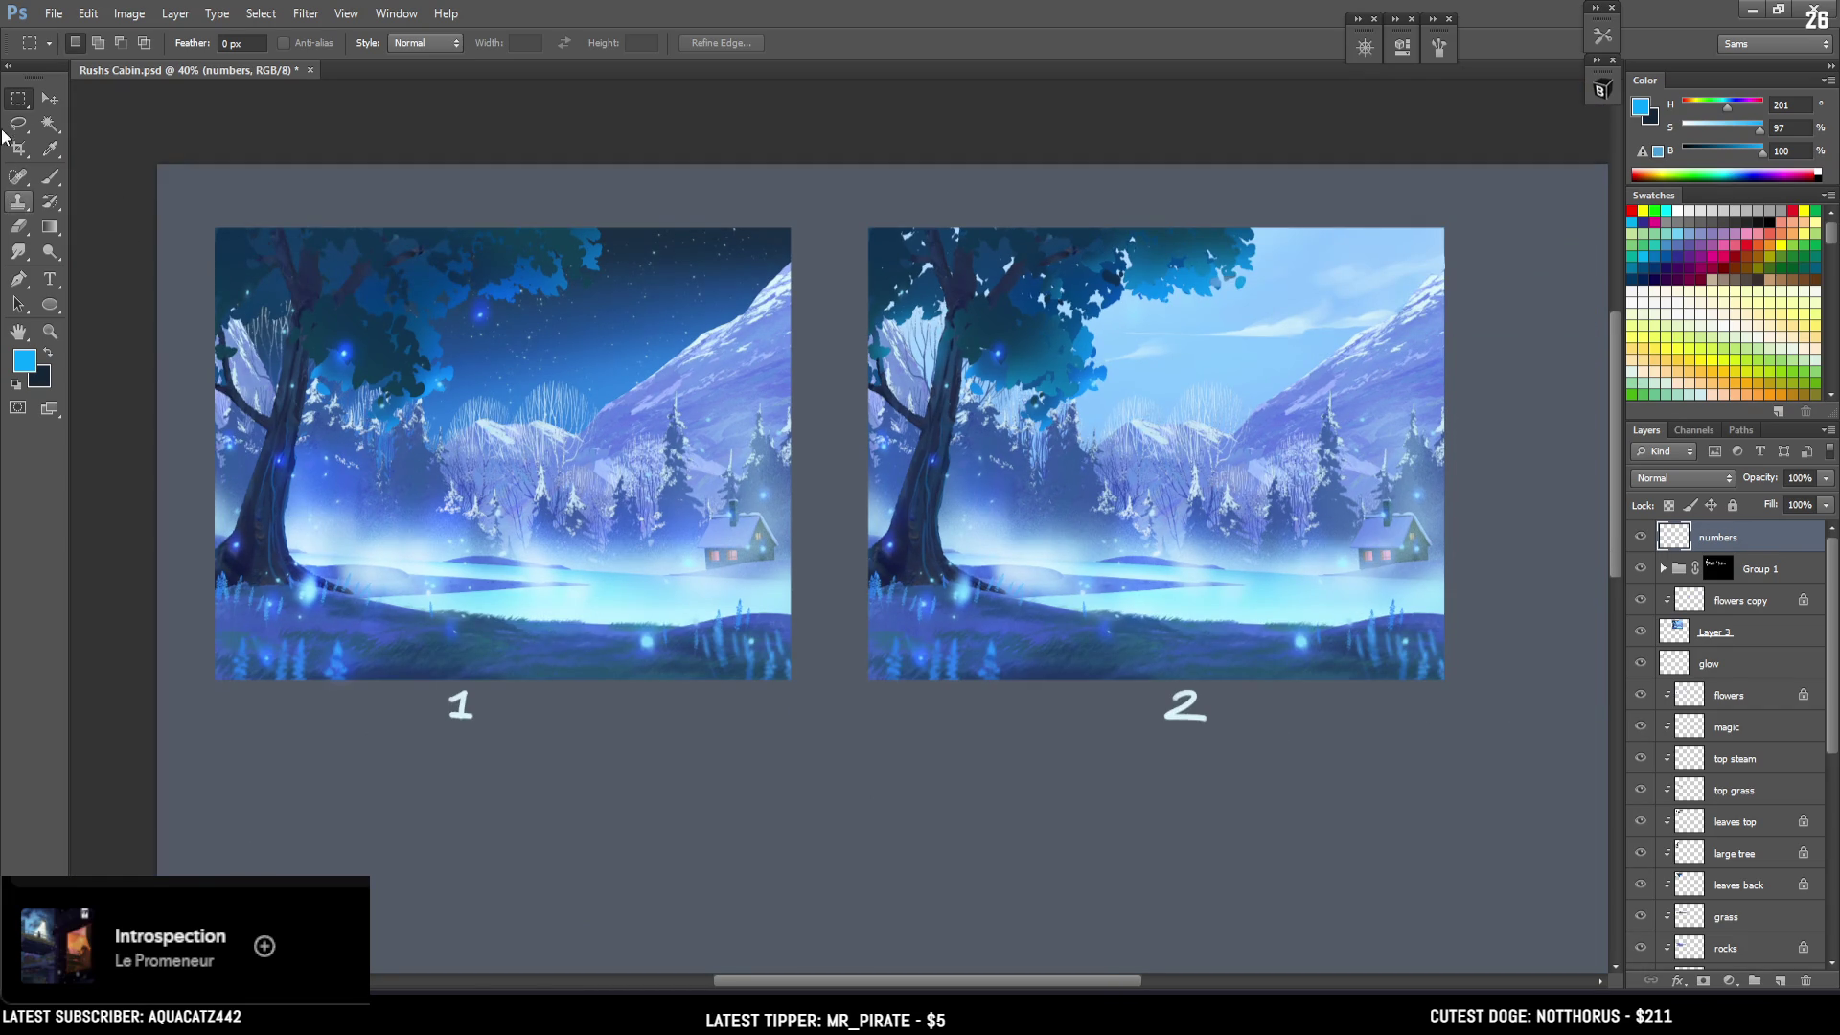
pyautogui.hotkey('ctrl', 's')
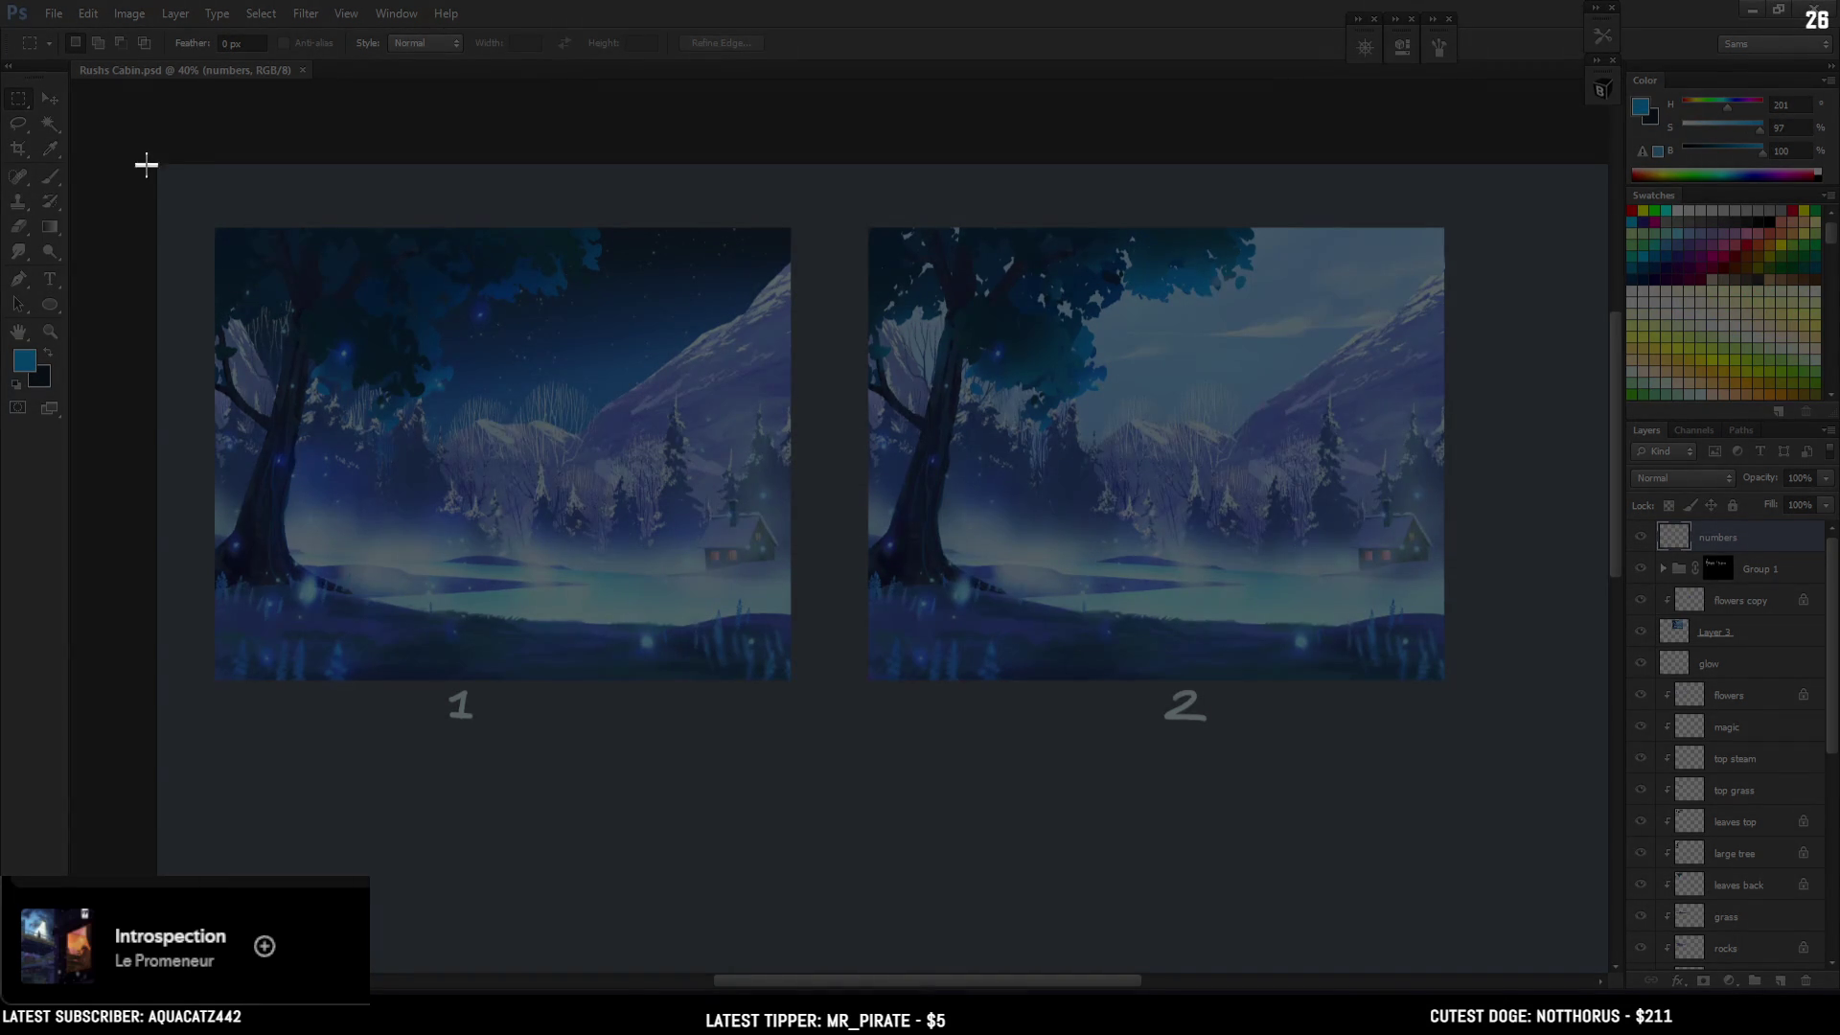
pyautogui.moveTo(206, 211)
pyautogui.mouseDown()
pyautogui.moveTo(1285, 710)
pyautogui.moveTo(1463, 731)
pyautogui.mouseUp()
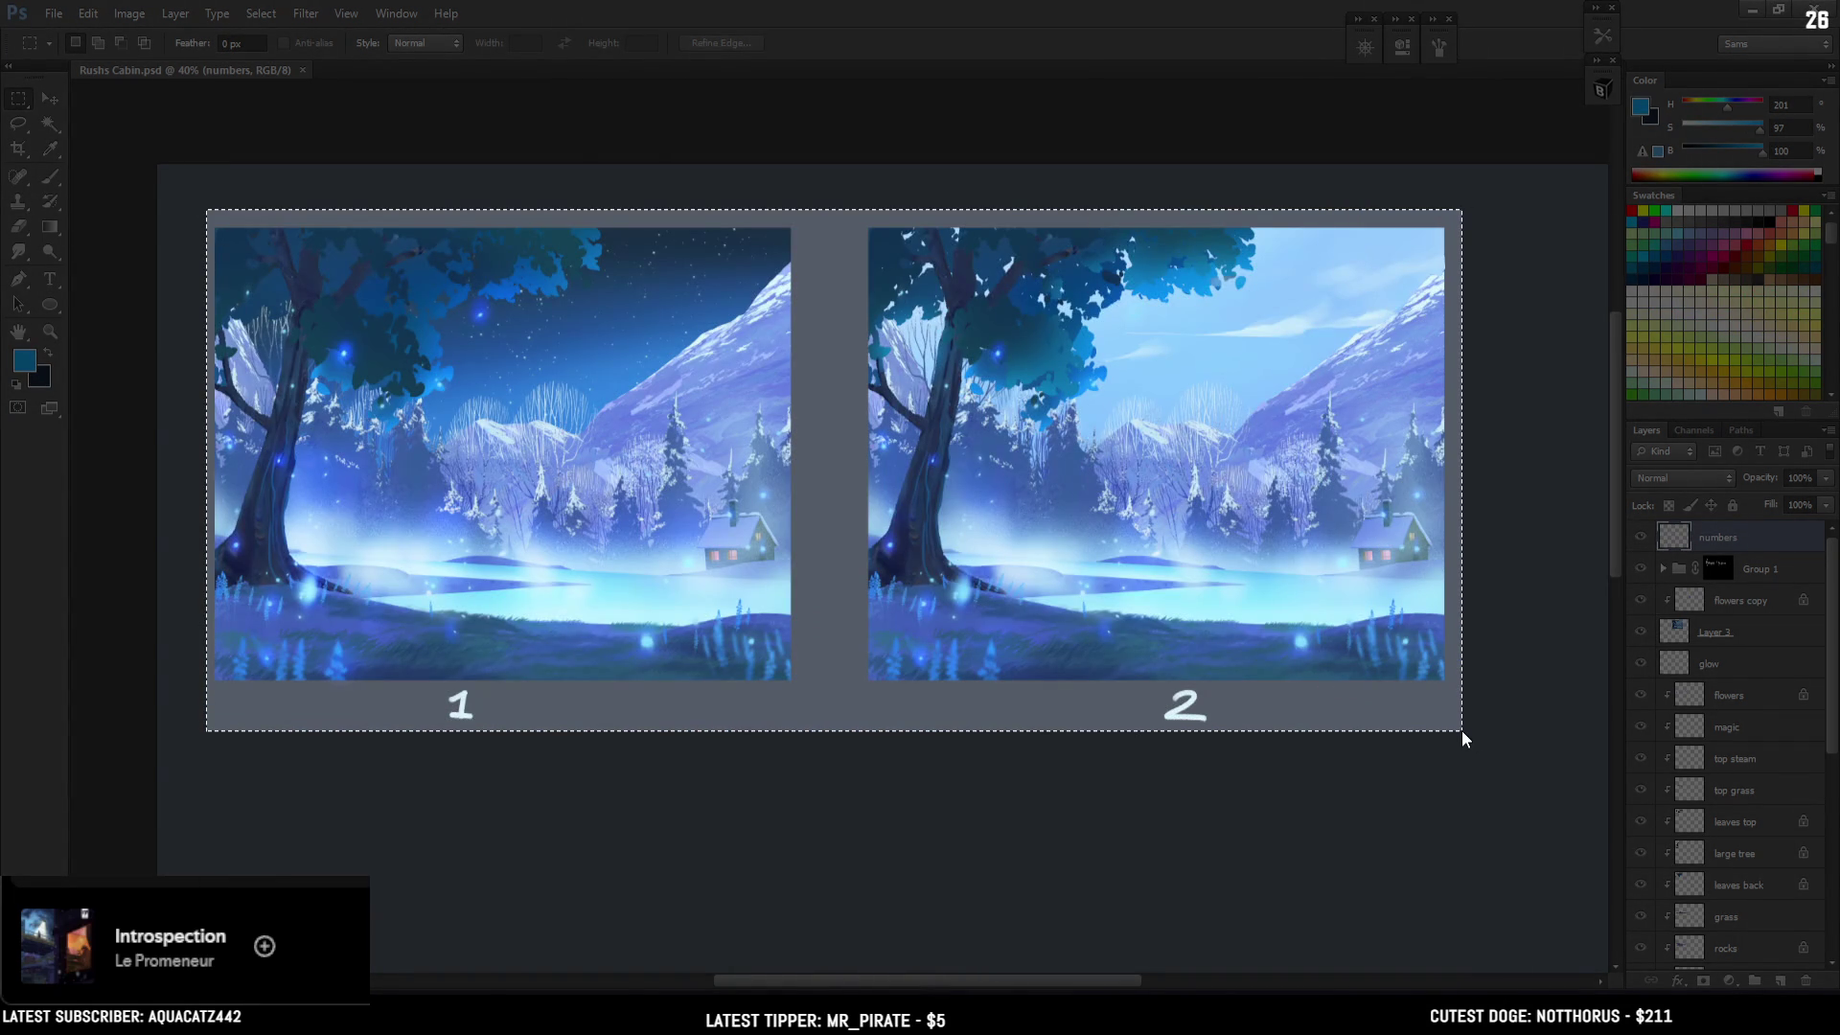
pyautogui.hotkey('ctrl', 'd')
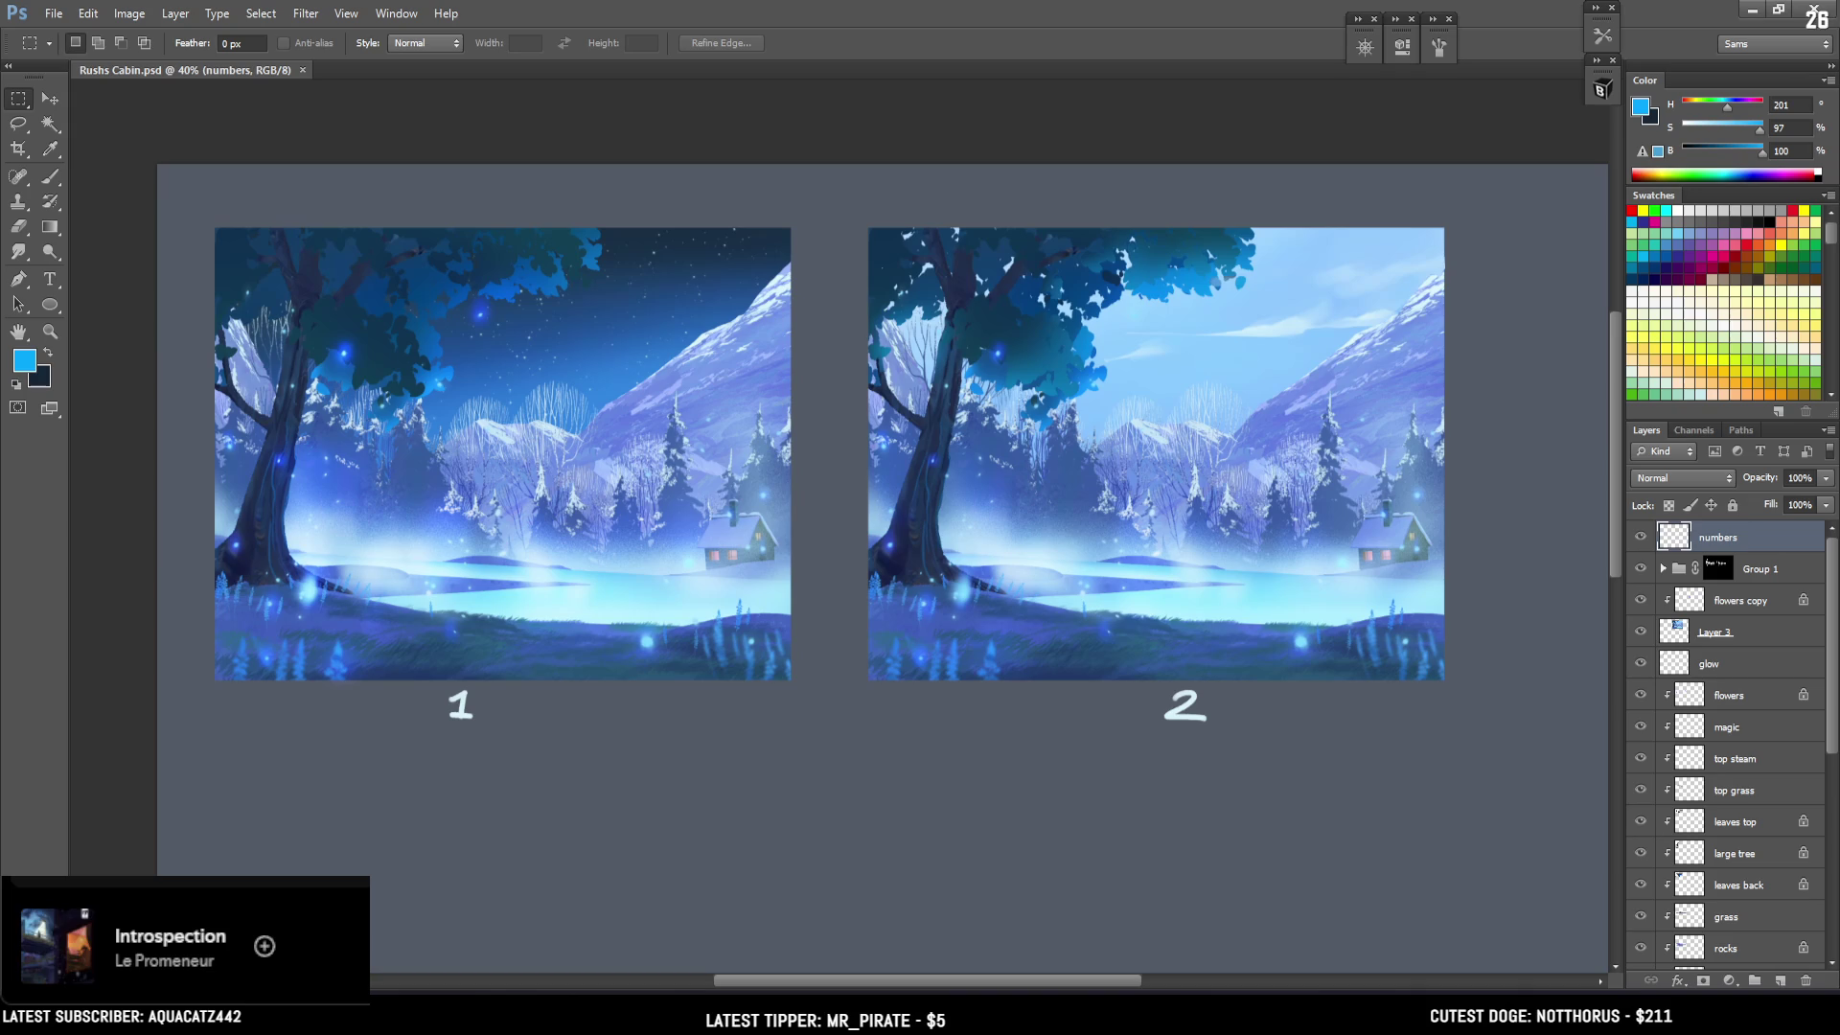